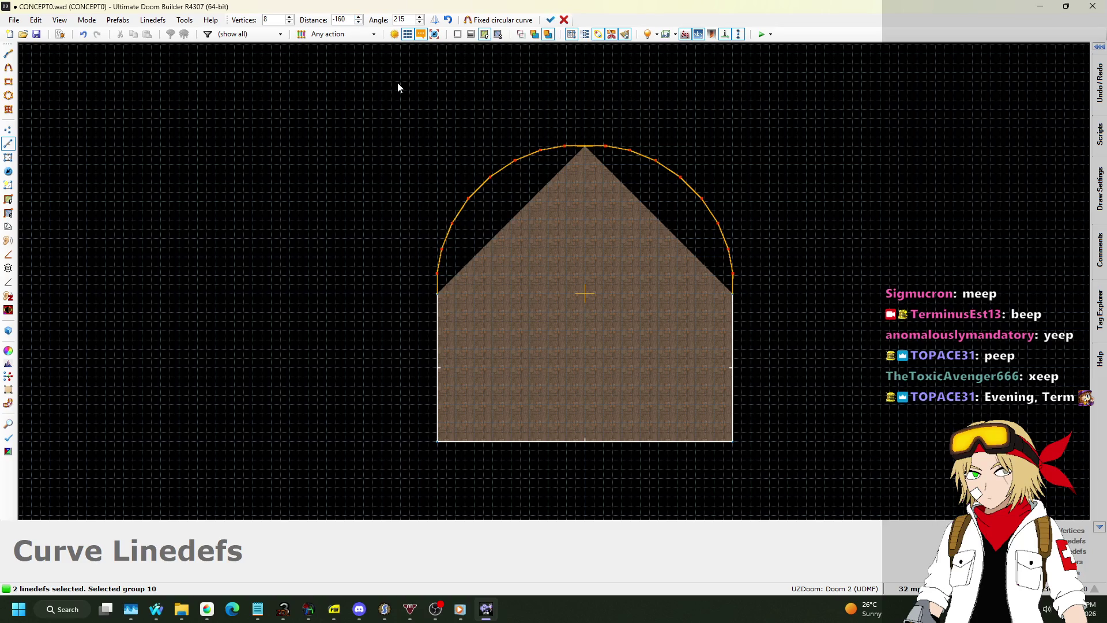
Step: Curve the two angled linedefs into a 15-vertex arc with distance -150 and accept it
scroll(607, 136, up, 1)
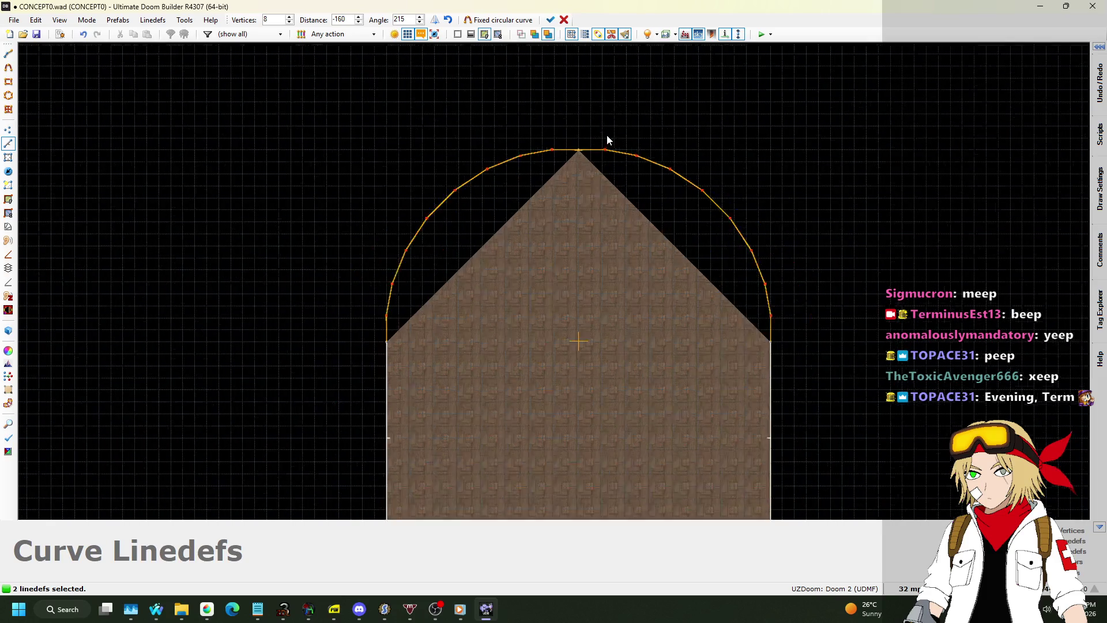
scroll(607, 140, up, 10)
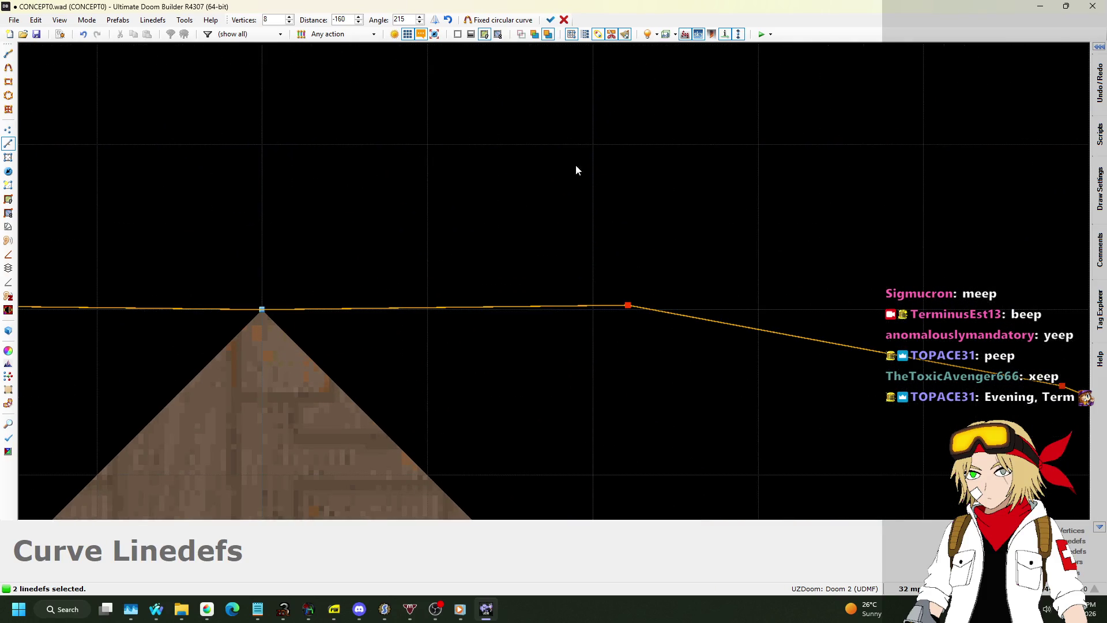
scroll(577, 167, down, 6)
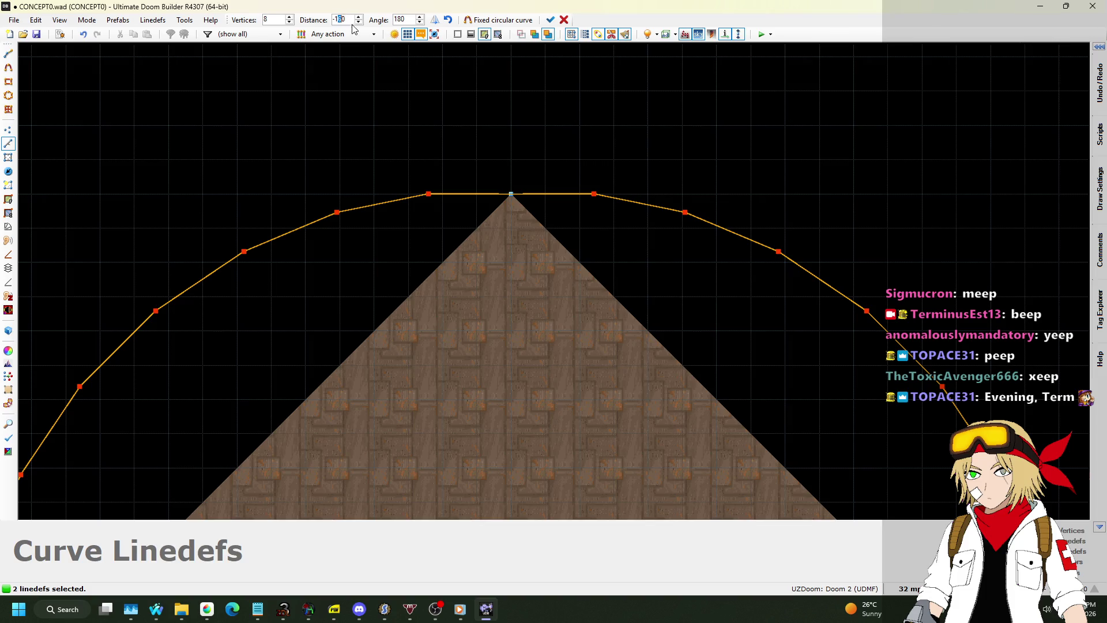
click(290, 17)
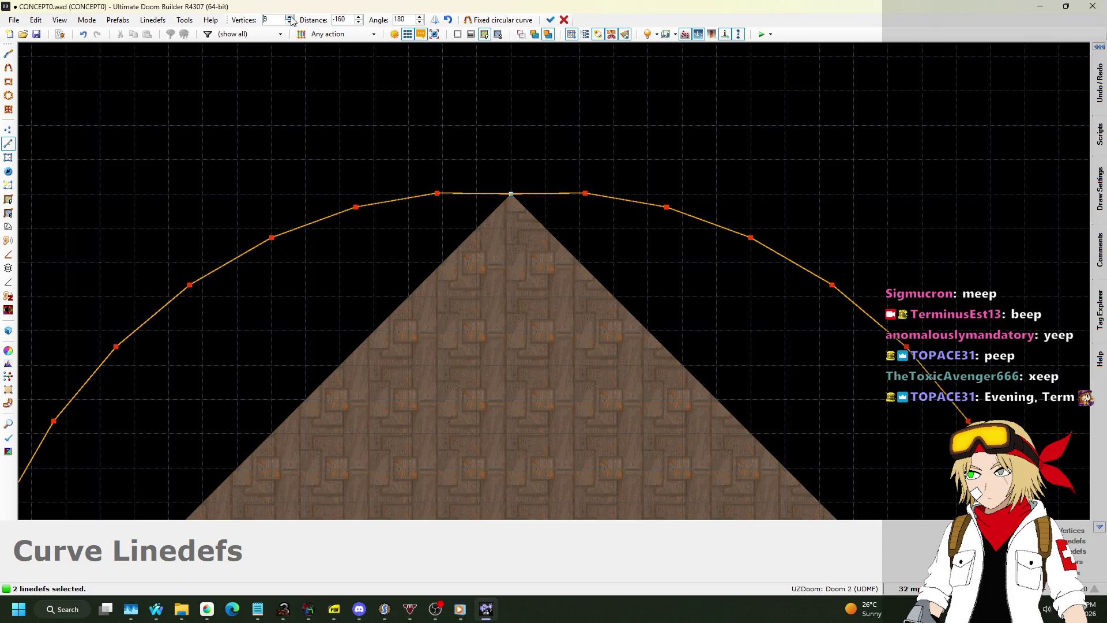
click(290, 17)
click(289, 17)
click(290, 17)
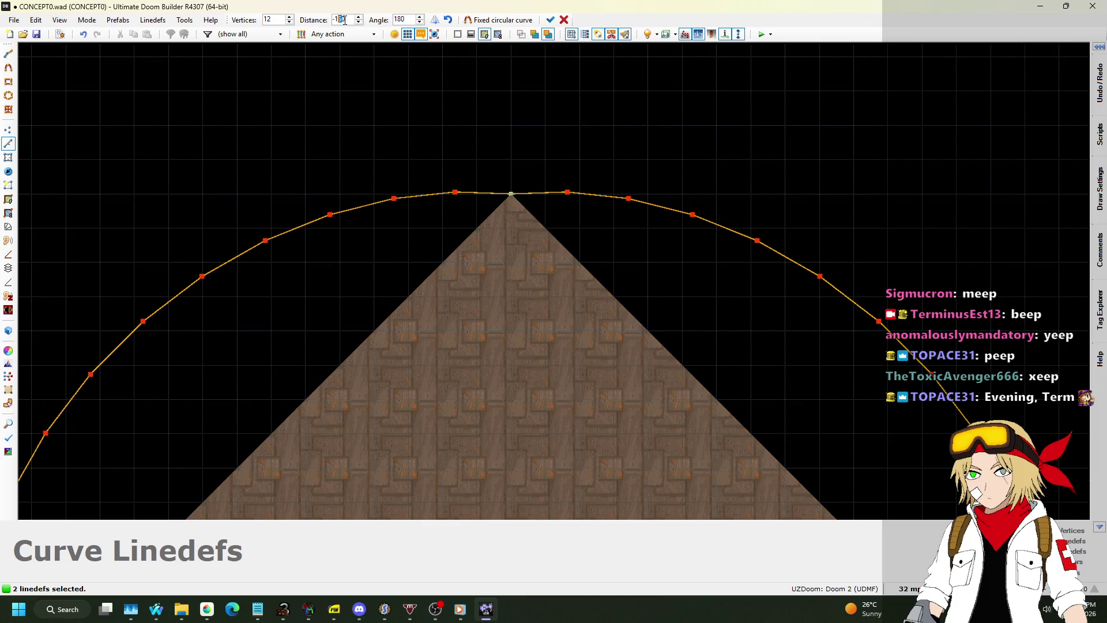
text(0)
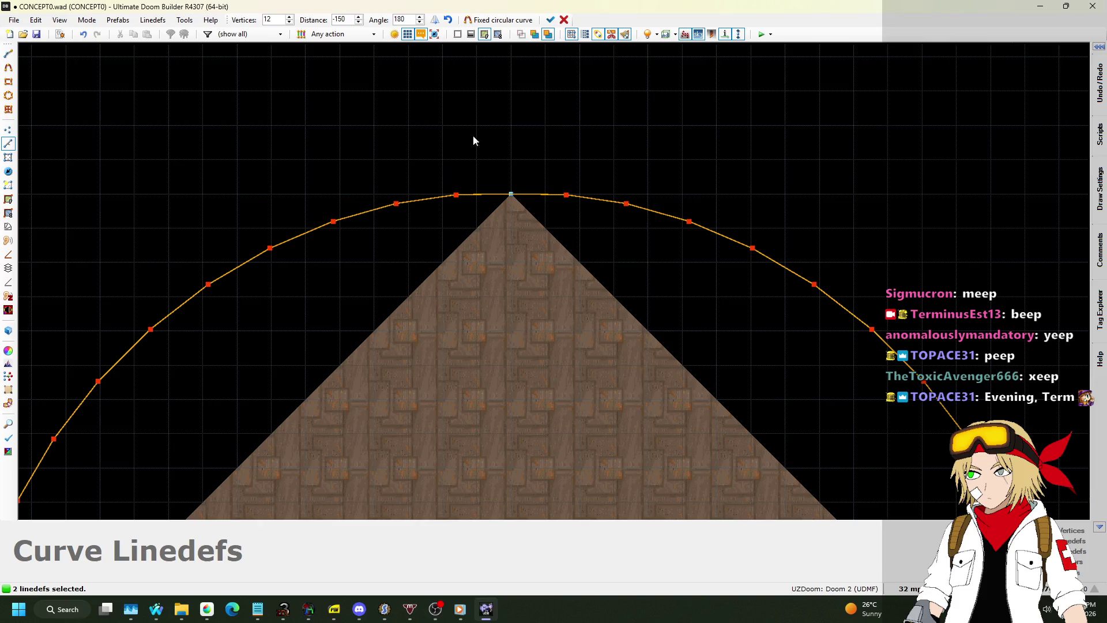
scroll(534, 133, down, 2)
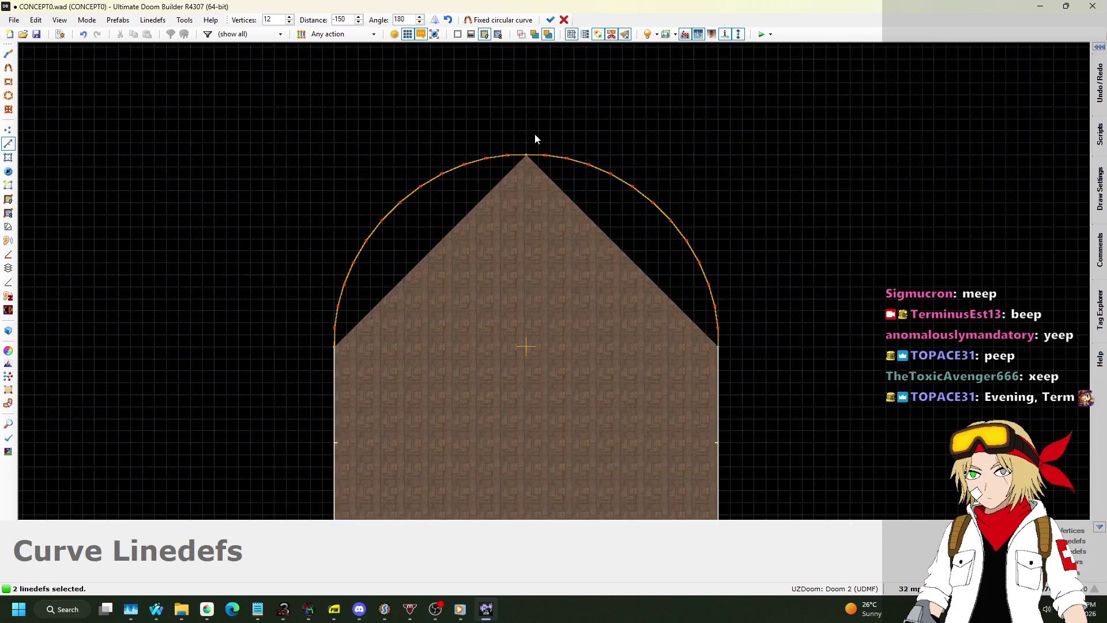
scroll(535, 134, up, 1)
click(292, 18)
click(292, 18)
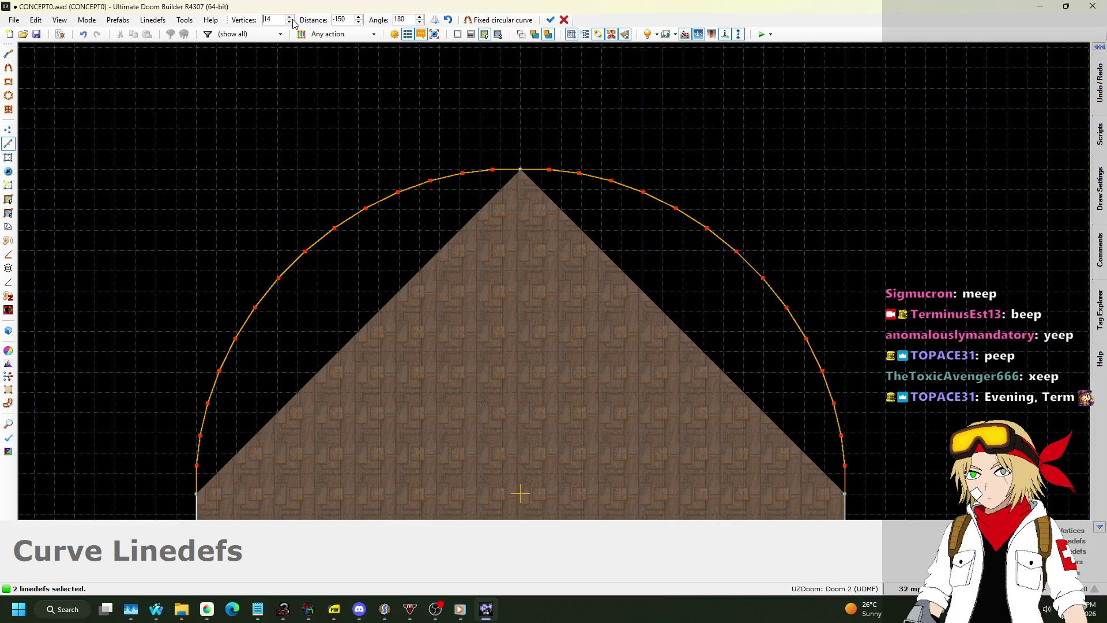
click(292, 17)
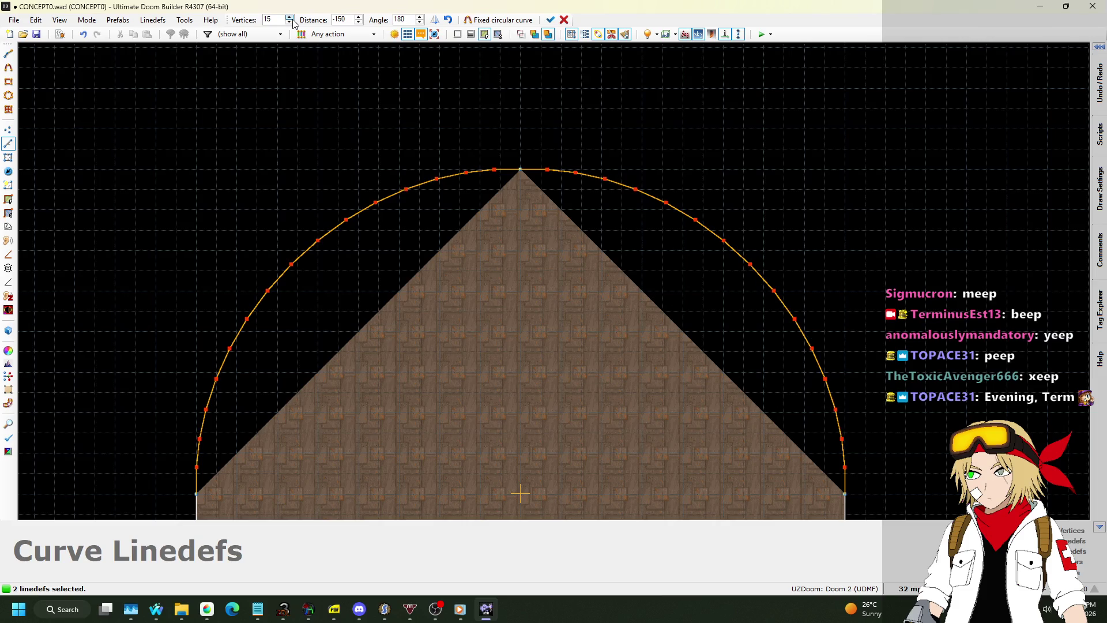
scroll(548, 183, up, 5)
scroll(510, 153, up, 3)
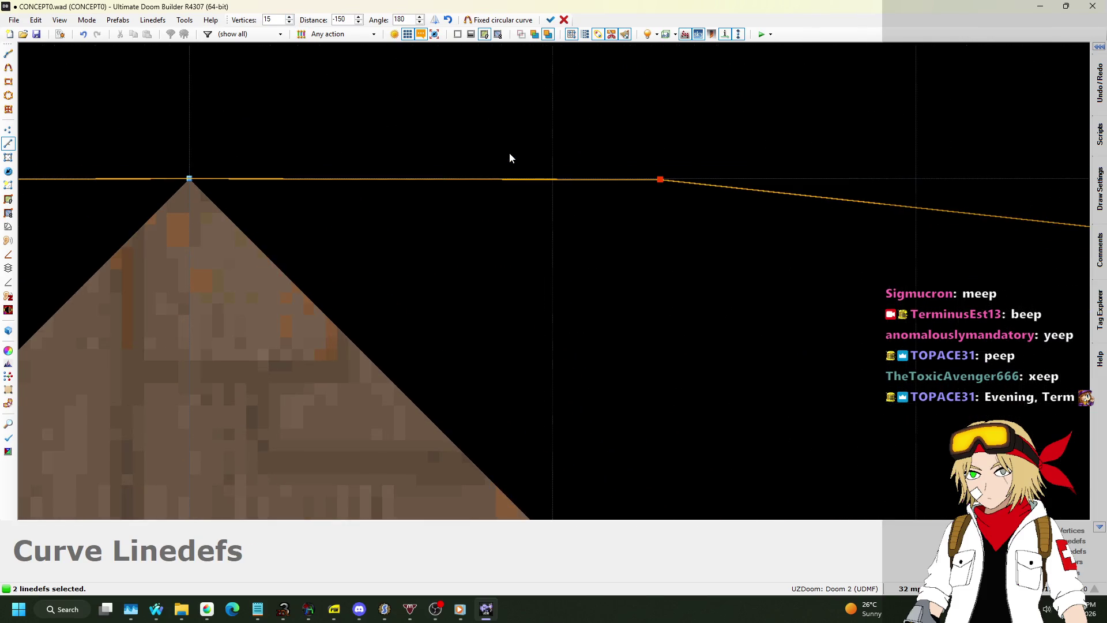
scroll(648, 182, down, 4)
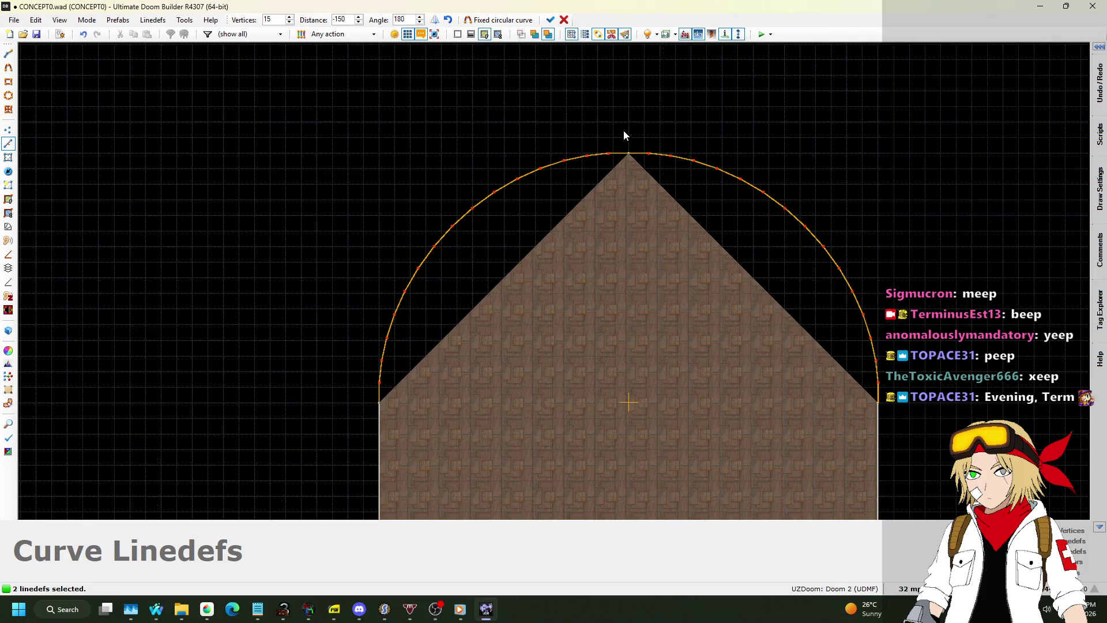
click(551, 20)
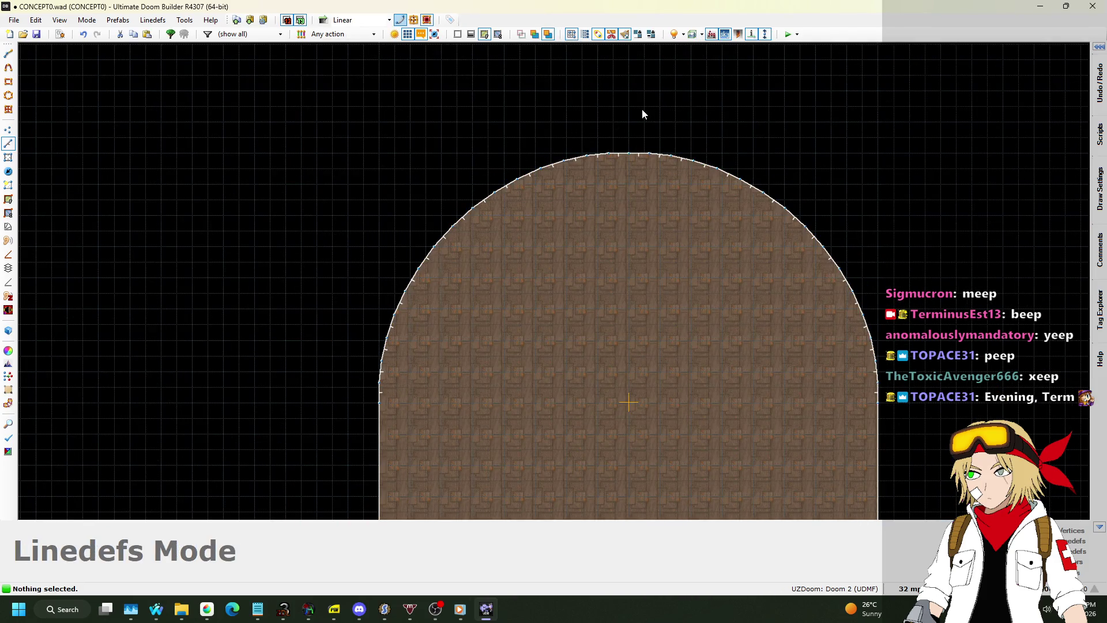
Step: In Visual Mode, lift the room's ceiling from 128 to 256, then return to the 2D map
scroll(642, 109, down, 4)
scroll(642, 108, up, 6)
scroll(645, 117, up, 7)
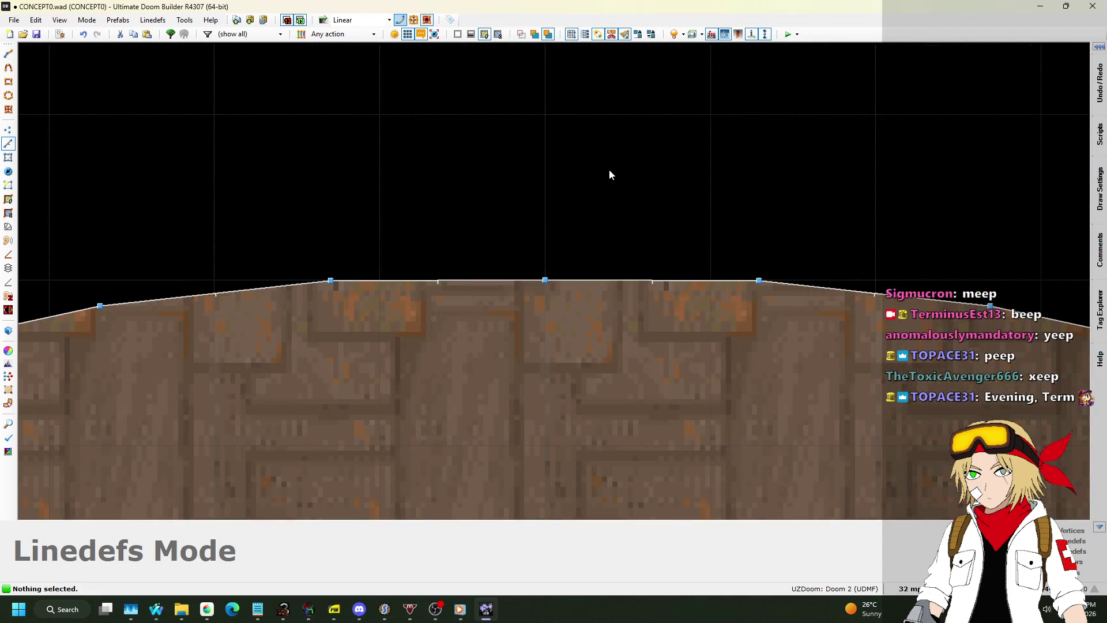
key(w)
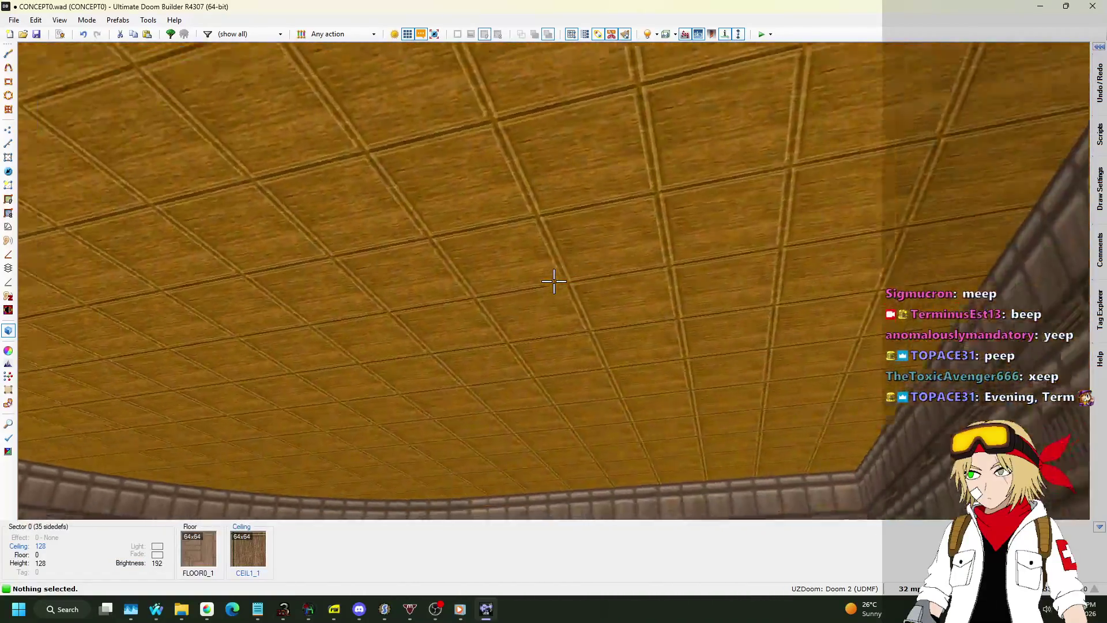
scroll(554, 280, up, 8)
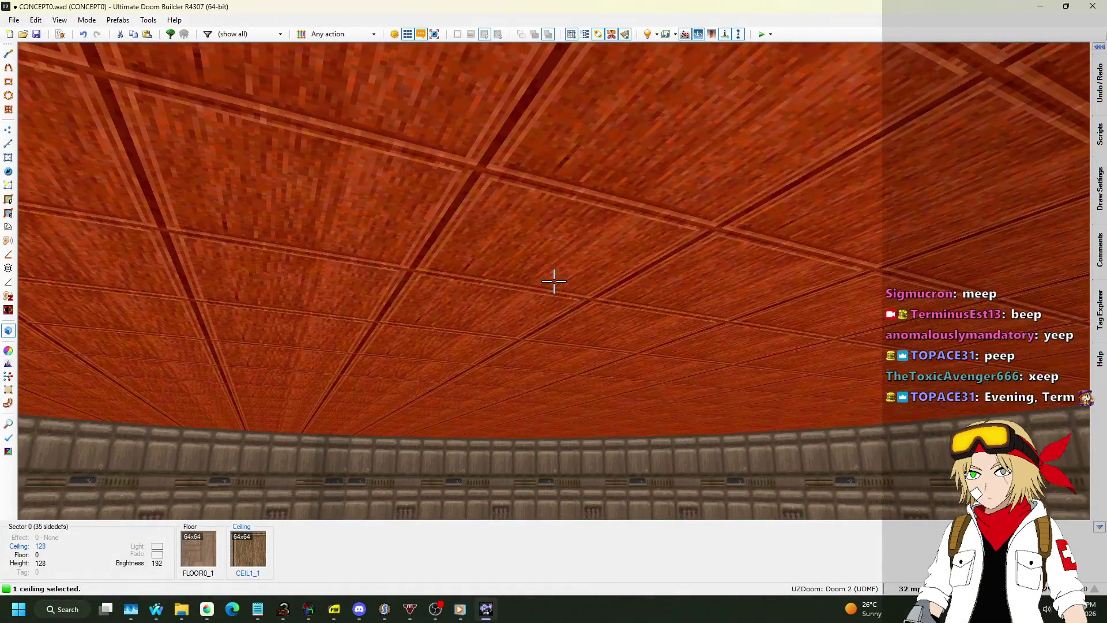
scroll(554, 281, up, 9)
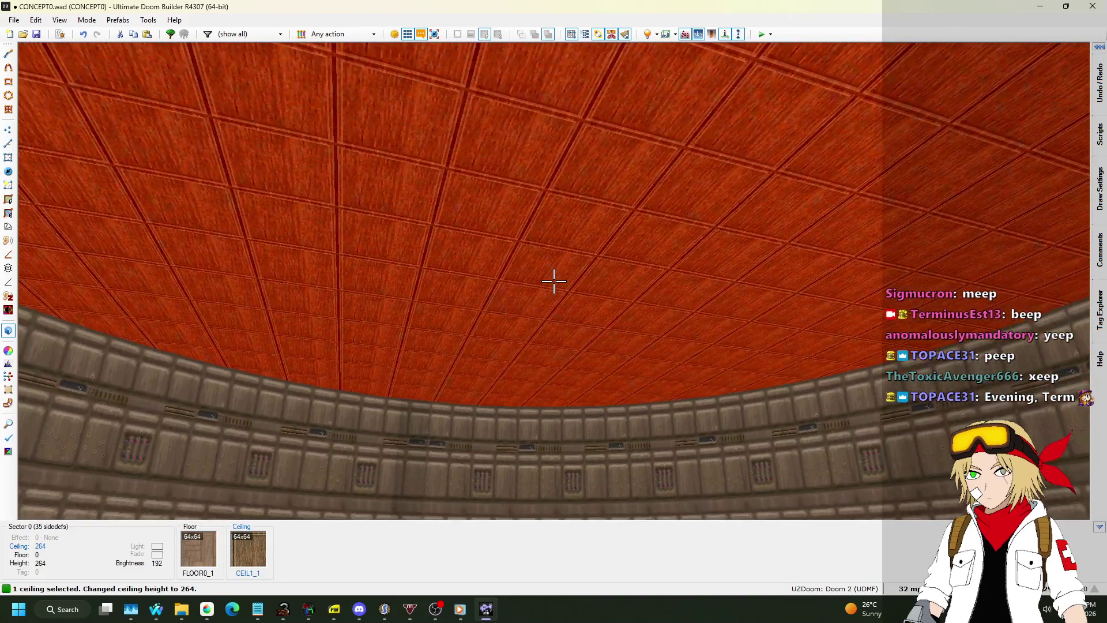
click(554, 281)
scroll(553, 281, down, 1)
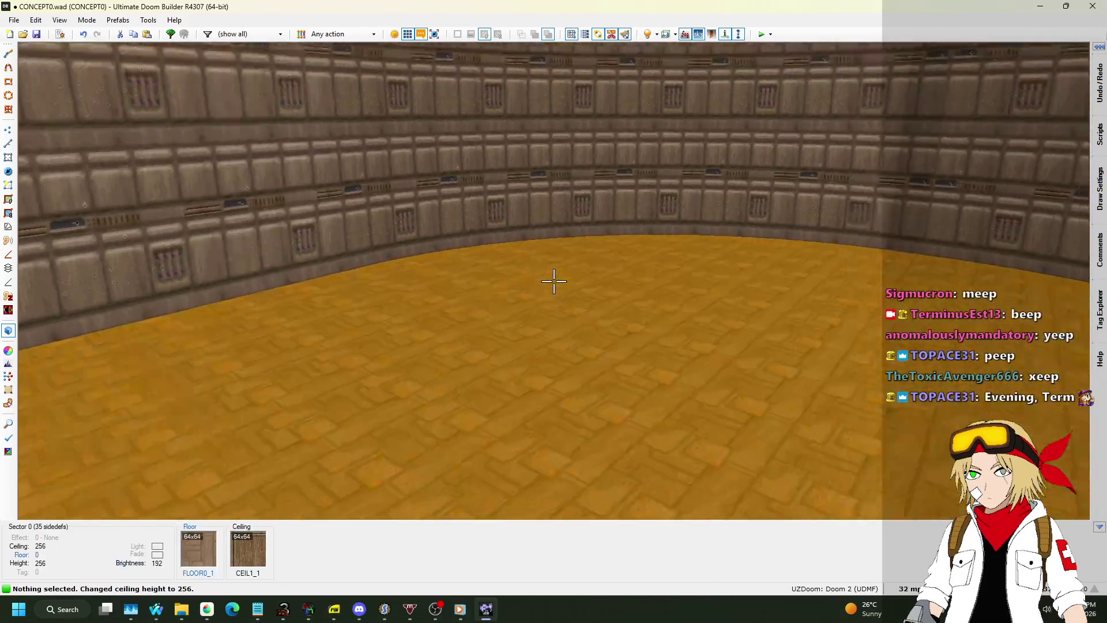
key(w)
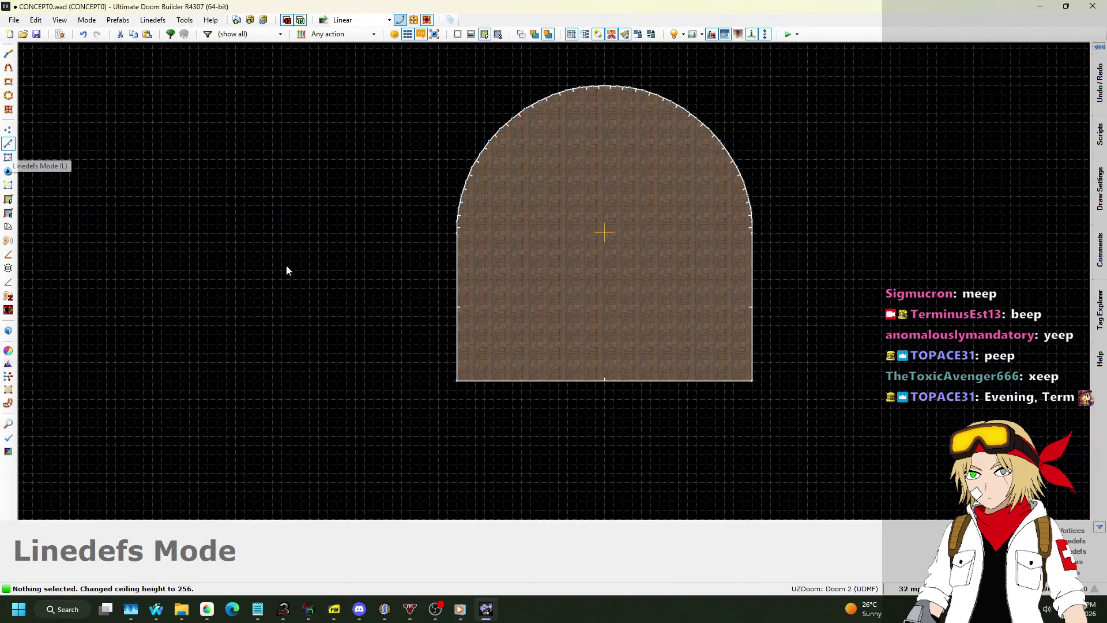
Step: Draw a 1024x128 rectangular sector beneath the room's bottom edge
scroll(482, 406, up, 2)
scroll(371, 362, down, 1)
scroll(370, 357, down, 1)
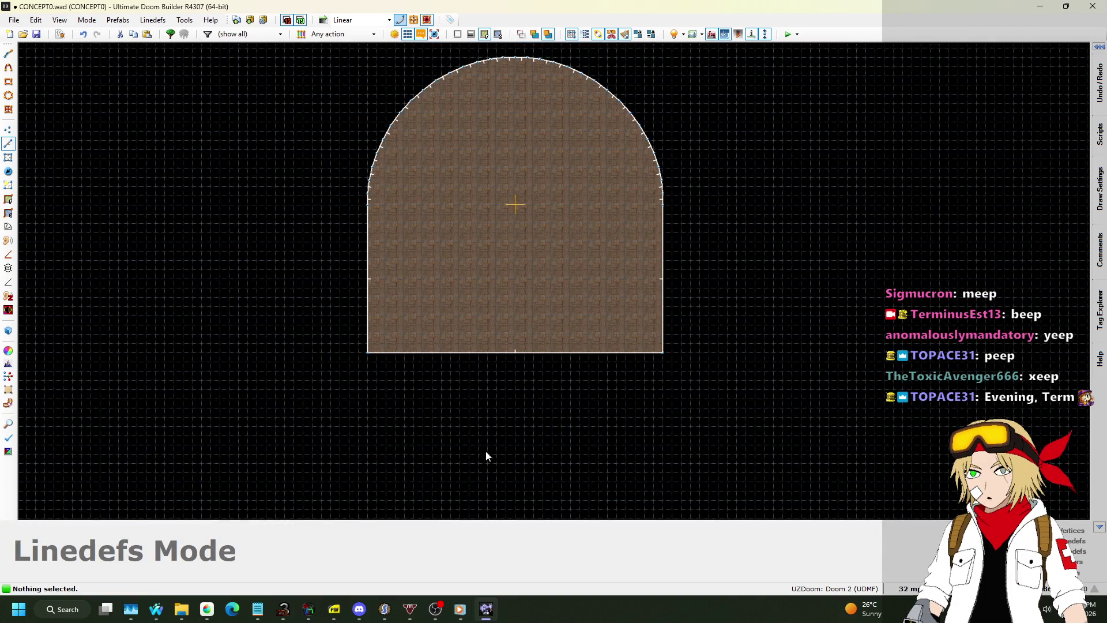
key(space)
click(366, 391)
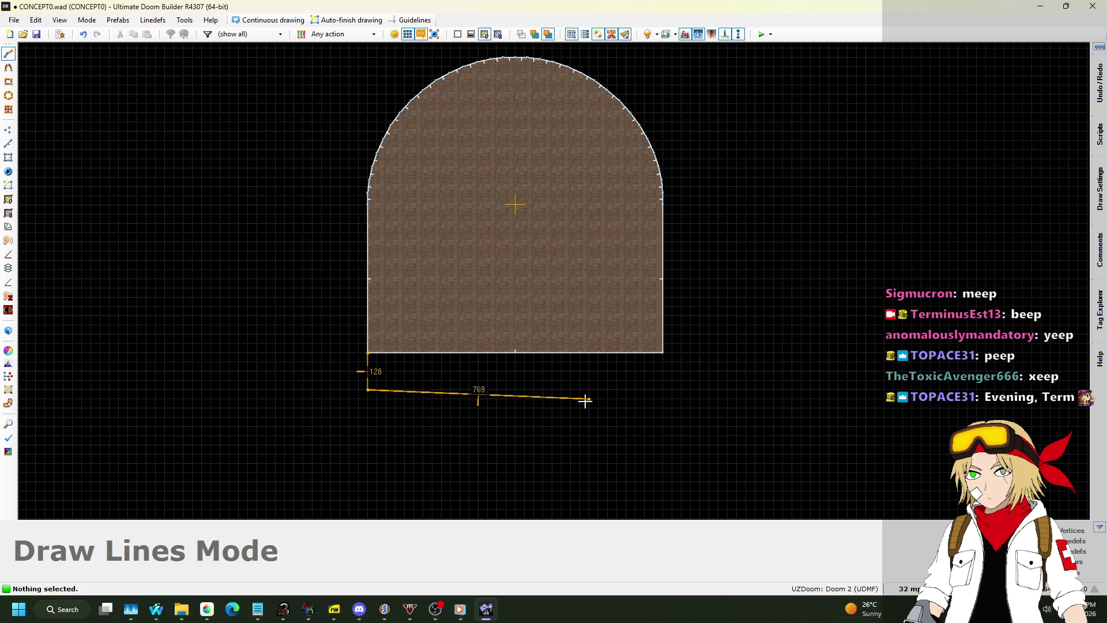
click(662, 391)
click(663, 355)
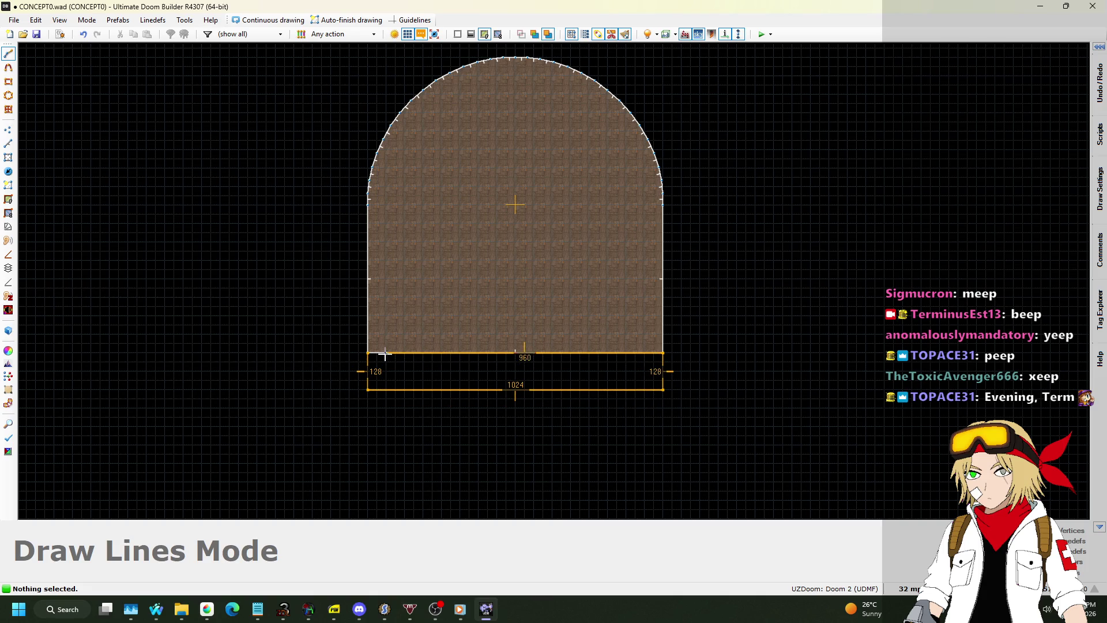
click(368, 353)
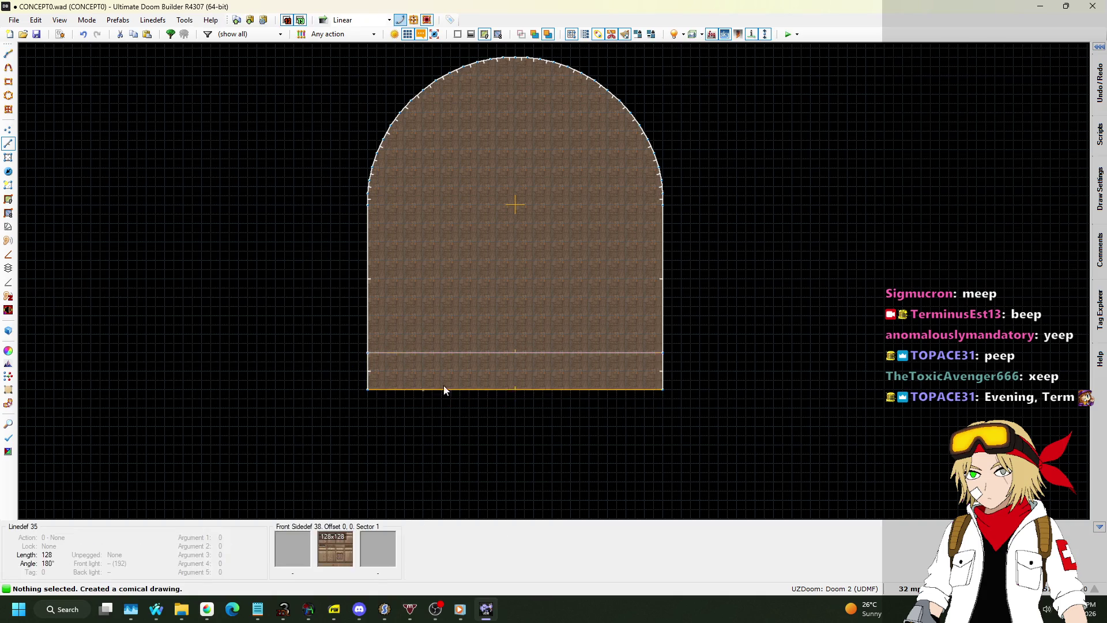
Step: Insert a thing inside the room with default settings and launch Test Map
click(6, 172)
scroll(514, 224, up, 5)
right_click(535, 219)
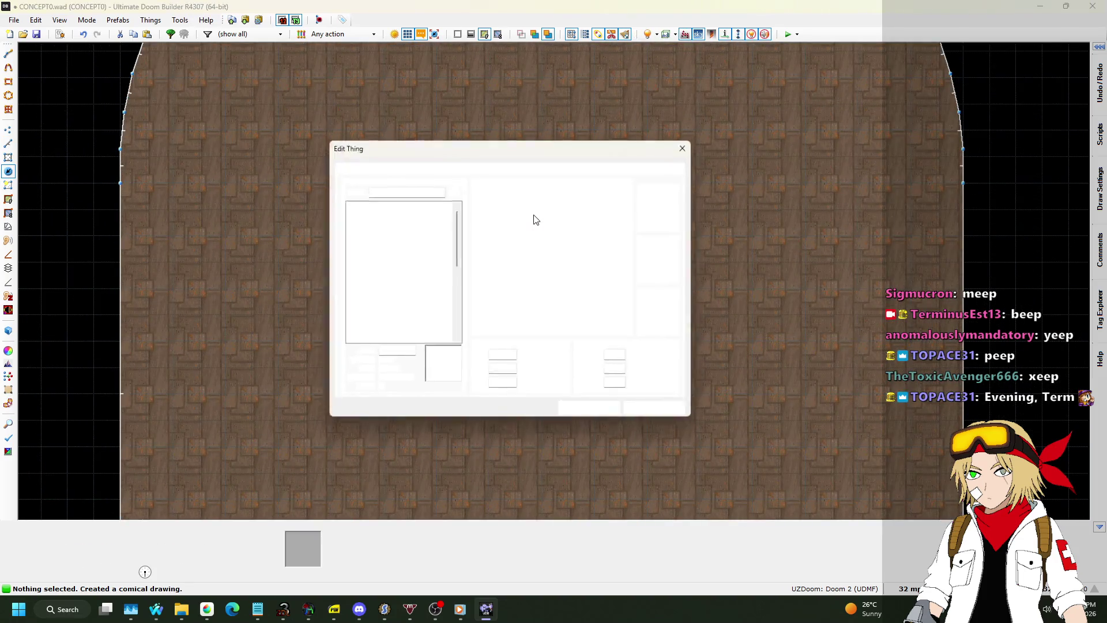
click(608, 420)
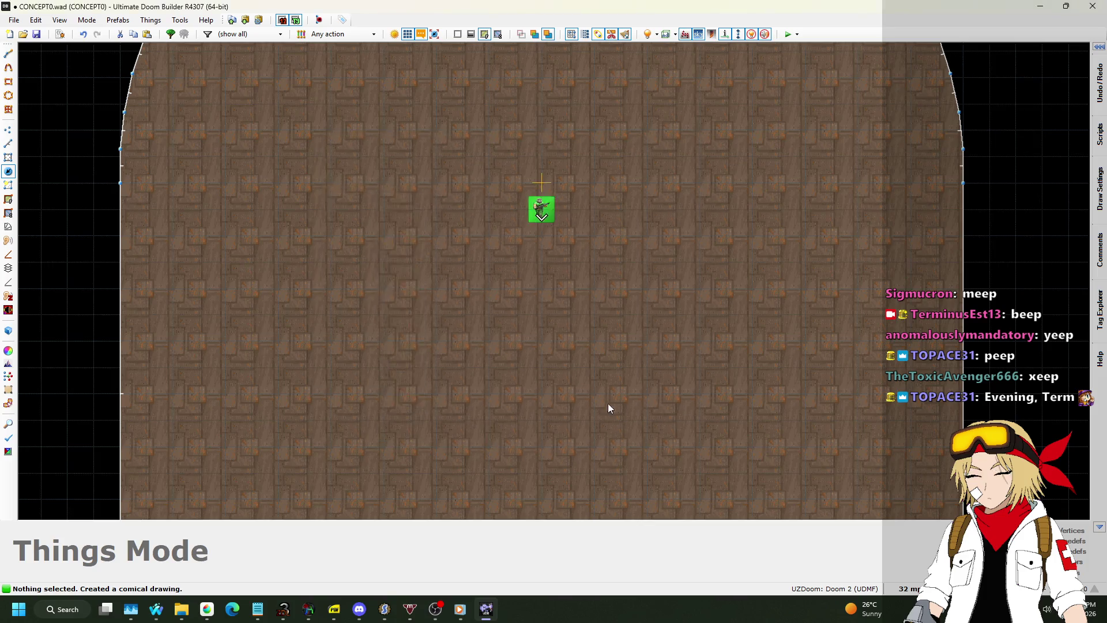
scroll(640, 312, down, 5)
click(788, 35)
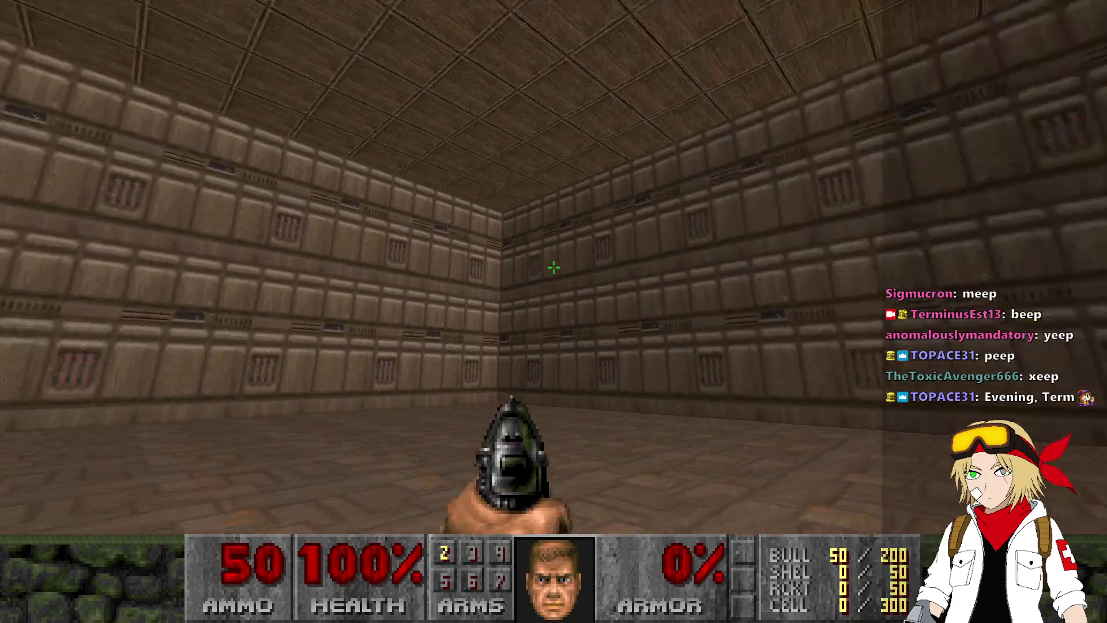
Step: Walk through the rectangular part of the room, looking toward the curved wall and far corners
key(w)
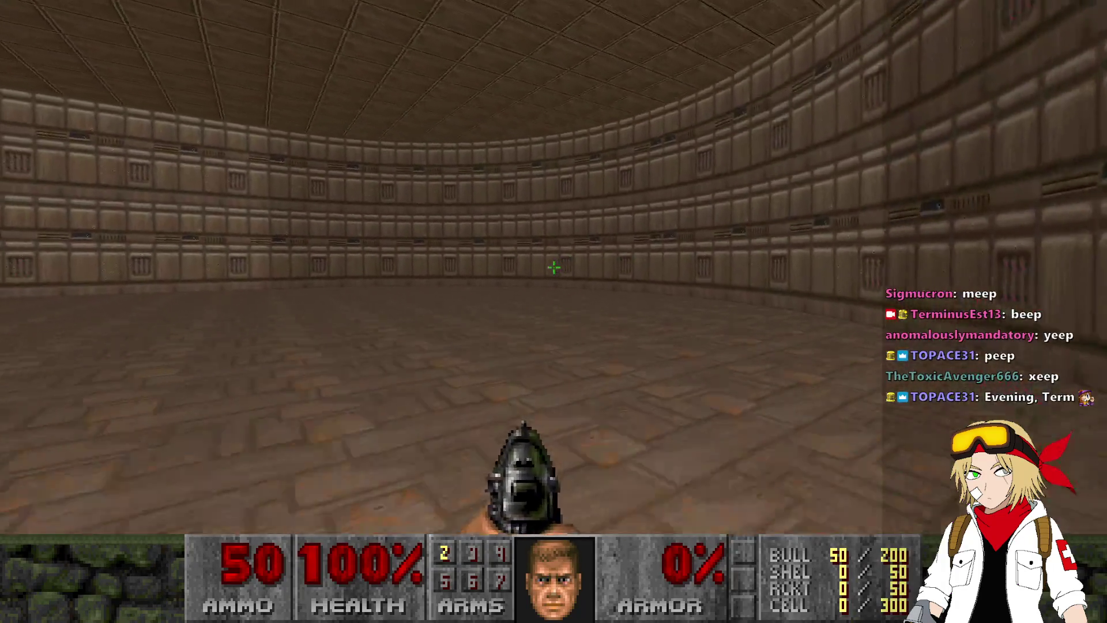
key(Left)
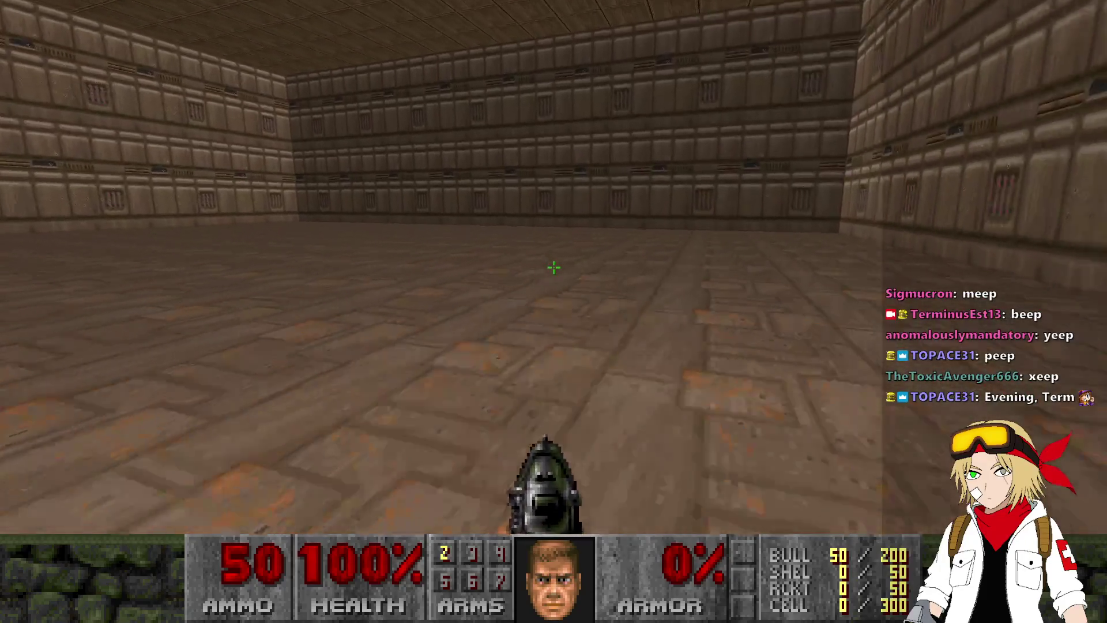
key(w)
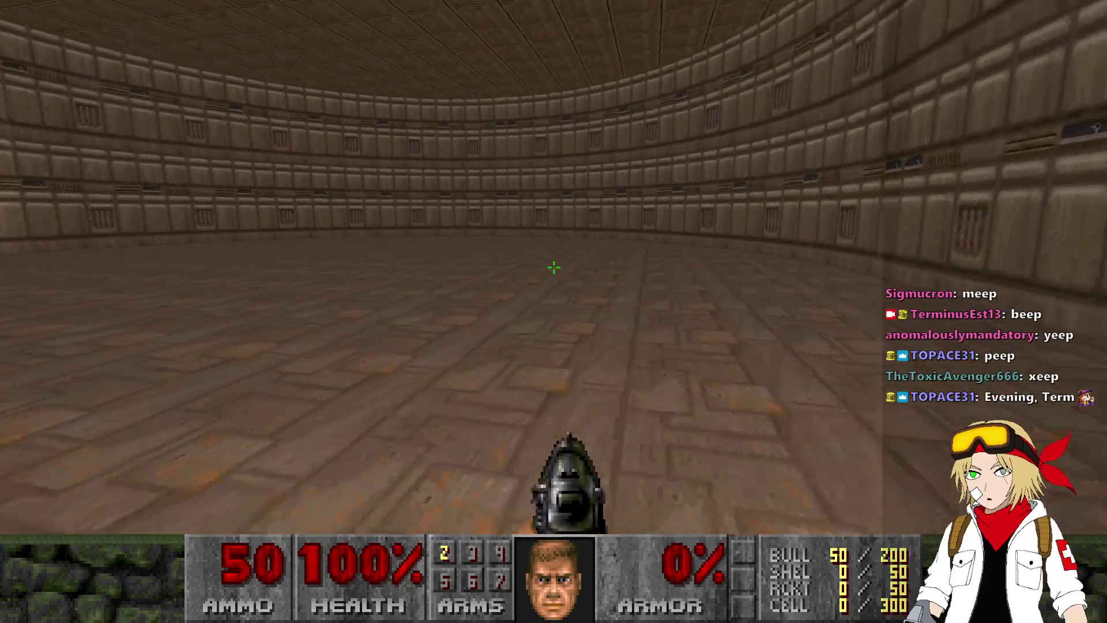
key(w)
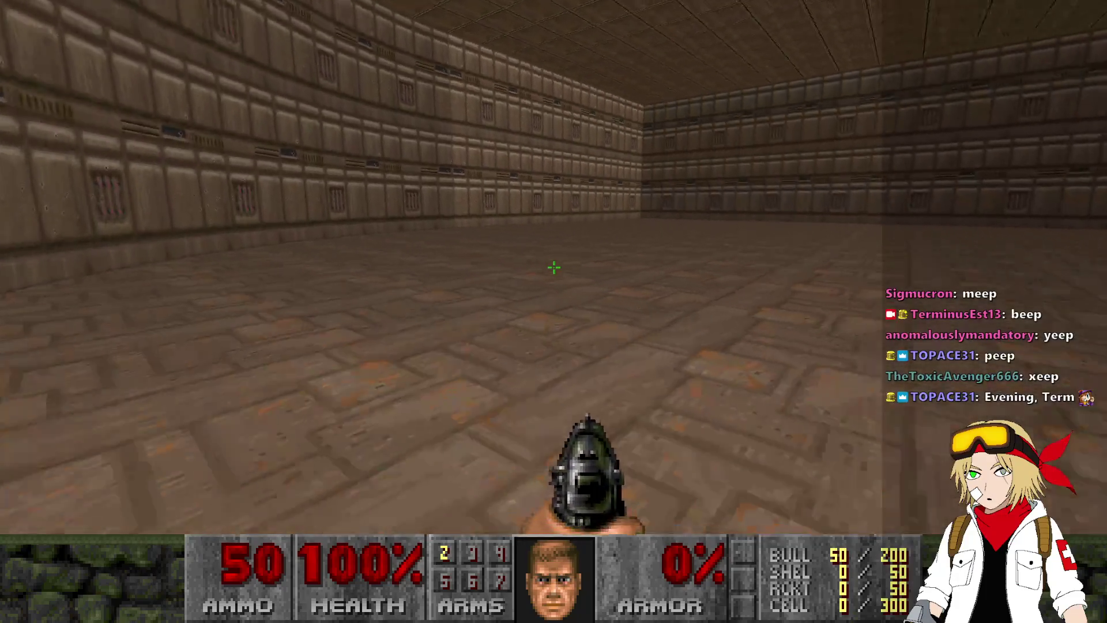
key(Left)
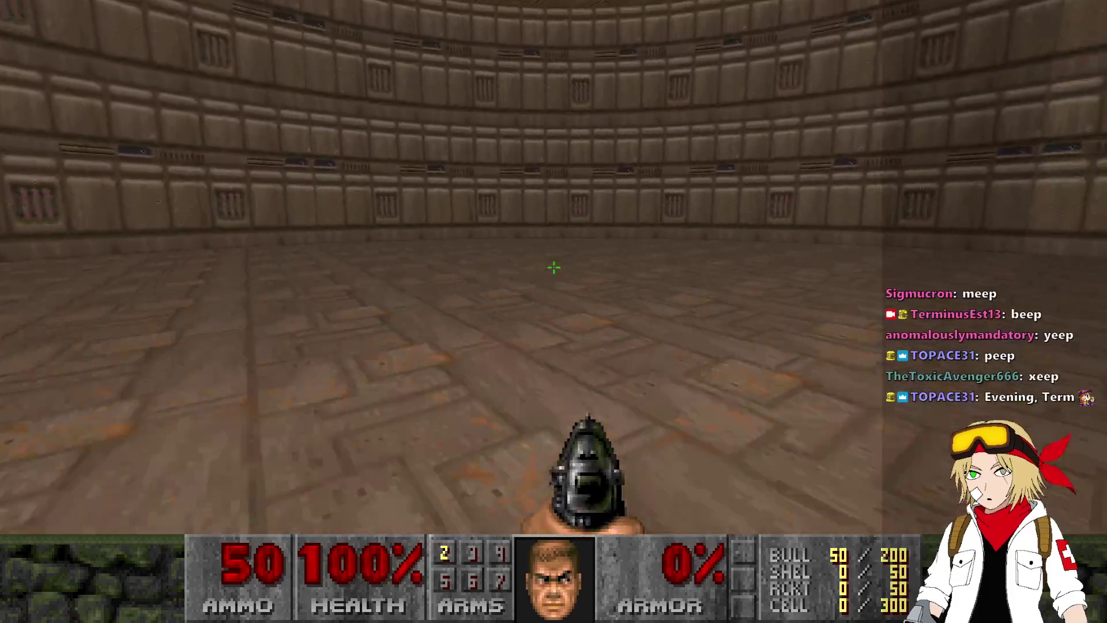
key(Right)
key(Left)
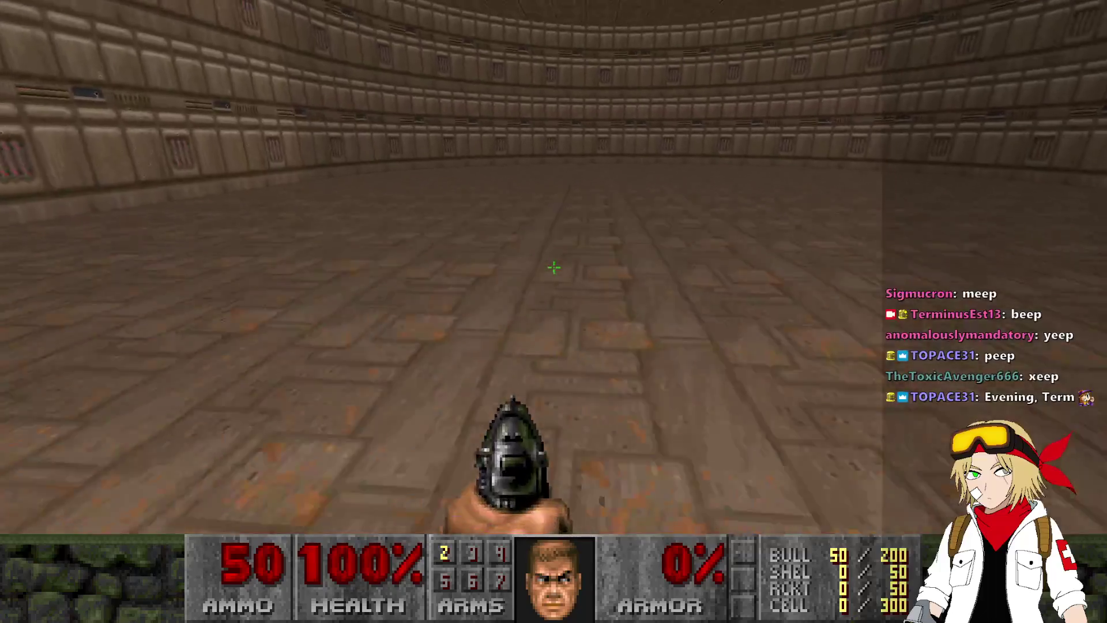
key(Left)
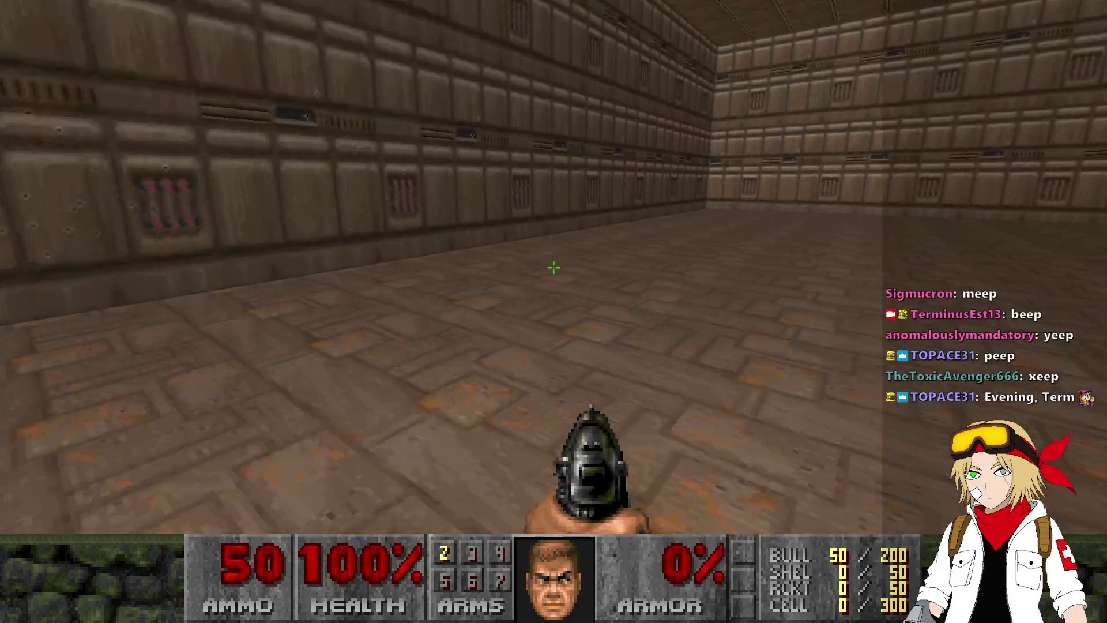
Step: Walk along the curved wall up to the straight wall panels
key(w)
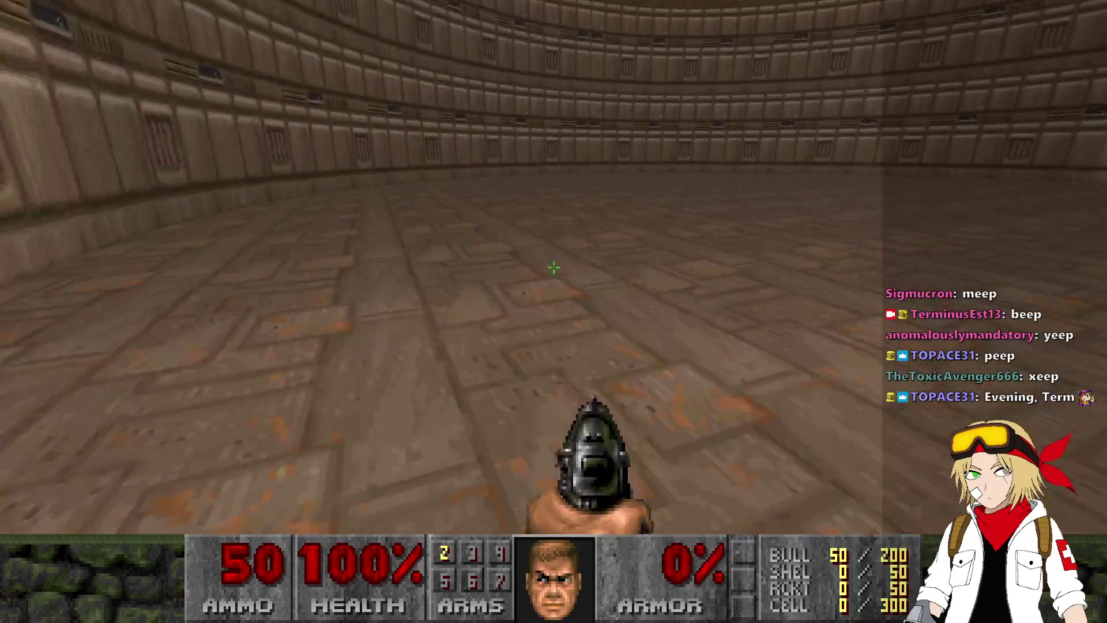
key(Left)
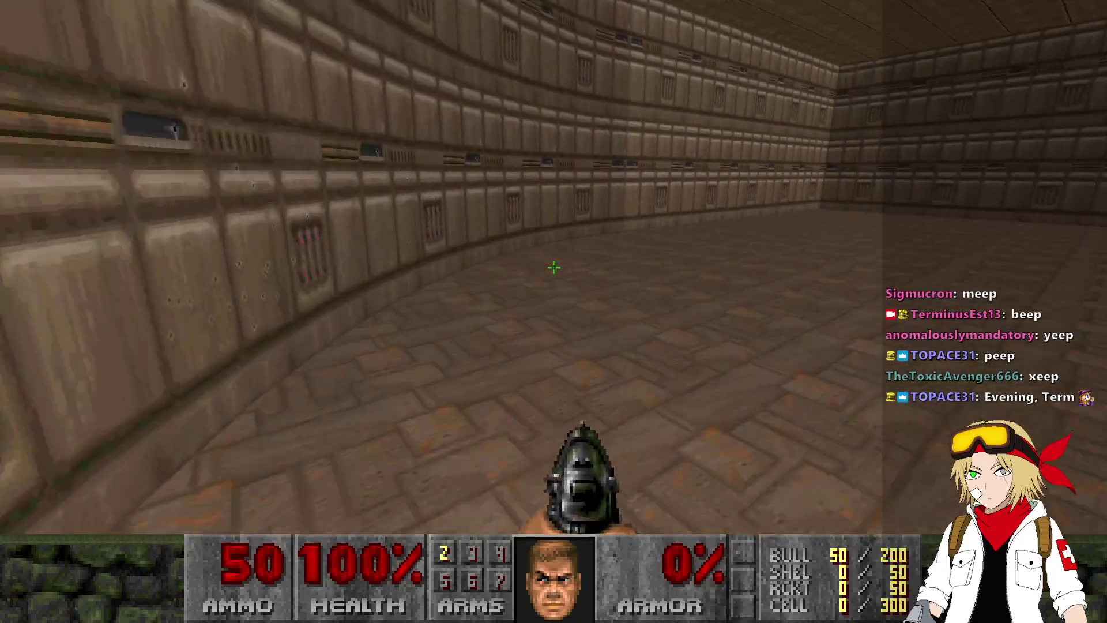
key(w)
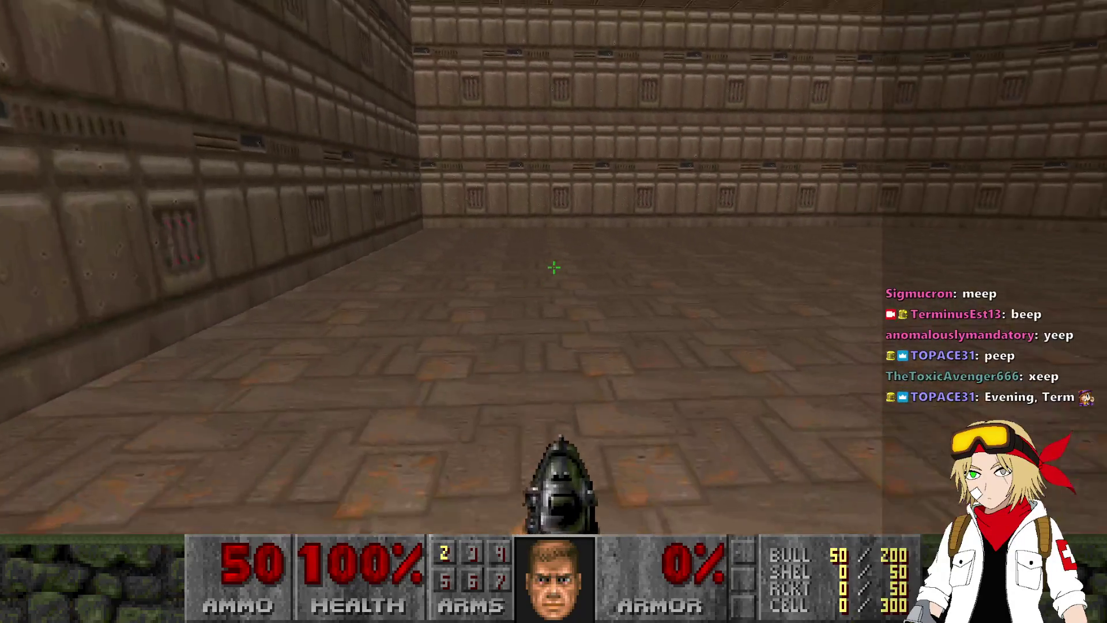
key(w)
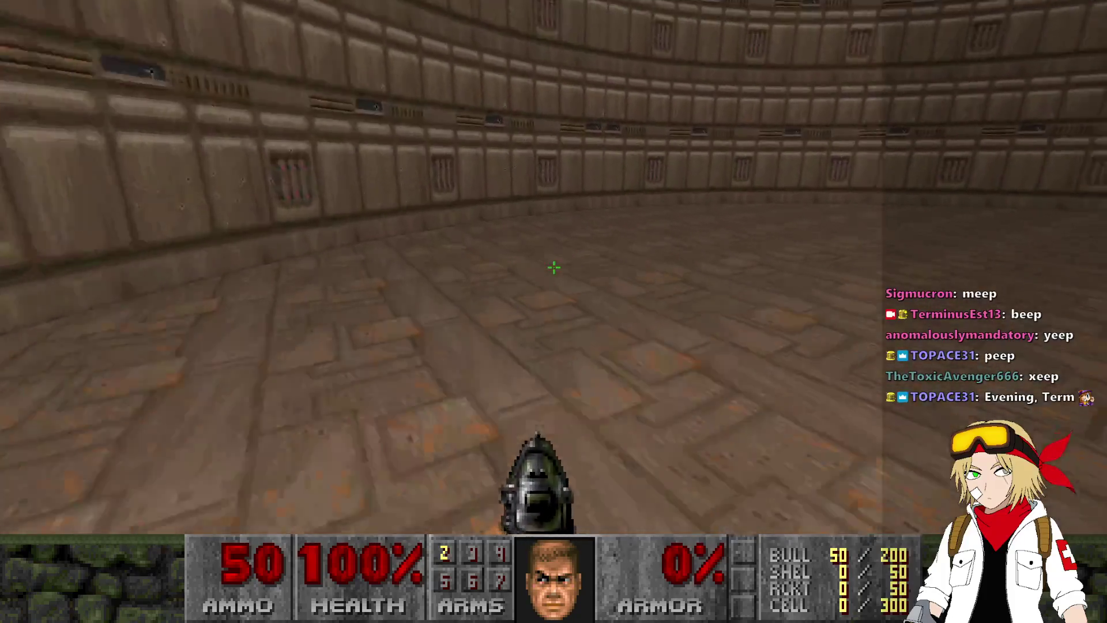
key(w)
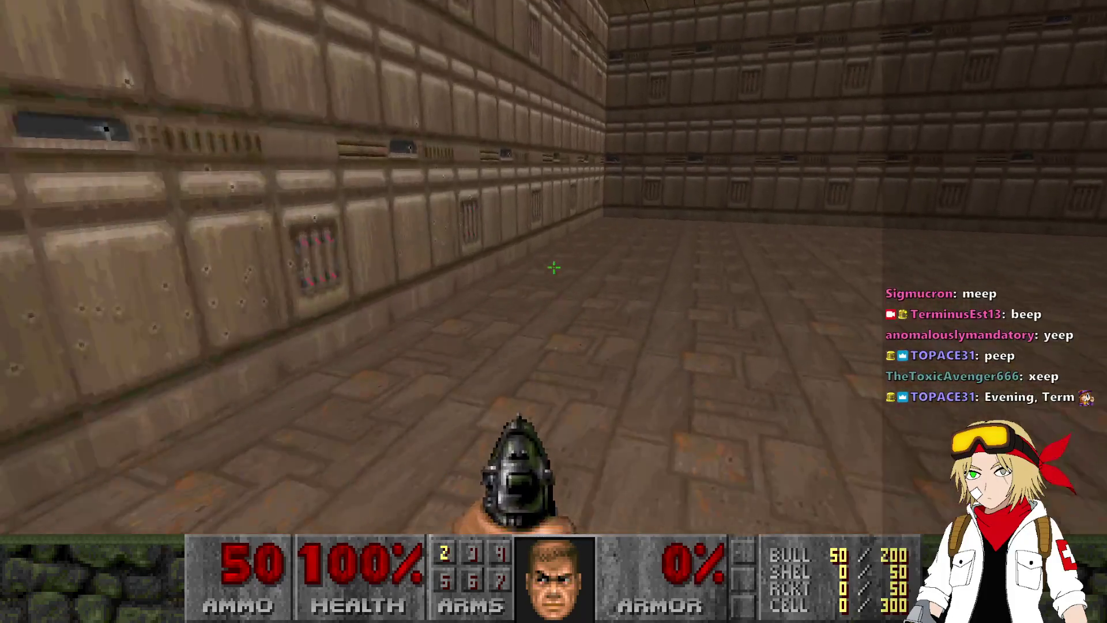
key(w)
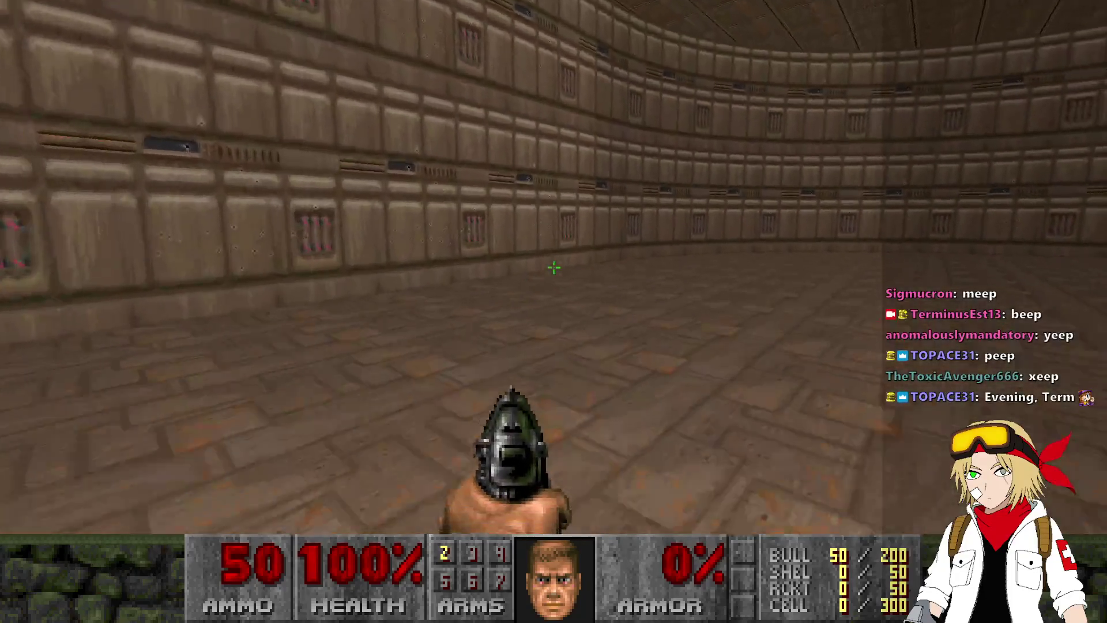
key(w)
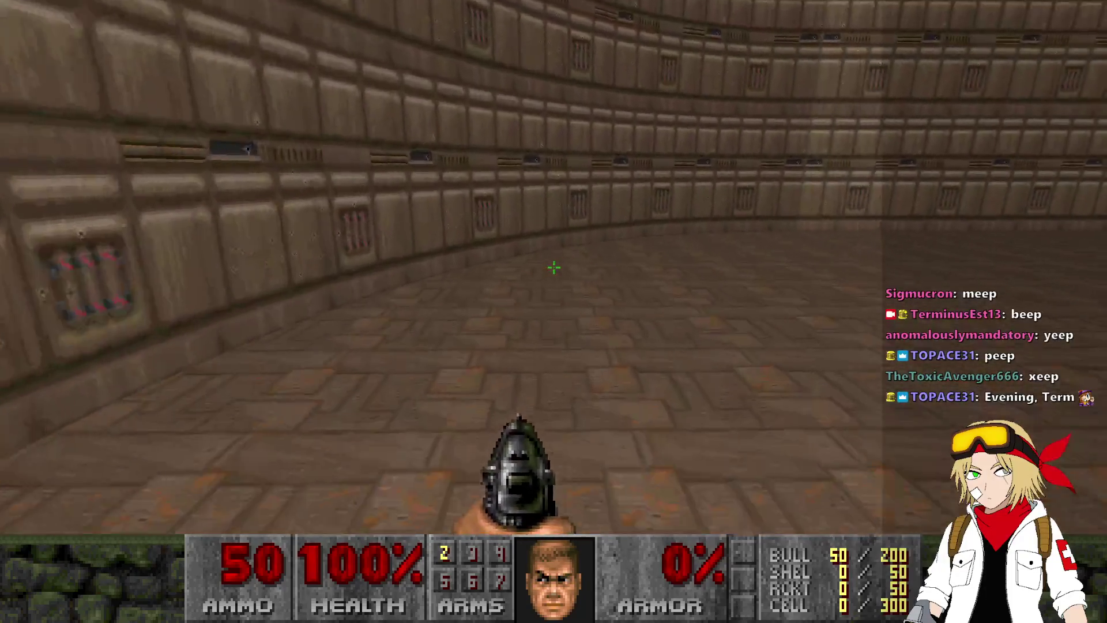
key(w)
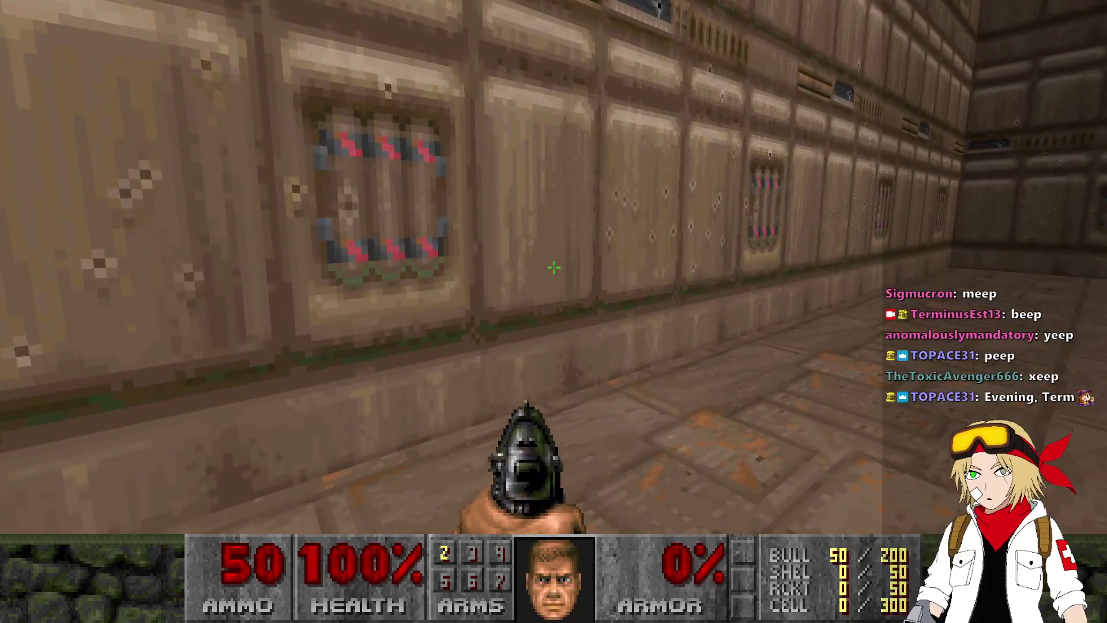
Step: Quit UZDoom back to the editor and switch to Linedefs mode
key(alt+F4)
scroll(547, 450, up, 1)
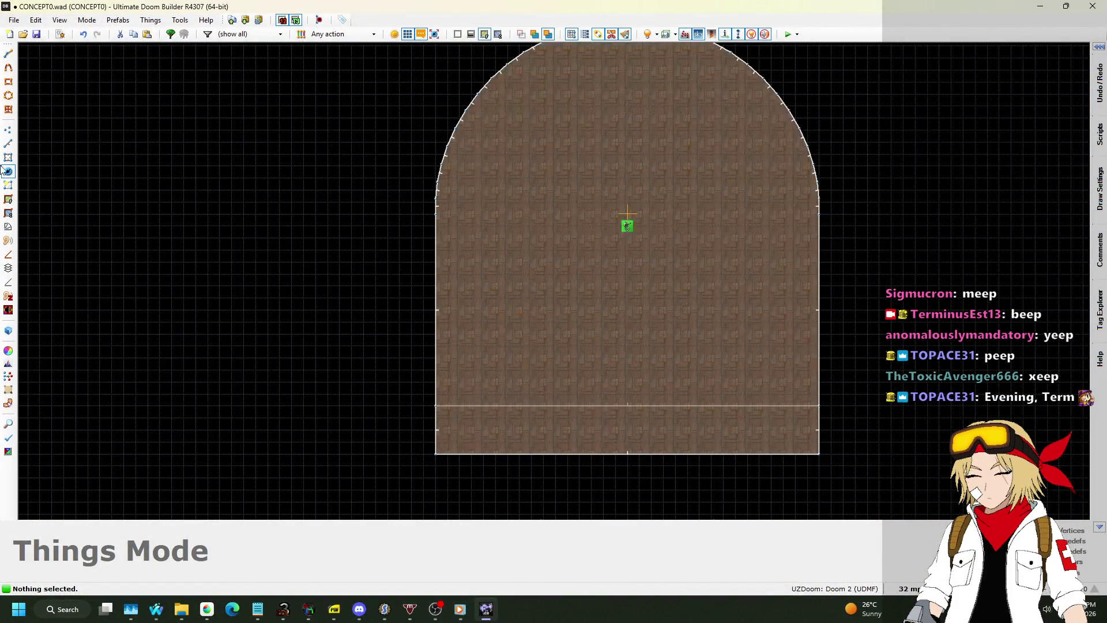
click(12, 147)
scroll(532, 418, up, 3)
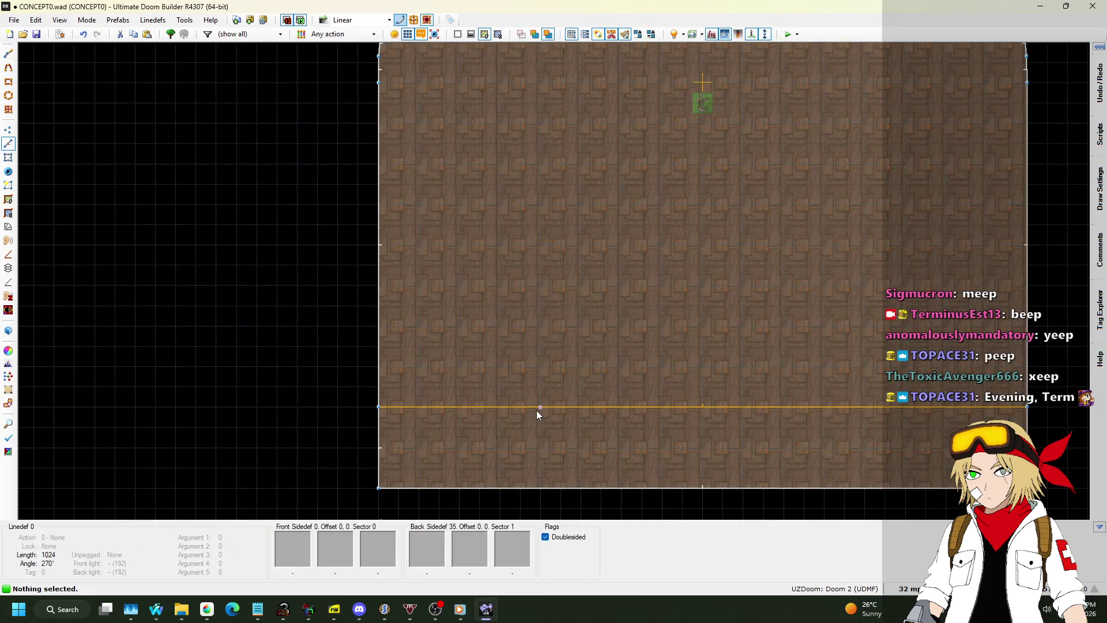
Step: Drag the room's horizontal dividing linedef upward toward the arch
drag(540, 377, 541, 335)
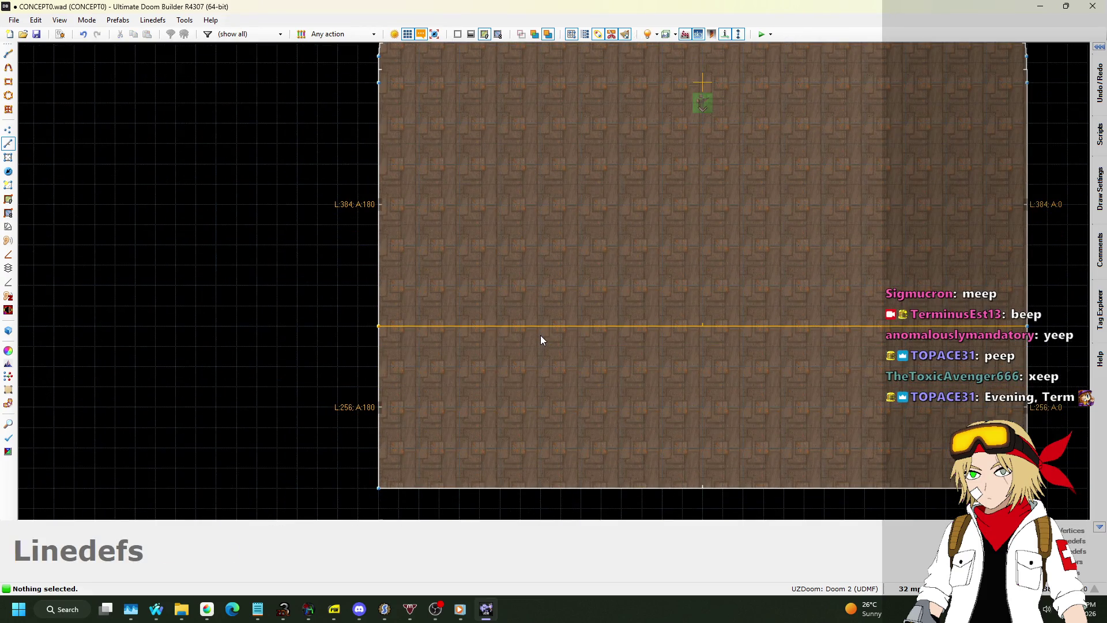
scroll(376, 319, down, 3)
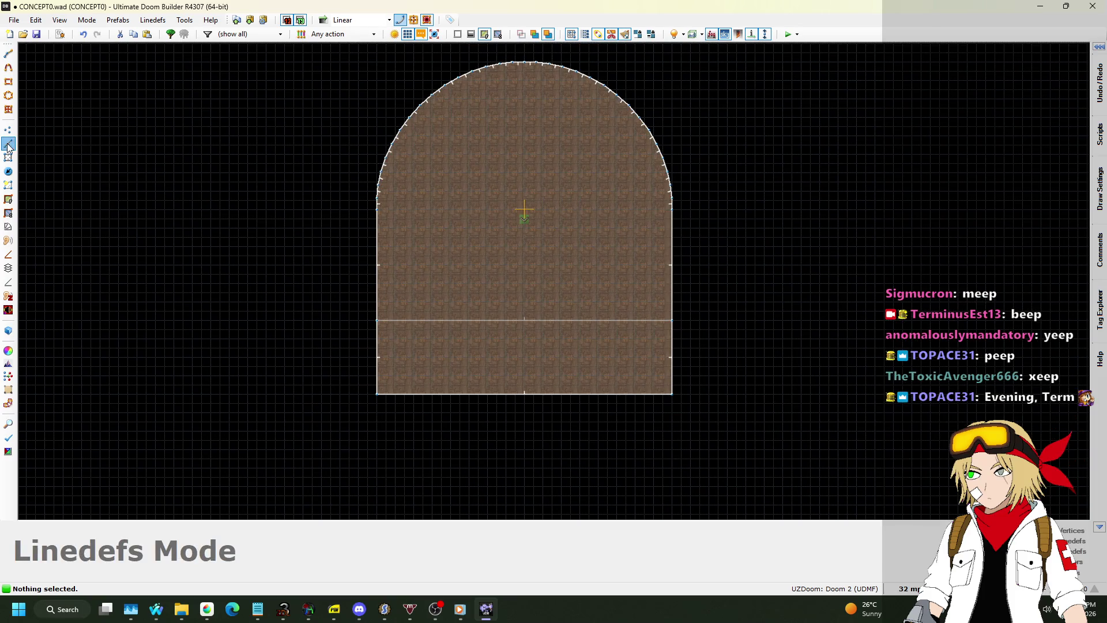
scroll(455, 340, up, 4)
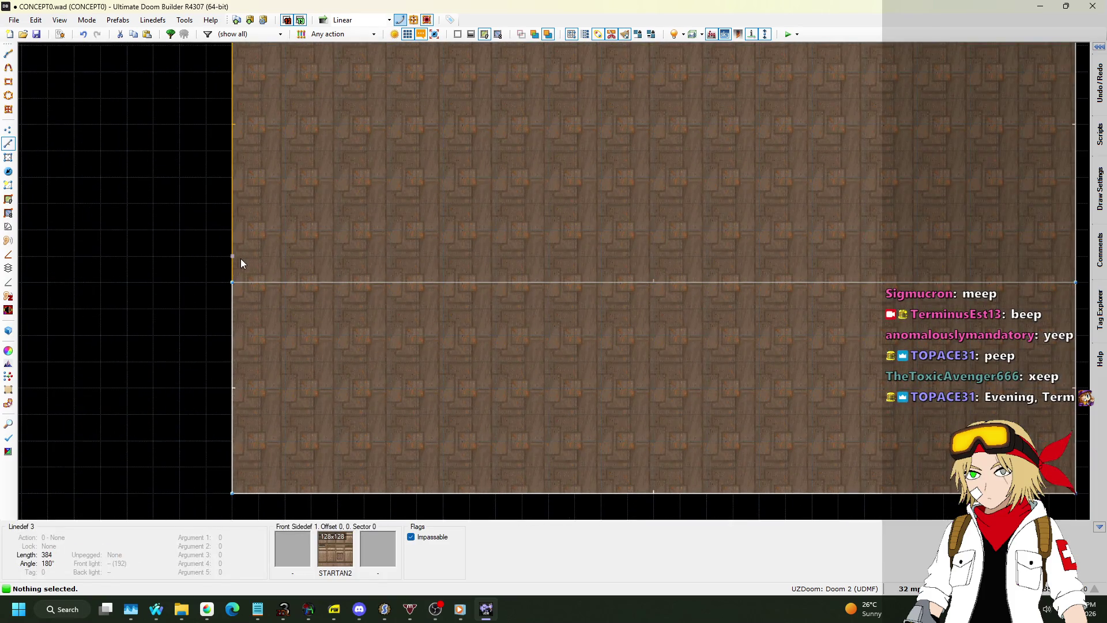
Step: Draw two stacked 128x32 box sectors against the left wall
key(space)
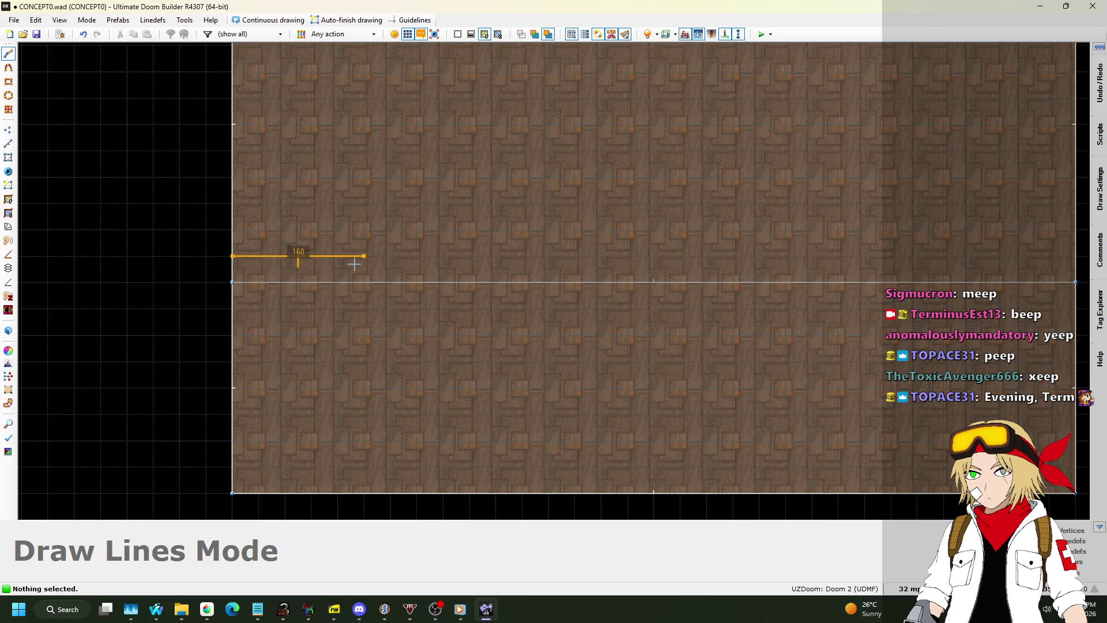
click(336, 277)
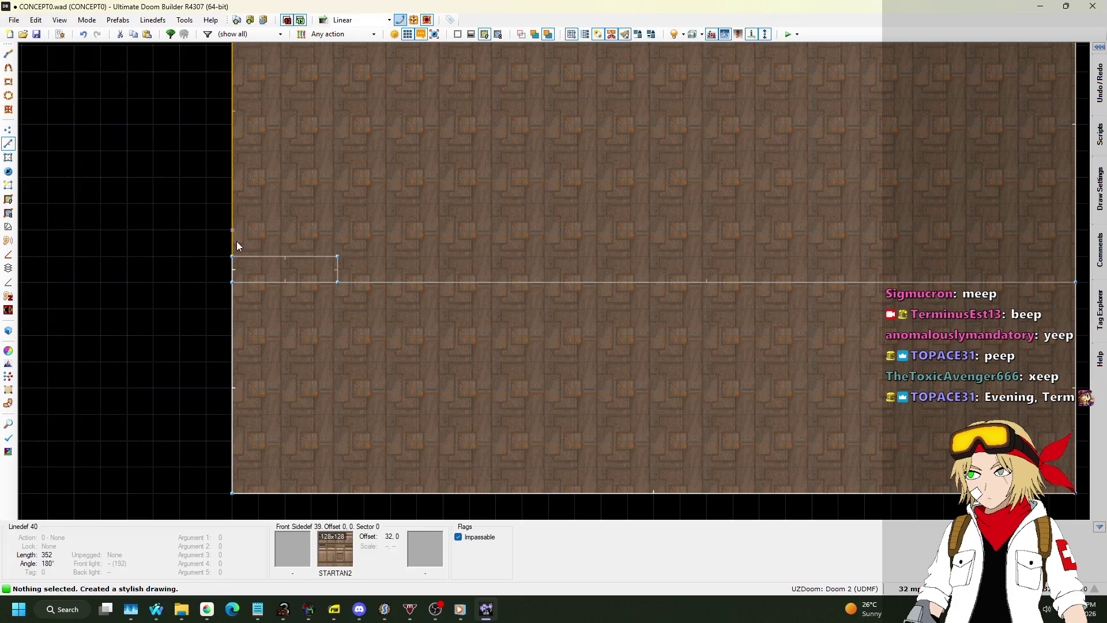
key(space)
click(337, 230)
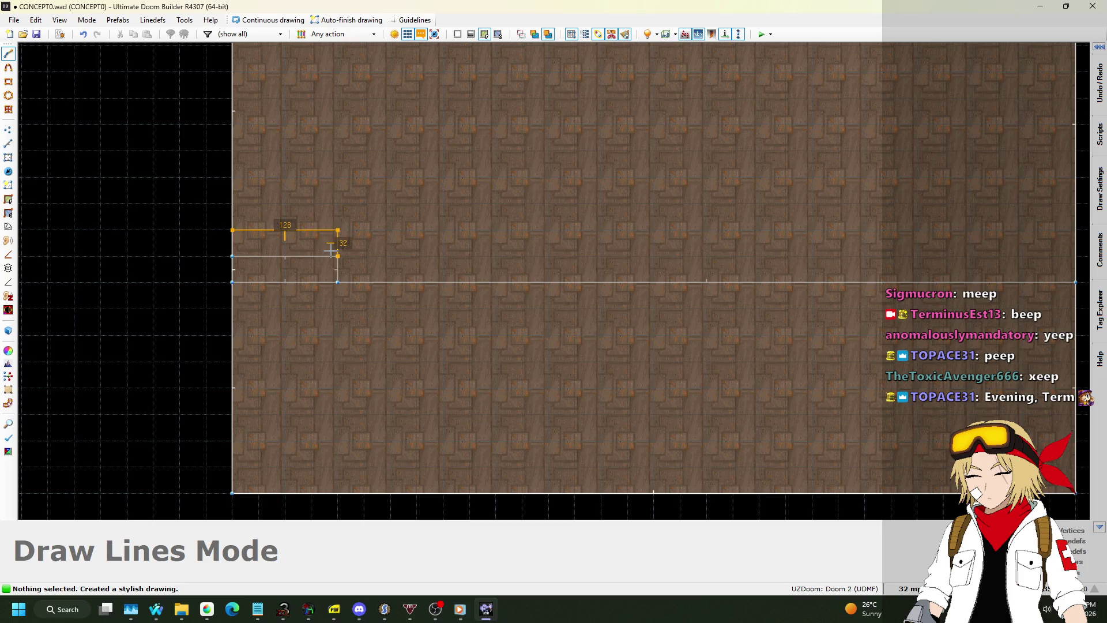
click(337, 256)
key(space)
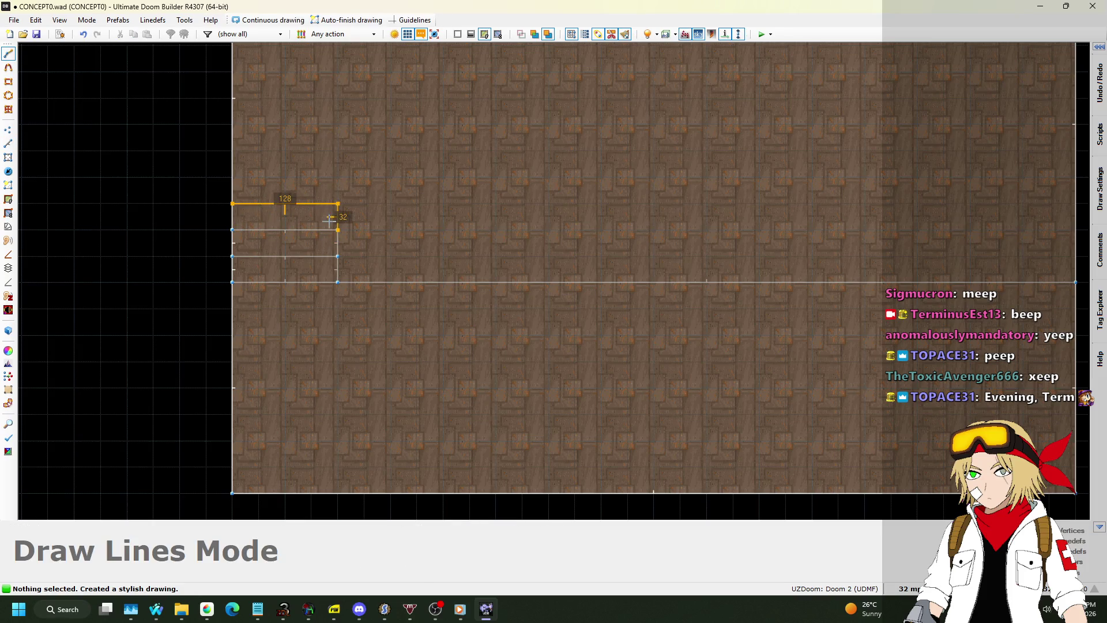
key(Escape)
scroll(277, 246, down, 3)
scroll(647, 259, up, 3)
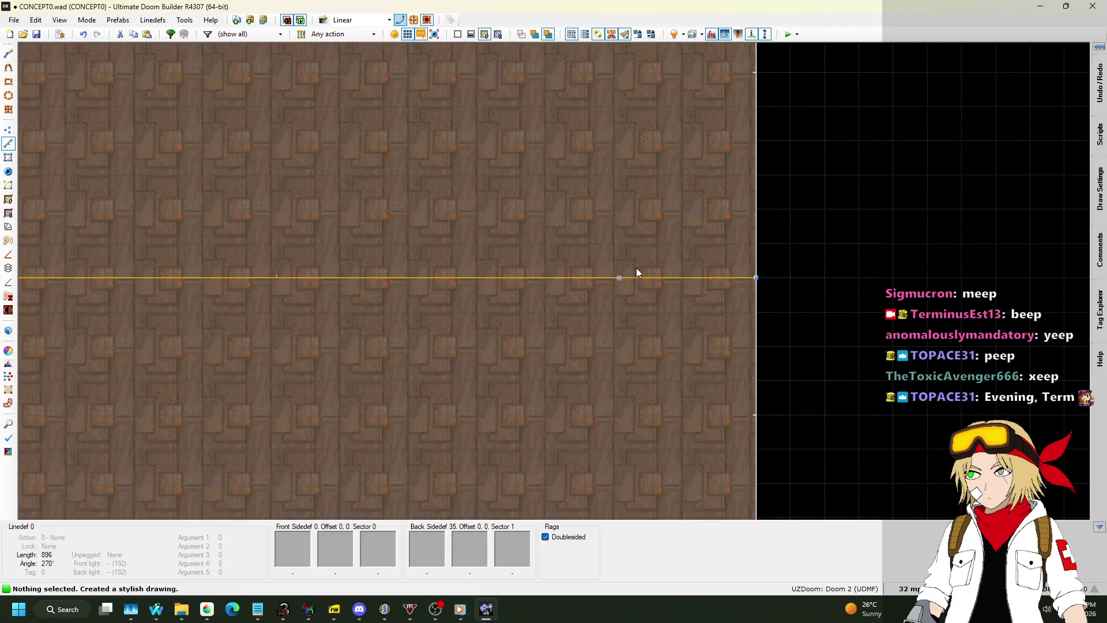
Step: Draw three stacked 128x32 box sectors against the right wall and view them in 3D
key(space)
click(619, 243)
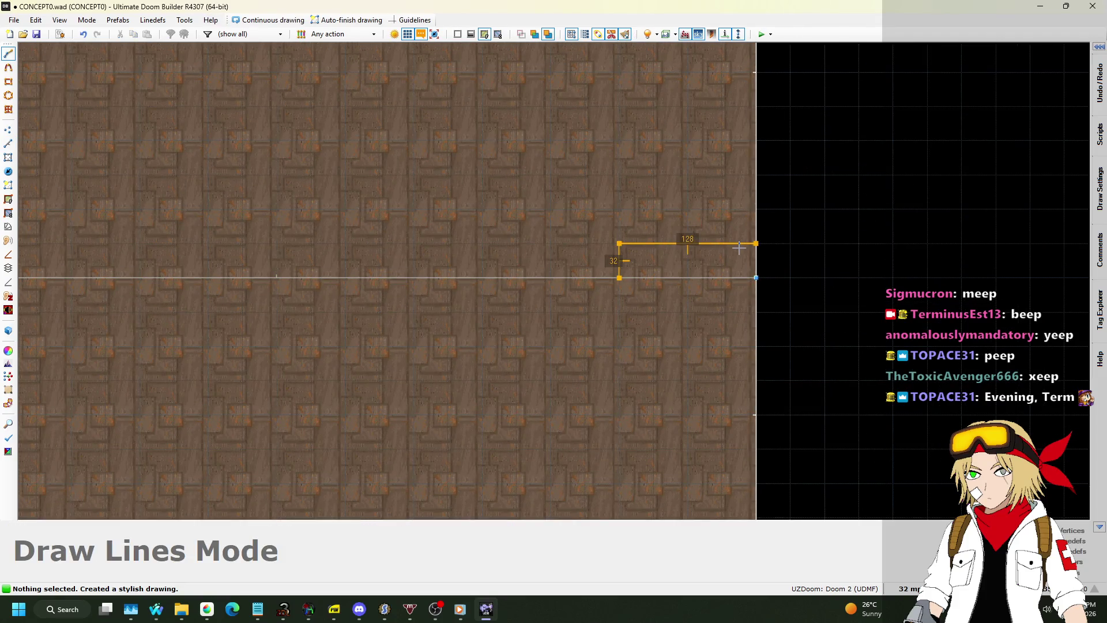
click(756, 244)
key(space)
click(619, 209)
click(757, 209)
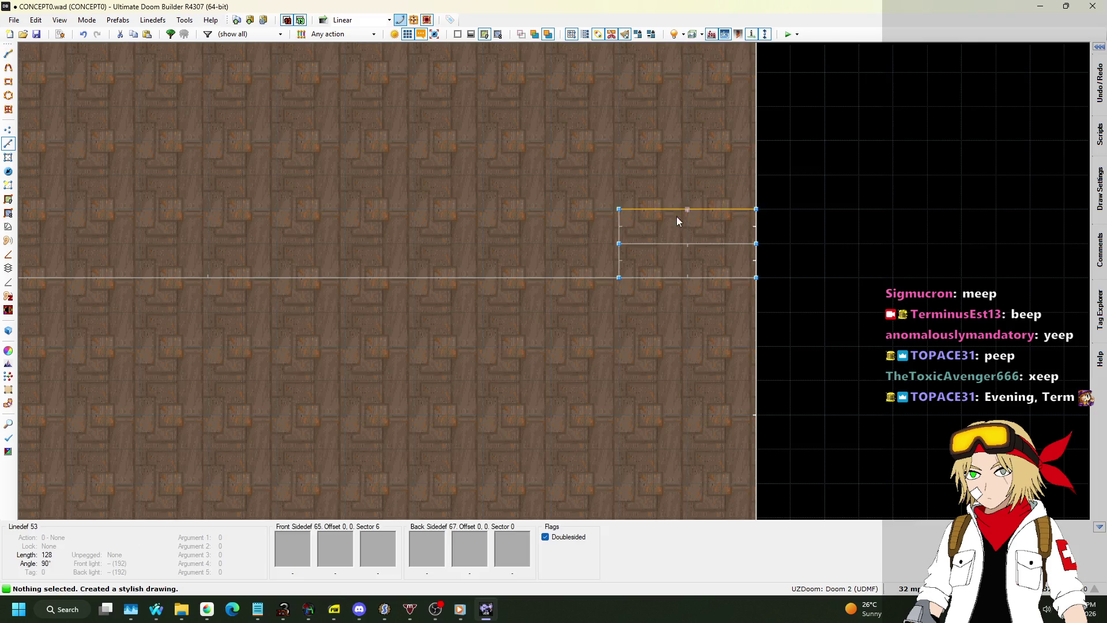
key(space)
click(619, 175)
click(756, 174)
click(756, 209)
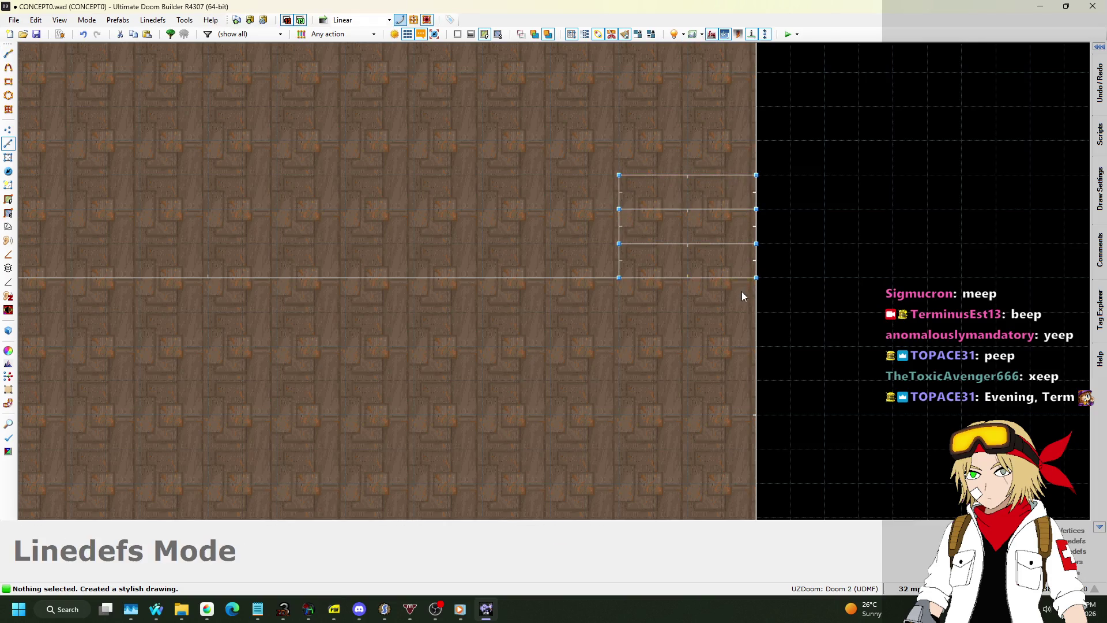
key(w)
key(s)
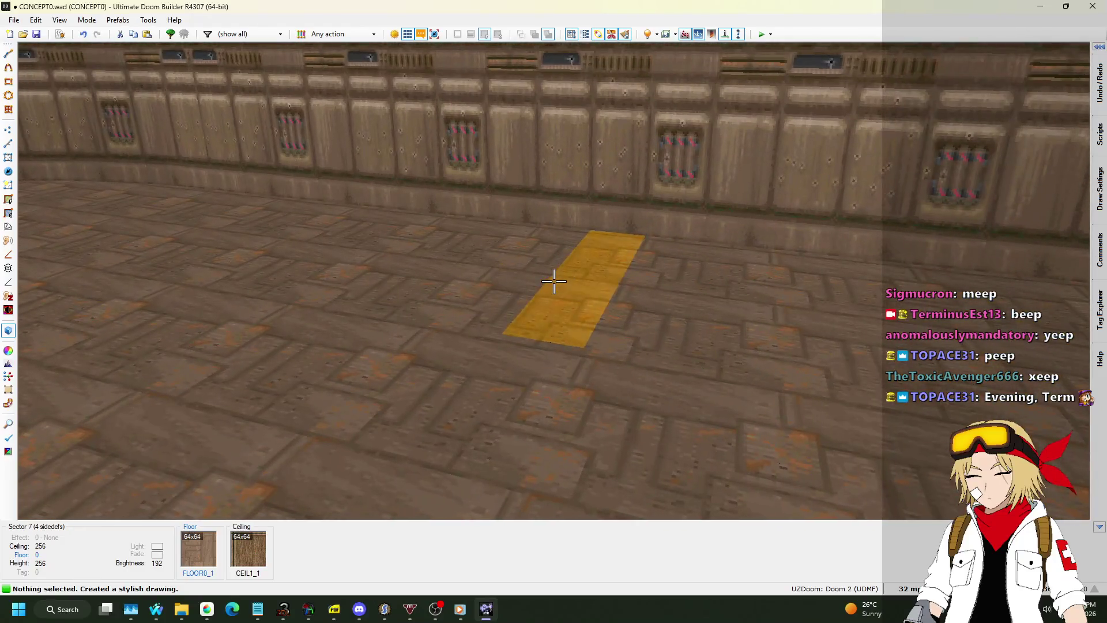
Step: Select all the alcove floor strips and raise them together to height 8
click(554, 281)
click(554, 281)
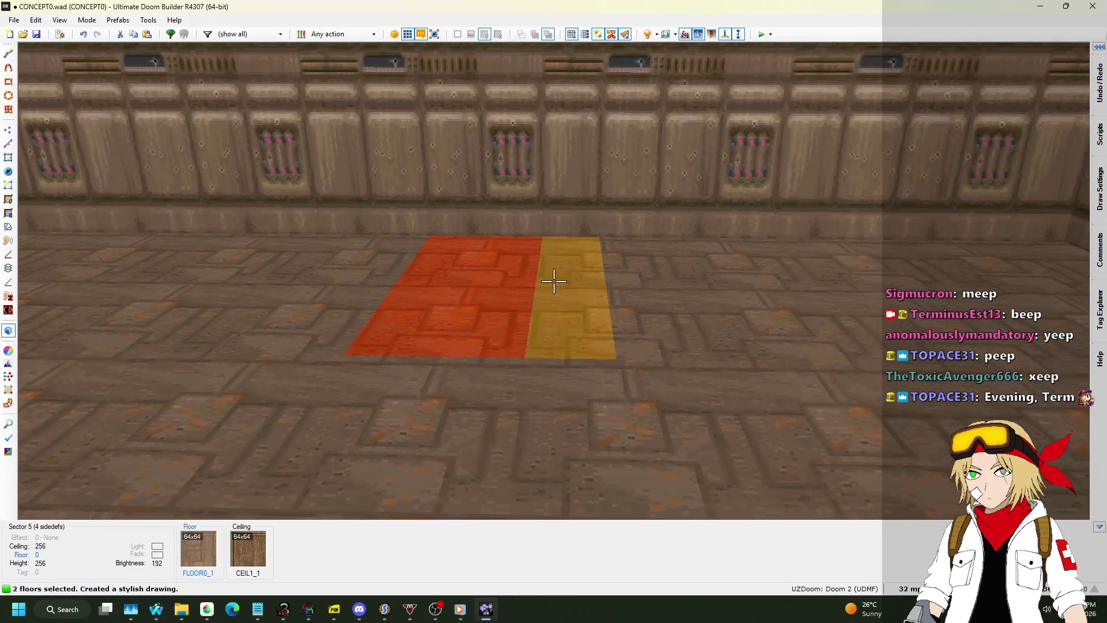
click(554, 281)
click(553, 281)
click(553, 281)
click(554, 280)
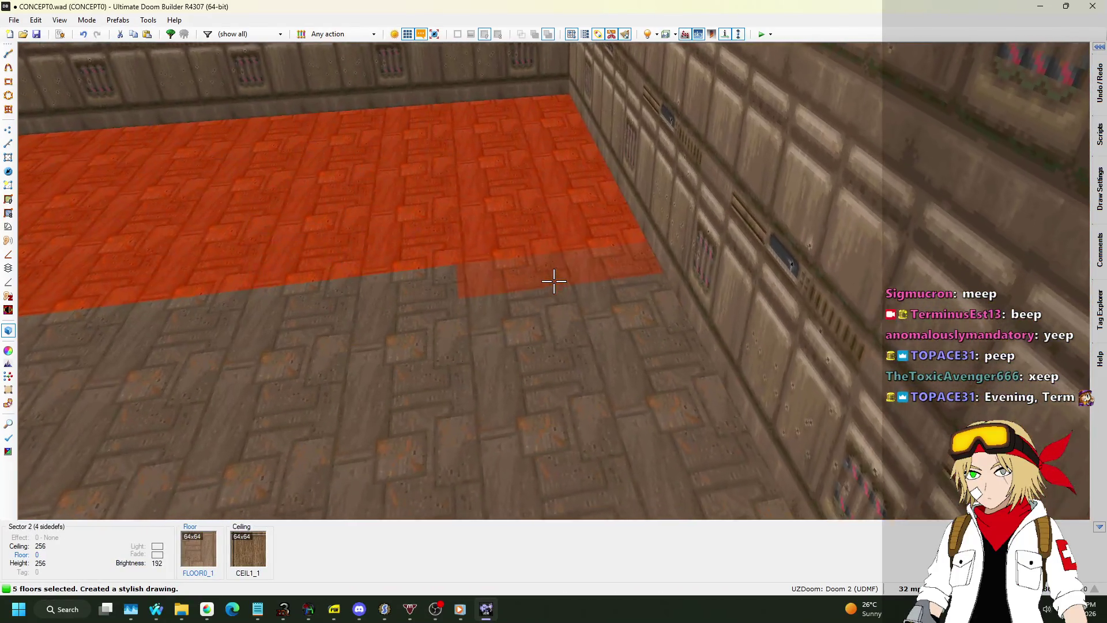
click(554, 281)
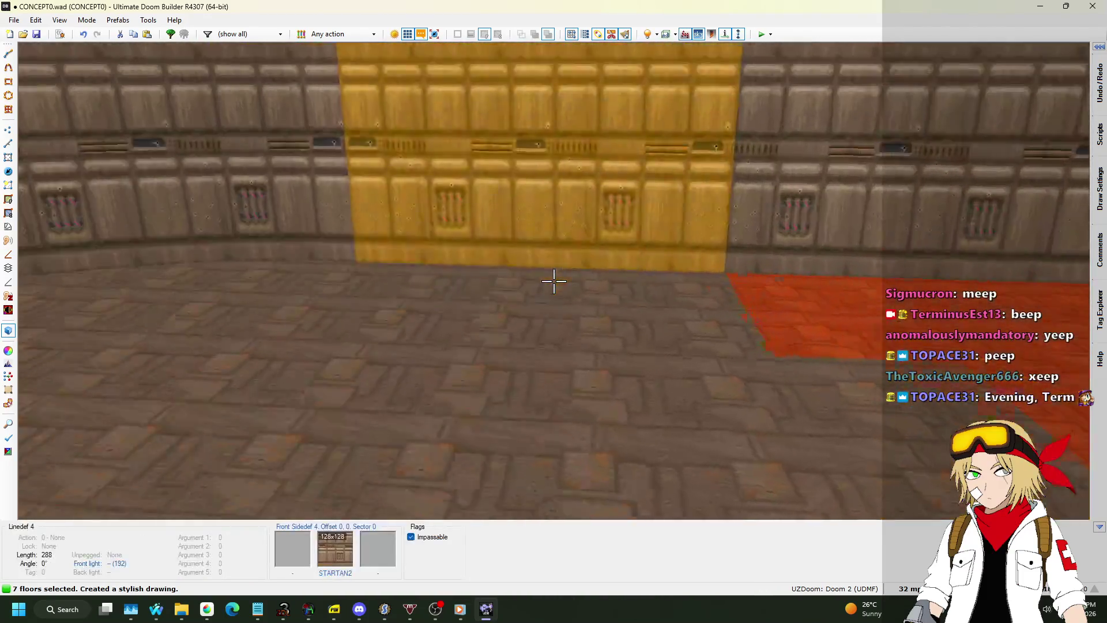
scroll(553, 281, up, 1)
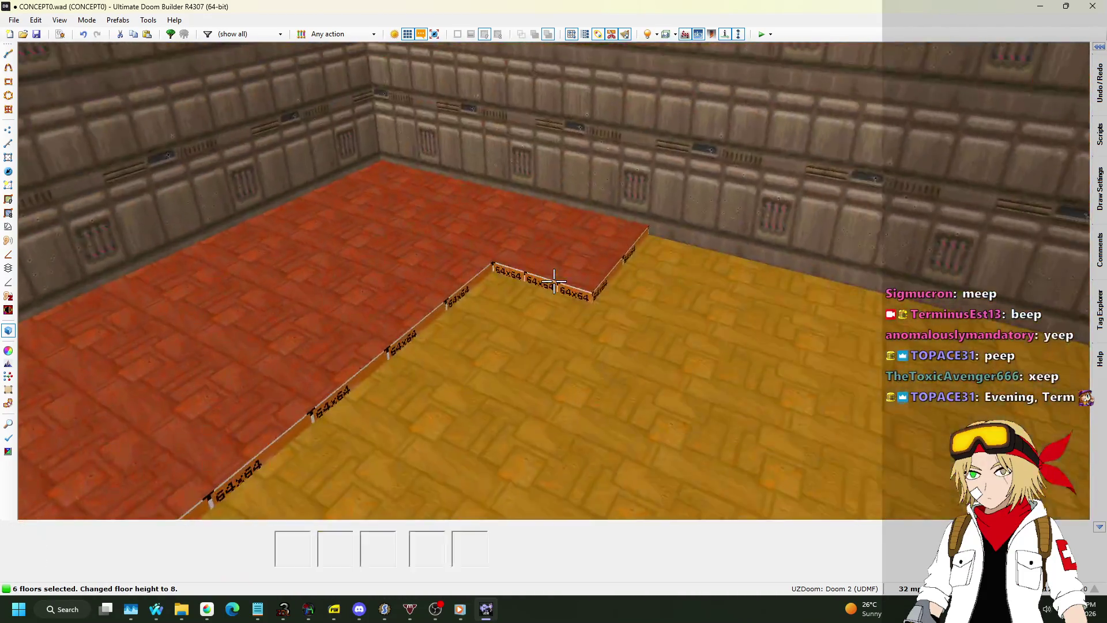
Step: Raise the upper strips stepwise to 16, 24 and 32, texture the step walls STARTAN2, and save
click(554, 281)
click(554, 280)
click(554, 281)
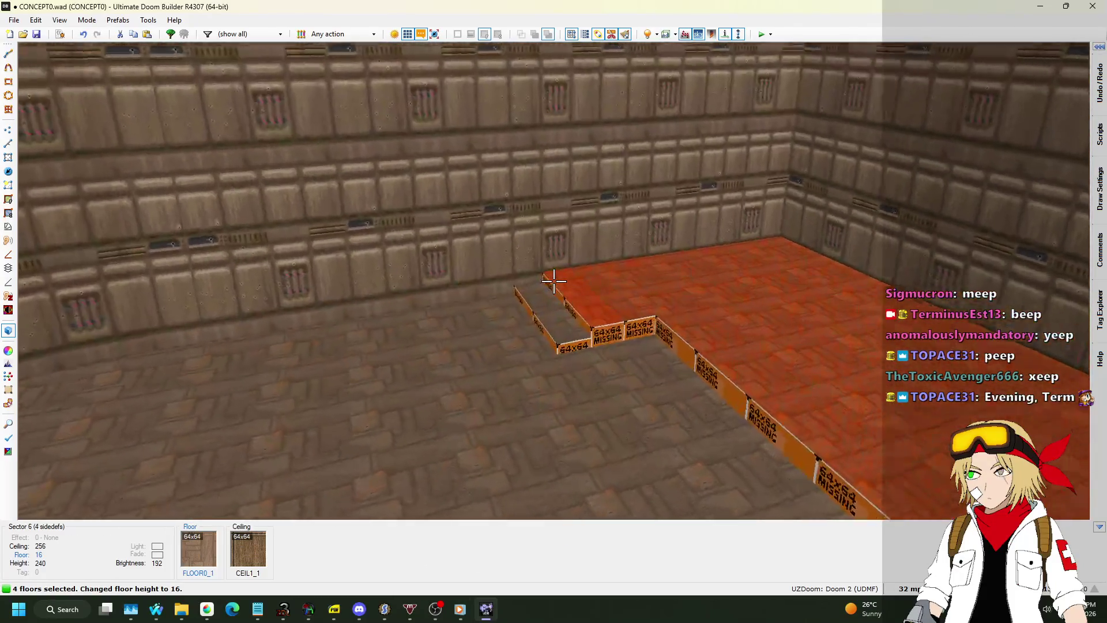
click(554, 281)
scroll(554, 281, up, 1)
click(554, 281)
scroll(554, 281, up, 1)
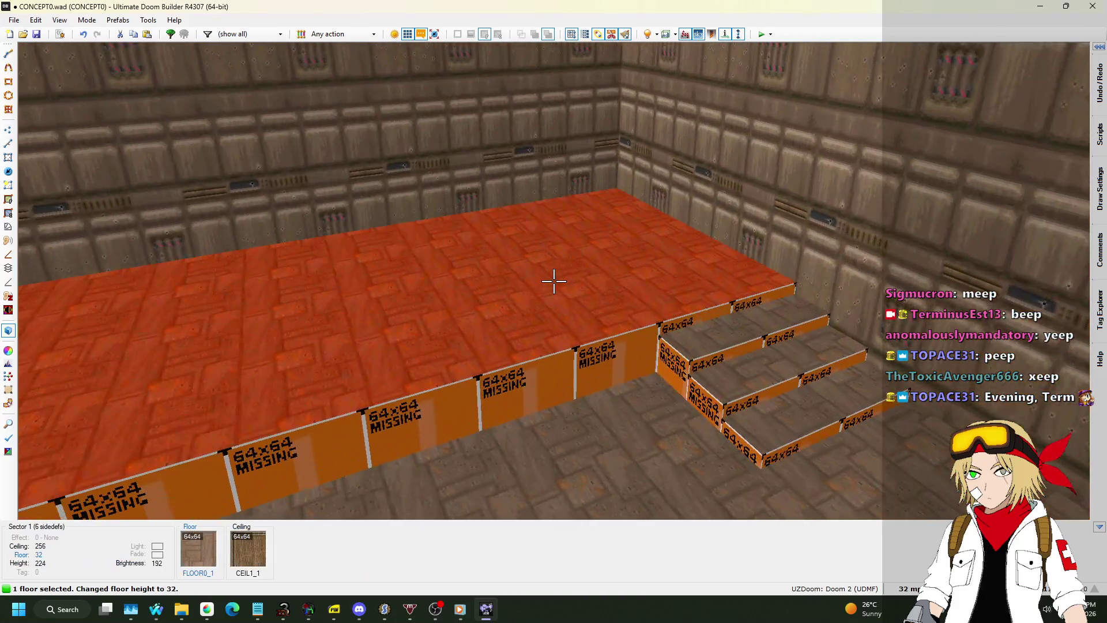
click(554, 280)
scroll(554, 281, up, 1)
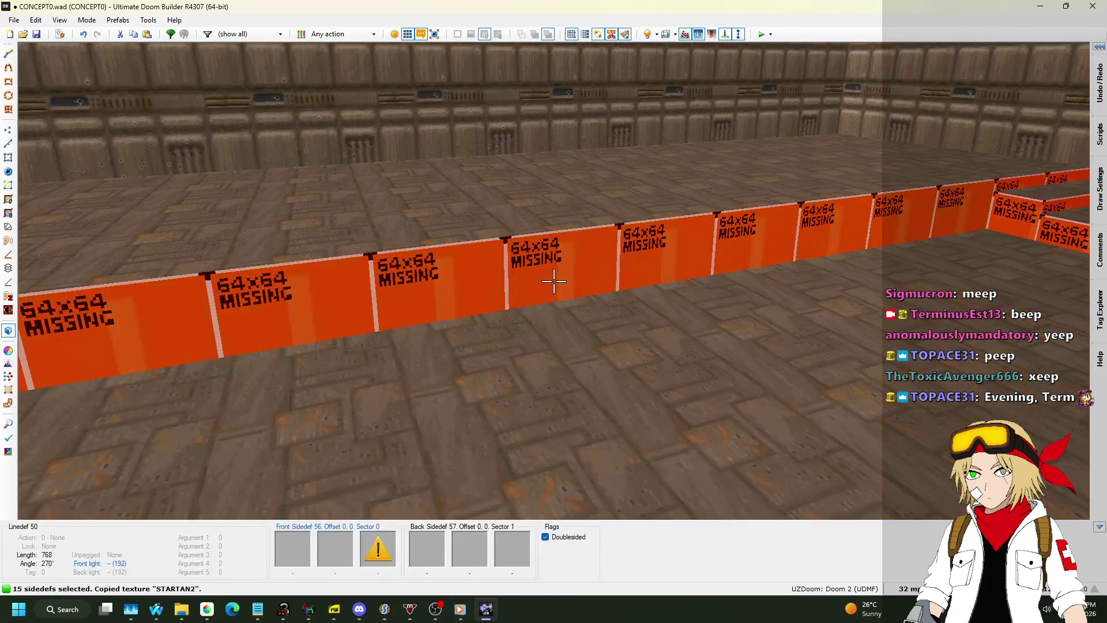
key(ctrl+v)
key(ctrl+s)
Step: Leave the 3D view and open CONCEPT2.wad from the recent files list
key(q)
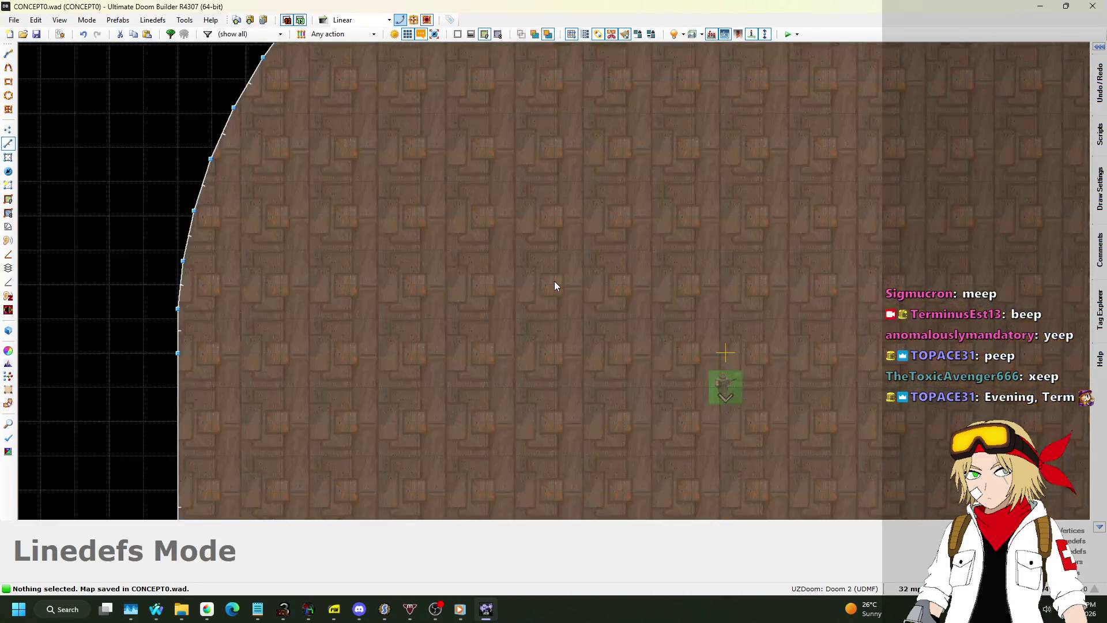
scroll(545, 407, up, 3)
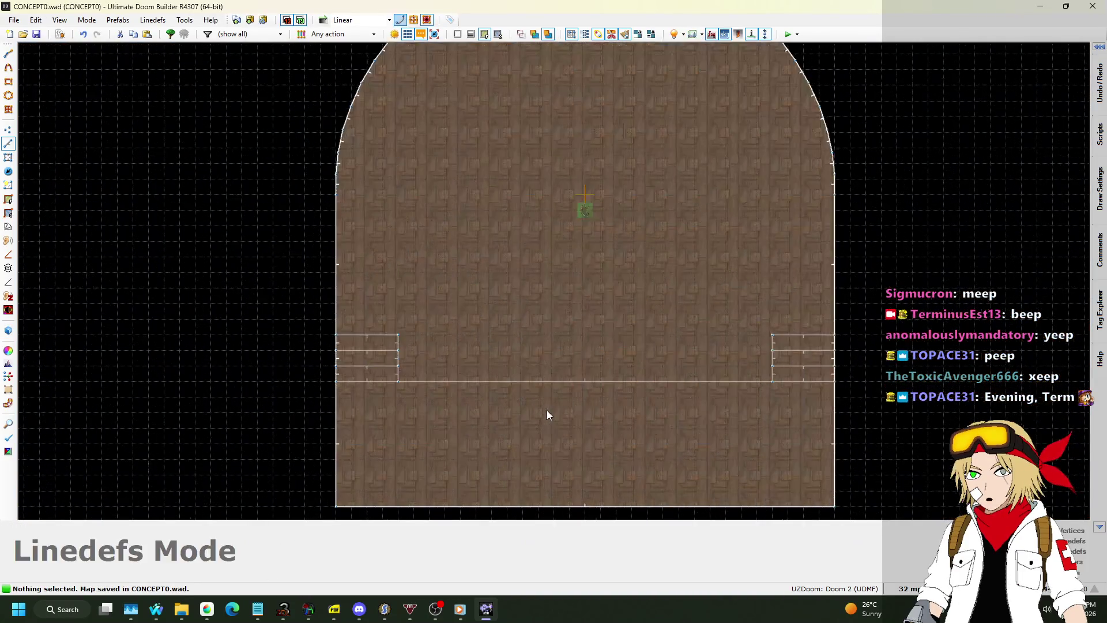
click(14, 24)
click(154, 198)
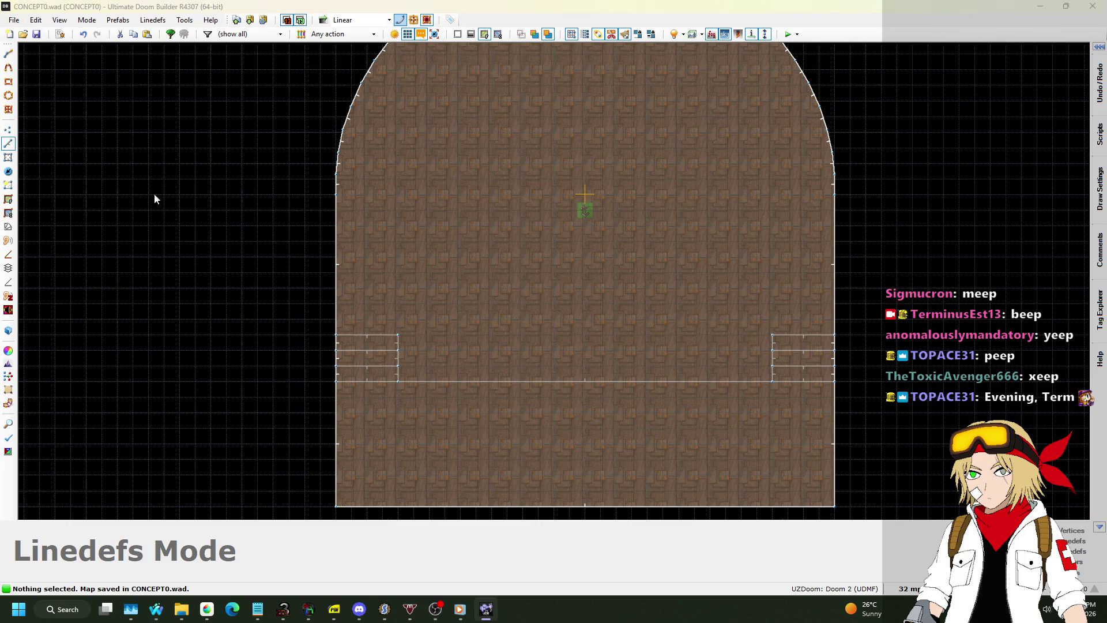
click(492, 415)
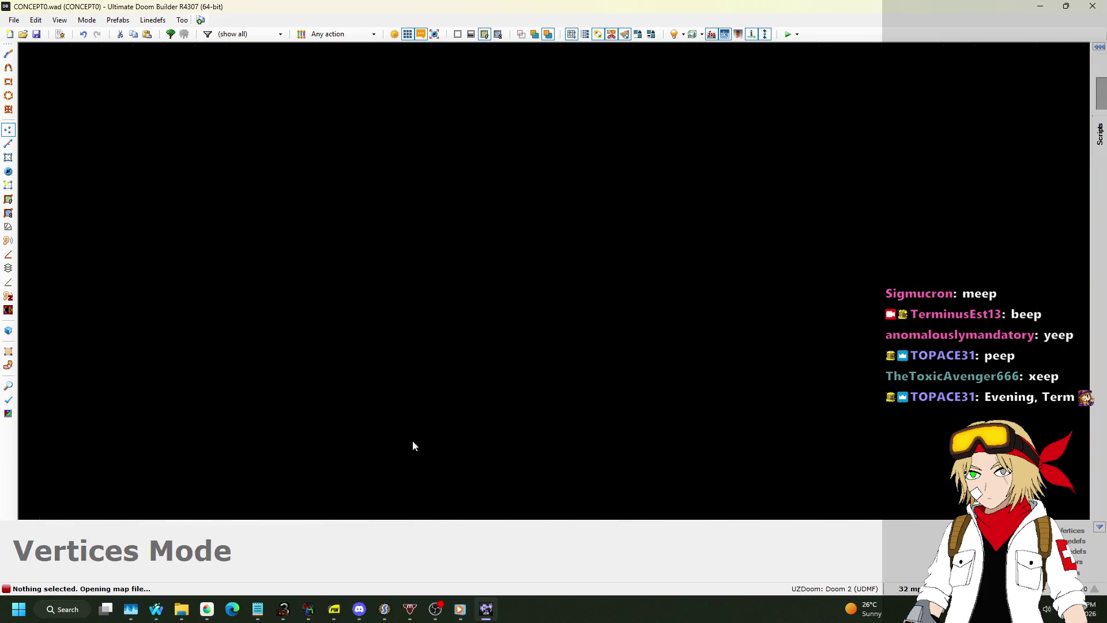
Step: Switch to Linedefs mode and zoom in around the bridge area
scroll(607, 389, up, 10)
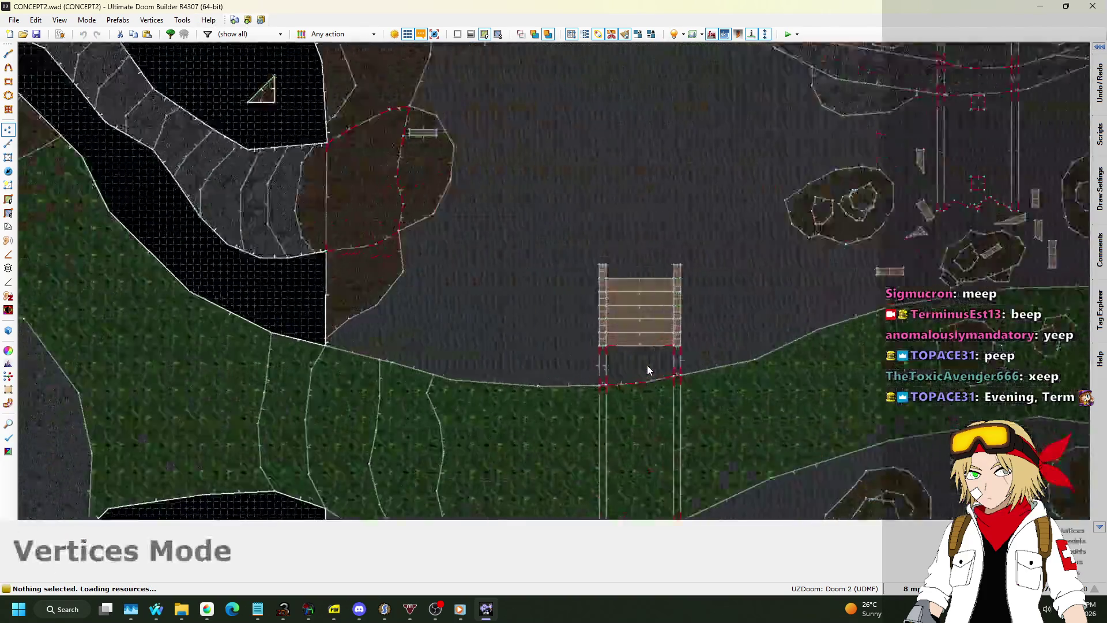
click(7, 144)
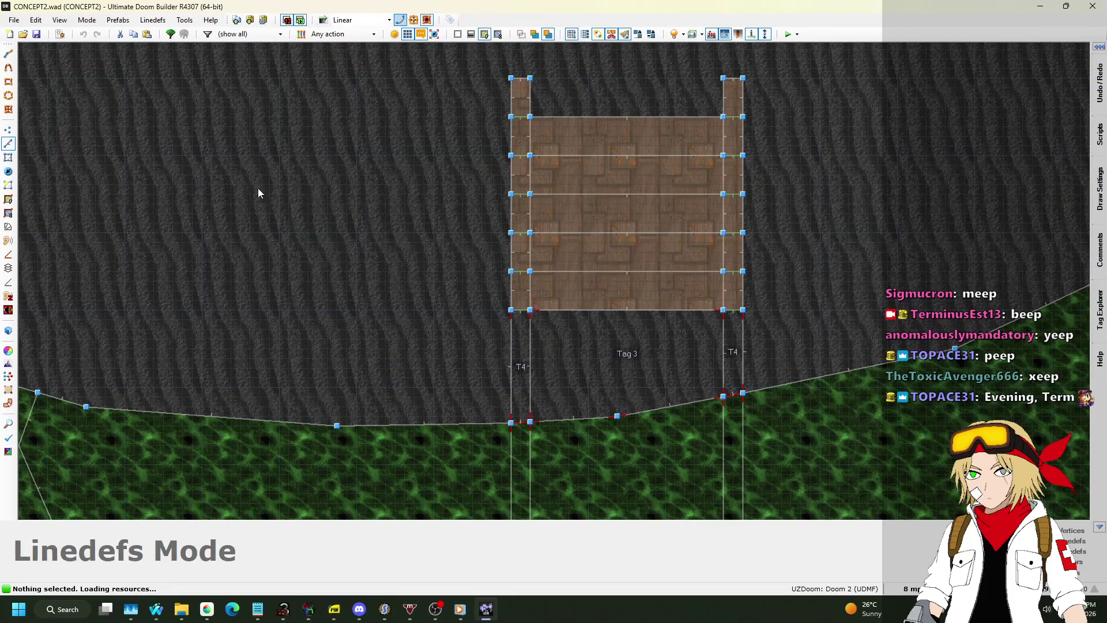
scroll(628, 122, down, 5)
scroll(628, 122, down, 4)
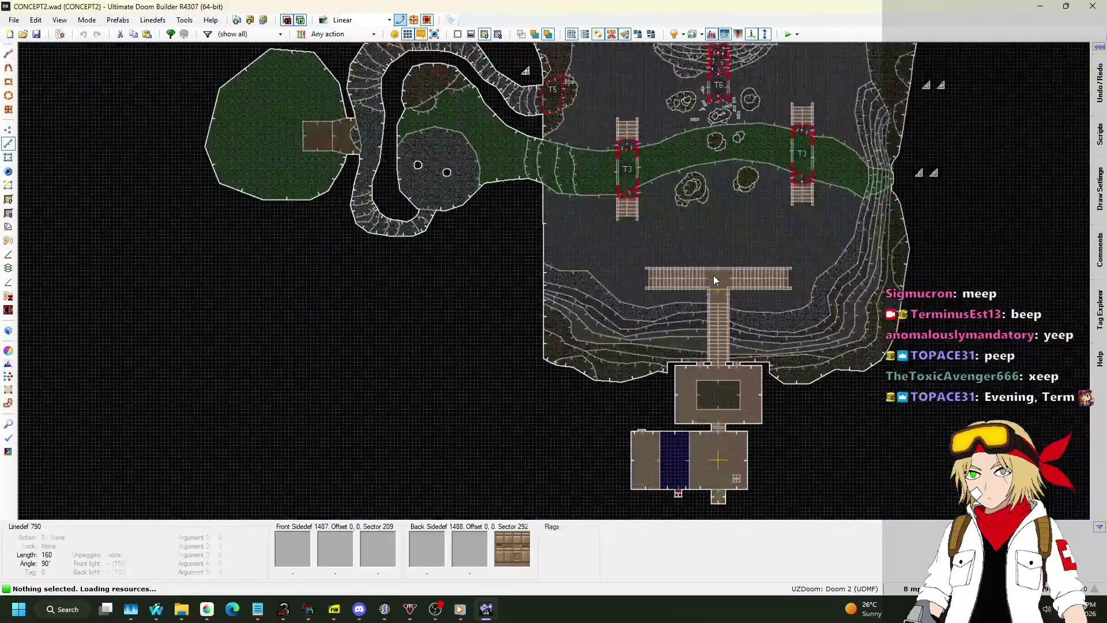
scroll(714, 275, up, 12)
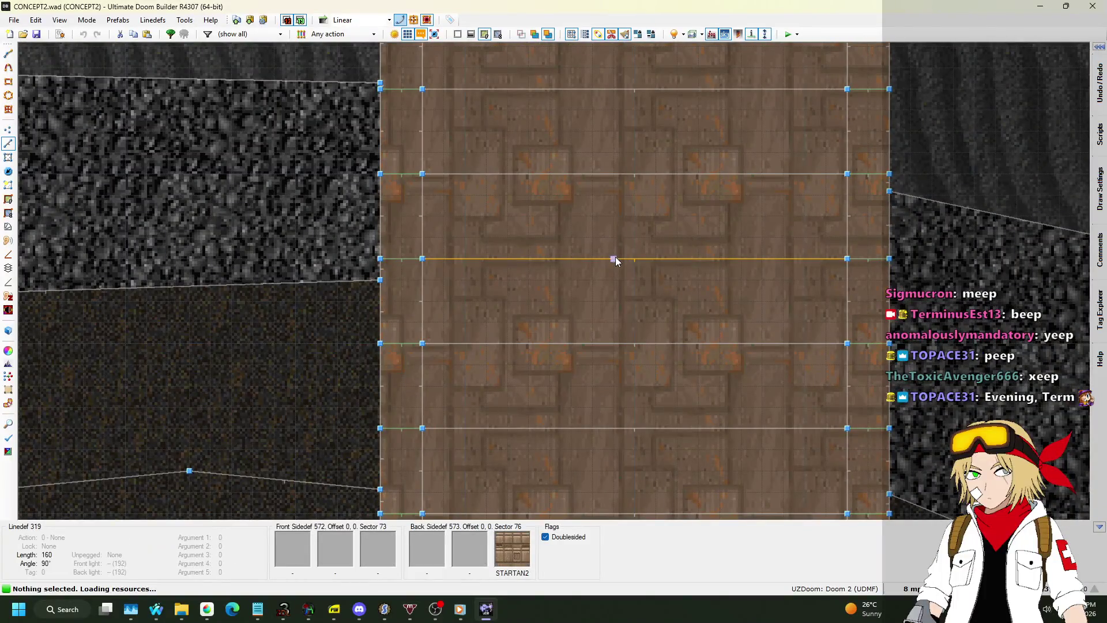
Step: Draw a stray test line, undo it, and enter the 3D preview of CONCEPT2
key(d)
key(Escape)
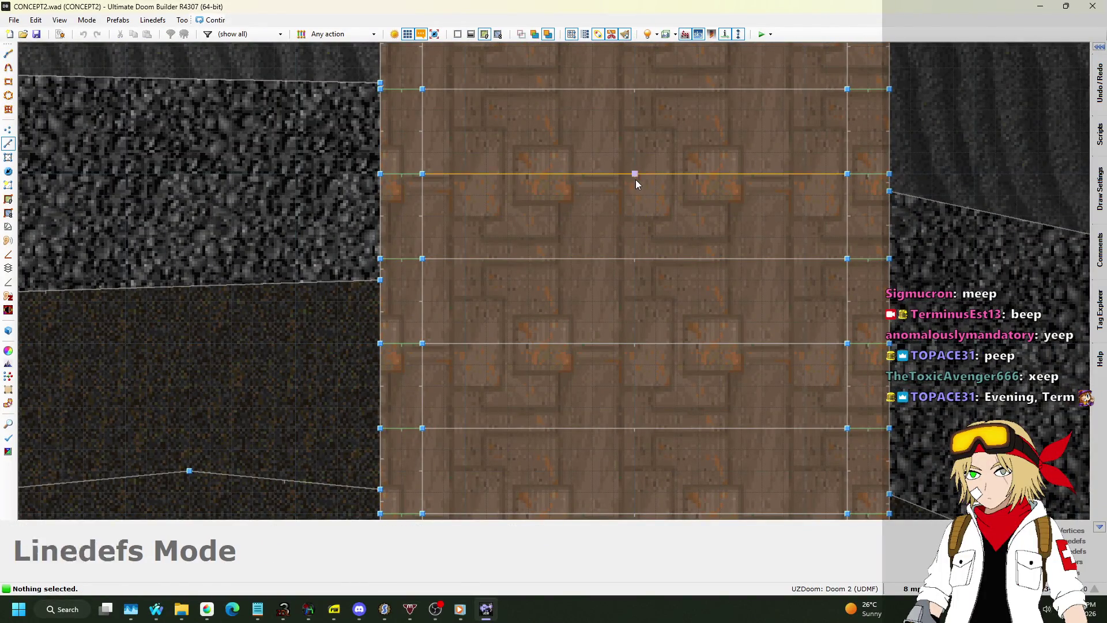
key(d)
scroll(643, 204, down, 6)
click(631, 253)
scroll(631, 260, down, 3)
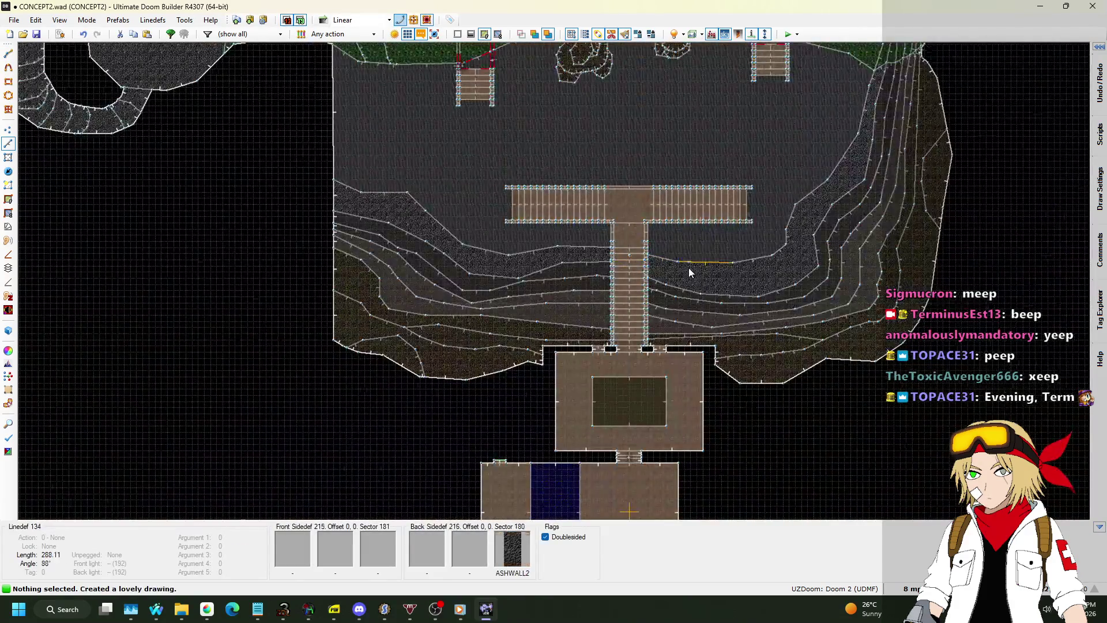
key(ctrl+z)
scroll(679, 392, down, 5)
scroll(646, 362, down, 4)
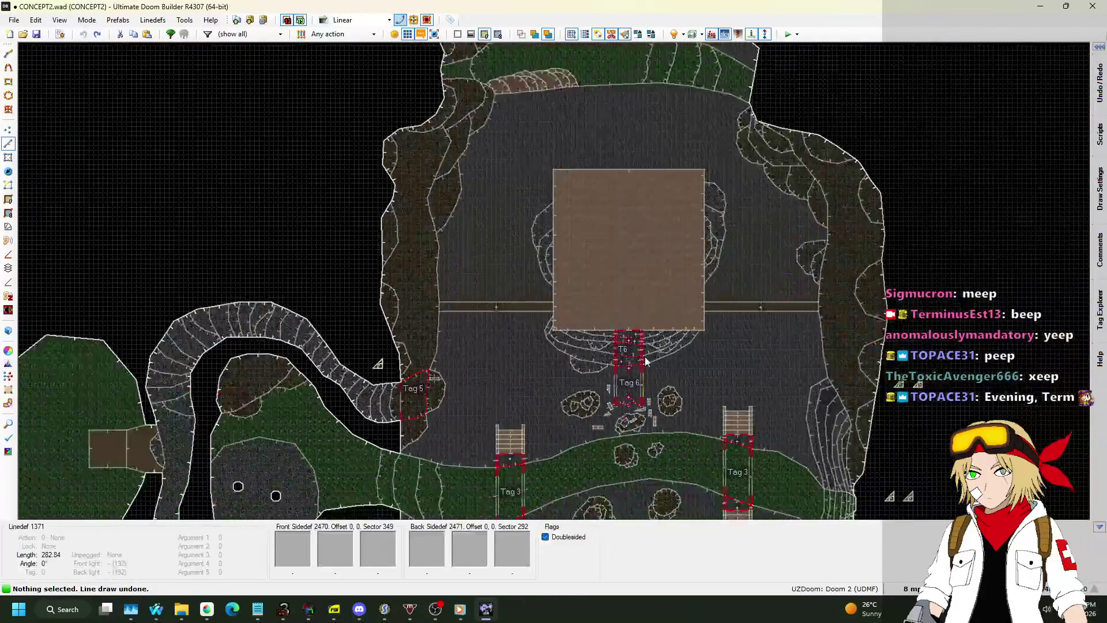
key(q)
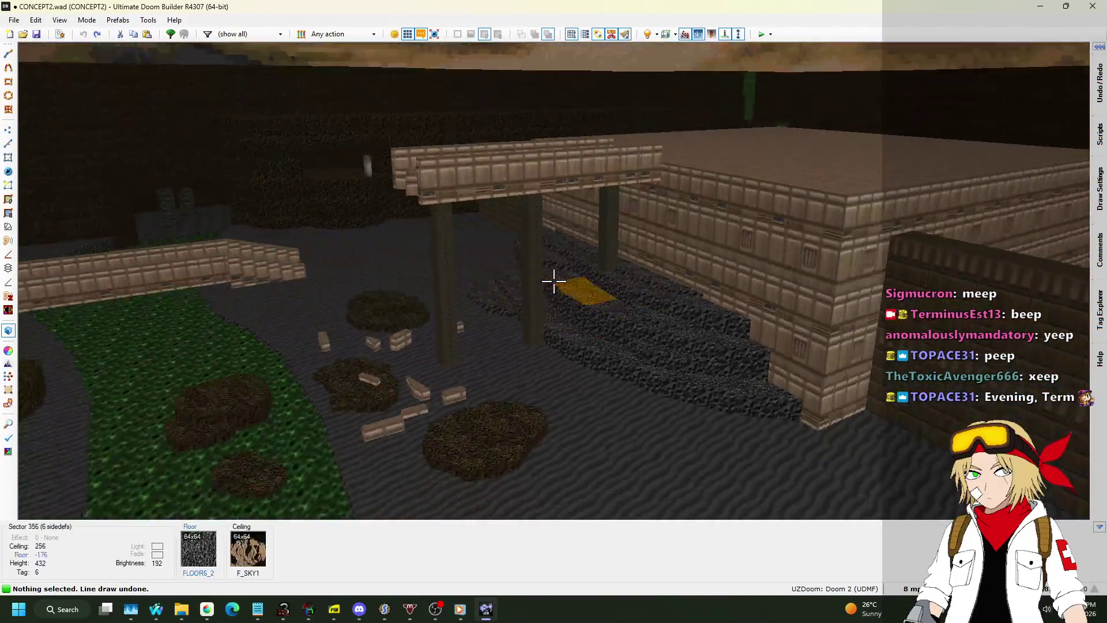
key(w)
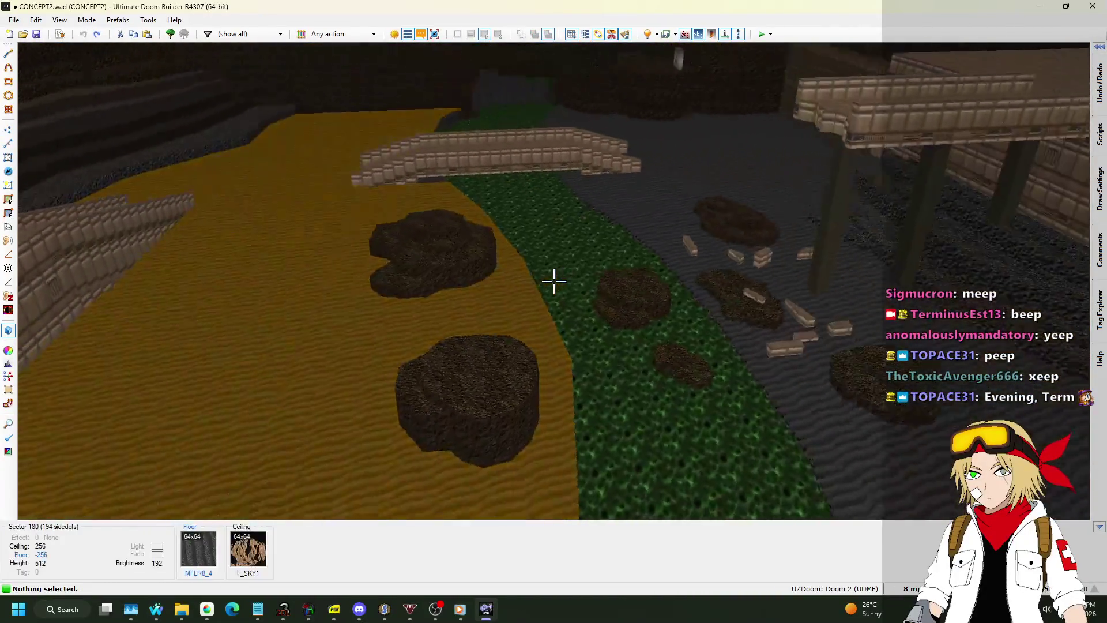
key(w)
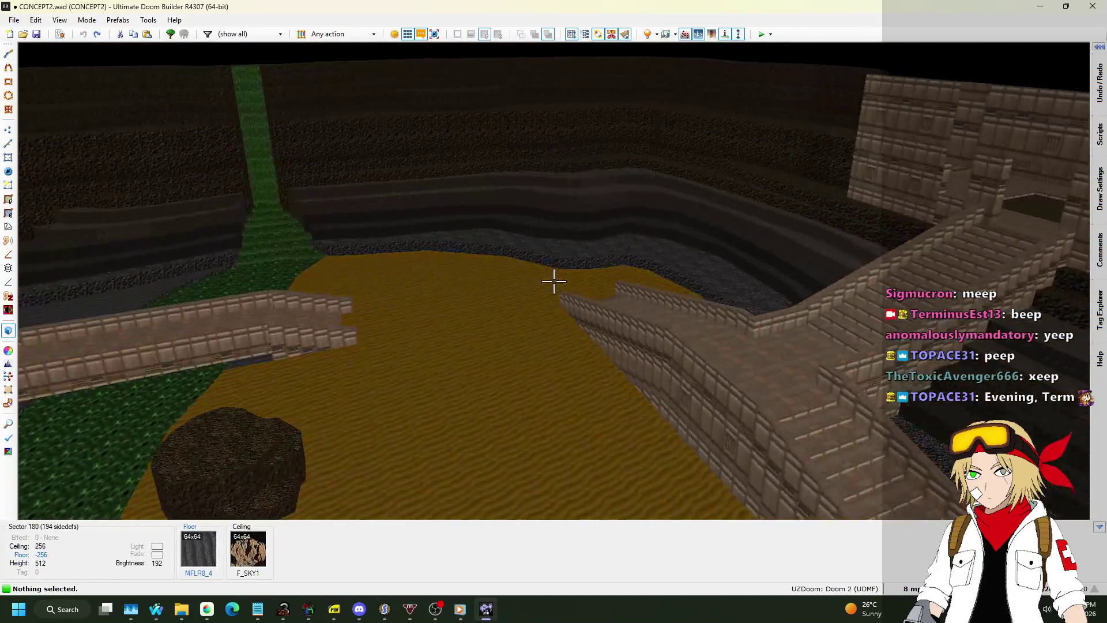
key(w)
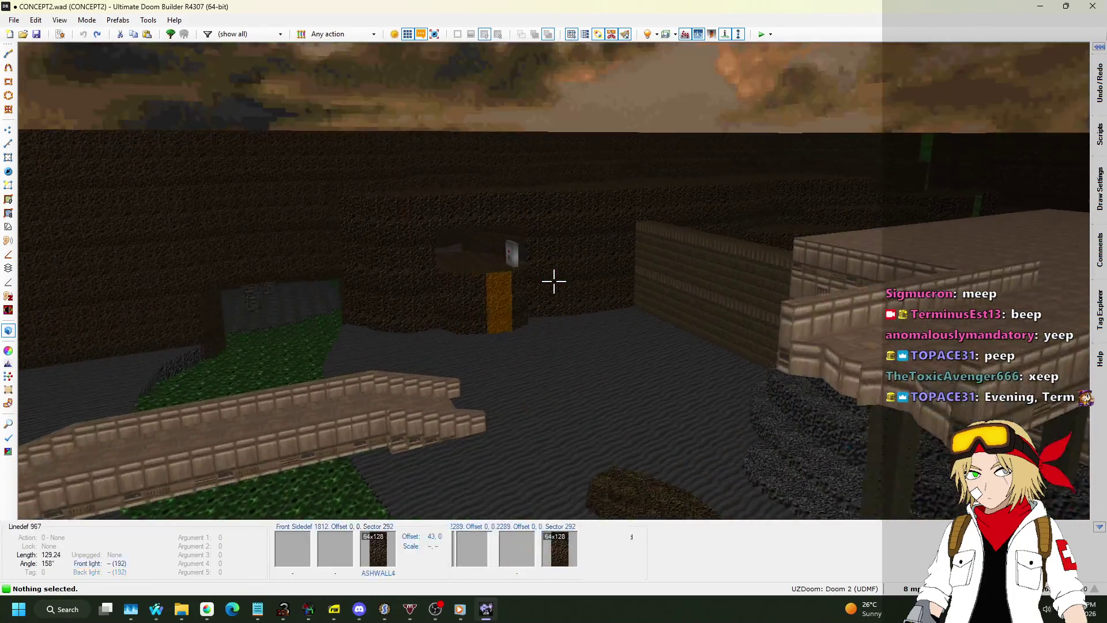
key(w)
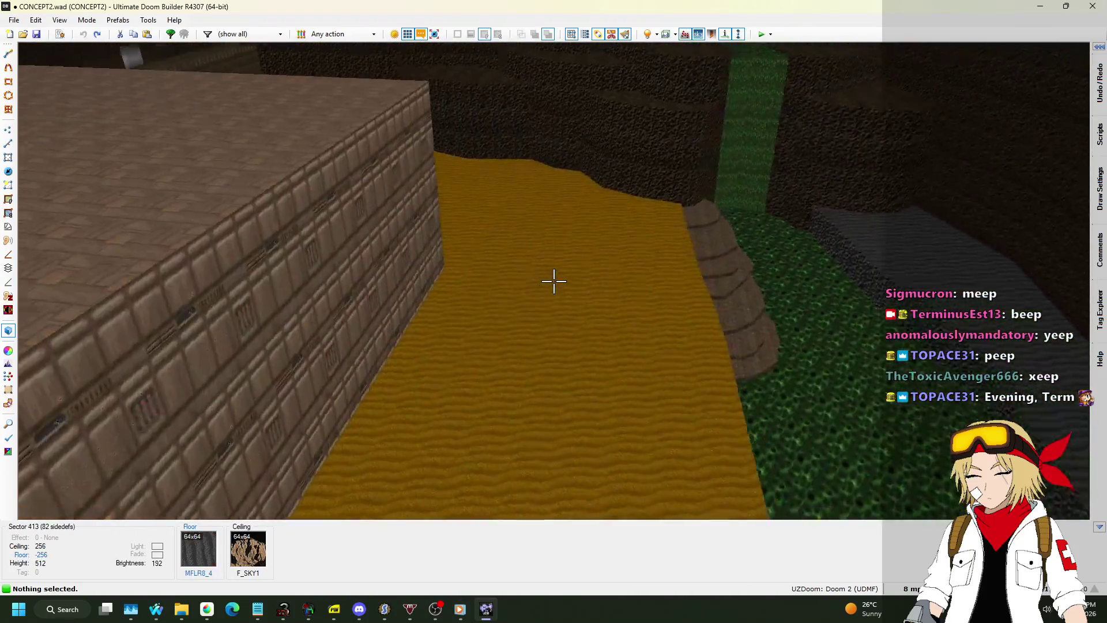
key(w)
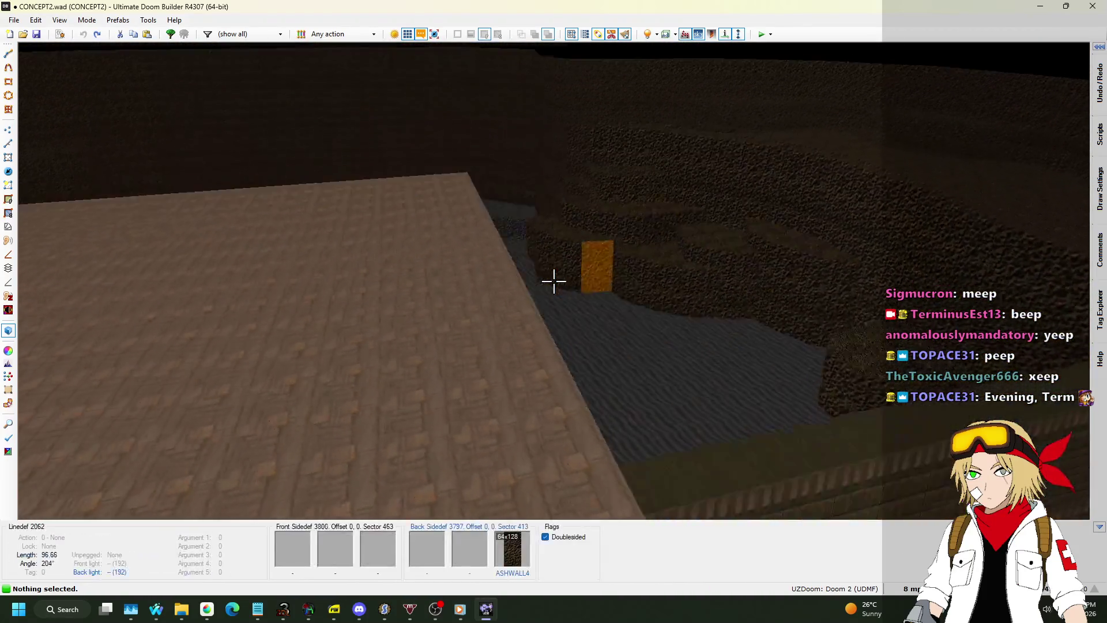
key(q)
key(Home)
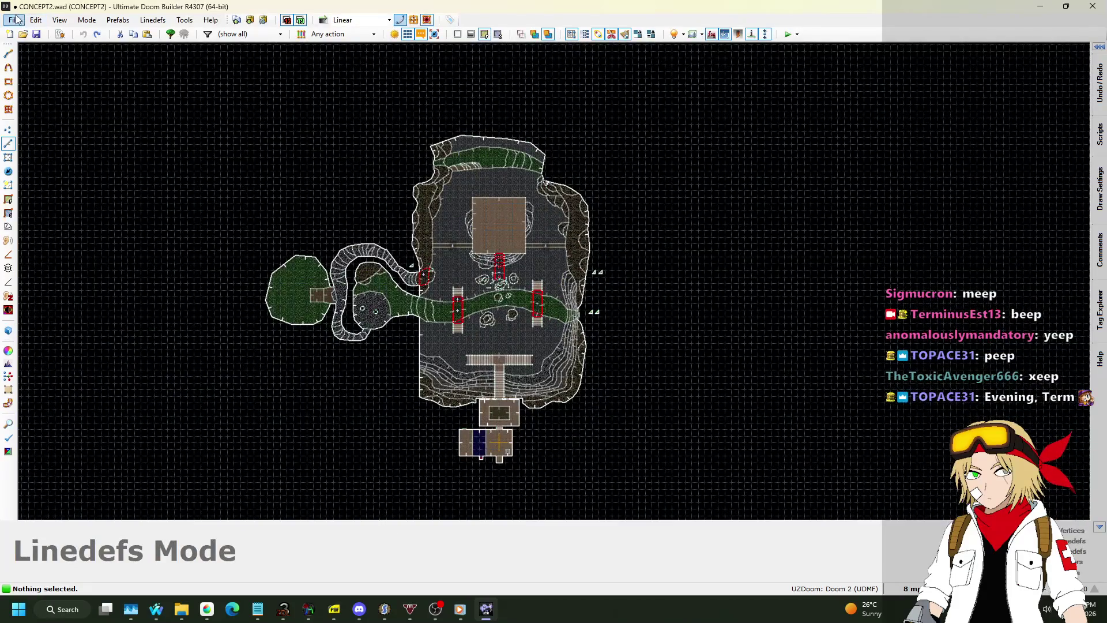
Step: Reopen CONCEPT0.wad from recent files, declining to save changes to CONCEPT2
click(14, 19)
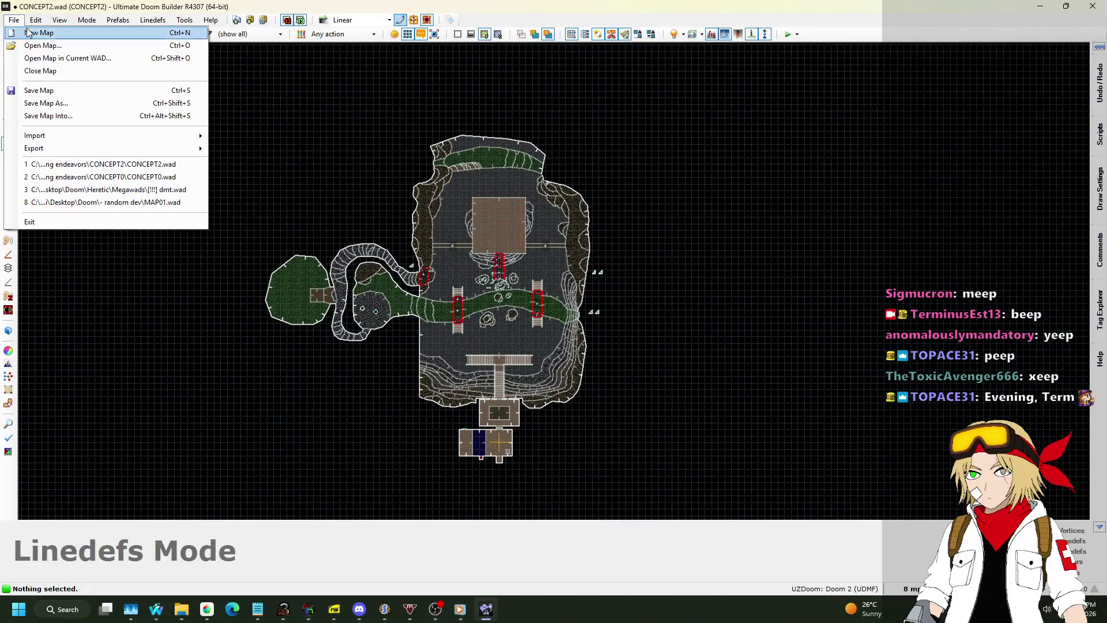
click(161, 181)
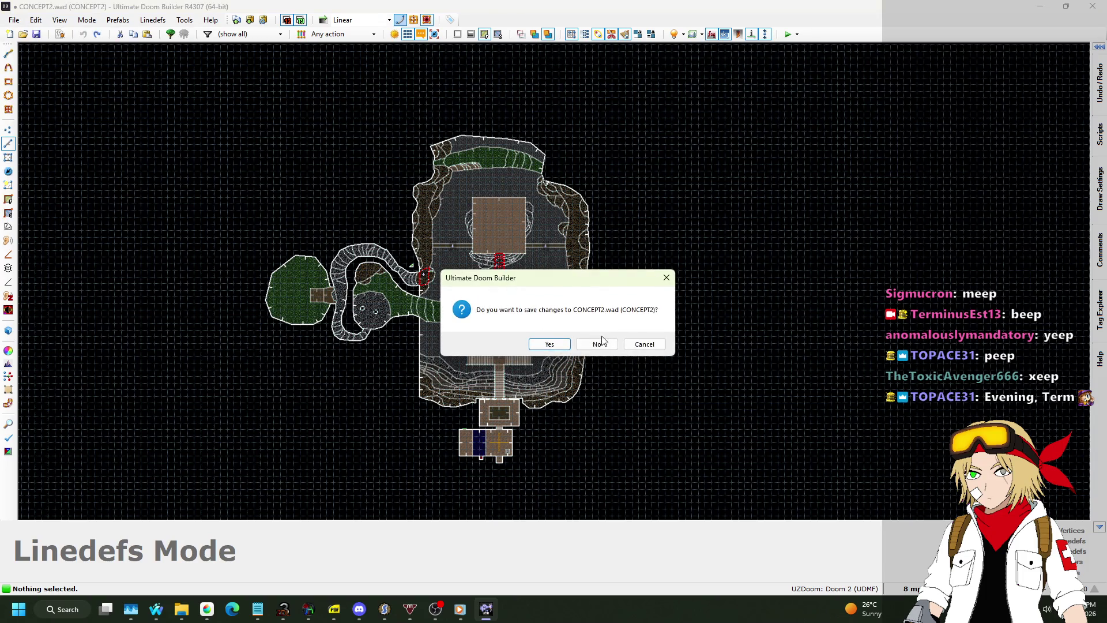
click(600, 344)
click(489, 416)
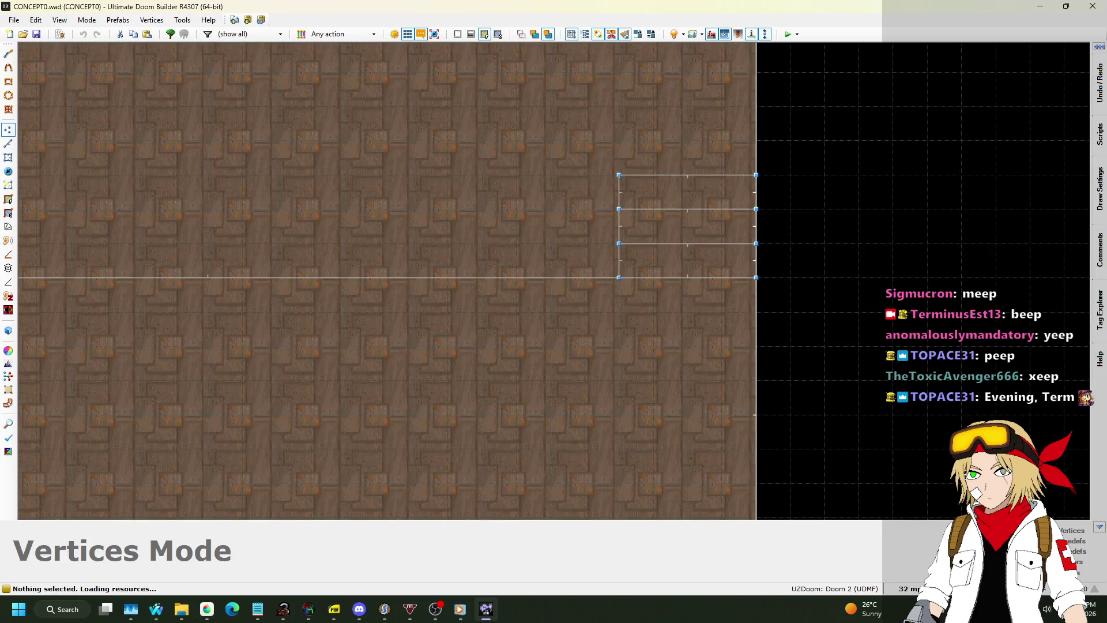
scroll(588, 365, down, 7)
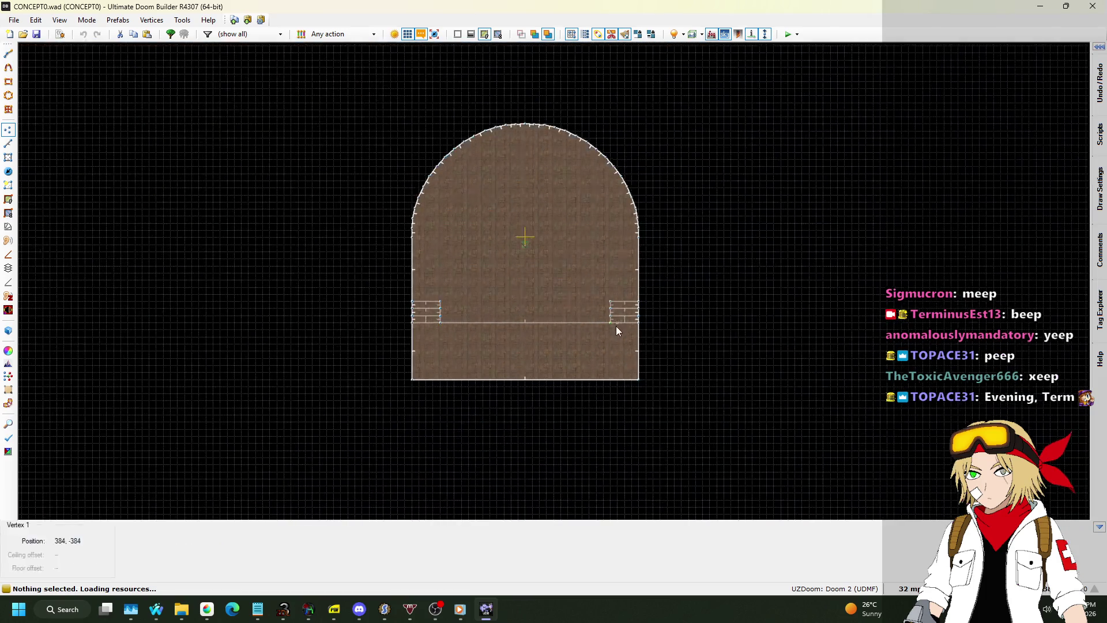
scroll(549, 337, up, 6)
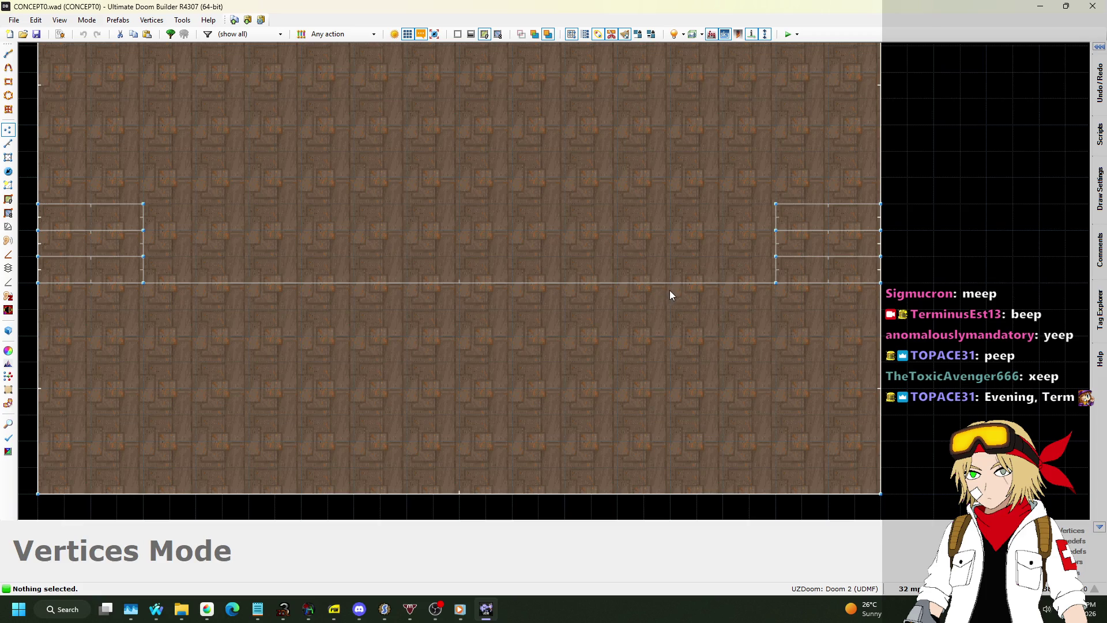
Step: Look over the raised platform and stacked side steps in Visual Mode, then return to 2D
scroll(797, 358, down, 3)
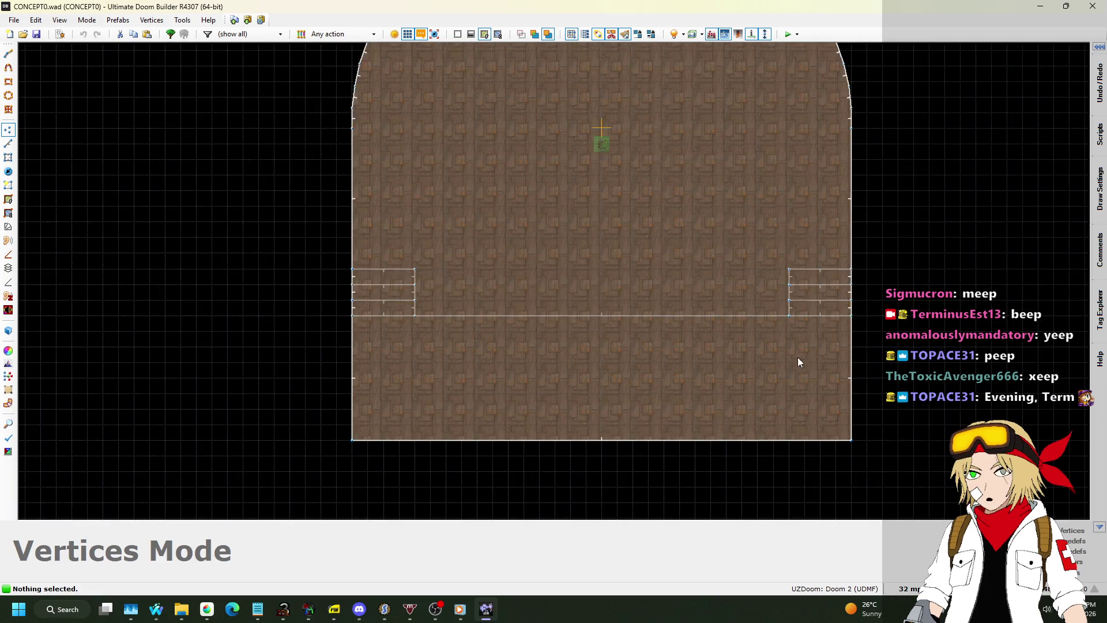
key(q)
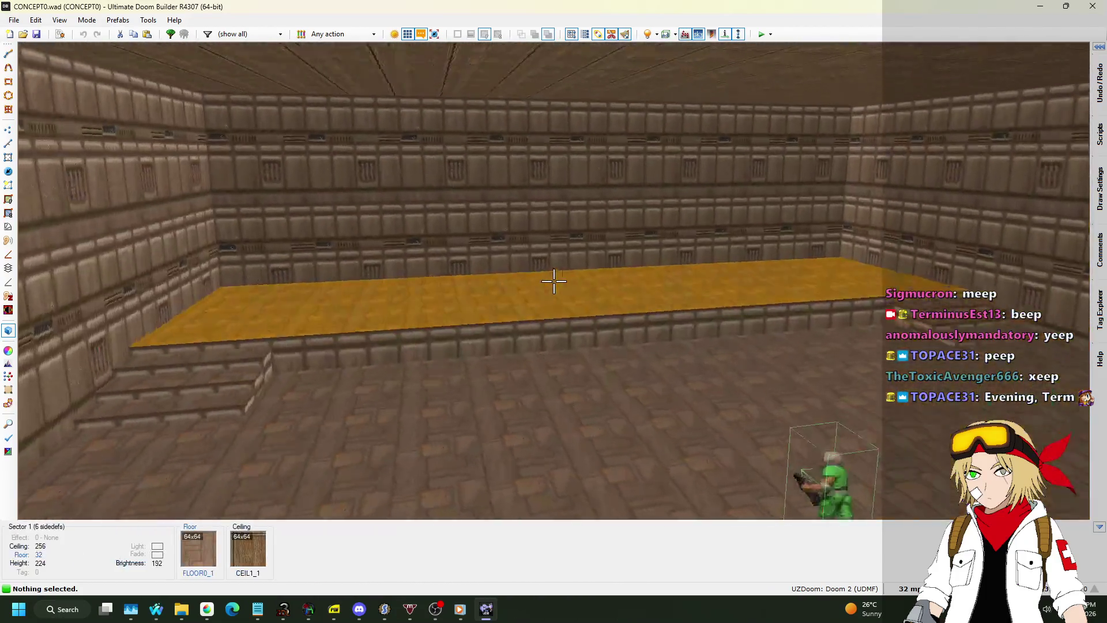
key(q)
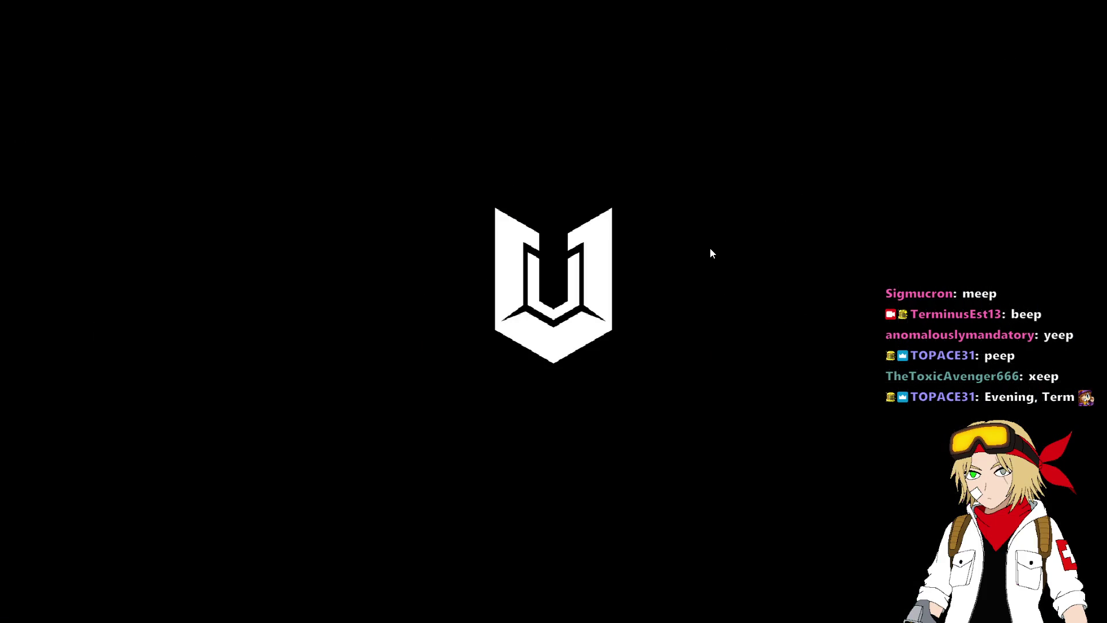
Step: Walk from the steps past the low ledge toward the raised ledge and far curved wall
key(w)
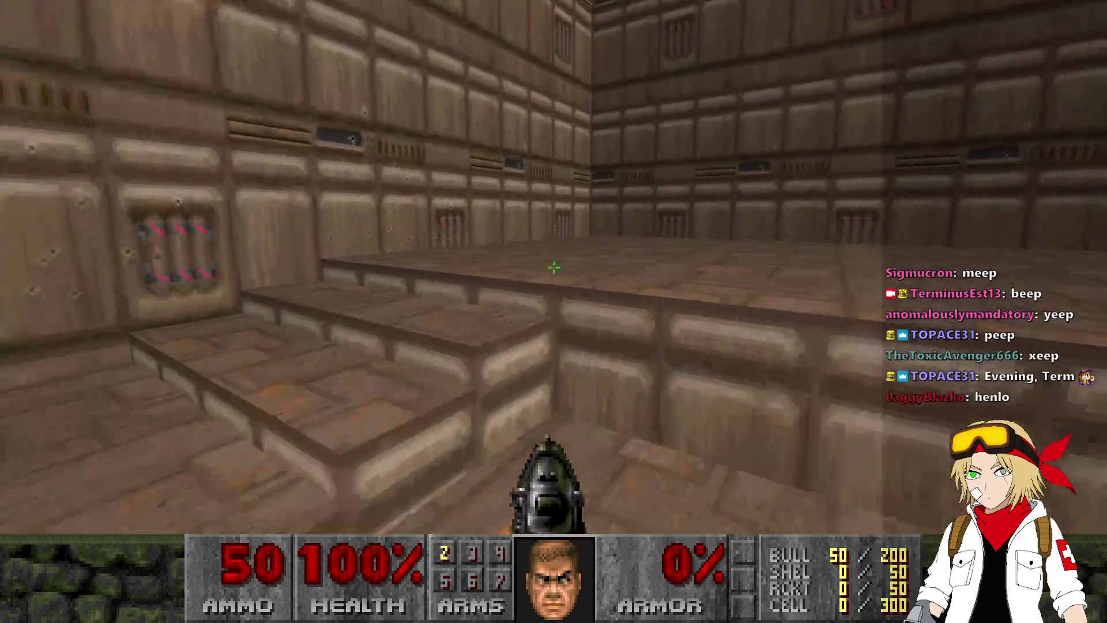
key(w)
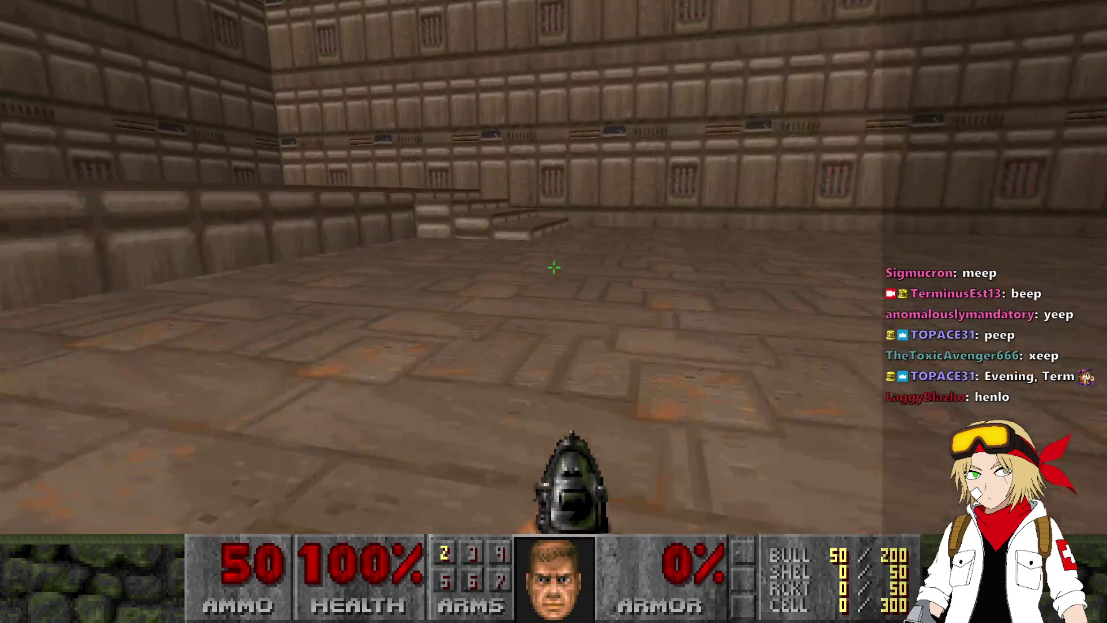
key(w)
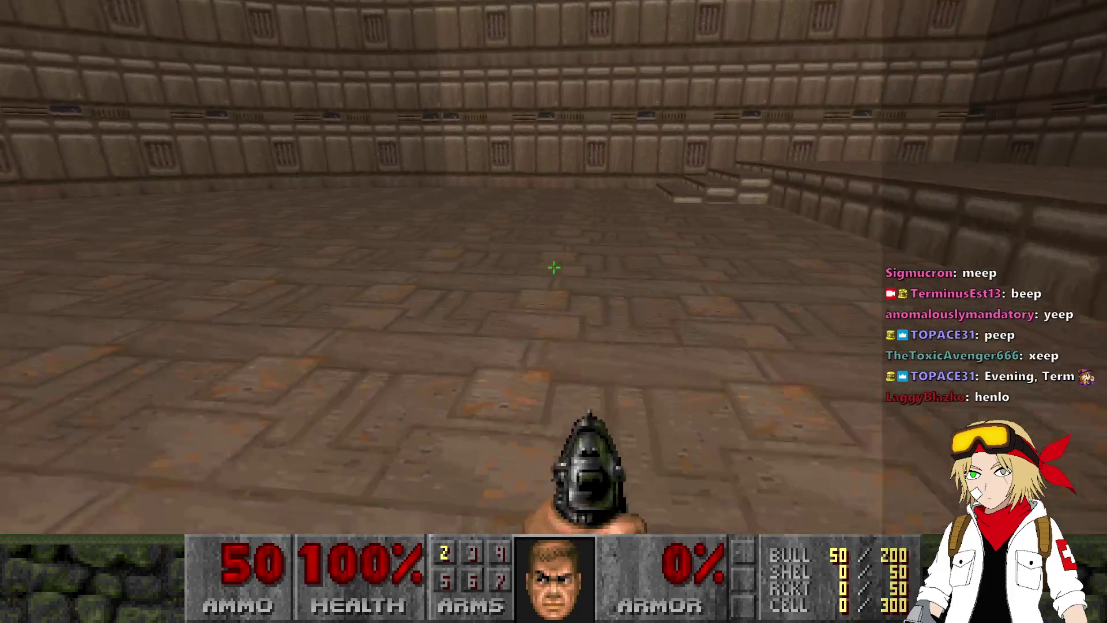
key(w)
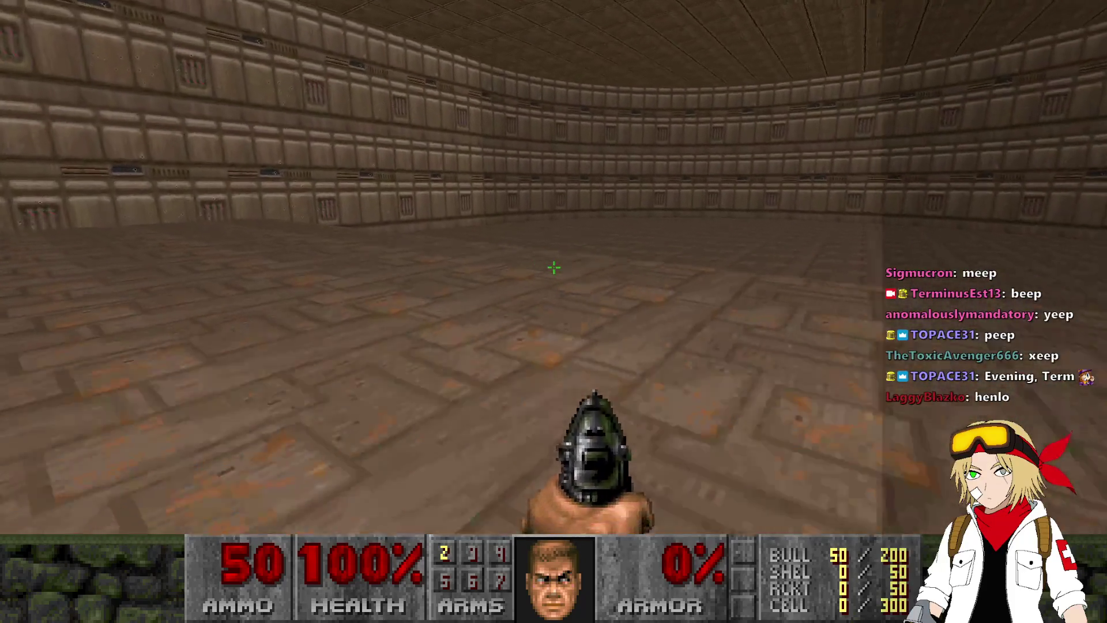
key(w)
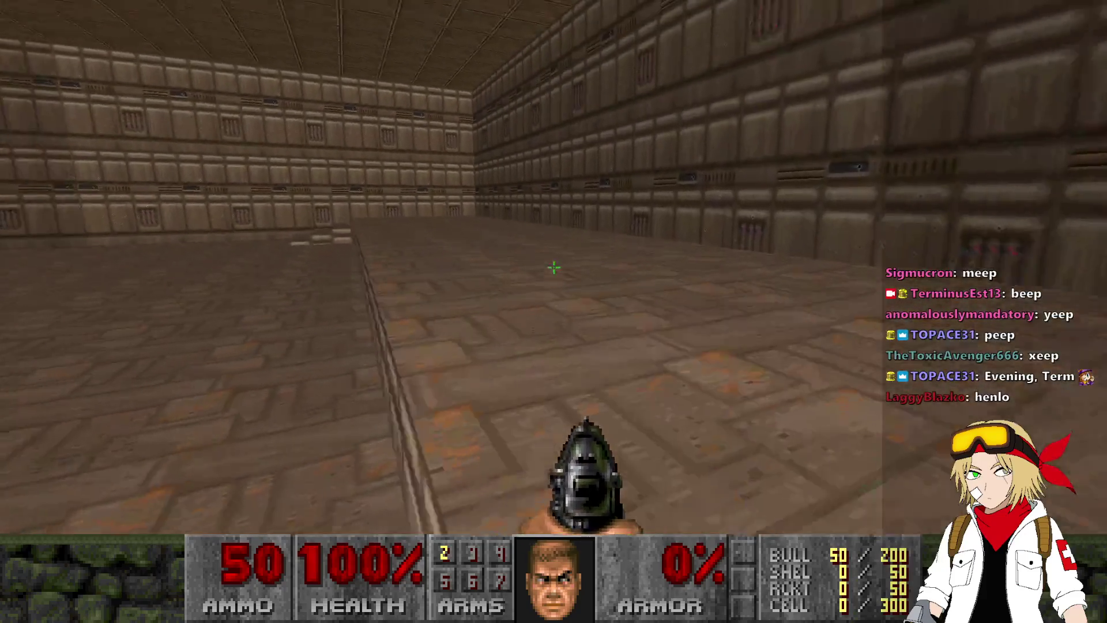
key(w)
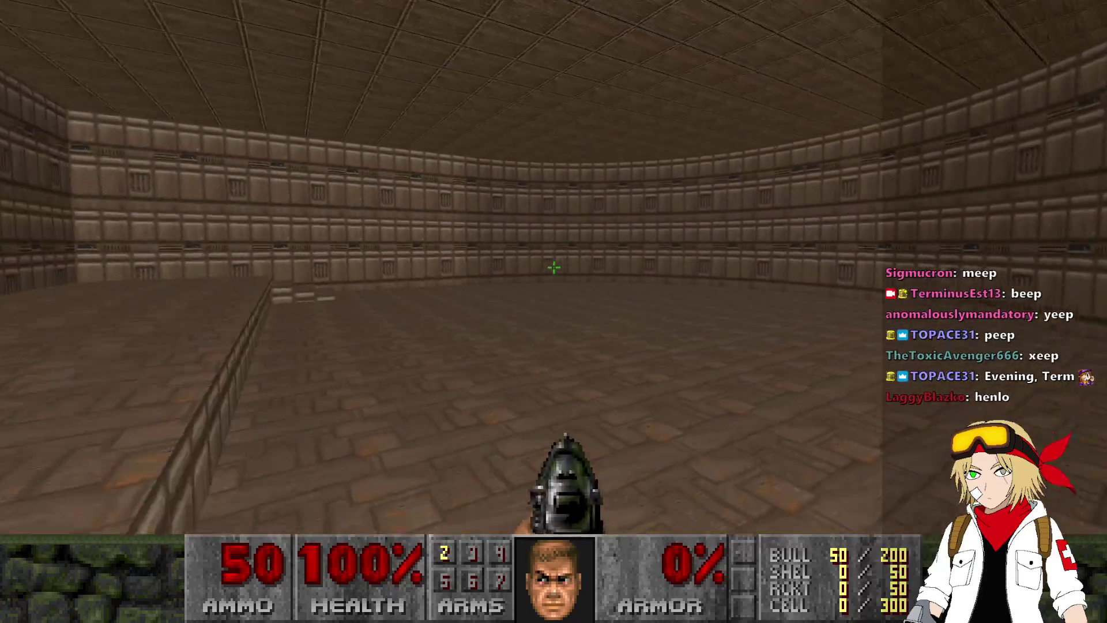
key(w)
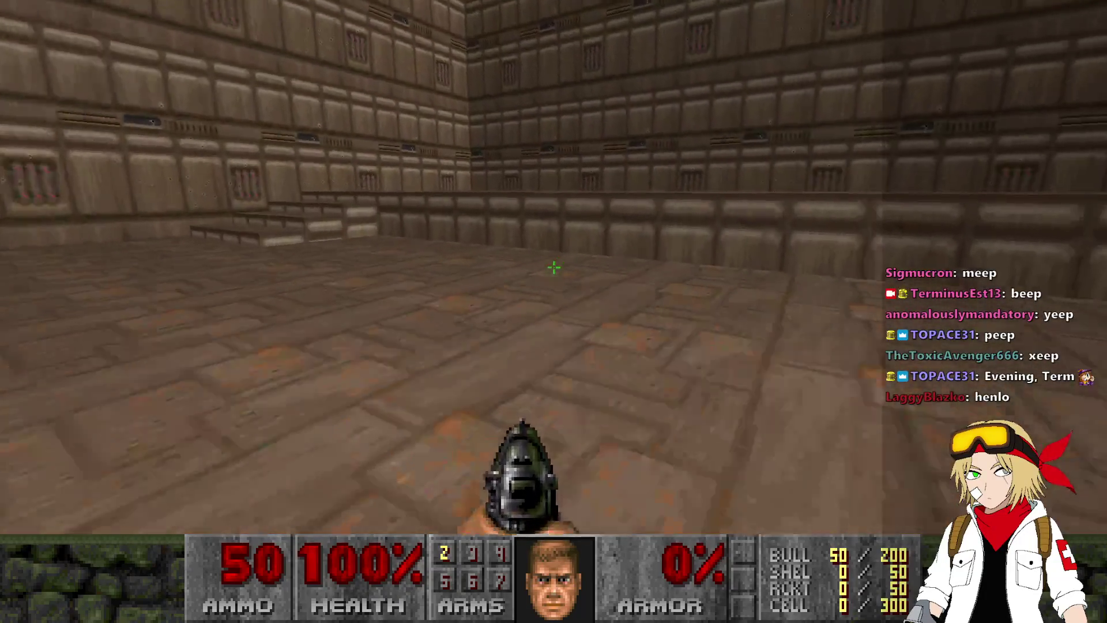
Step: Cross the room back toward the steps and curved wall, then quit GZDoom to the editor
key(w)
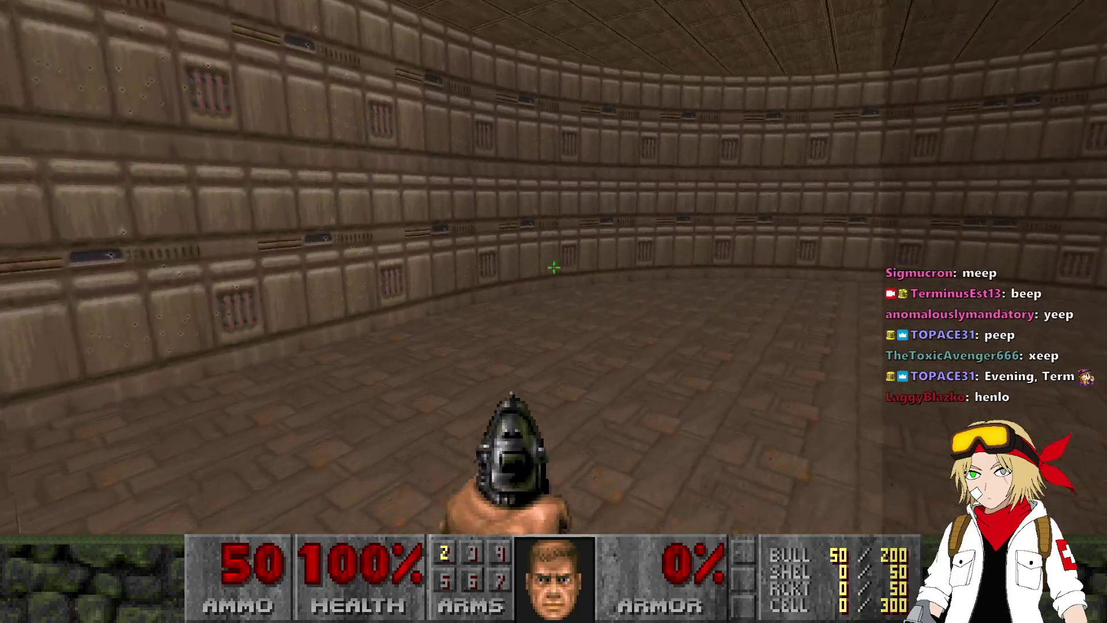
key(w)
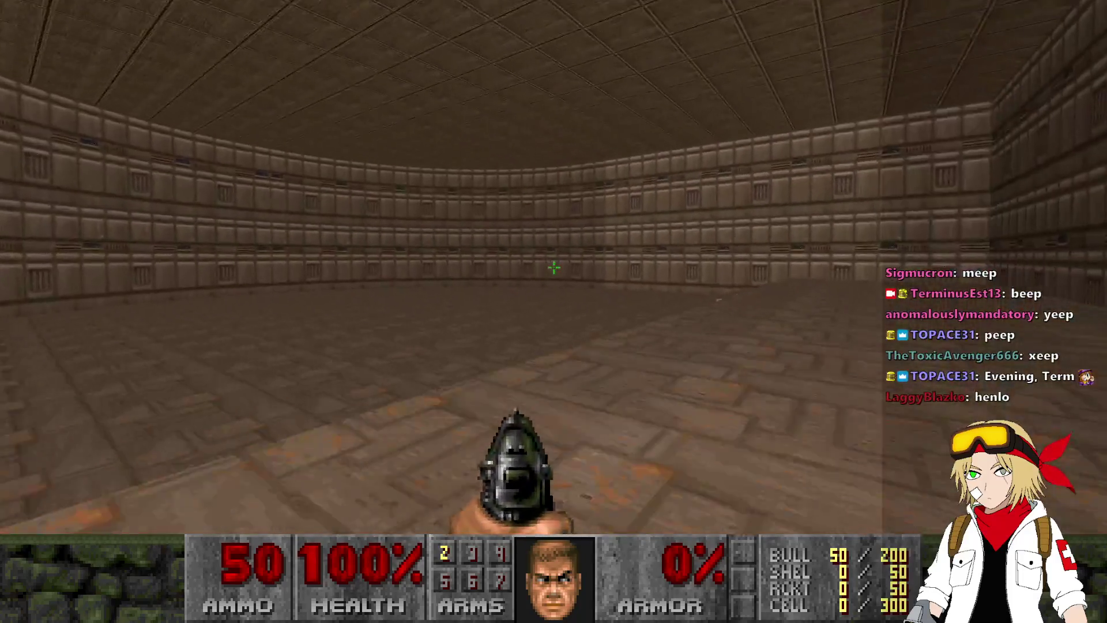
key(w)
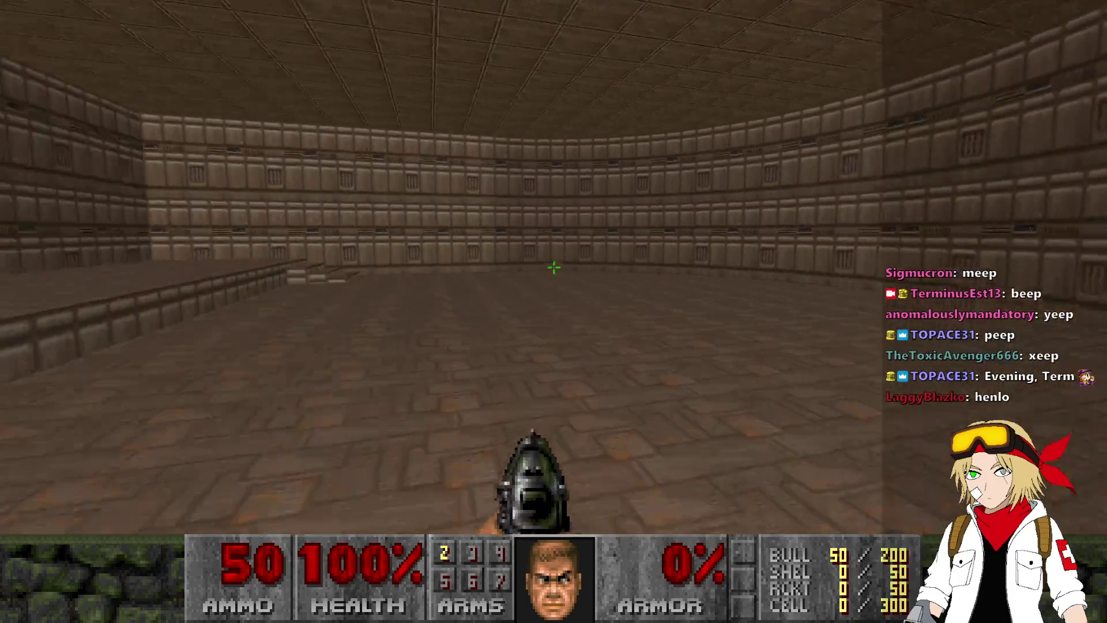
key(w)
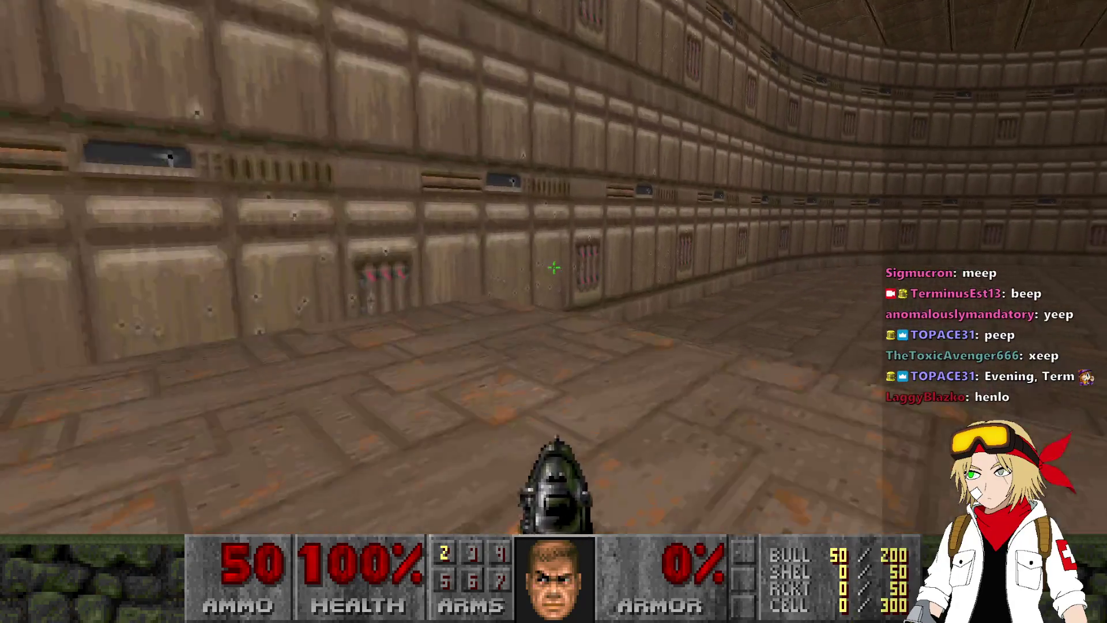
key(w)
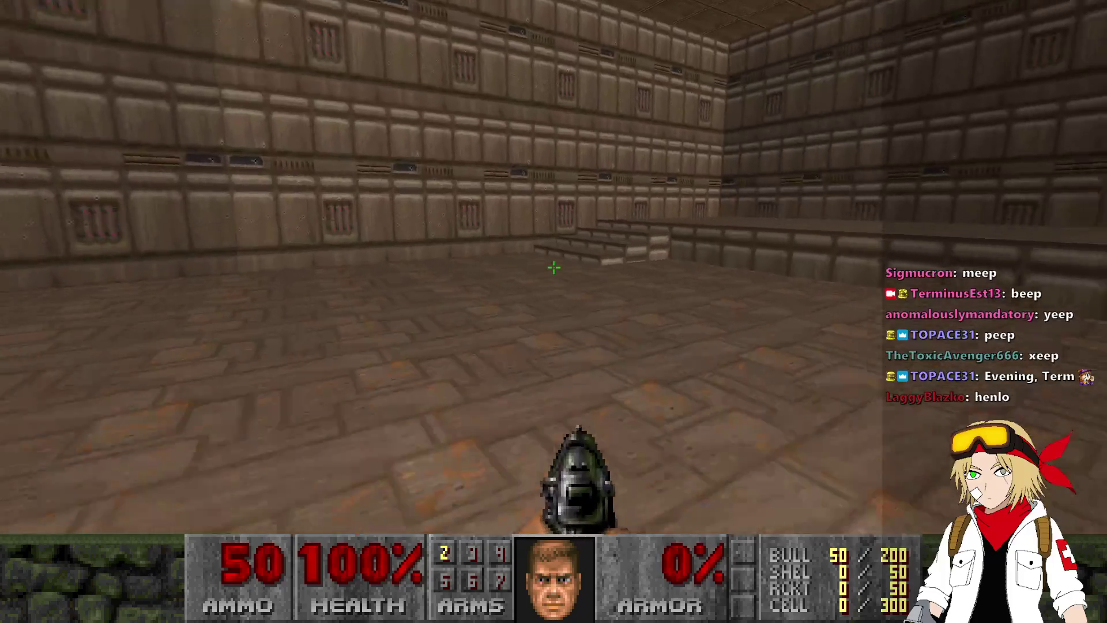
key(w)
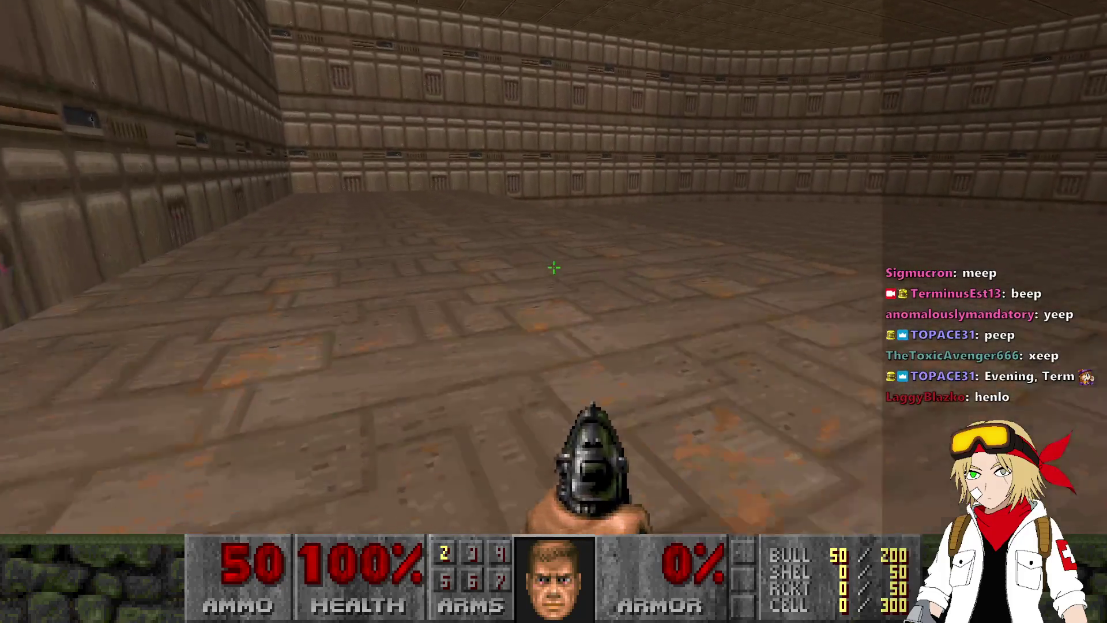
key(w)
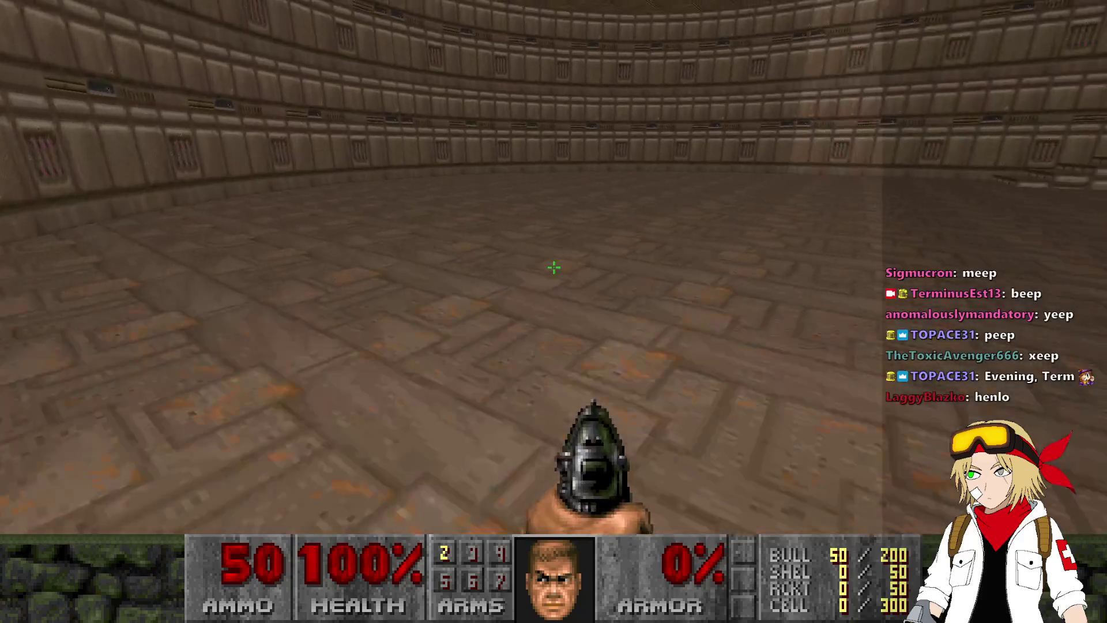
key(alt+F4)
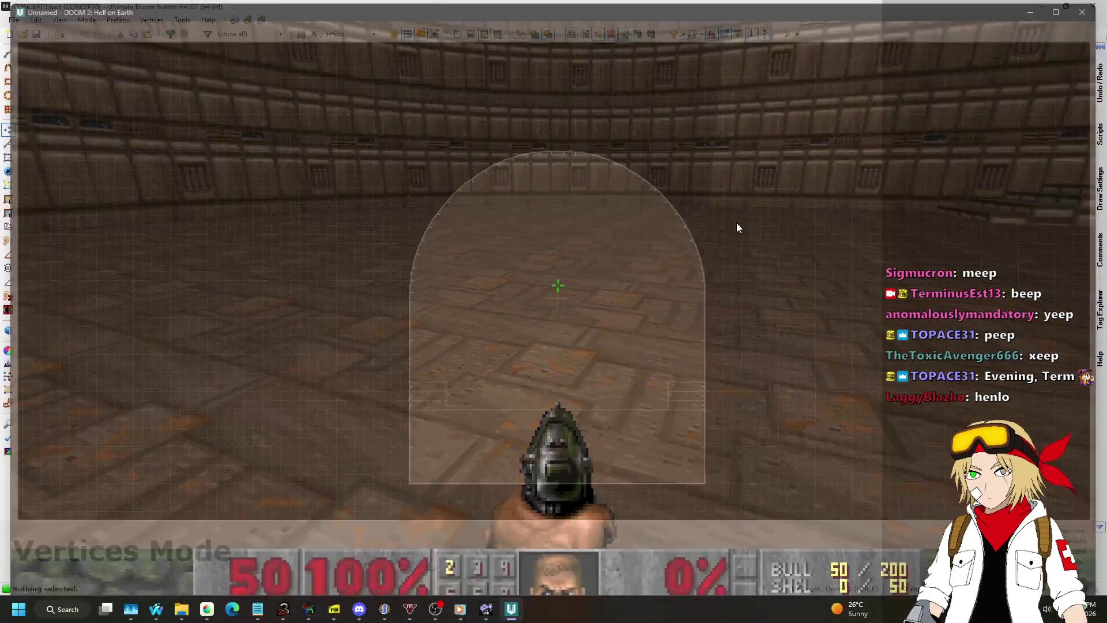
scroll(524, 333, up, 2)
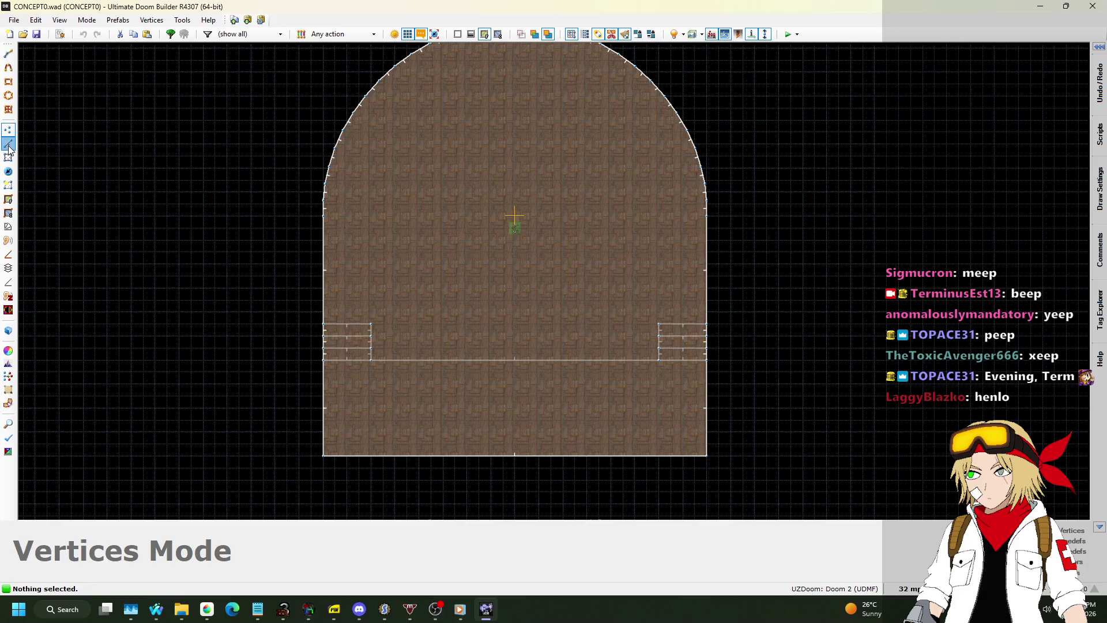
Step: Drag the lower room section with its side steps further down, then deselect it
drag(760, 496, 759, 495)
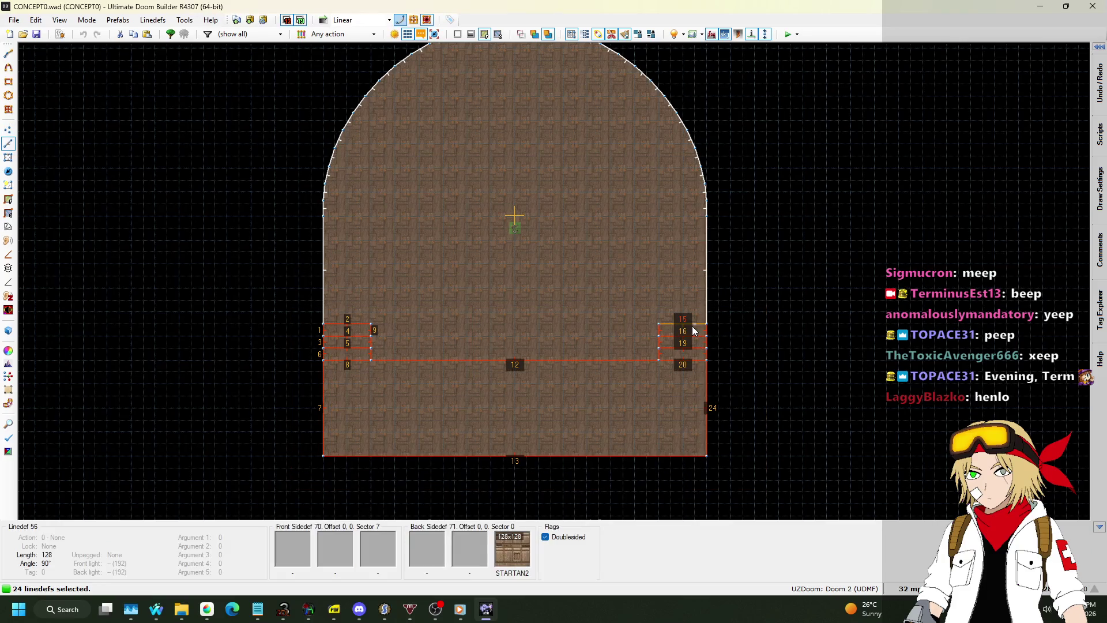
drag(692, 327, 689, 410)
scroll(615, 350, down, 1)
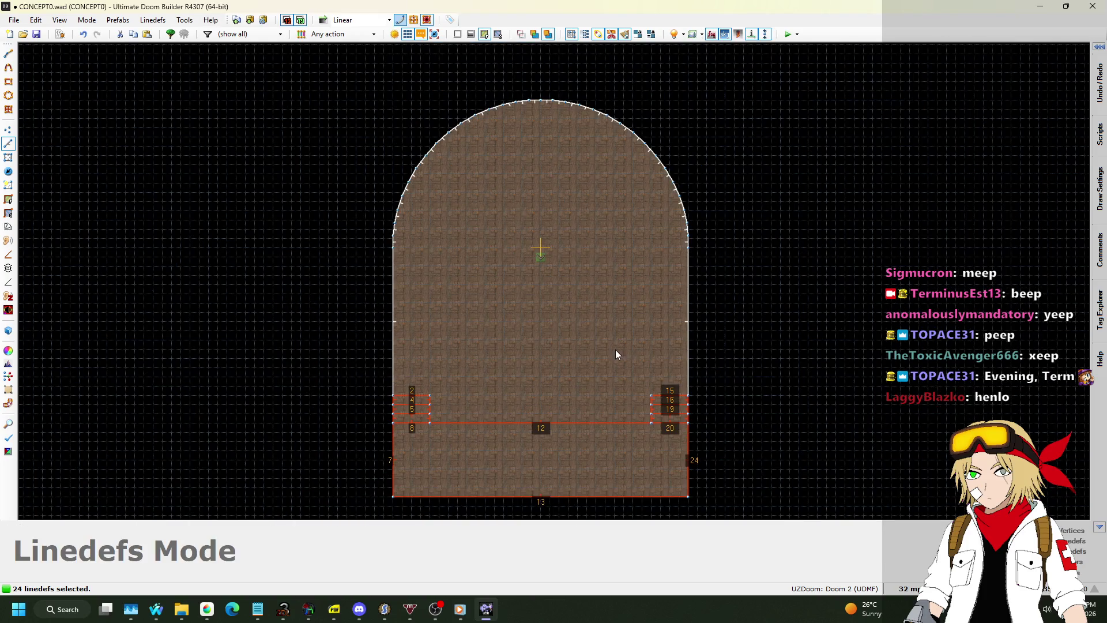
click(378, 288)
Step: Begin a new outline to the left of the room by placing its first corner
click(8, 130)
click(9, 143)
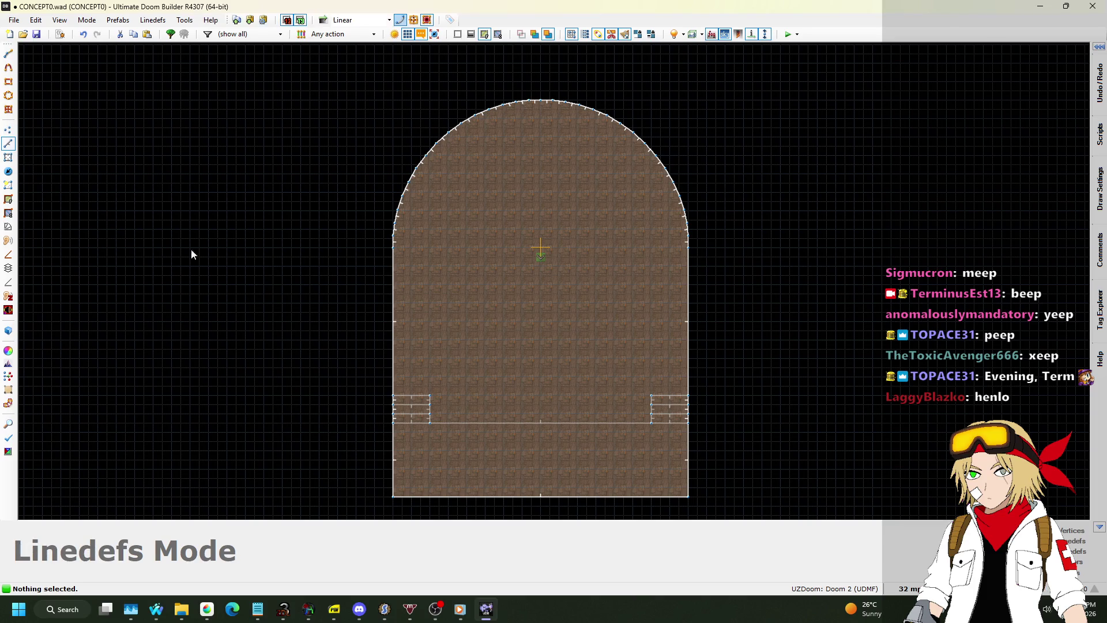
scroll(378, 349, up, 2)
key(space)
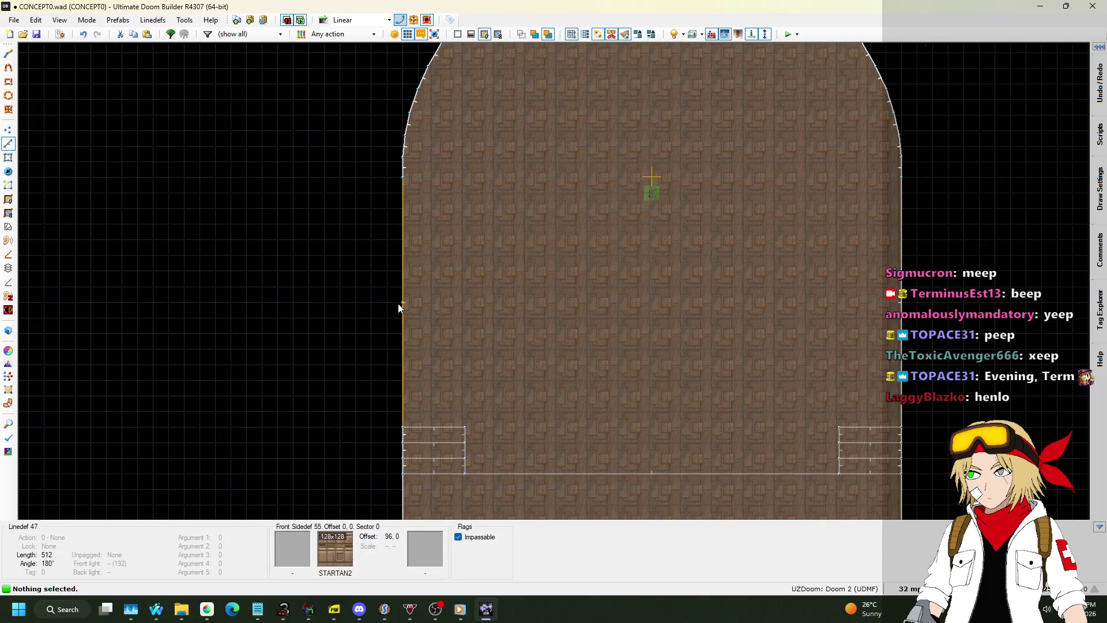
click(335, 302)
scroll(335, 302, down, 2)
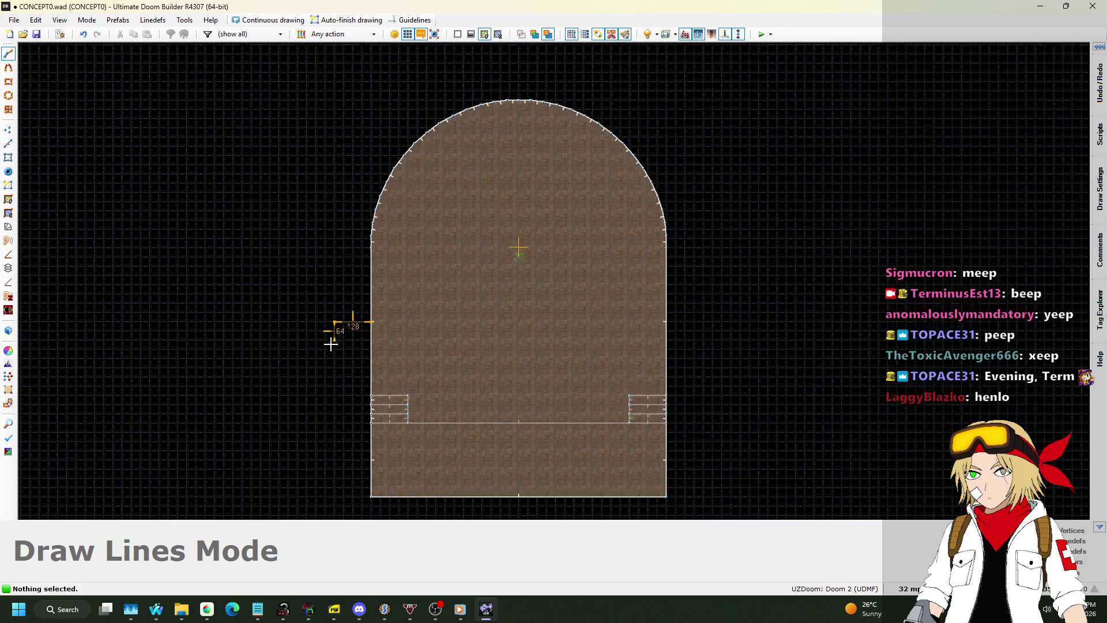
Step: Draw a 1280×896 rectangle around the arched top and close it into a new sector
scroll(333, 199, up, 1)
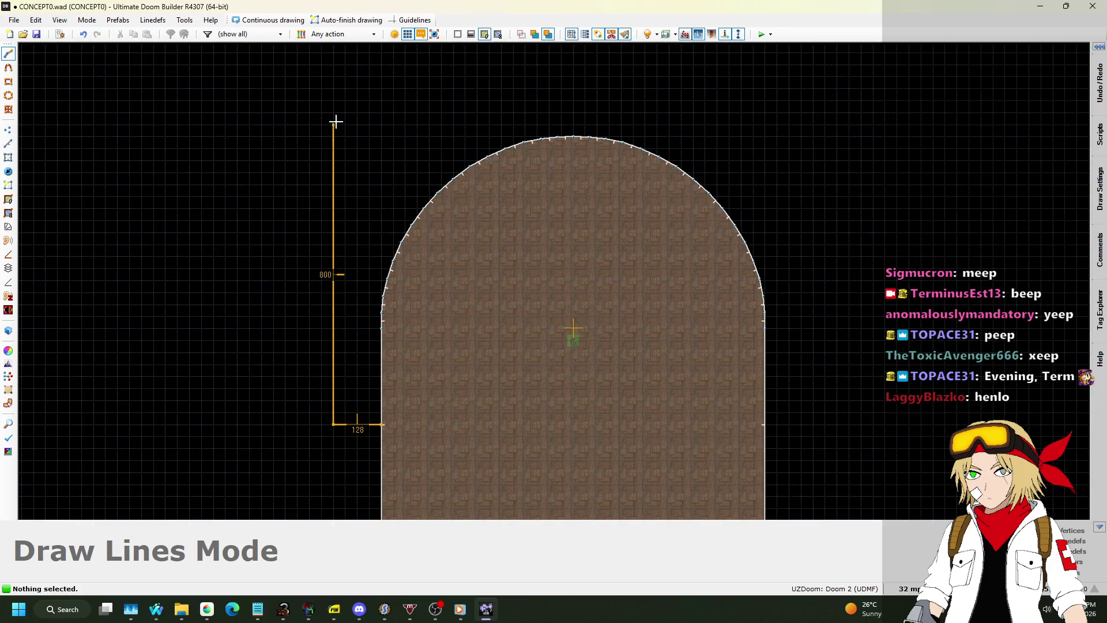
click(338, 87)
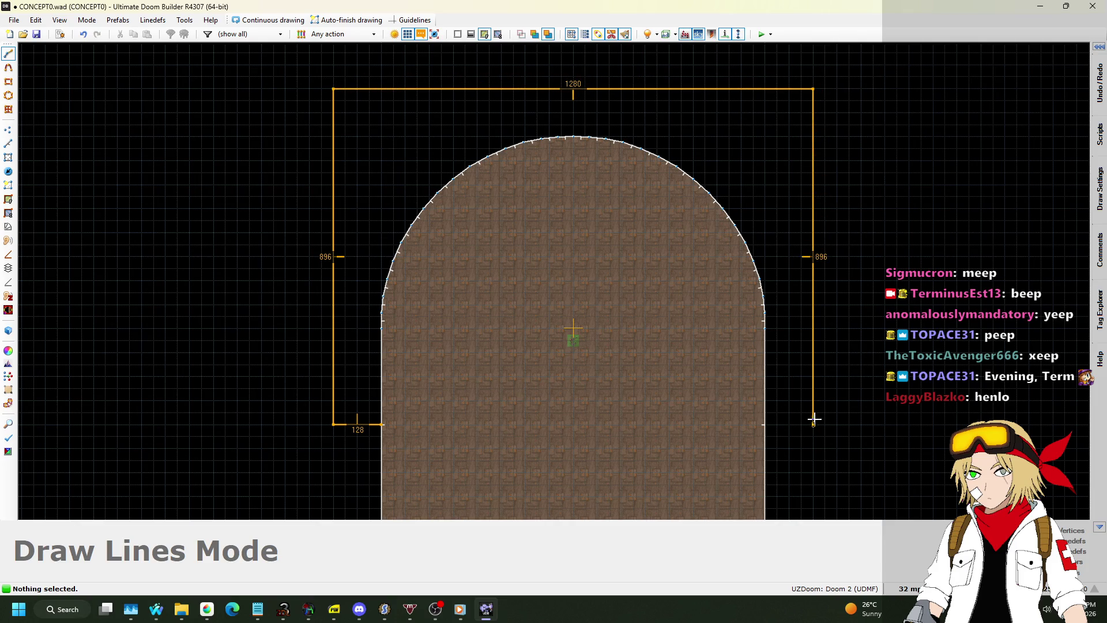
click(767, 424)
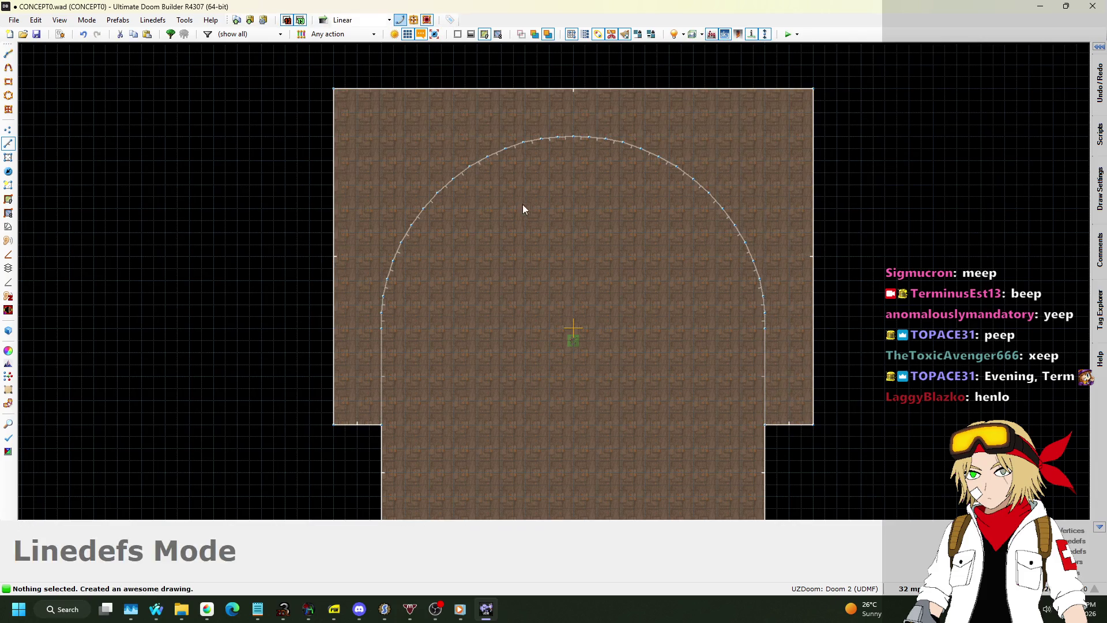
click(8, 128)
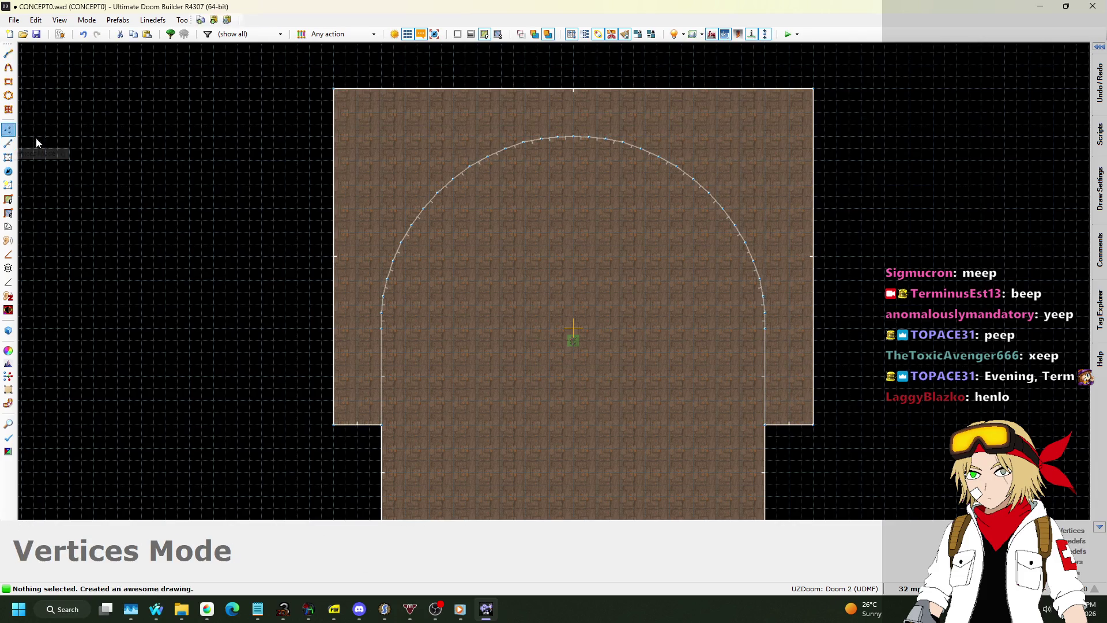
Step: Add midpoint vertices on the left, top and right edges, then delete both top corners
right_click(334, 257)
right_click(573, 89)
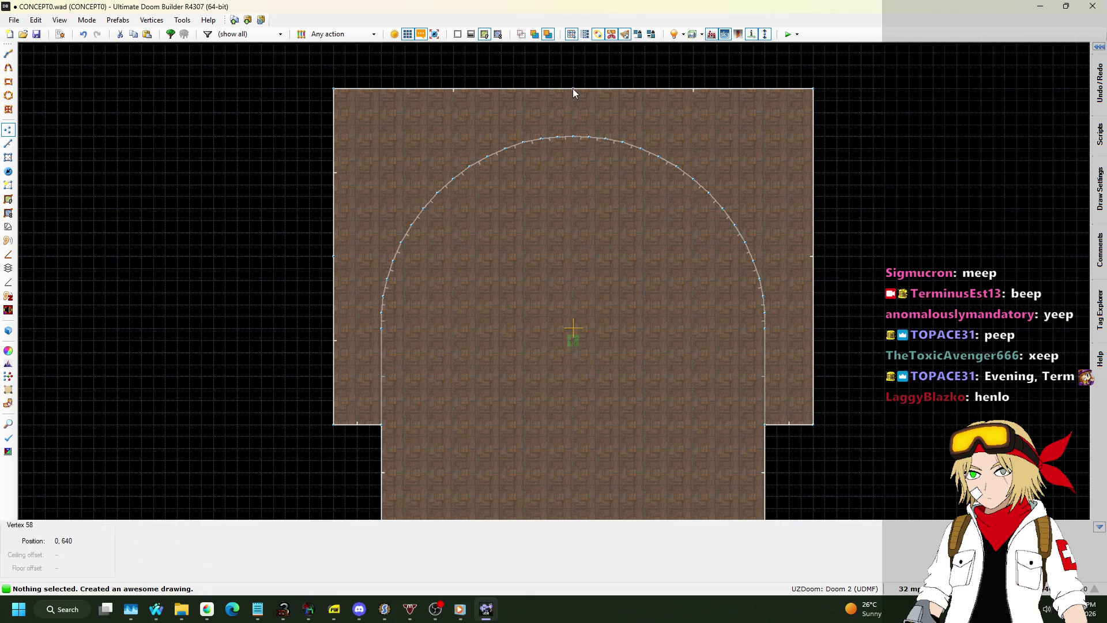
right_click(814, 256)
key(Delete)
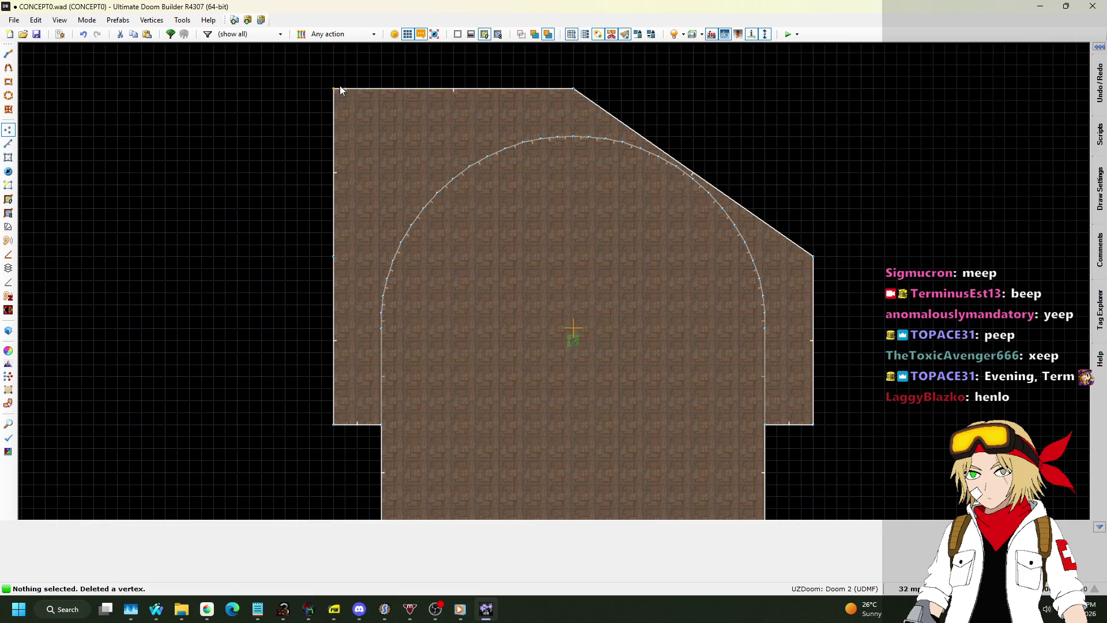
key(Delete)
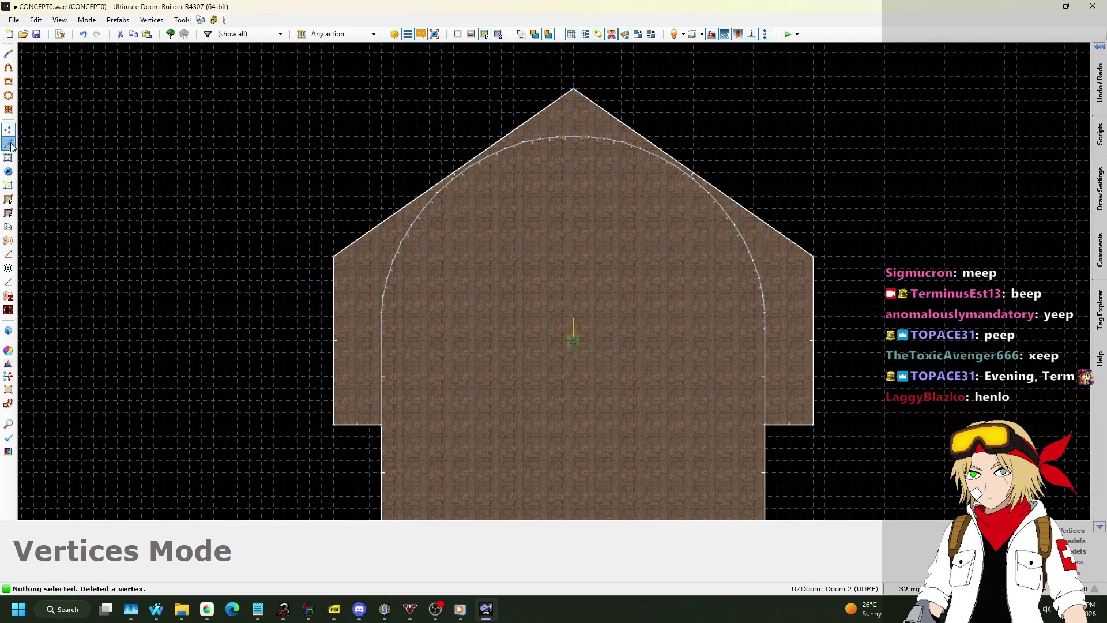
Step: Select the two diagonal roof lines in Linedefs mode
click(8, 143)
click(512, 130)
click(661, 147)
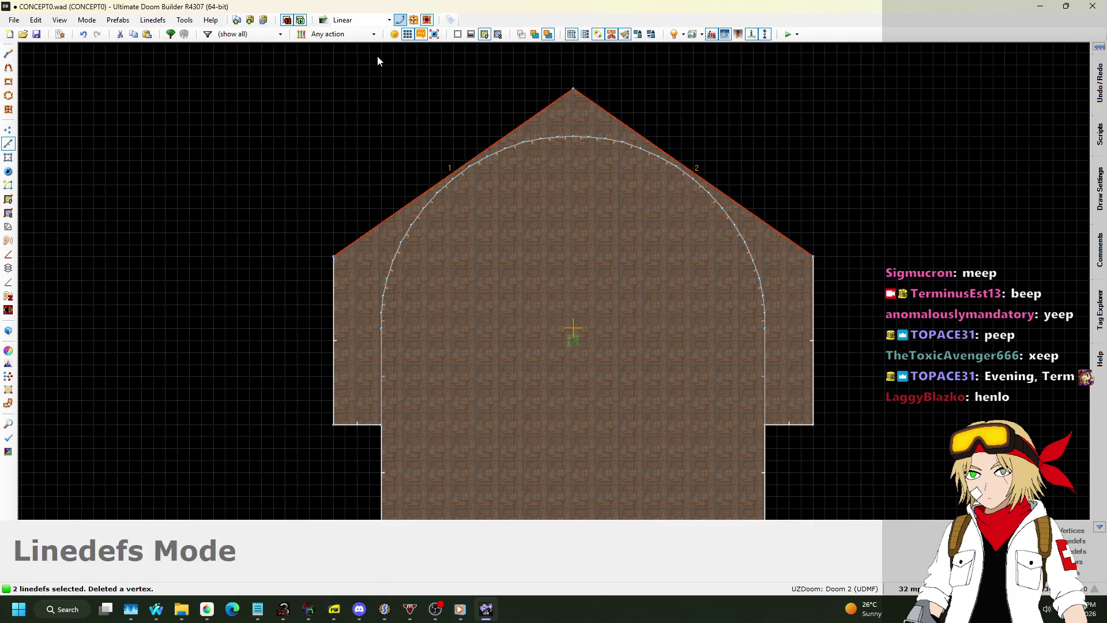
click(400, 20)
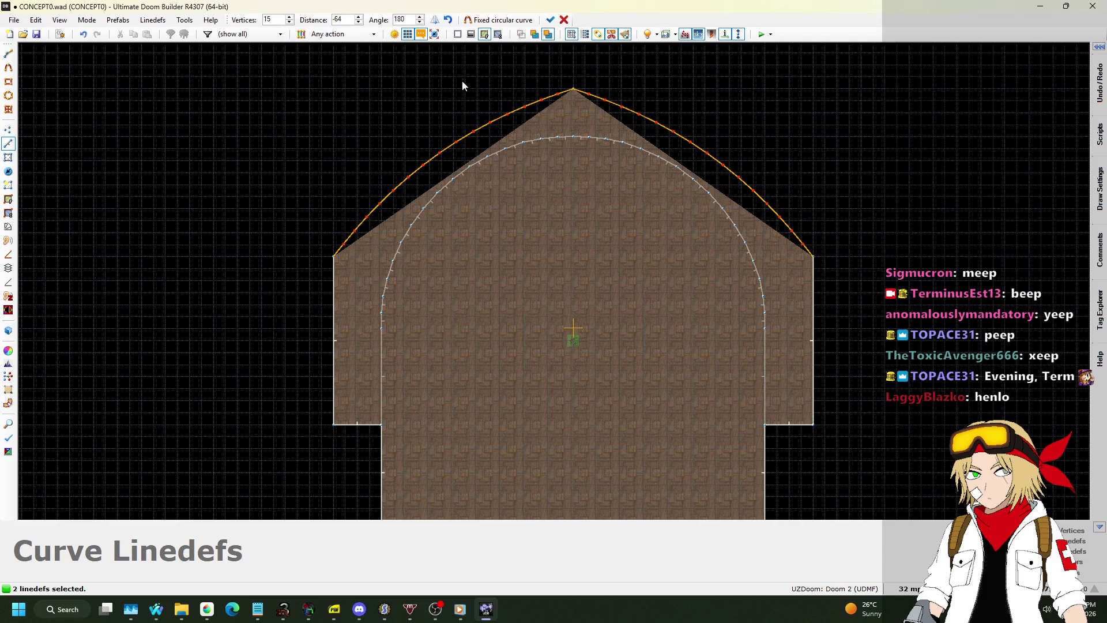
click(551, 21)
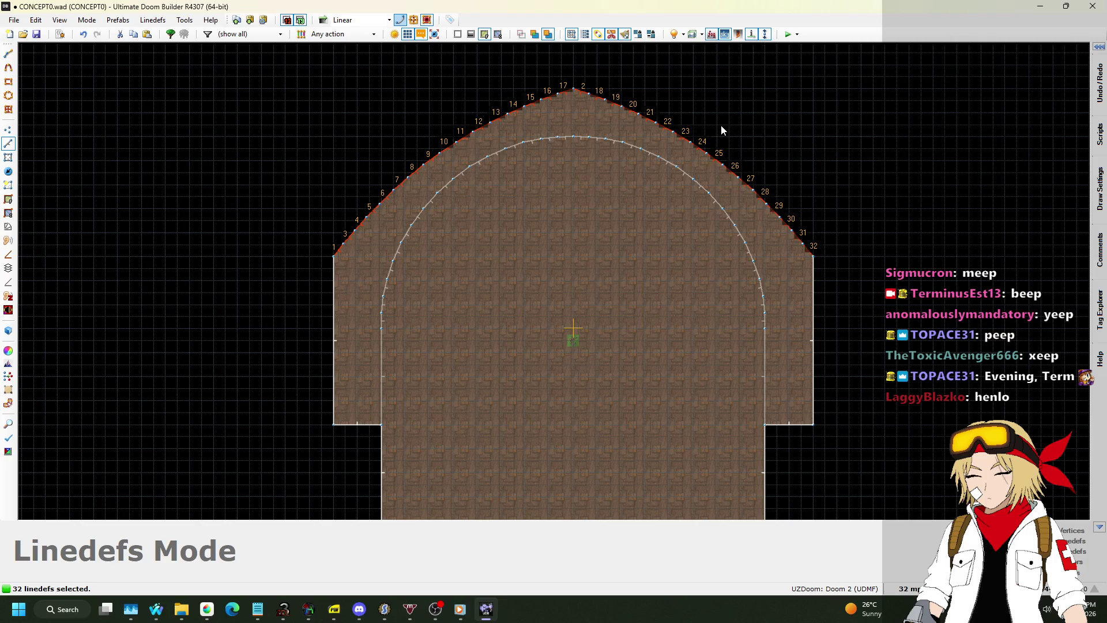
click(721, 131)
key(q)
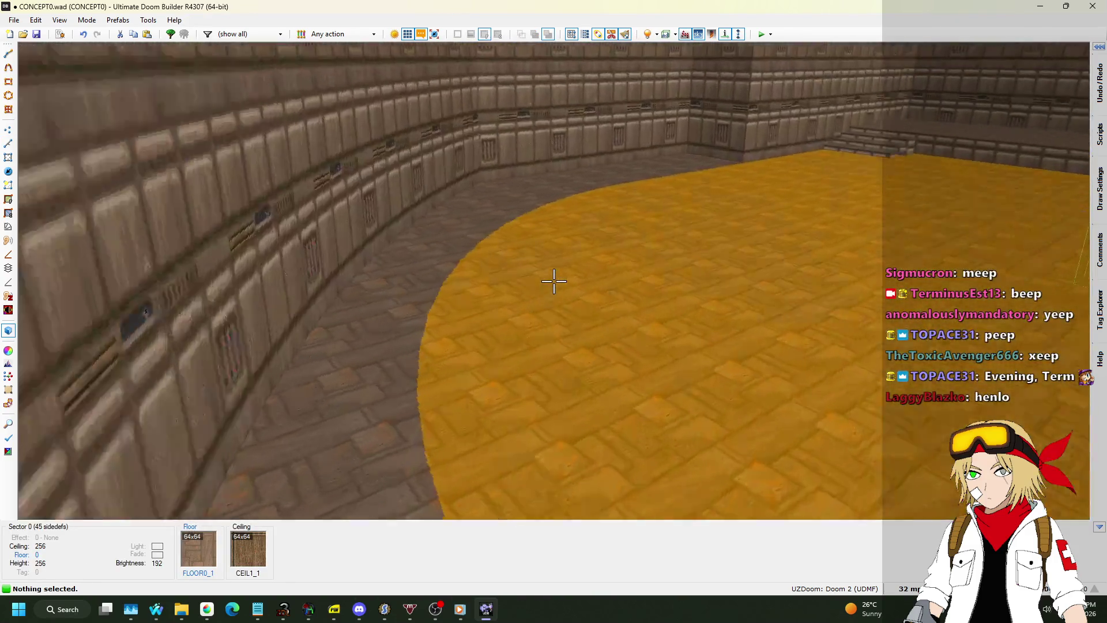
key(q)
key(ctrl+z)
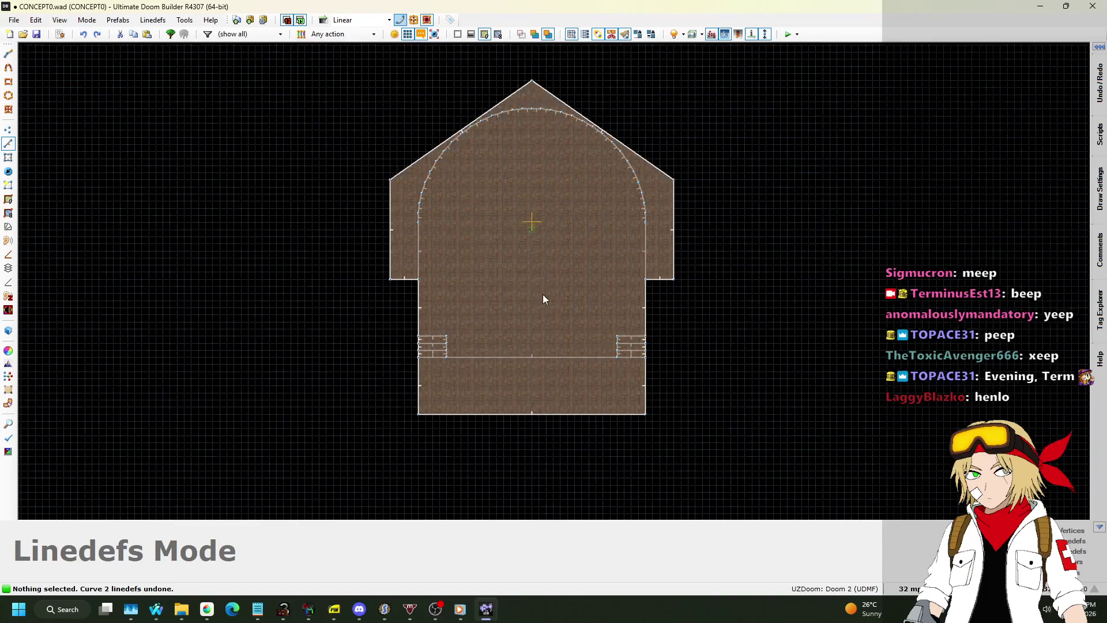
Step: Undo the corner deletion and box-select all 32 inner arch linedefs
key(ctrl+z)
key(ctrl+z)
scroll(538, 143, up, 3)
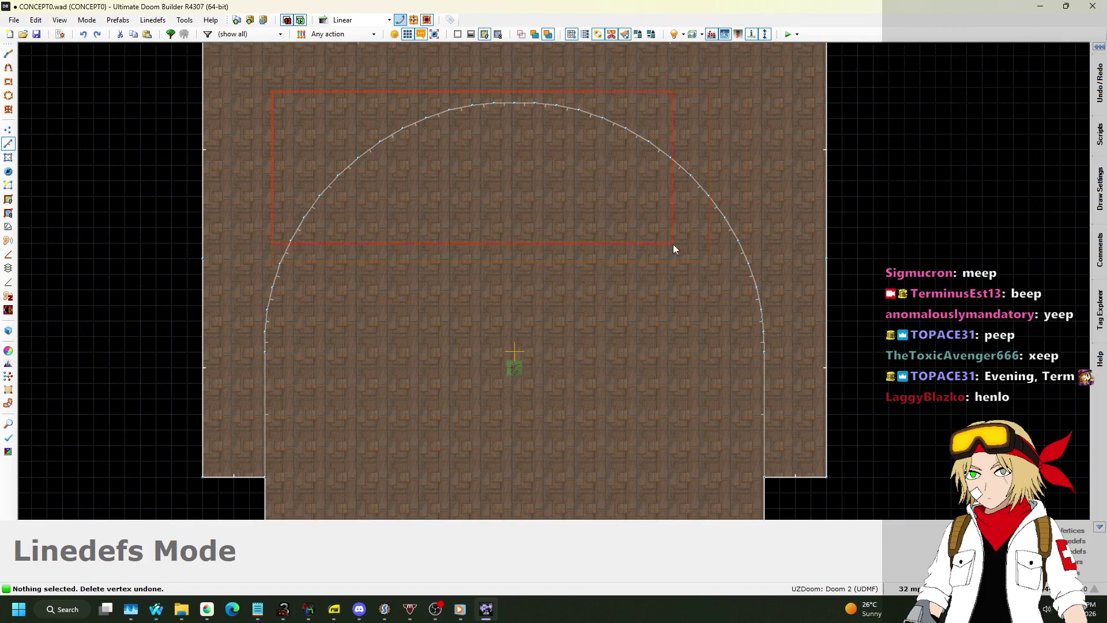
drag(779, 366, 779, 365)
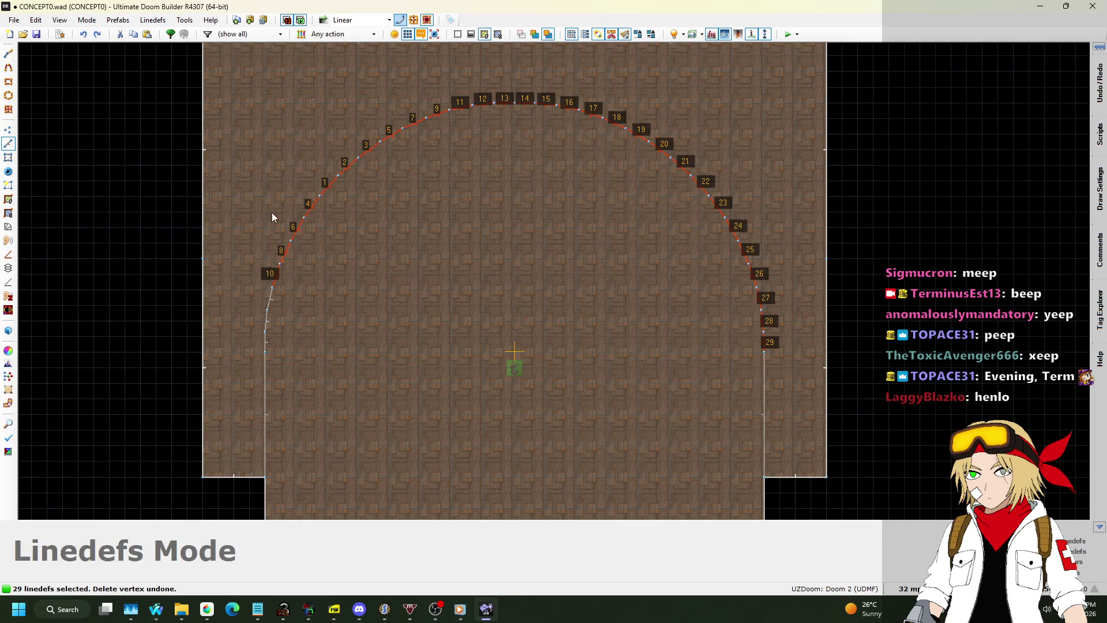
drag(272, 213, 386, 402)
drag(250, 267, 348, 387)
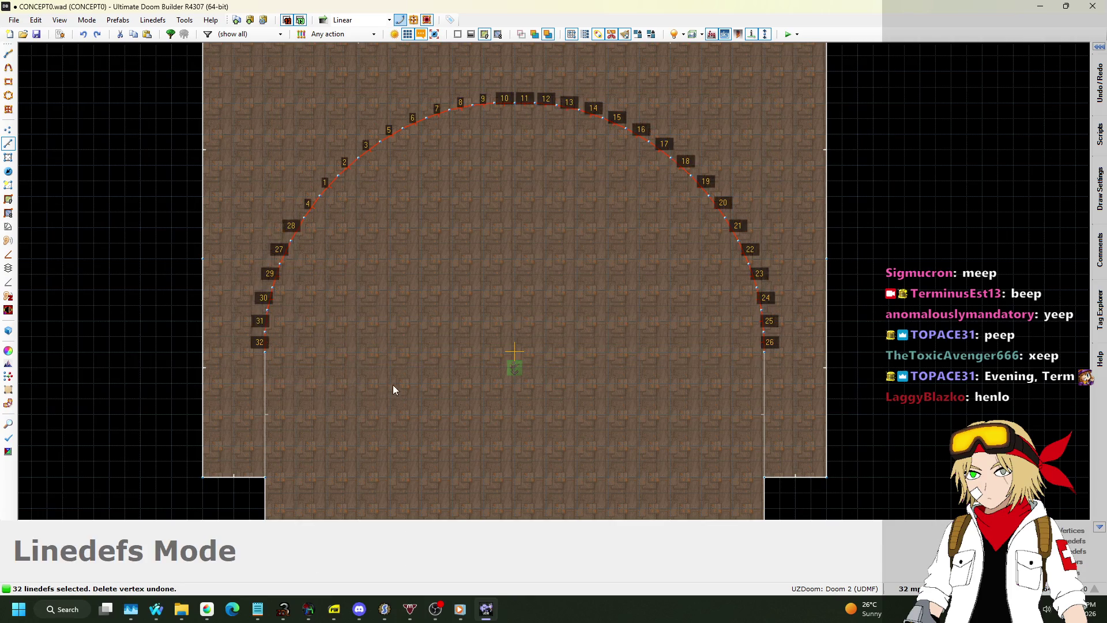
Step: Copy the selected arch walls and paste a copy into Edit Selection mode
key(ctrl+c)
key(ctrl+v)
scroll(626, 270, down, 2)
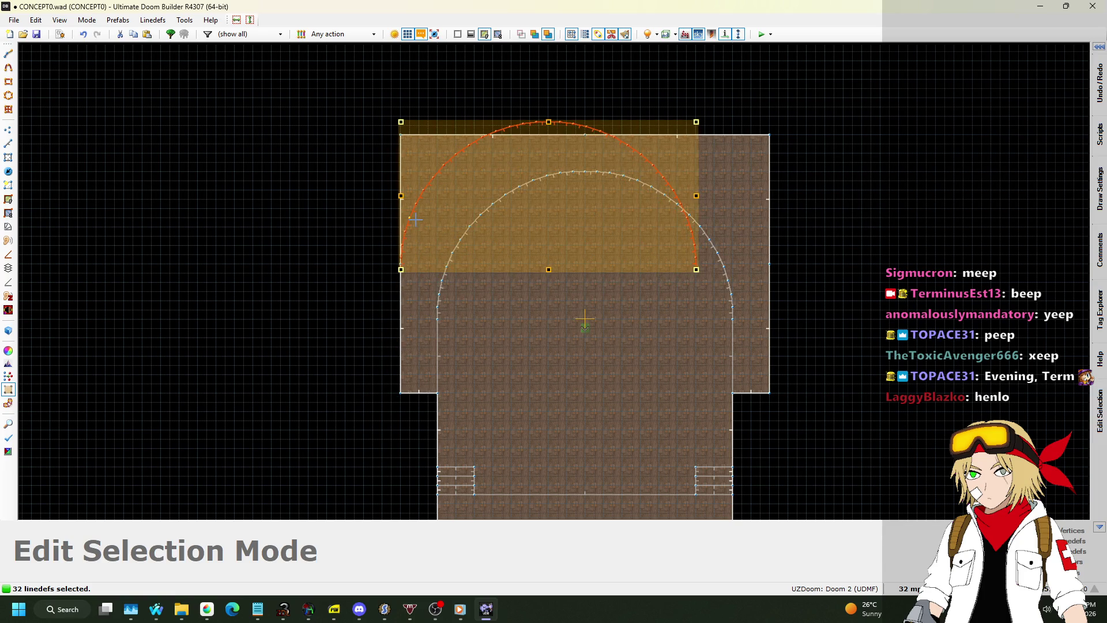
Step: Scale the pasted arch copy to 125% in X and Y (1280 by 640) and accept it
mouse_move(1098, 139)
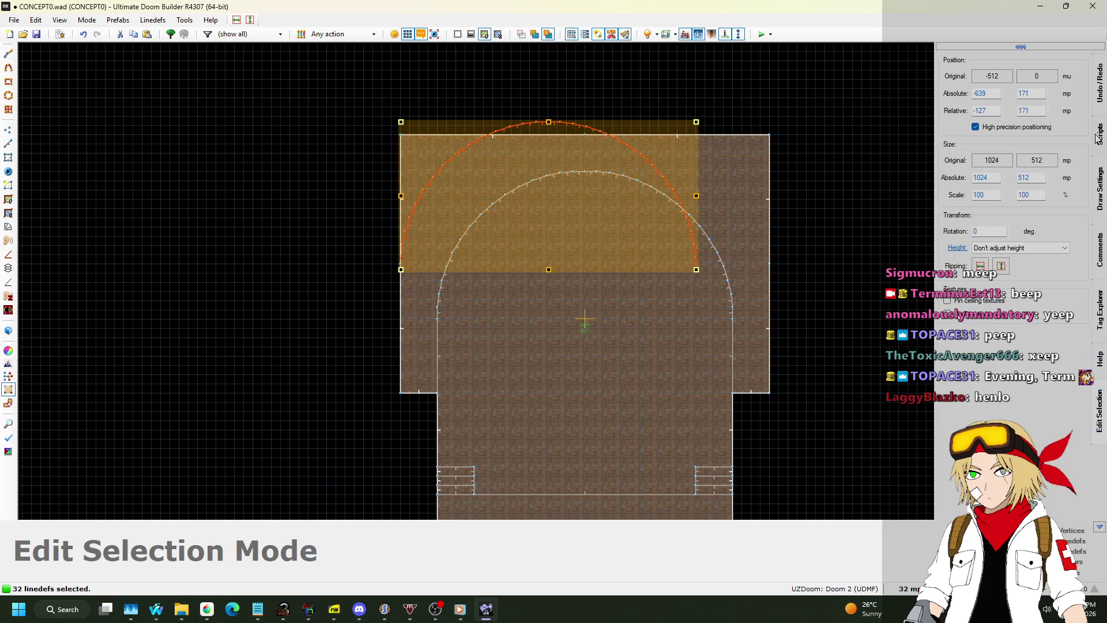
click(978, 197)
text(150)
click(1020, 195)
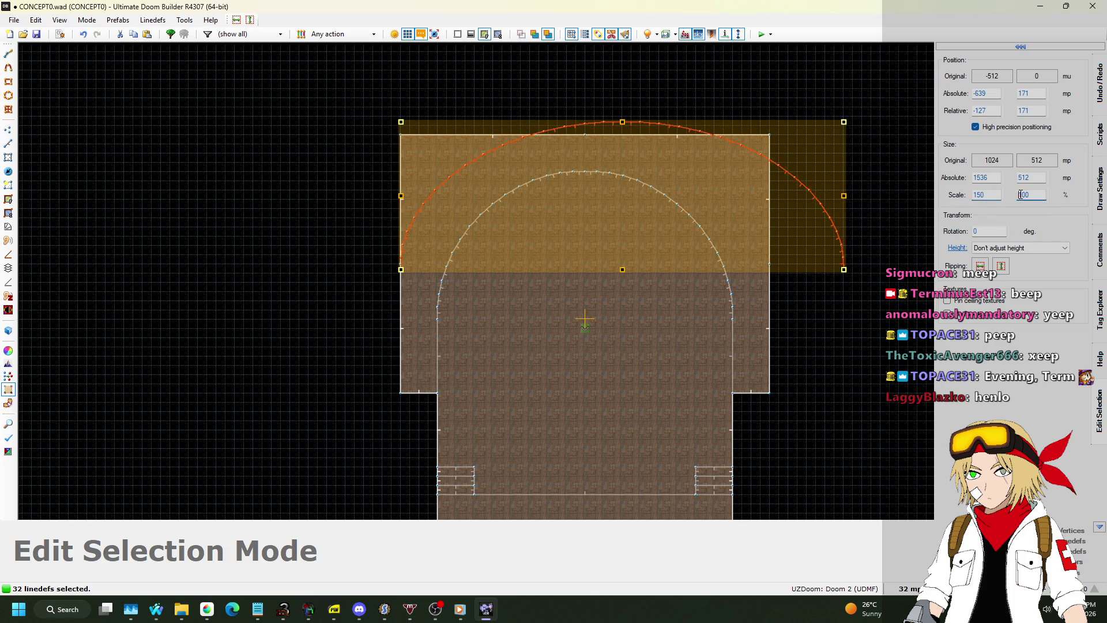
click(992, 197)
text(125)
click(1033, 194)
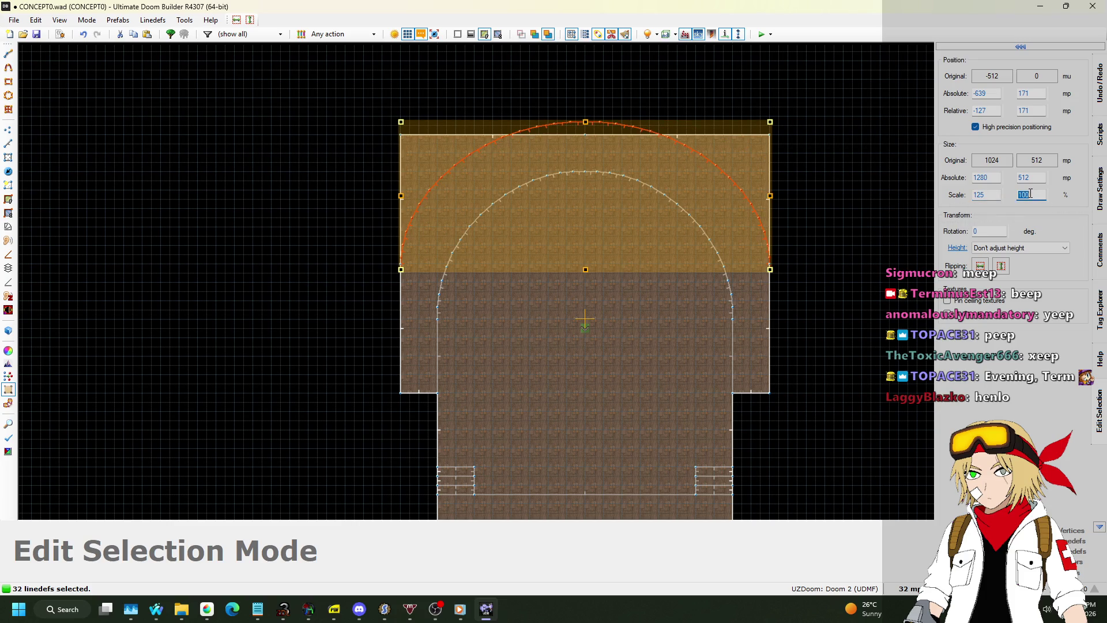
click(991, 198)
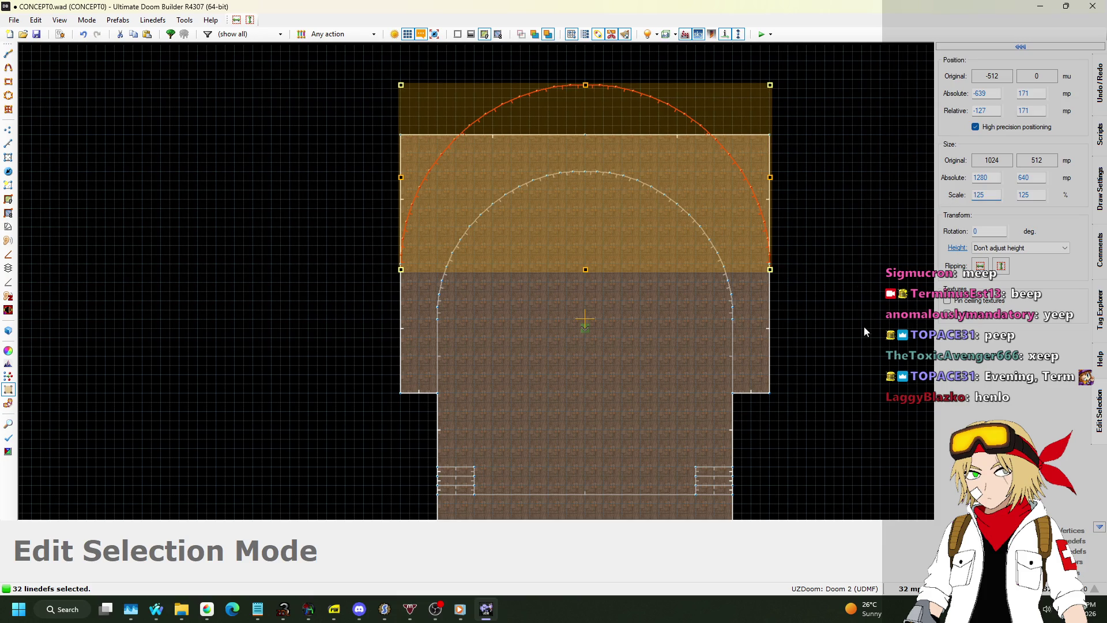
scroll(284, 292, up, 10)
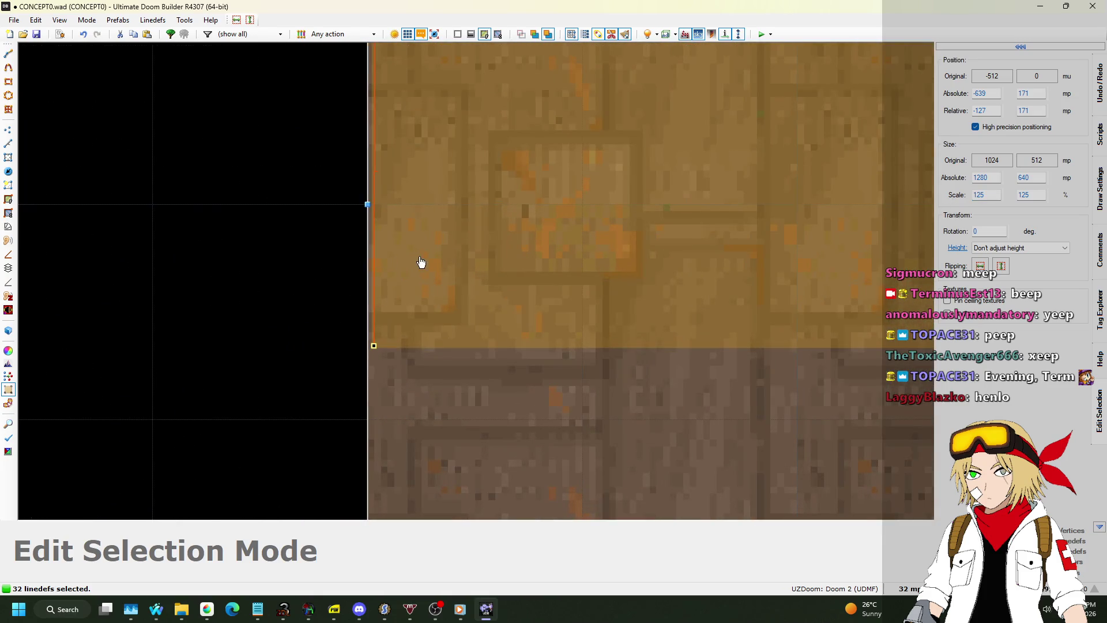
scroll(192, 303, down, 8)
scroll(807, 309, up, 8)
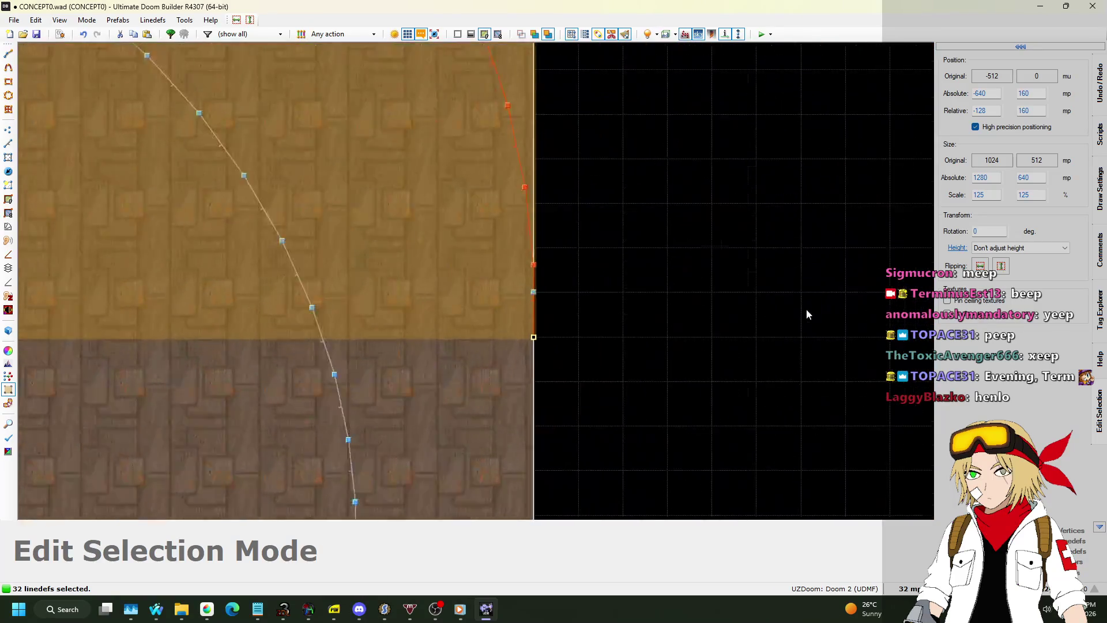
key(Return)
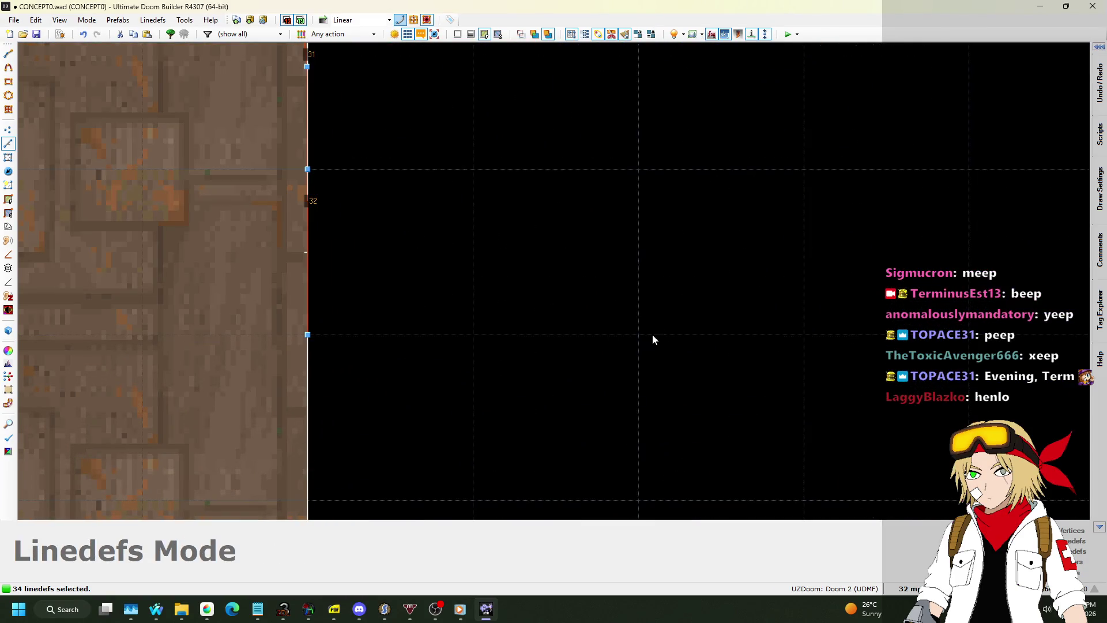
Step: Delete the four outer rectangle walls and the leftover straight top line
scroll(499, 240, down, 2)
scroll(500, 240, down, 4)
click(335, 147)
scroll(173, 167, up, 4)
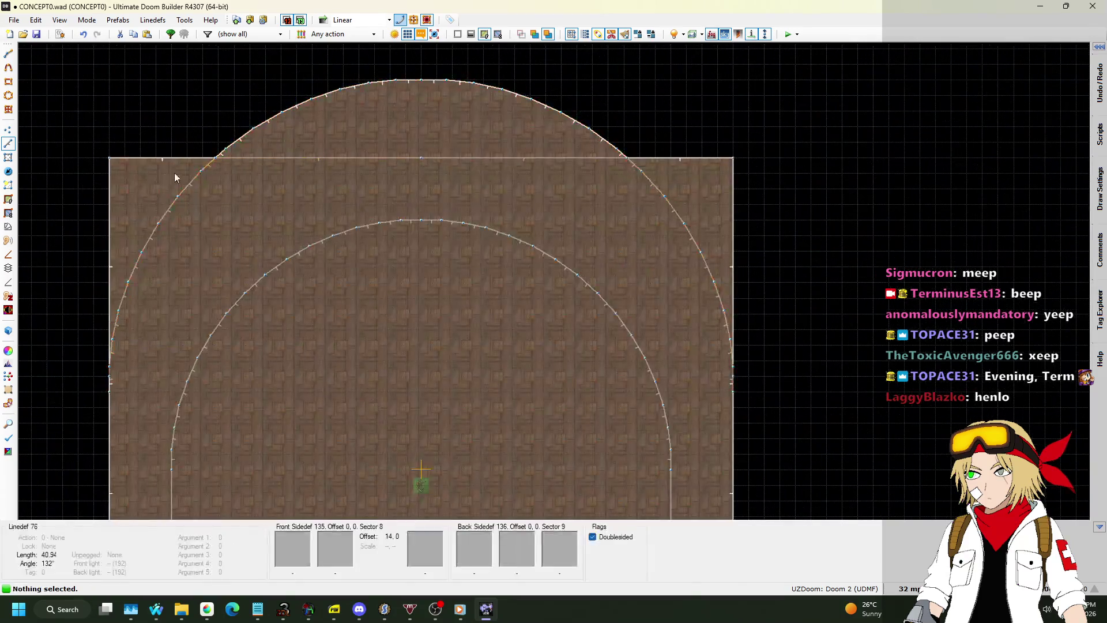
click(168, 156)
click(98, 286)
scroll(101, 242, down, 3)
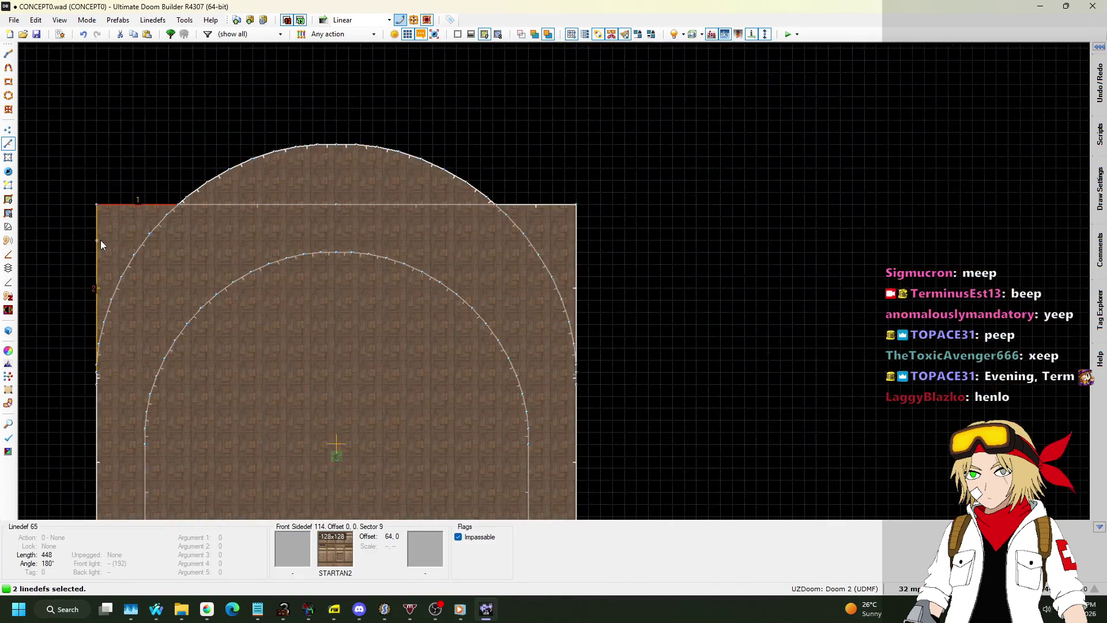
click(494, 203)
click(579, 277)
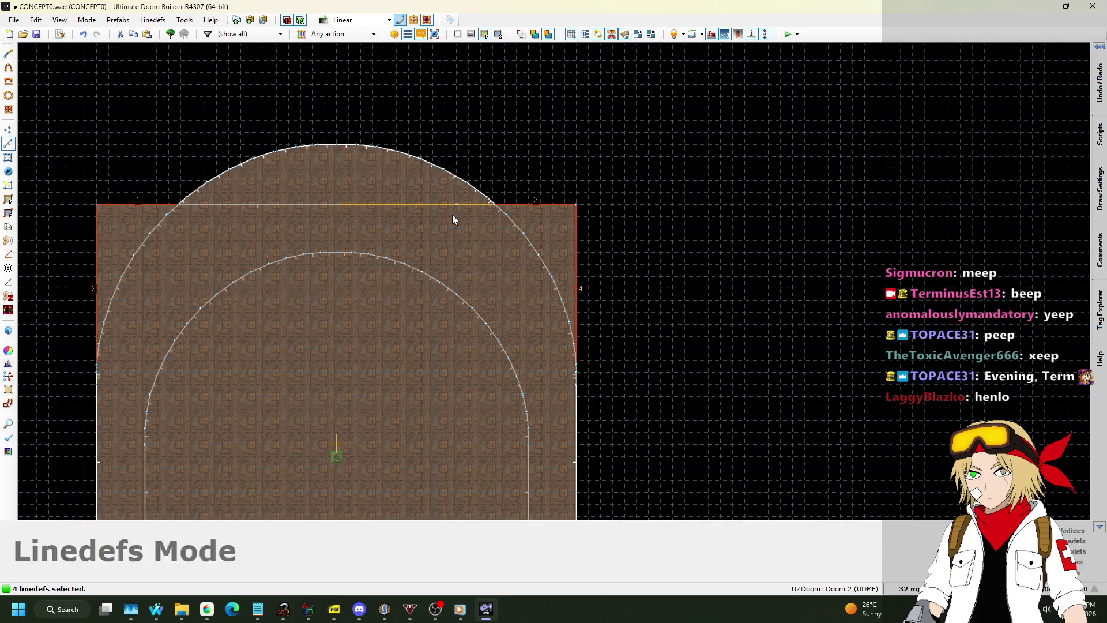
key(Delete)
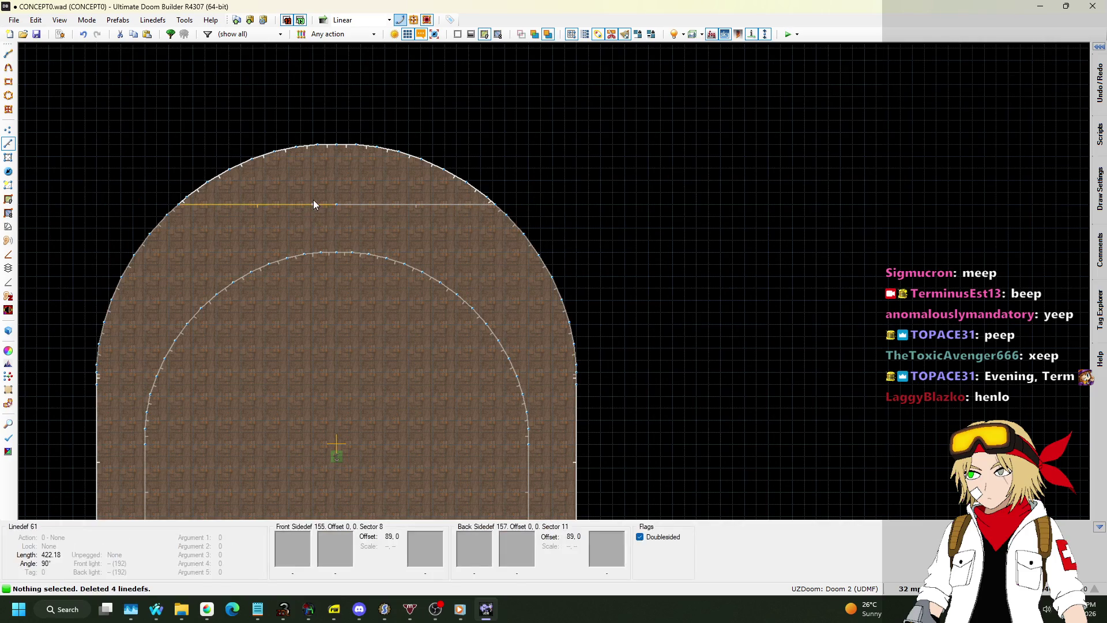
click(314, 203)
click(358, 204)
key(Delete)
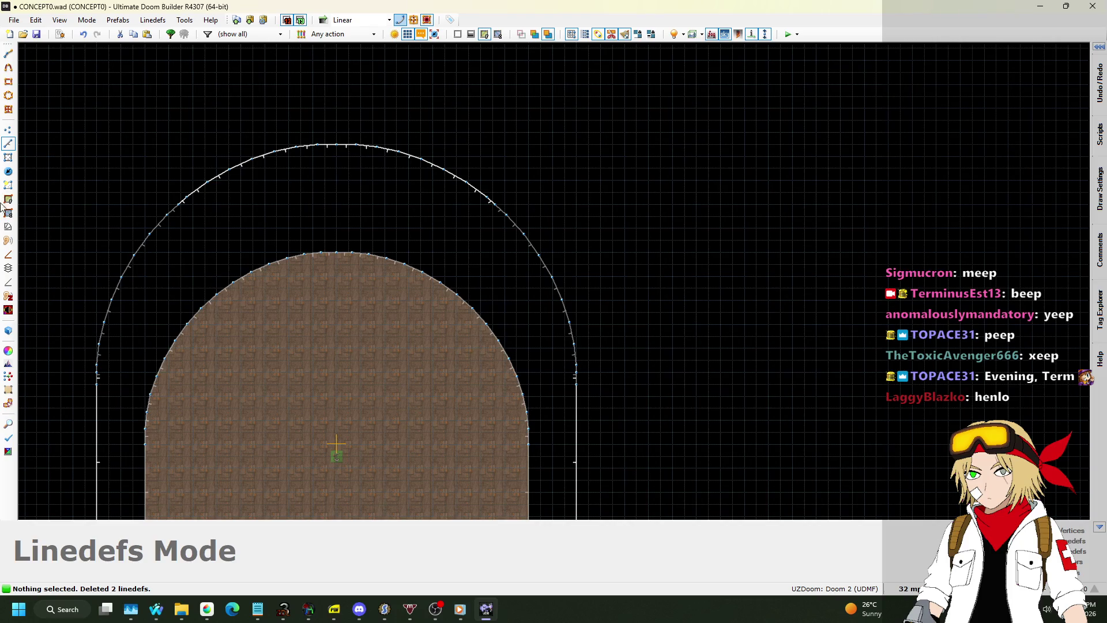
Step: Turn the ring between the two arches into its own sector with Make Sectors mode
click(8, 185)
click(341, 227)
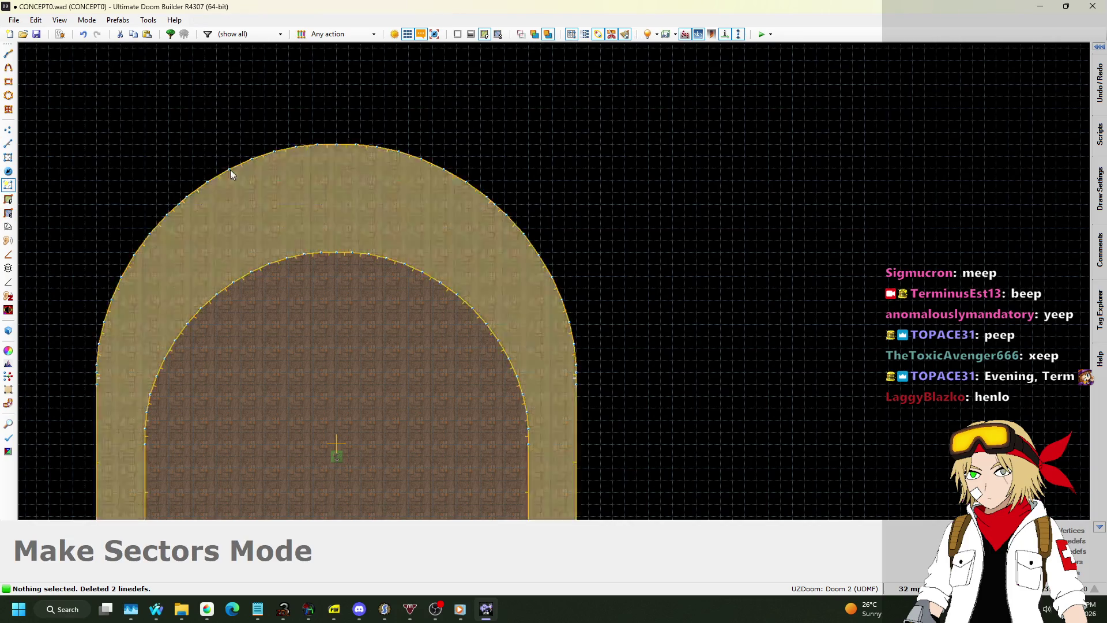
scroll(173, 209, up, 8)
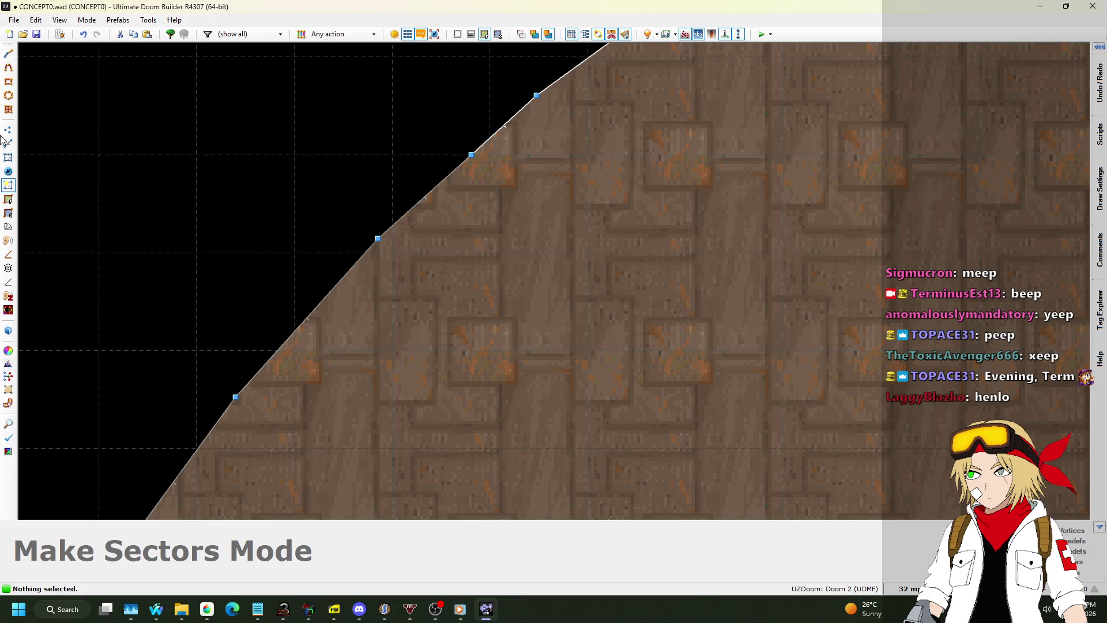
click(17, 147)
scroll(448, 167, down, 4)
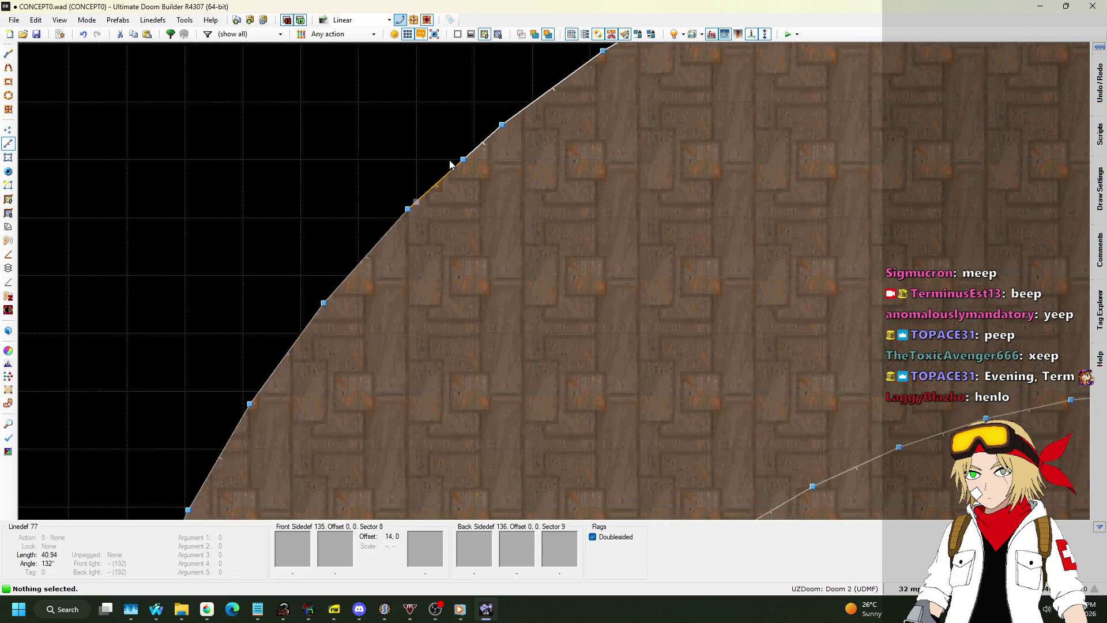
scroll(442, 176, up, 4)
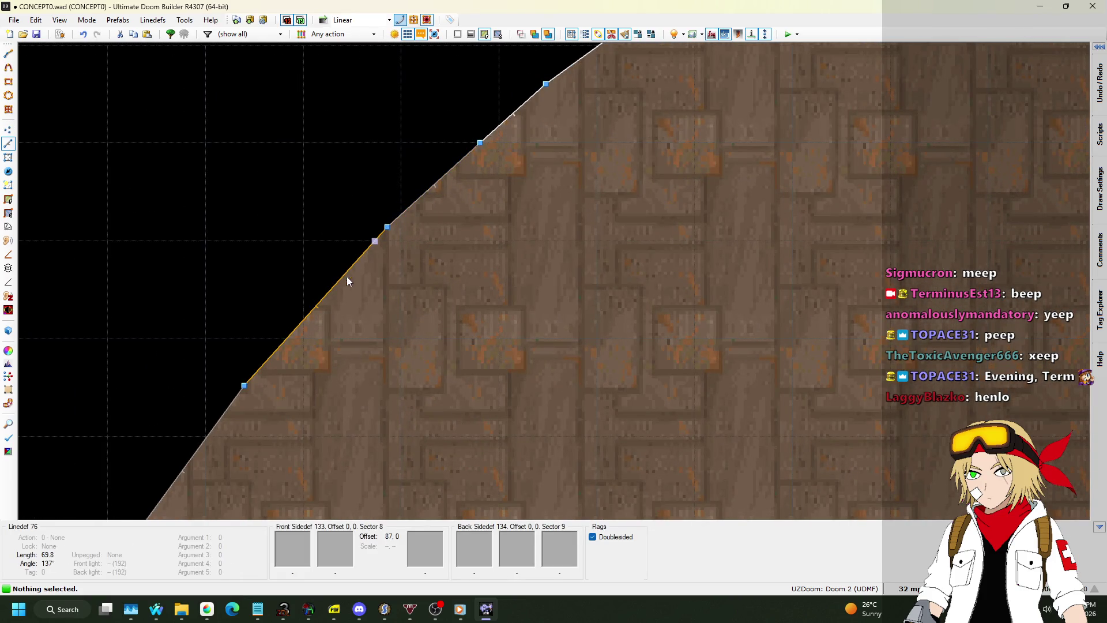
Step: Preview the room in 3D Visual Mode, then return to the 2D map
key(q)
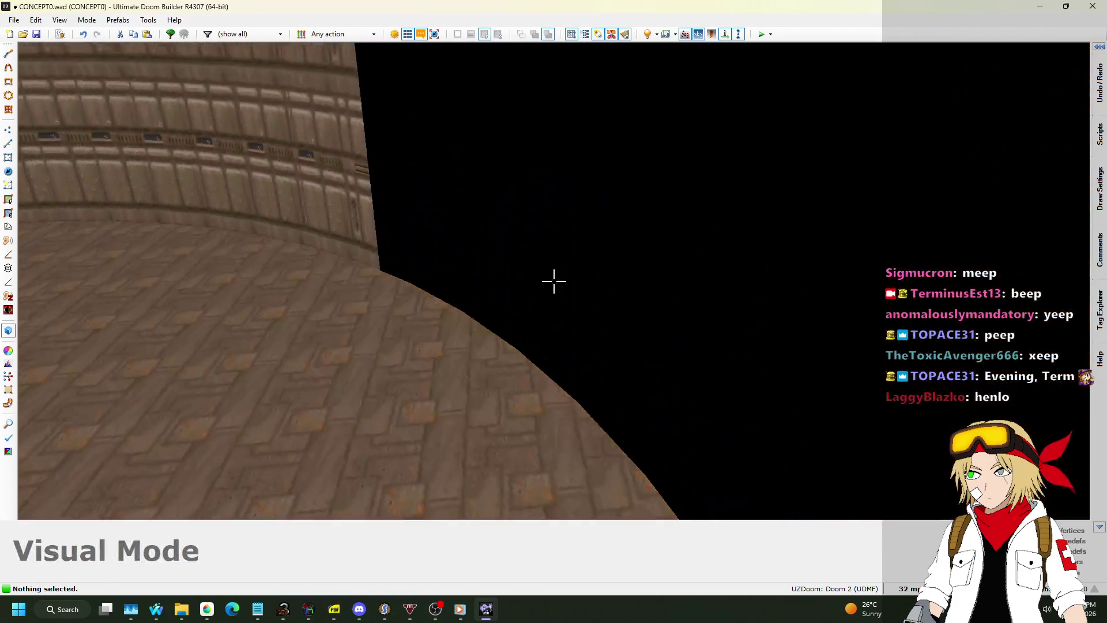
key(w)
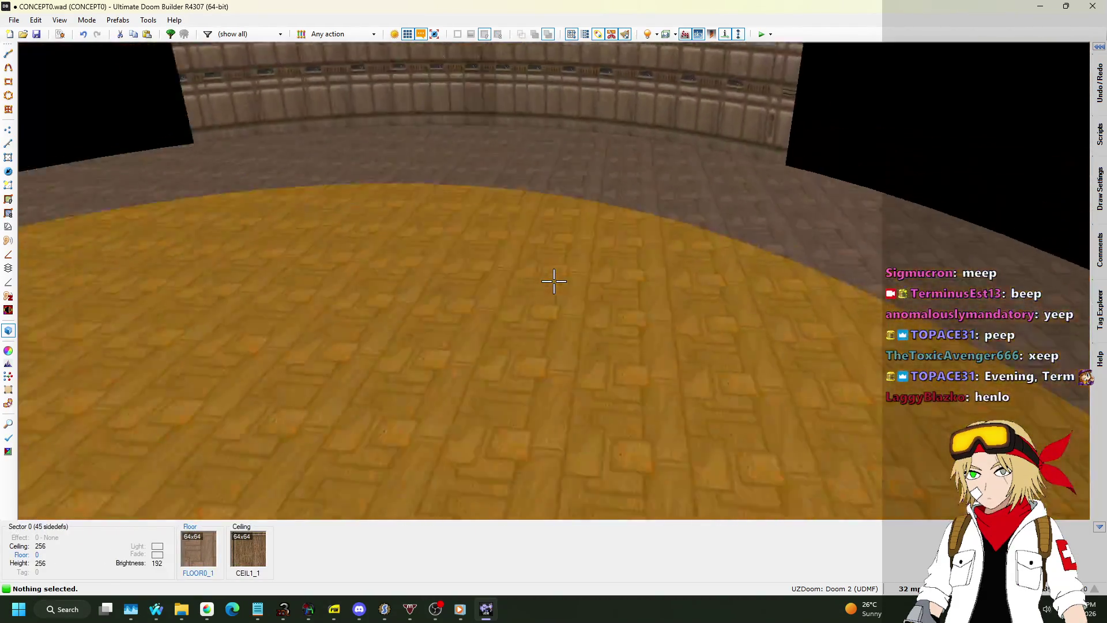
key(q)
scroll(548, 274, down, 8)
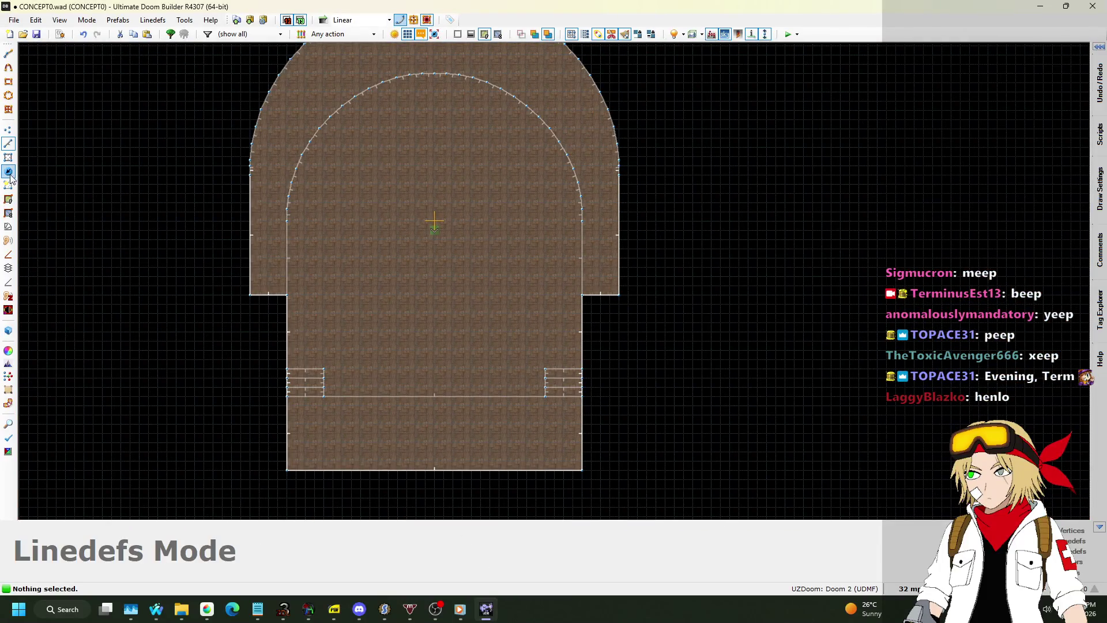
Step: Re-create the arch ring sector by clicking it in Make Sectors mode
click(8, 157)
scroll(246, 153, up, 8)
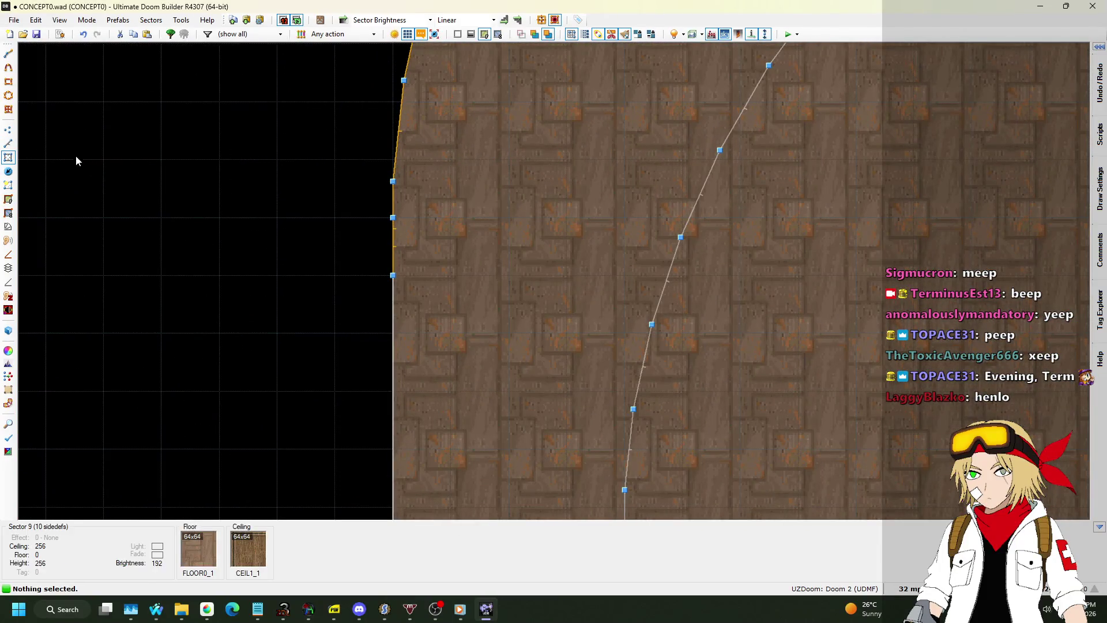
click(8, 185)
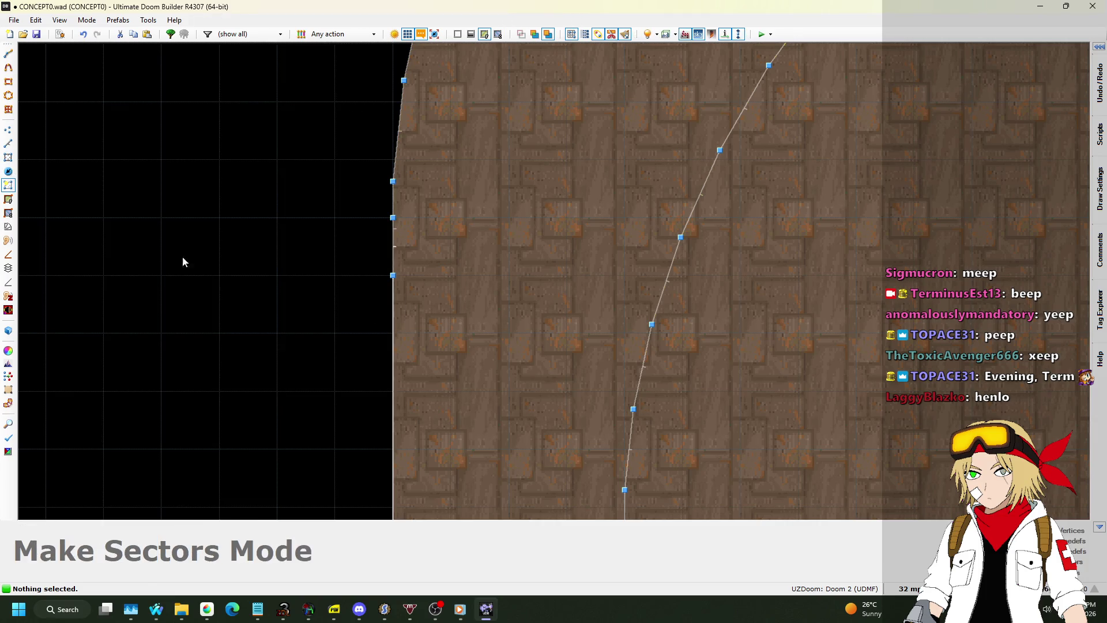
click(500, 335)
scroll(496, 333, down, 1)
scroll(496, 333, down, 3)
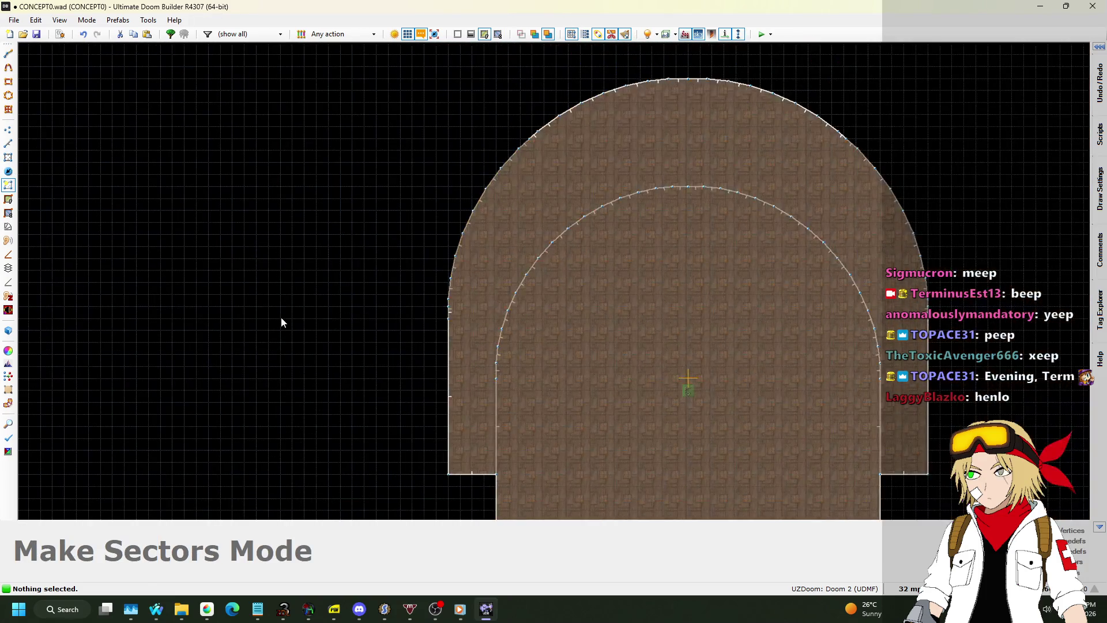
scroll(466, 297, up, 3)
scroll(385, 316, up, 5)
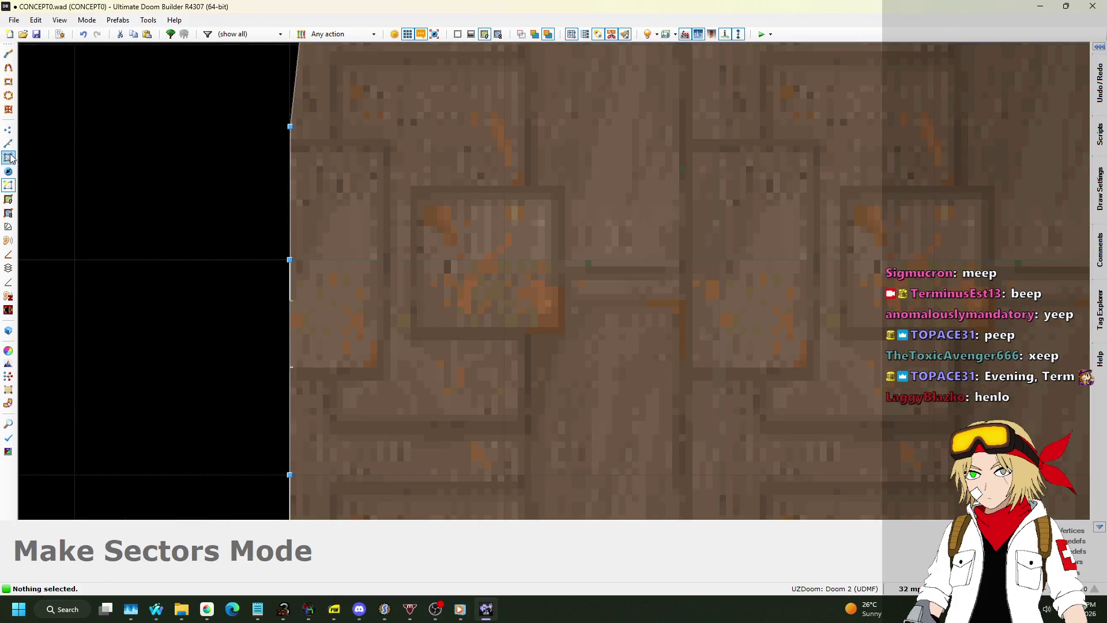
Step: Delete the two short stray linedefs along the ring's left and right edges
click(8, 143)
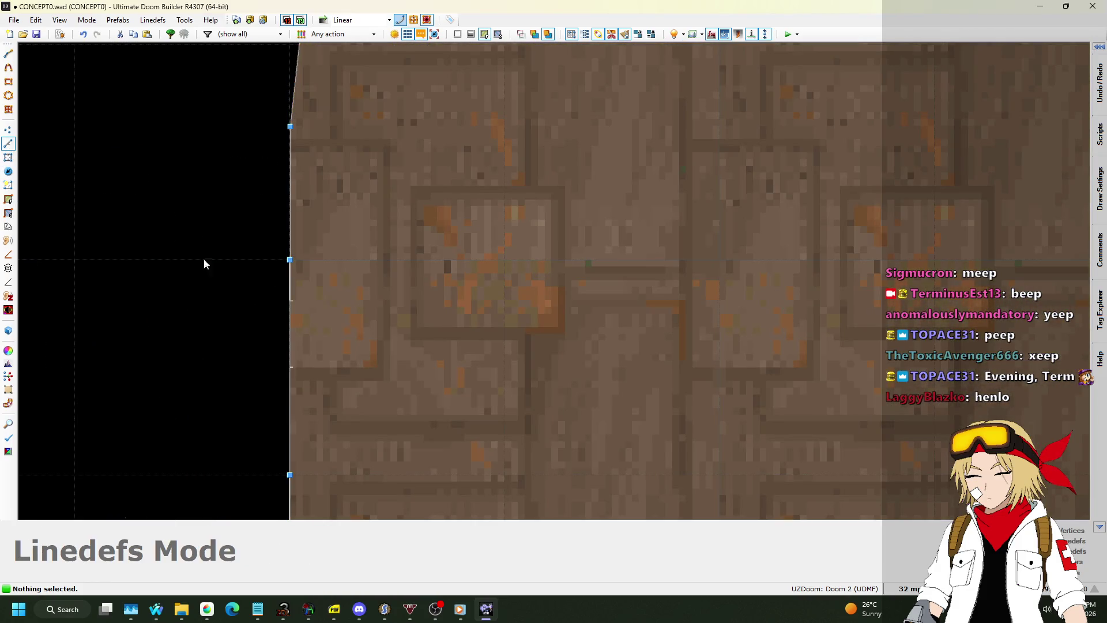
scroll(367, 312, up, 3)
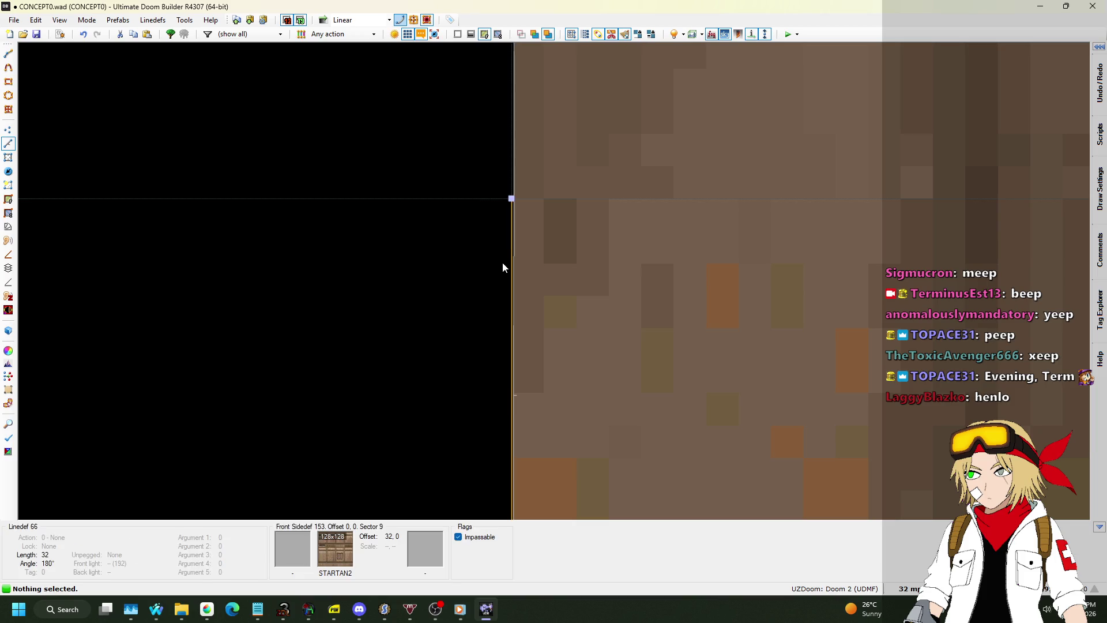
key(Delete)
scroll(347, 223, down, 1)
scroll(269, 348, down, 5)
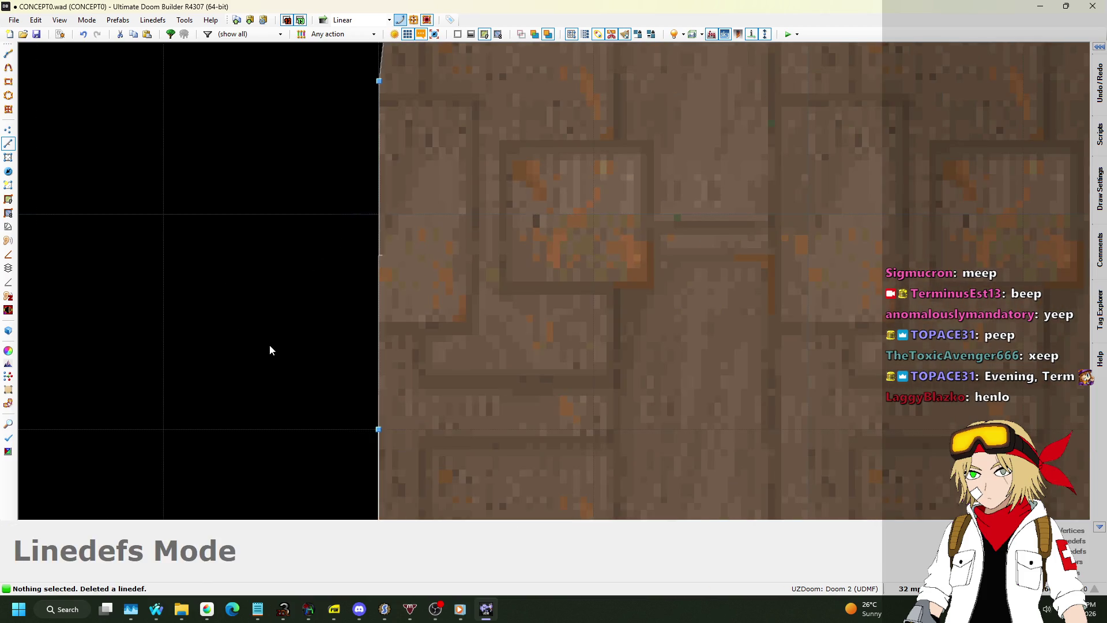
scroll(687, 372, up, 10)
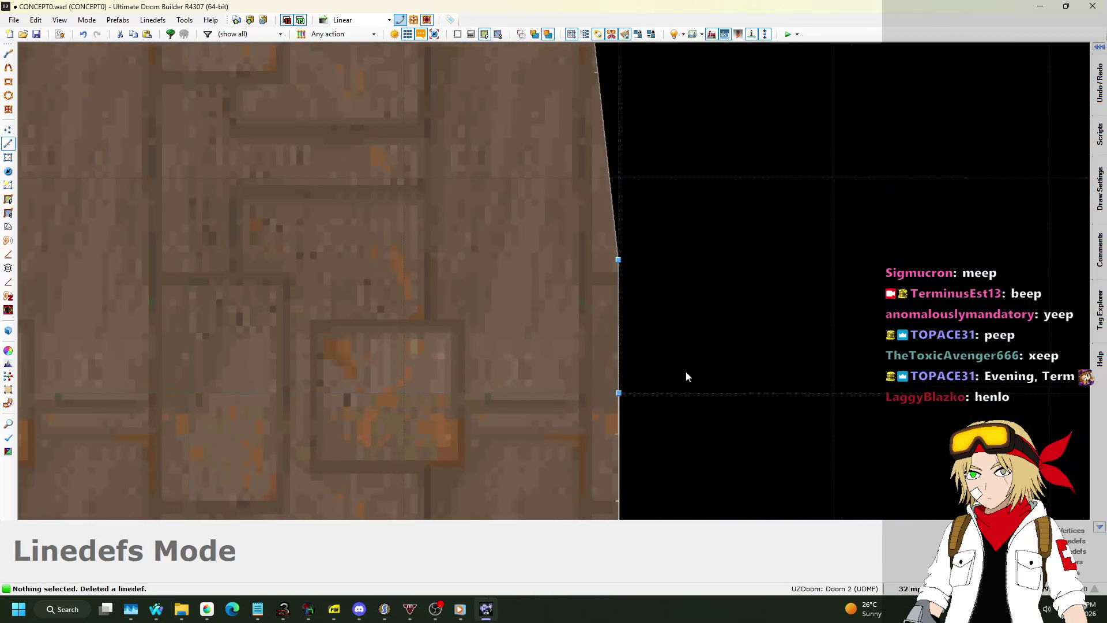
key(Delete)
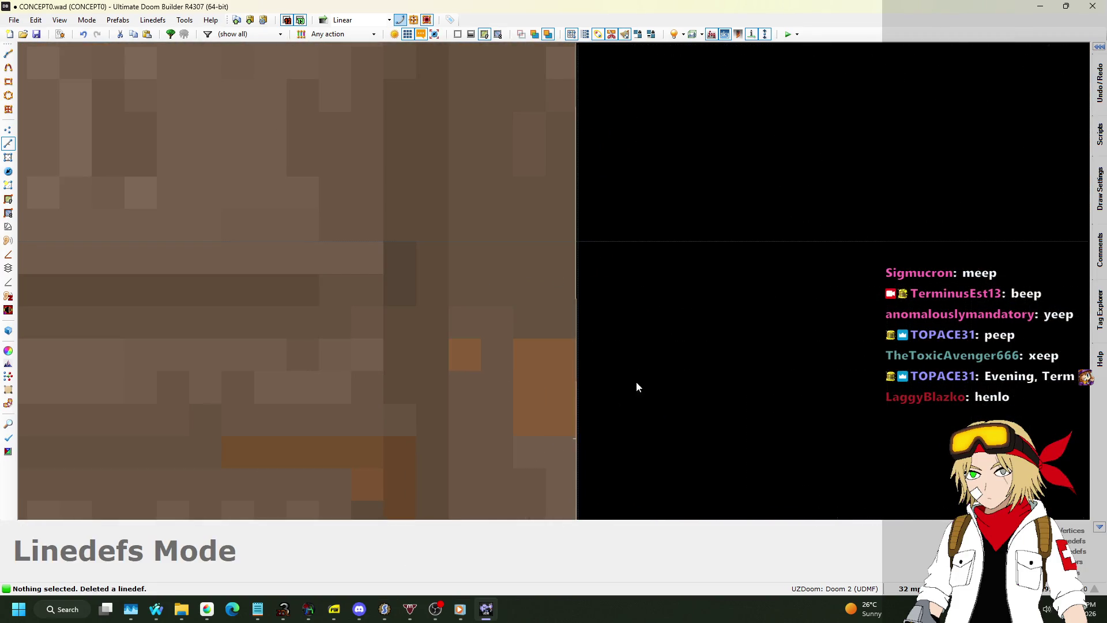
scroll(634, 384, down, 10)
scroll(692, 316, up, 5)
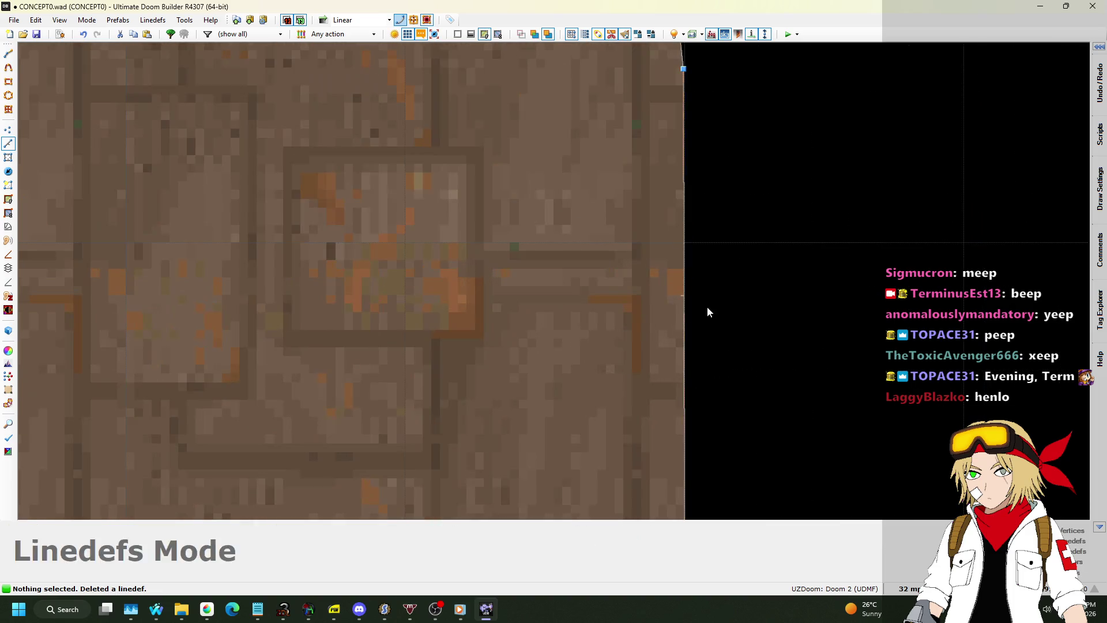
click(8, 130)
scroll(646, 278, down, 8)
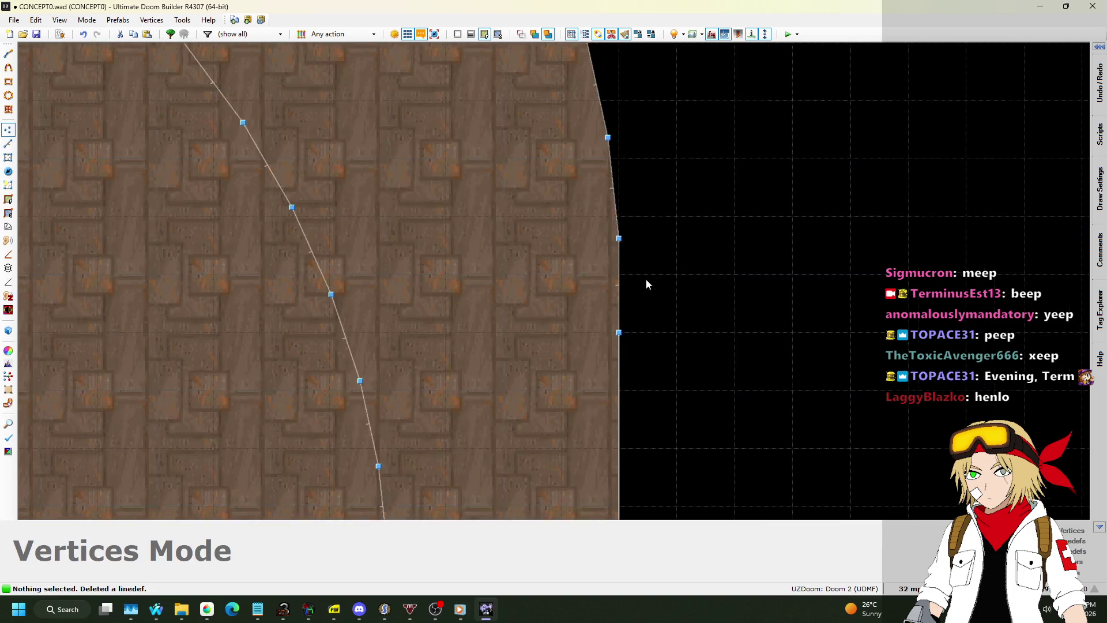
Step: Look over the room and its ceiling in Visual Mode, then return to 2D
key(q)
key(w)
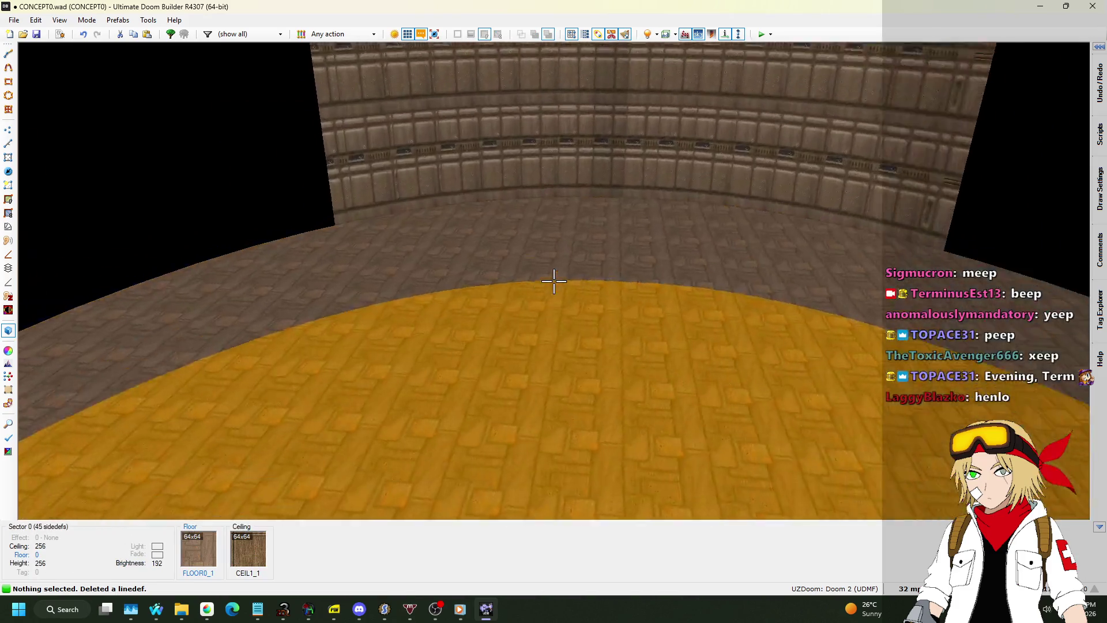
key(s)
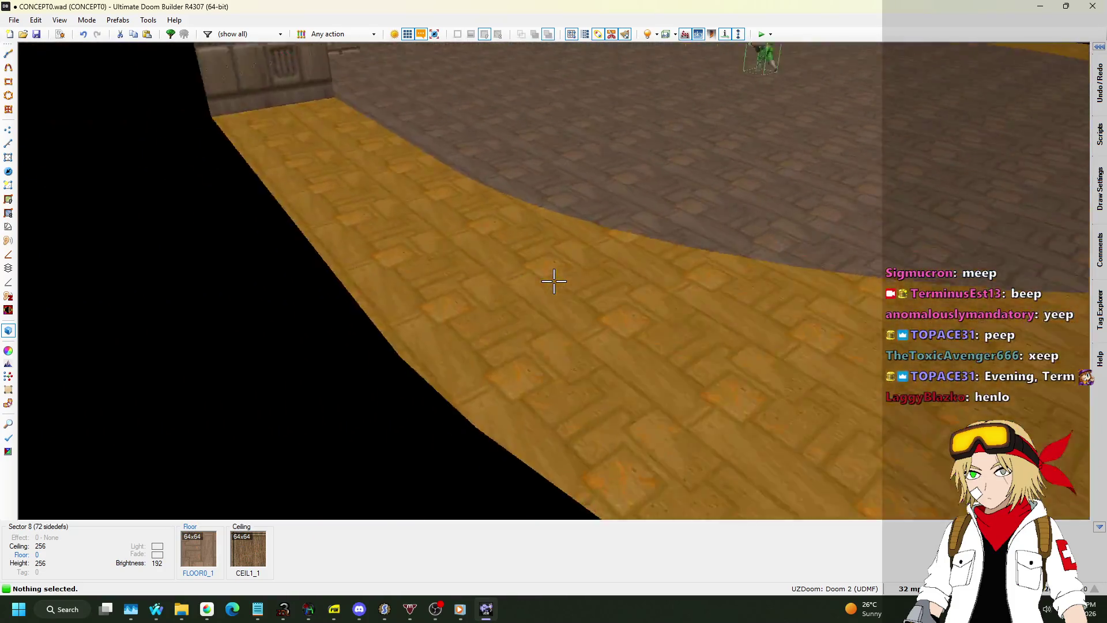
key(q)
scroll(554, 282, down, 2)
scroll(663, 203, up, 7)
scroll(663, 203, up, 6)
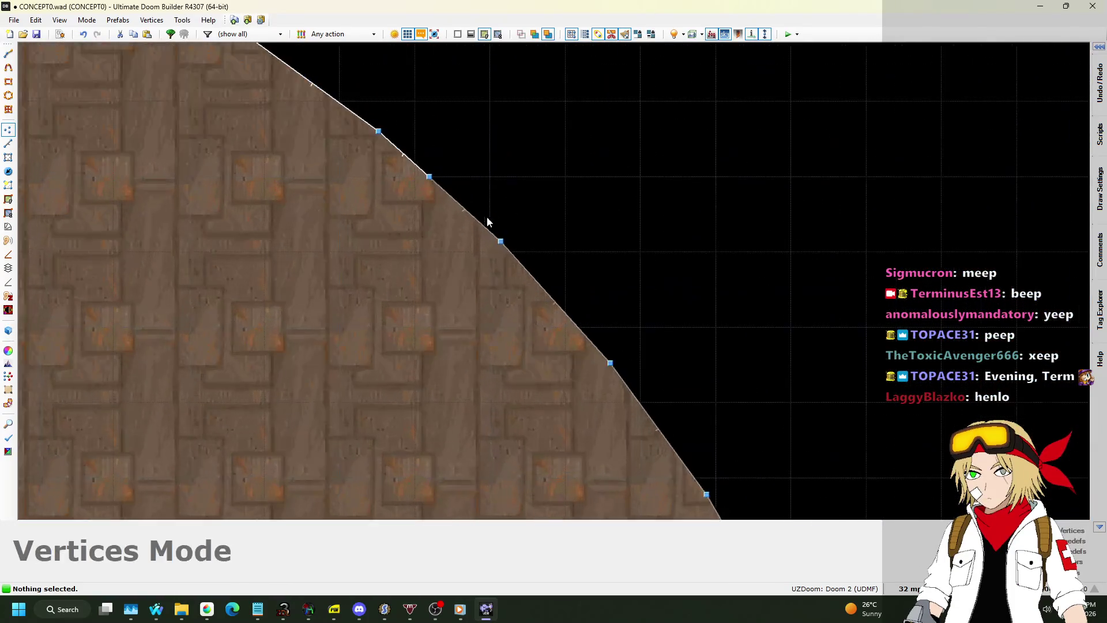
Step: Draw a short linedef bridging the gap on the outer diagonal wall
click(8, 144)
scroll(373, 173, down, 6)
key(space)
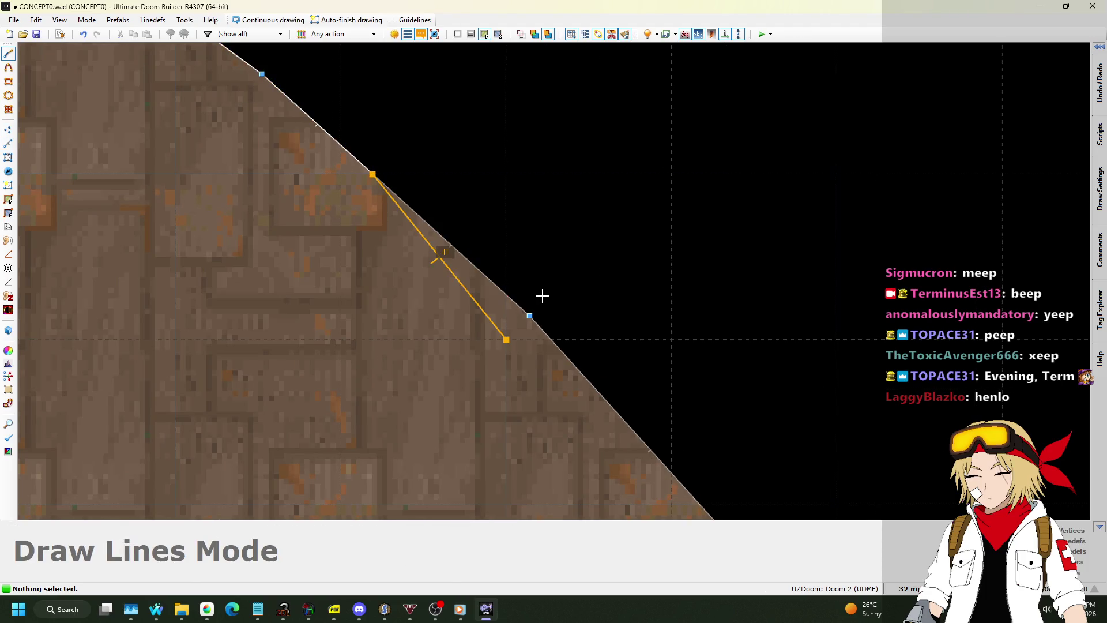
key(Return)
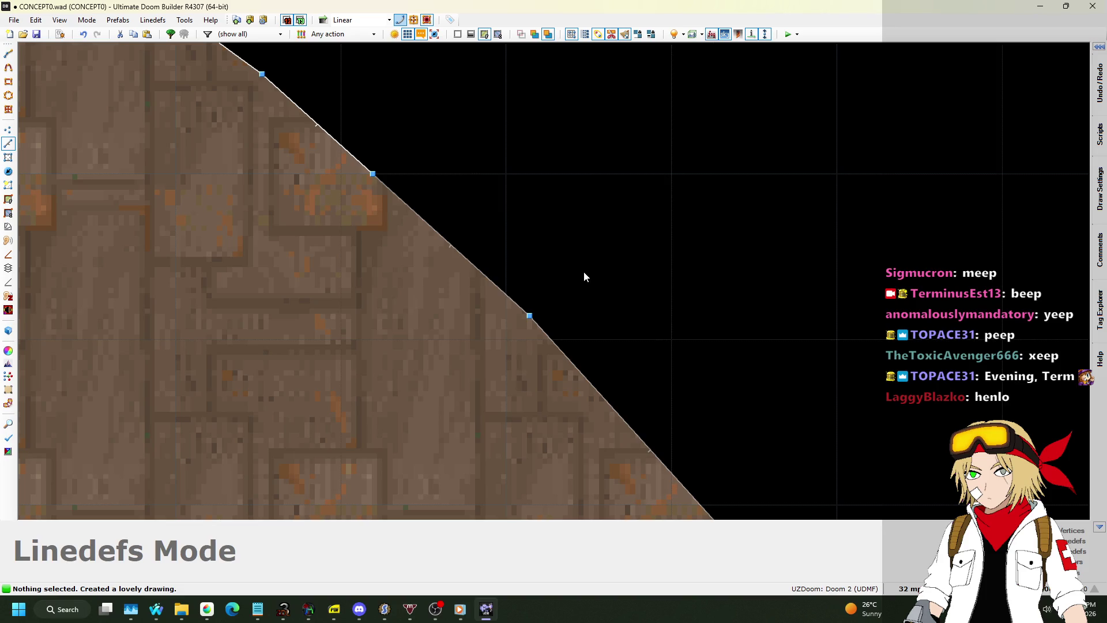
scroll(640, 264, down, 1)
scroll(640, 270, down, 4)
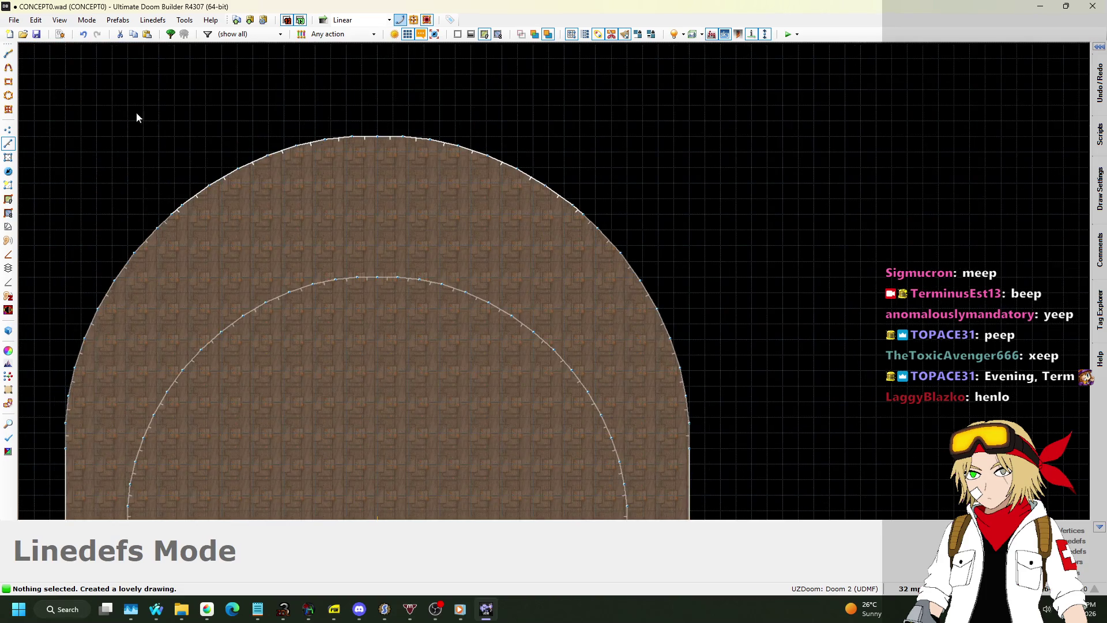
Step: Switch to Make Sectors mode to rebuild the ring sector
click(9, 185)
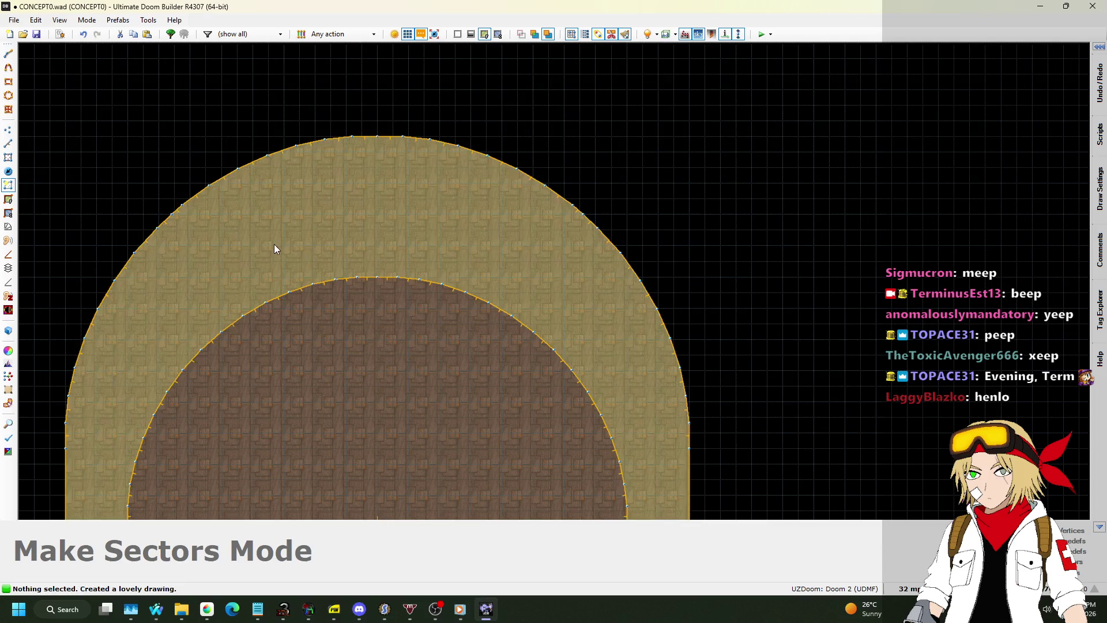
scroll(328, 164, down, 2)
scroll(327, 164, down, 3)
scroll(289, 378, up, 3)
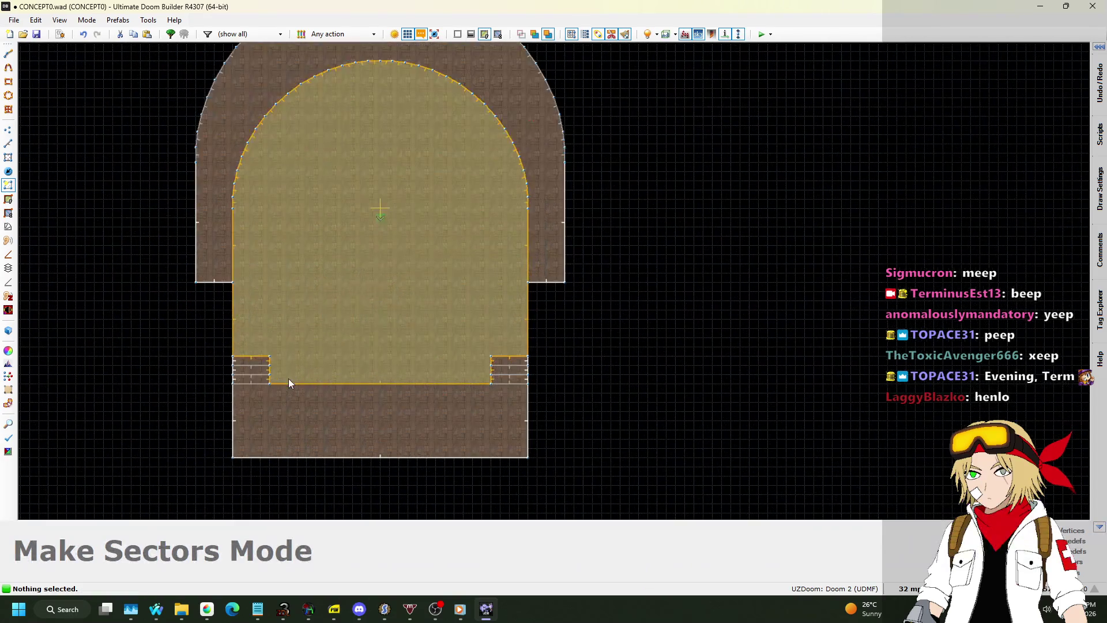
click(97, 20)
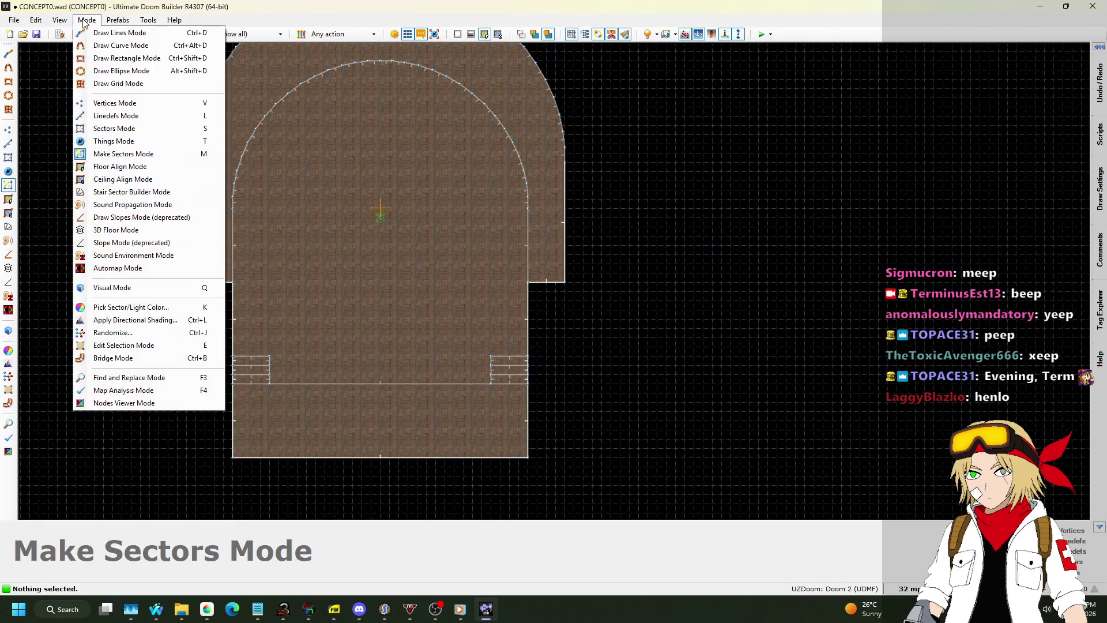
Step: Run Map Analysis and inspect the 'Sector 10/9 is not closed' and off-grid vertex results
click(124, 391)
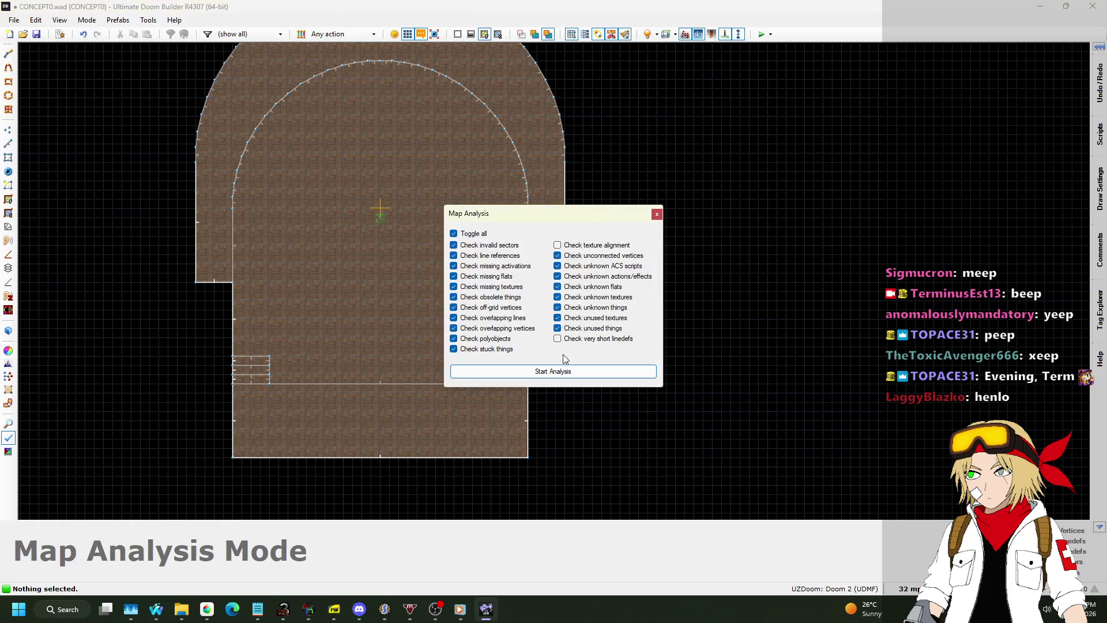
click(551, 372)
click(504, 413)
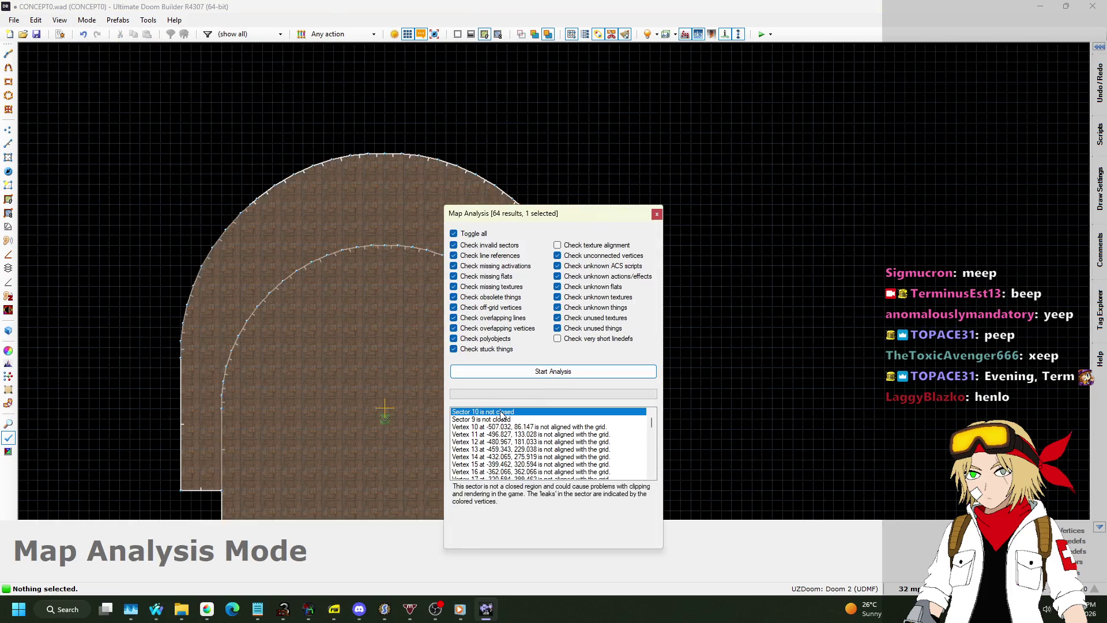
drag(537, 216, 774, 159)
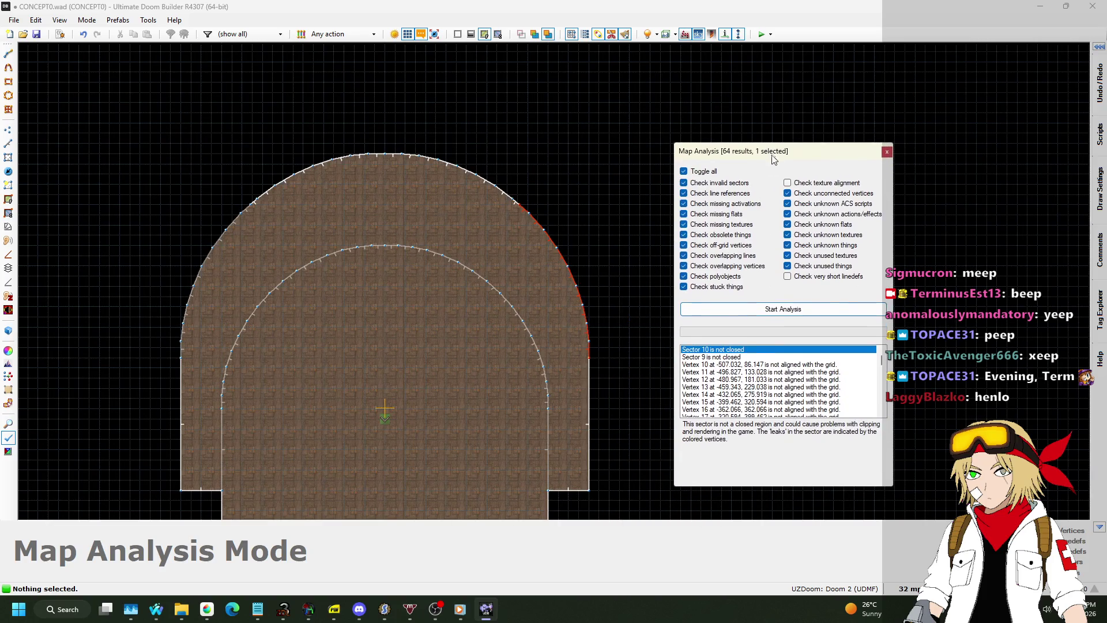
click(733, 357)
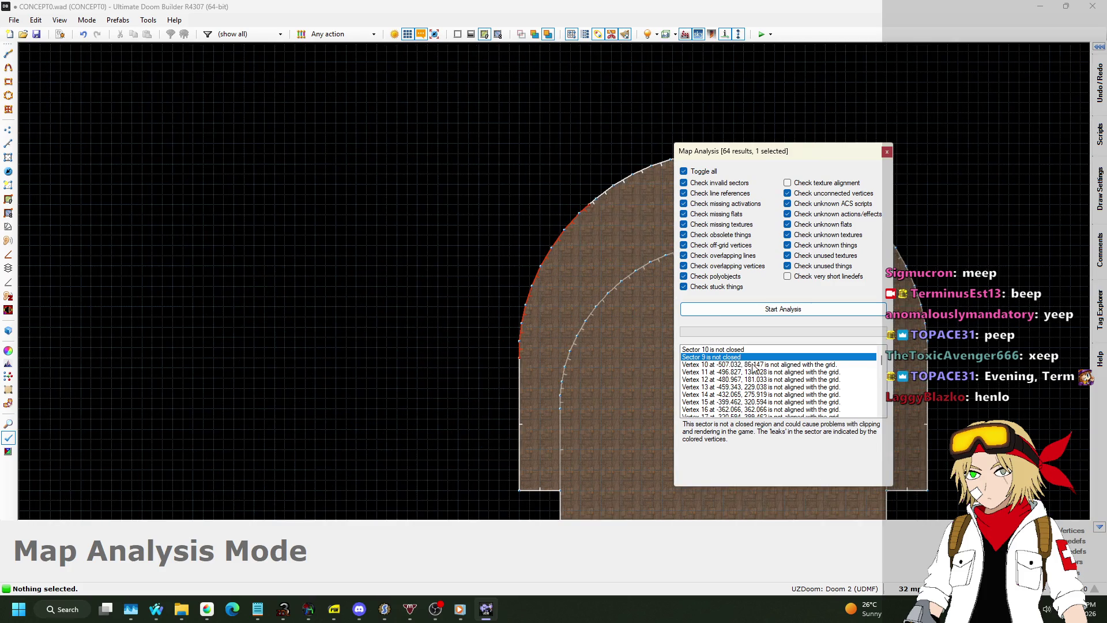
click(753, 365)
scroll(780, 397, down, 9)
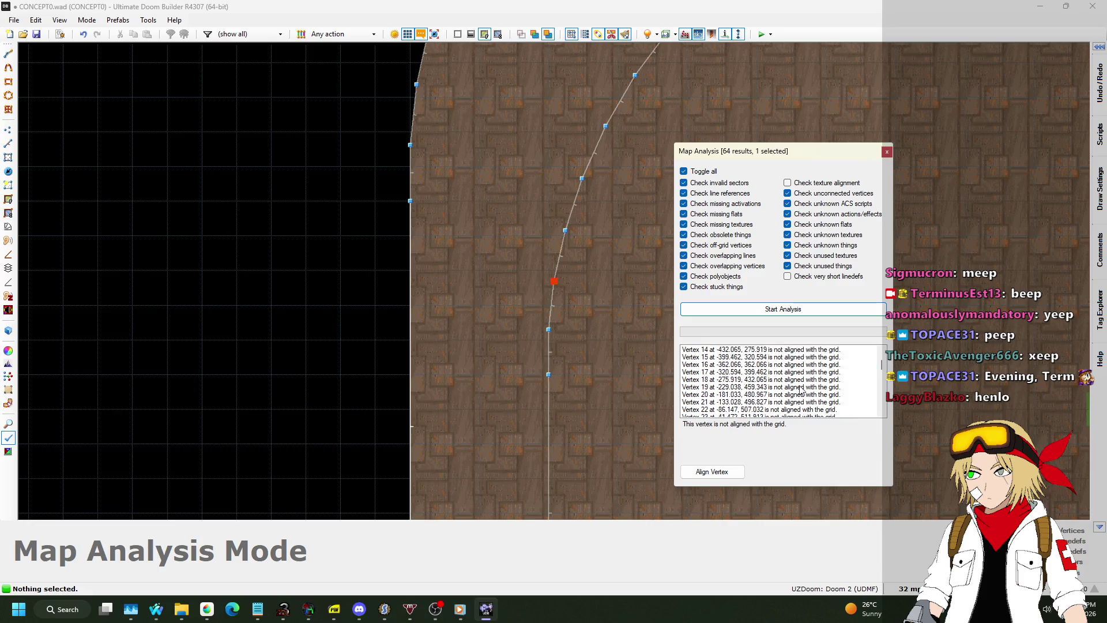
Step: Close the Map Analysis panel and switch to Linedefs editing mode
scroll(789, 378, down, 10)
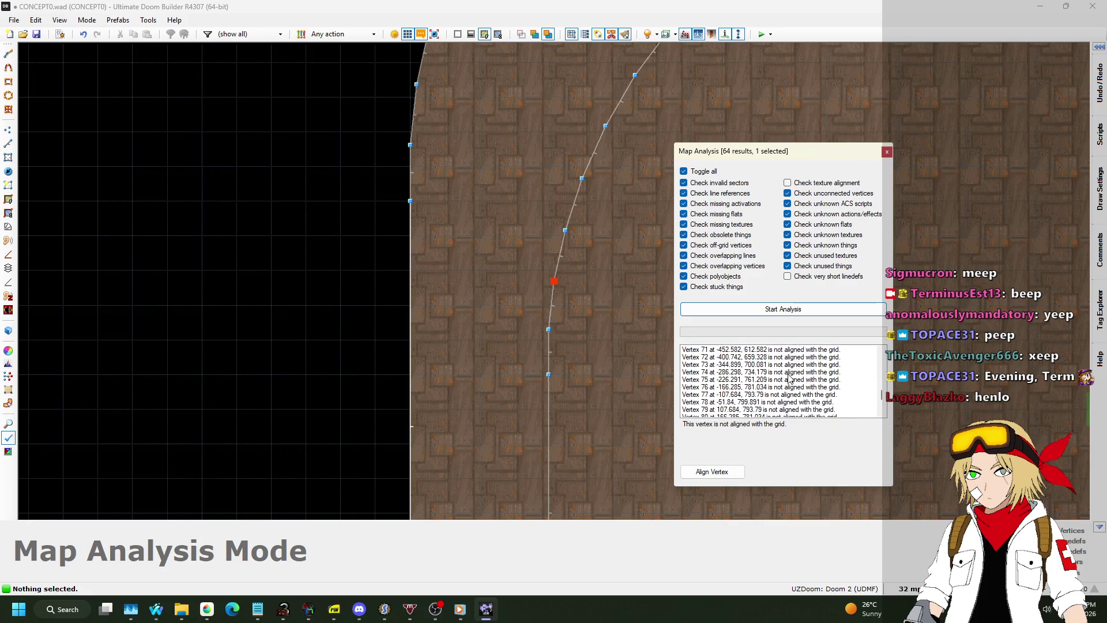
click(887, 152)
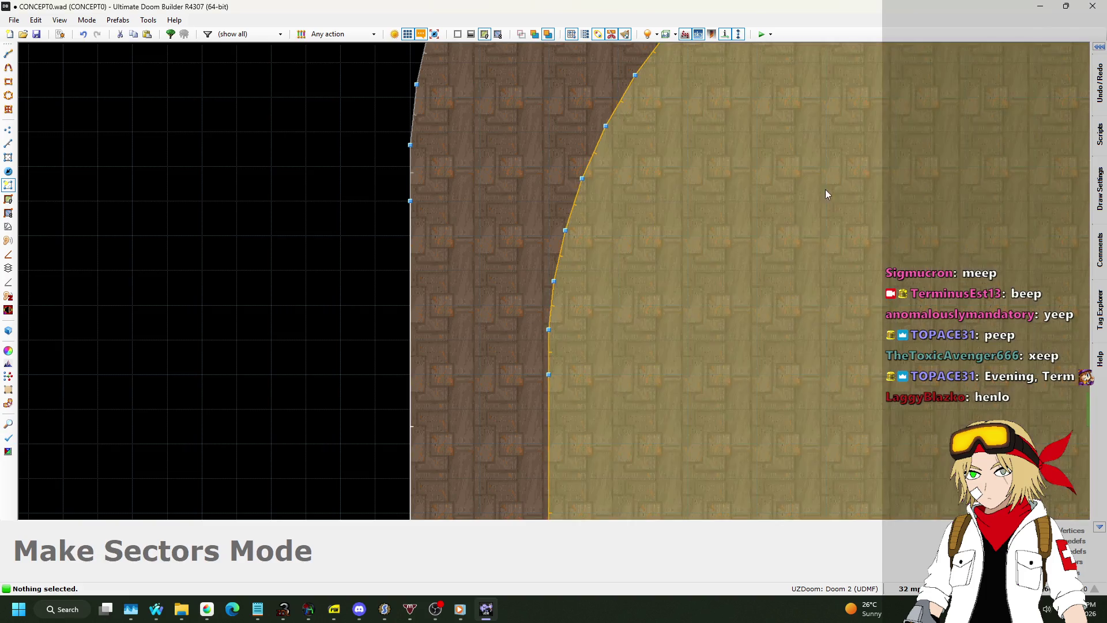
scroll(479, 282, up, 6)
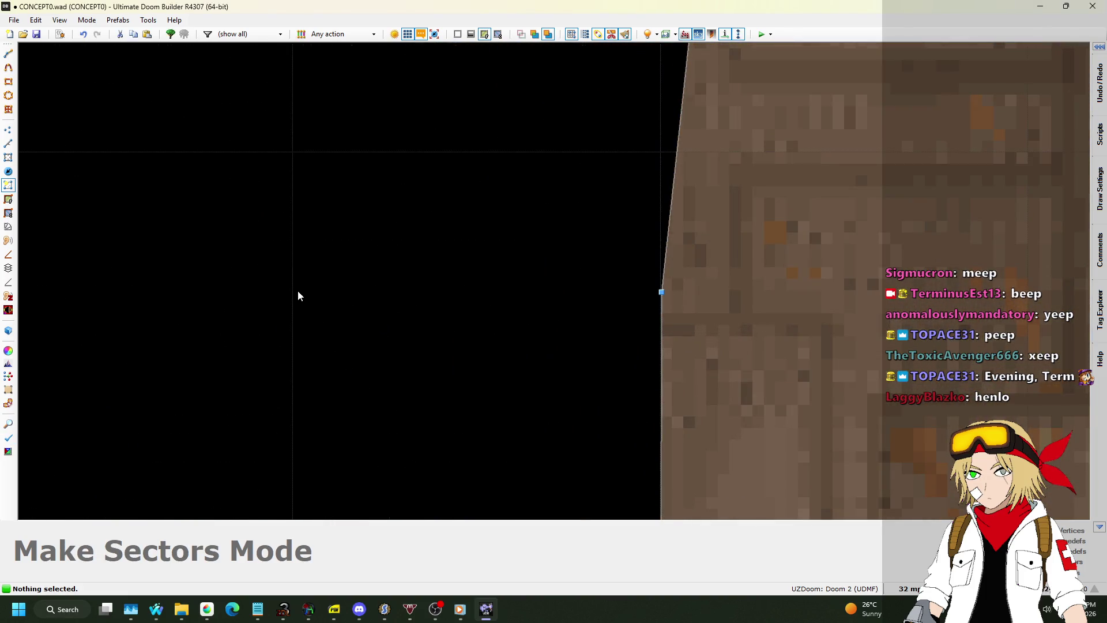
scroll(346, 306, down, 3)
click(8, 143)
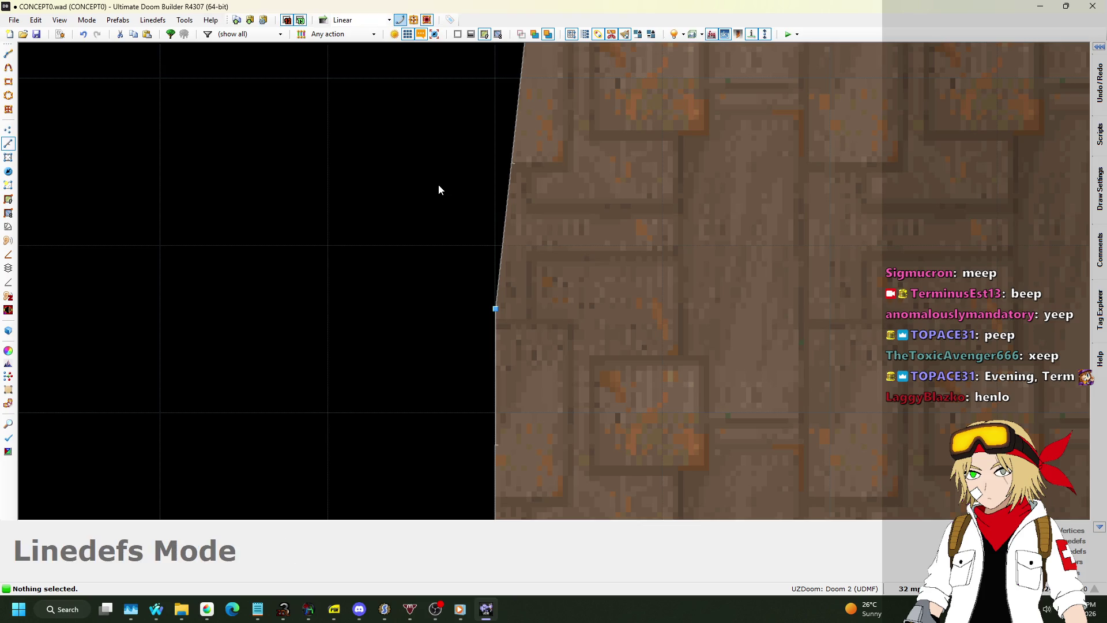
scroll(581, 346, up, 2)
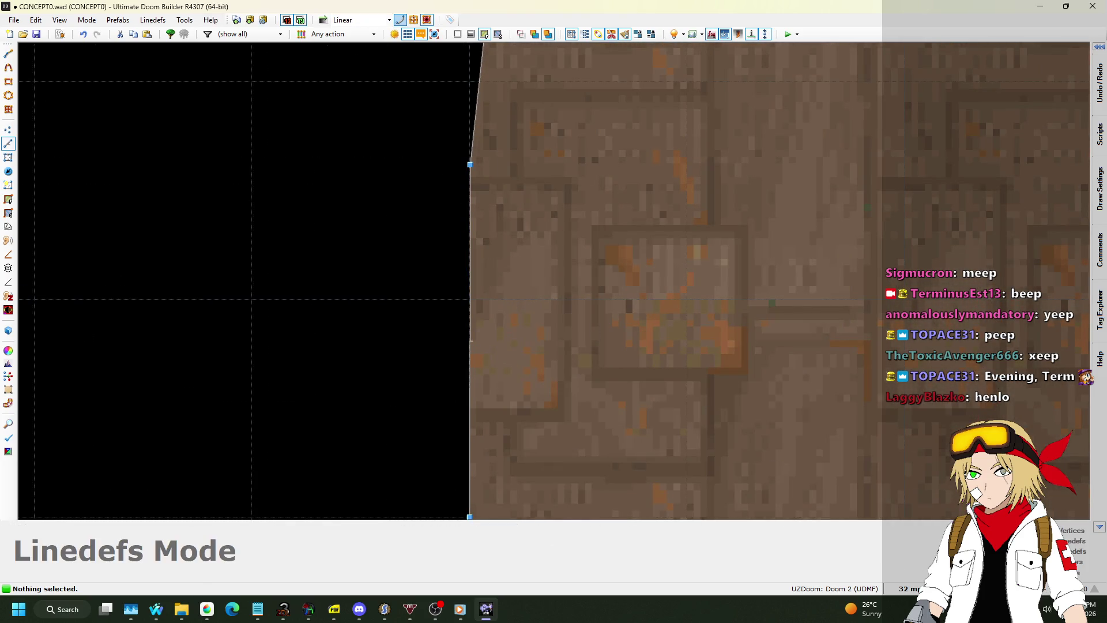
Step: Change the grid size to 1, then to 0.125 map units, and zoom on the arch vertex
click(910, 588)
click(897, 522)
scroll(468, 164, up, 6)
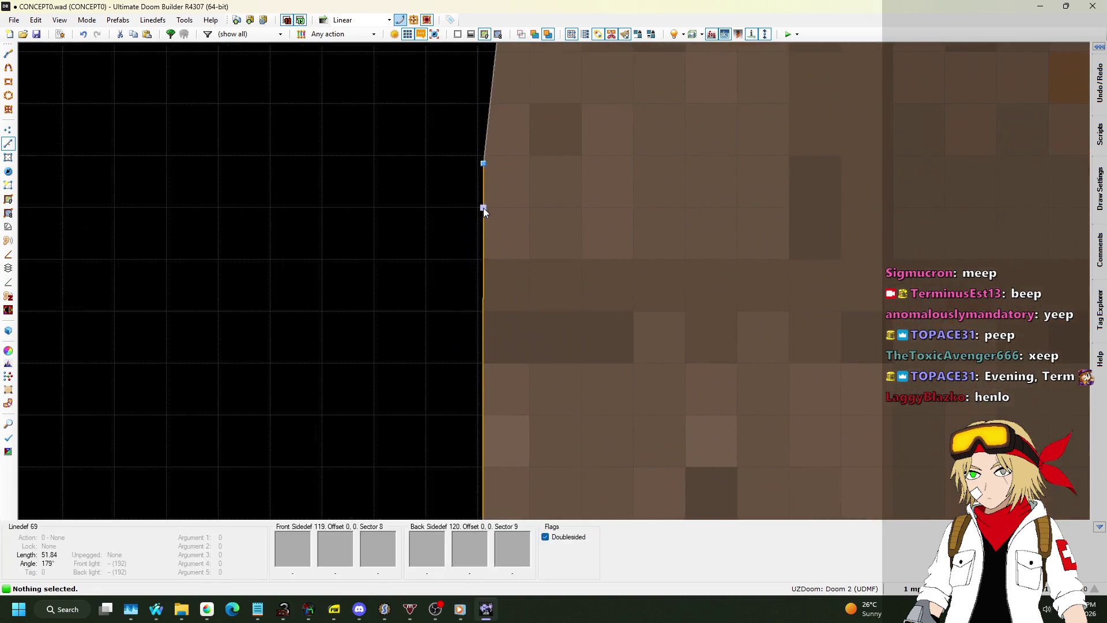
scroll(485, 165, down, 3)
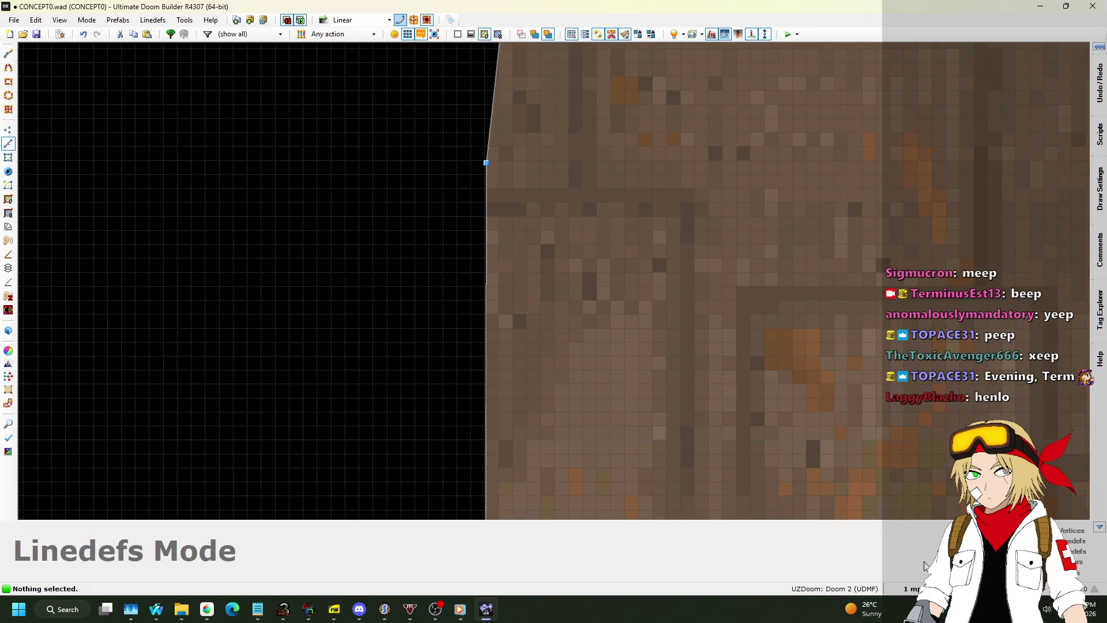
click(913, 588)
click(905, 560)
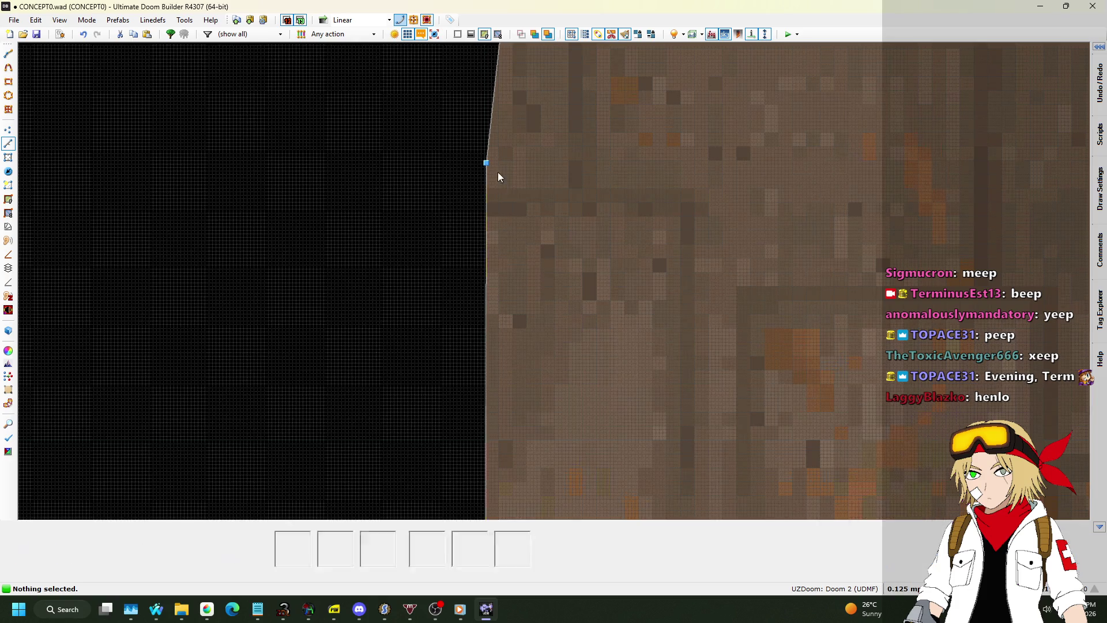
scroll(462, 147, up, 4)
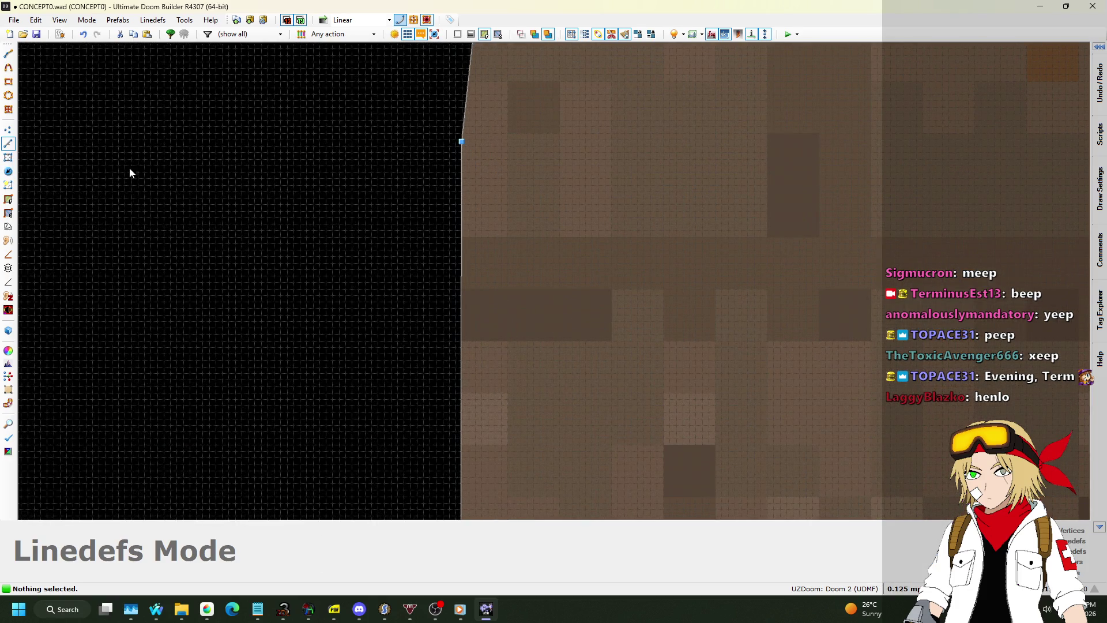
Step: Draw short vertical lines, about 56 units, down from both arch end vertices
key(Insert)
scroll(482, 237, down, 2)
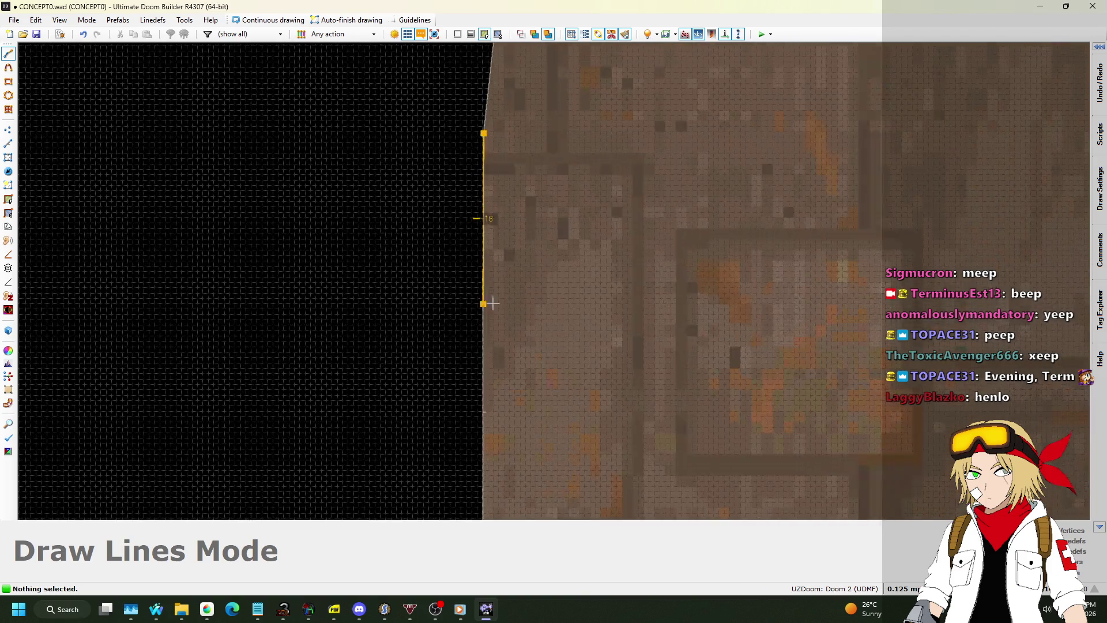
scroll(486, 362, down, 3)
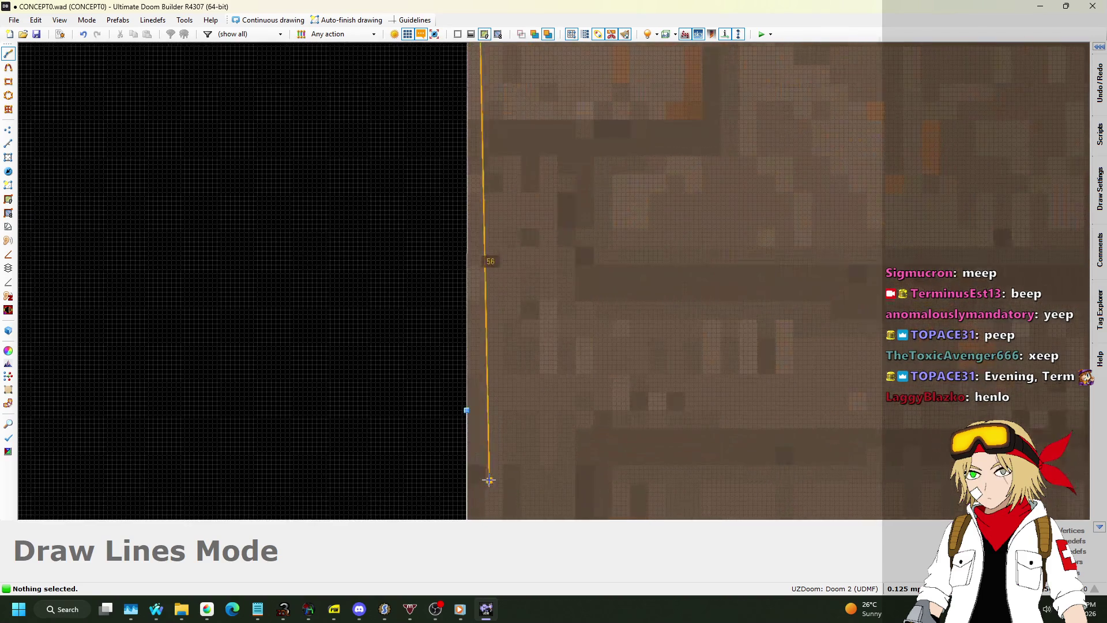
click(468, 412)
scroll(317, 440, down, 5)
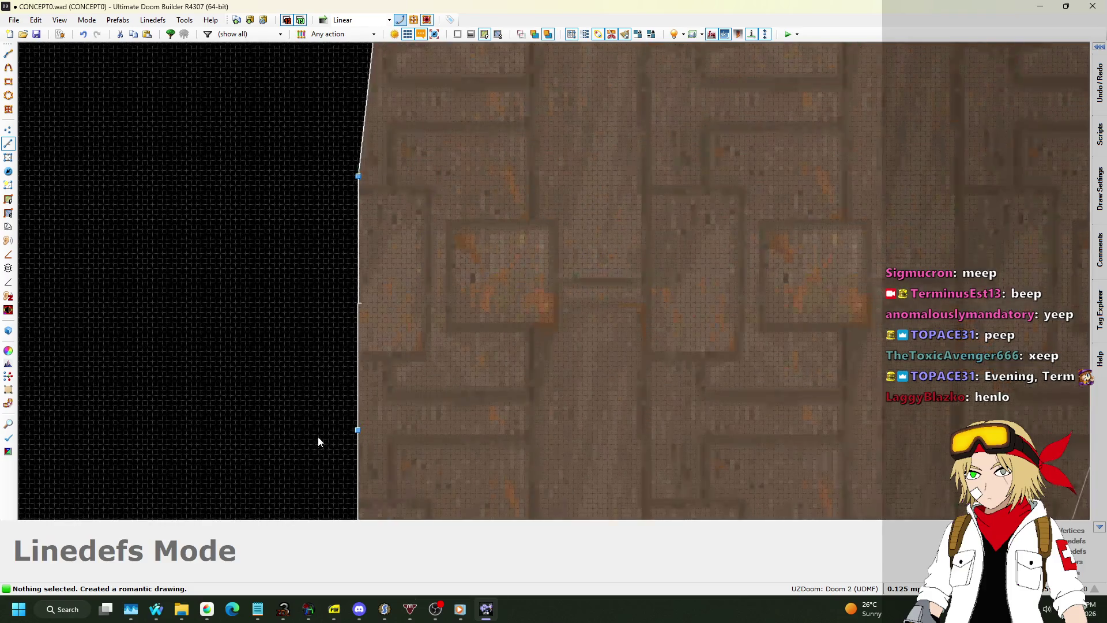
scroll(874, 286, up, 8)
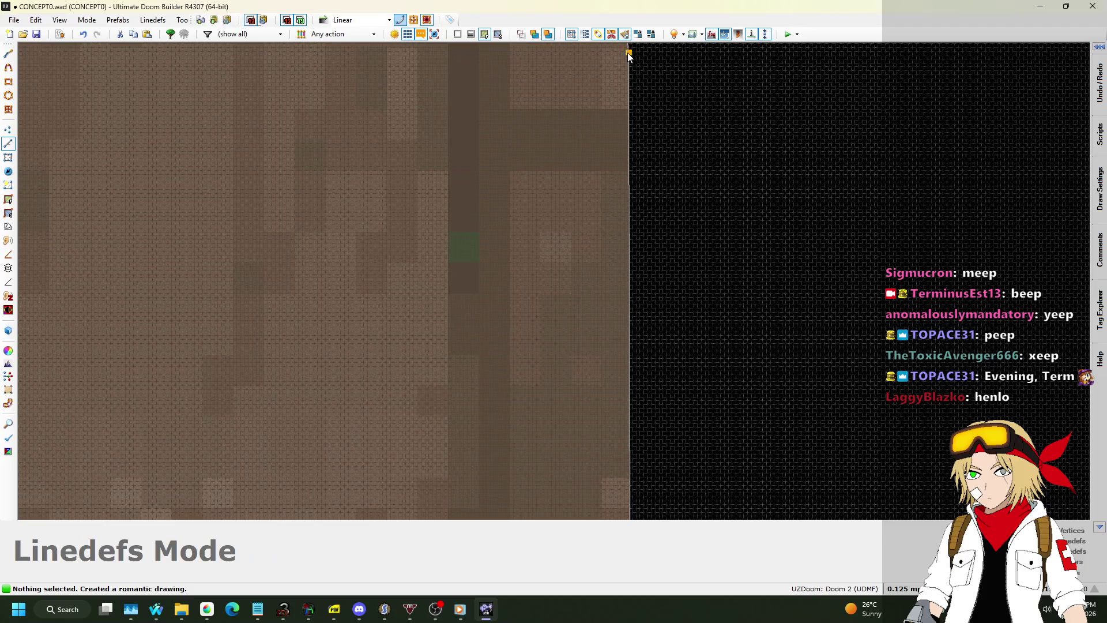
key(space)
scroll(670, 267, up, 5)
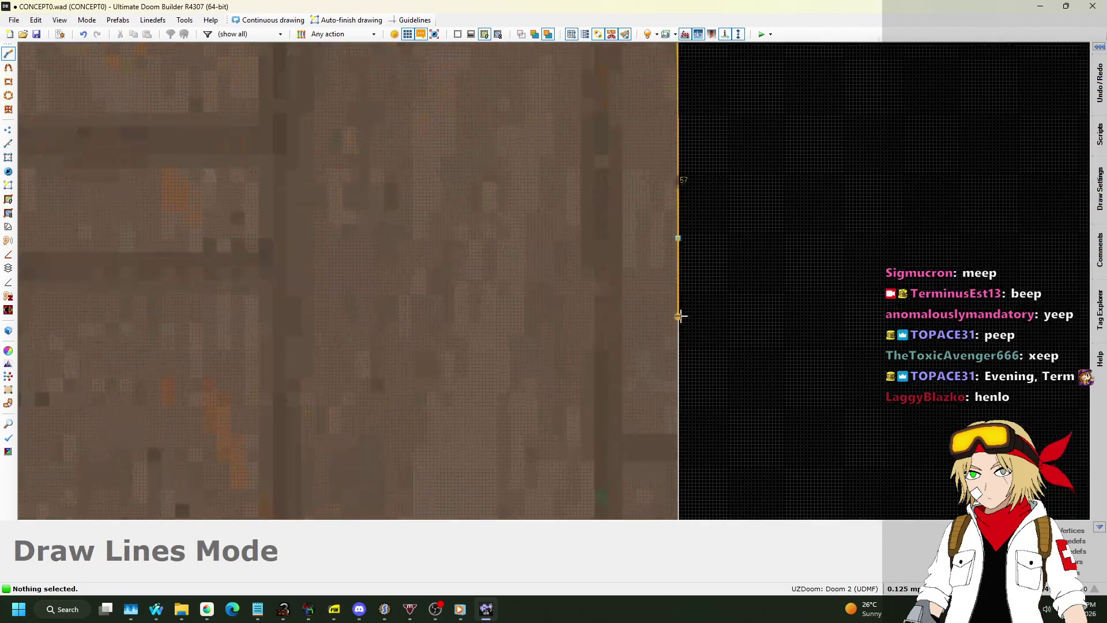
right_click(678, 242)
scroll(708, 372, down, 6)
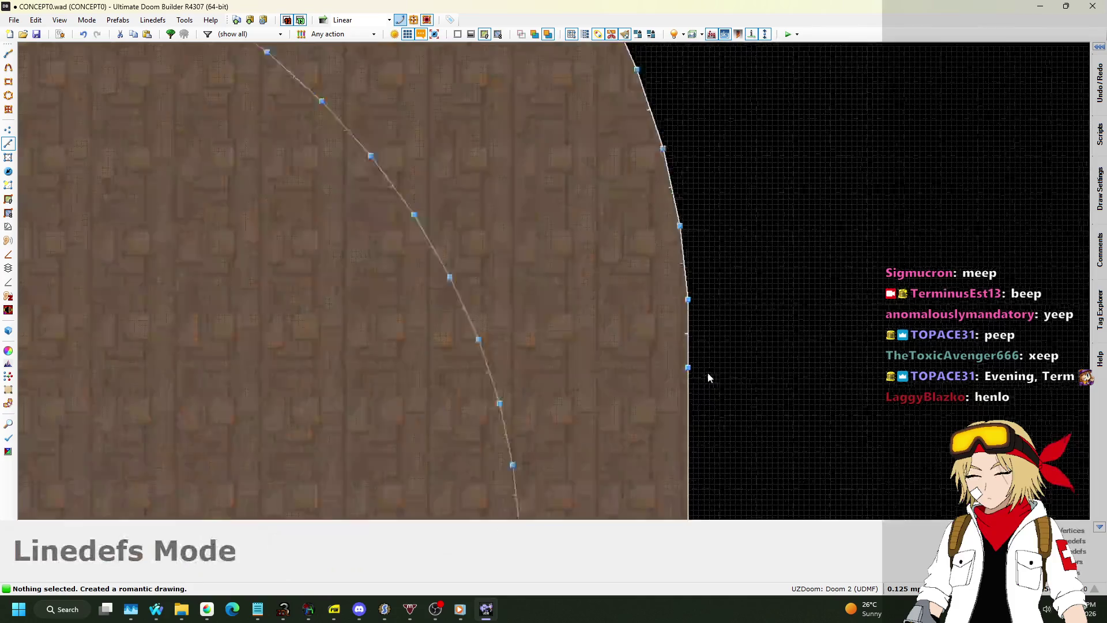
scroll(612, 283, up, 5)
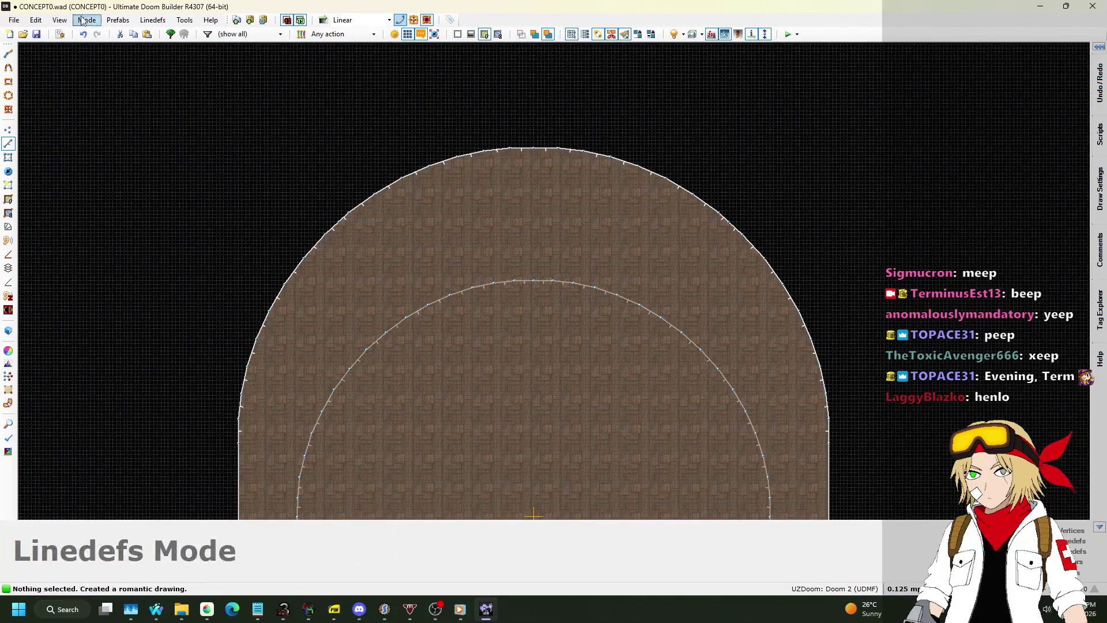
Step: Switch to Map Analysis Mode and run the error analysis
click(118, 20)
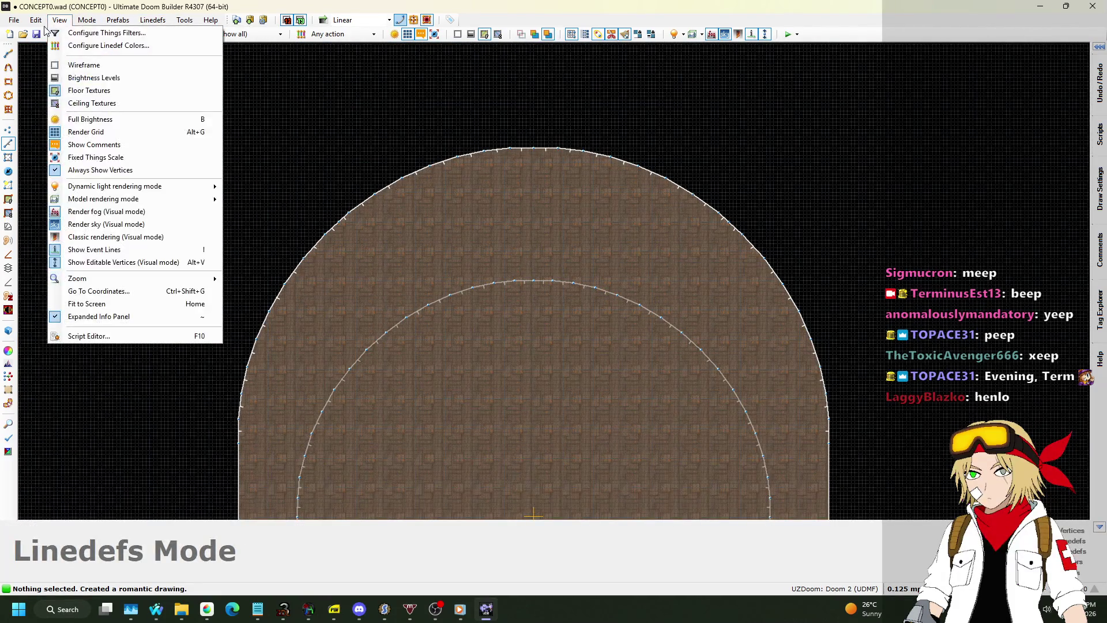
click(86, 20)
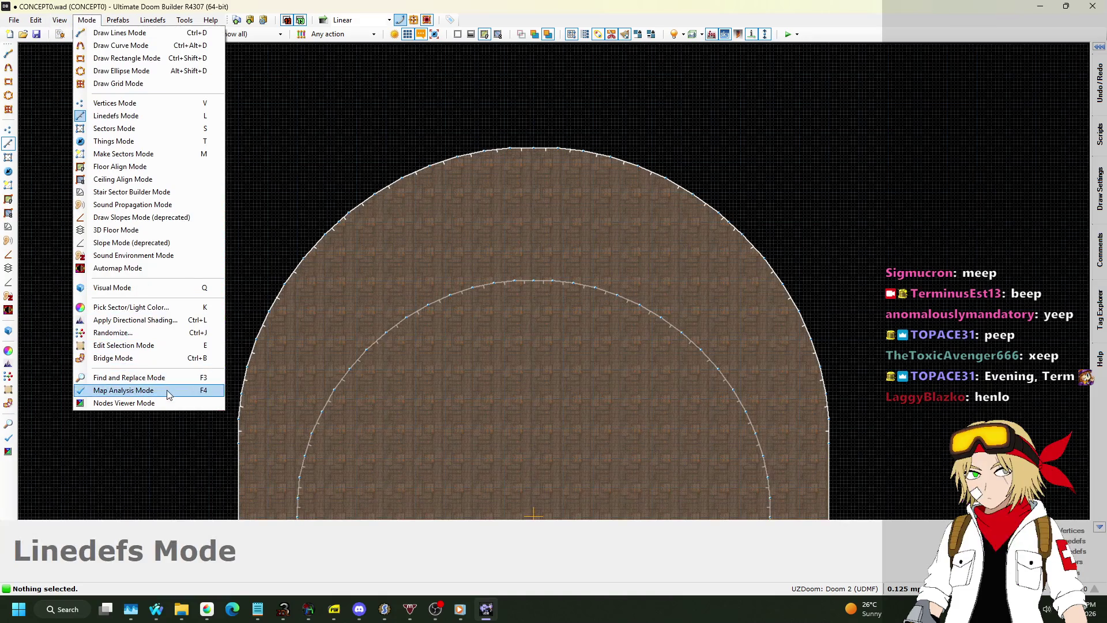
click(167, 390)
click(119, 215)
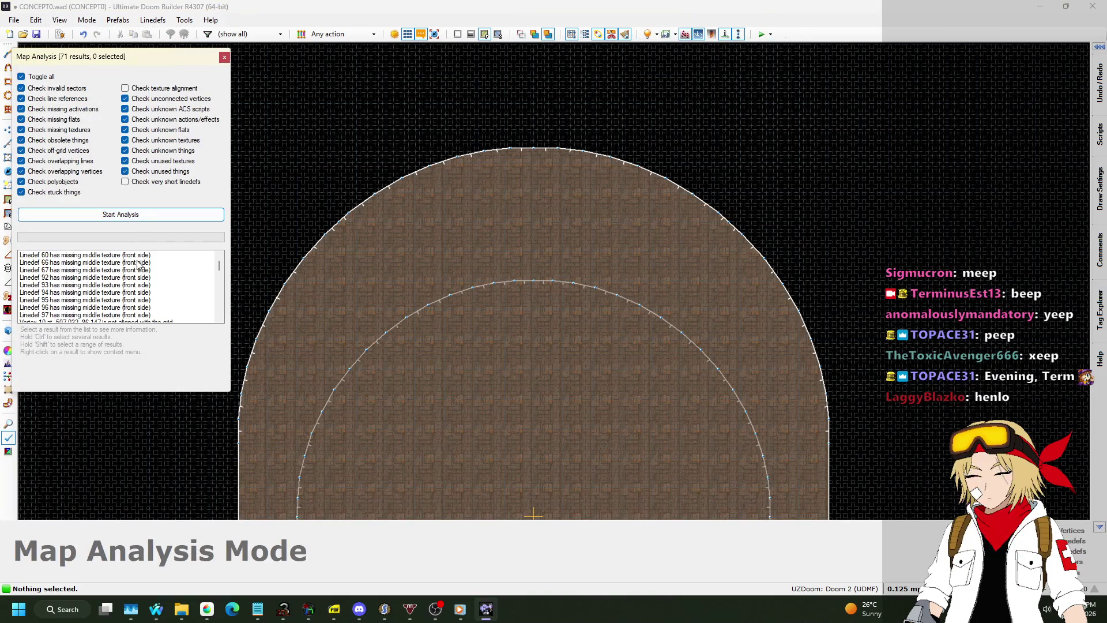
Step: Align Vertex 10 and then all 61 off-grid vertices onto the grid
click(128, 256)
scroll(131, 257, down, 3)
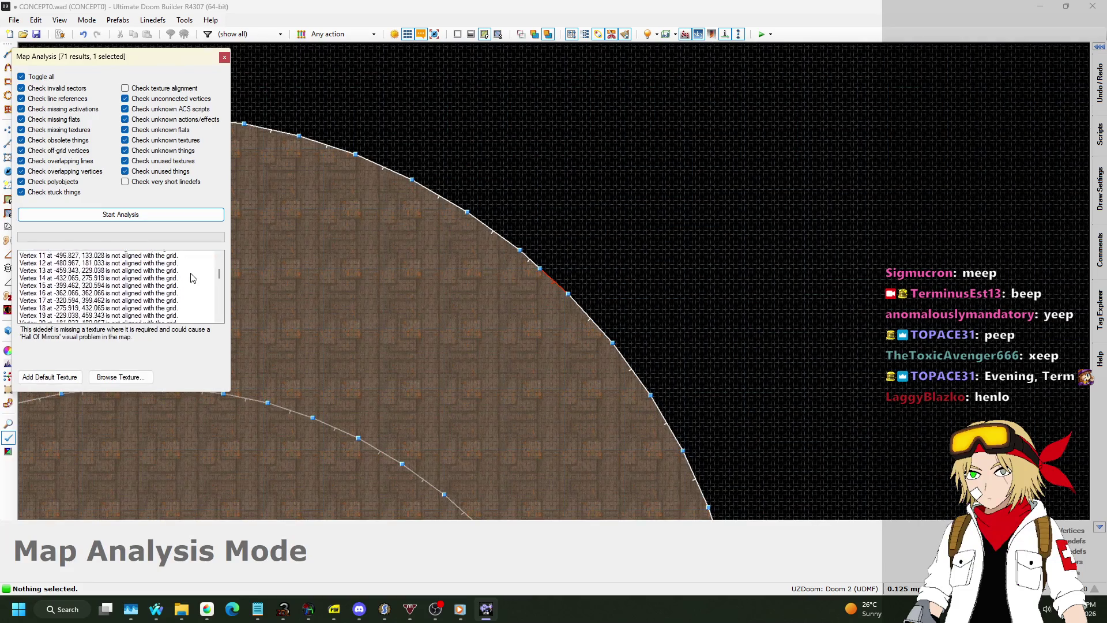
click(155, 263)
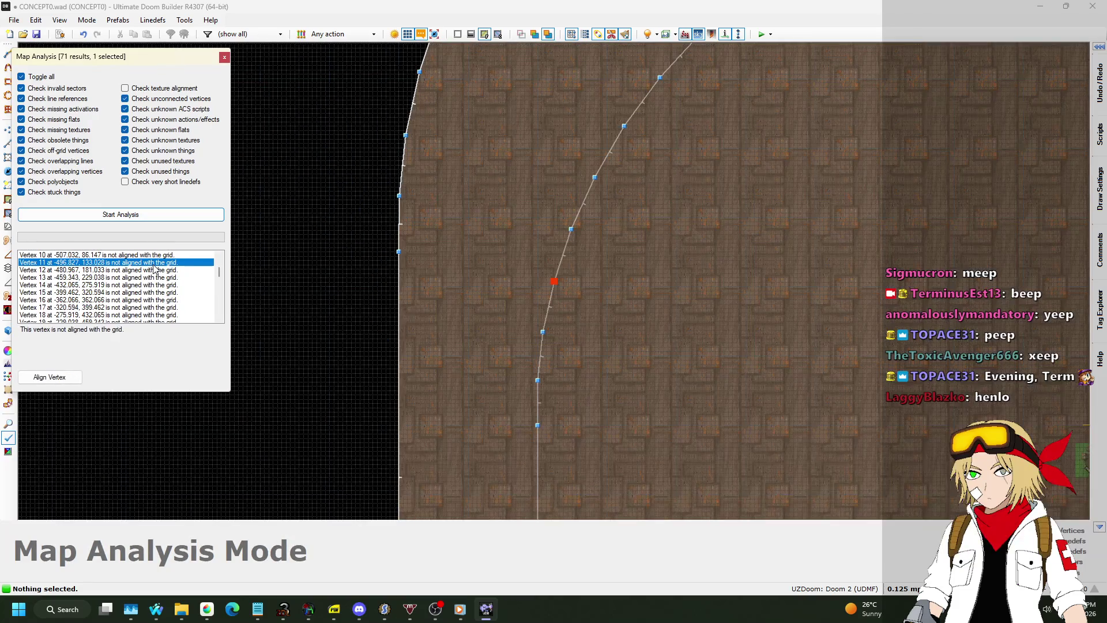
scroll(155, 268, up, 1)
click(154, 278)
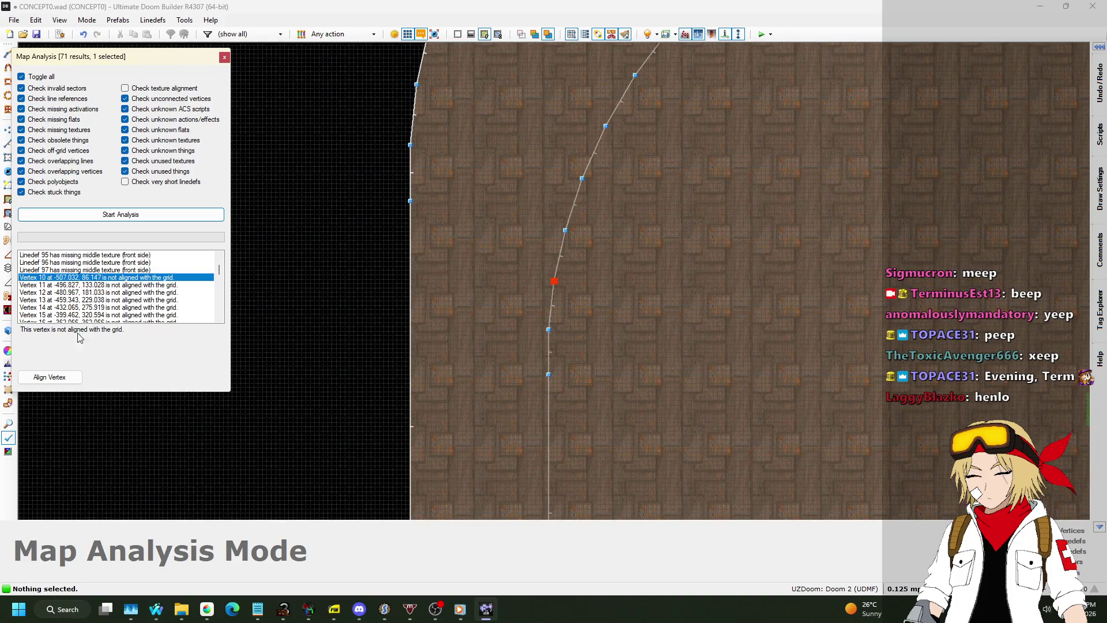
click(42, 378)
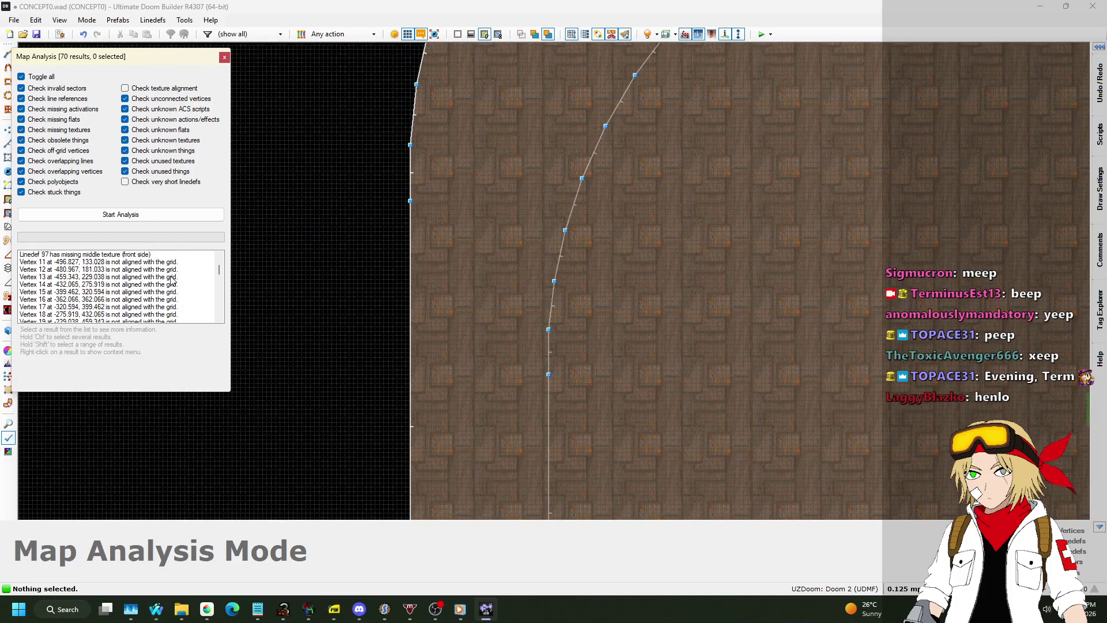
click(170, 291)
scroll(173, 293, down, 10)
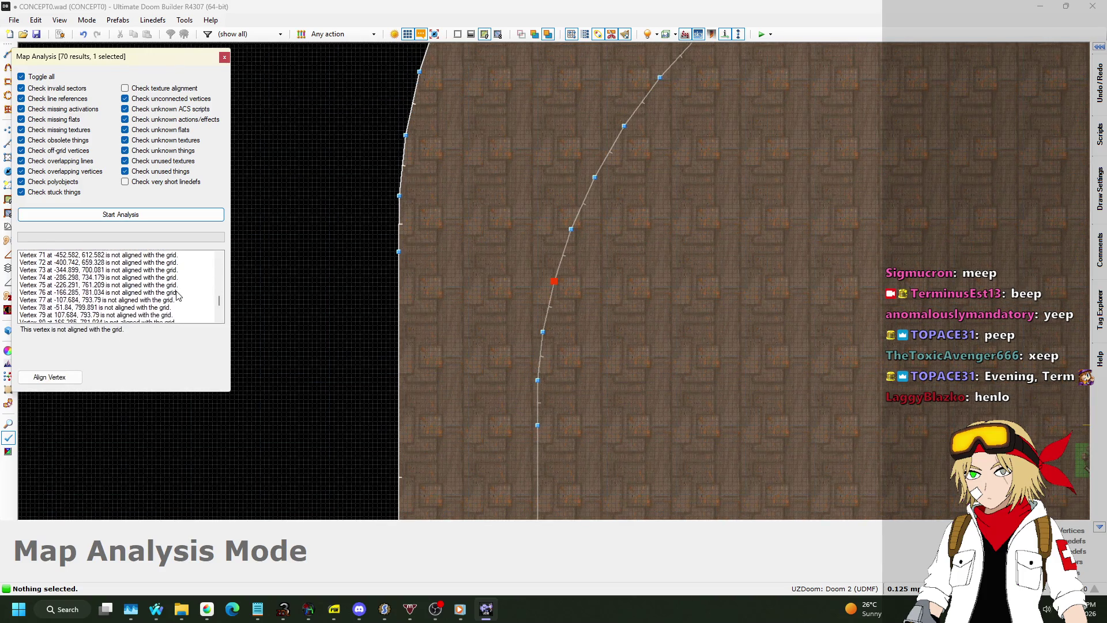
shift+click(153, 316)
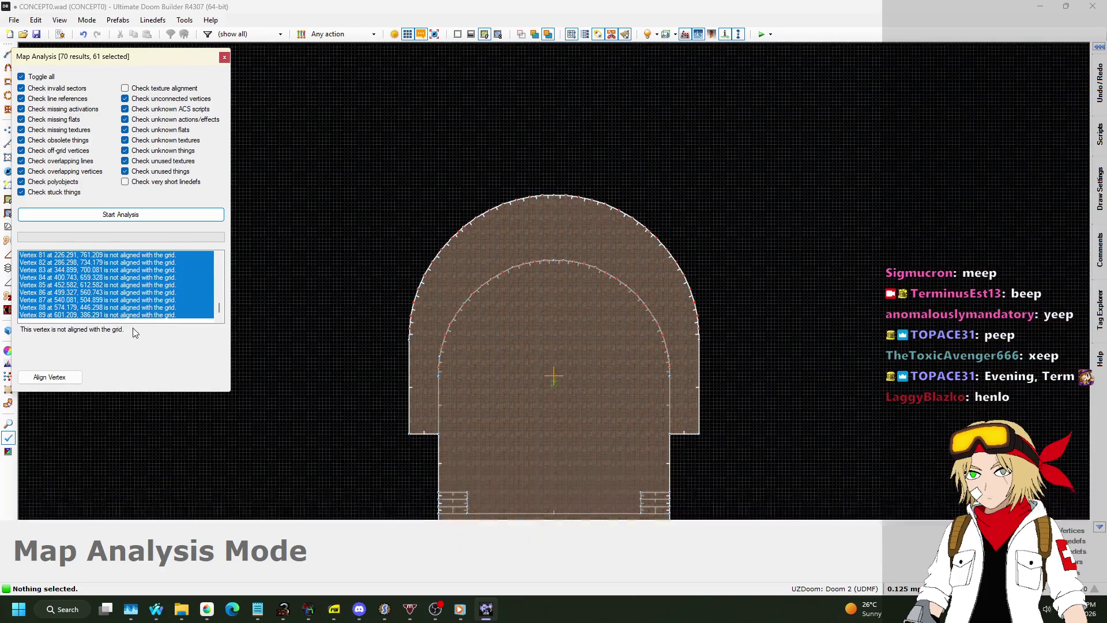
click(56, 379)
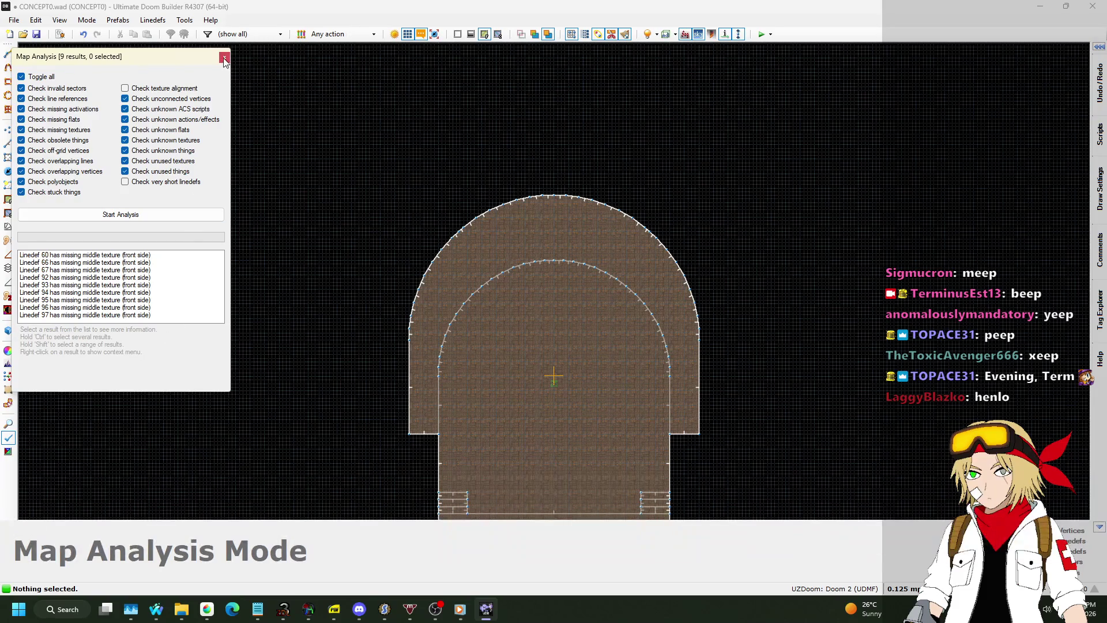
Step: Add a default texture to all 9 missing-texture walls and close the analysis
click(137, 315)
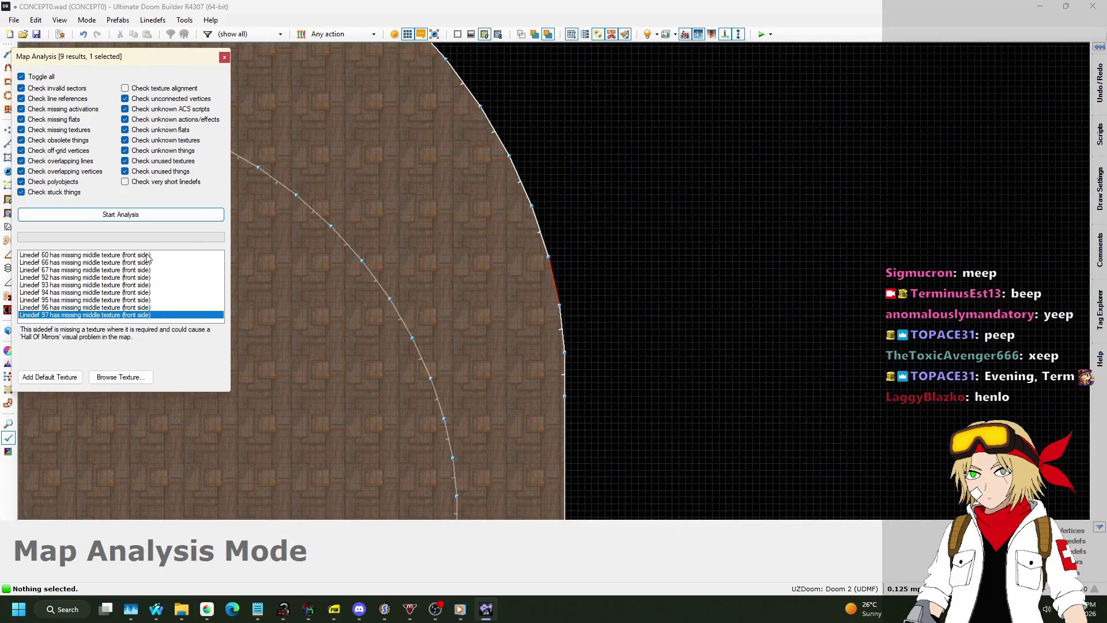
shift+click(149, 255)
click(51, 378)
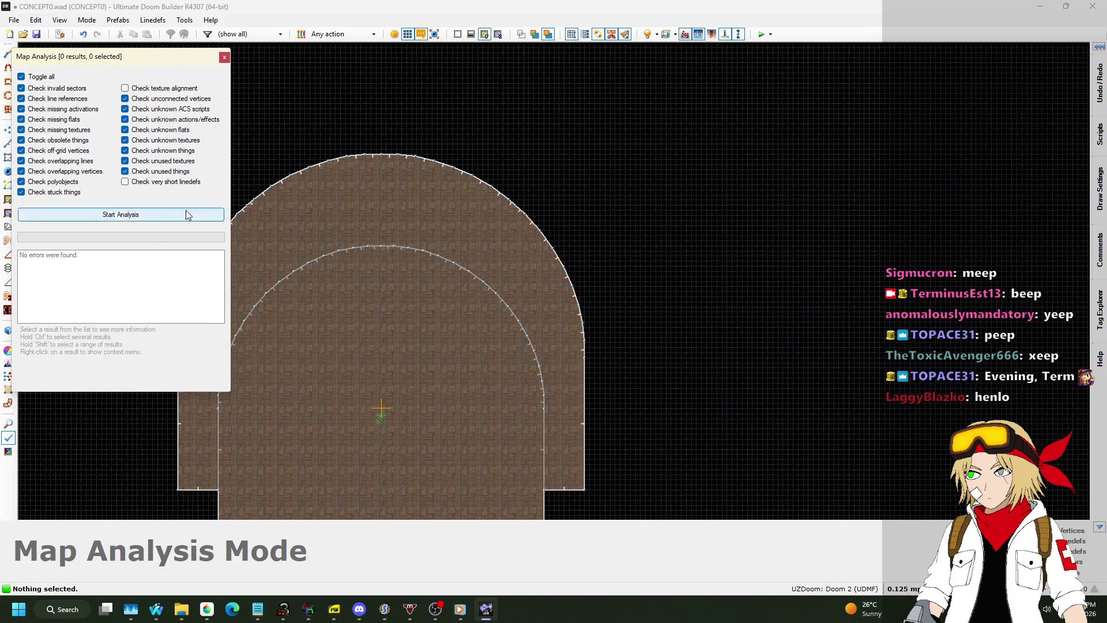
click(225, 58)
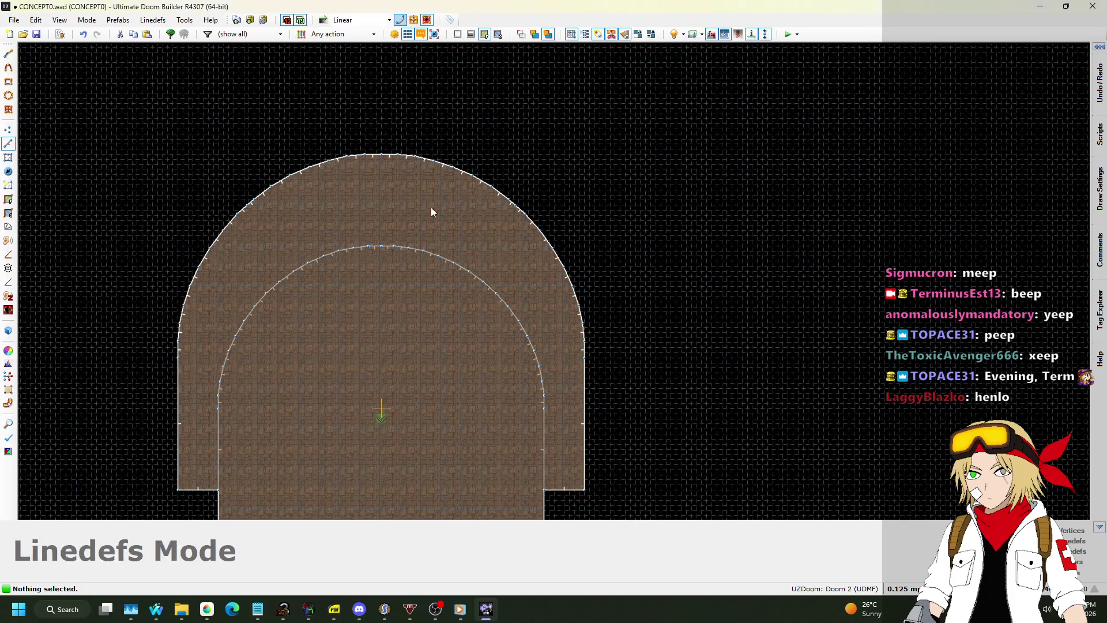
Step: Preview the curved wall in 3D Visual Mode and return to the 2D map
key(q)
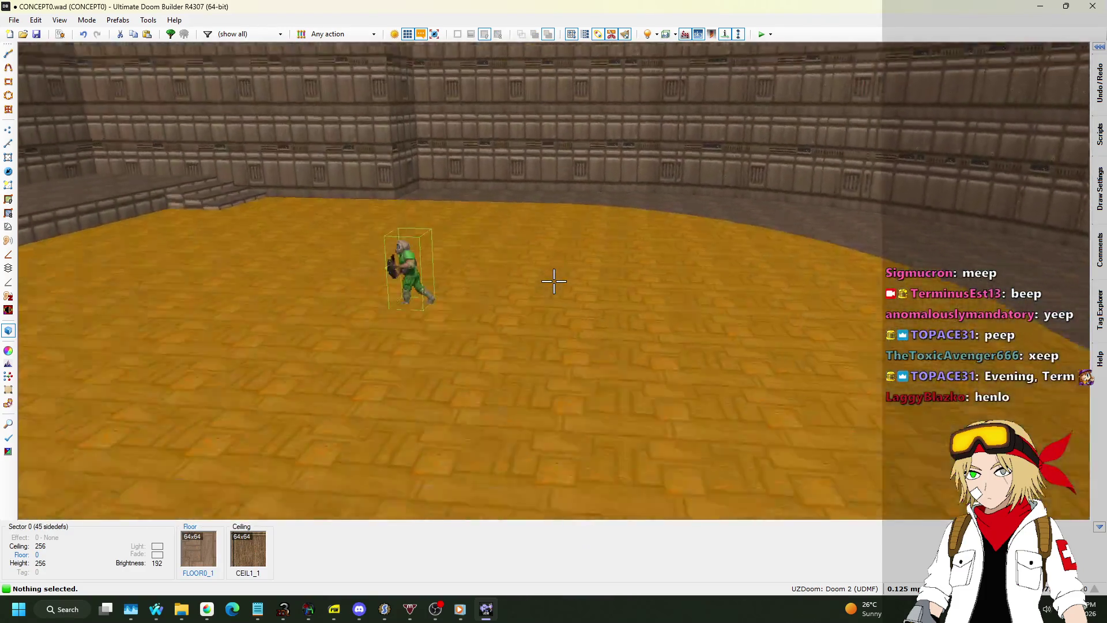
key(w)
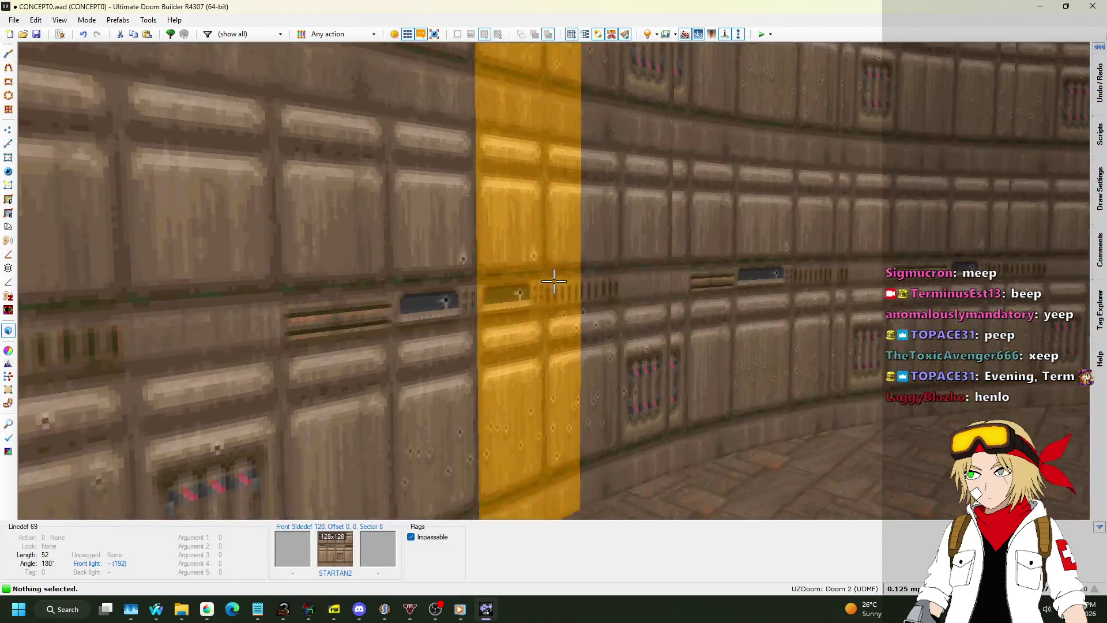
key(q)
scroll(518, 250, down, 1)
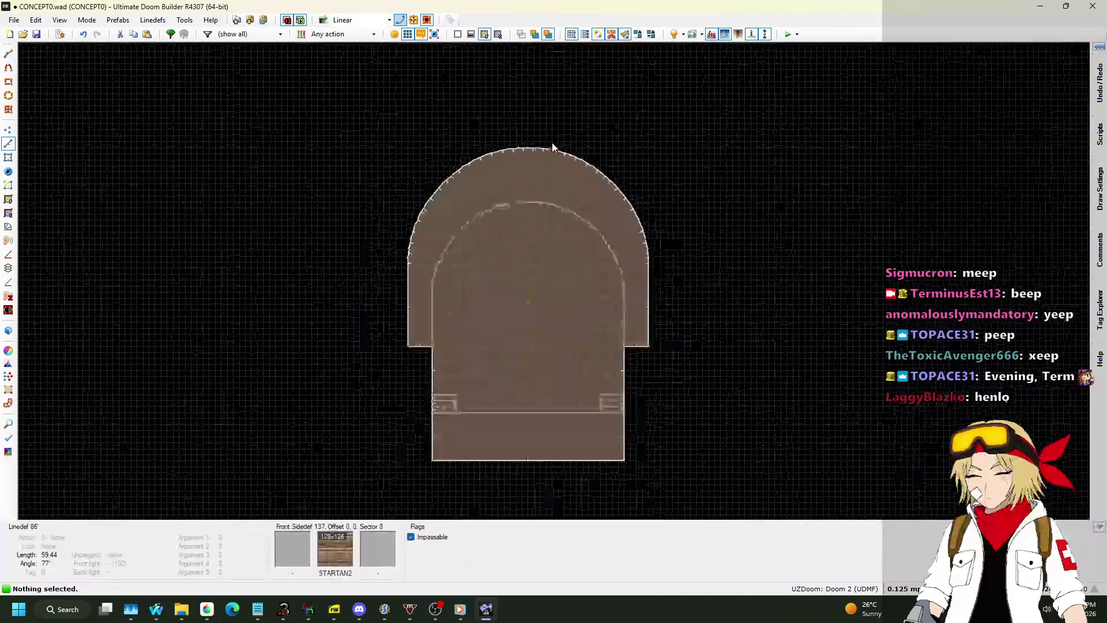
Step: Box-select the linedefs along the top of the arch and the left arc
scroll(518, 251, up, 2)
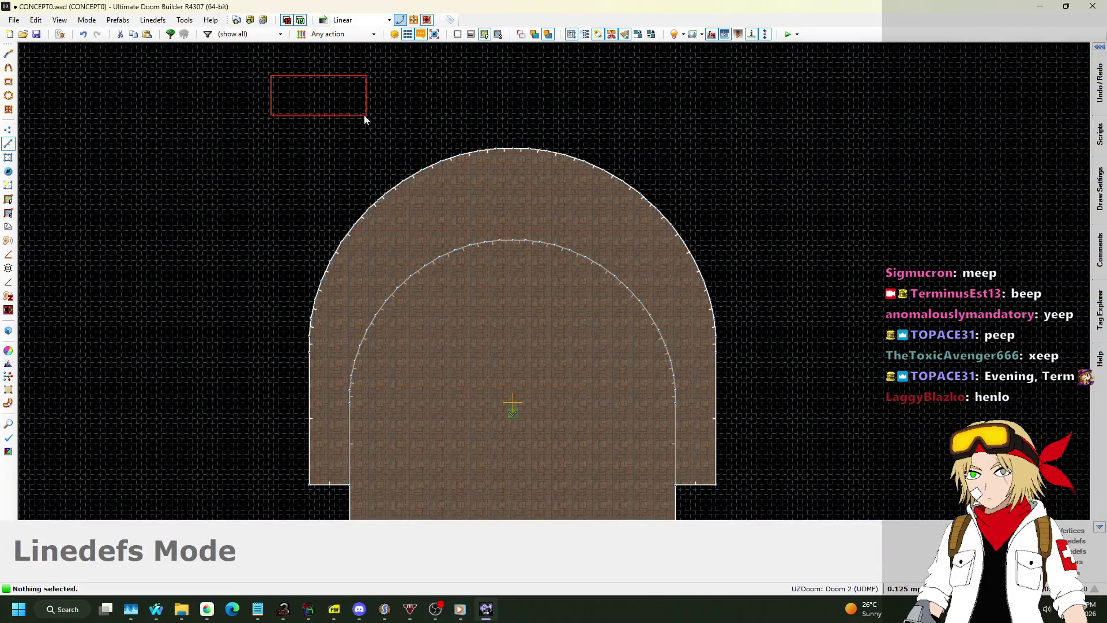
drag(746, 244, 749, 230)
drag(653, 186, 749, 302)
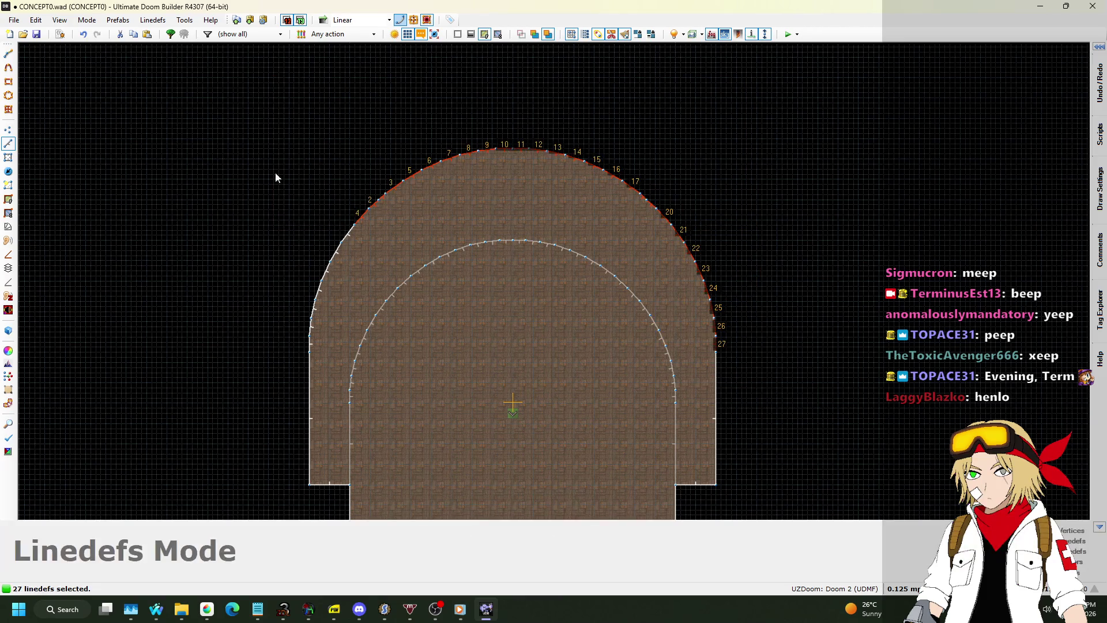
drag(370, 296, 369, 297)
mouse_move(250, 203)
mouse_down()
mouse_move(337, 344)
mouse_move(341, 379)
mouse_up()
scroll(323, 371, up, 2)
scroll(324, 372, up, 2)
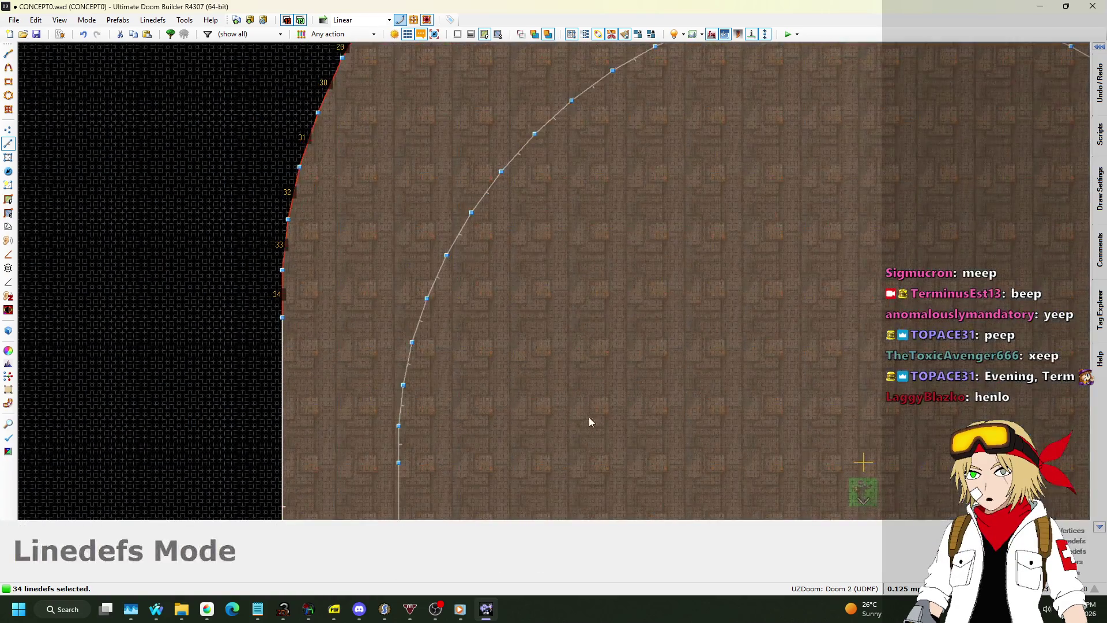
Step: Set the grid to 128 map units and zoom out over the room
click(920, 587)
click(893, 446)
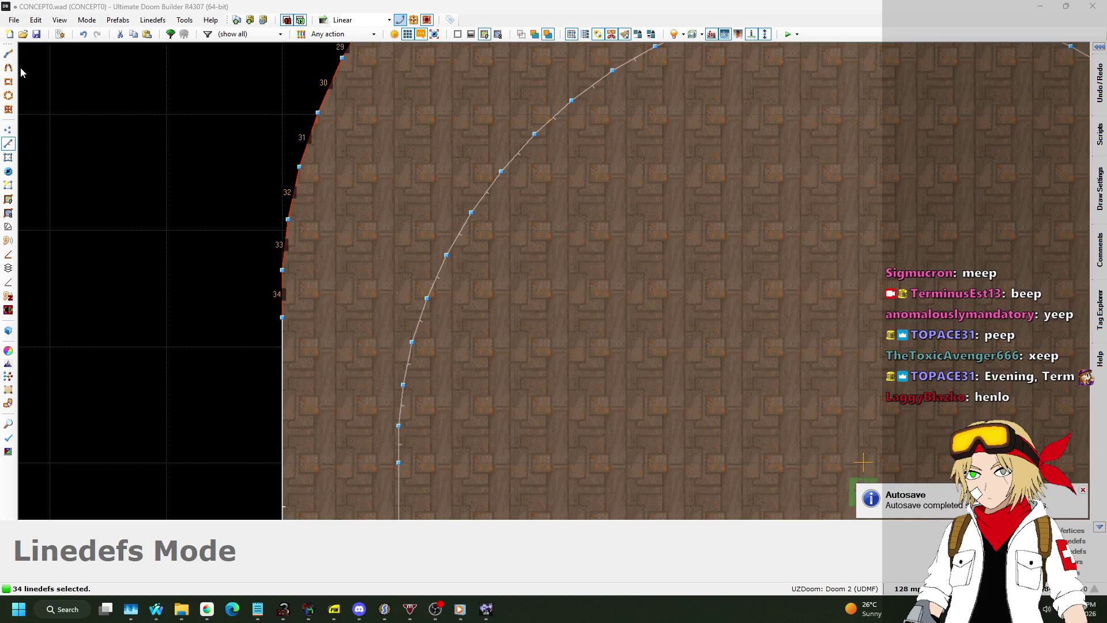
scroll(296, 316, down, 3)
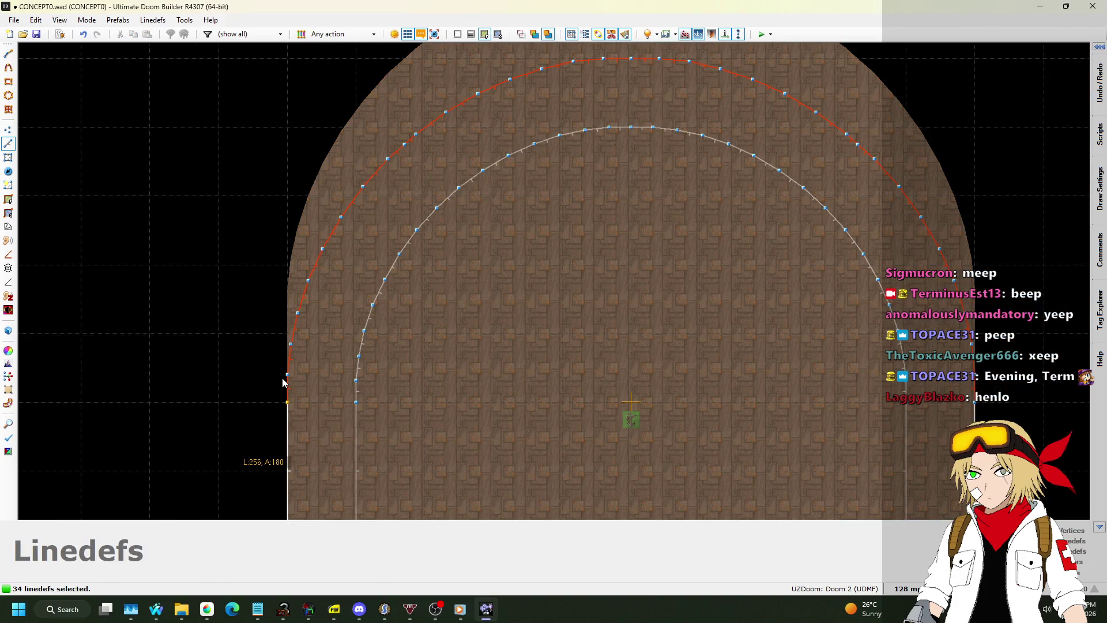
scroll(249, 203, down, 4)
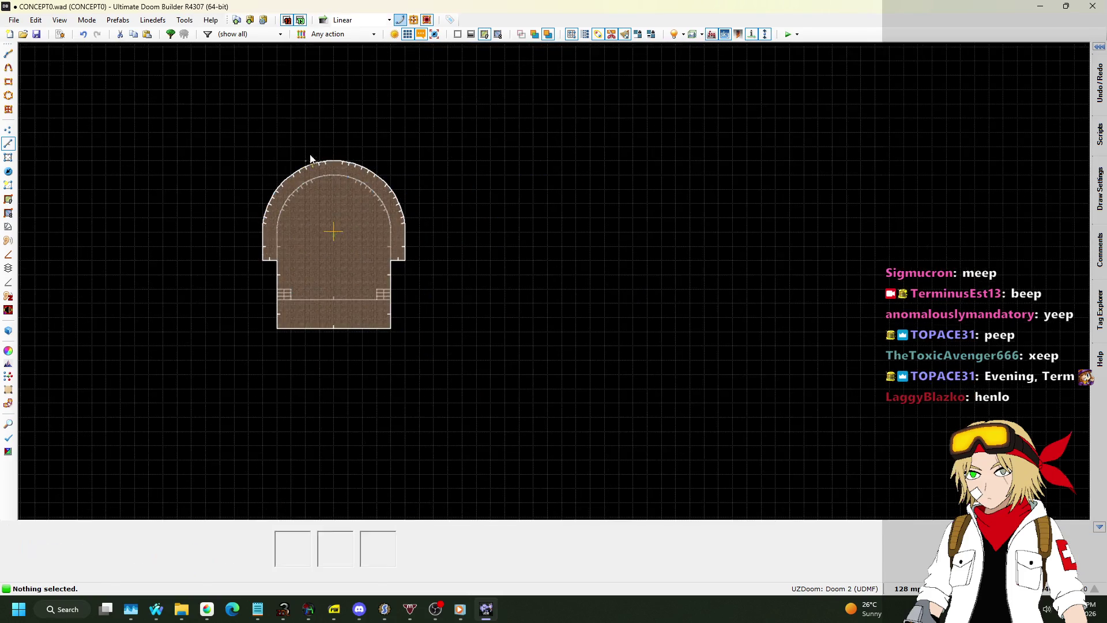
scroll(311, 163, up, 2)
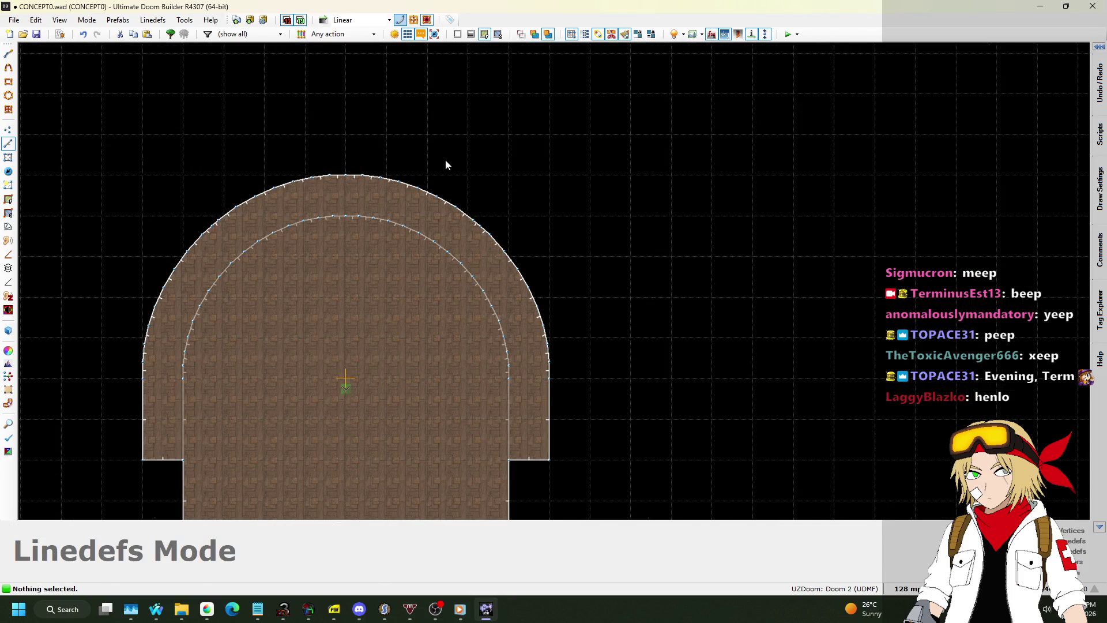
scroll(446, 165, down, 2)
Step: In Visual Mode, select the curved band's ceiling and lower it to 128
key(w)
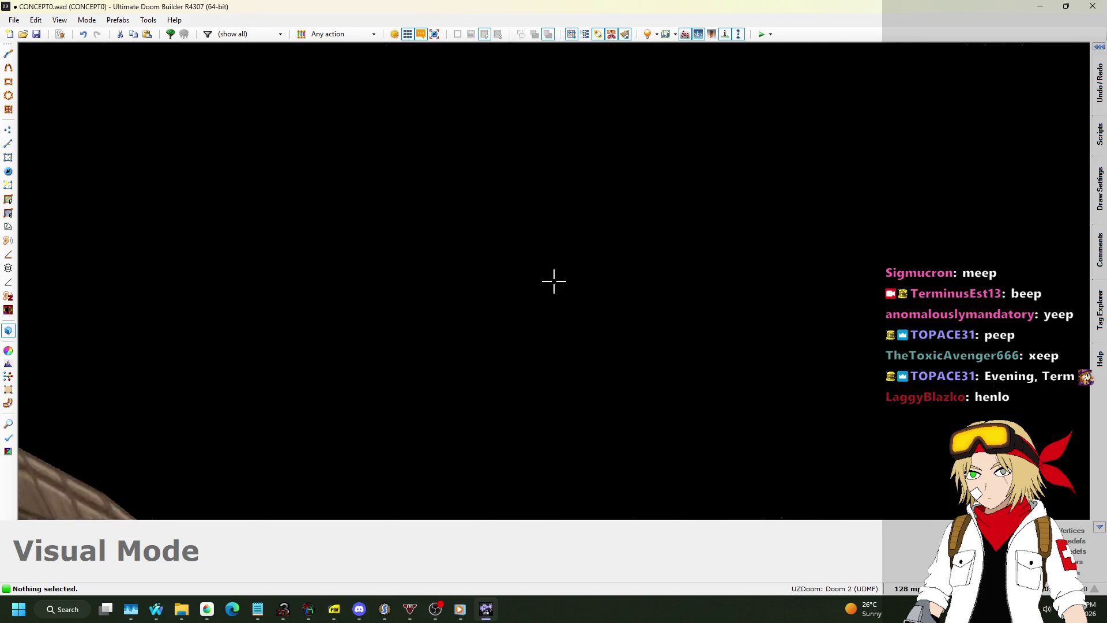
mouse_move(553, 281)
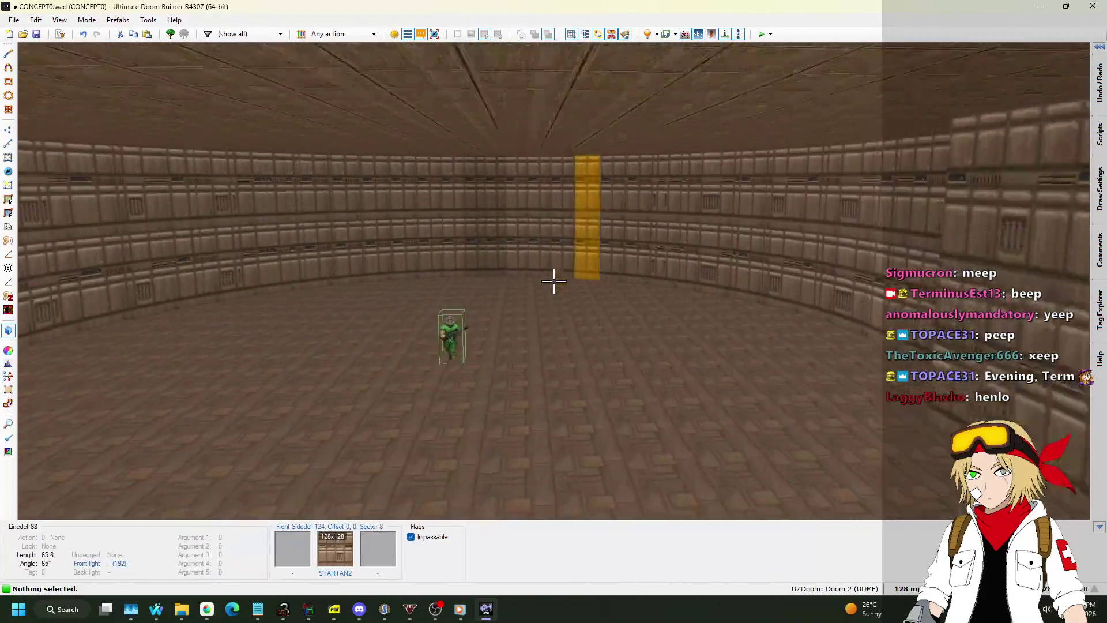
key(w)
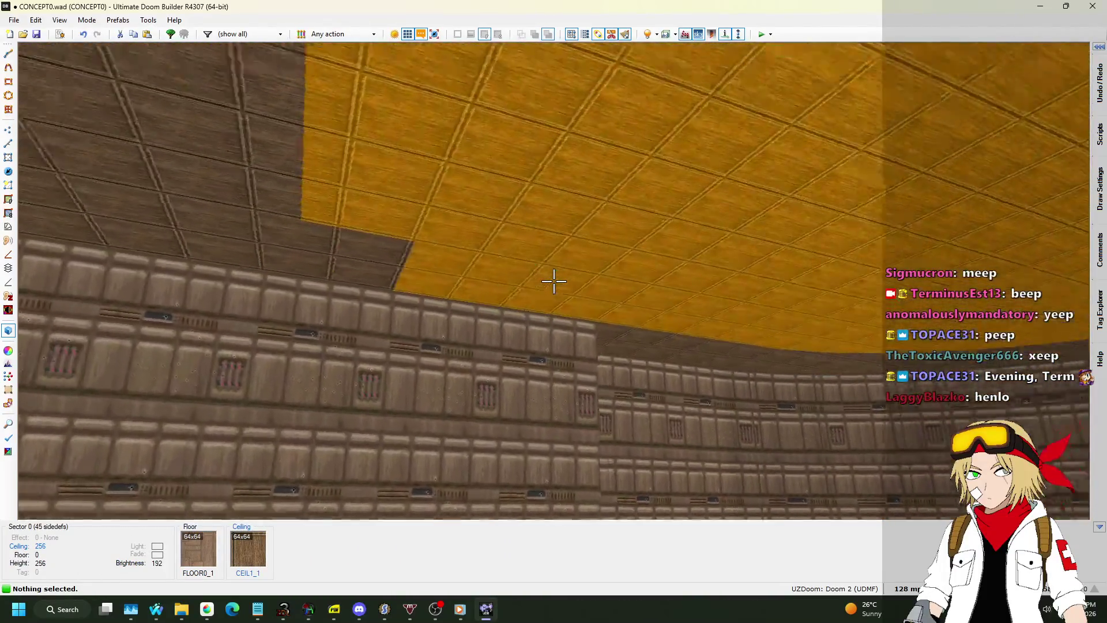
key(s)
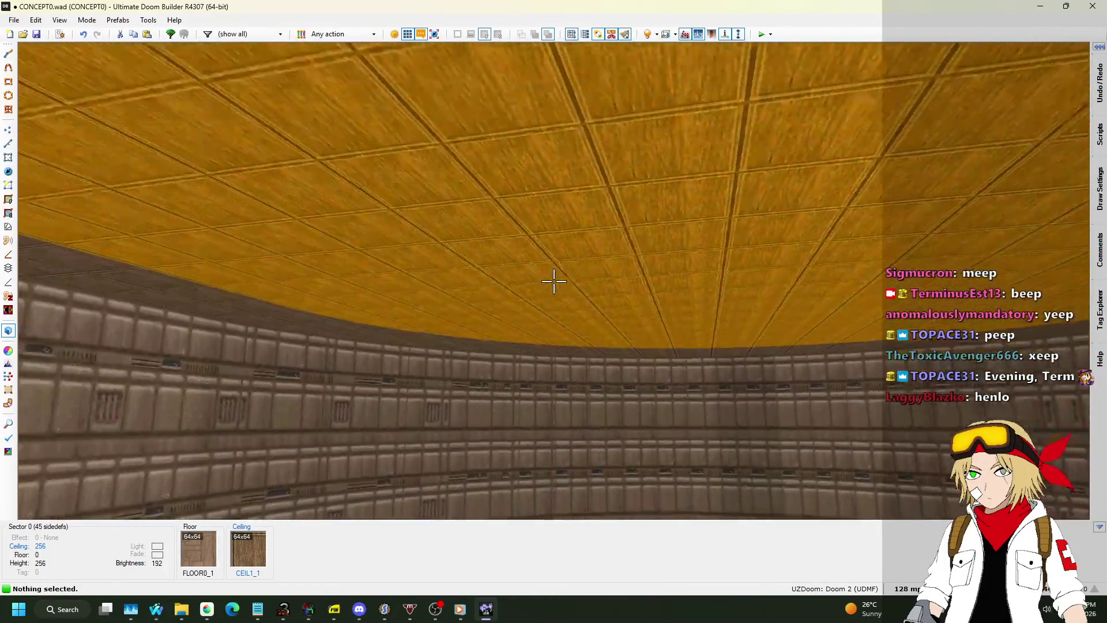
click(553, 280)
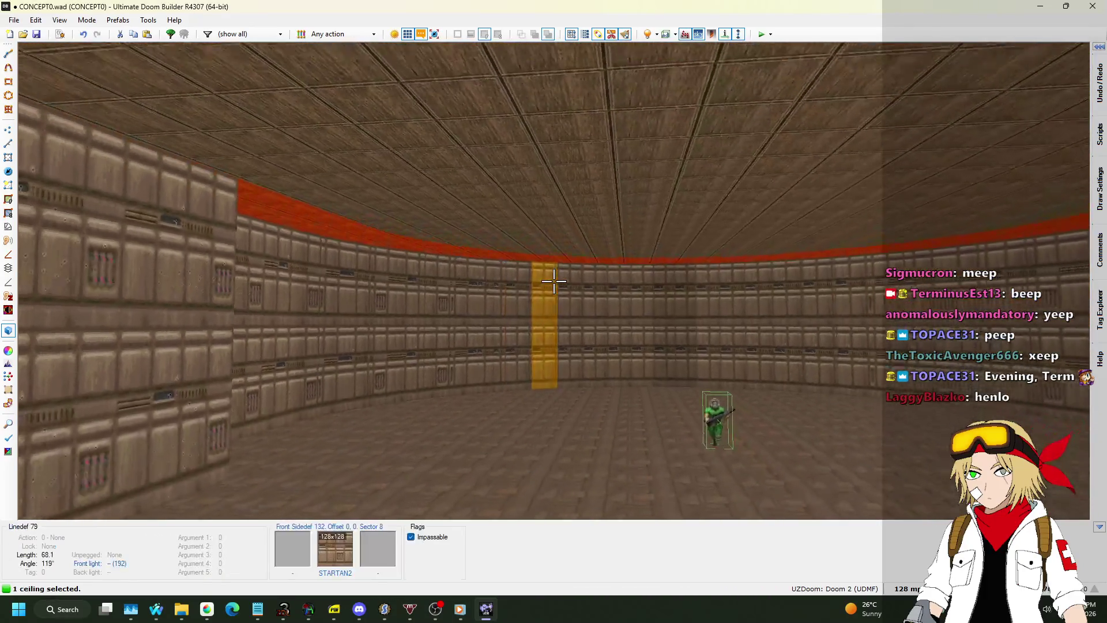
key(w)
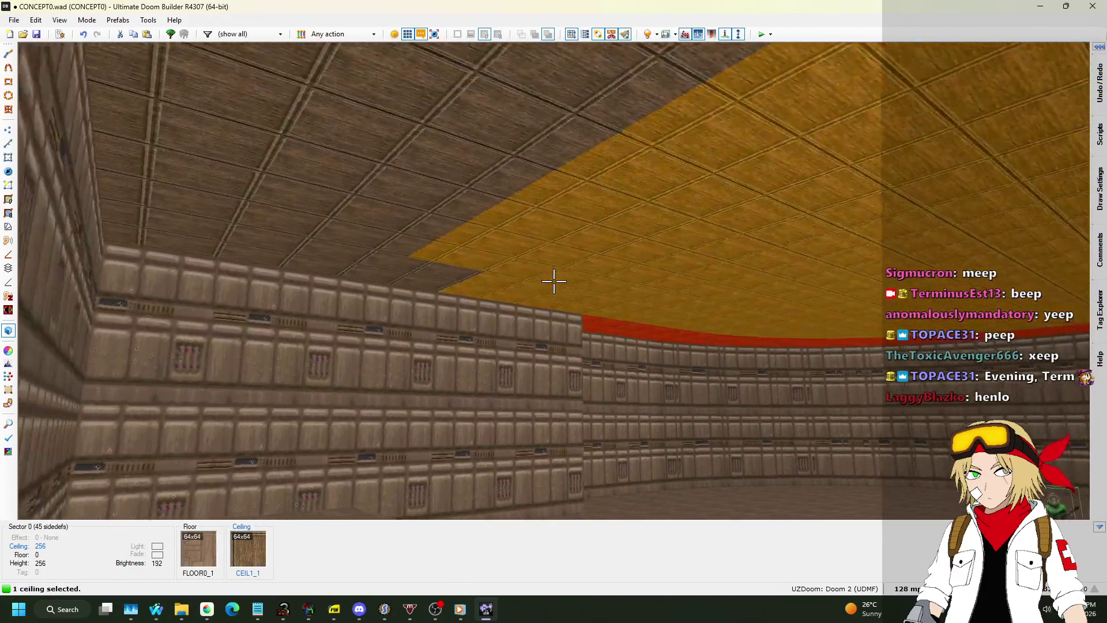
scroll(554, 281, down, 3)
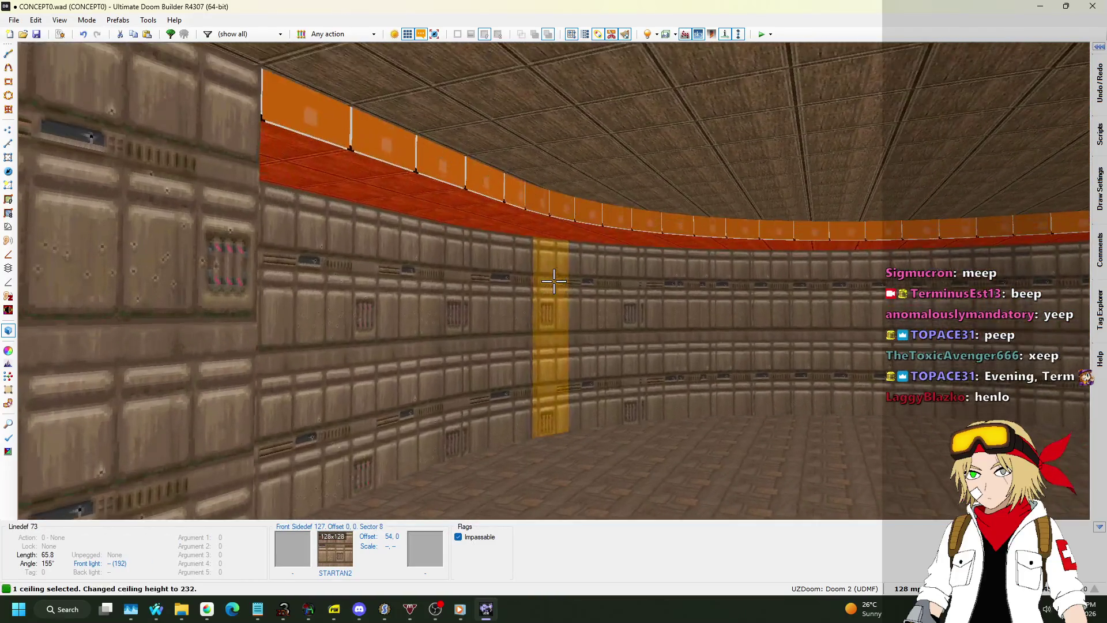
key(w)
scroll(554, 281, down, 5)
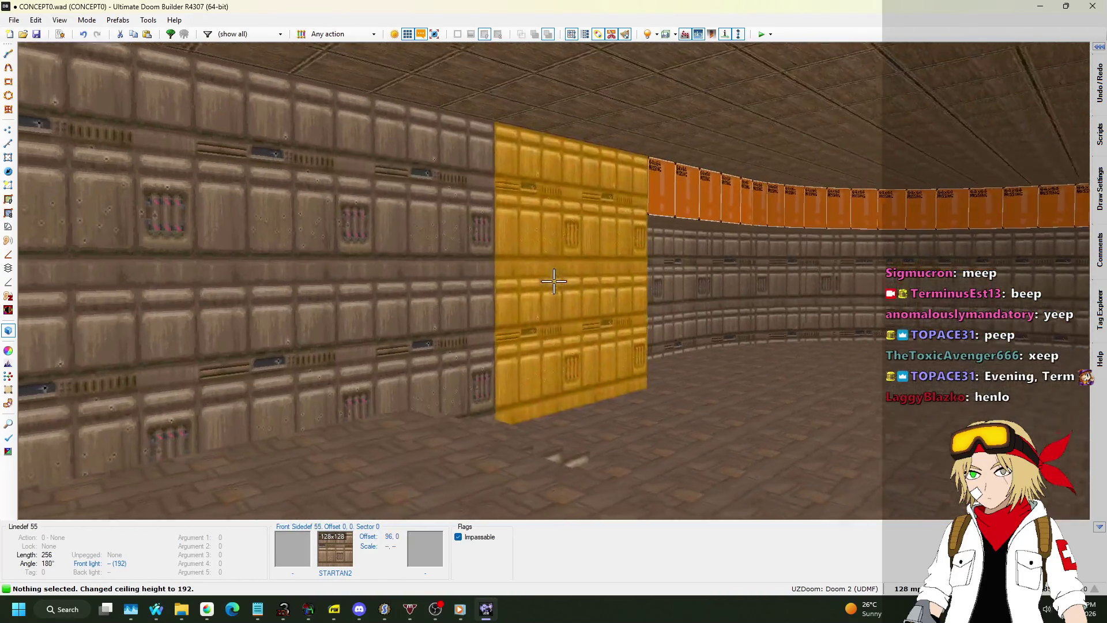
key(s)
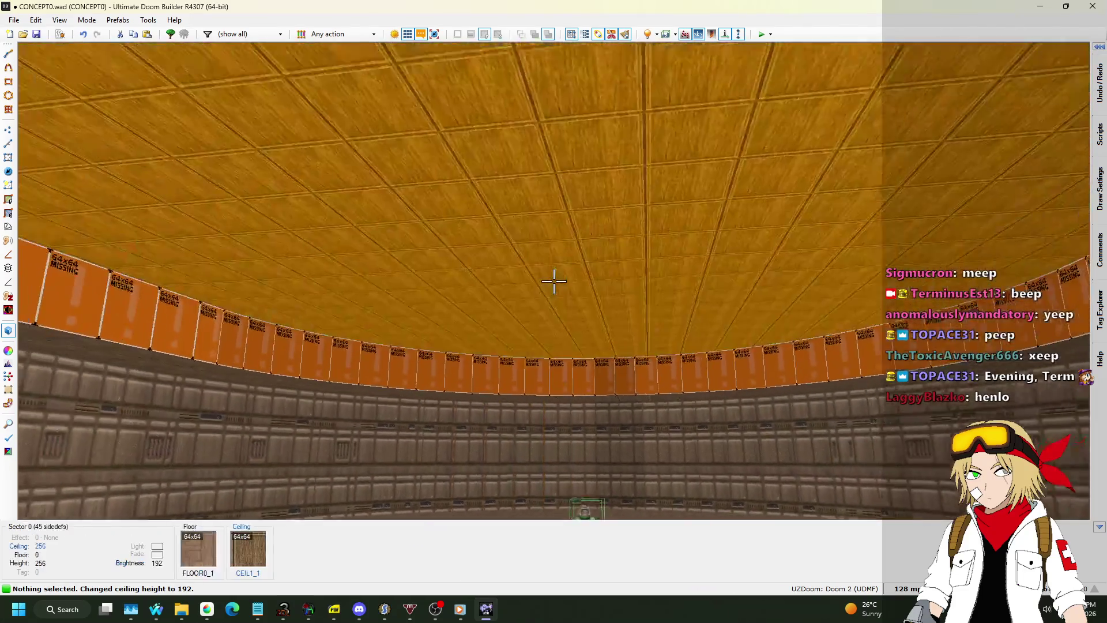
key(w)
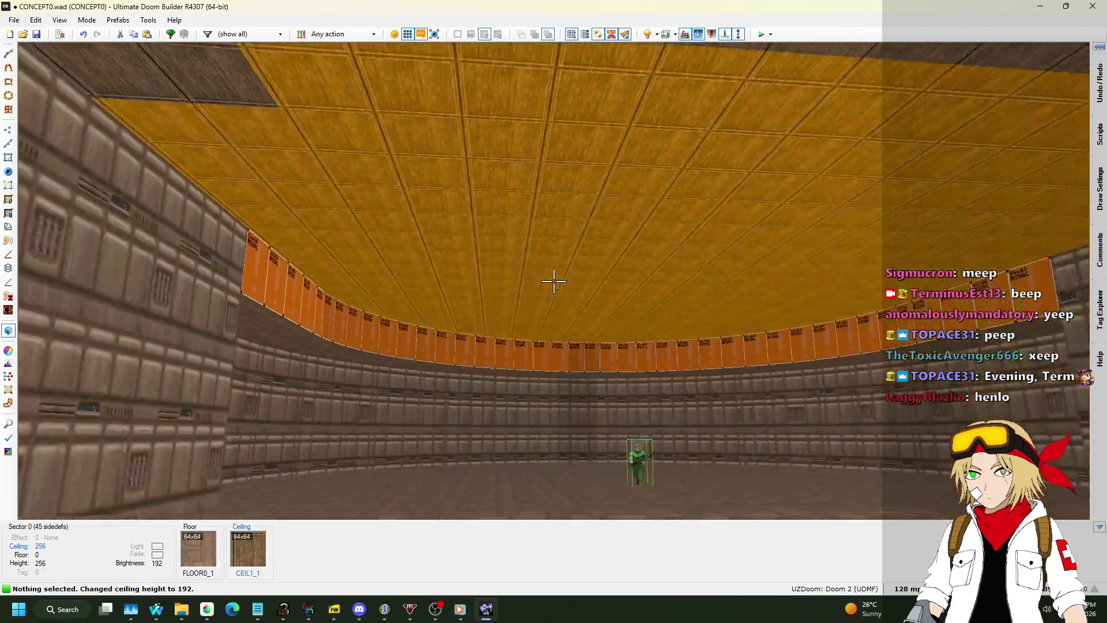
key(w)
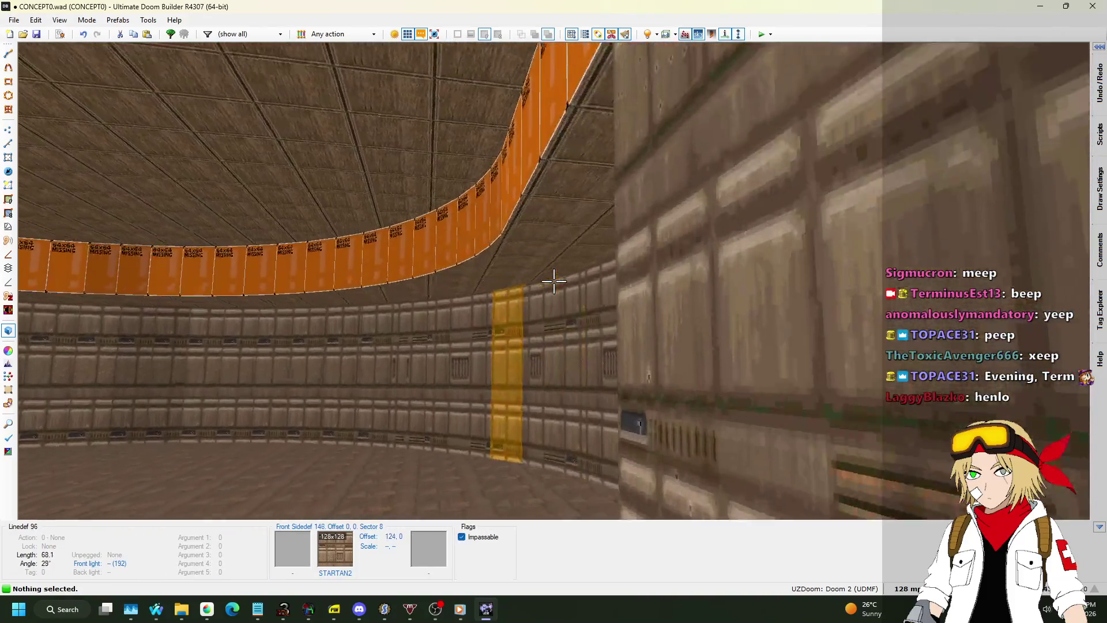
key(s)
scroll(554, 281, up, 2)
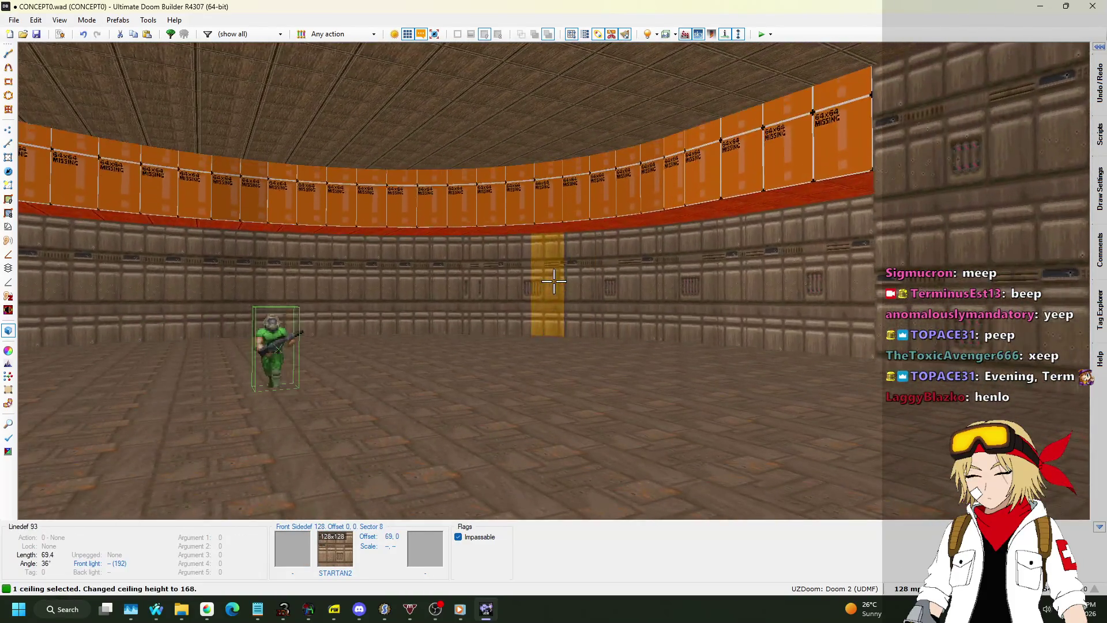
scroll(554, 281, down, 5)
Step: Copy STARTAN2 from a wall and paste it onto the band's bare upper walls
key(ctrl+c)
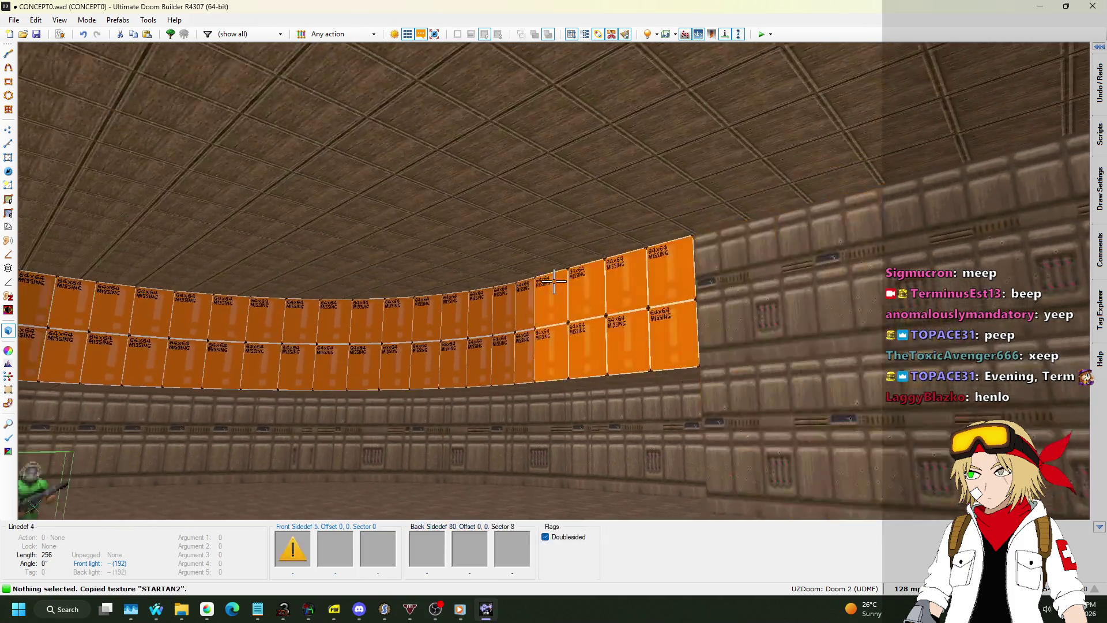
shift+click(554, 281)
key(ctrl+v)
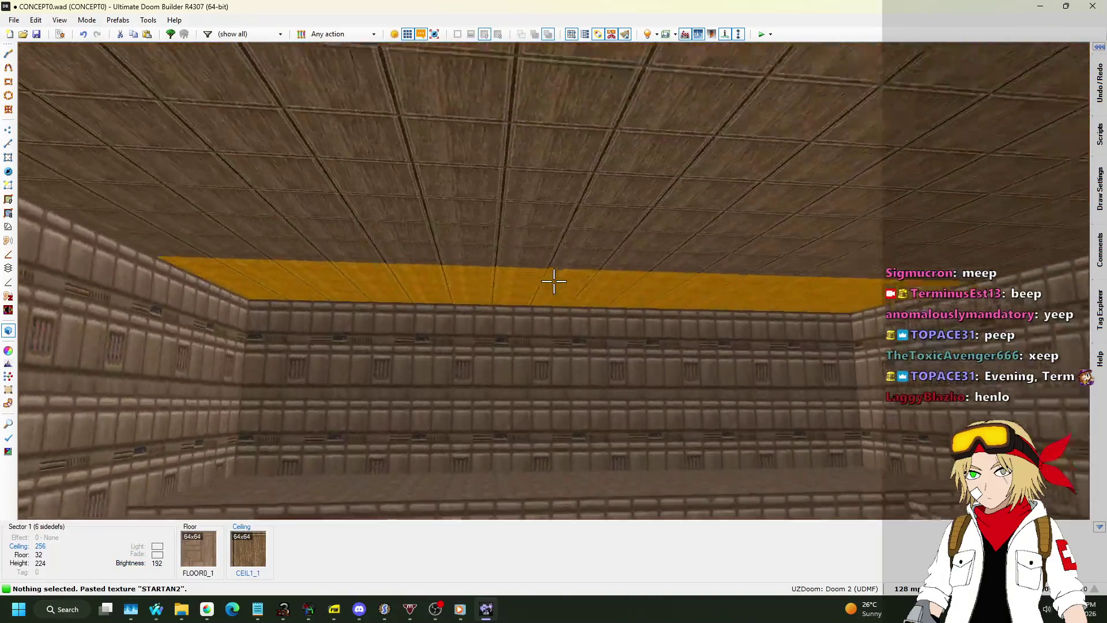
key(q)
scroll(544, 338, up, 8)
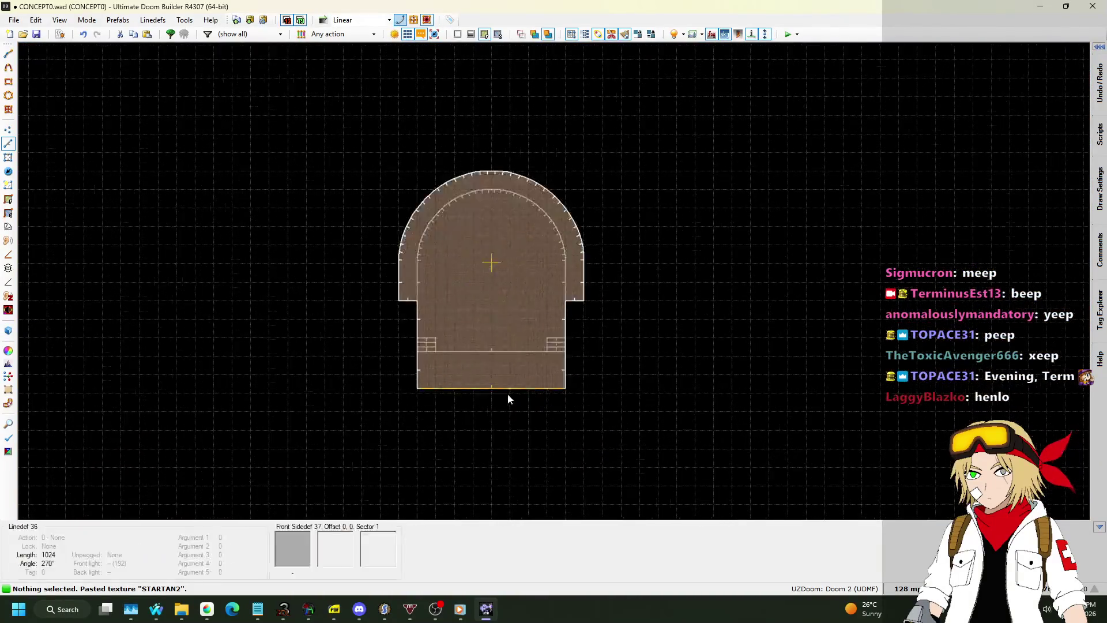
Step: On a 256 grid, draw a rectangle in the room's centre and drag its bottom edge down
click(908, 588)
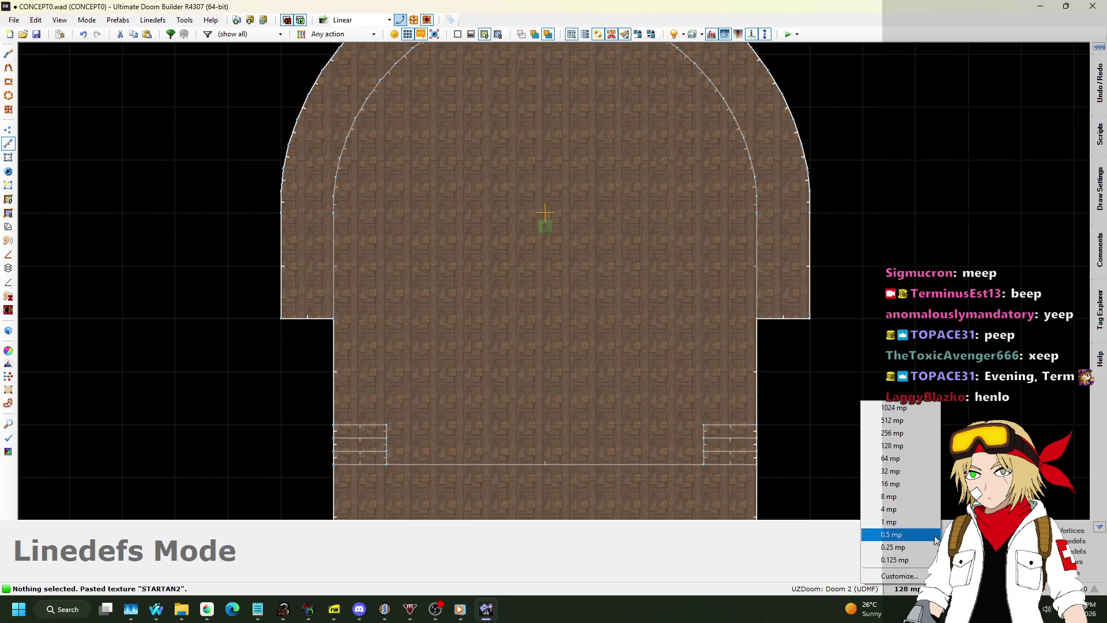
click(918, 421)
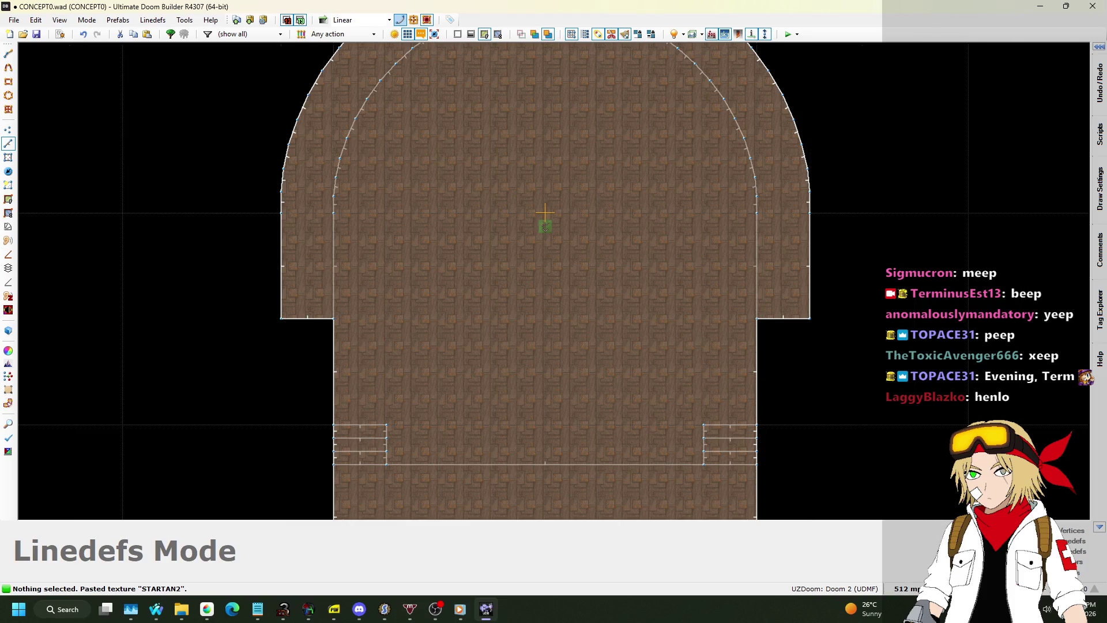
click(907, 588)
click(906, 434)
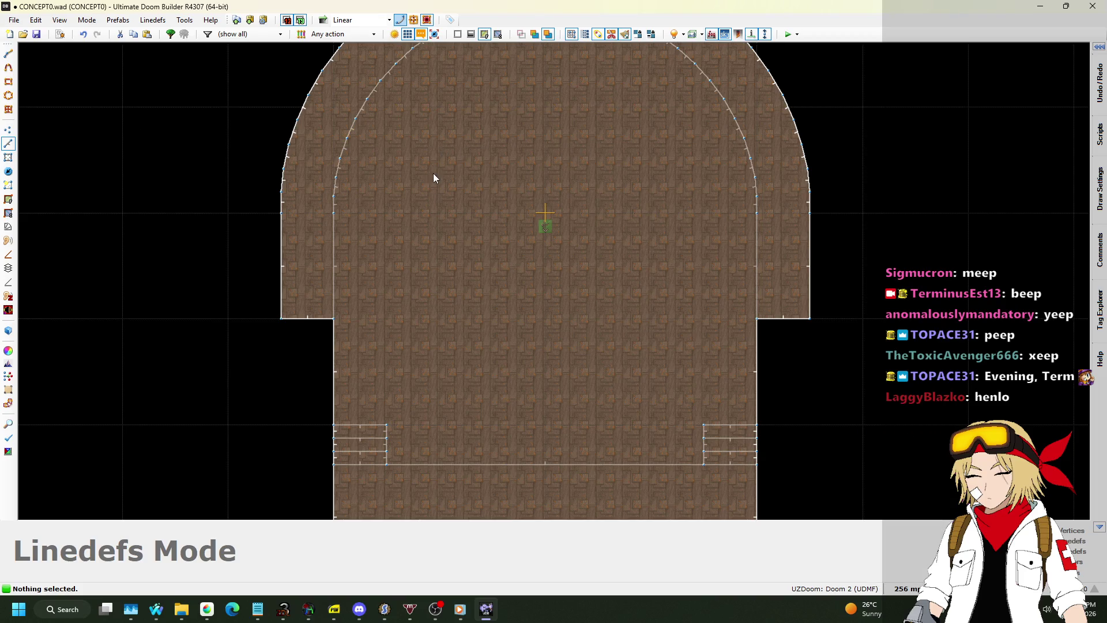
key(d)
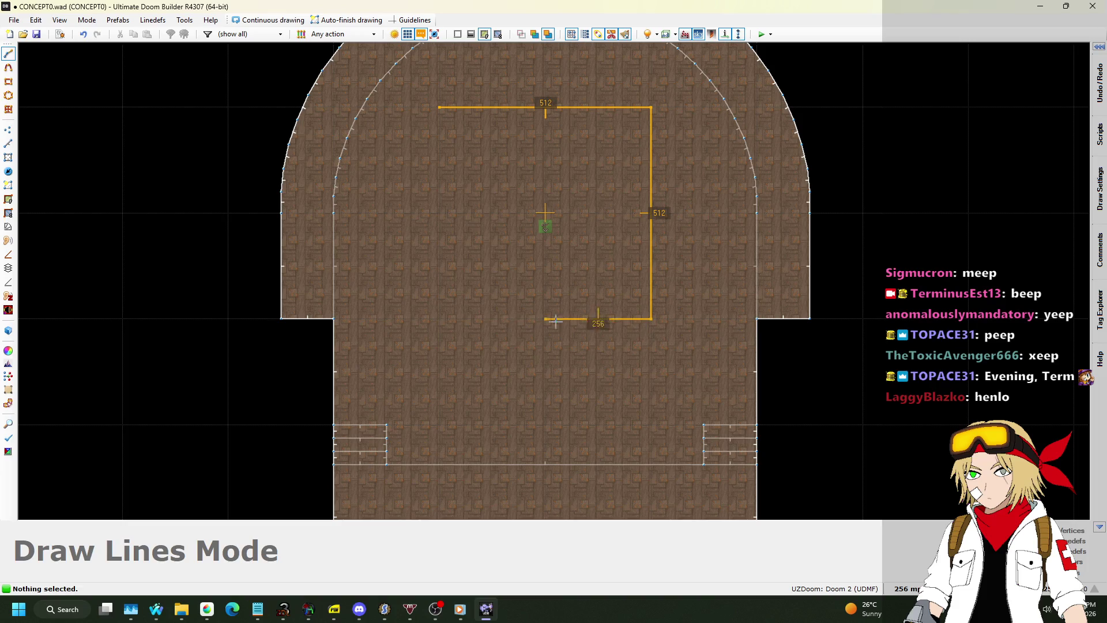
click(441, 116)
drag(546, 323, 551, 404)
Step: On a 128 grid, drag the top edge down to square it, then select its ceiling in 3D
click(903, 588)
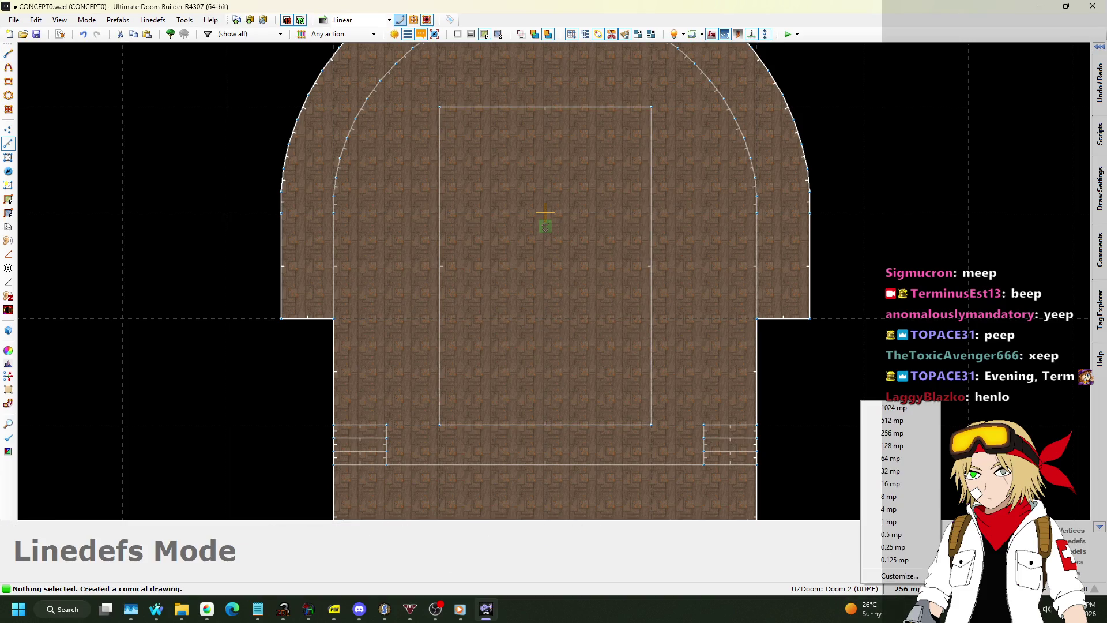
click(904, 447)
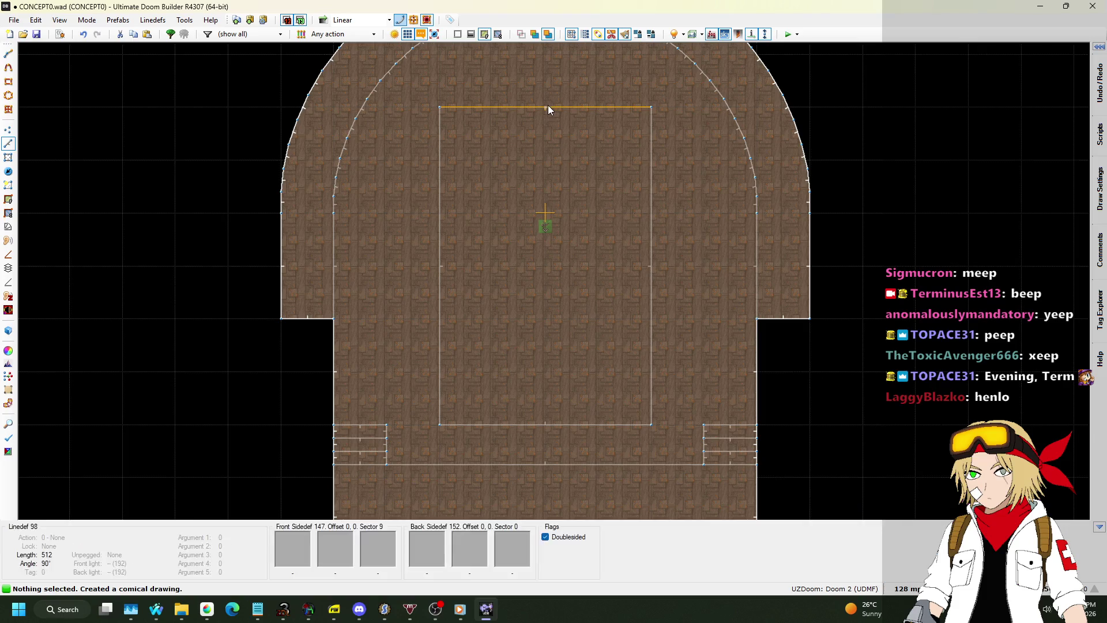
drag(547, 106, 550, 154)
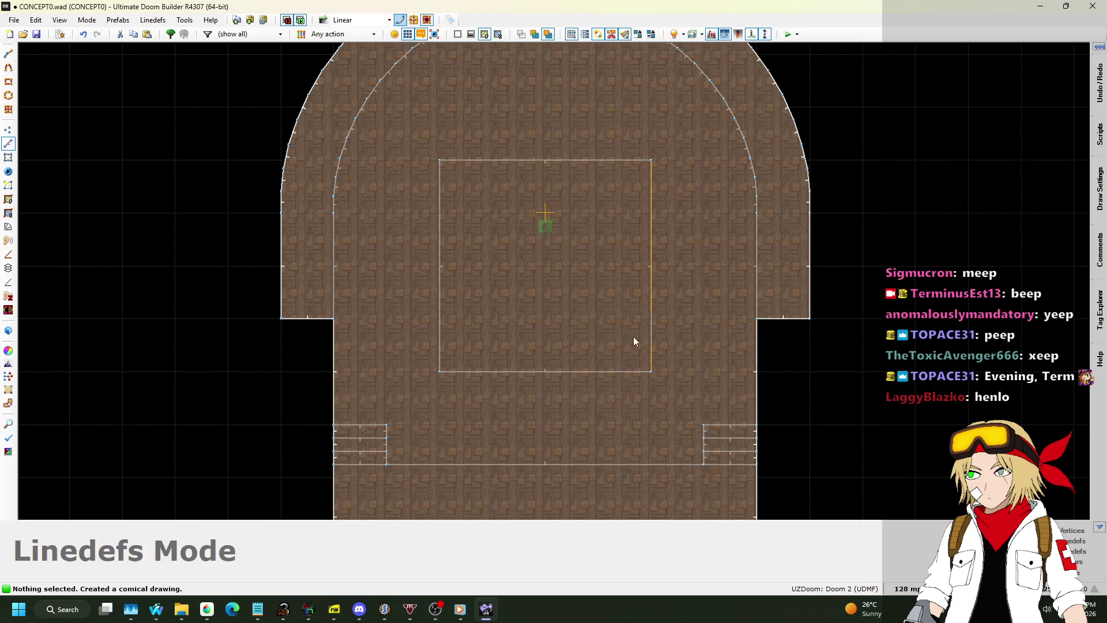
key(q)
click(554, 281)
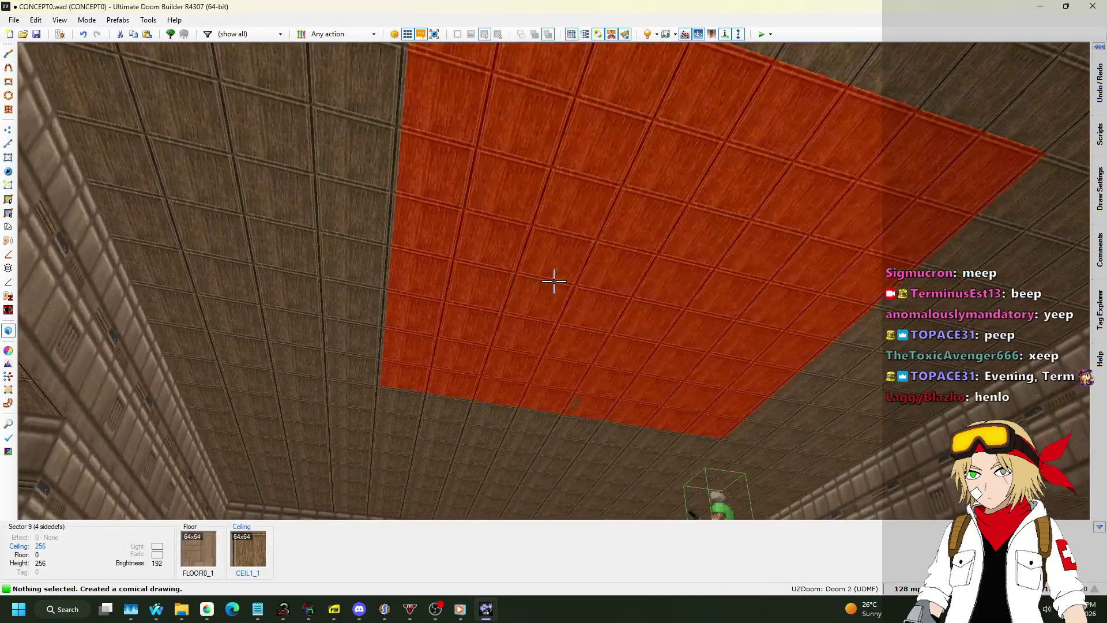
Step: Paste STARTAN2 onto the square sector's missing upper walls, then go back to 2D
scroll(553, 281, up, 8)
key(w)
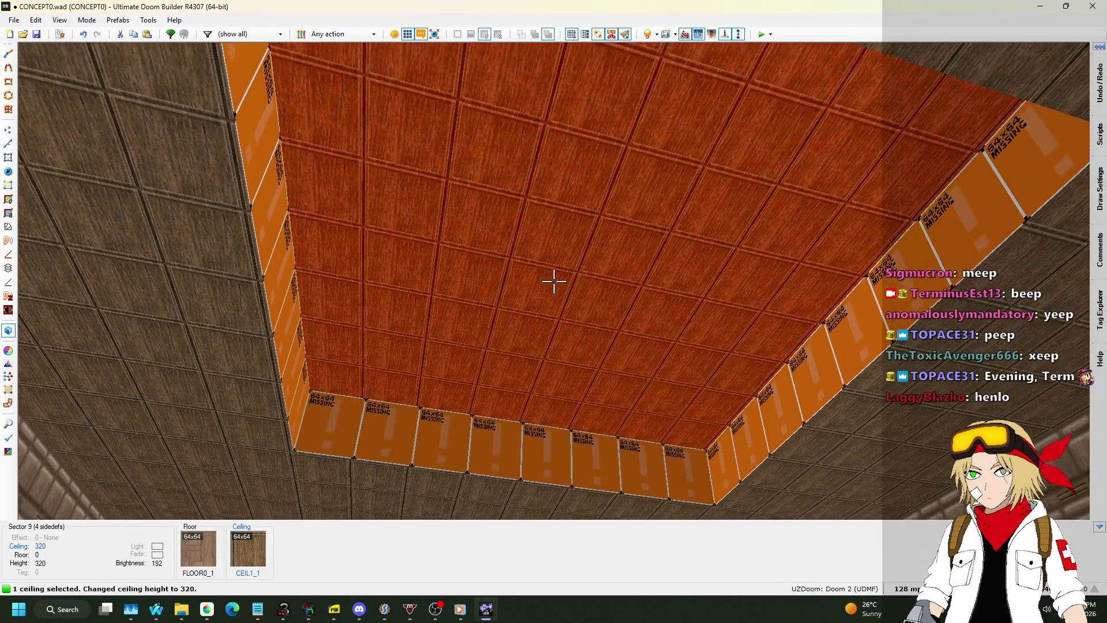
key(ctrl+c)
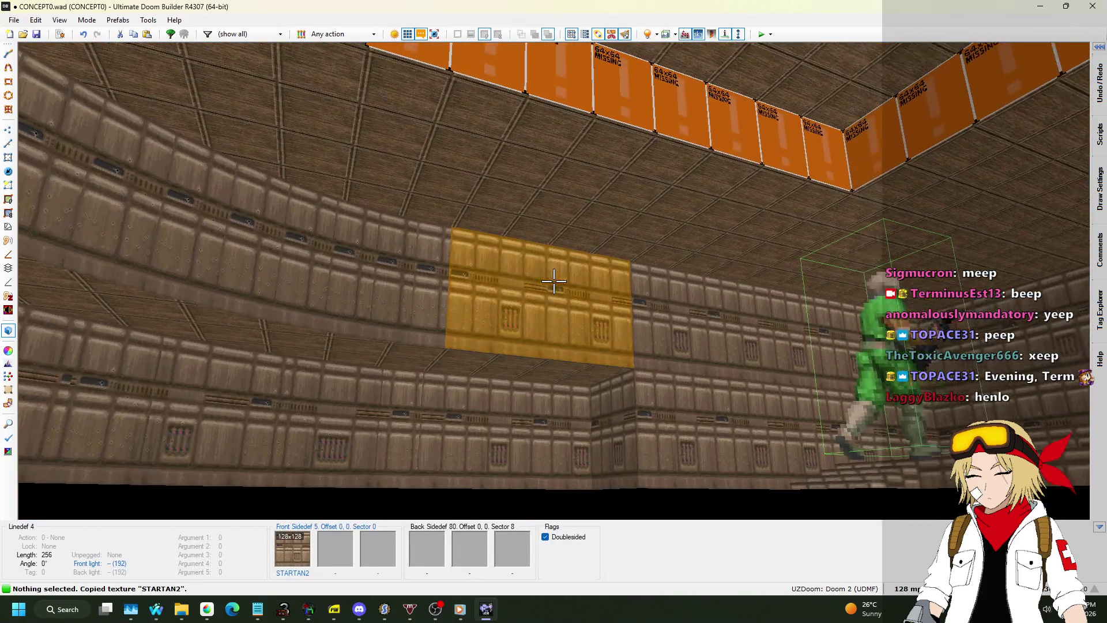
shift+click(553, 281)
key(ctrl+v)
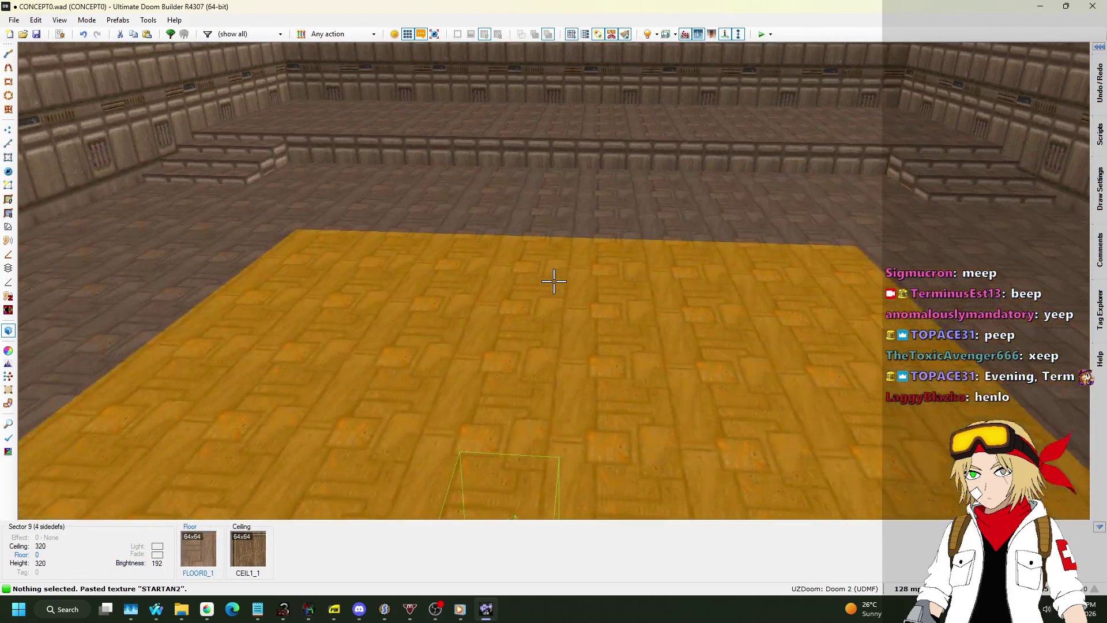
key(q)
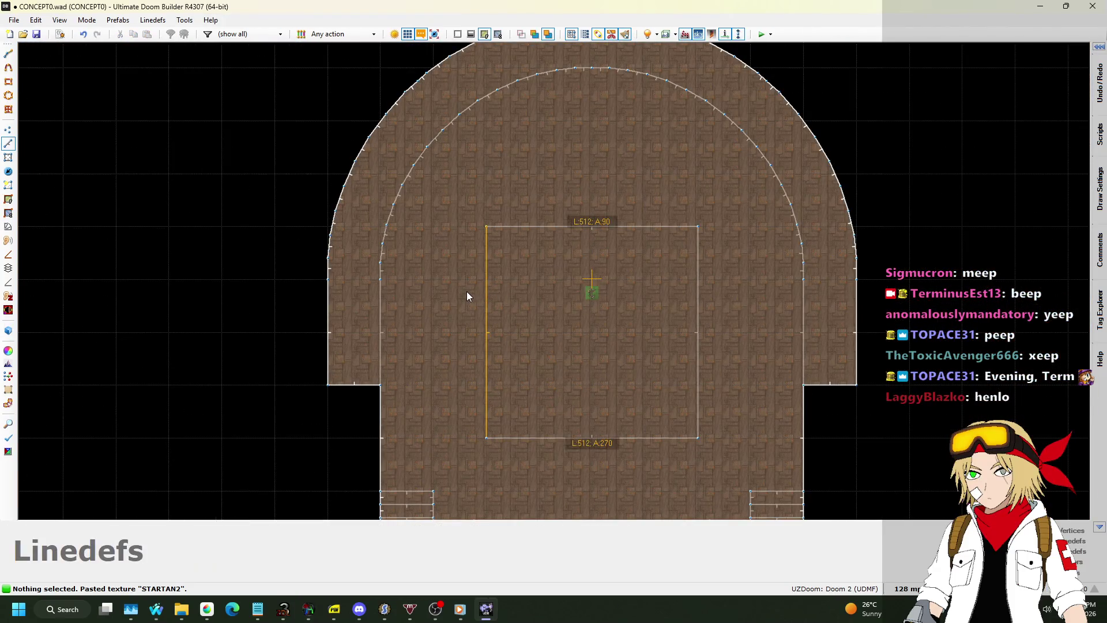
Step: Try moving the square's right and top edges, then undo both moves
drag(698, 303, 749, 304)
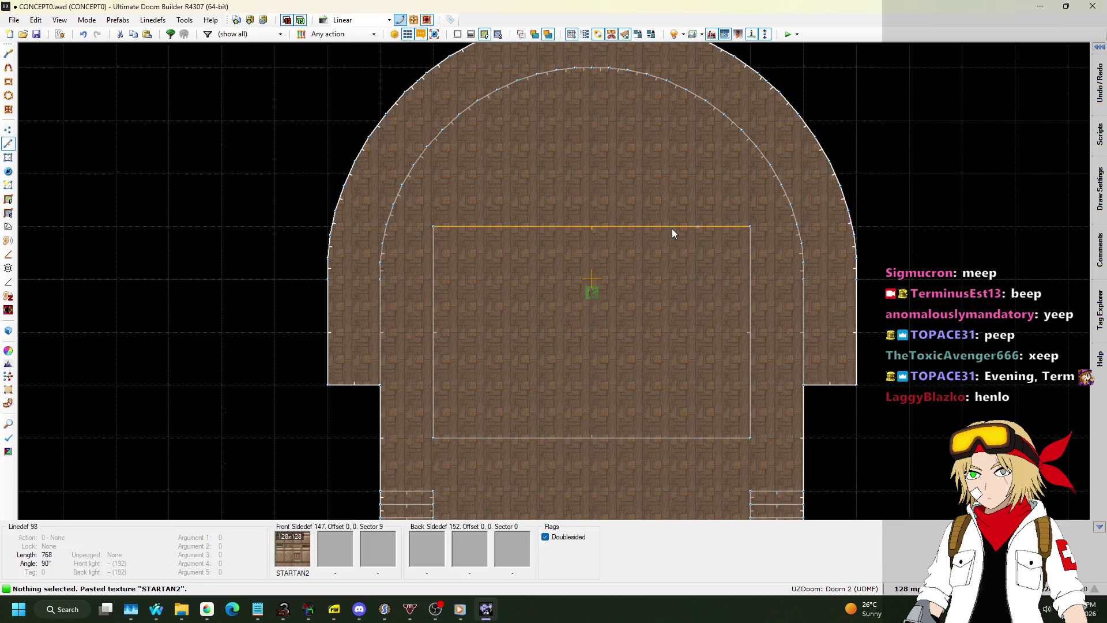
drag(673, 227, 671, 195)
key(l)
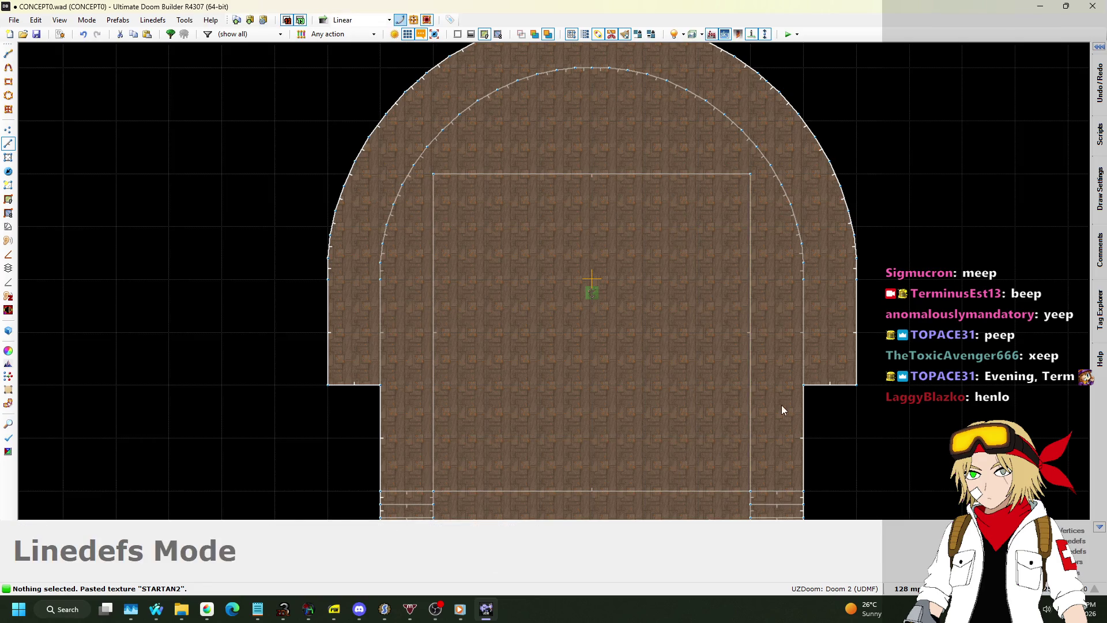
key(ctrl+z)
key(ctrl+z)
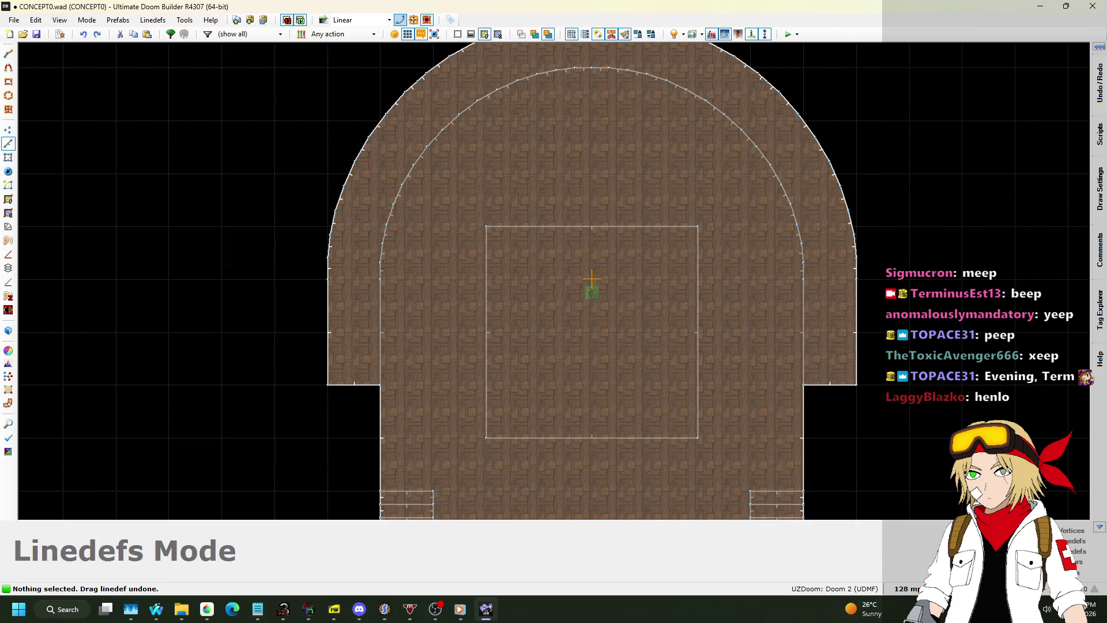
Step: On a 64-unit grid, drag all four sides of the square outward and preview it in 3D
click(905, 588)
click(911, 463)
drag(699, 323, 716, 316)
drag(487, 306, 464, 310)
drag(525, 227, 528, 212)
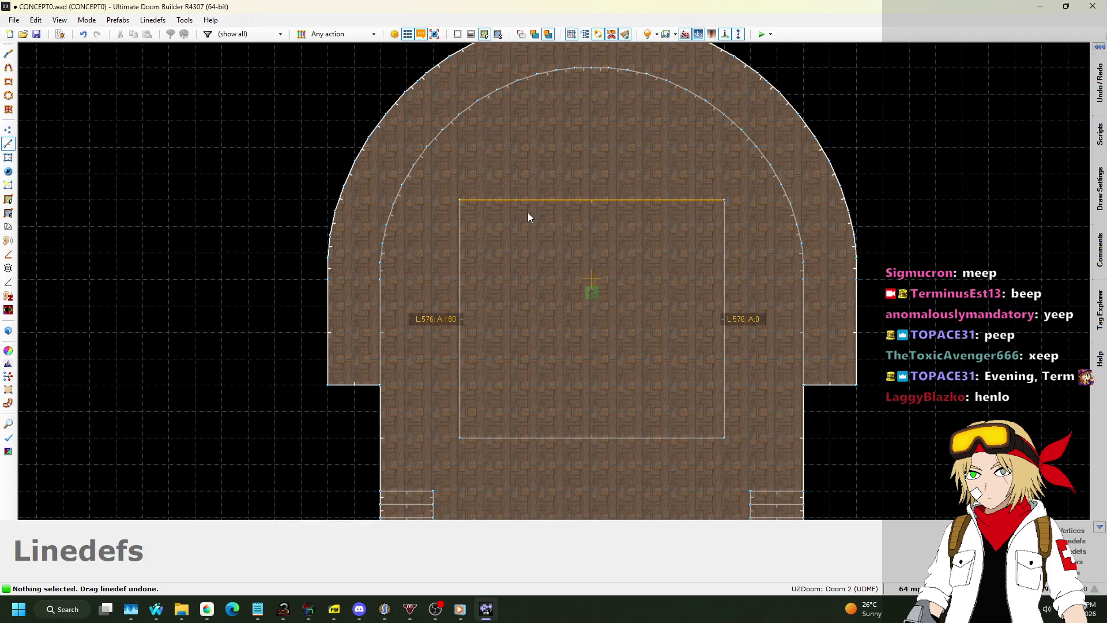
drag(590, 438, 591, 462)
key(q)
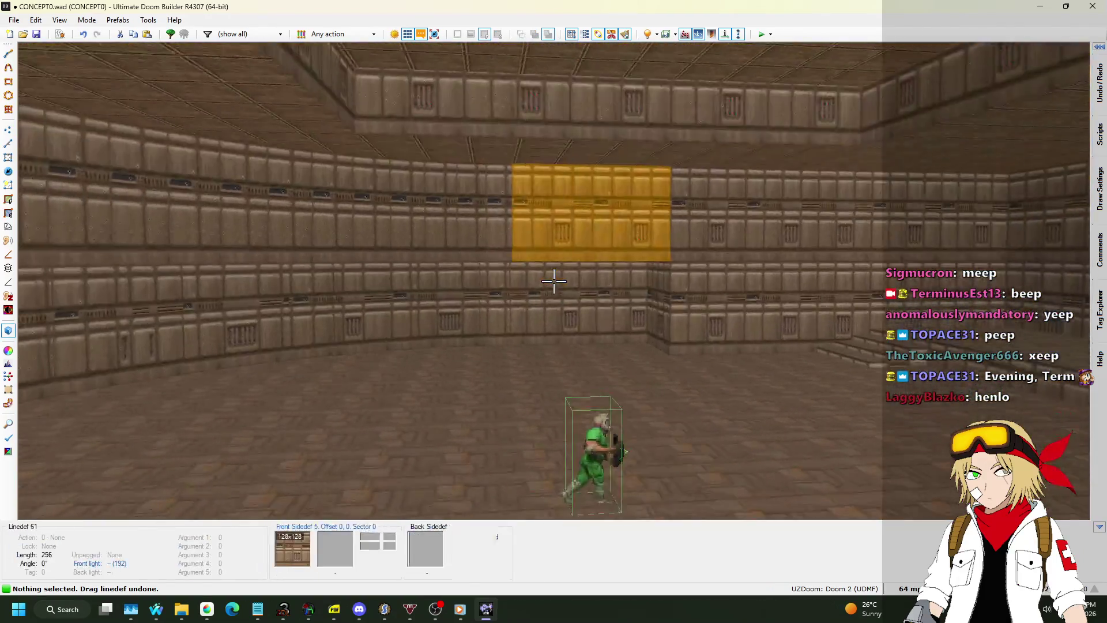
Step: Select the ceilings around and over the central square and raise them to 352
key(s)
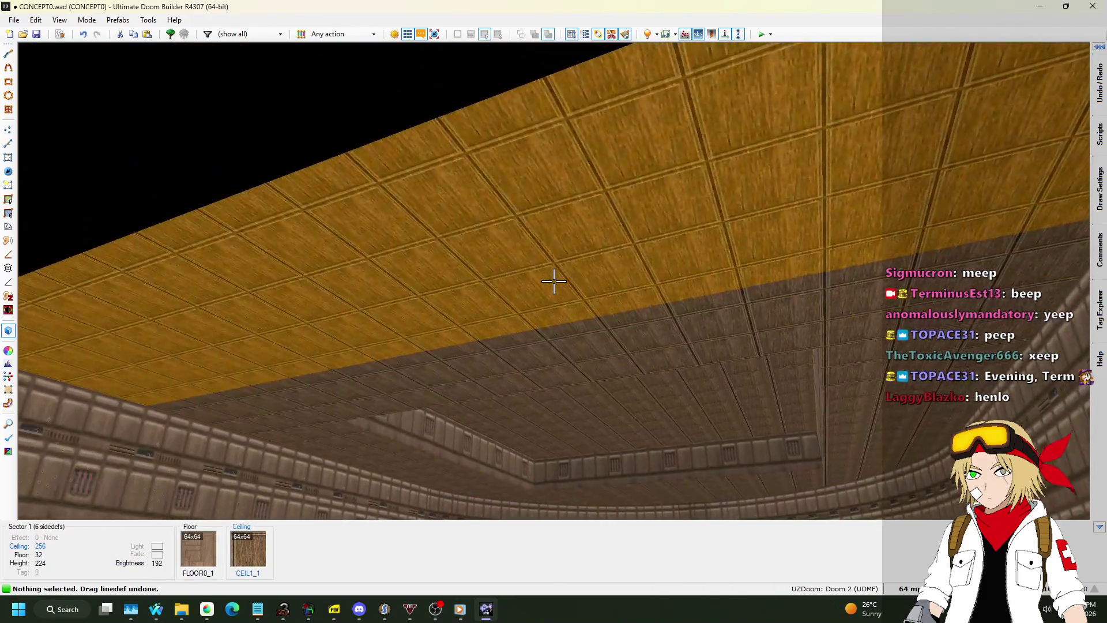
shift+click(553, 281)
key(w)
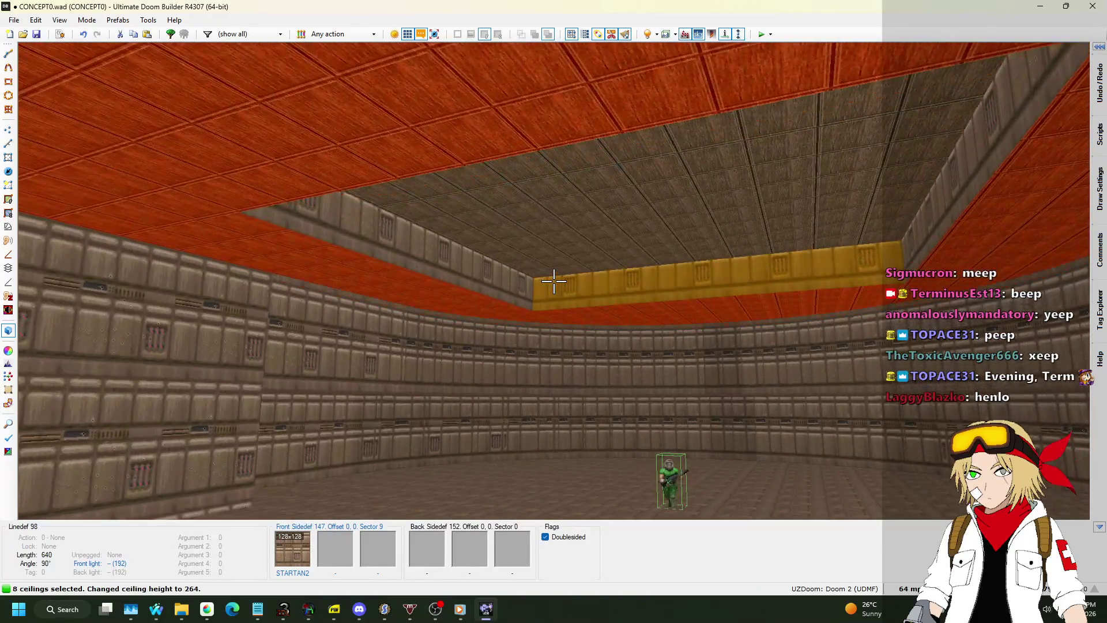
scroll(554, 281, up, 3)
key(Escape)
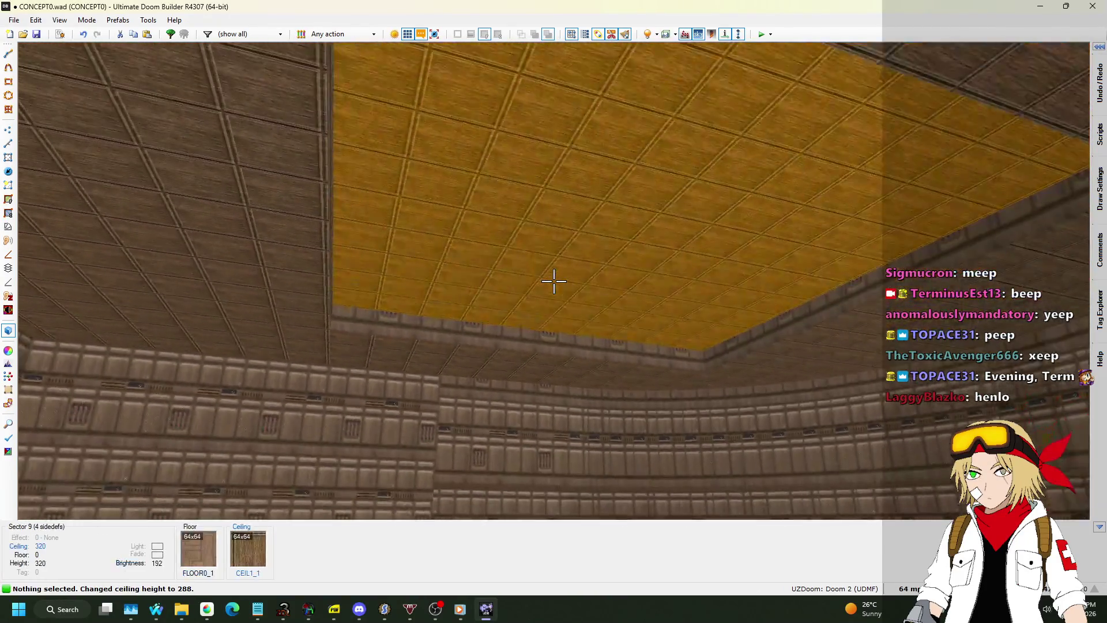
click(554, 281)
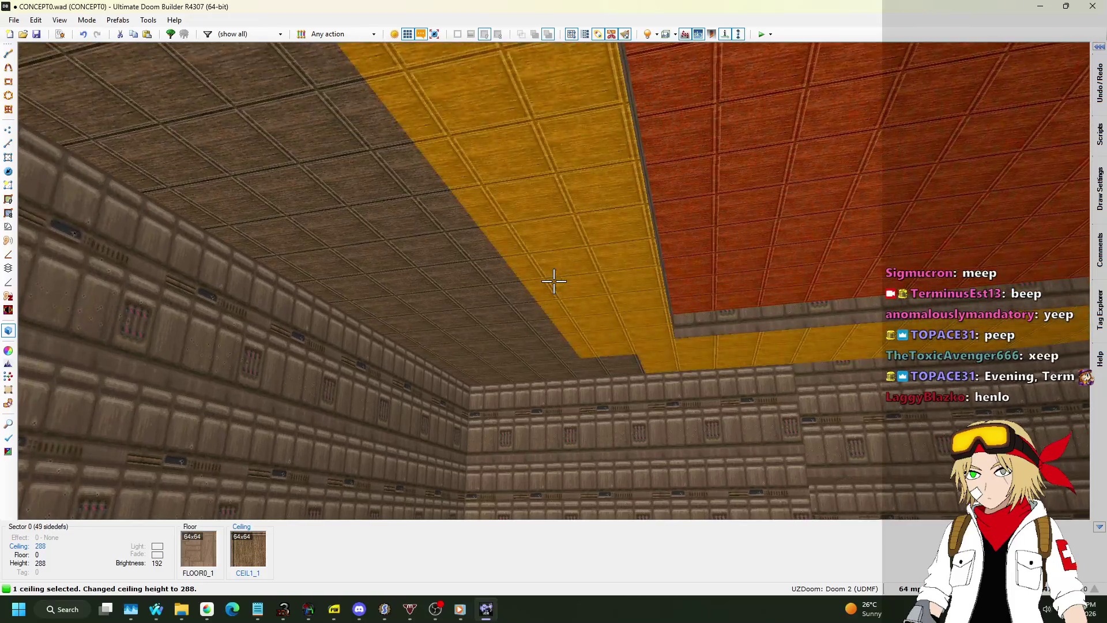
shift+click(554, 281)
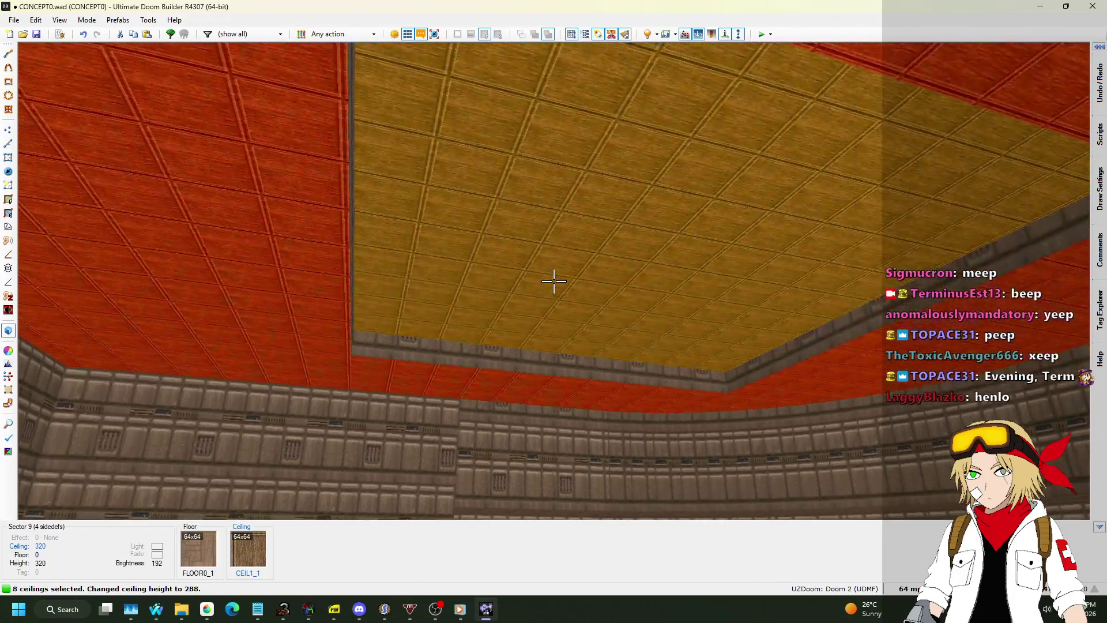
shift+click(554, 281)
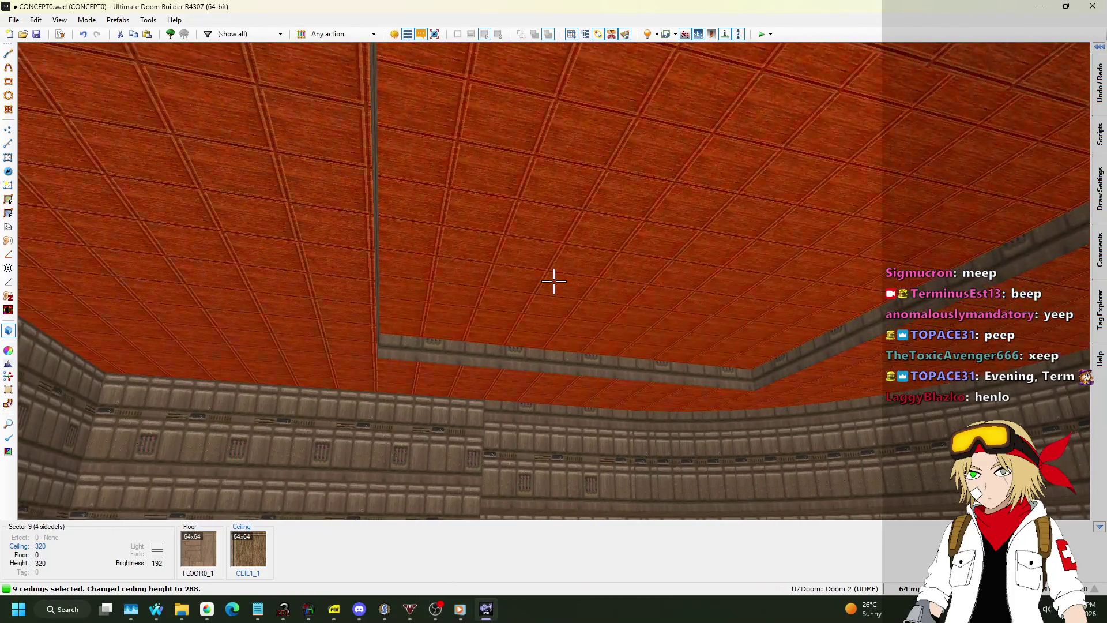
scroll(554, 281, up, 4)
key(Escape)
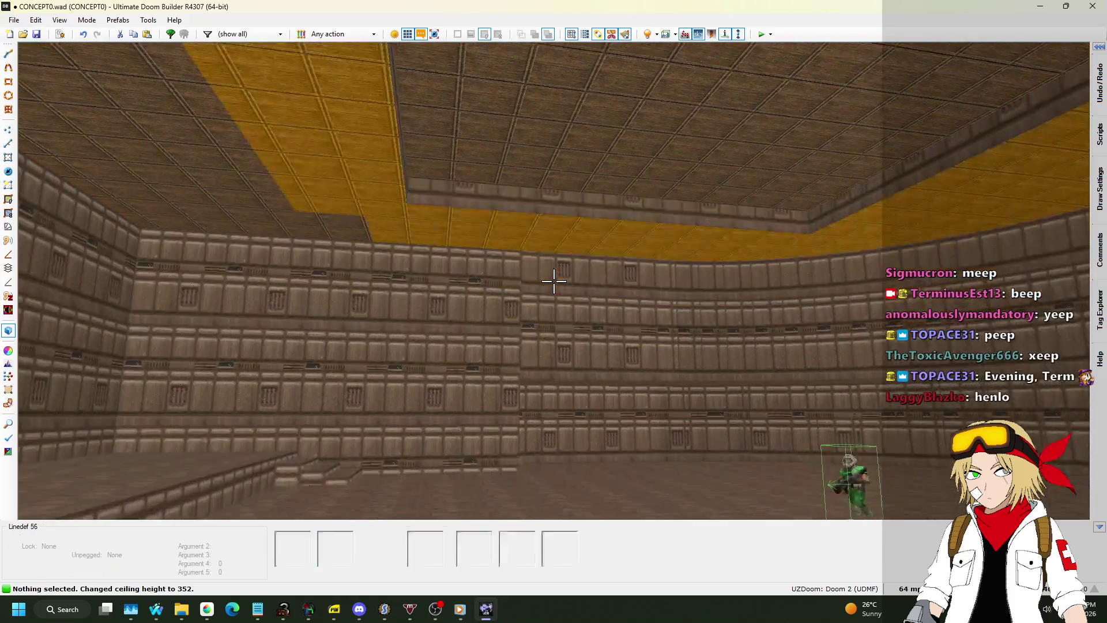
Step: Walk into the rectangular room to inspect the steps' raised floor strip and wall
key(w)
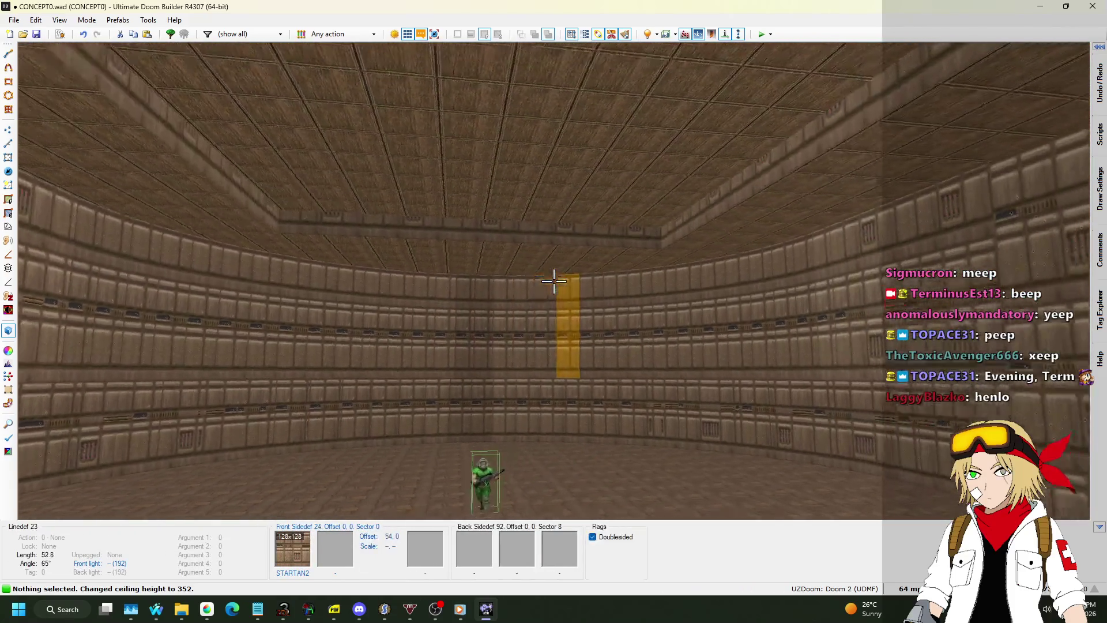
key(w)
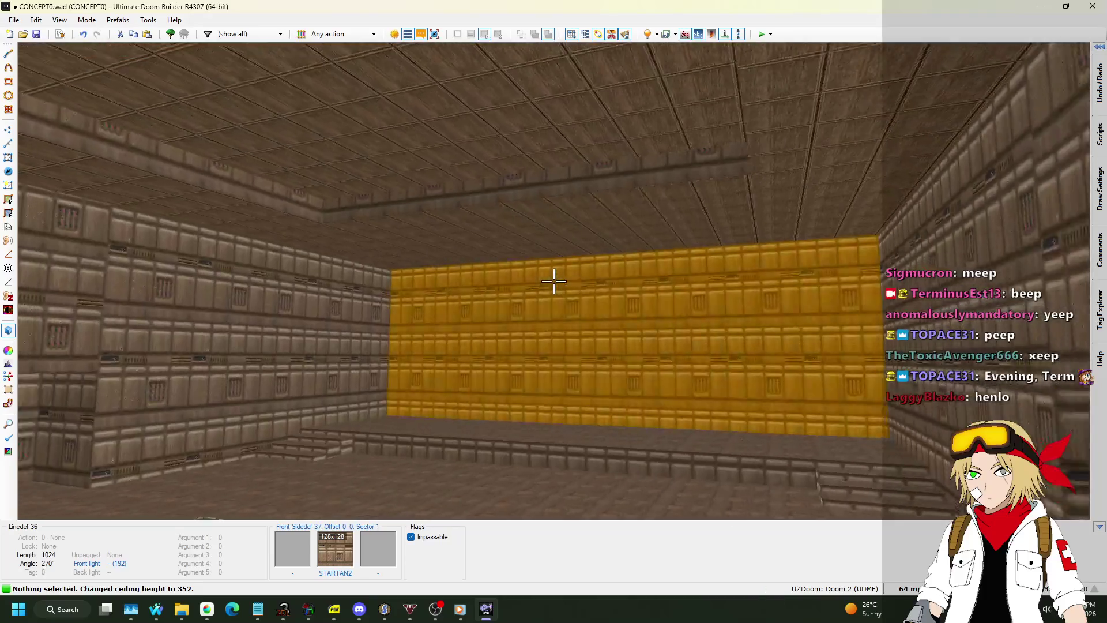
key(w)
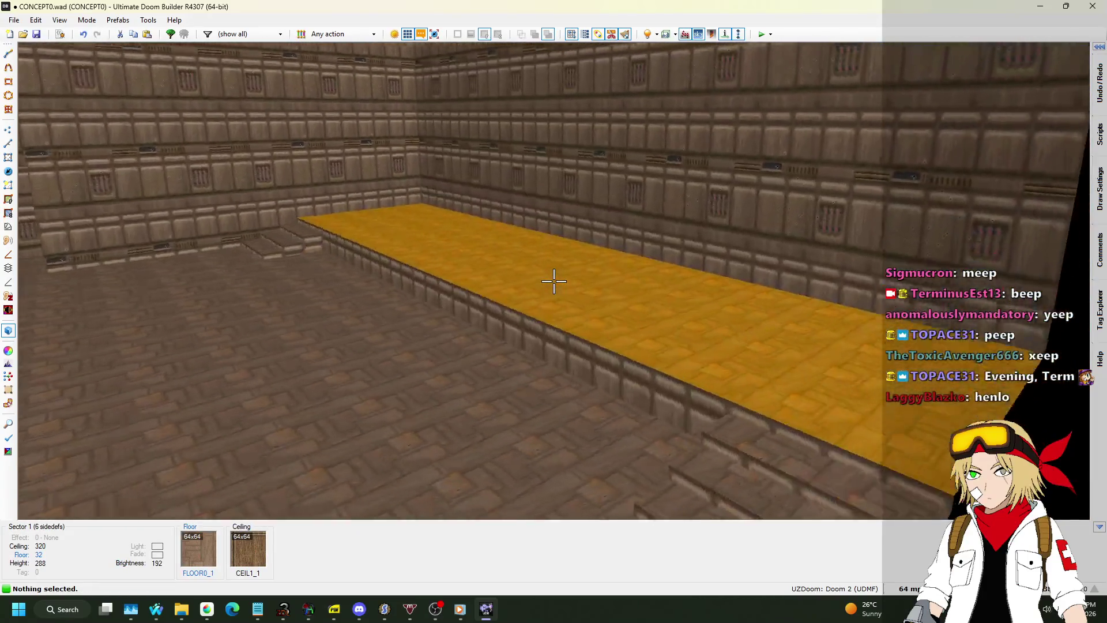
key(w)
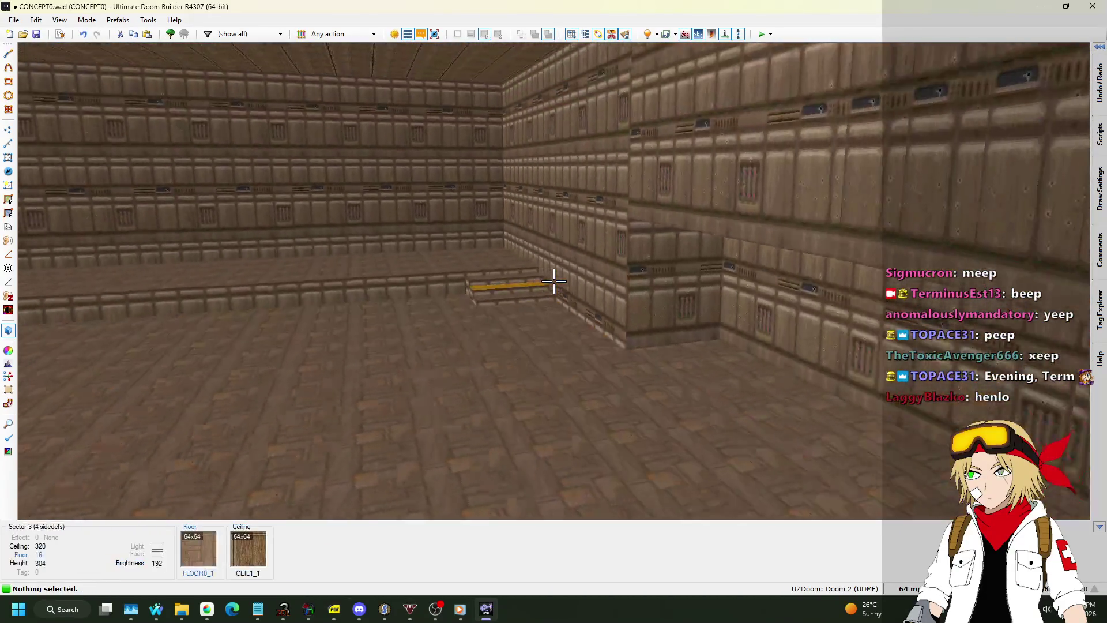
key(w)
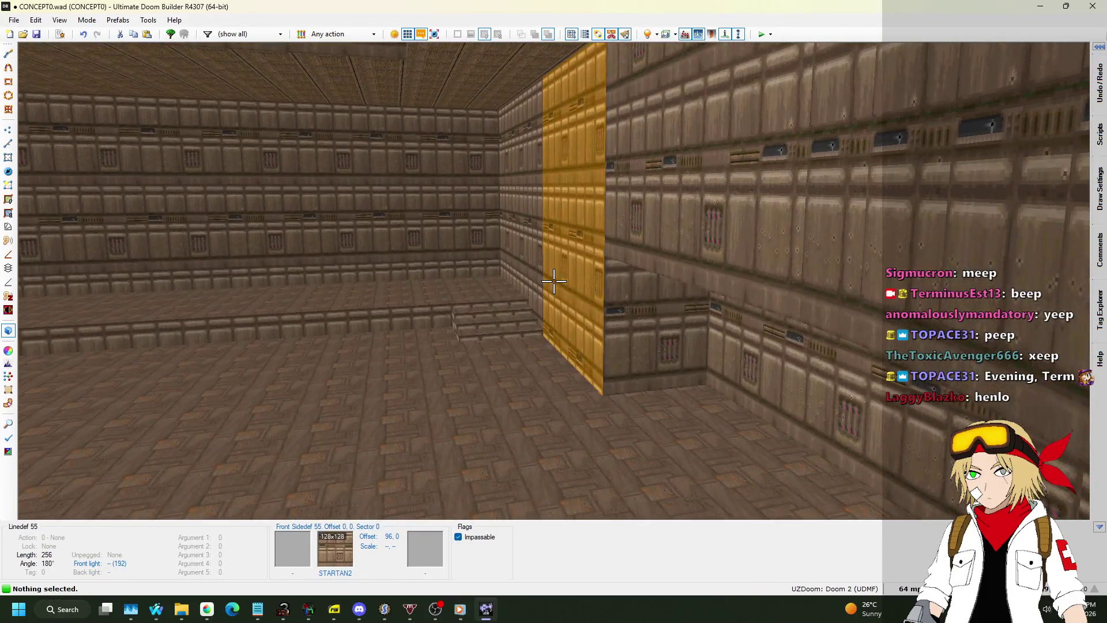
Step: Save the map to CONCEPT0.wad and launch it for test play
key(q)
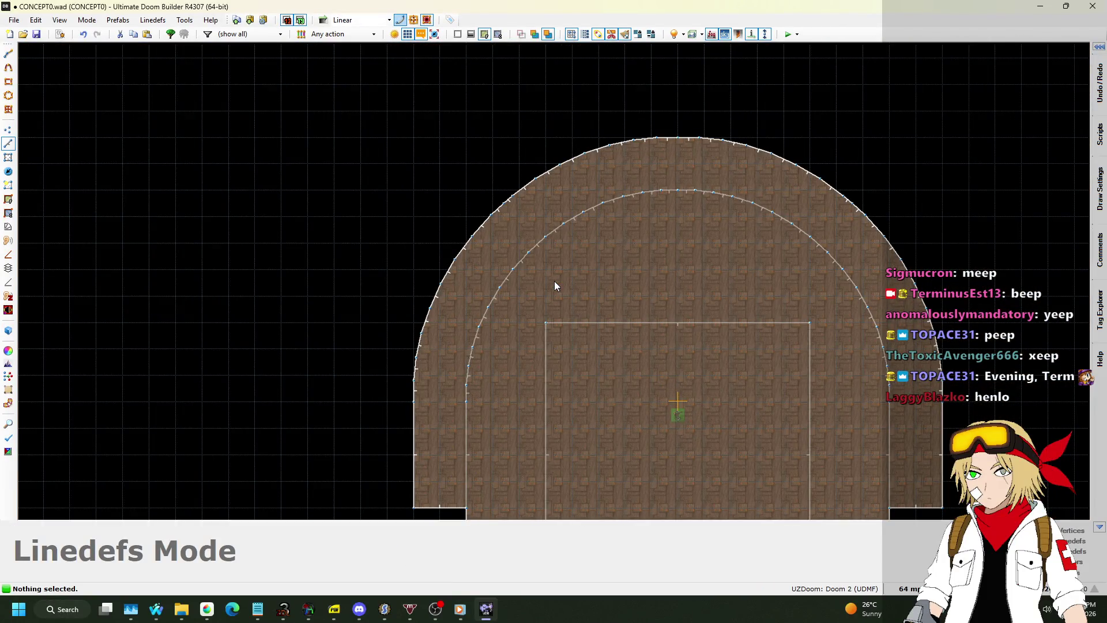
scroll(577, 286, down, 4)
key(ctrl+s)
click(789, 34)
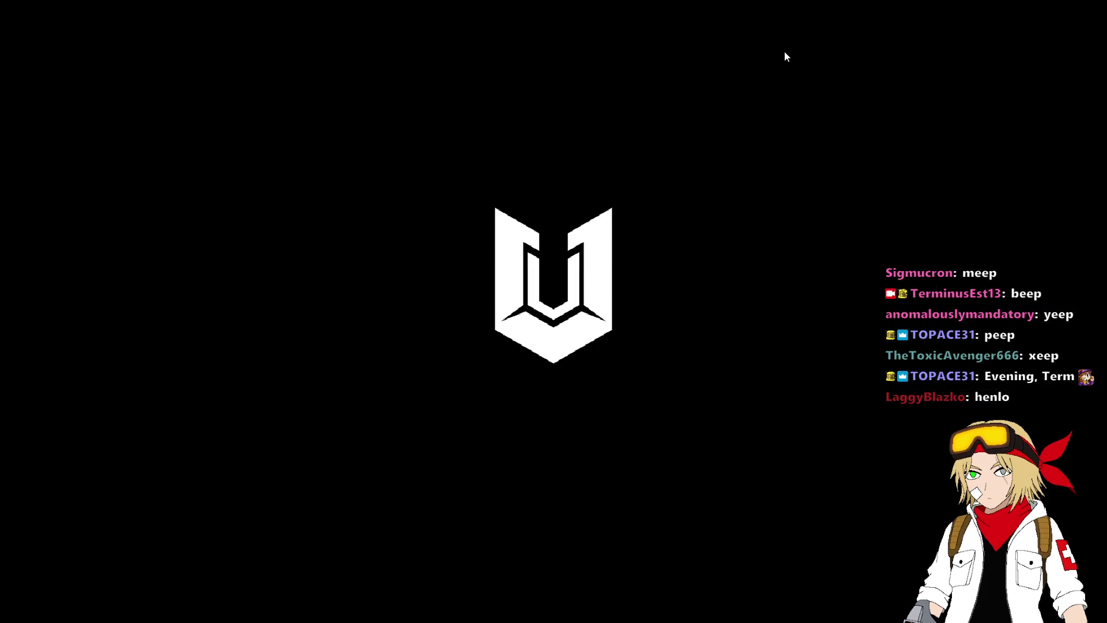
Step: Walk through the curved arch room under the raised square ceiling and up beside the steps
key(w)
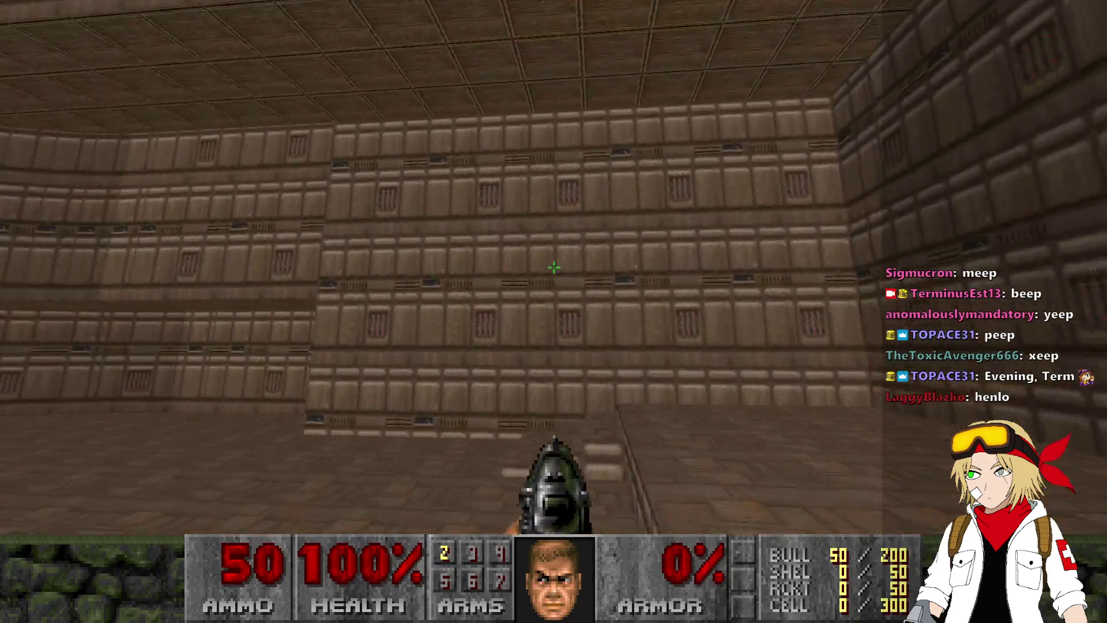
key(w)
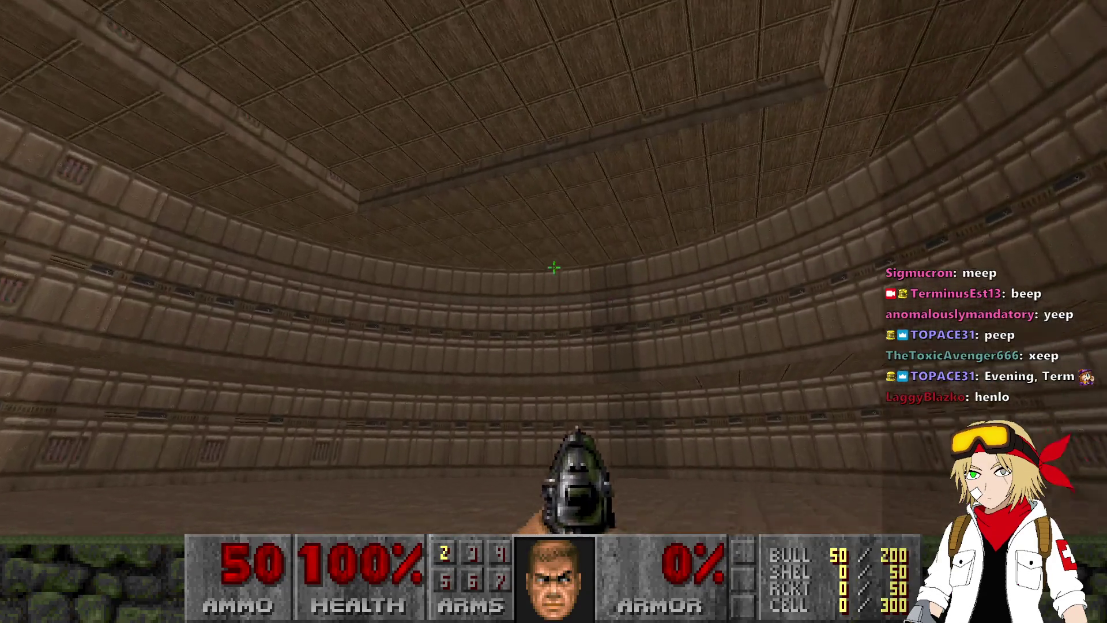
key(w)
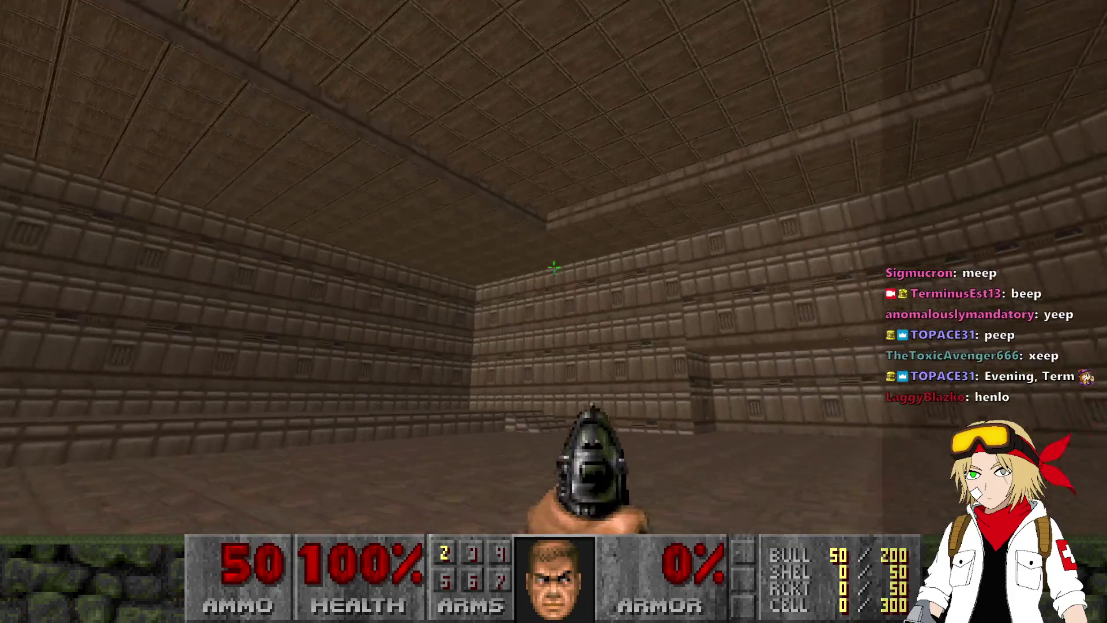
key(w)
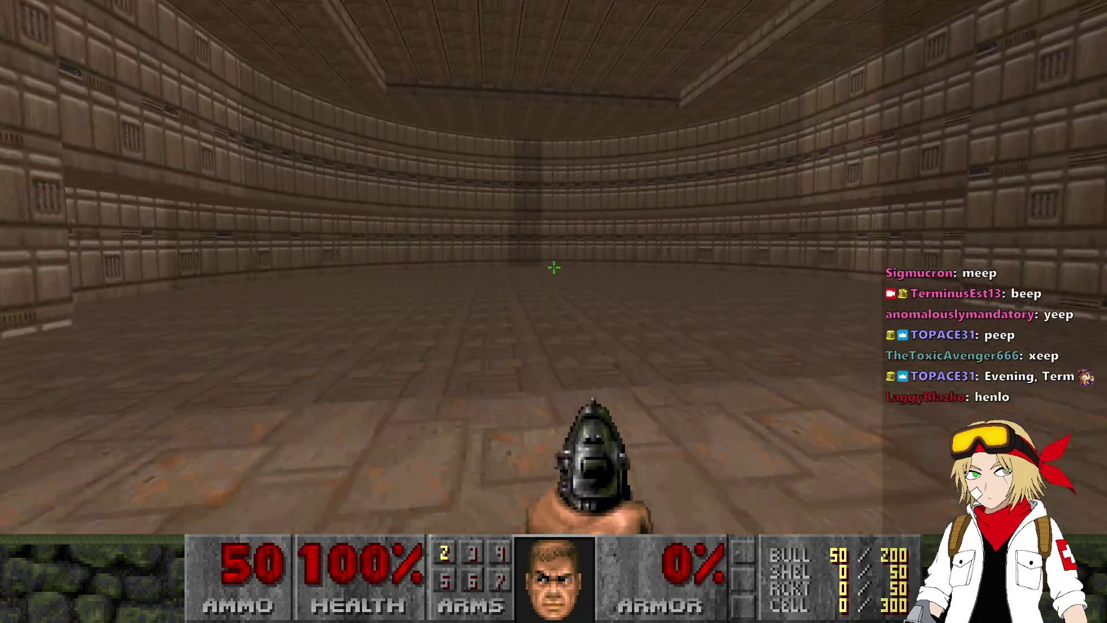
key(w)
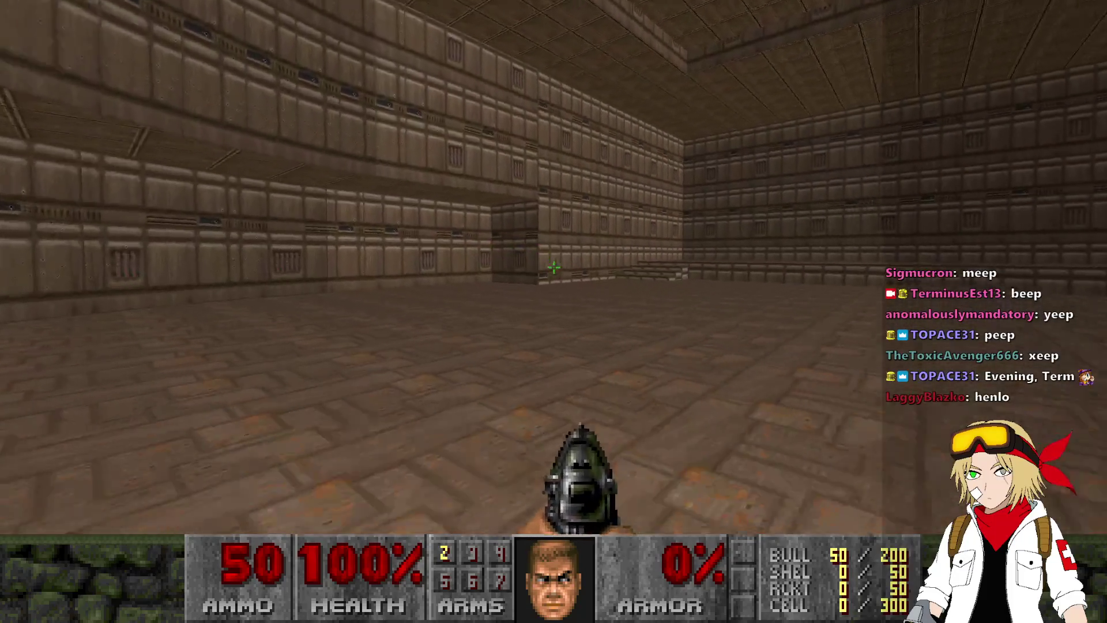
key(w)
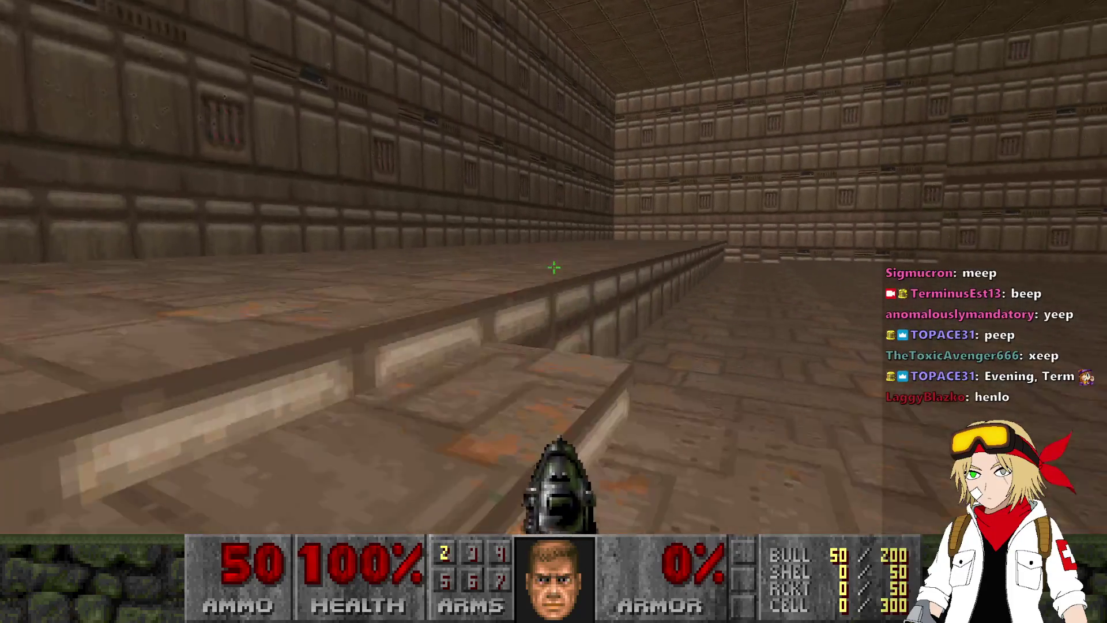
key(w)
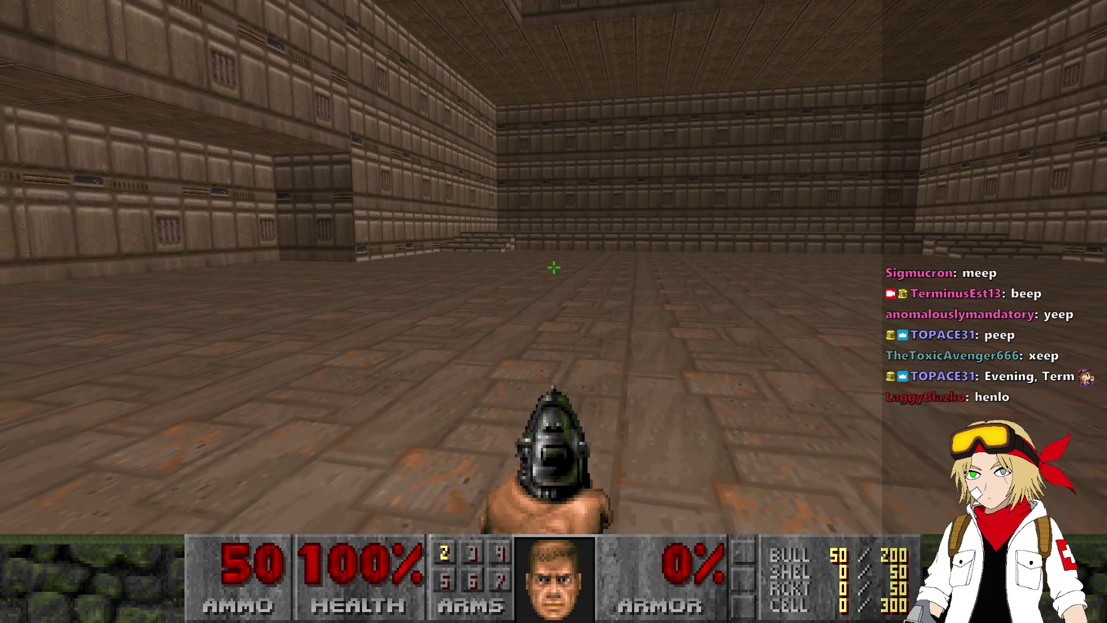
Step: Explore the rectangular room, cross the curved room again, then quit UZDoom back to the editor
key(w)
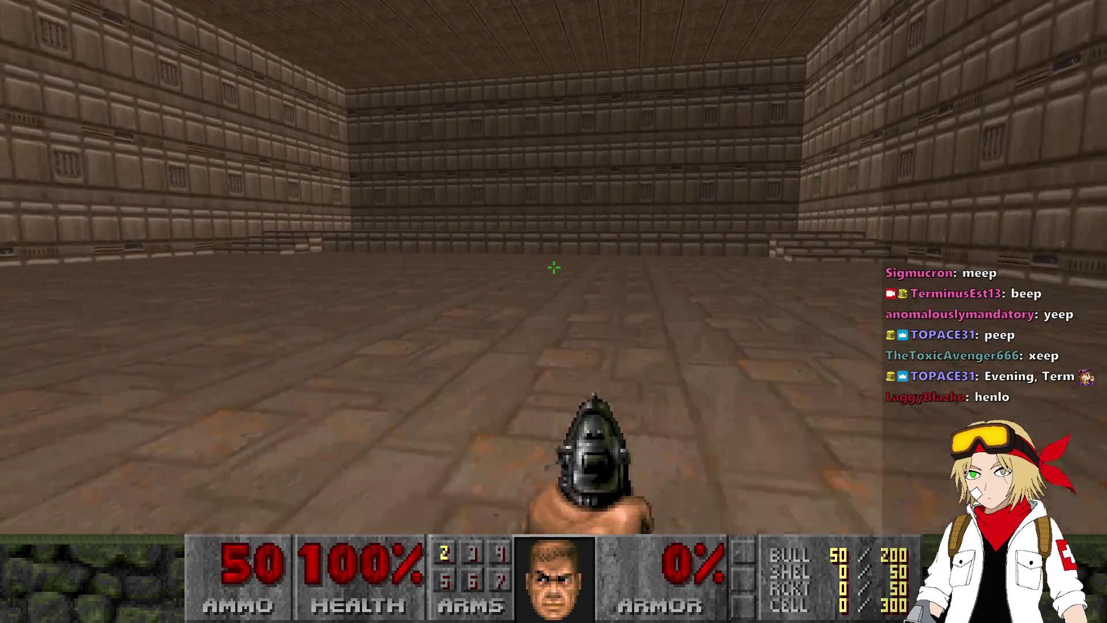
key(w)
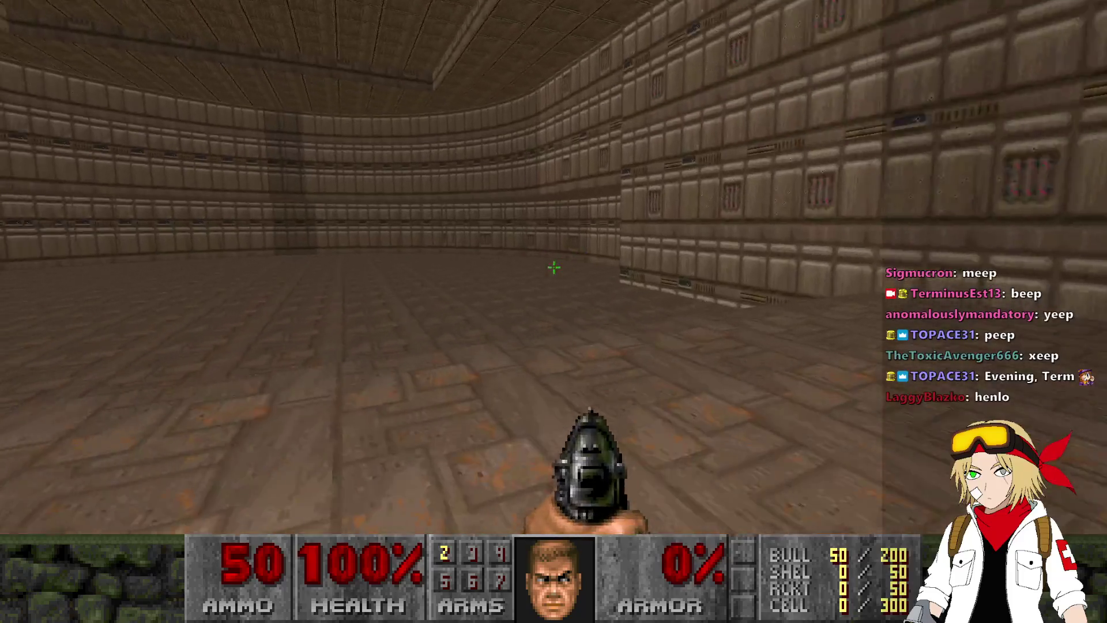
key(w)
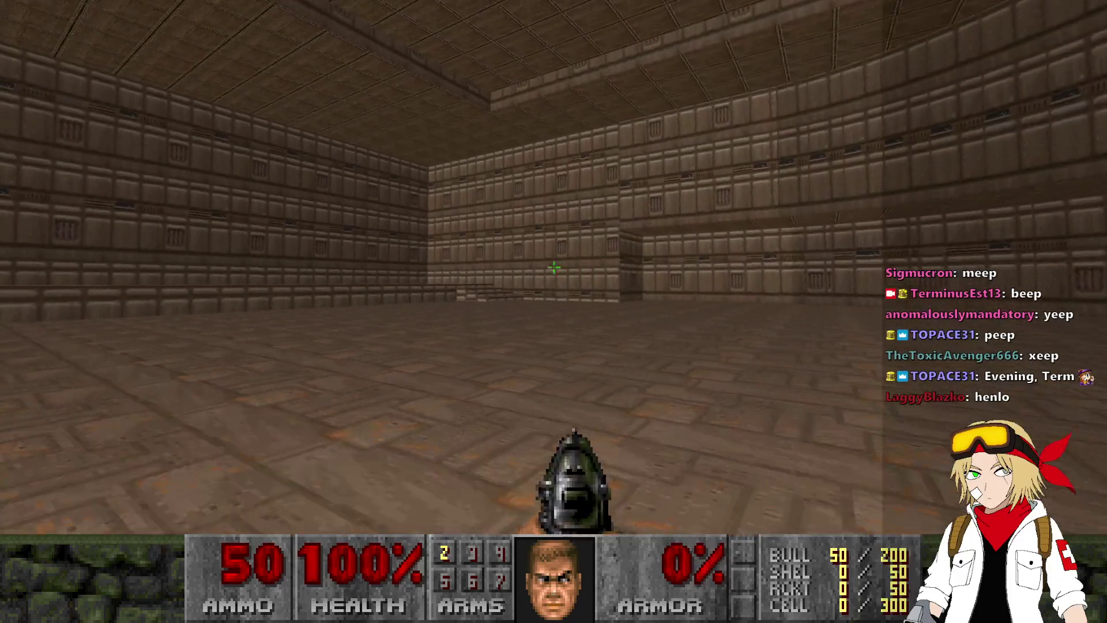
key(w)
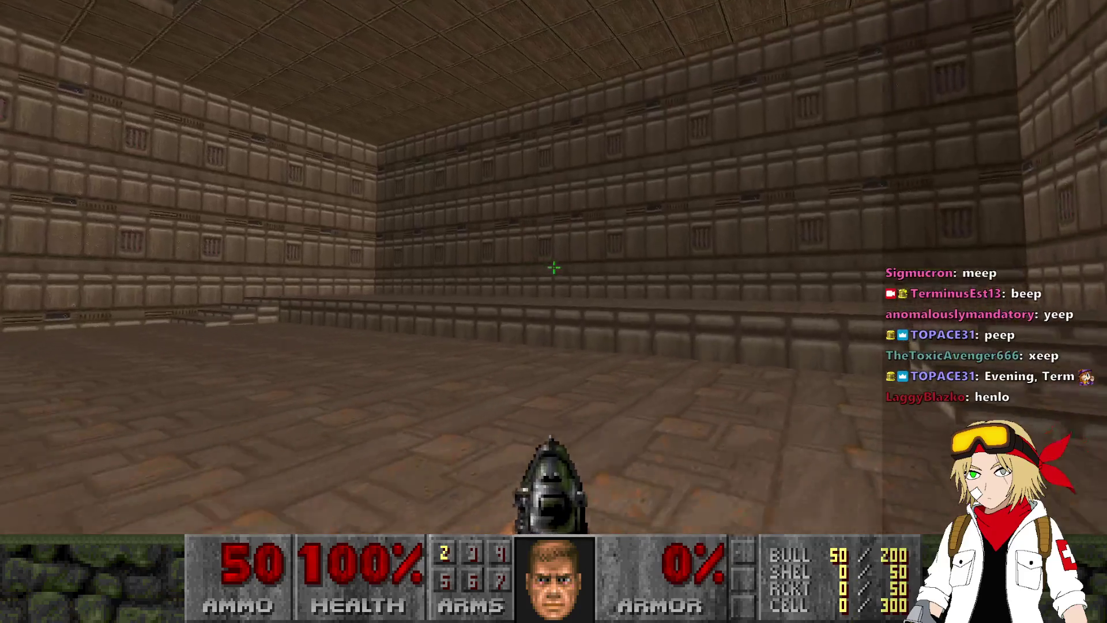
key(w)
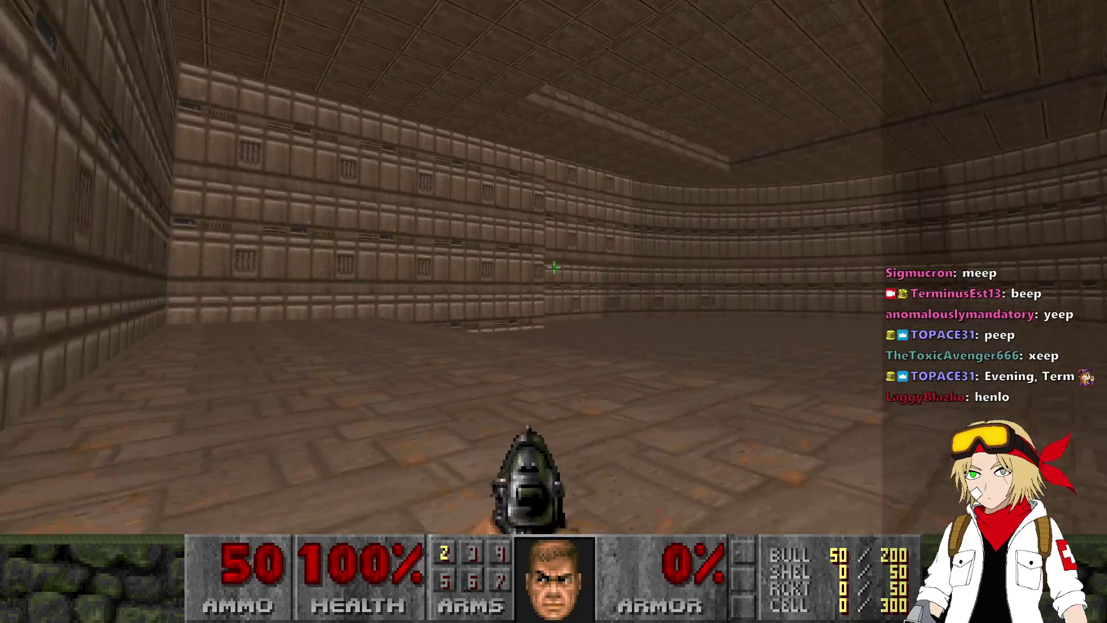
key(w)
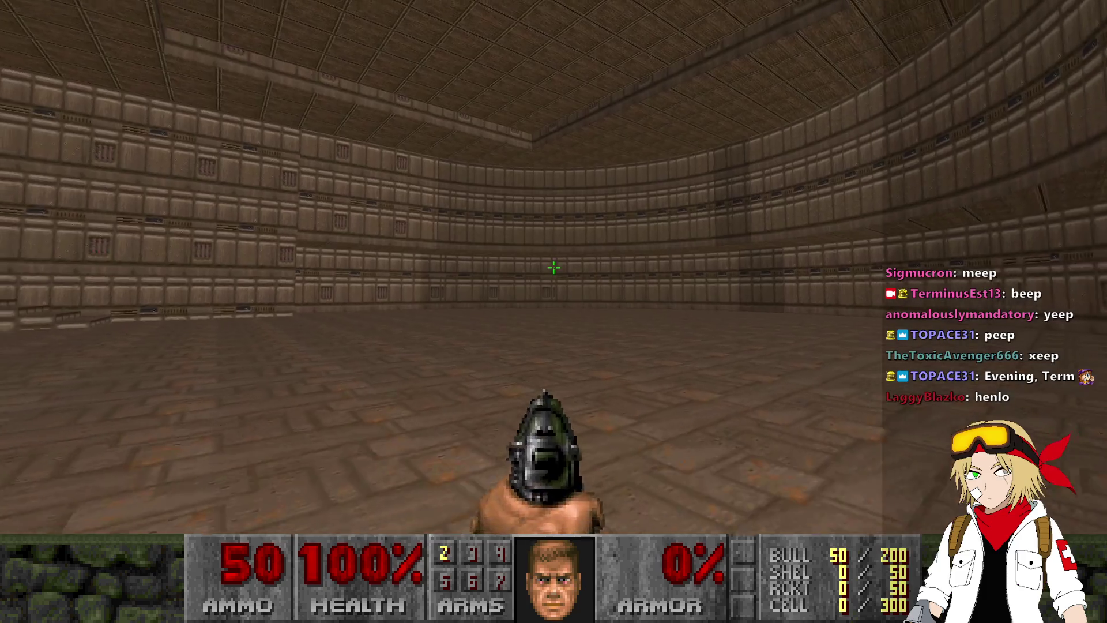
key(w)
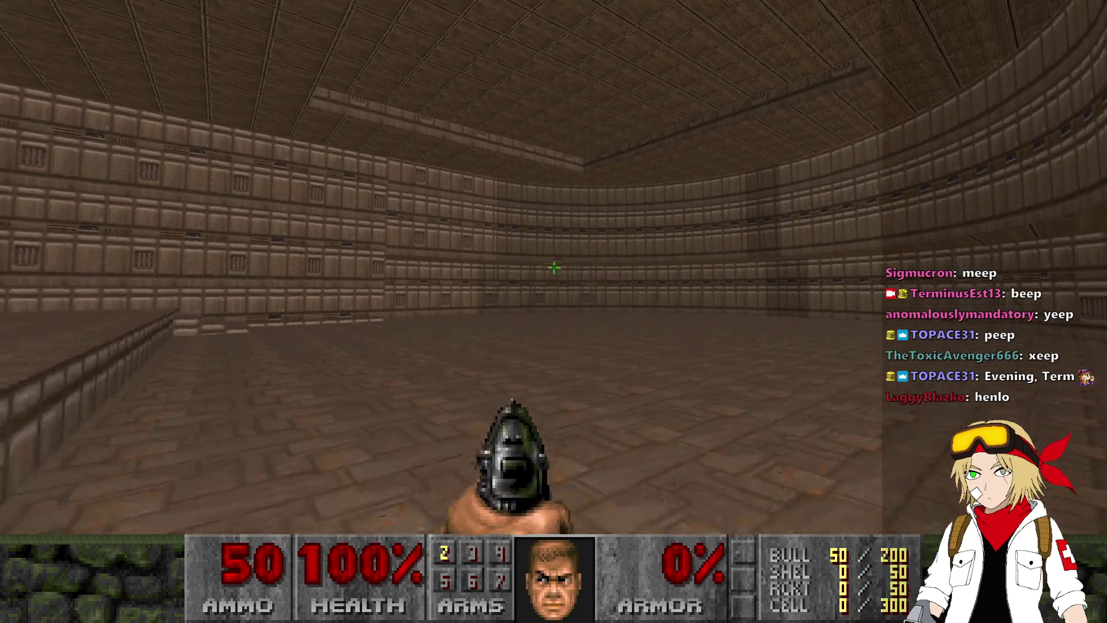
key(w)
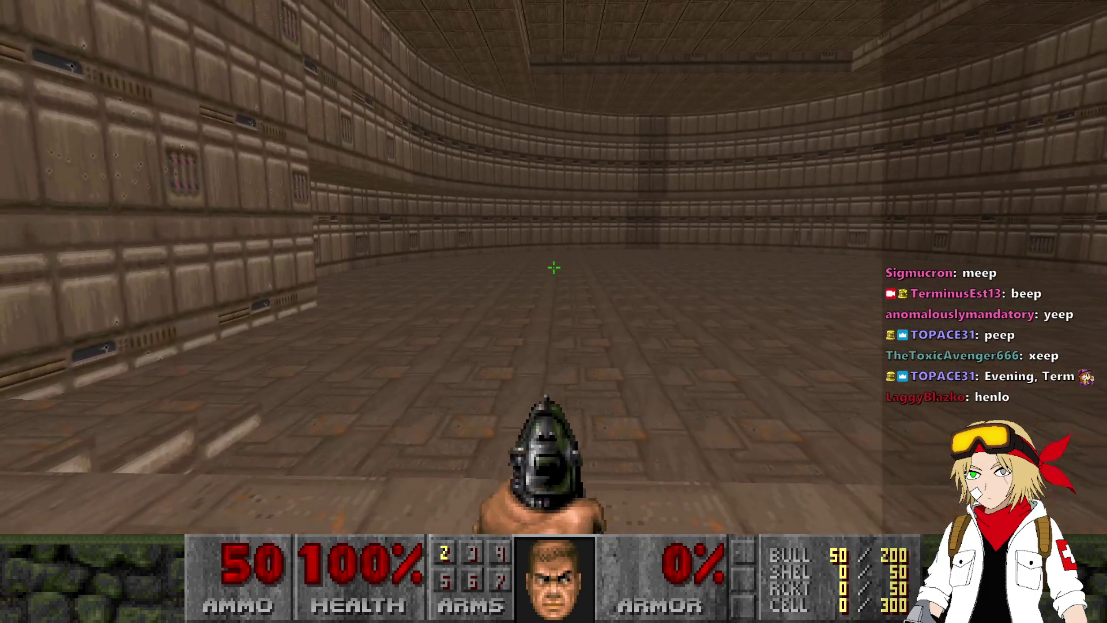
key(alt+F4)
scroll(624, 342, up, 1)
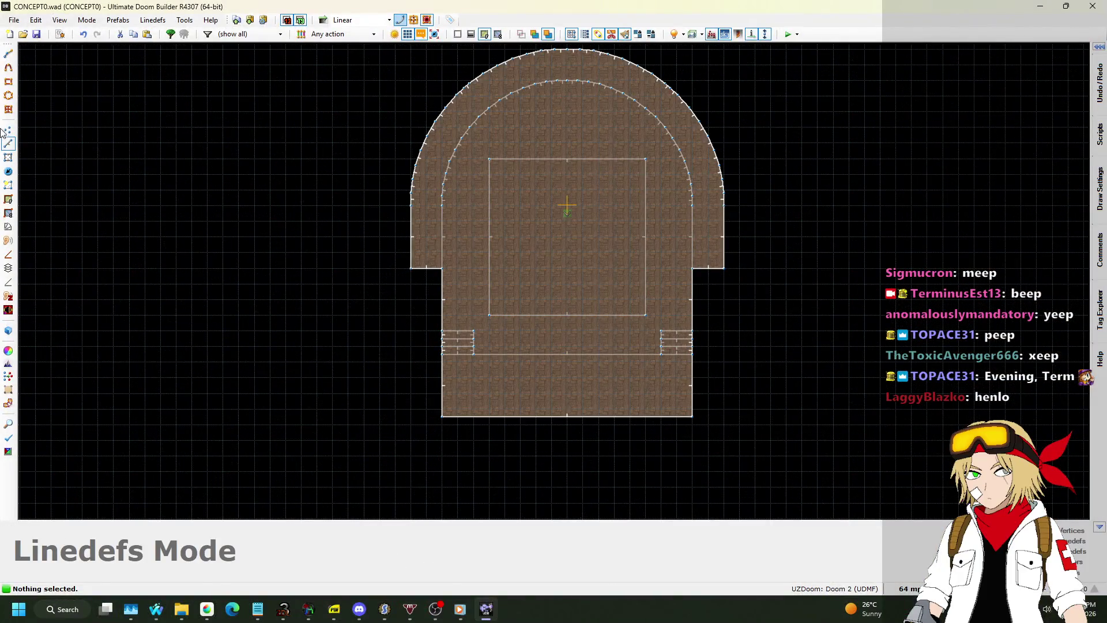
Step: Set the grid size to 32 map units
scroll(633, 175, up, 4)
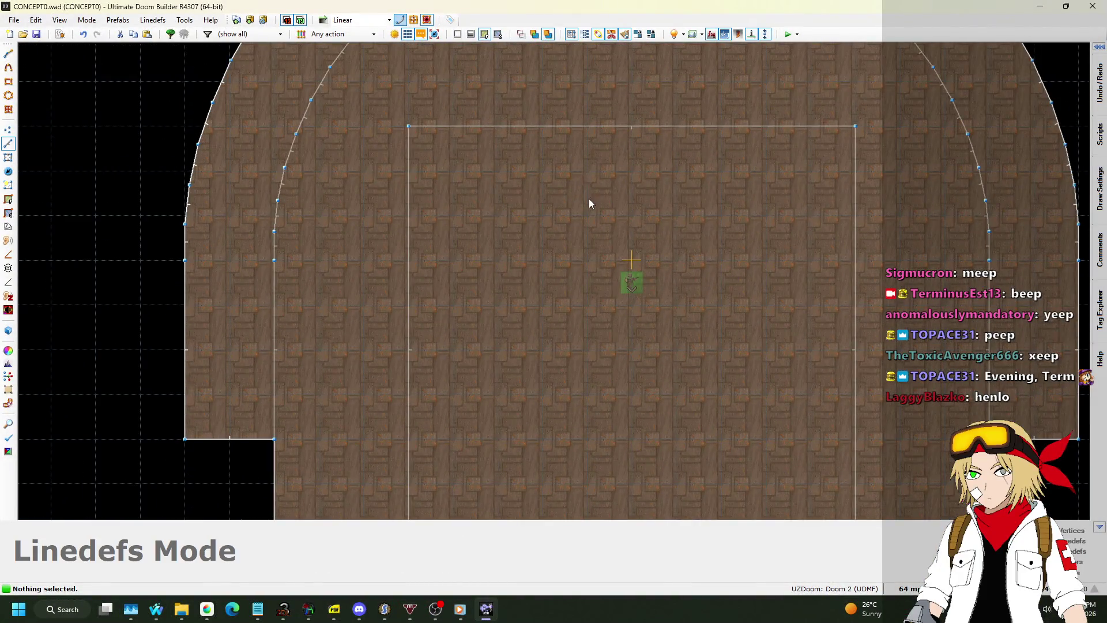
scroll(589, 203, down, 4)
scroll(759, 238, up, 2)
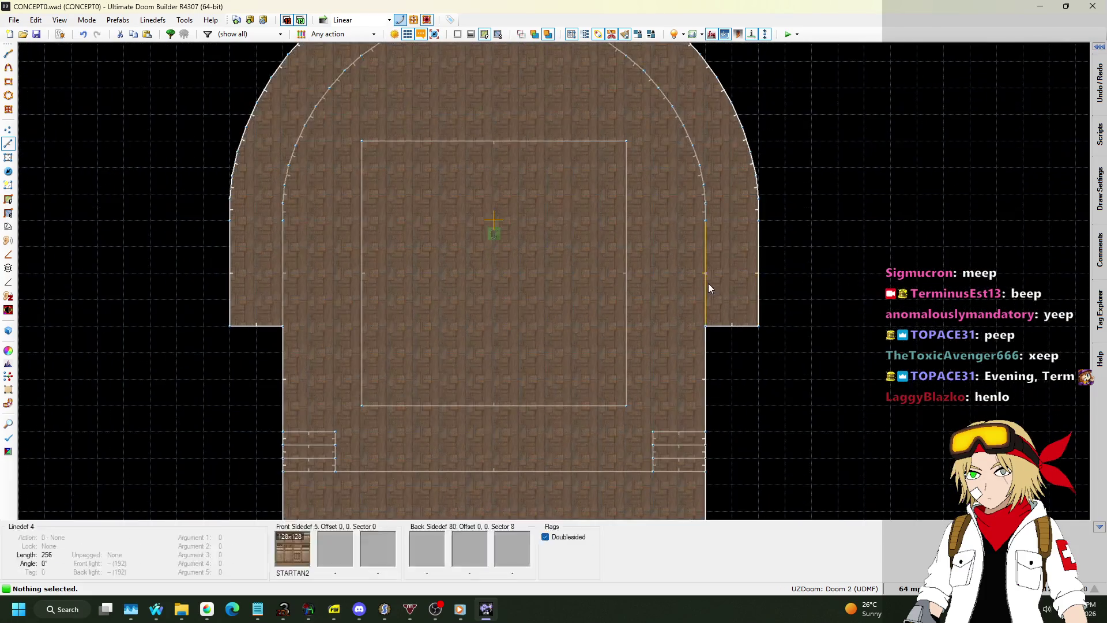
click(909, 588)
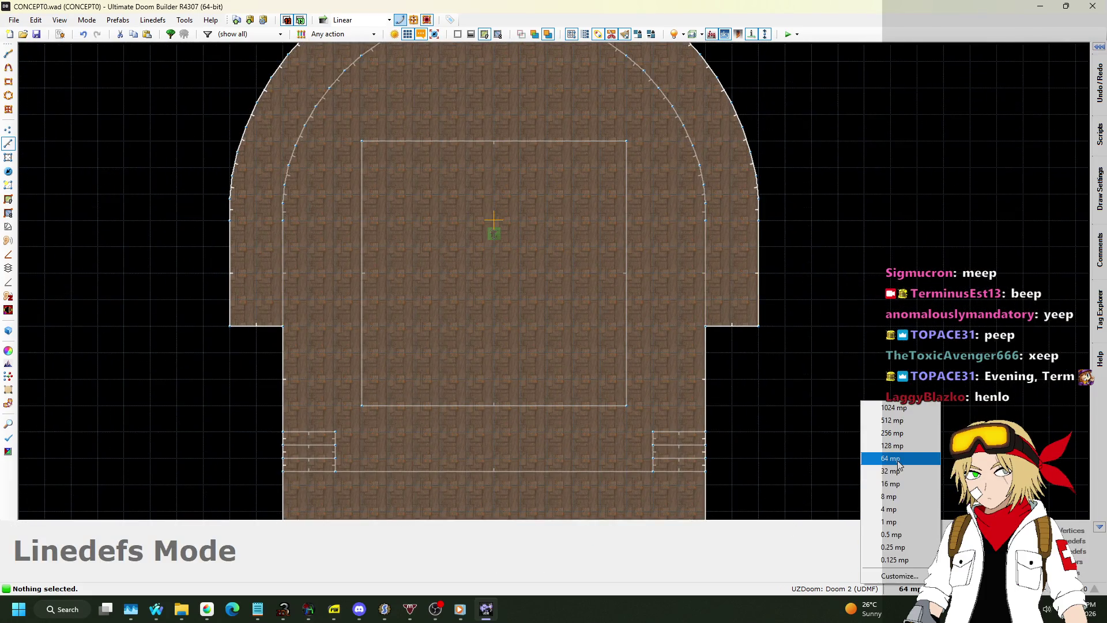
click(896, 469)
scroll(217, 300, up, 3)
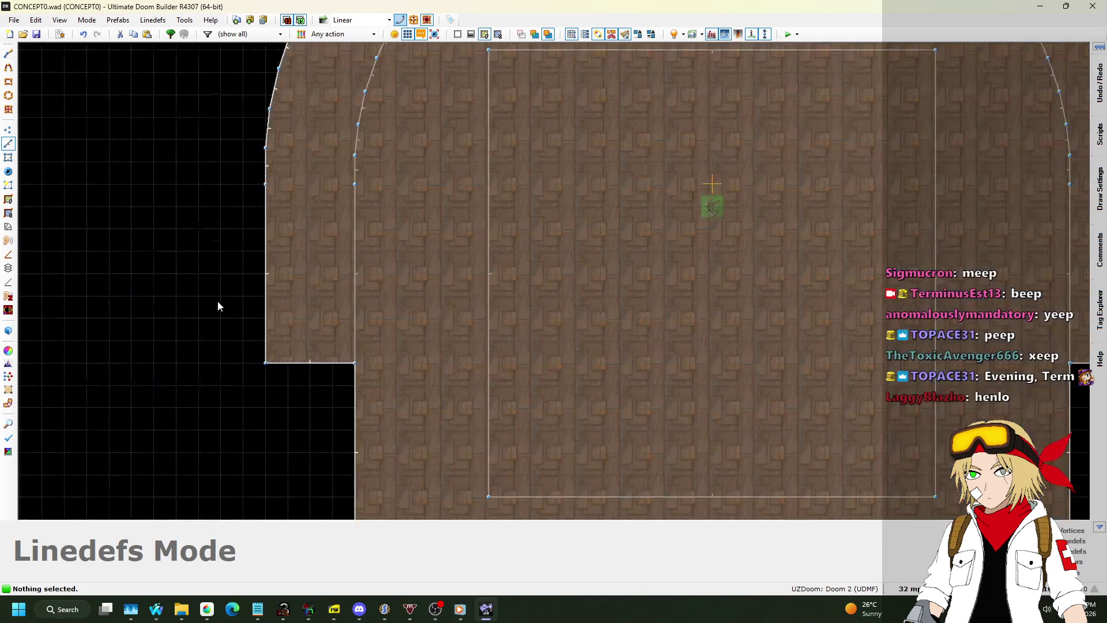
Step: Draw 32-unit-deep alcoves into the left and right walls of the arch room
key(Insert)
click(253, 325)
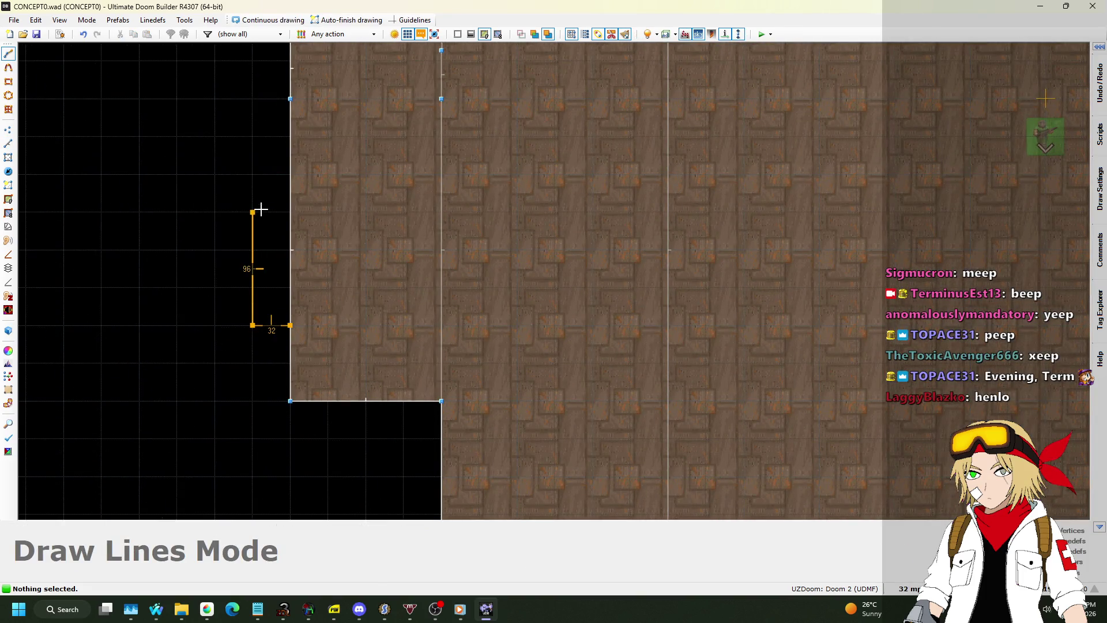
click(290, 174)
scroll(490, 265, down, 5)
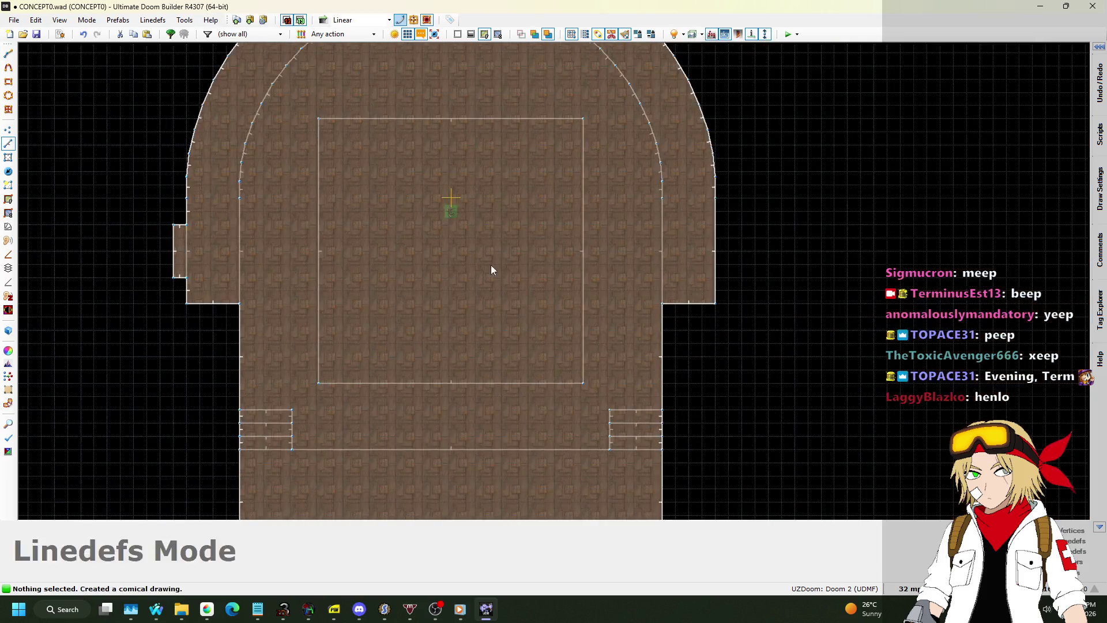
scroll(499, 208, up, 5)
key(Insert)
click(719, 196)
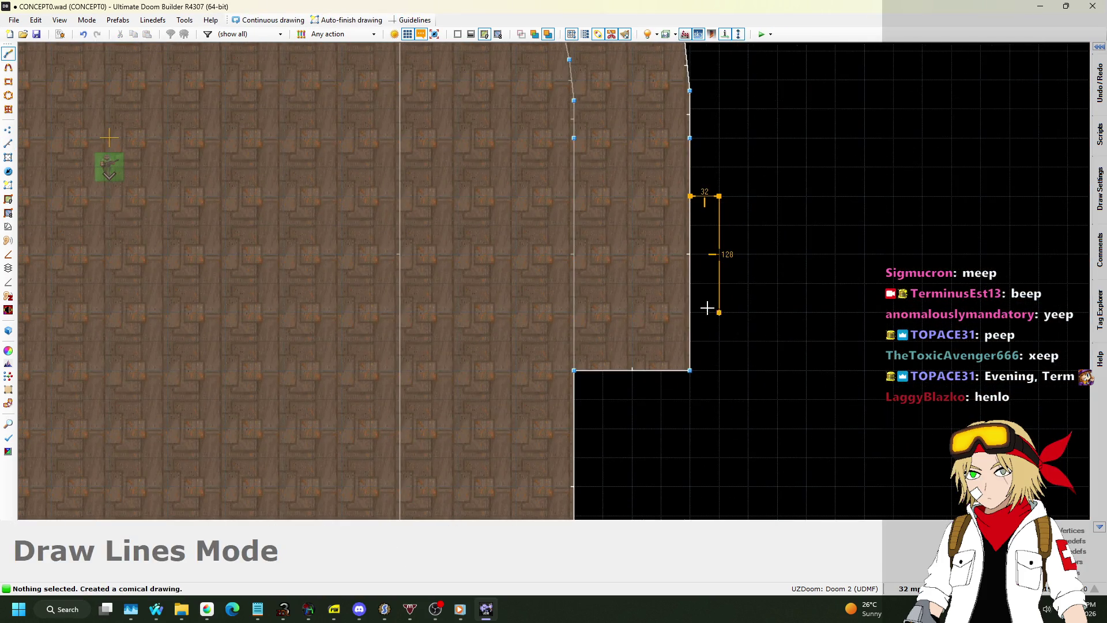
click(690, 196)
scroll(809, 118, down, 5)
scroll(520, 311, up, 5)
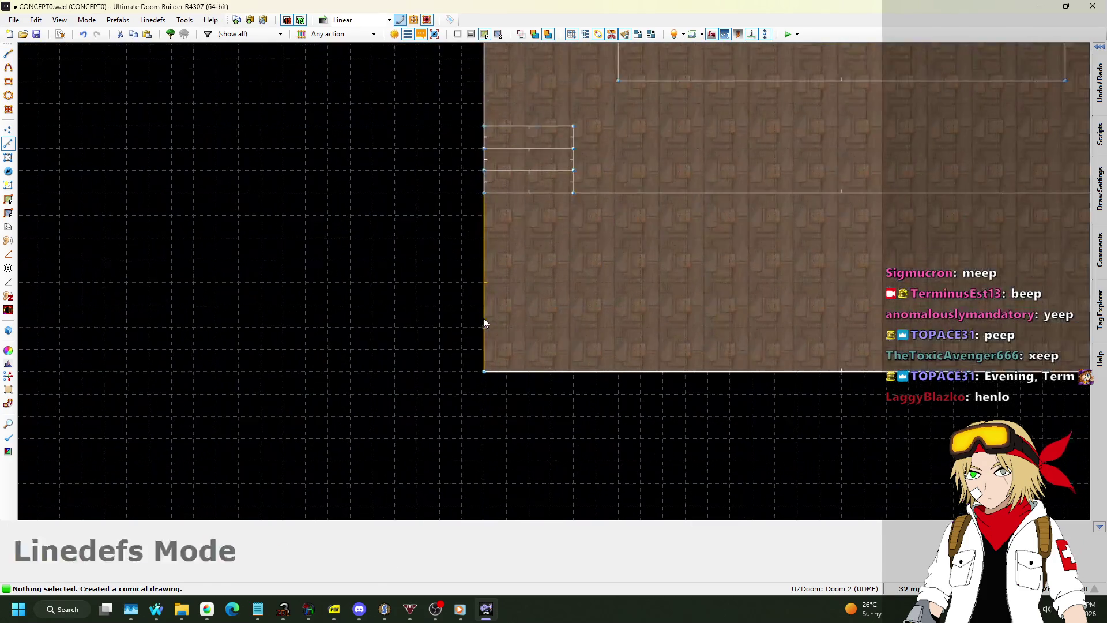
Step: Draw two more 32-unit alcoves on the lower-left and lower-right walls
key(Insert)
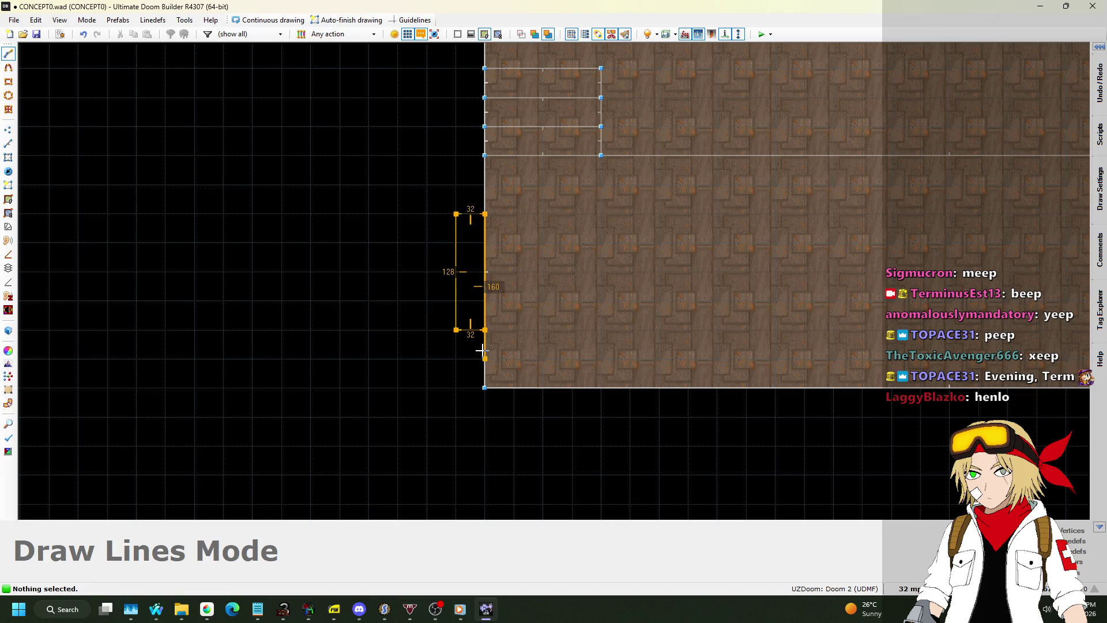
click(484, 330)
scroll(483, 311, down, 5)
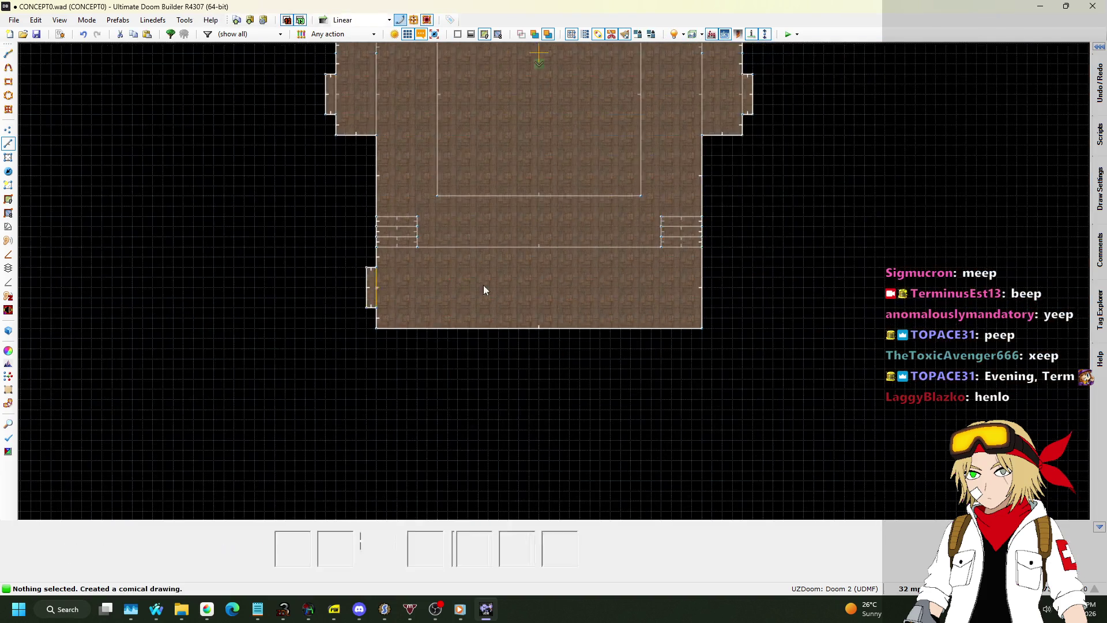
scroll(705, 246, up, 5)
key(Insert)
click(725, 253)
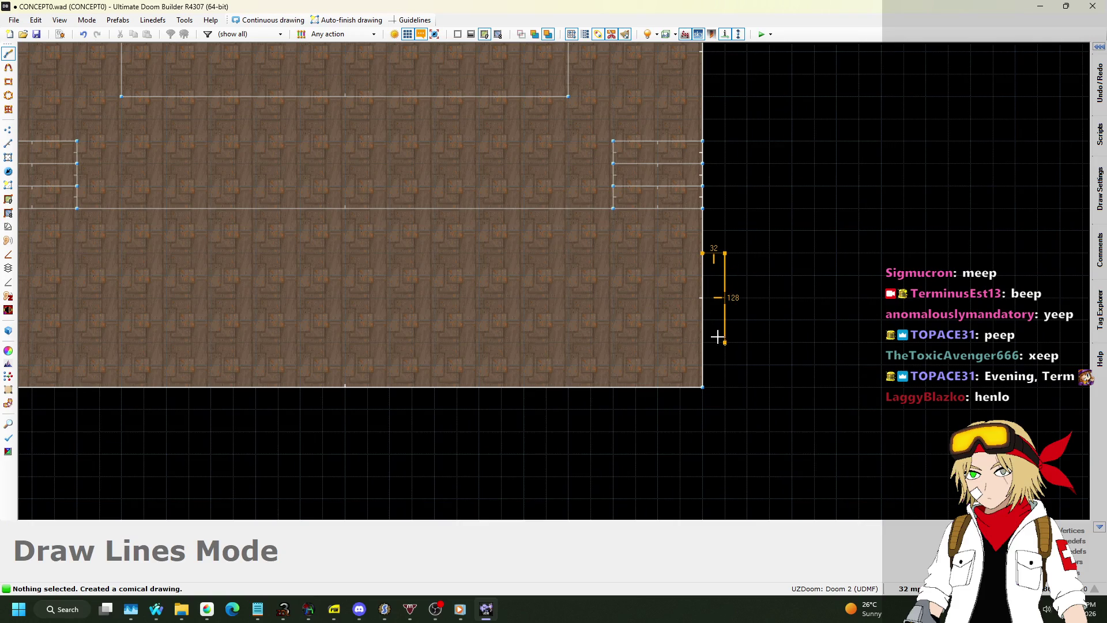
click(702, 297)
scroll(709, 288, down, 5)
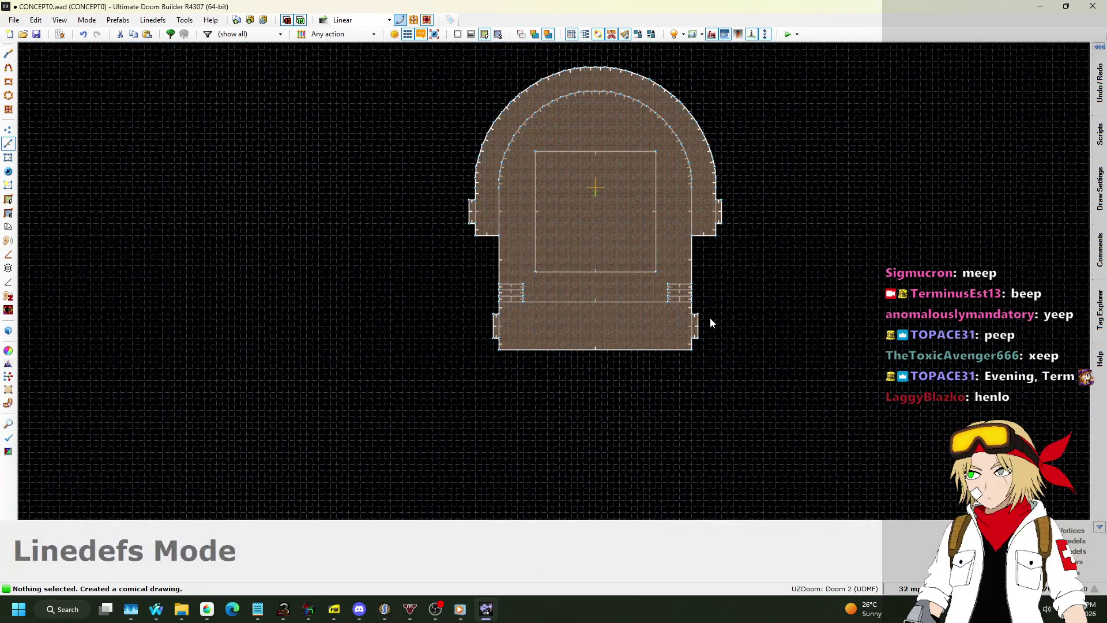
Step: In Visual Mode, select two alcove ceilings and lower them to height 168
key(q)
key(w)
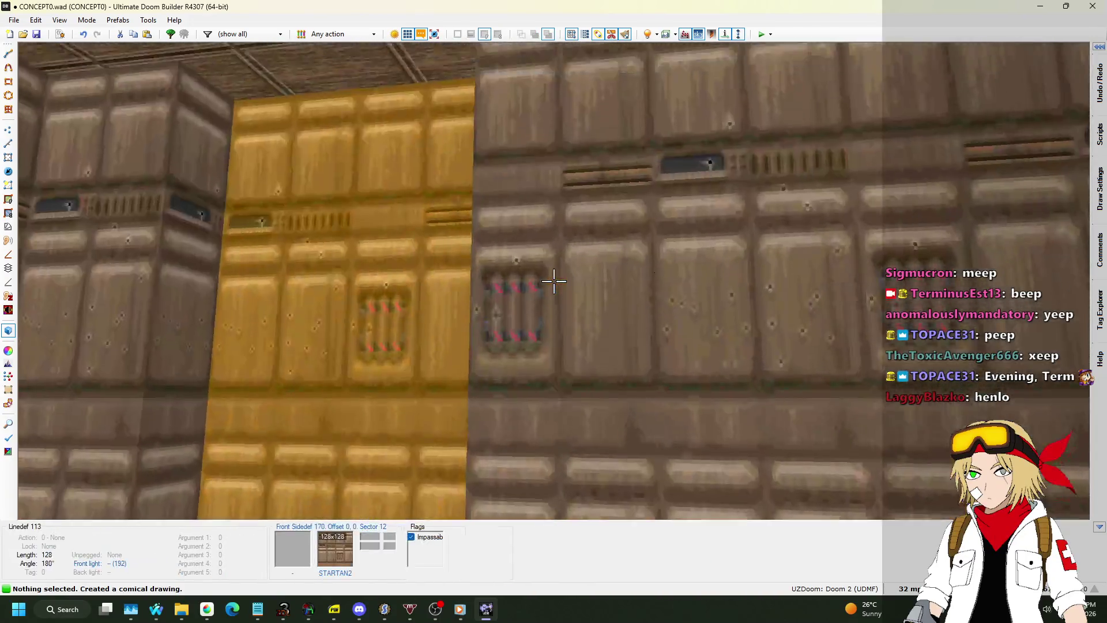
key(s)
click(553, 281)
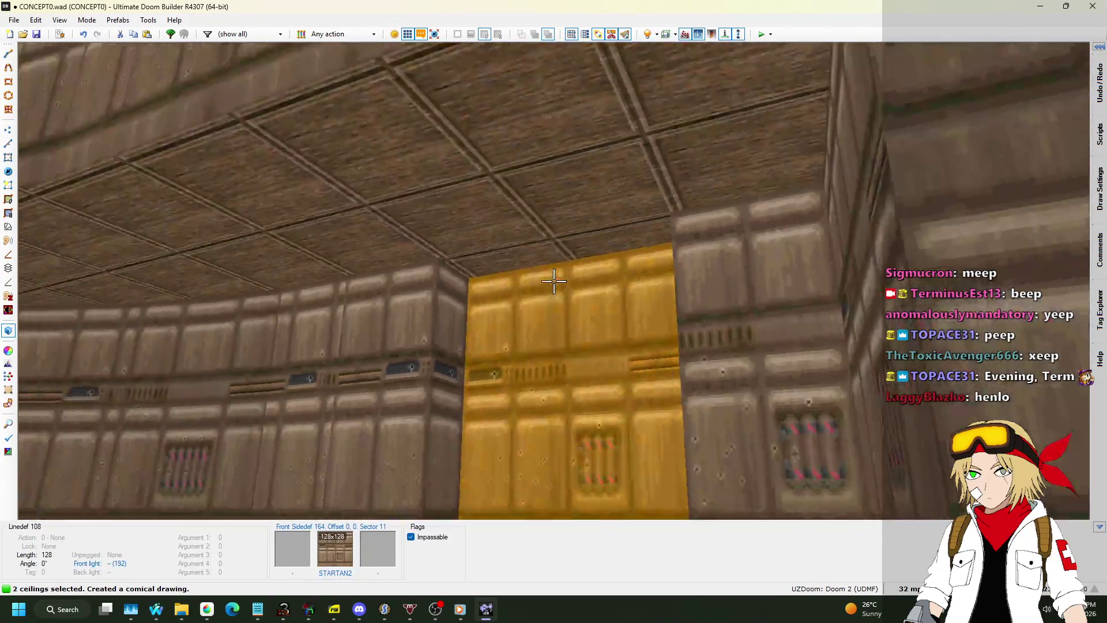
click(553, 281)
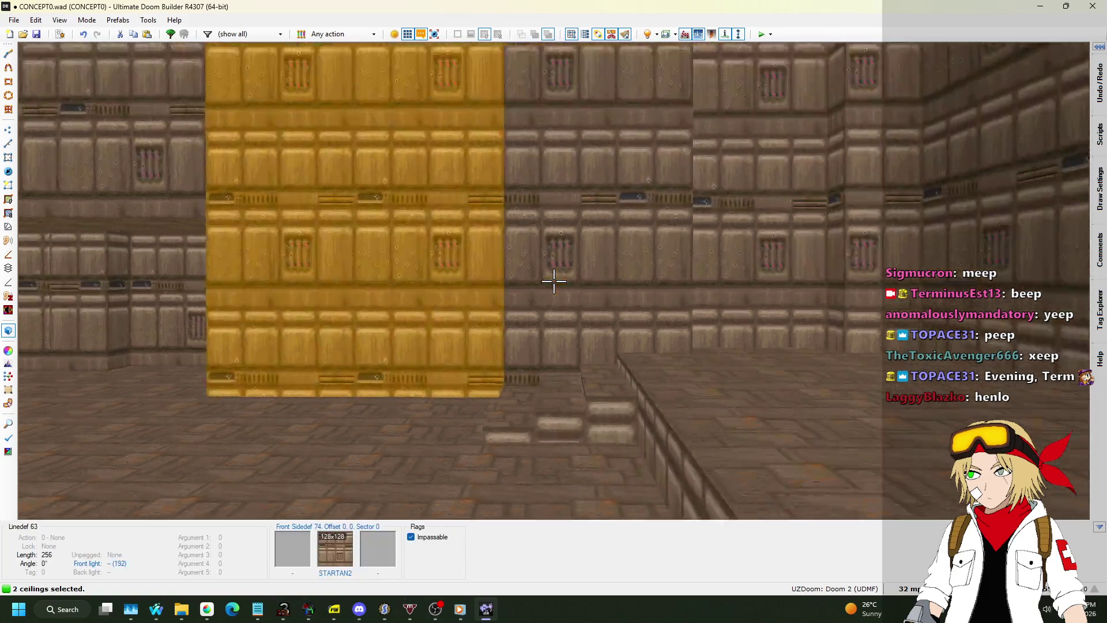
scroll(553, 281, down, 4)
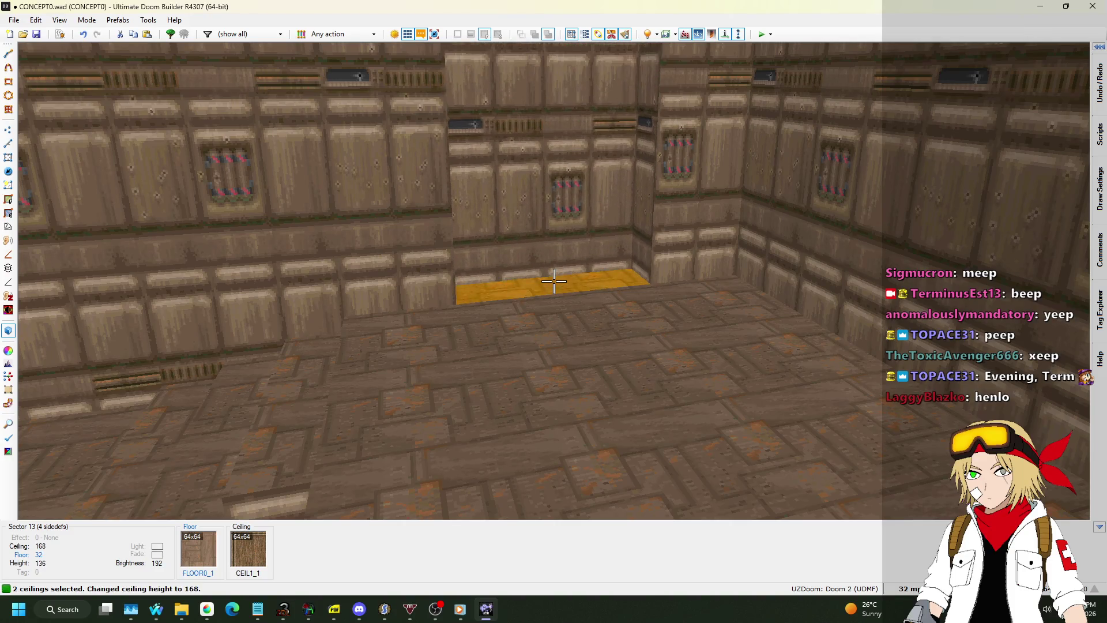
Step: Paste the STARTAN2 texture onto the alcoves' missing-texture walls and back away to review the room
key(Escape)
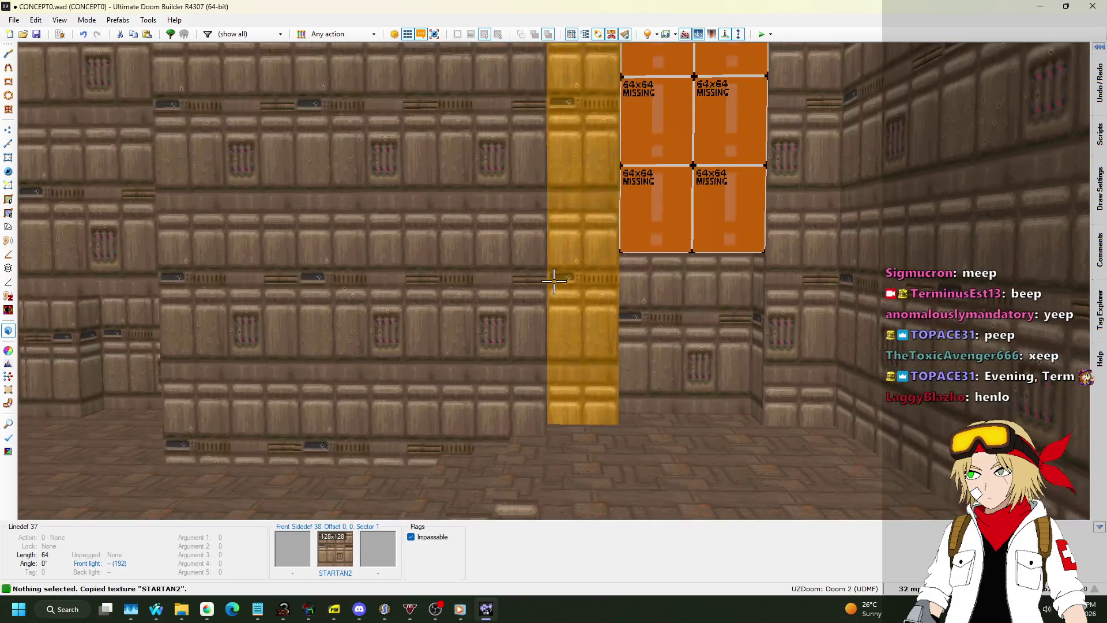
key(ctrl+v)
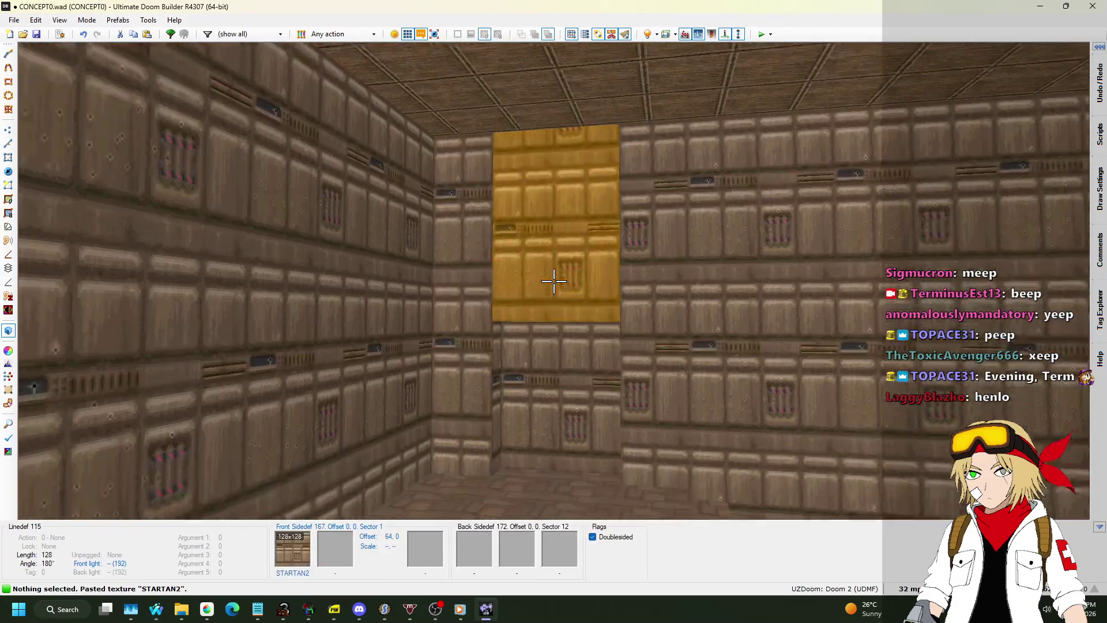
key(s)
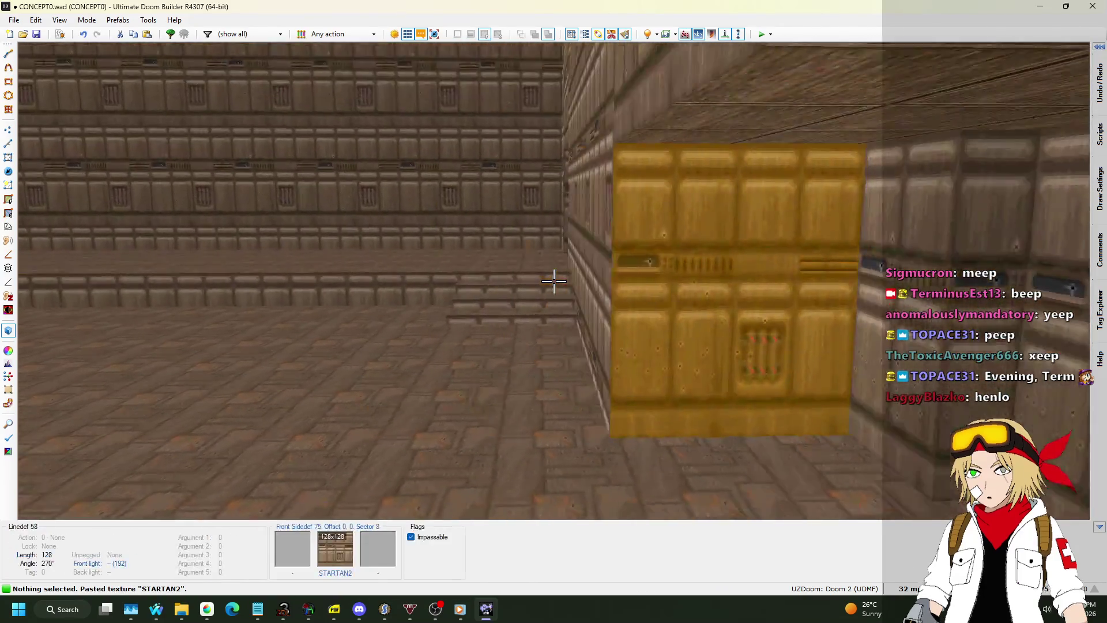
key(s)
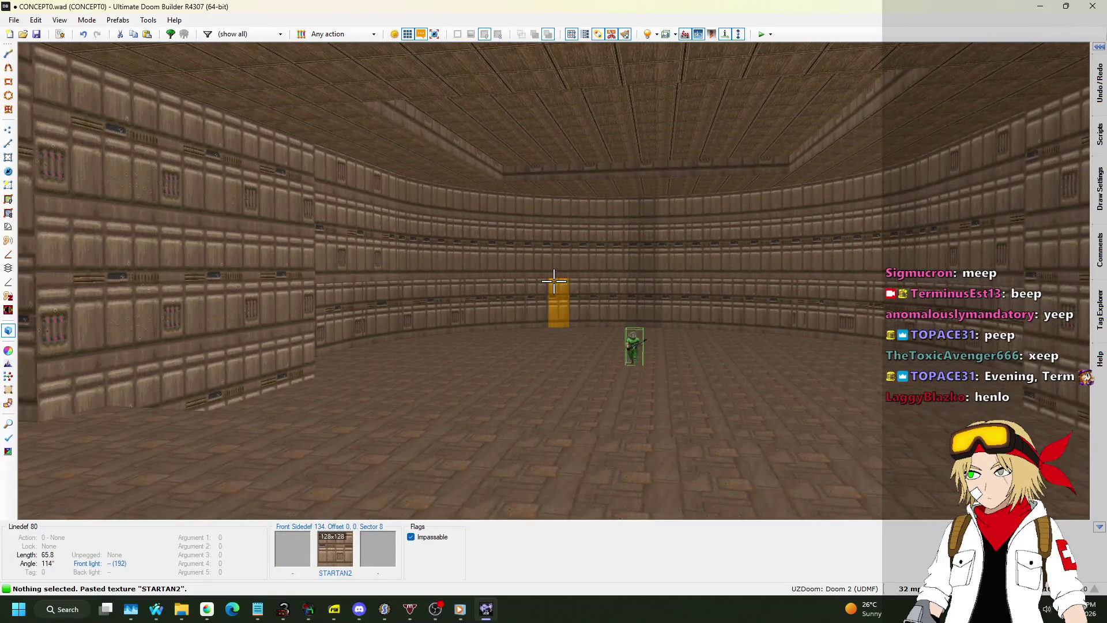
key(s)
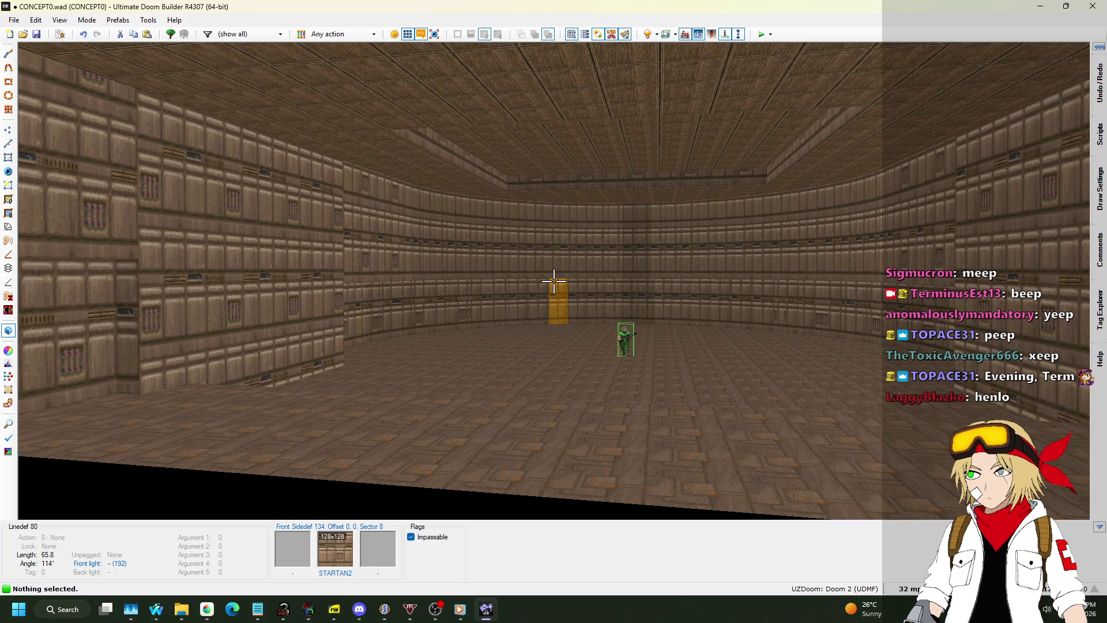
Step: Fly through the hall in 3D past the yellow door and floor ledge, then return to 2D
key(w)
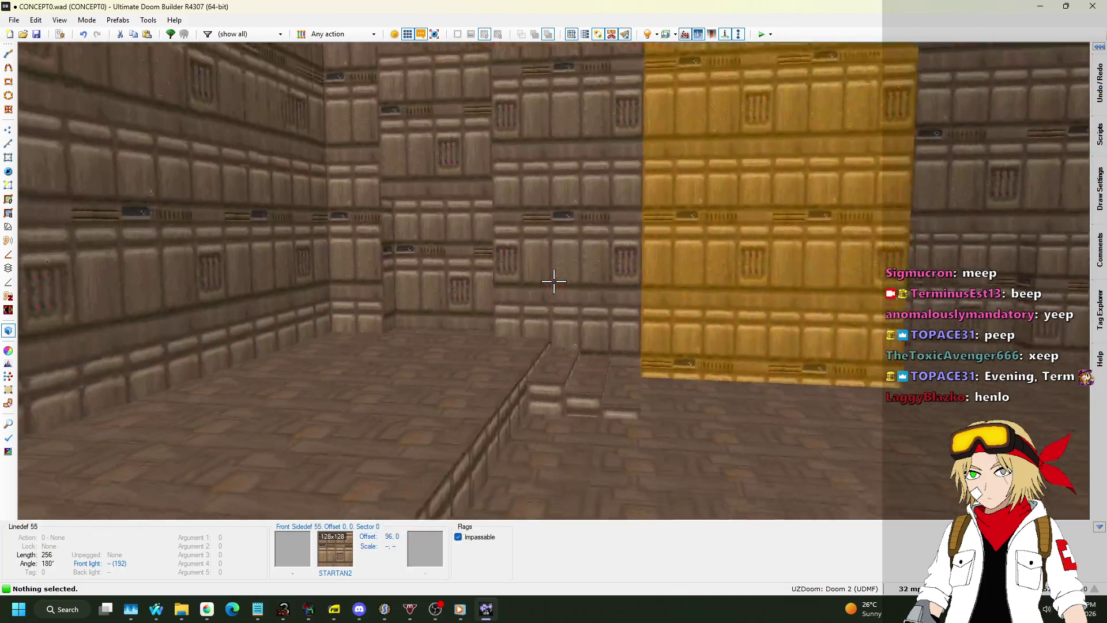
key(w)
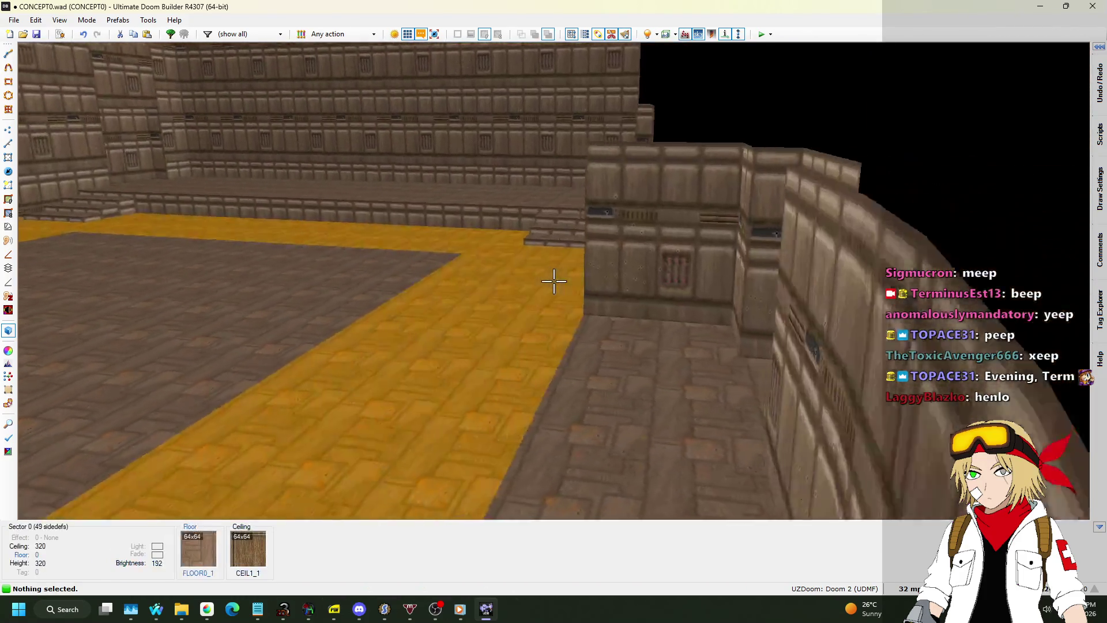
key(w)
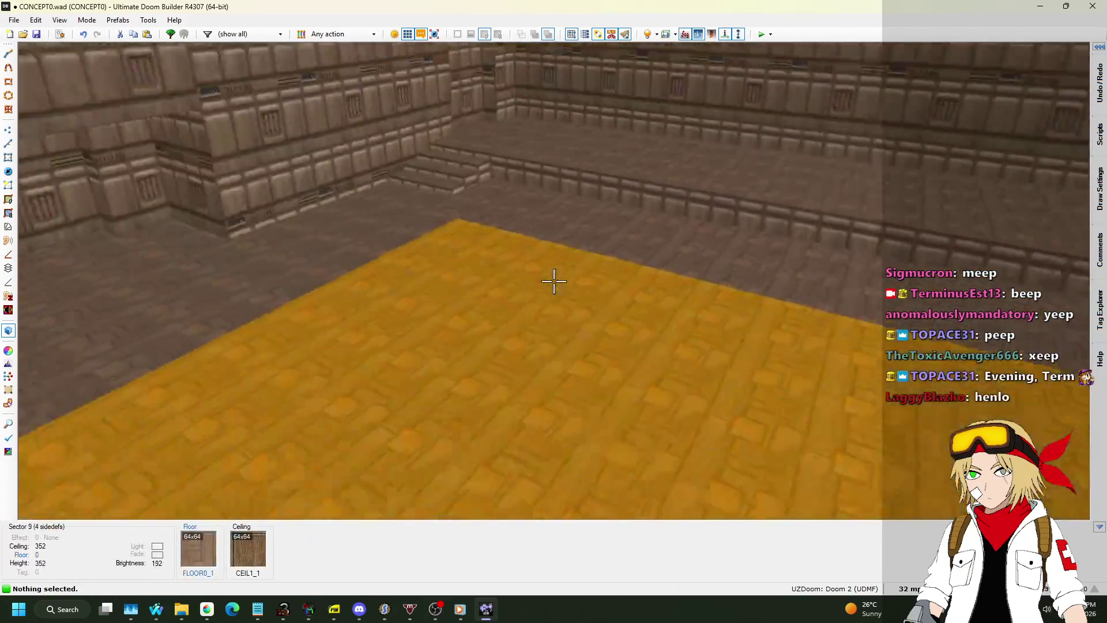
key(q)
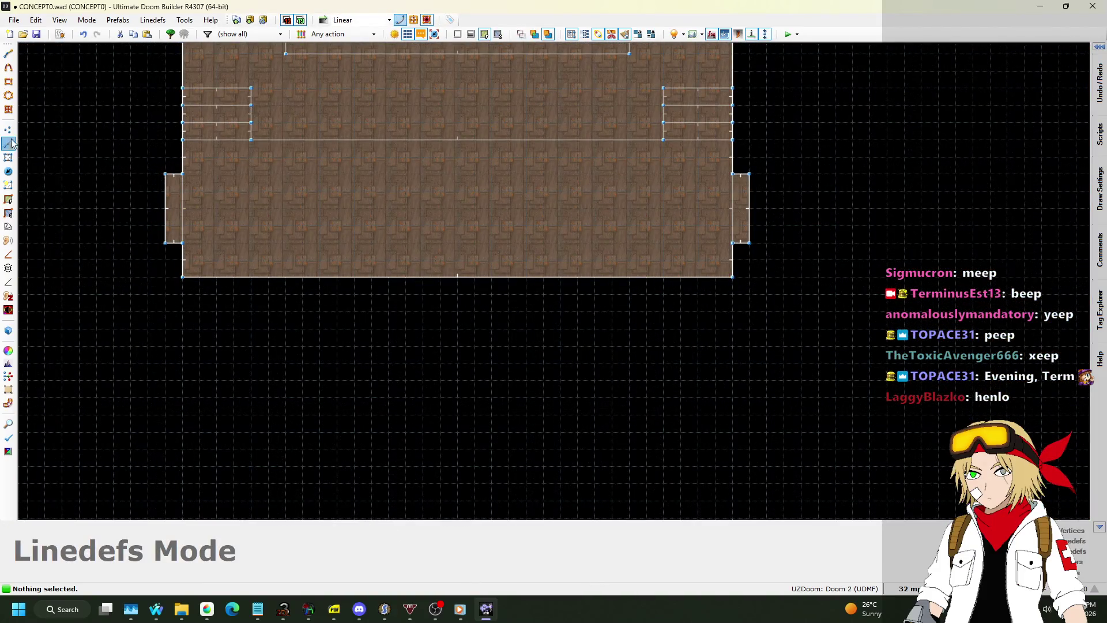
Step: Draw the L-shaped room off the hall's left strip, redoing a misplaced first attempt
scroll(198, 292, up, 1)
key(d)
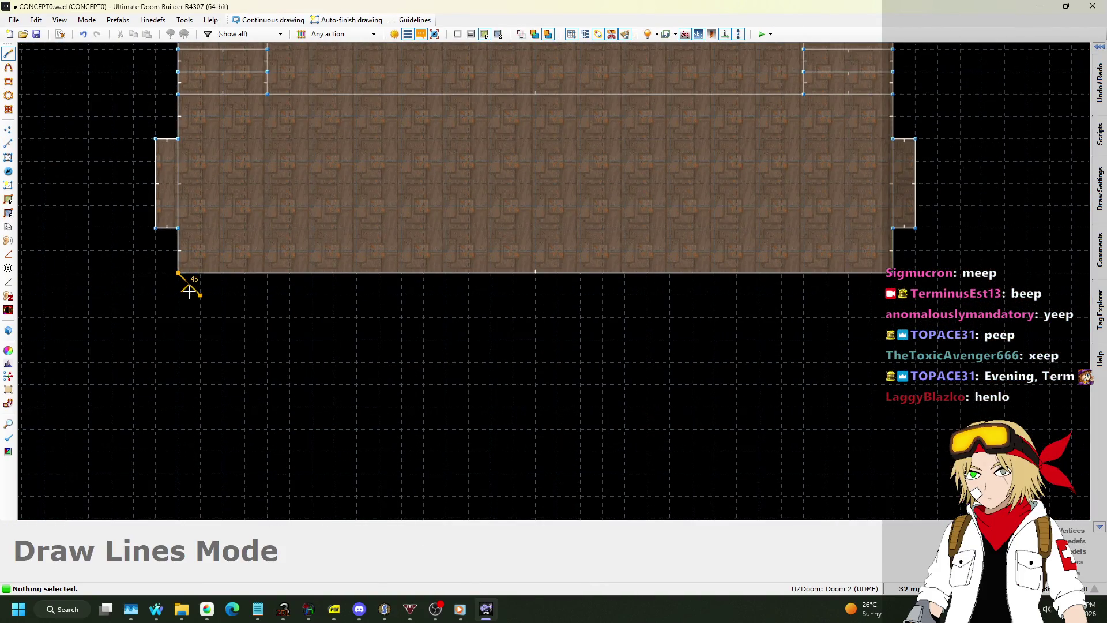
click(187, 277)
click(186, 301)
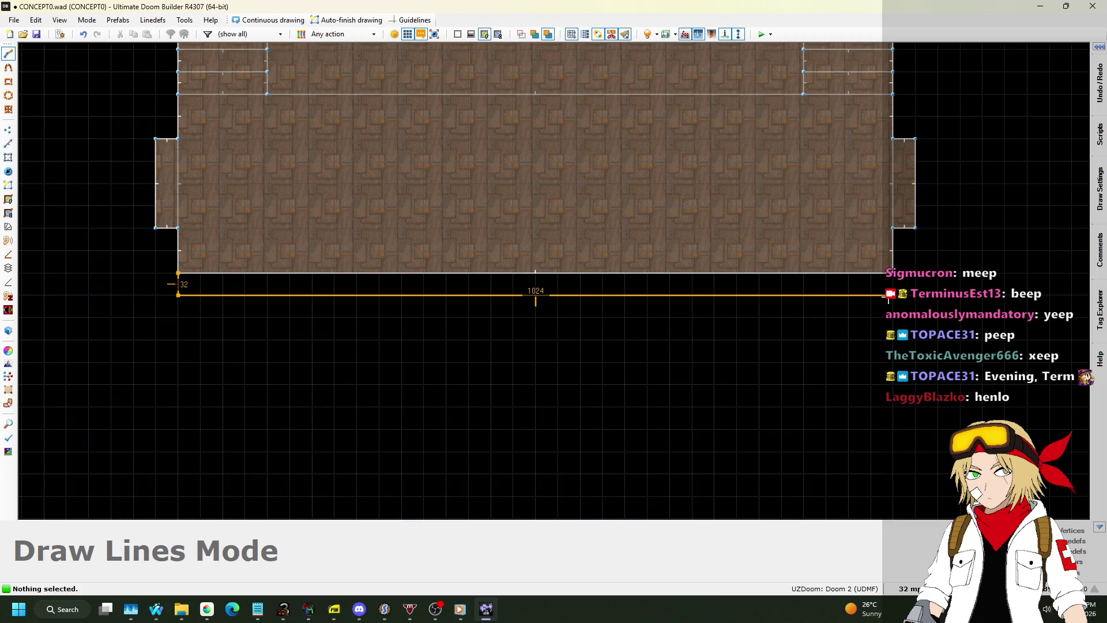
key(BackSpace)
key(BackSpace)
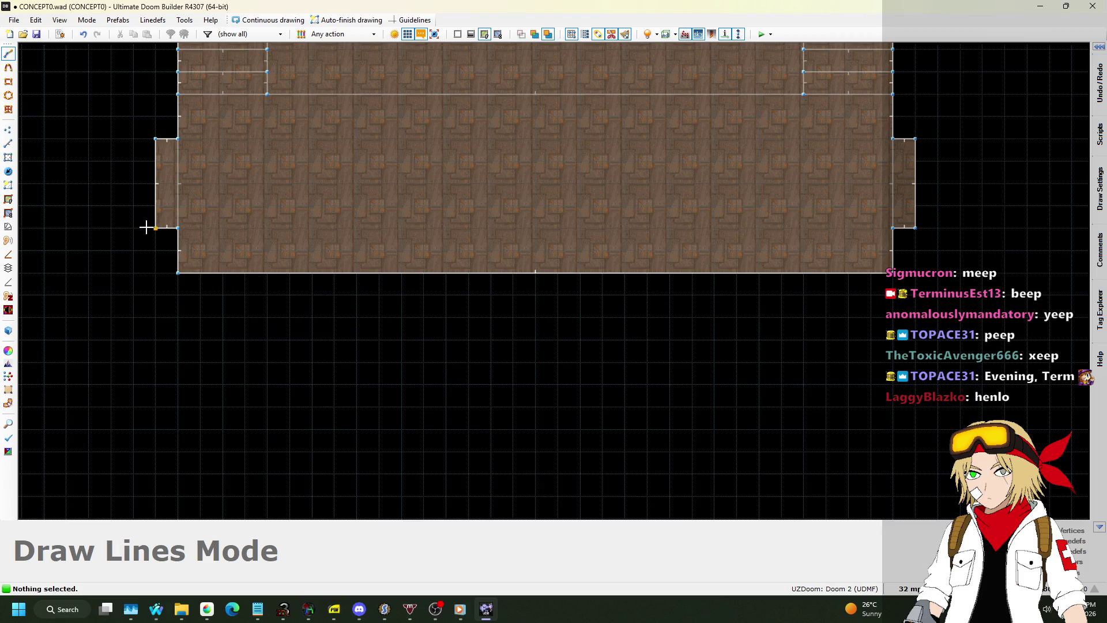
key(Left)
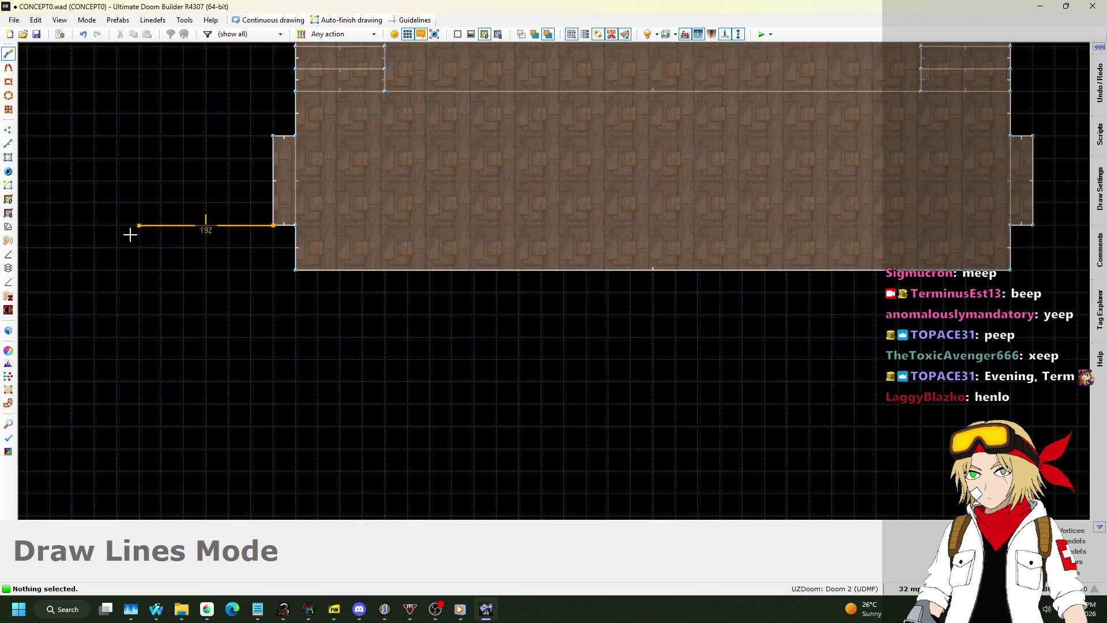
click(252, 225)
scroll(253, 228, down, 2)
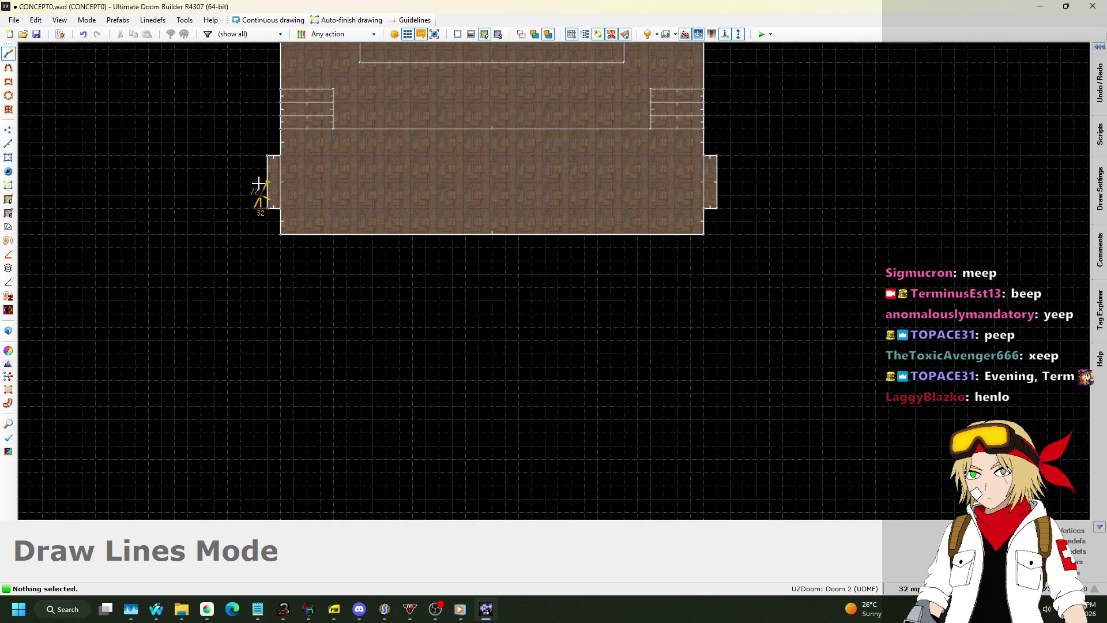
scroll(257, 185, up, 1)
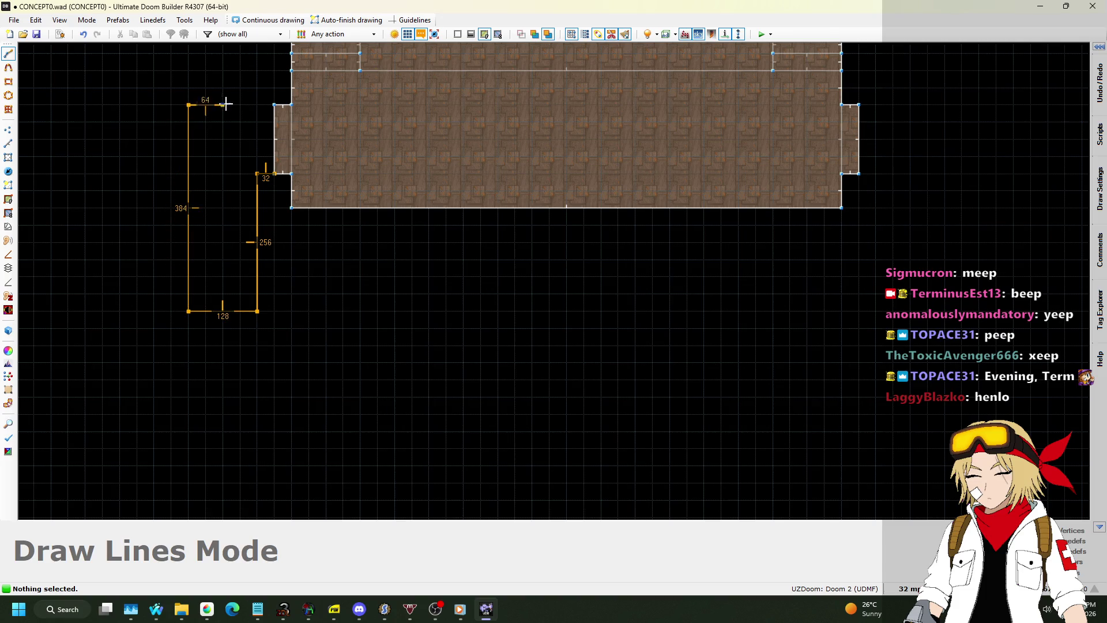
click(275, 105)
Step: Draw the matching L-shaped room off the hall's right strip
scroll(276, 269, down, 1)
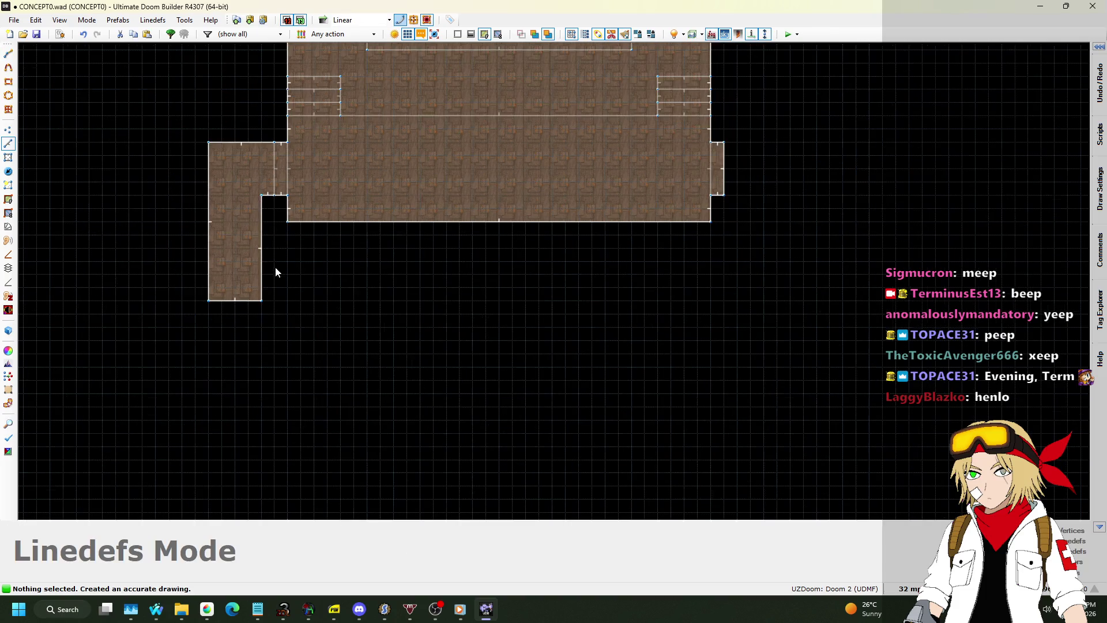
click(8, 157)
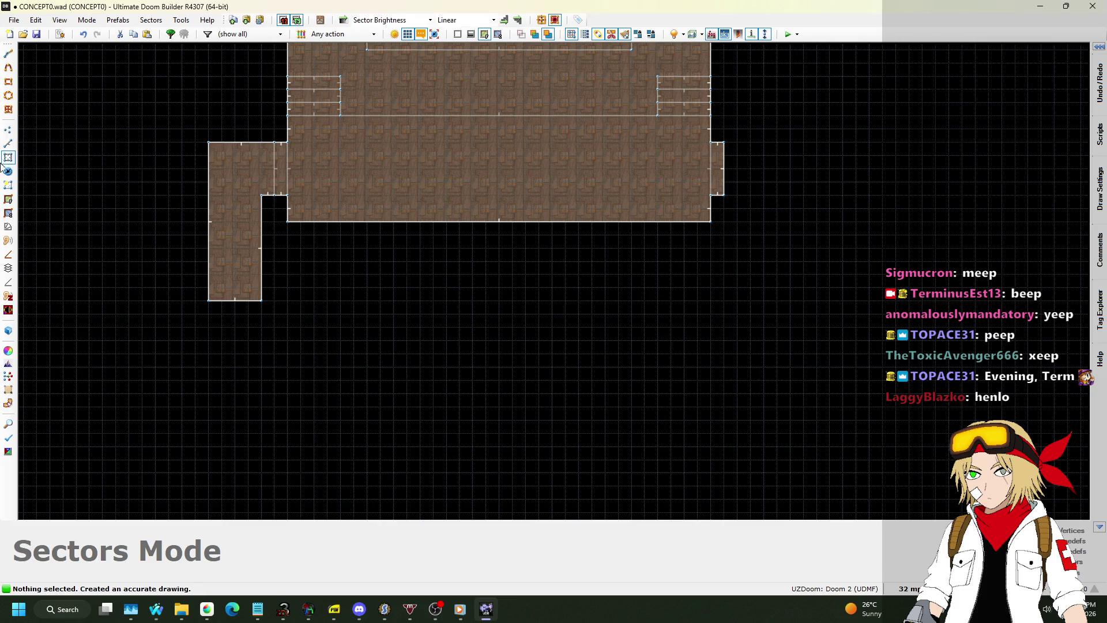
click(11, 145)
scroll(749, 128, up, 1)
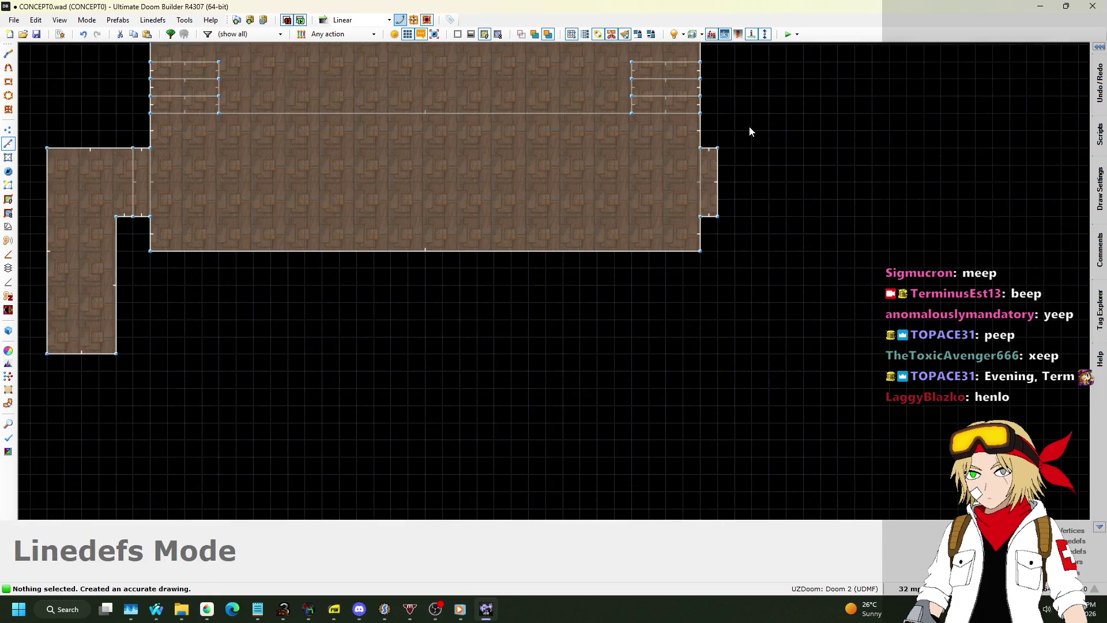
key(space)
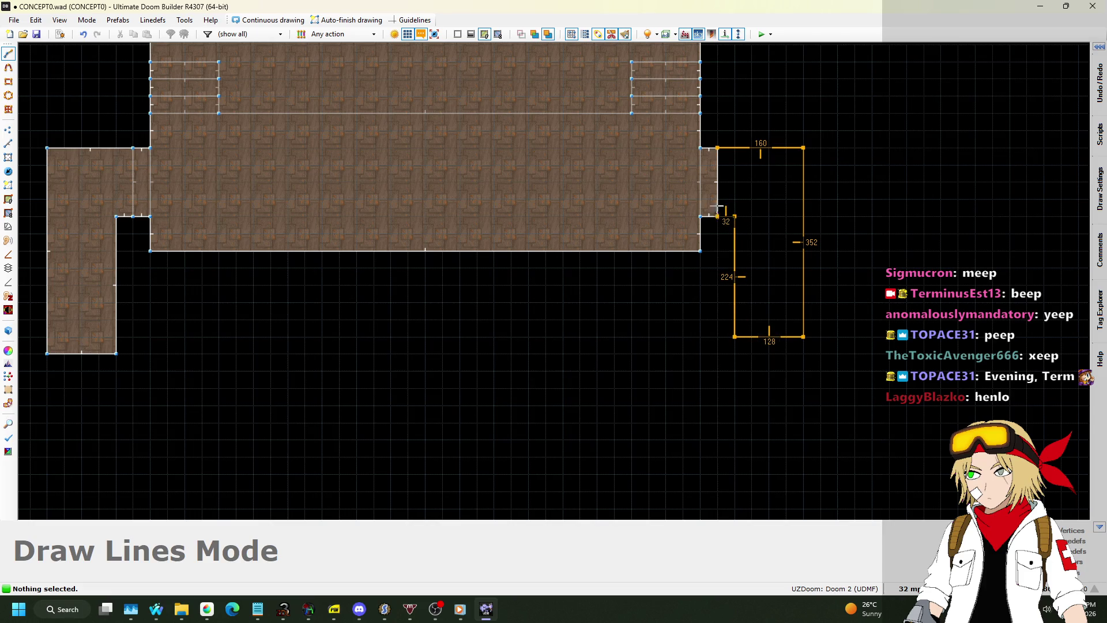
click(718, 148)
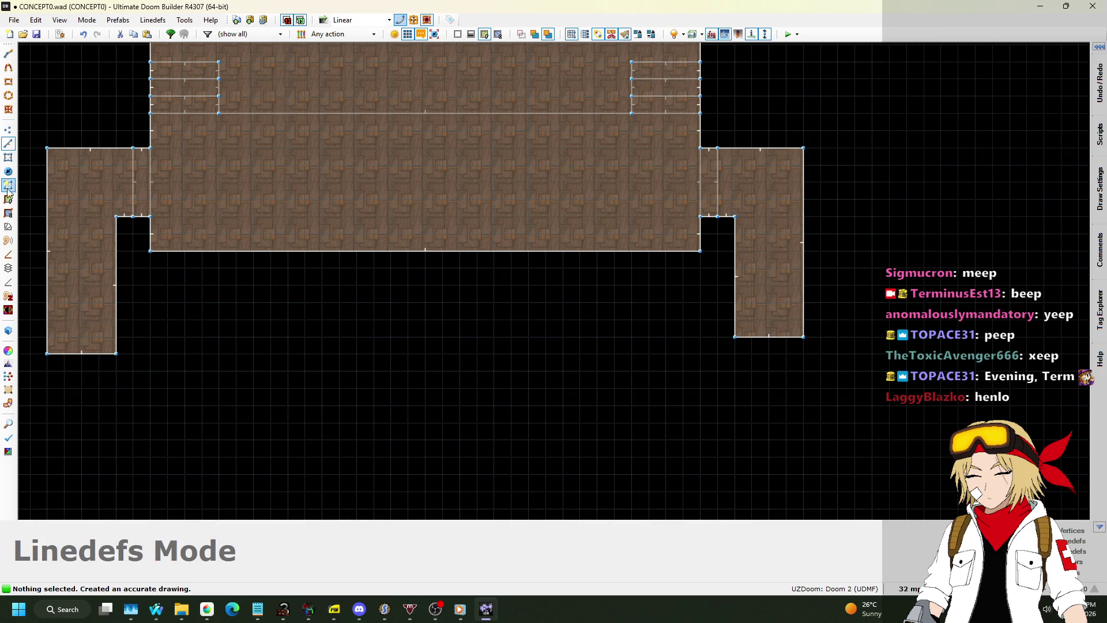
click(8, 159)
Step: Copy the hall and its two strip sectors and paste the copy below the original
click(138, 172)
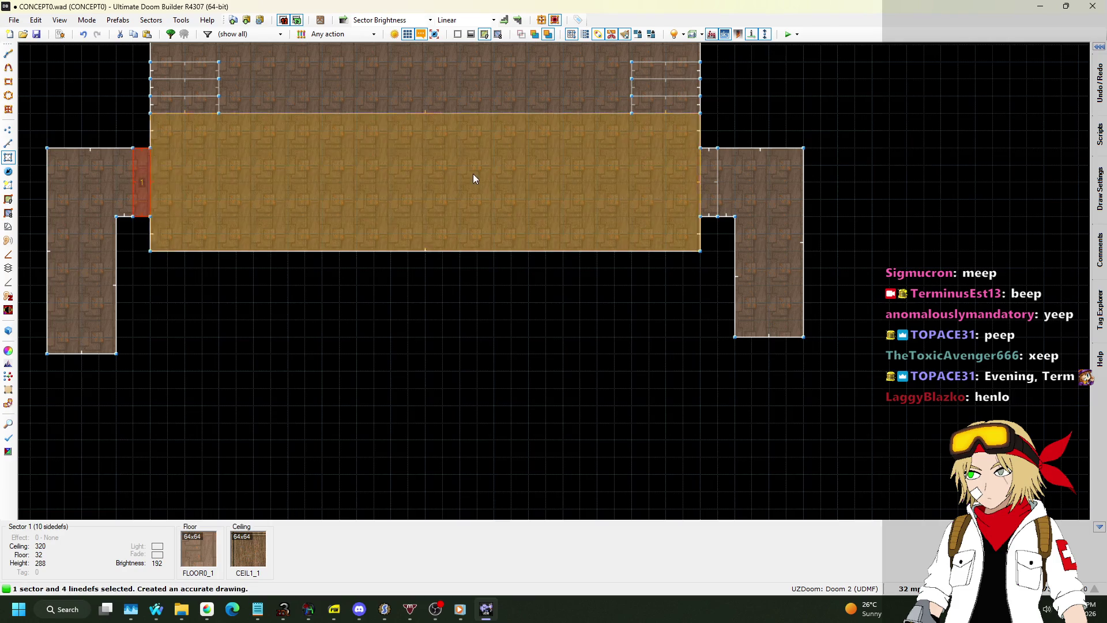
click(473, 174)
click(713, 179)
key(ctrl+c)
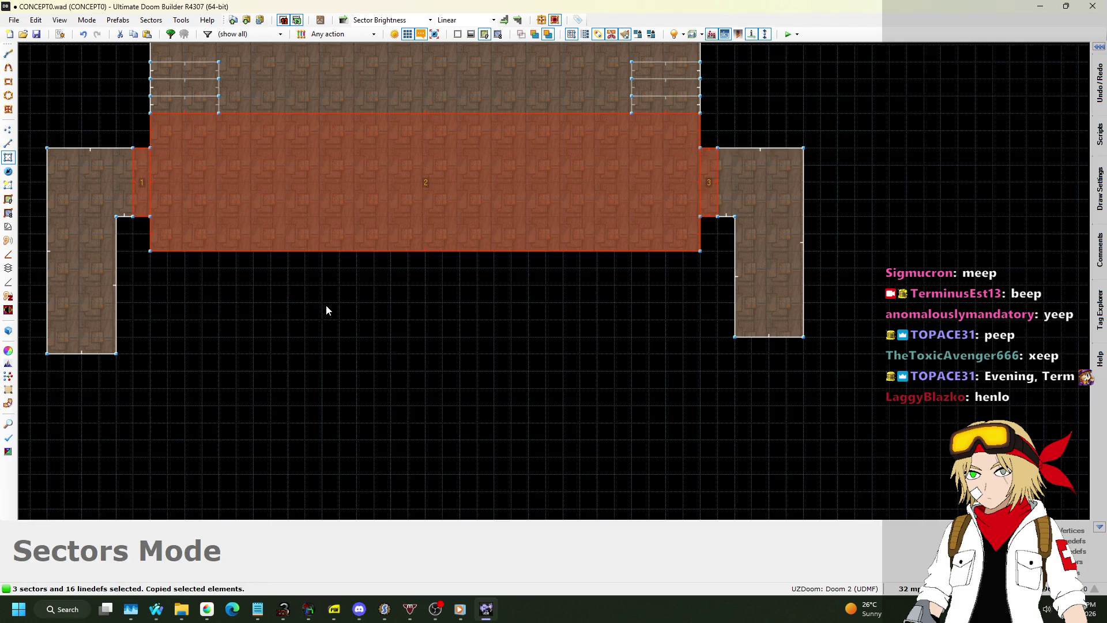
key(ctrl+v)
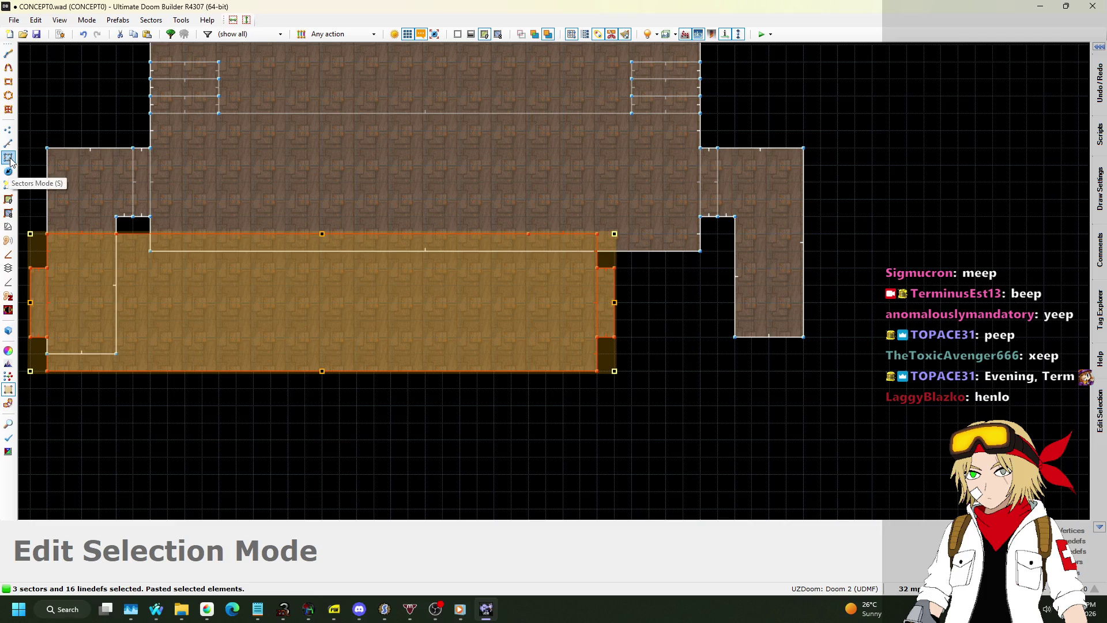
drag(351, 326, 442, 360)
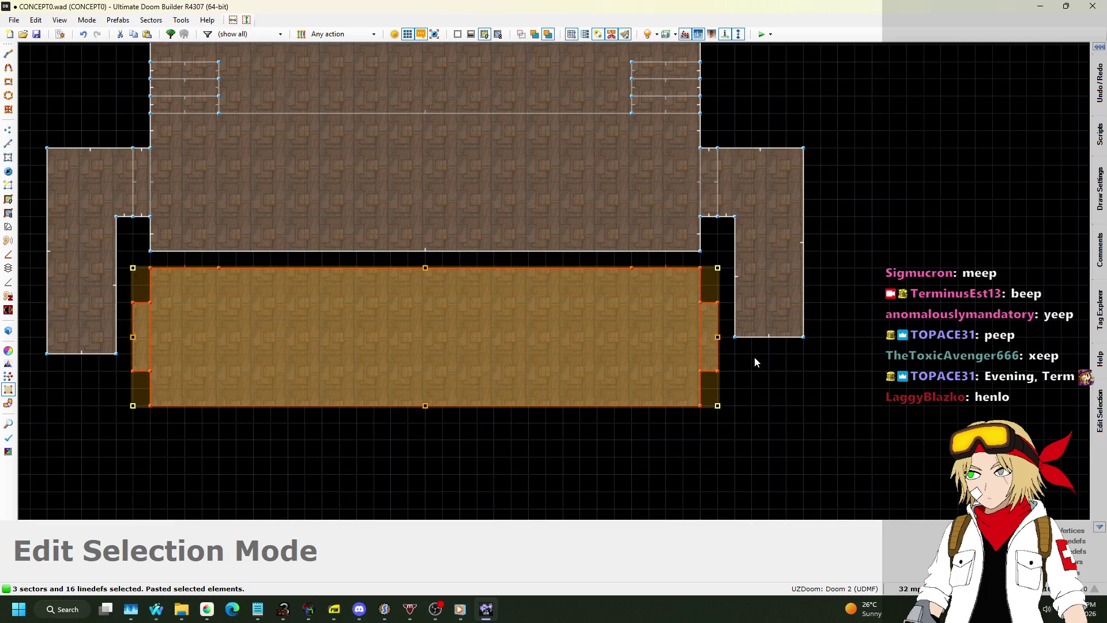
key(Return)
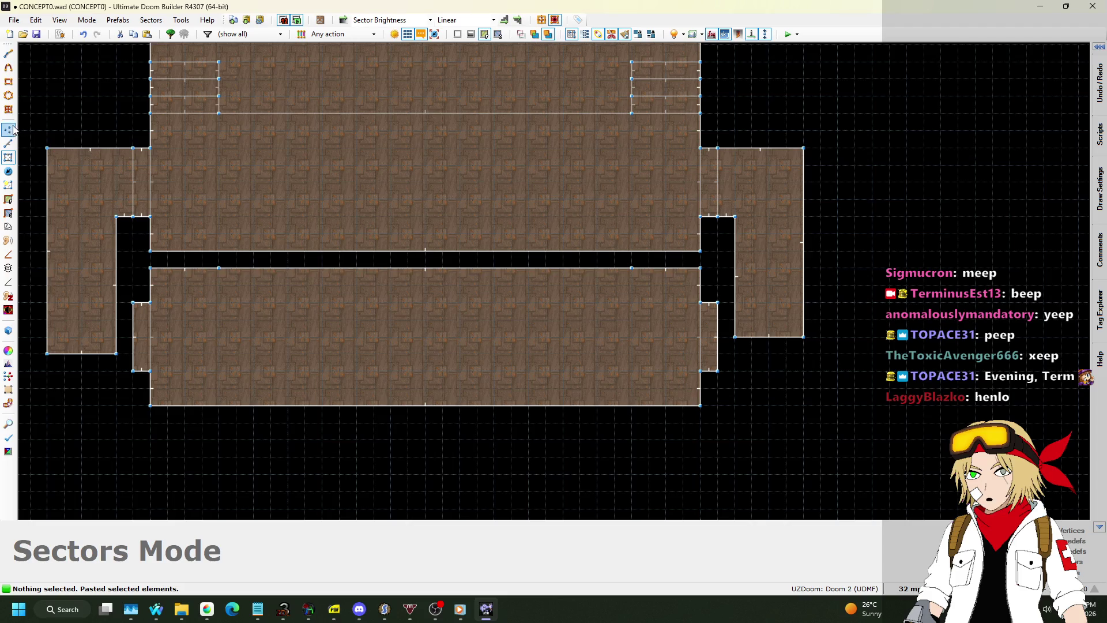
Step: Delete the stray vertex and extend both side rooms' bottom edges downward
click(8, 143)
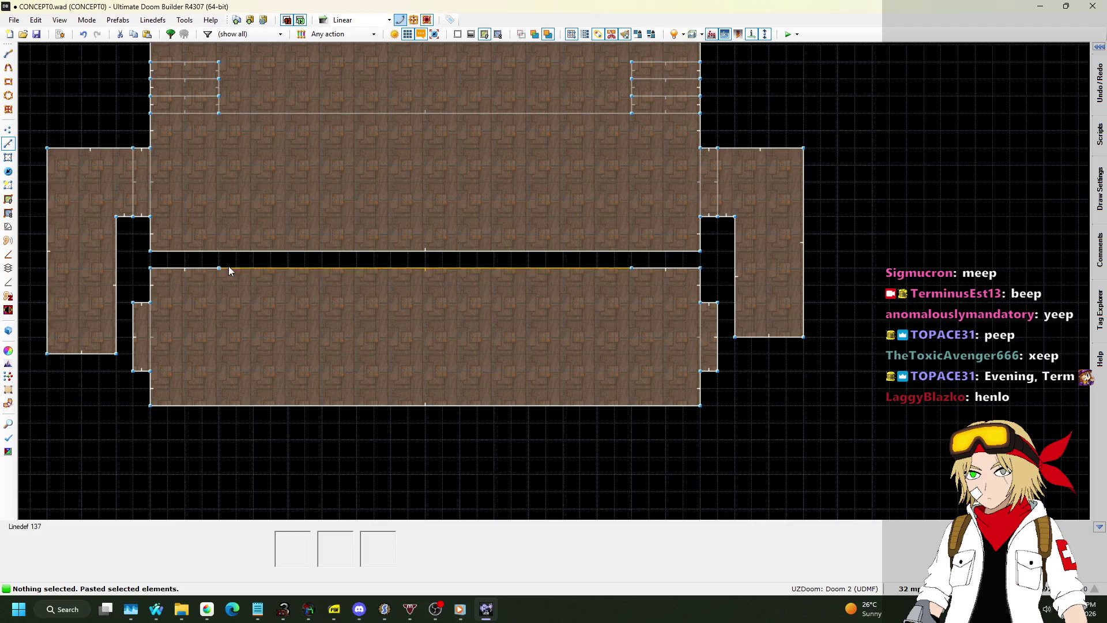
click(8, 132)
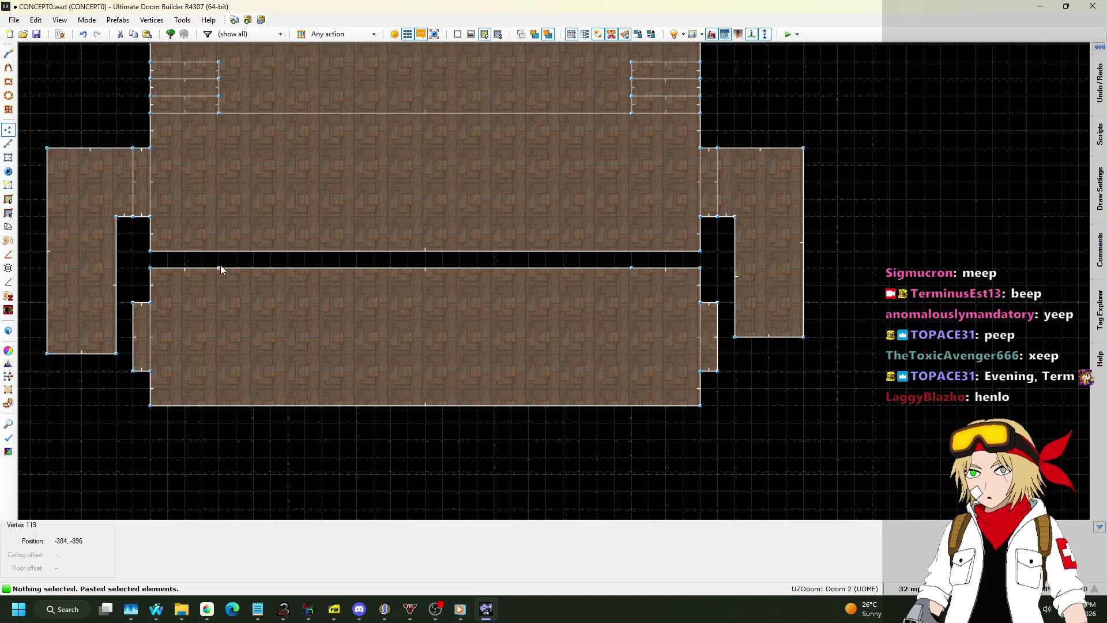
key(Delete)
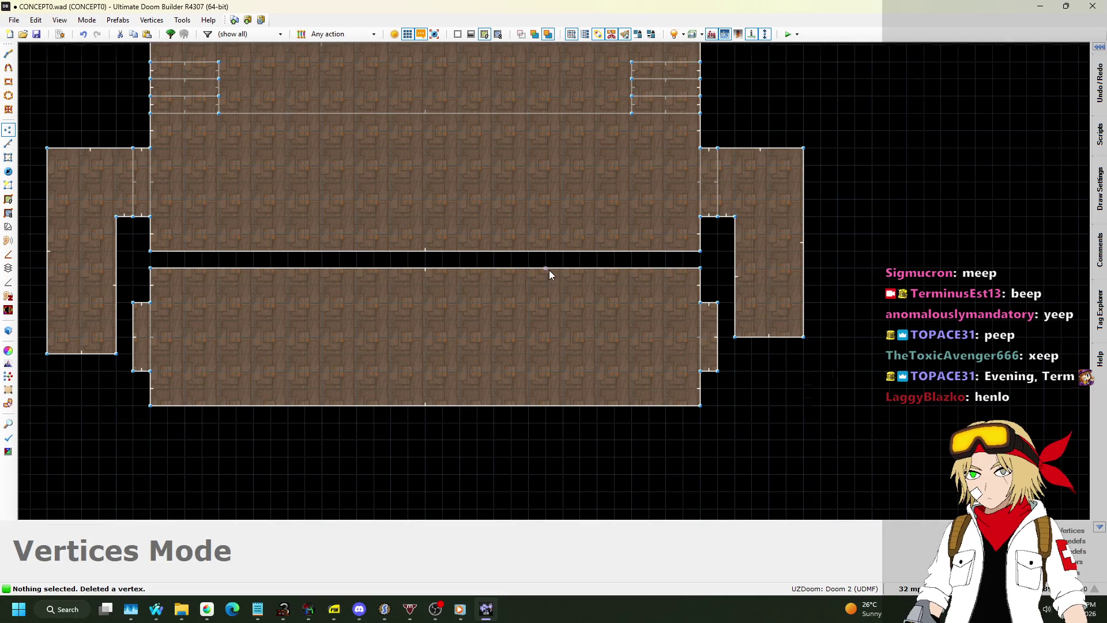
scroll(530, 269, down, 3)
scroll(424, 269, up, 2)
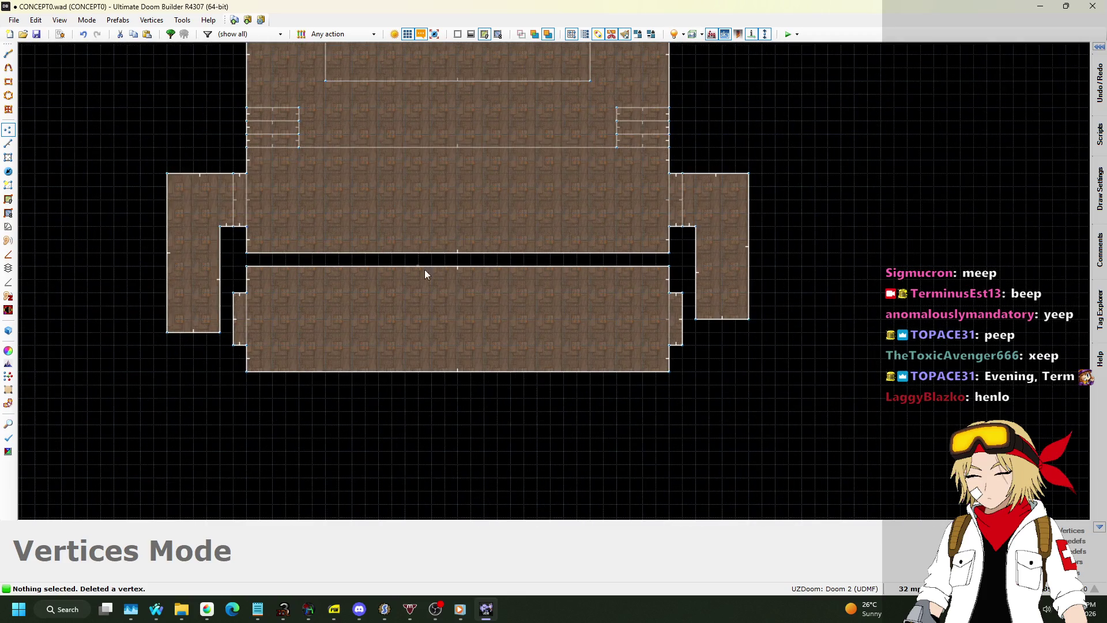
click(8, 144)
drag(193, 333, 194, 345)
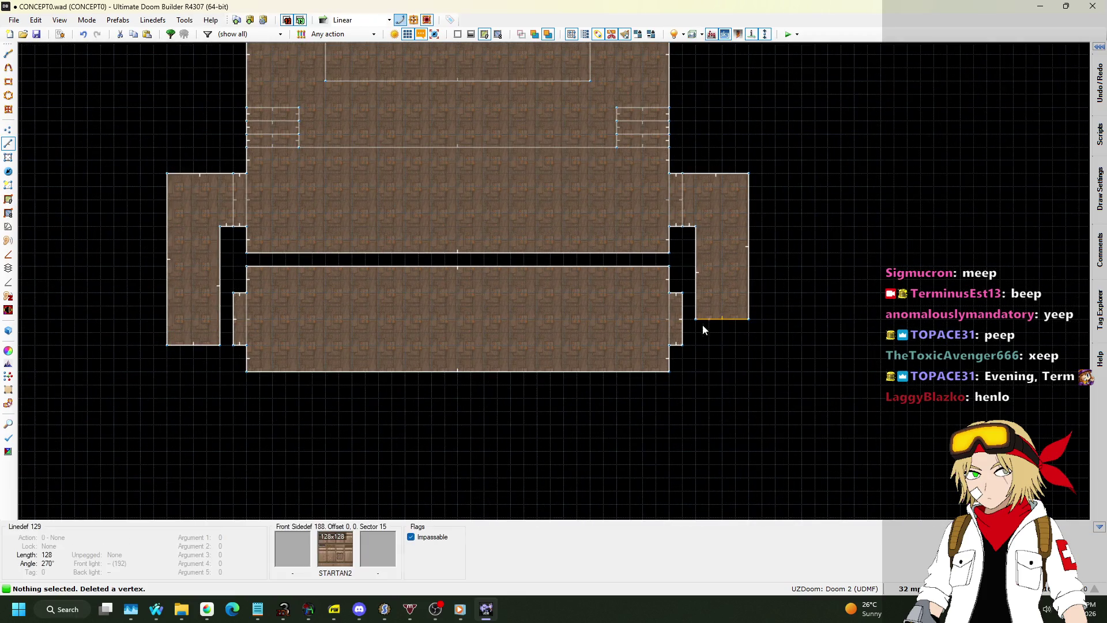
drag(703, 330, 715, 344)
click(8, 145)
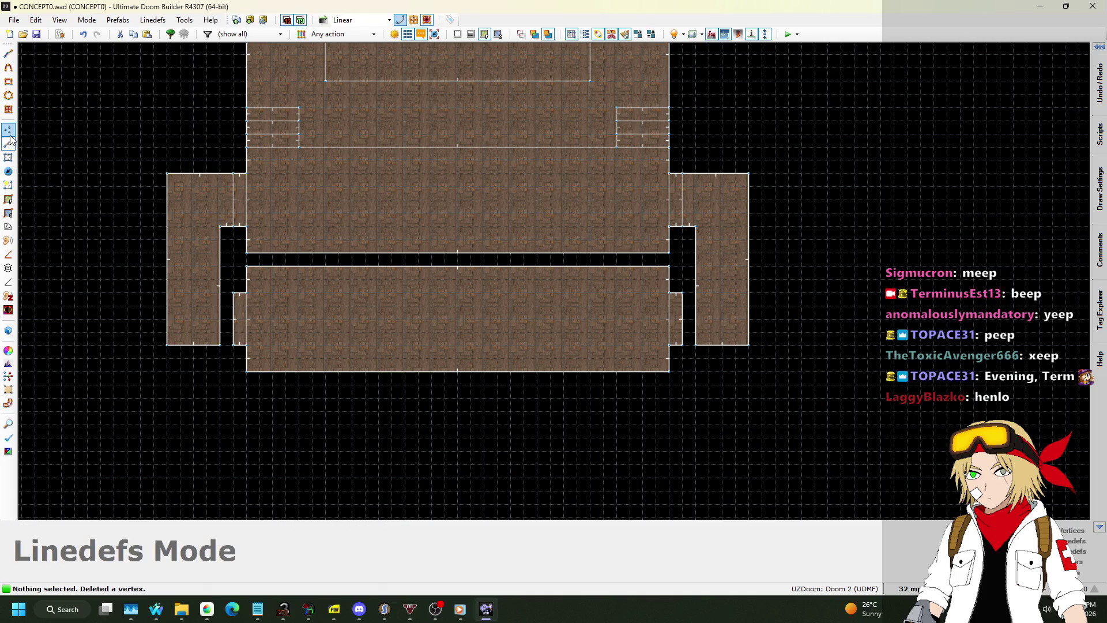
click(8, 130)
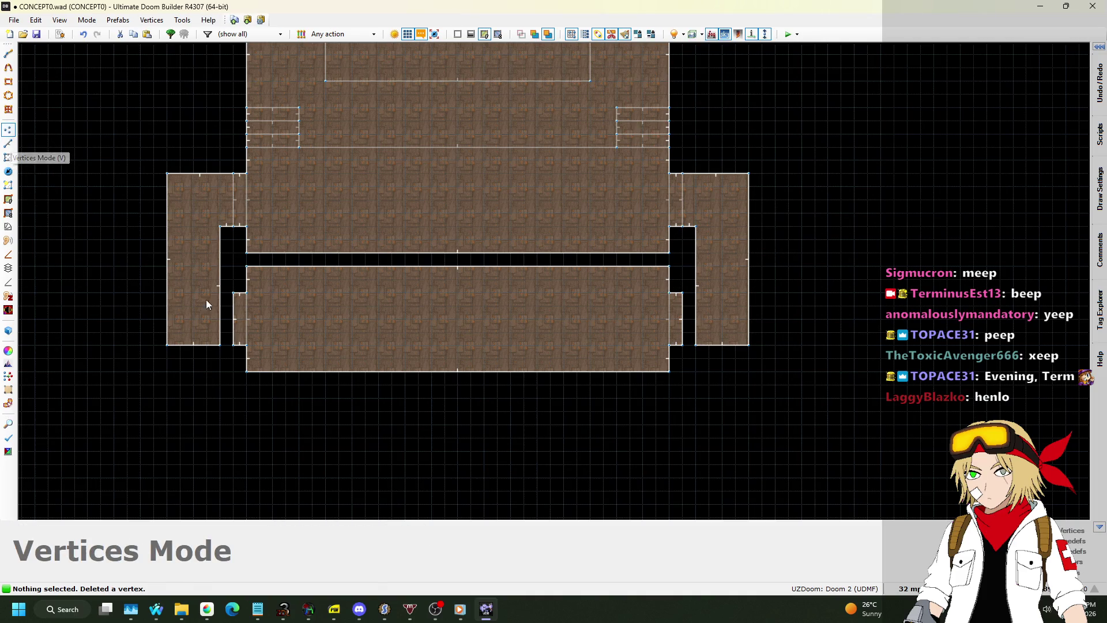
Step: Move the left room's inner corner down and add a corridor vertex, merging the lower corridor away
scroll(206, 299, up, 4)
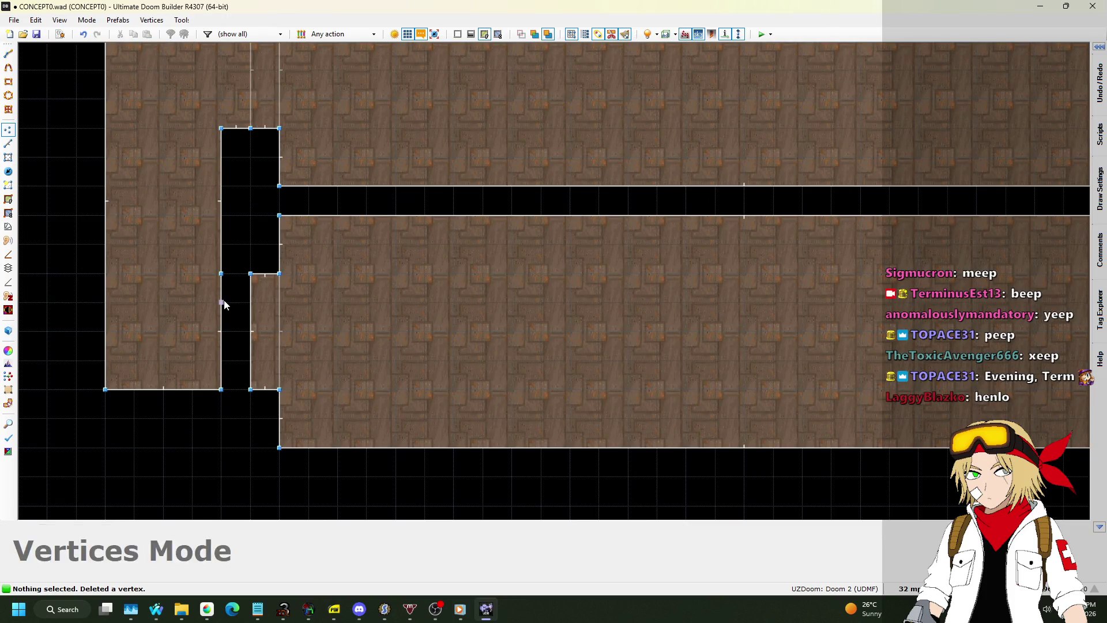
mouse_move(223, 302)
mouse_down()
mouse_move(239, 317)
mouse_move(223, 389)
mouse_up()
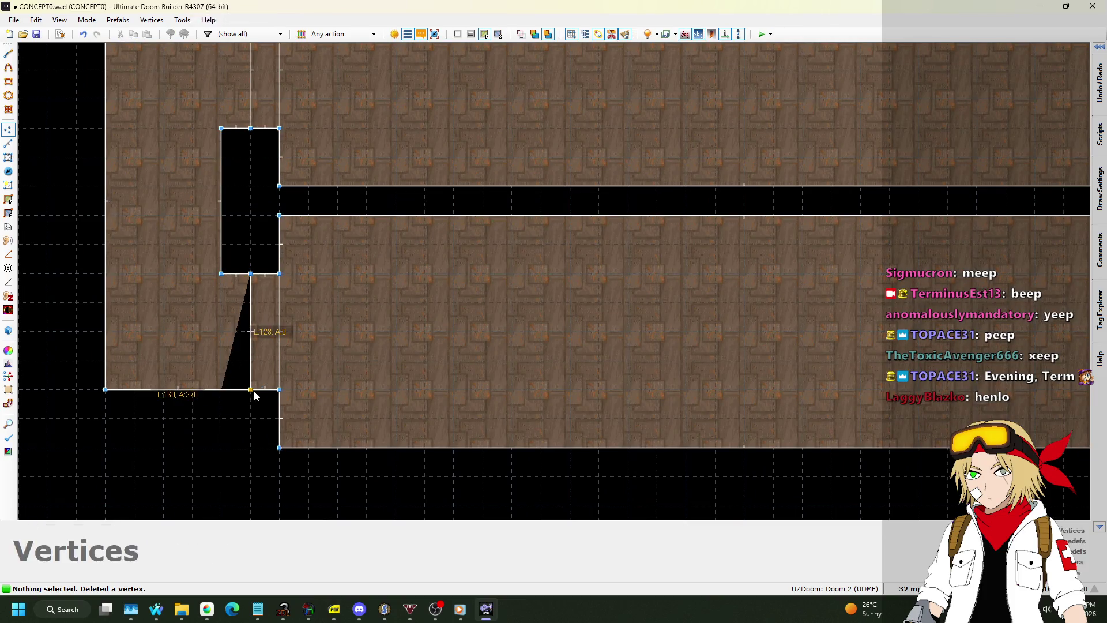
scroll(237, 299, down, 5)
scroll(549, 299, up, 5)
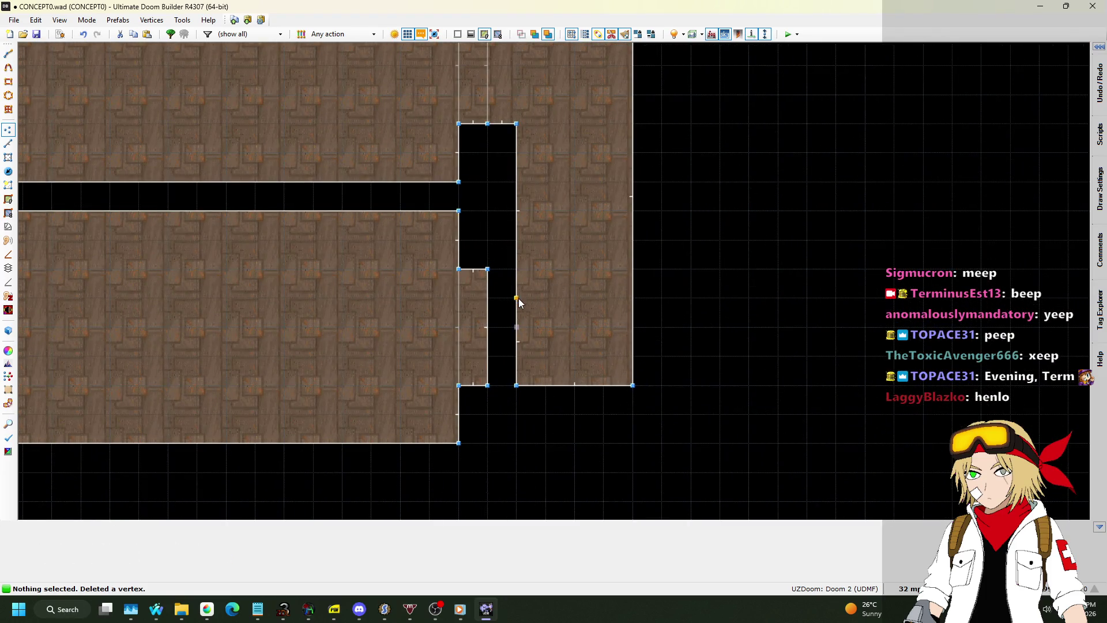
mouse_move(517, 292)
mouse_down()
mouse_move(493, 274)
mouse_move(516, 271)
mouse_up()
mouse_move(488, 386)
mouse_down()
mouse_move(514, 383)
mouse_move(498, 371)
mouse_move(516, 385)
mouse_up()
scroll(591, 247, down, 5)
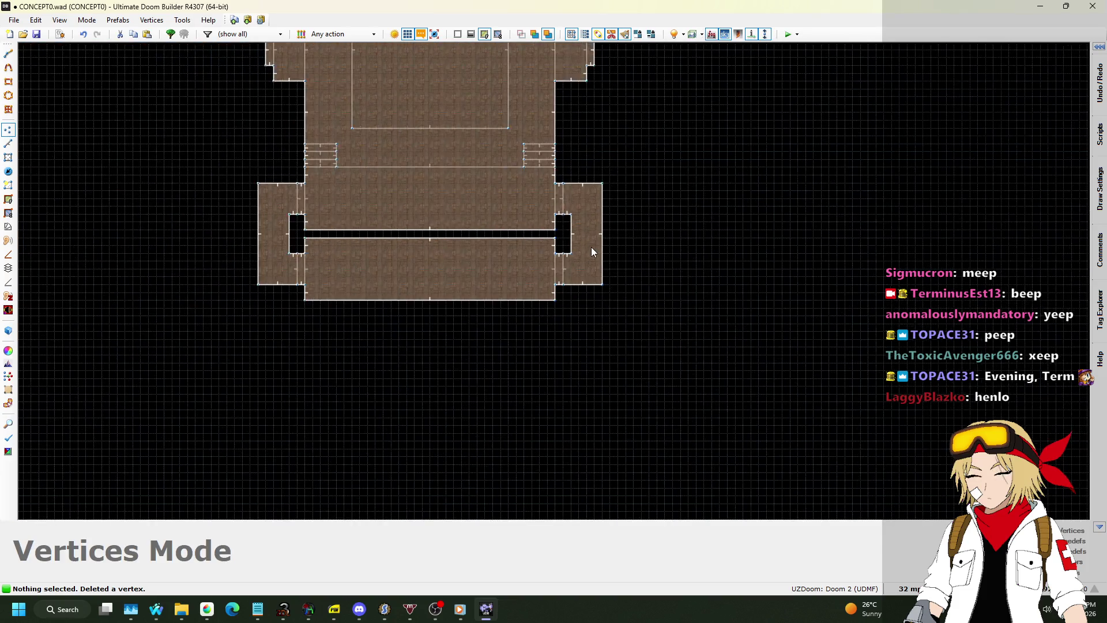
scroll(545, 238, up, 4)
Step: Copy STARTAN2 and paste it onto the missing-texture corridor wall in 3D
key(q)
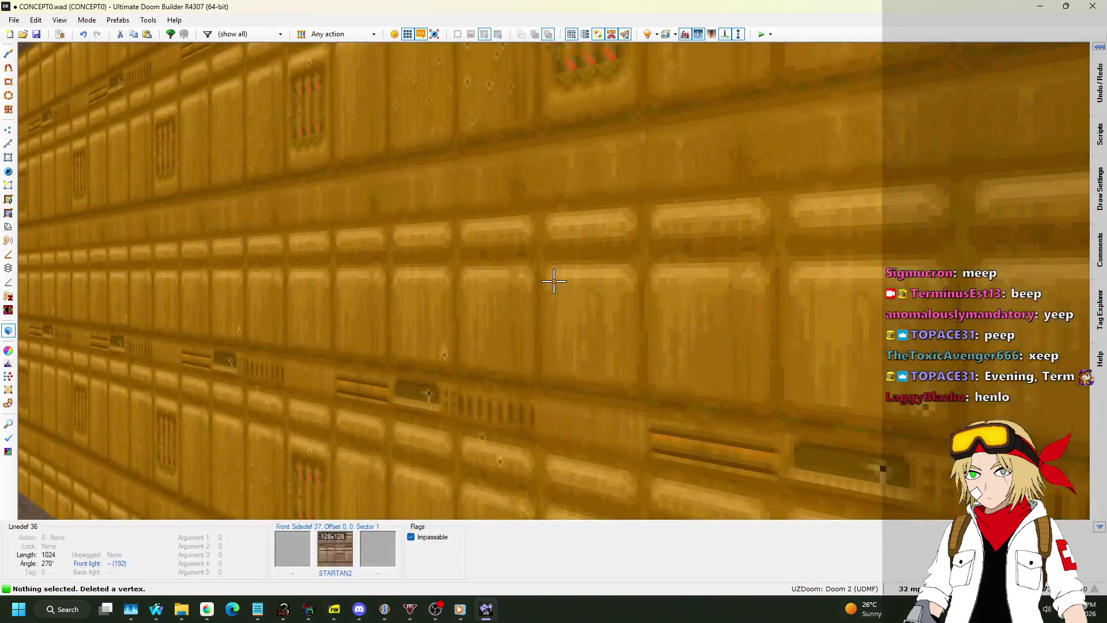
key(q)
key(q)
key(w)
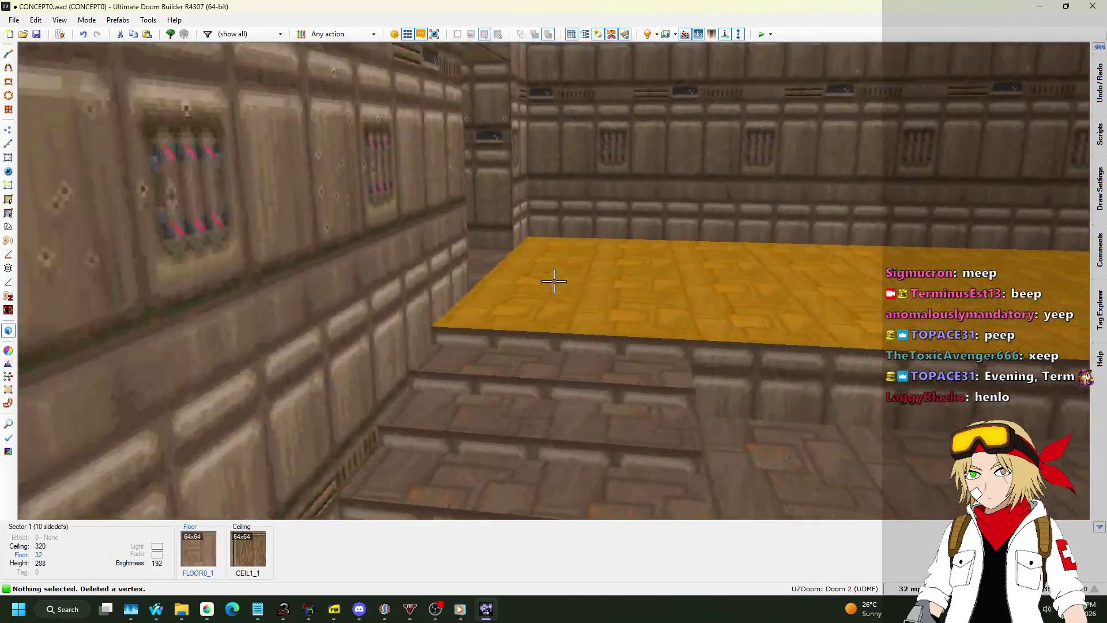
key(w)
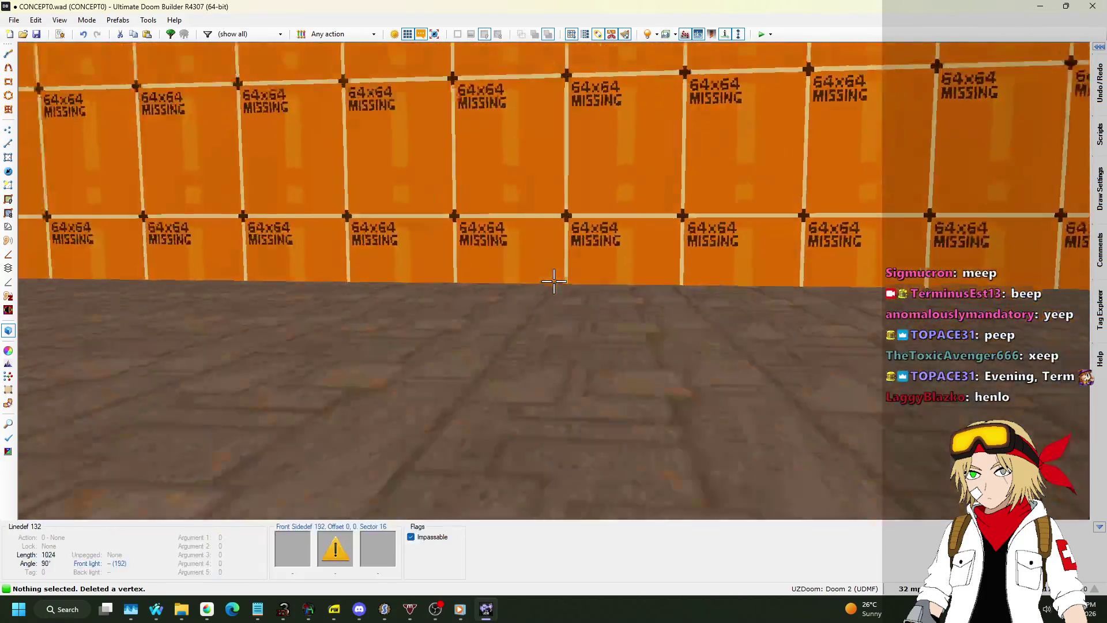
key(ctrl+c)
key(ctrl+v)
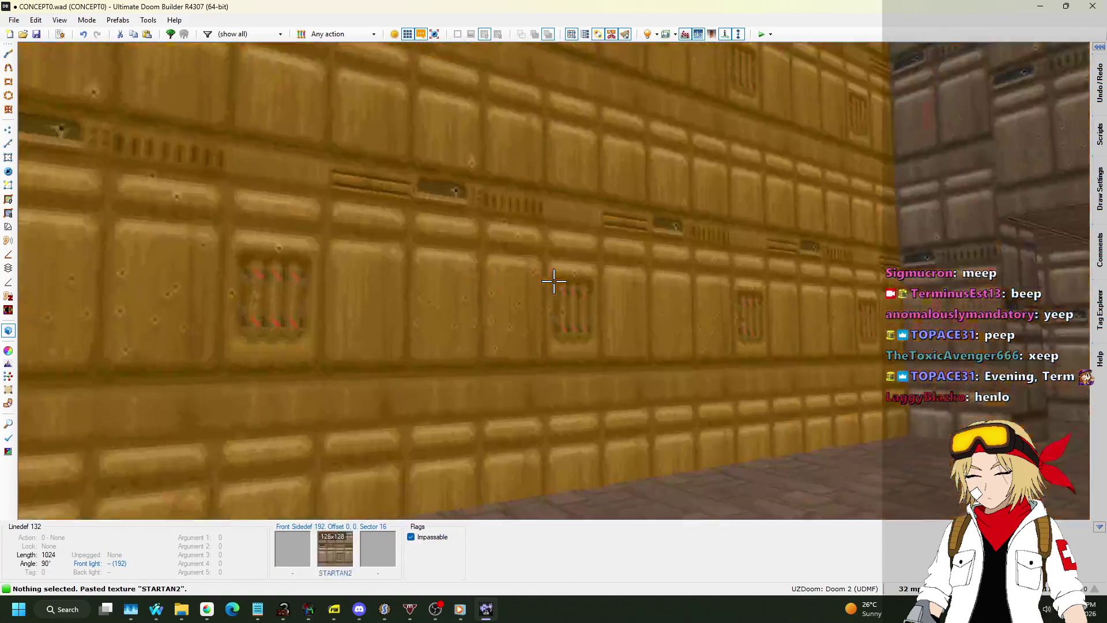
key(s)
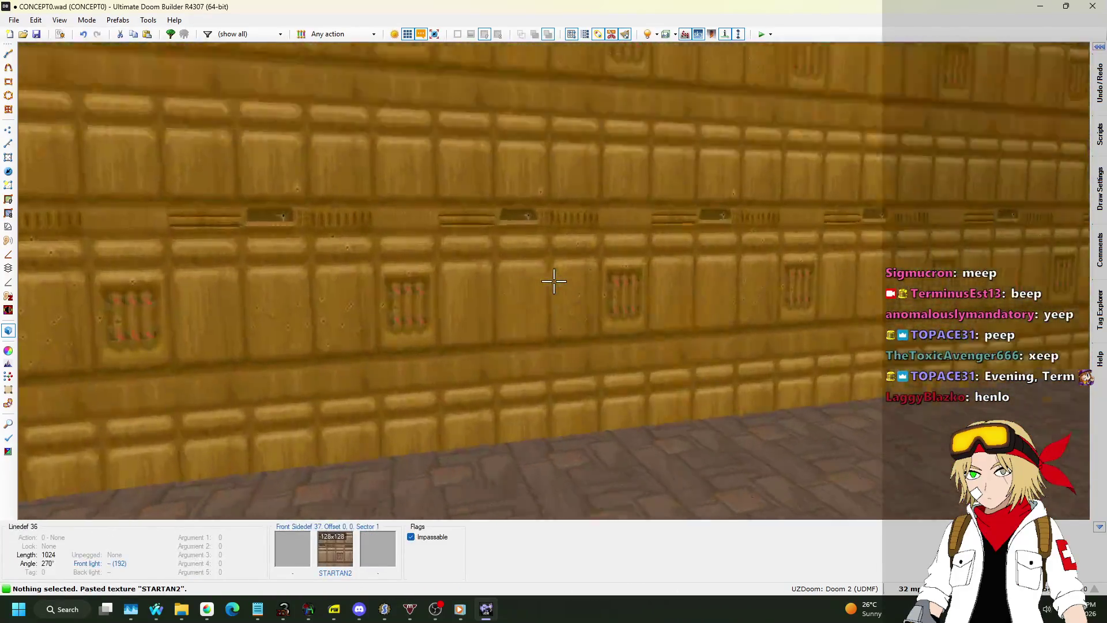
key(v)
Step: Draw a new sector filling the 32-unit gap between the two halls
scroll(527, 199, up, 5)
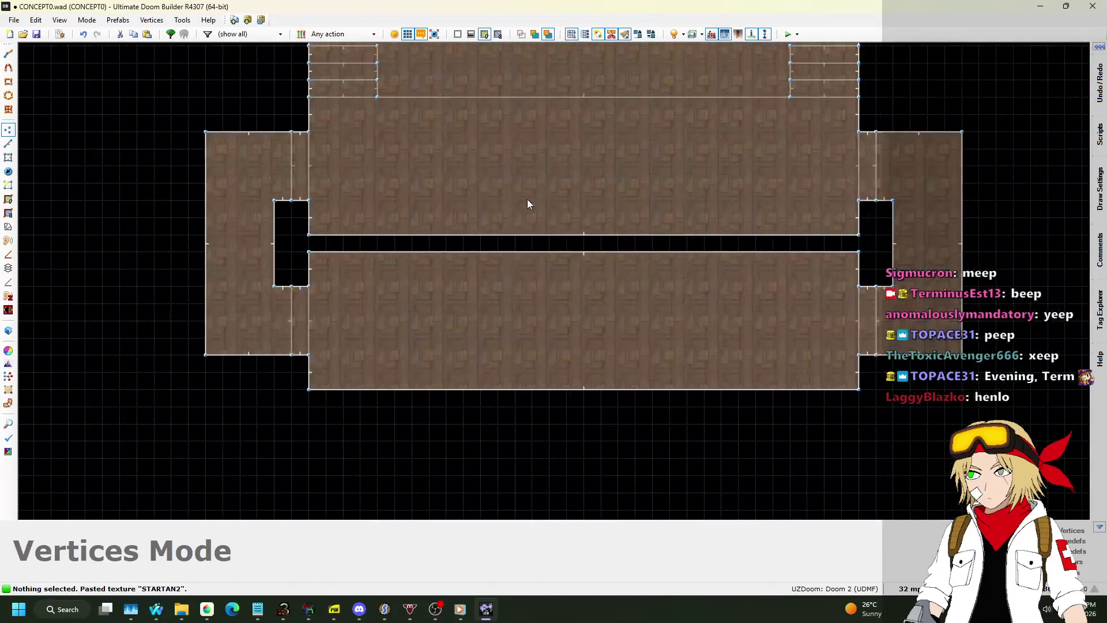
key(d)
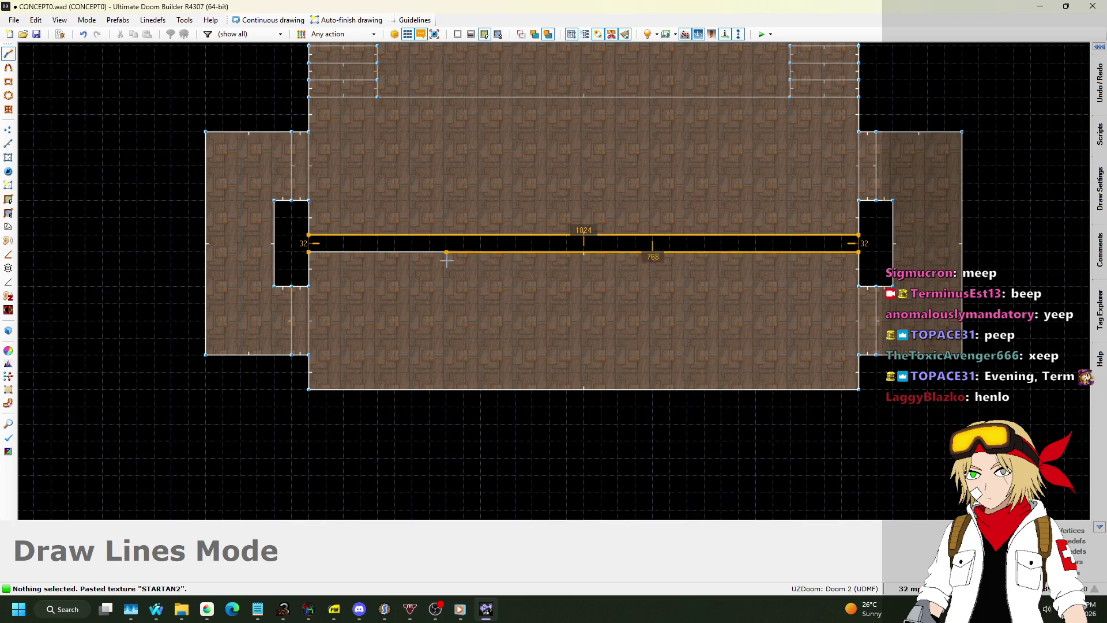
click(310, 252)
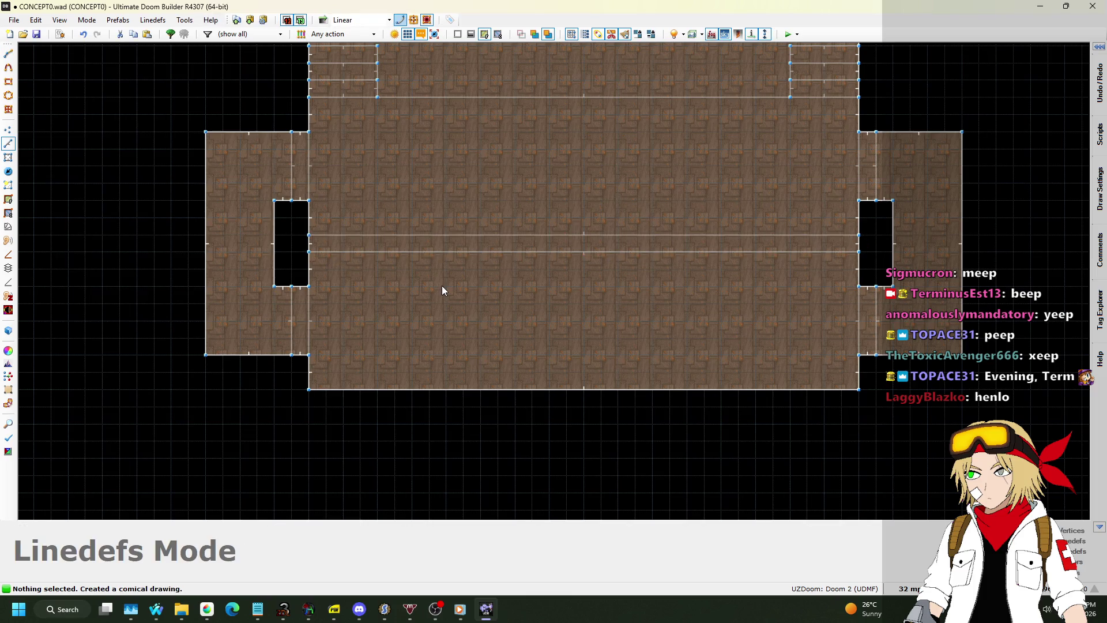
scroll(459, 306, down, 2)
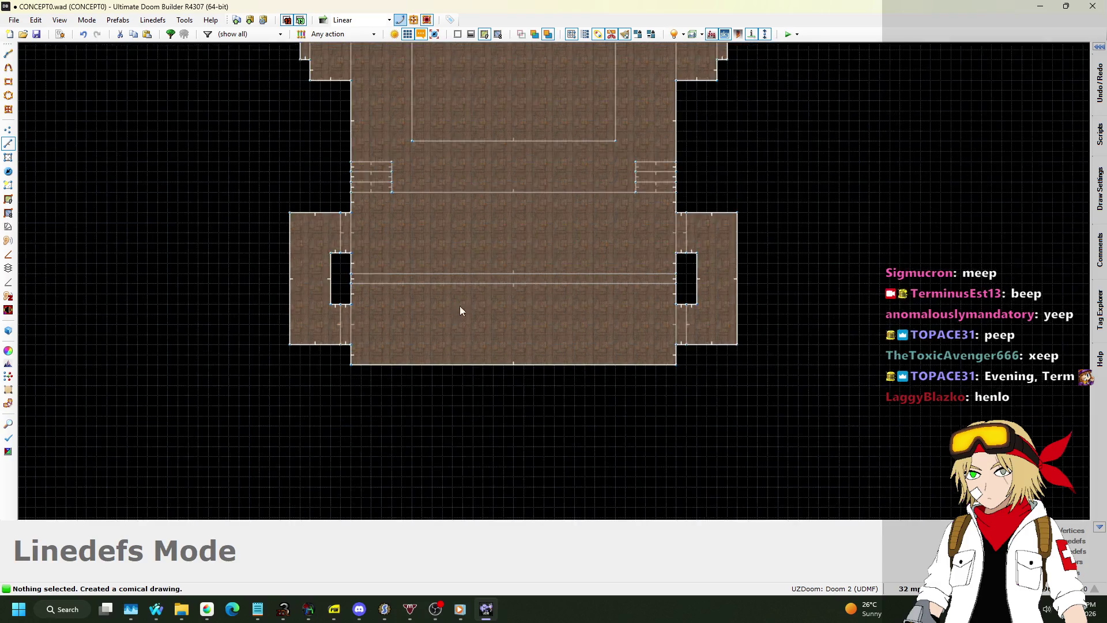
scroll(510, 330, up, 4)
scroll(532, 322, down, 5)
key(q)
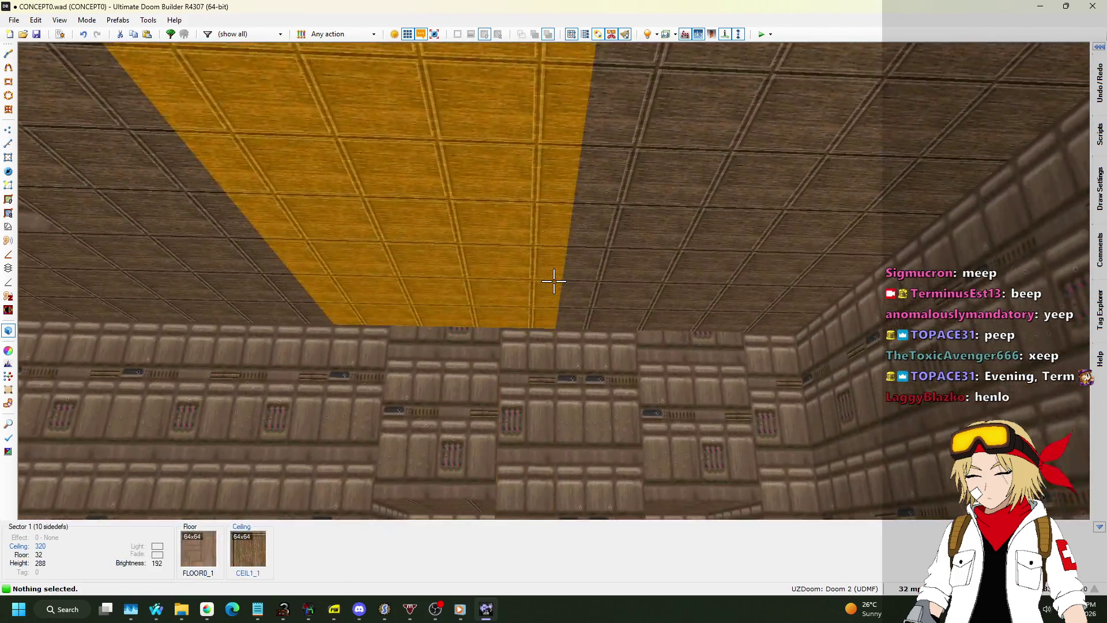
Step: Lower the selected ceiling to height 32
click(554, 281)
scroll(553, 281, down, 6)
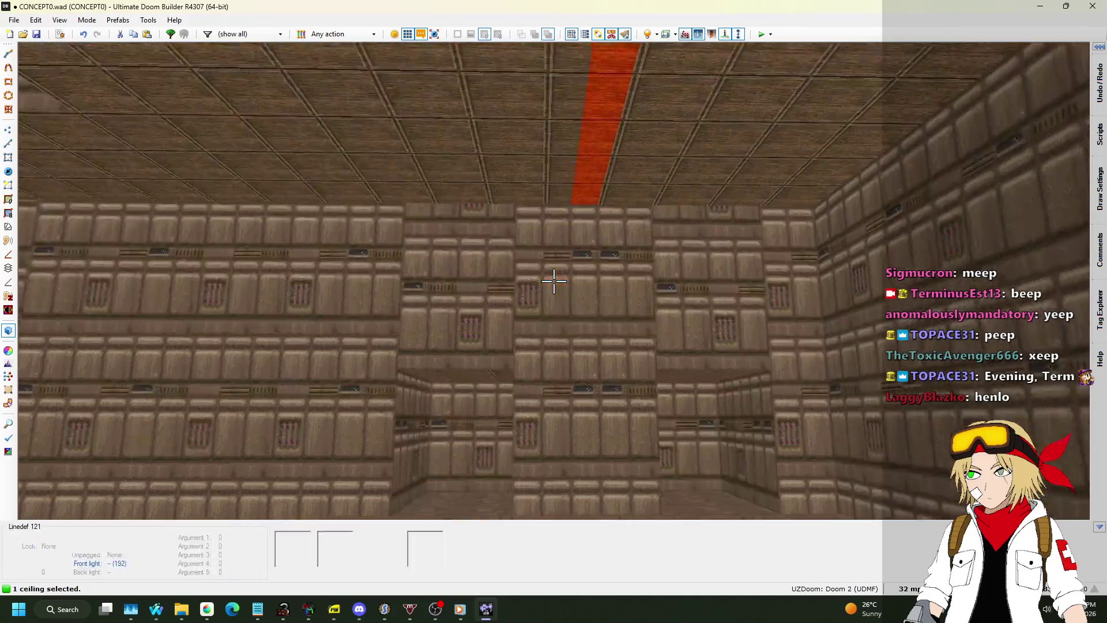
scroll(554, 281, down, 20)
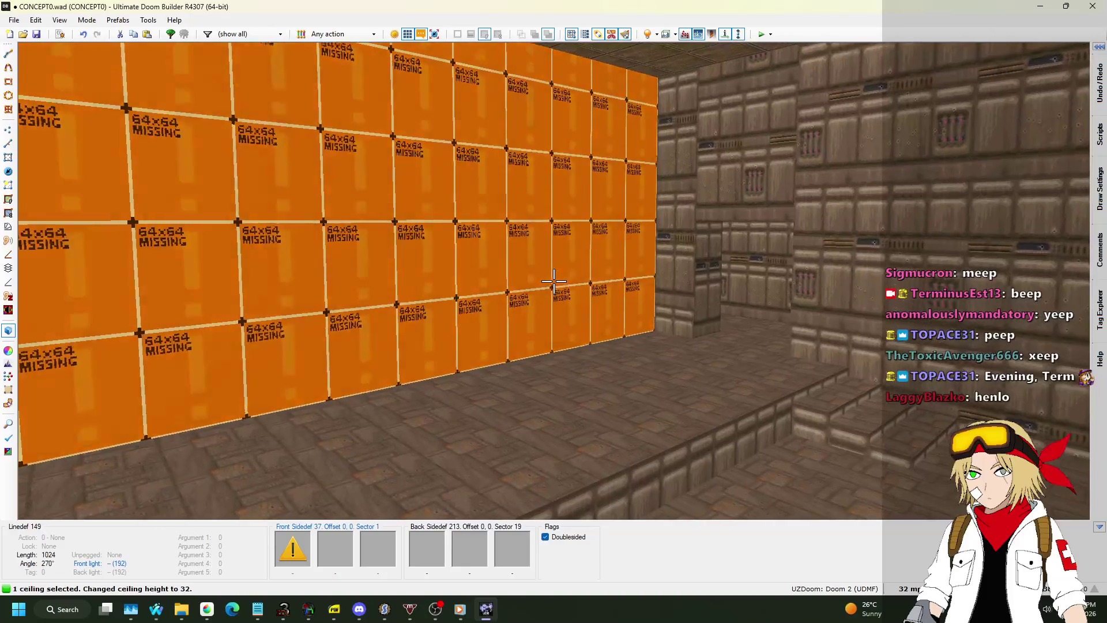
click(554, 281)
scroll(554, 281, down, 2)
Step: Set the missing-texture wall's front texture to SP_HOT1 from the Marble category
click(554, 281)
right_click(553, 281)
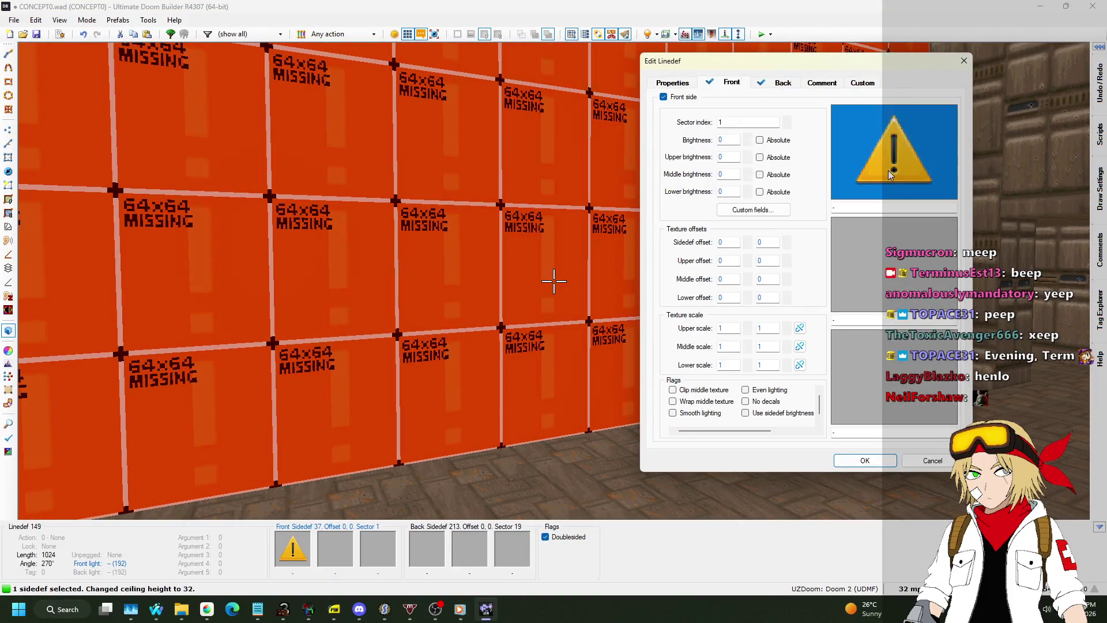
click(894, 152)
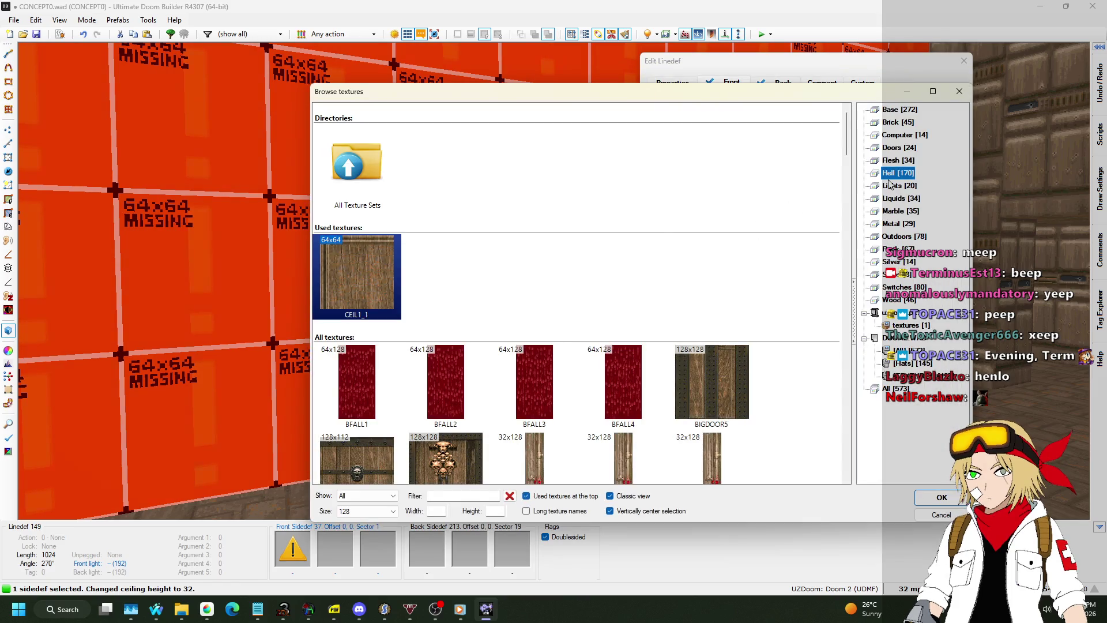
click(900, 185)
click(901, 198)
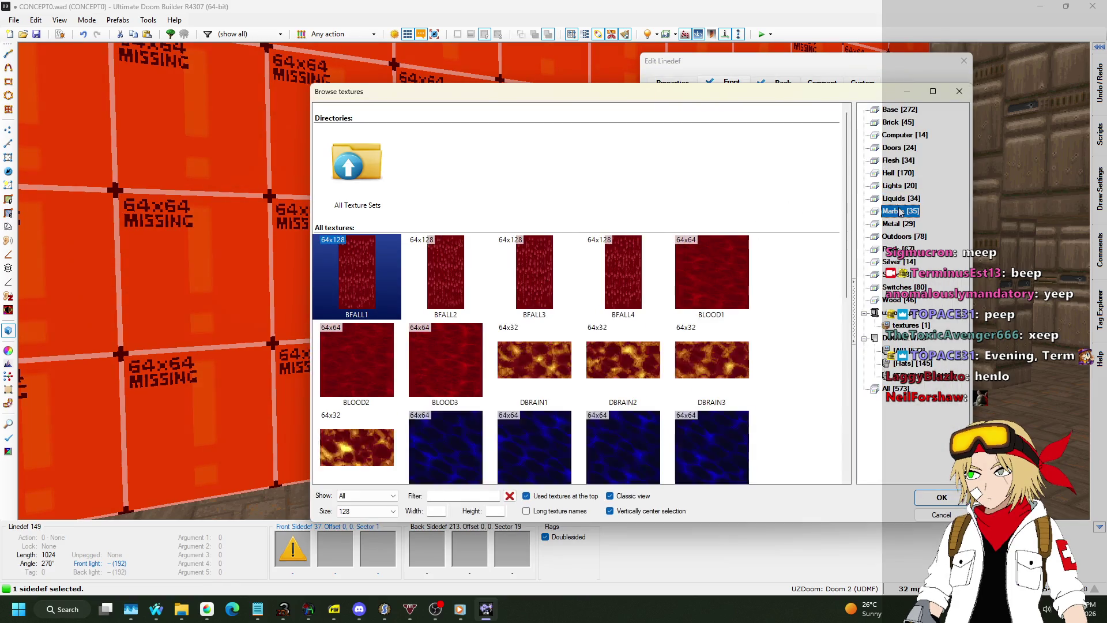
click(900, 210)
click(898, 224)
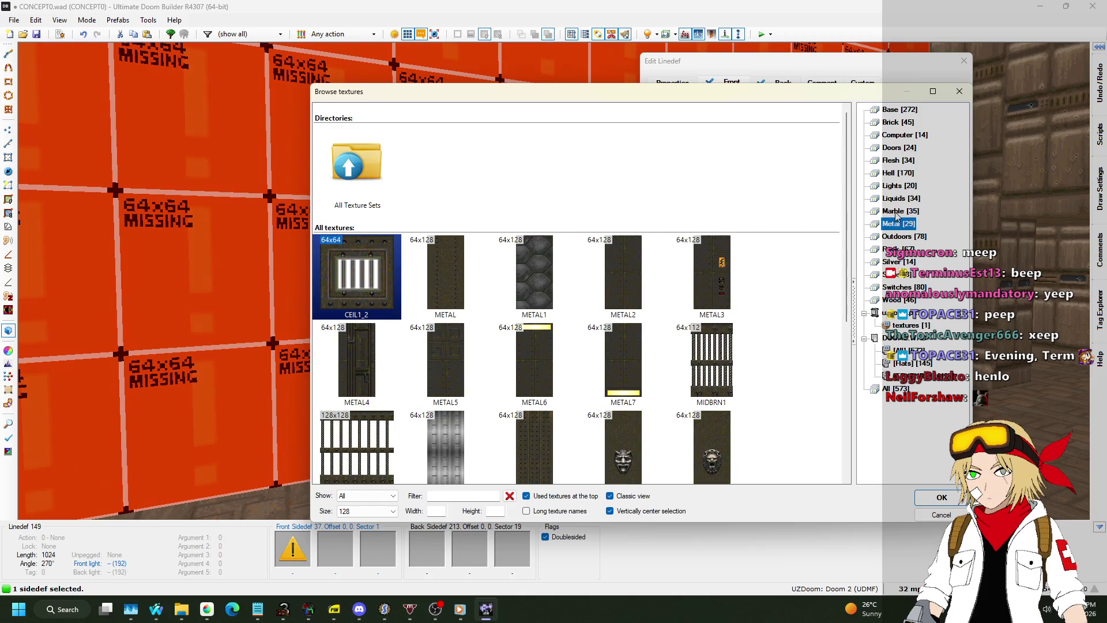
click(898, 211)
scroll(617, 233, down, 8)
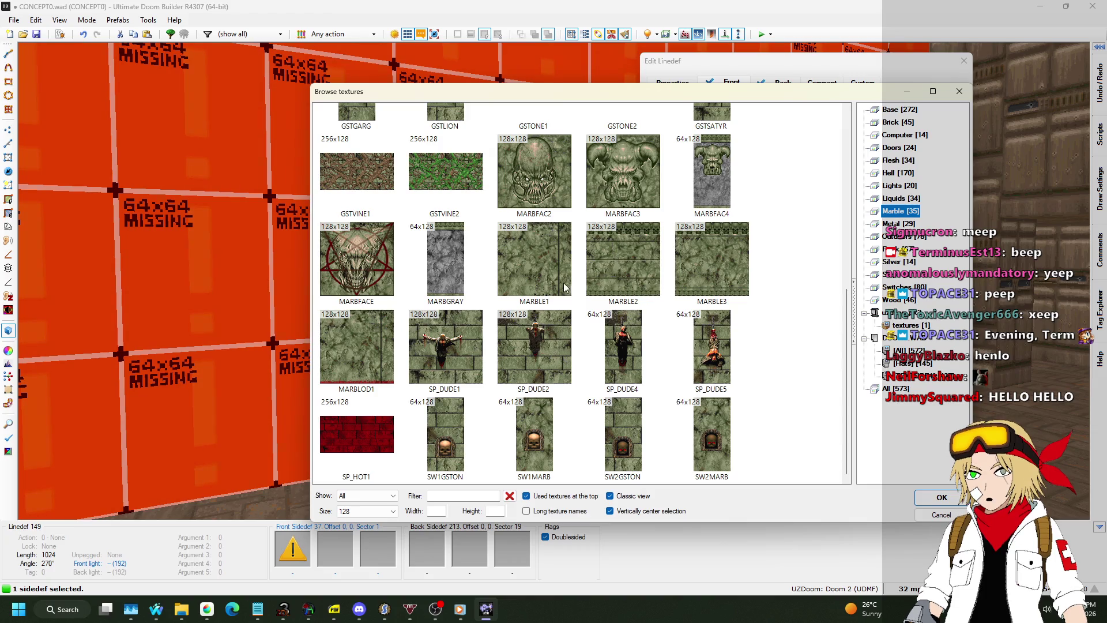
double_click(346, 441)
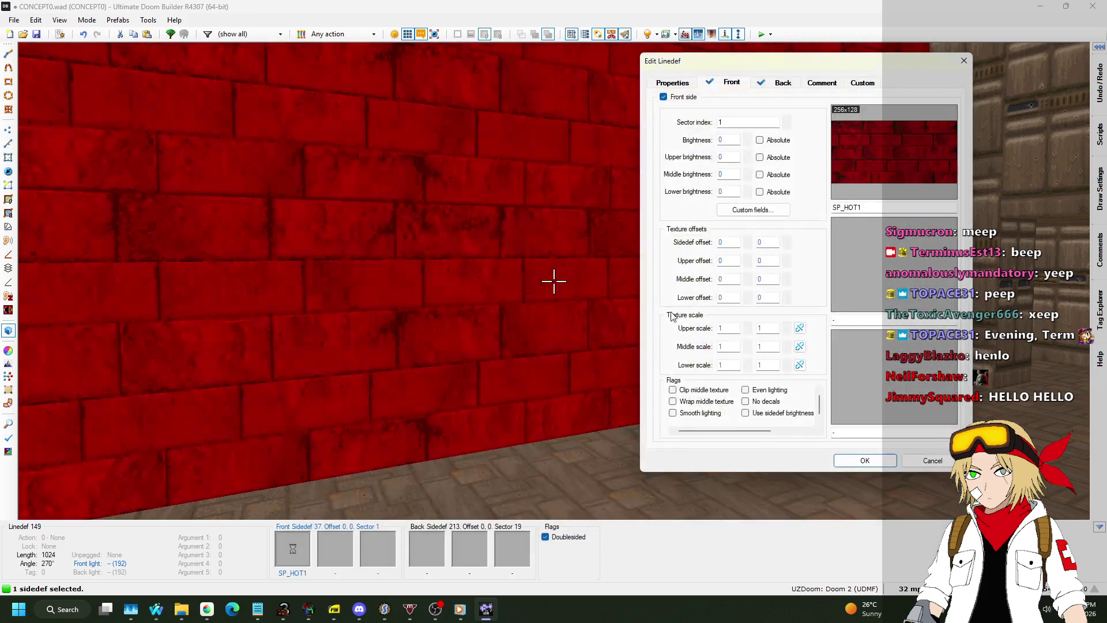
key(Return)
Step: Copy SP_HOT1 onto the other missing-texture wall and return to 2D
key(s)
key(ctrl+c)
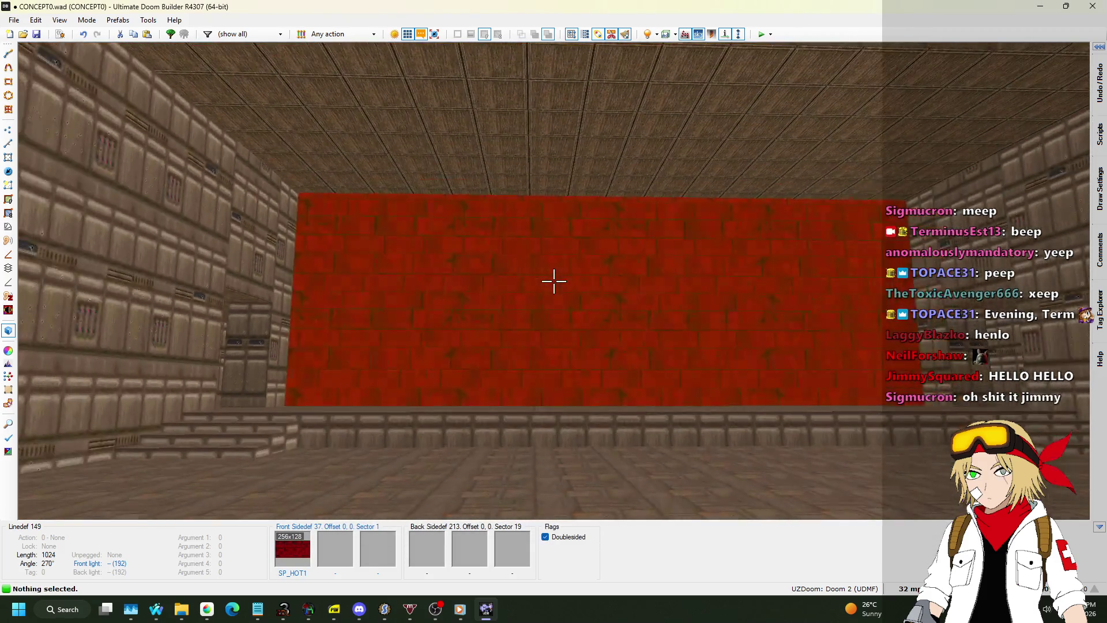
key(w)
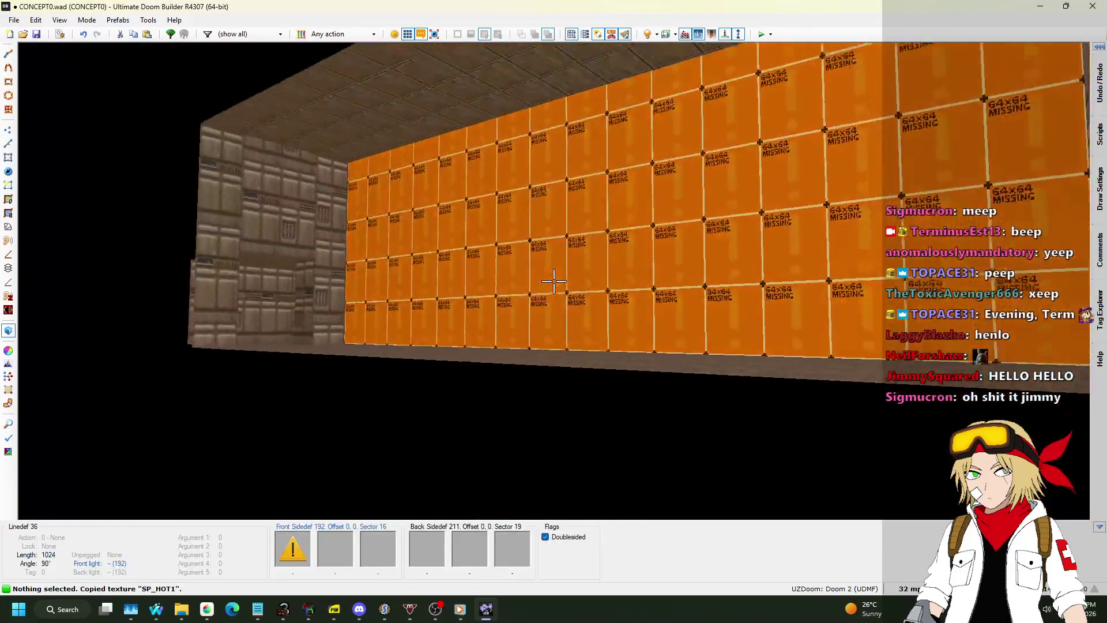
key(ctrl+v)
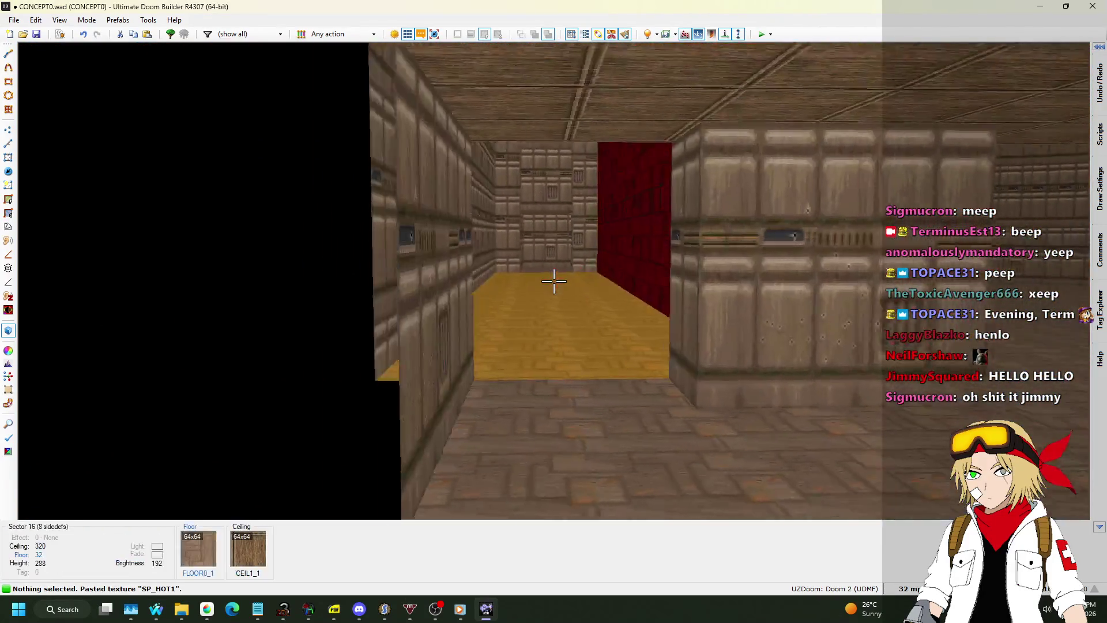
key(w)
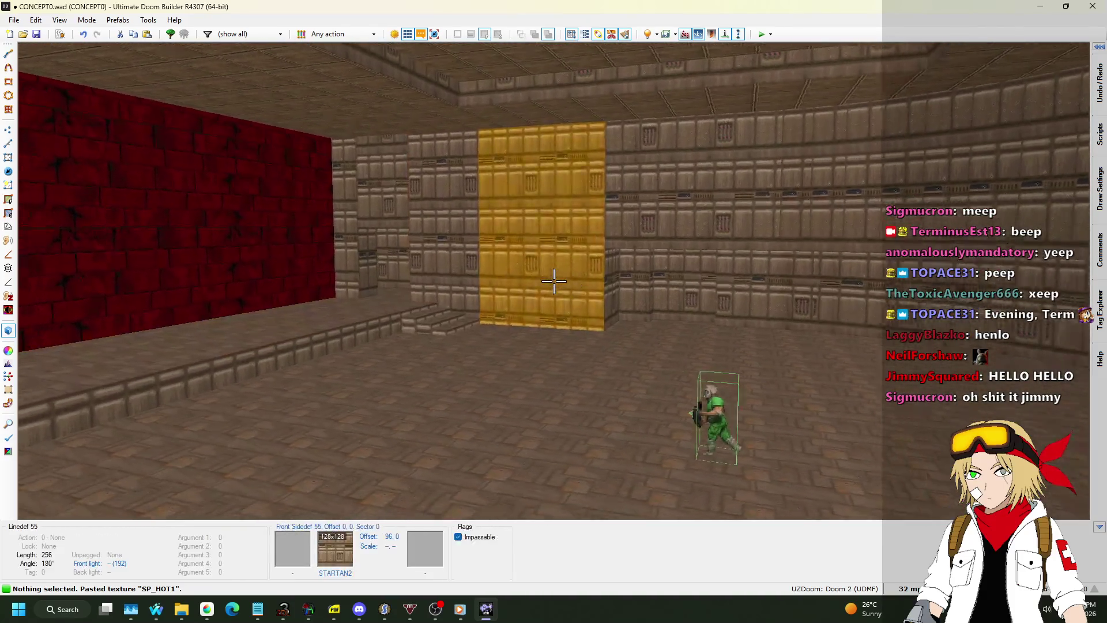
key(q)
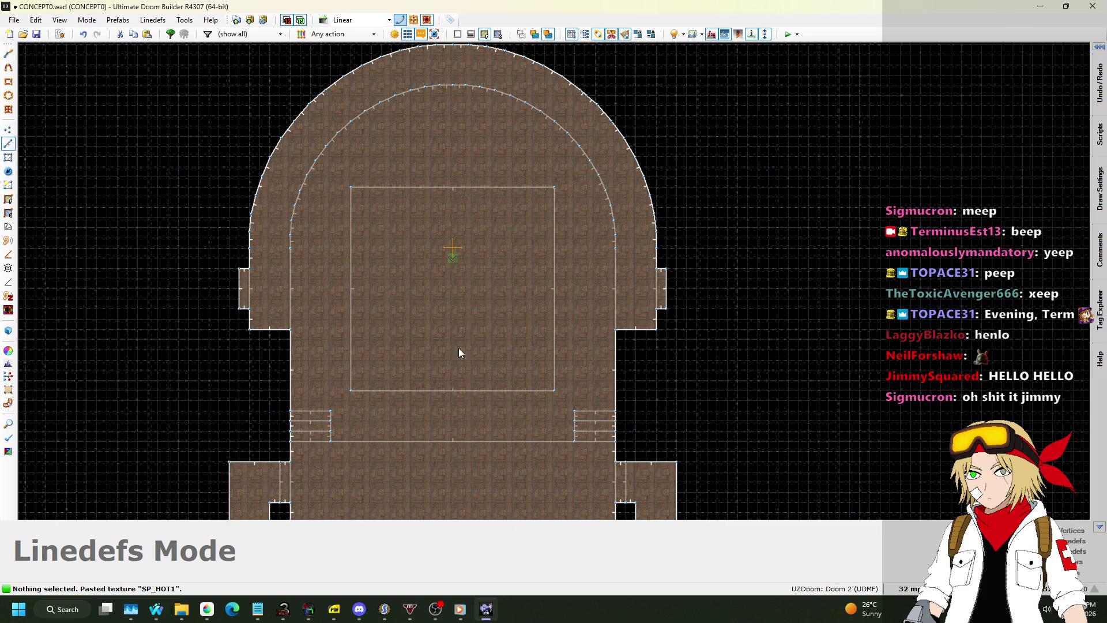
Step: Draw a 512×512 square sector below the hall and view it in 3D
scroll(392, 329, up, 5)
scroll(299, 262, up, 1)
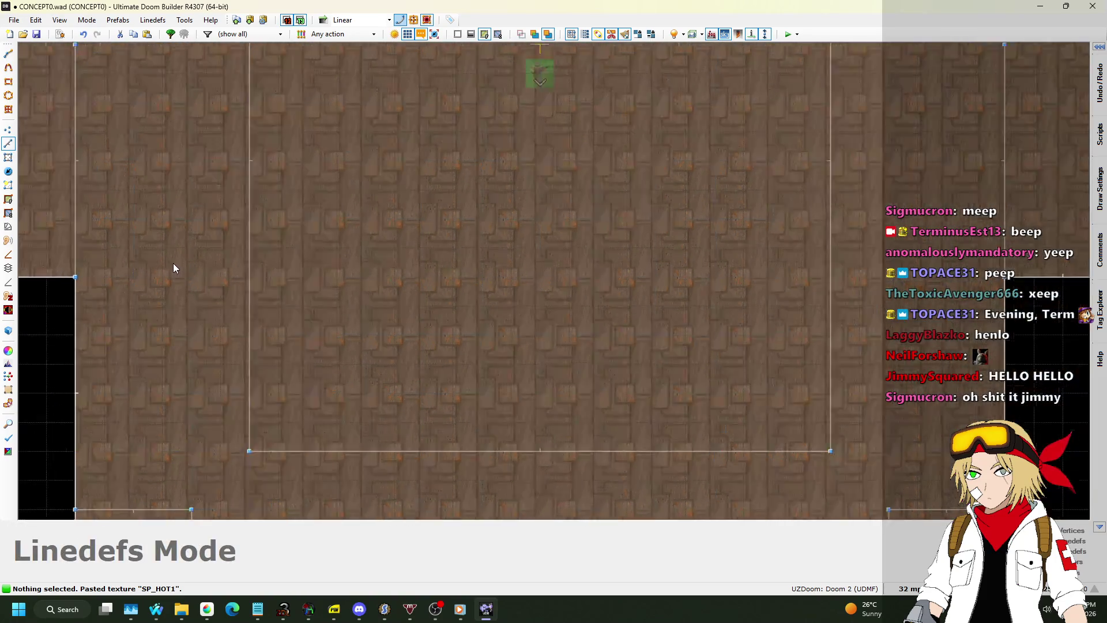
scroll(174, 268, down, 9)
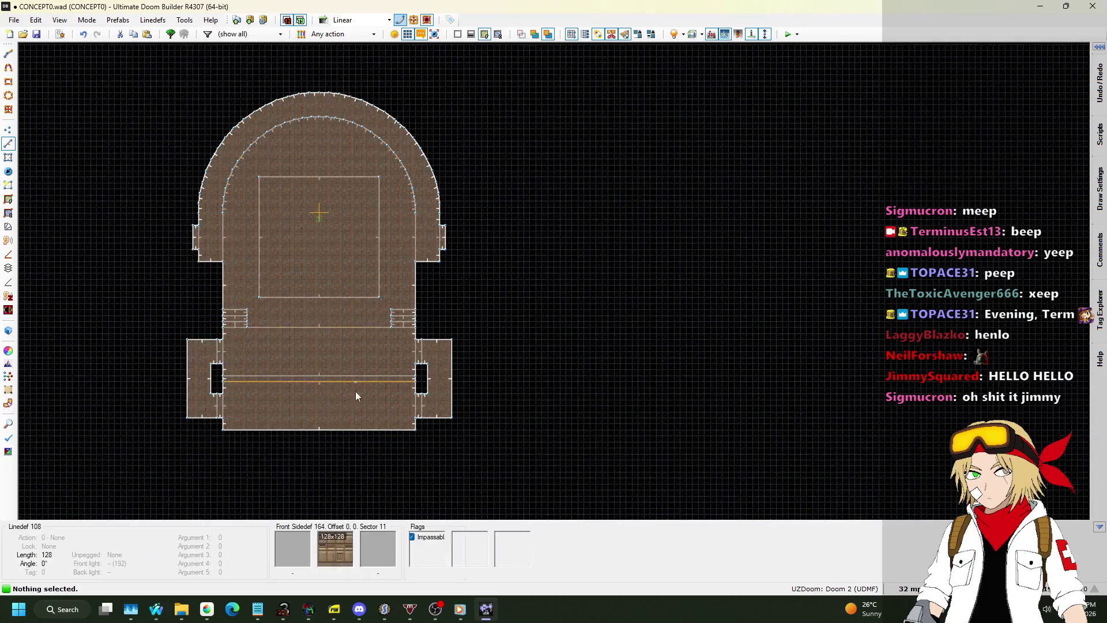
scroll(357, 398, up, 7)
scroll(663, 248, down, 4)
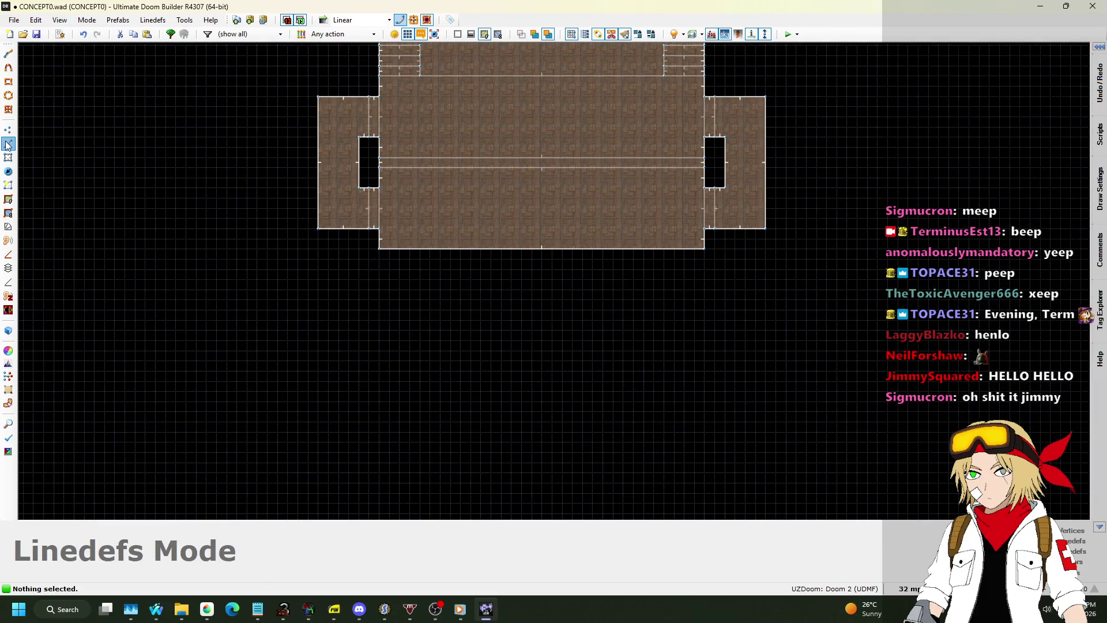
key(d)
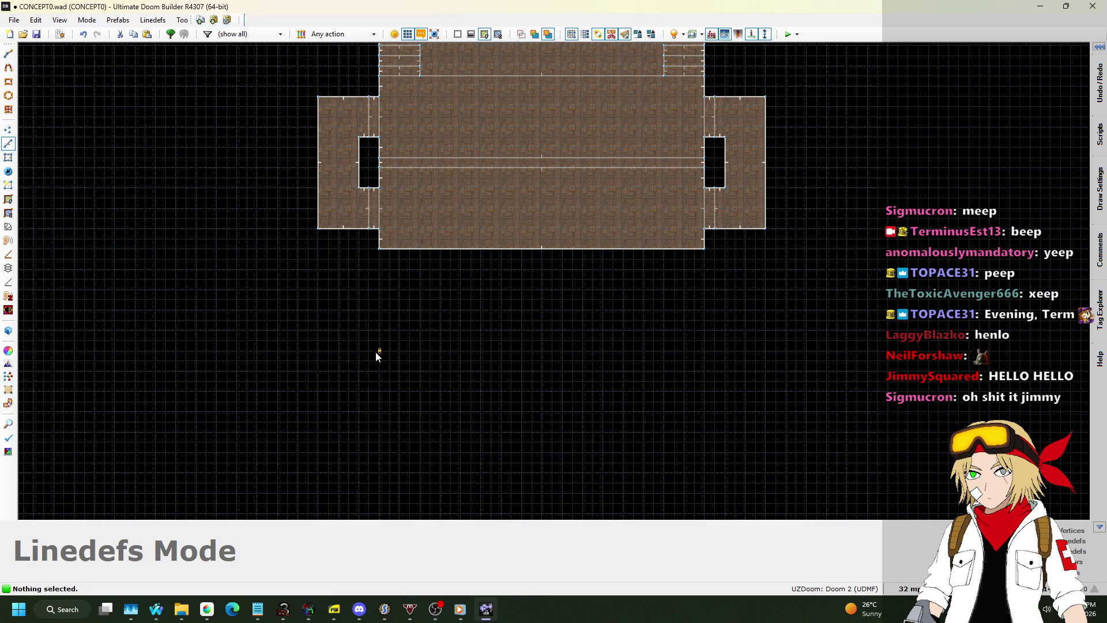
click(377, 351)
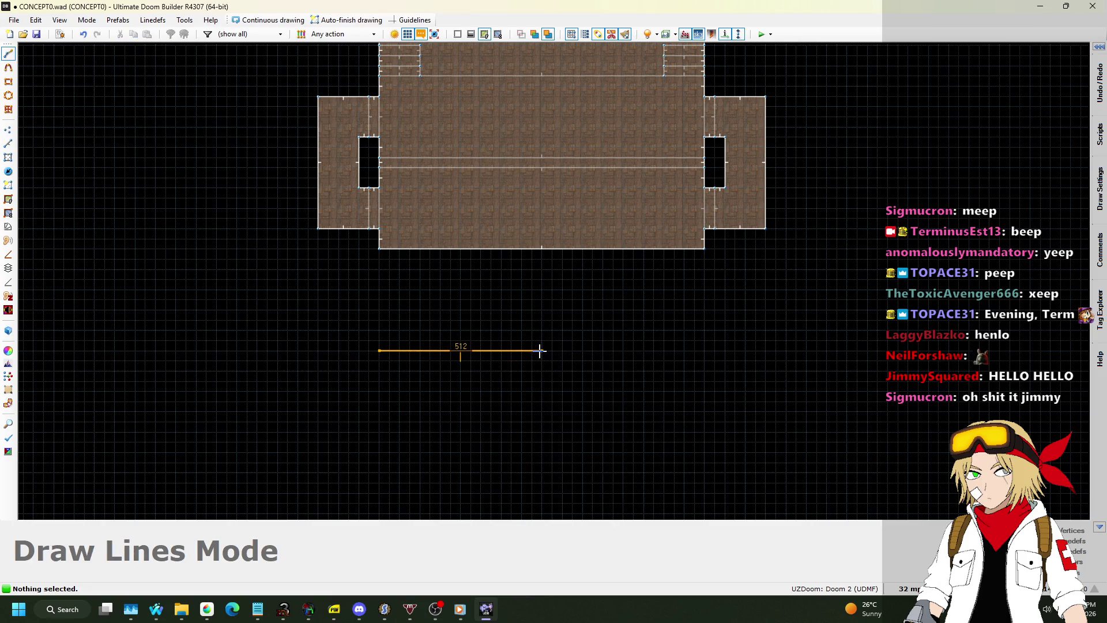
click(539, 350)
scroll(540, 350, down, 3)
scroll(530, 340, up, 5)
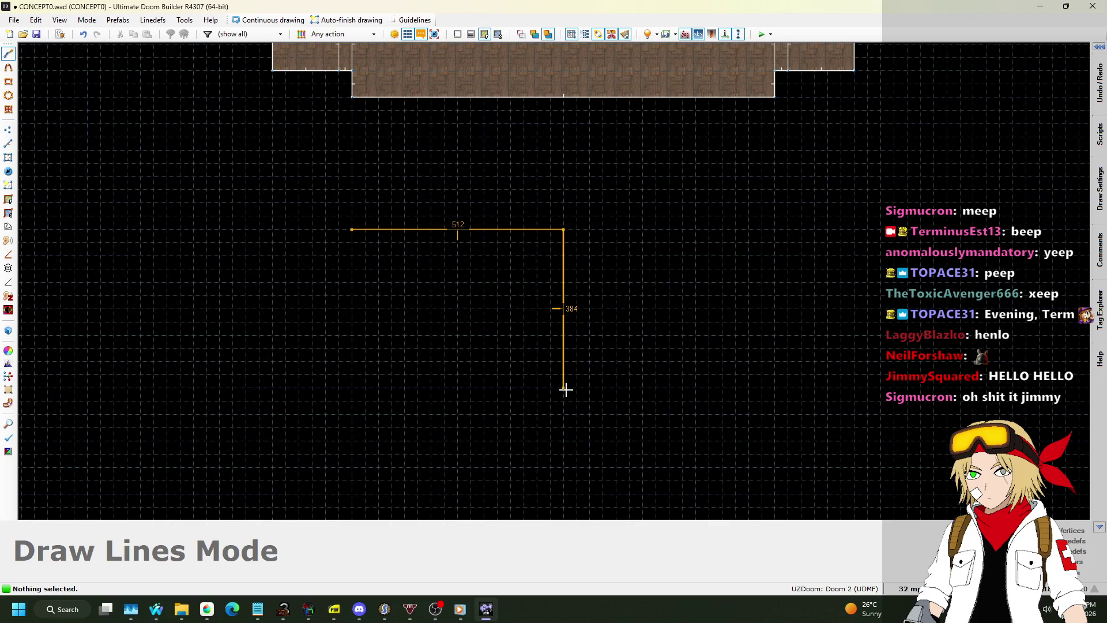
click(352, 441)
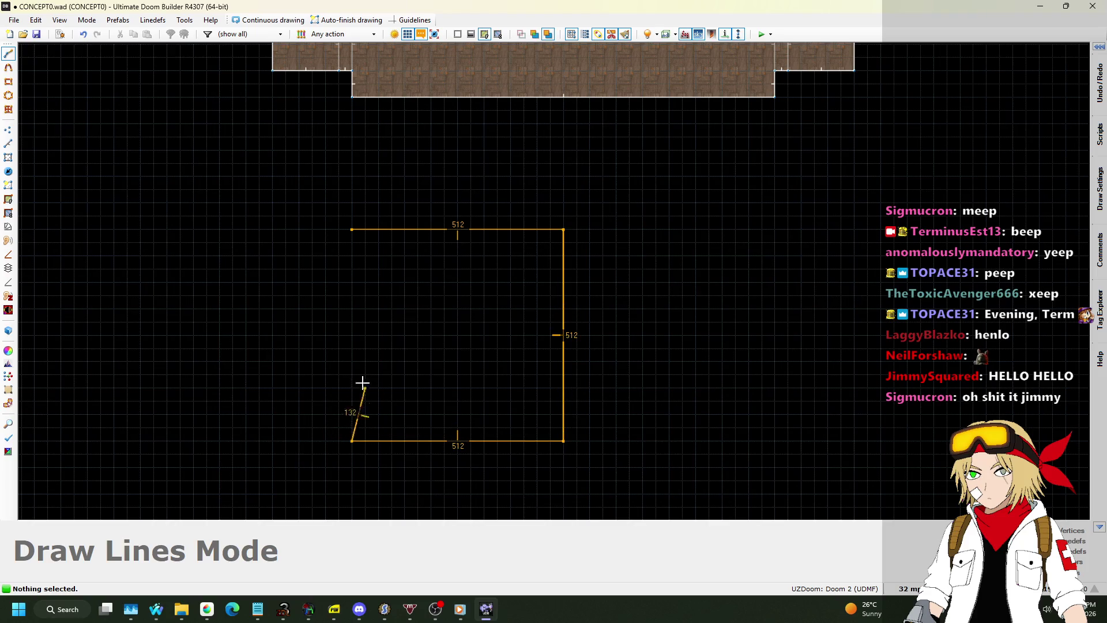
click(358, 231)
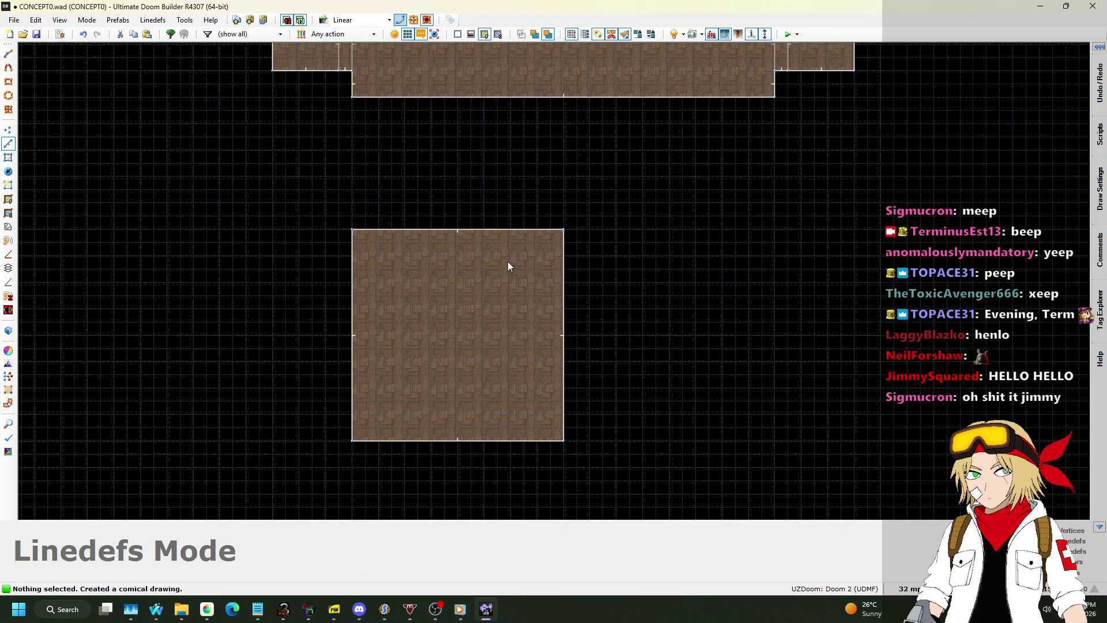
key(w)
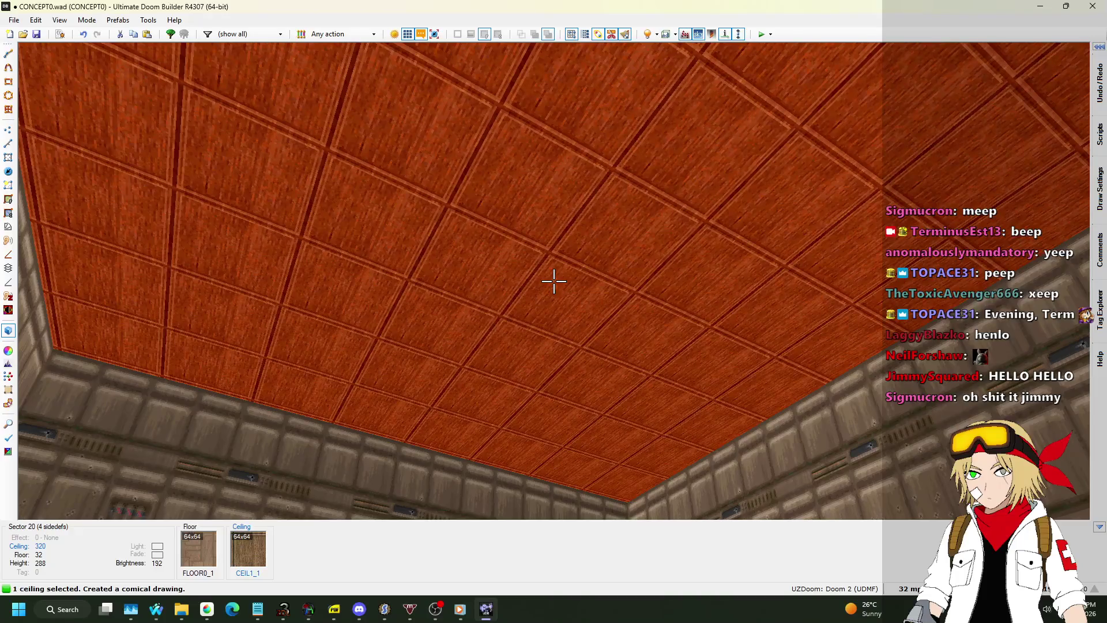
Step: Give the new room's ceiling the F_SKY1 sky flat
right_click(554, 281)
text(F)
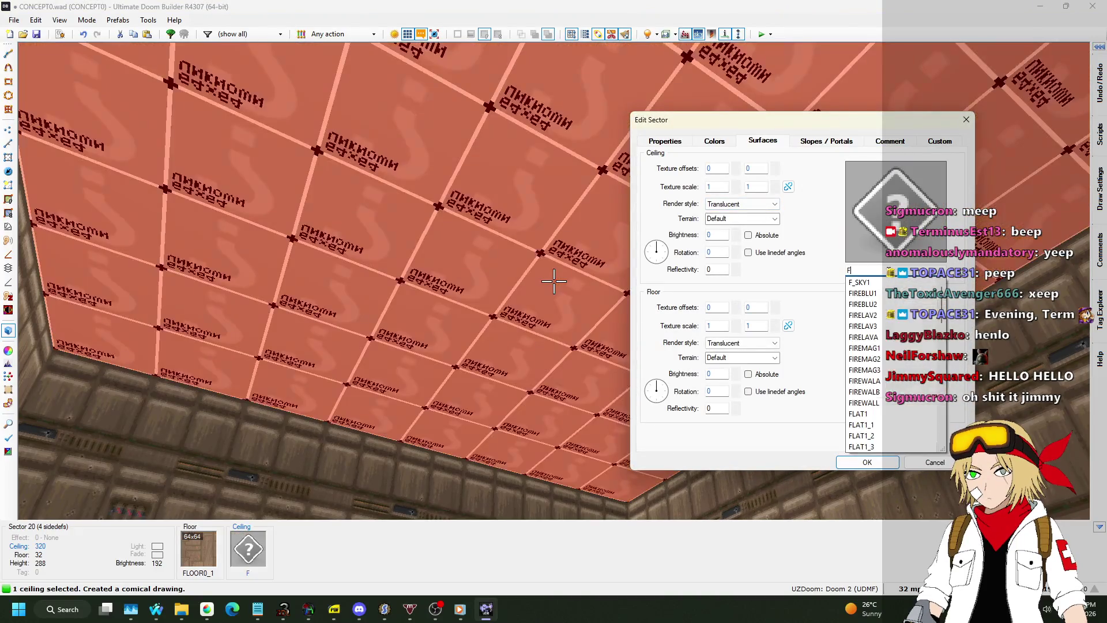
key(Return)
key(Return)
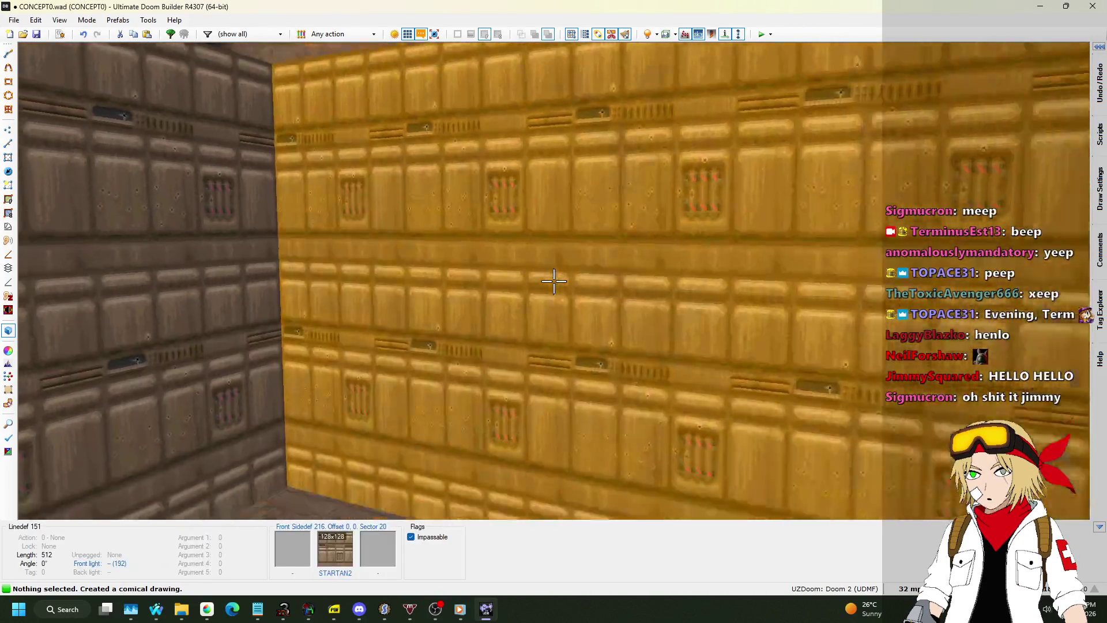
key(q)
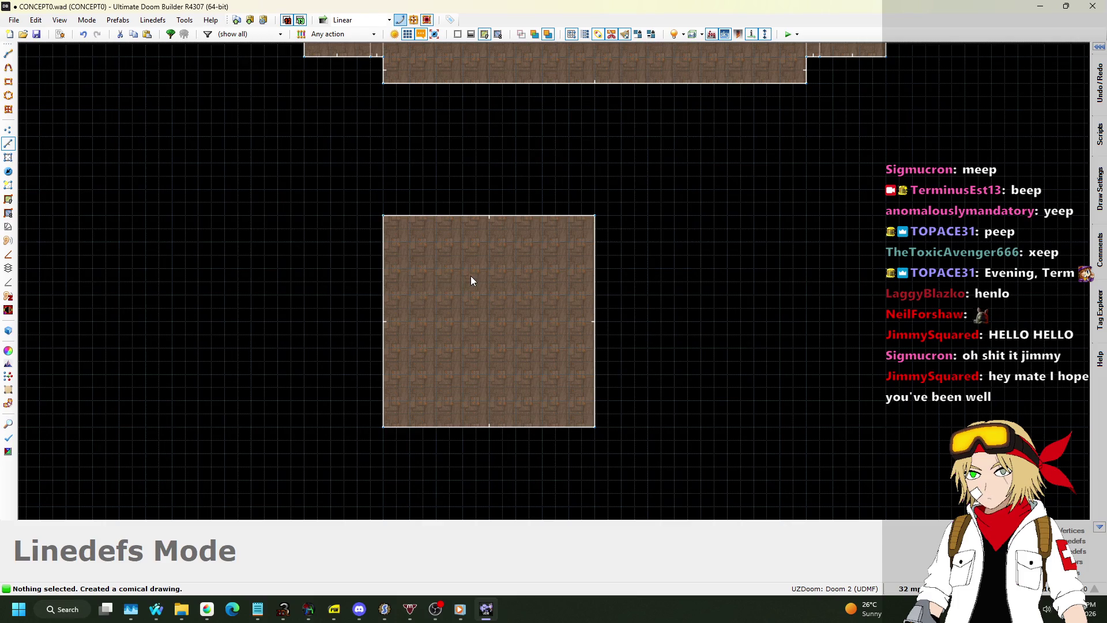
scroll(499, 369, up, 1)
scroll(697, 144, down, 1)
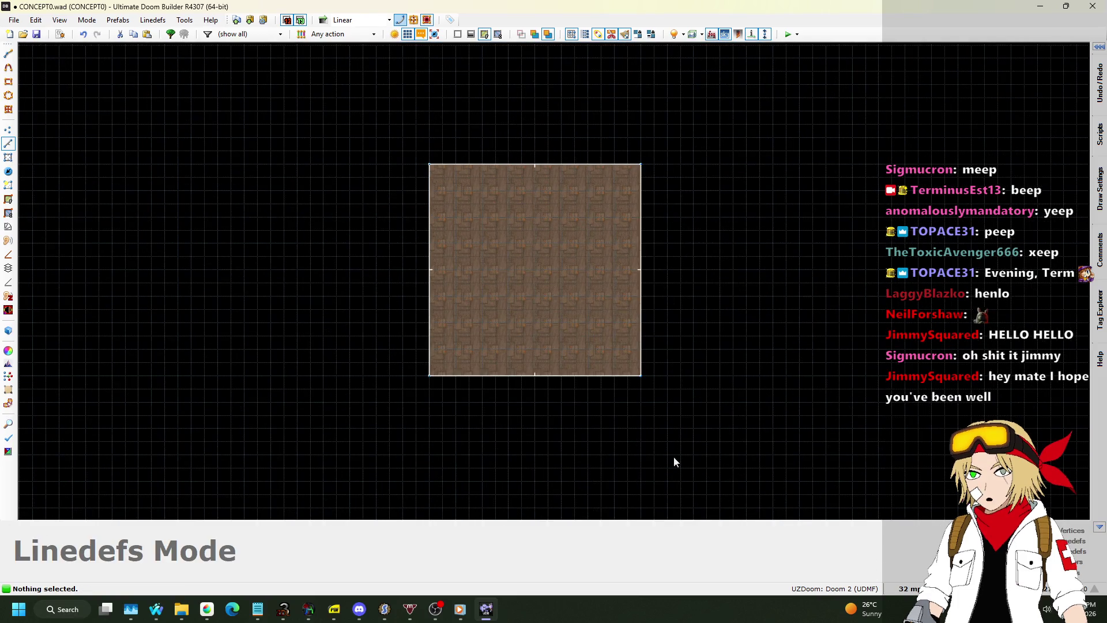
scroll(482, 268, down, 1)
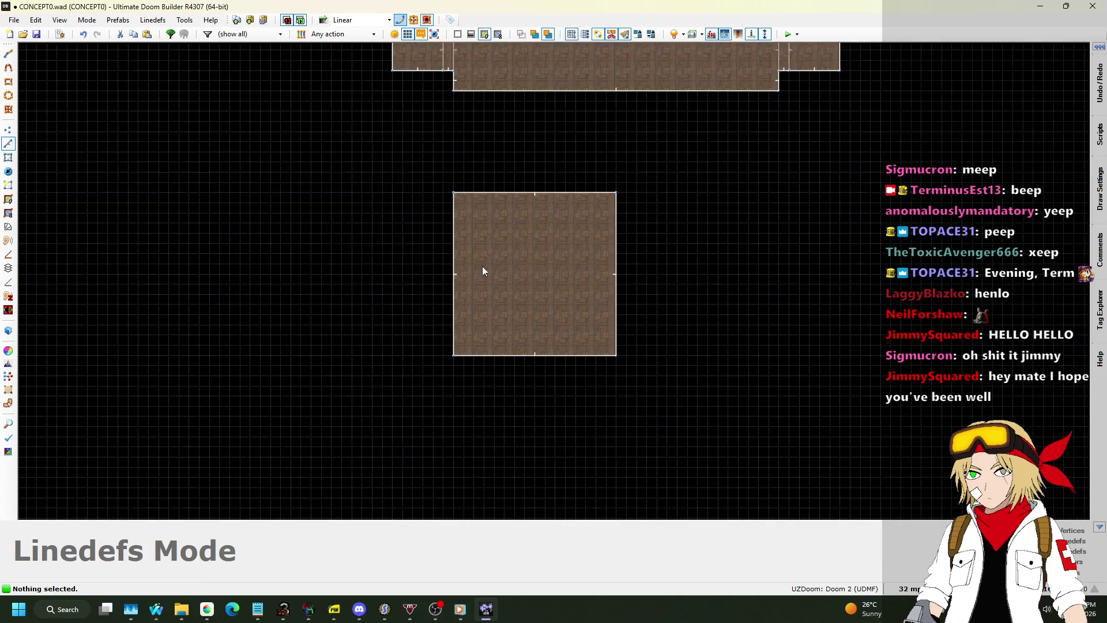
scroll(469, 273, up, 1)
Step: Set the room's wall texture to BRONZE1
key(q)
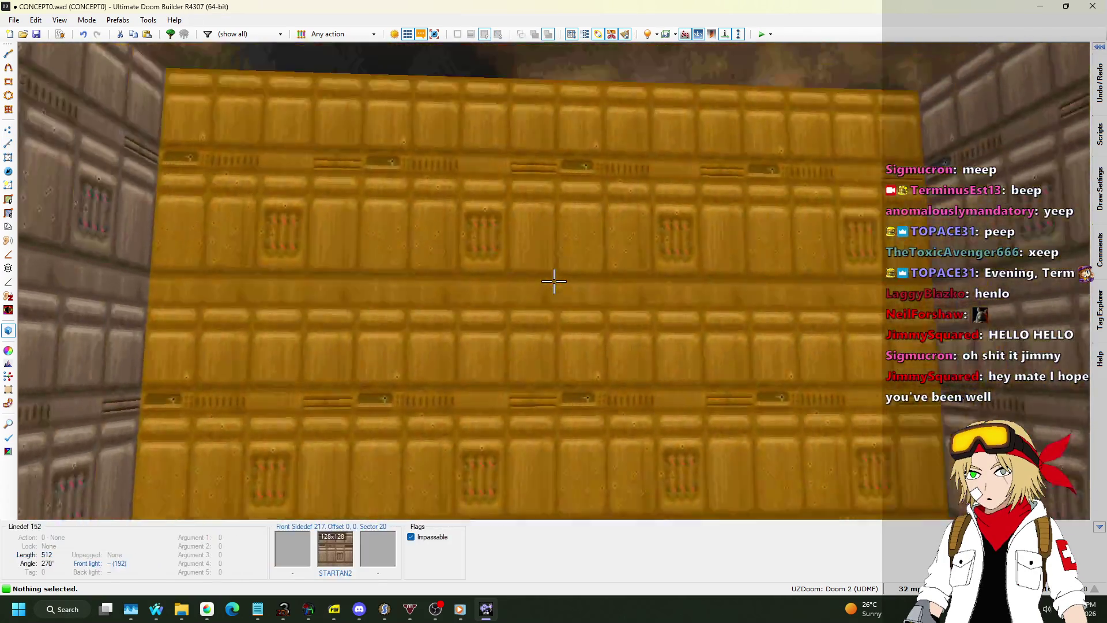
click(554, 281)
right_click(554, 281)
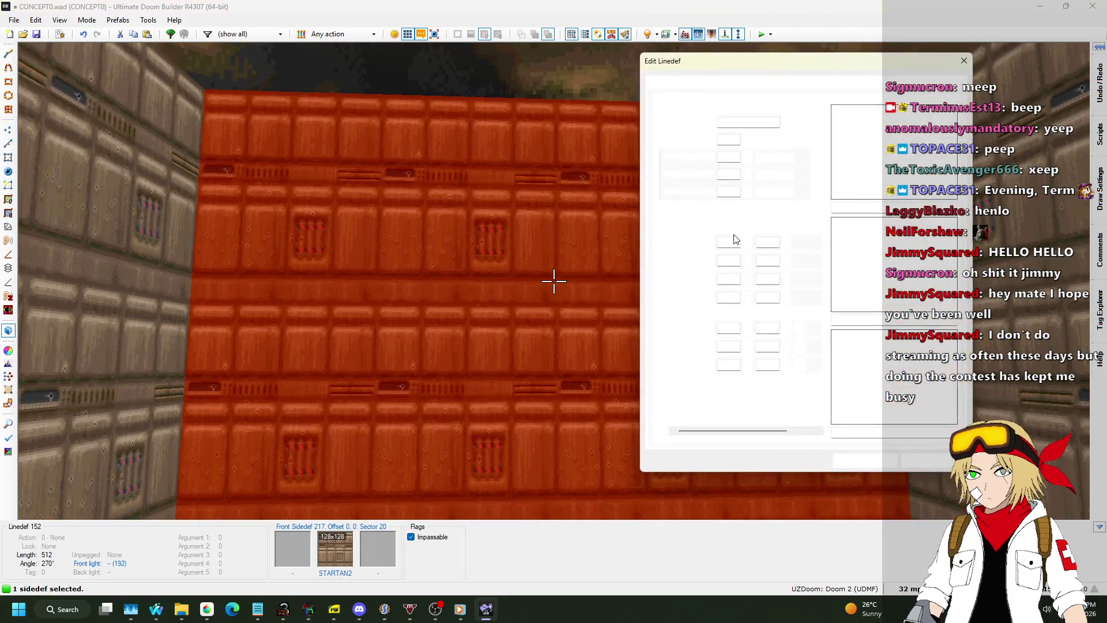
click(894, 265)
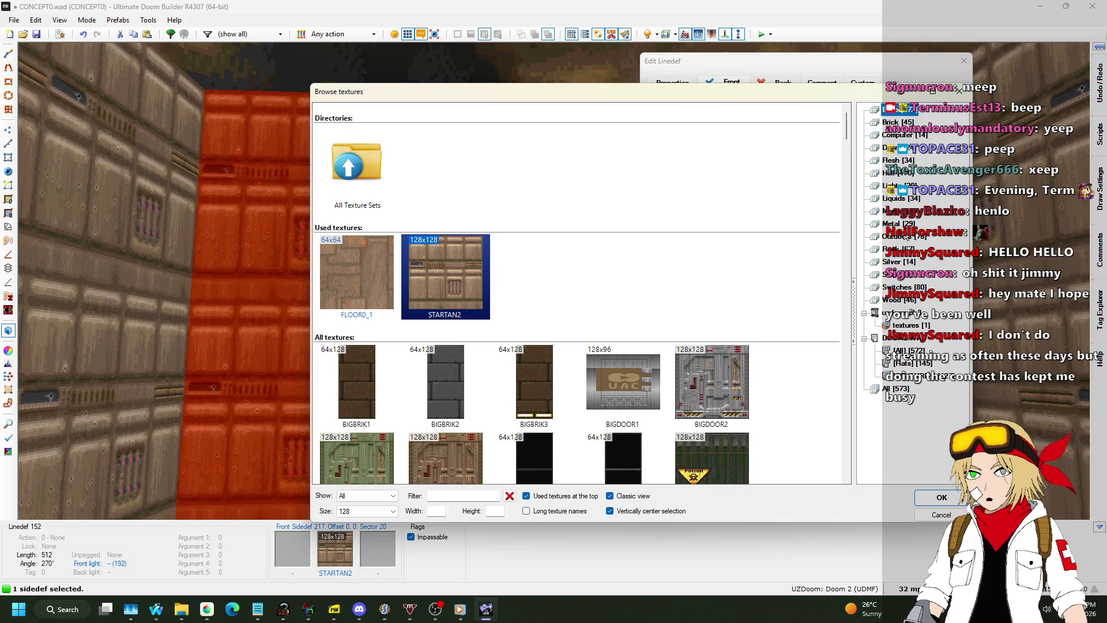
scroll(686, 242, down, 20)
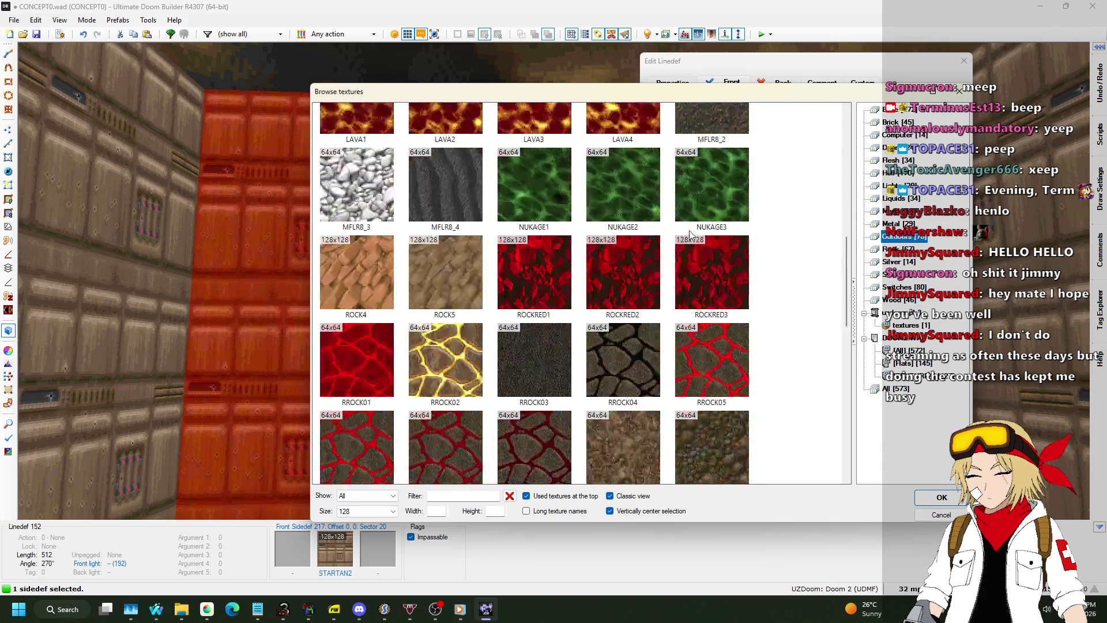
click(901, 110)
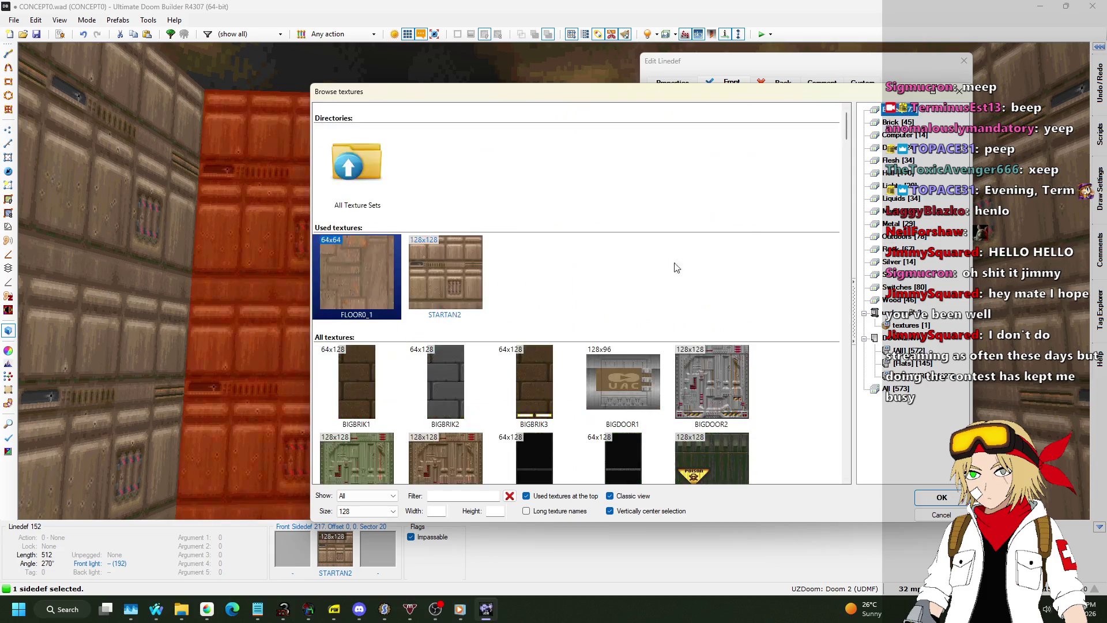
scroll(669, 272, down, 5)
double_click(344, 212)
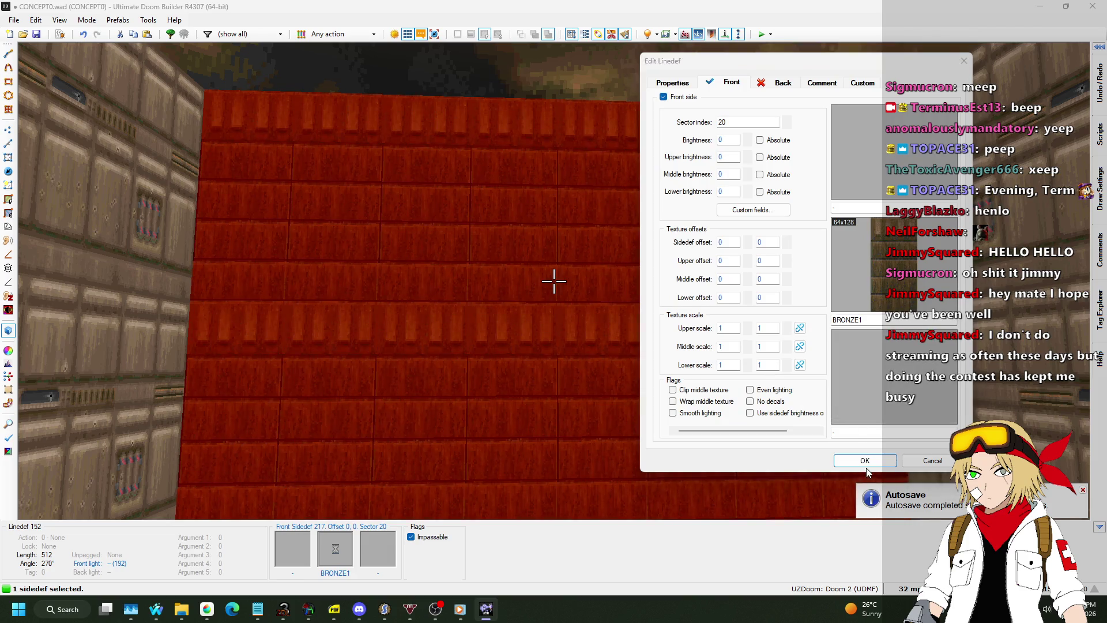
click(865, 465)
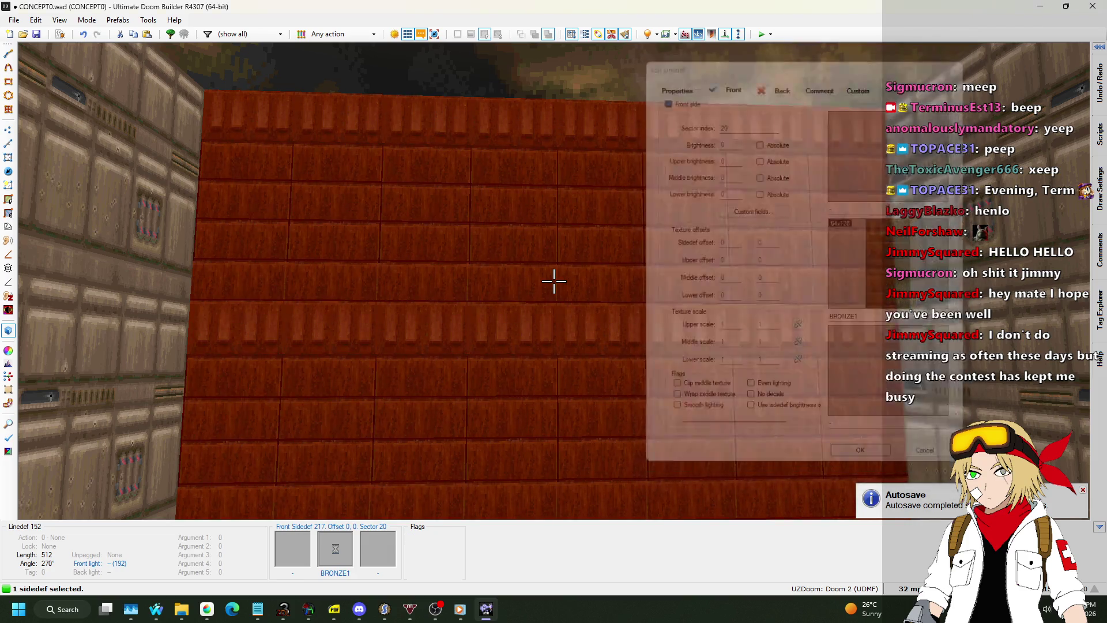
Step: Browse the Outdoors flats for a dark dirt floor texture for the room
key(s)
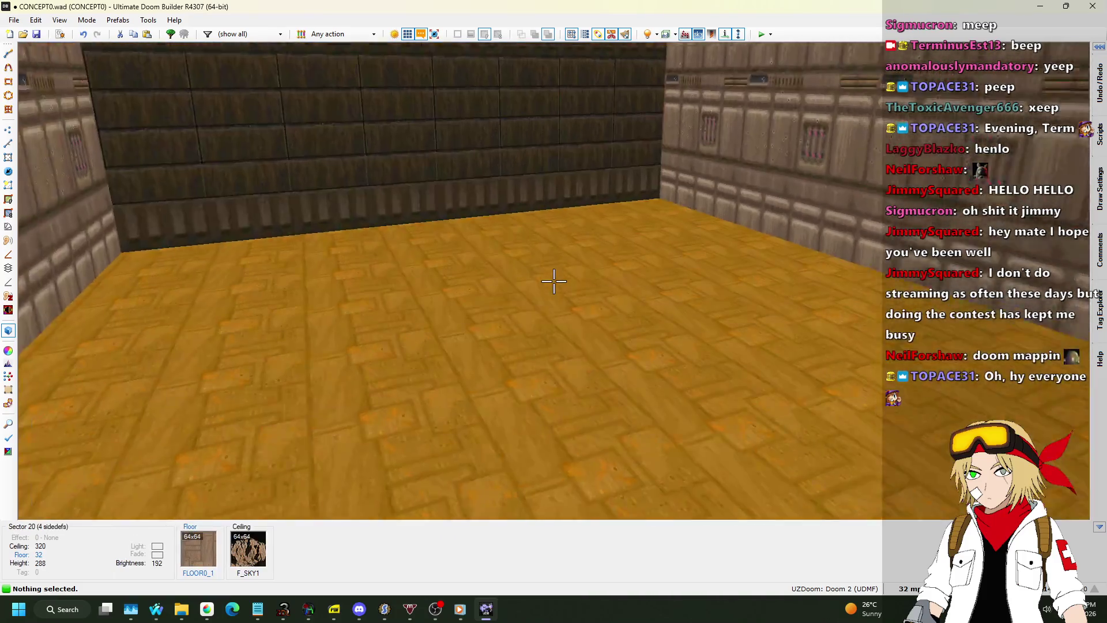
click(554, 282)
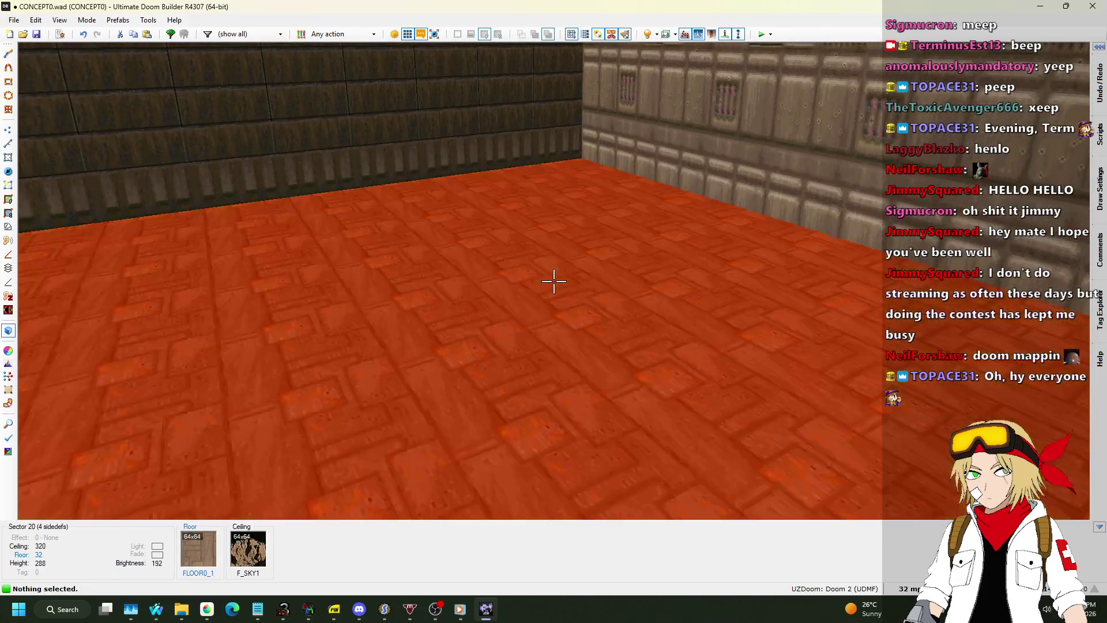
right_click(554, 282)
click(874, 232)
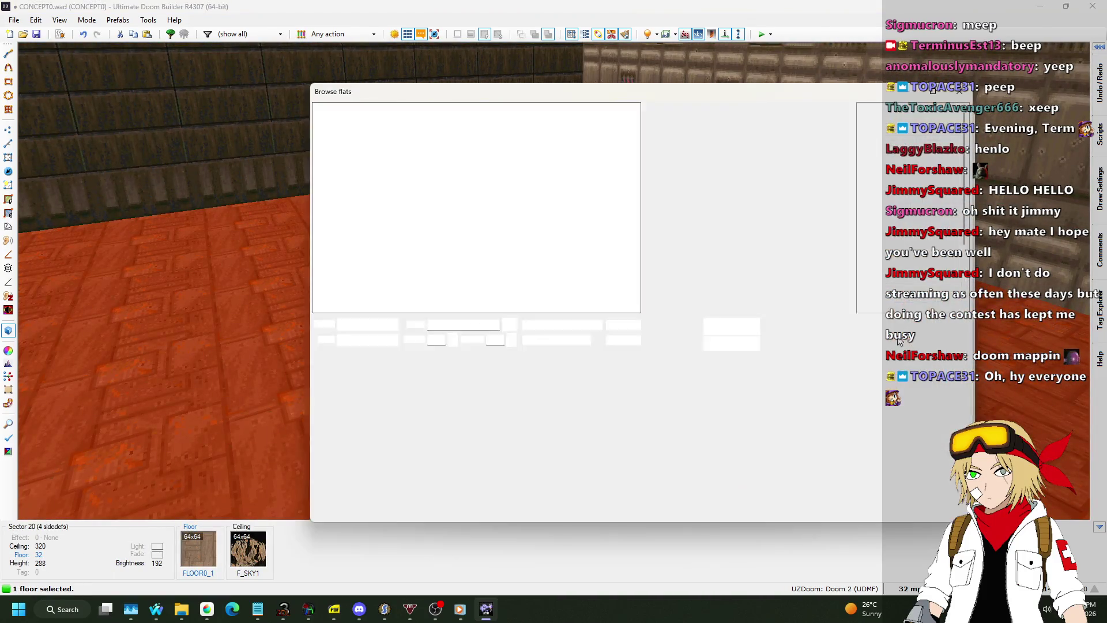
click(903, 237)
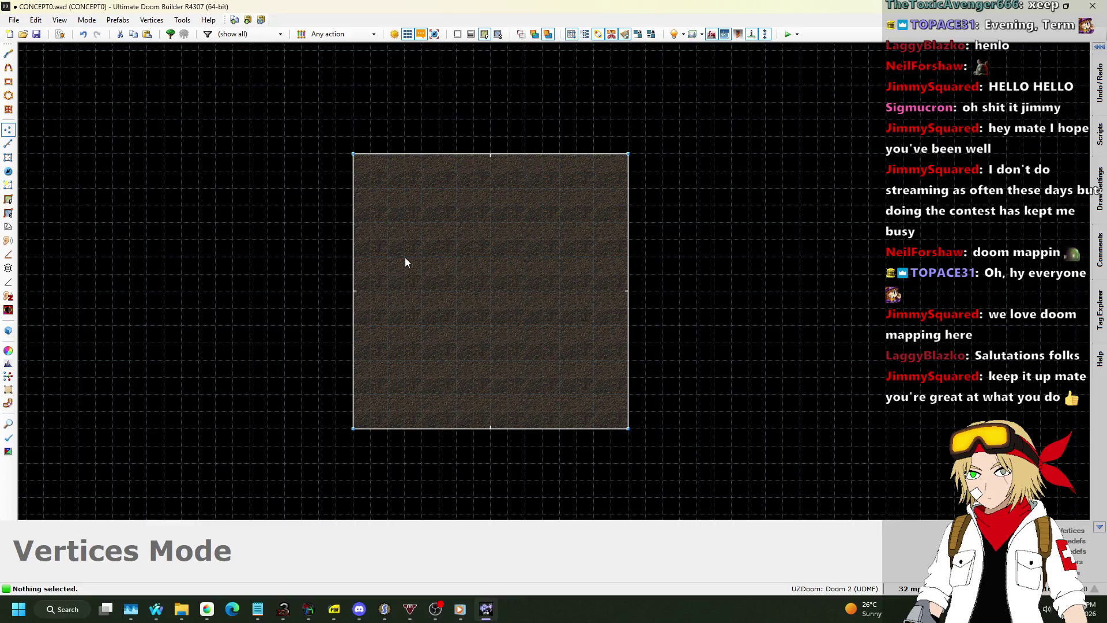
Step: Drag the Player 1 start into the square room and confirm its properties at angle 90
click(7, 172)
scroll(408, 198, down, 4)
scroll(408, 46, down, 2)
scroll(427, 237, up, 2)
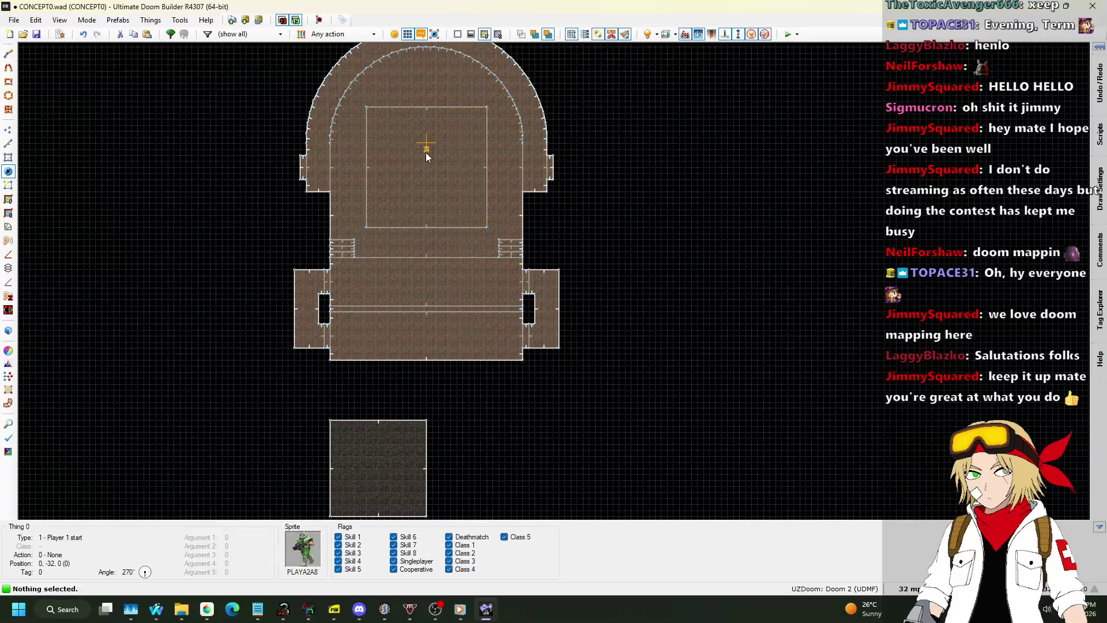
scroll(475, 130, down, 2)
mouse_move(426, 156)
mouse_down()
mouse_move(475, 131)
mouse_move(412, 335)
mouse_move(447, 331)
mouse_up()
scroll(412, 335, up, 3)
scroll(423, 337, up, 1)
scroll(444, 330, up, 1)
right_click(447, 330)
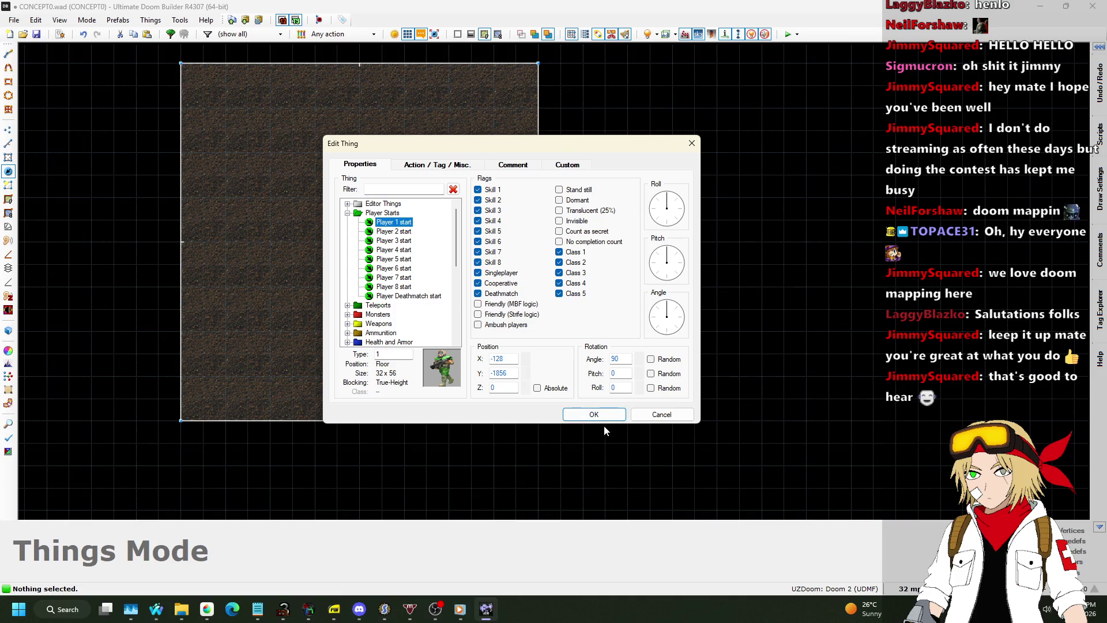
click(600, 415)
click(5, 144)
scroll(542, 289, down, 2)
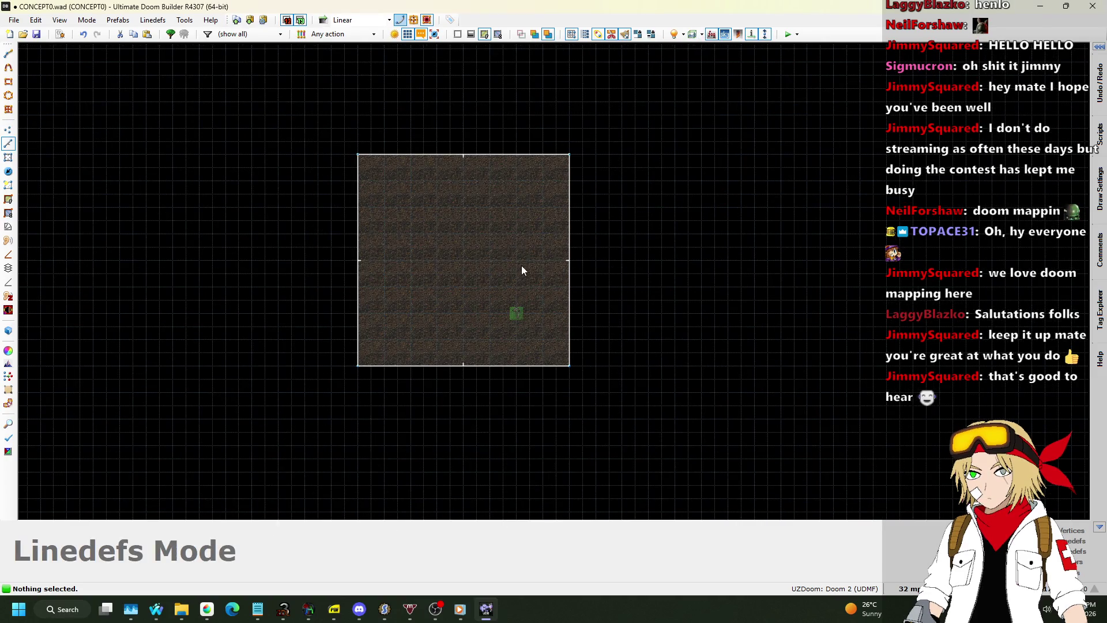
Step: Stretch the room wider to the right and shift the lower room's vertices to the right
drag(569, 254, 780, 247)
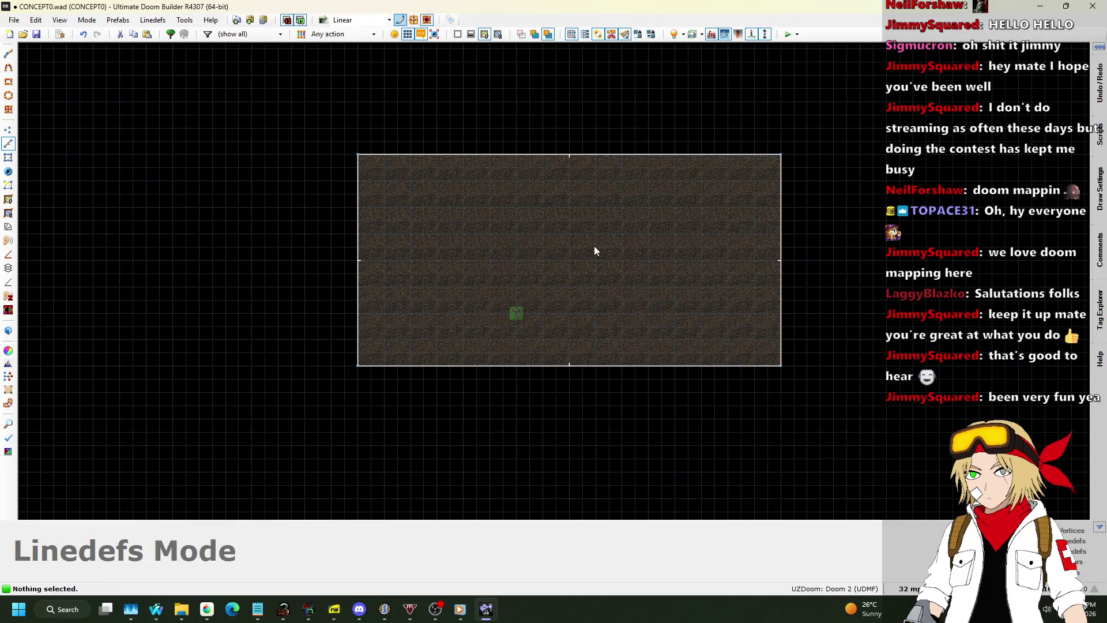
click(8, 157)
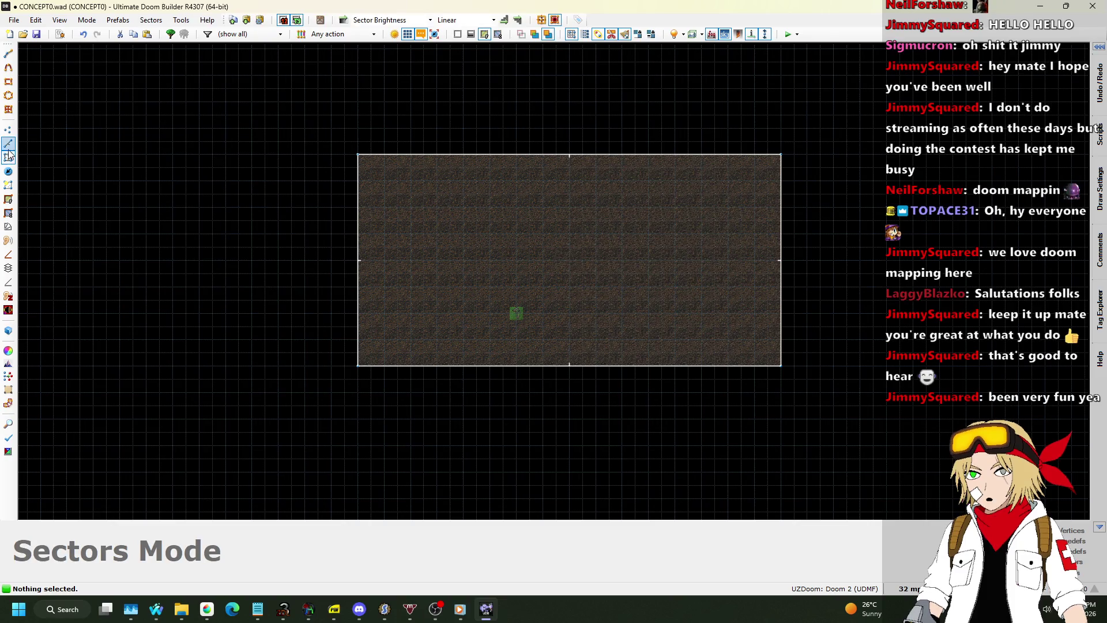
click(8, 143)
click(8, 130)
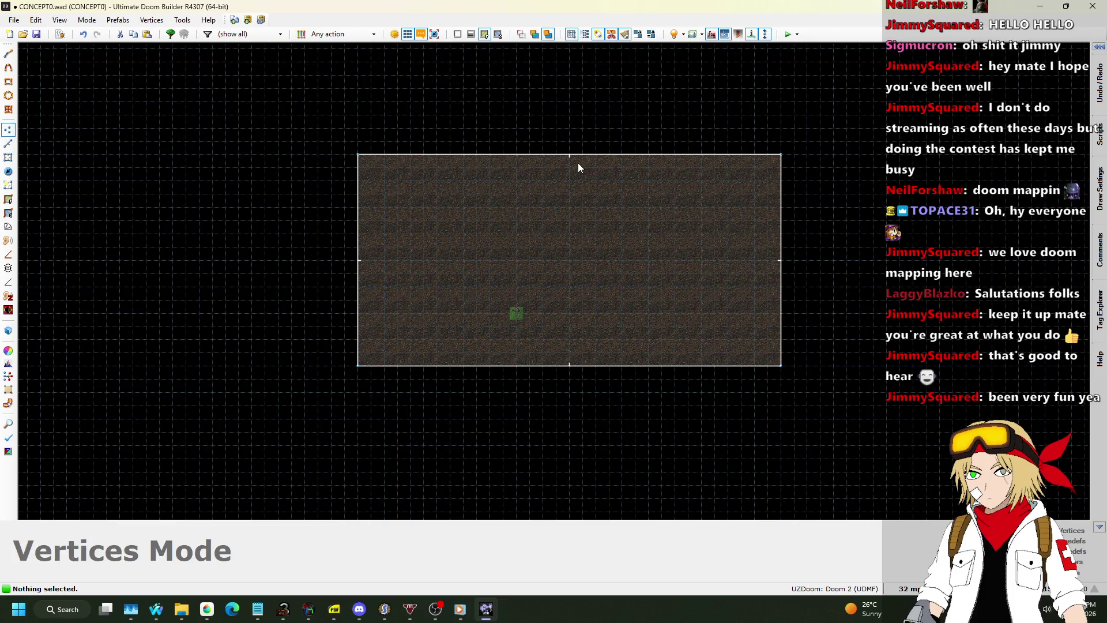
scroll(600, 409, down, 2)
scroll(635, 248, up, 2)
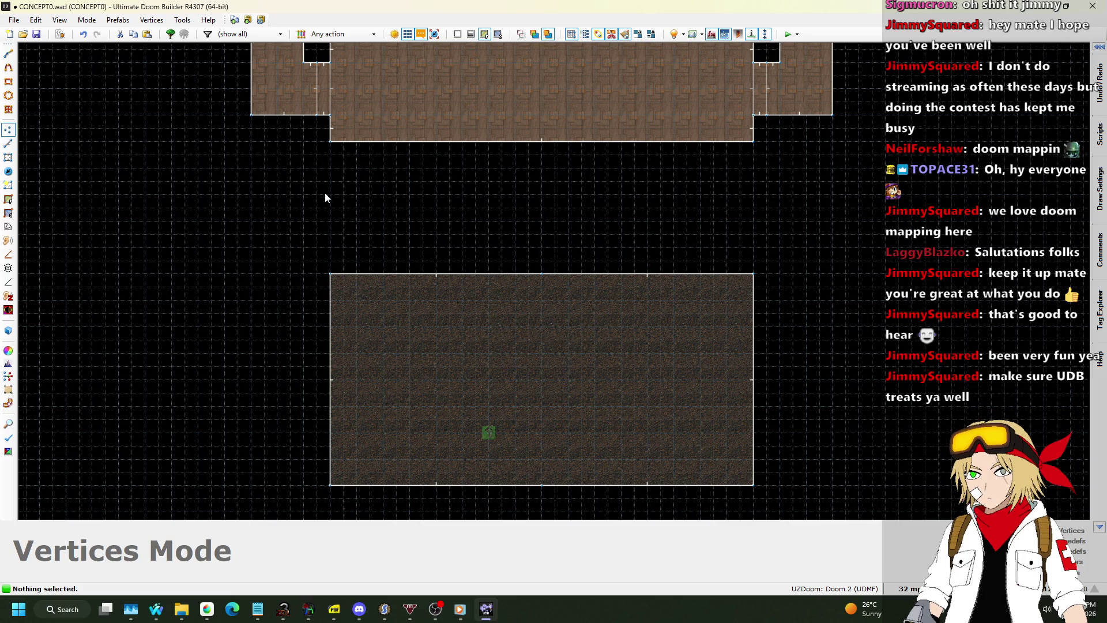
mouse_move(252, 230)
mouse_down()
mouse_move(759, 425)
mouse_move(799, 478)
mouse_up()
scroll(801, 480, down, 2)
scroll(759, 424, up, 1)
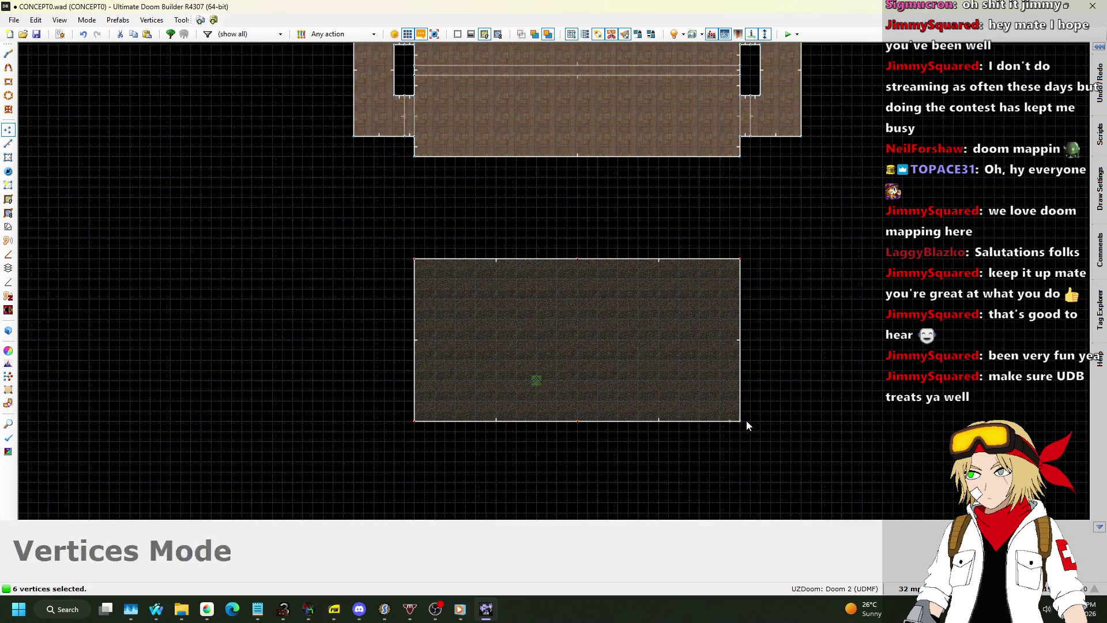
drag(747, 425, 902, 422)
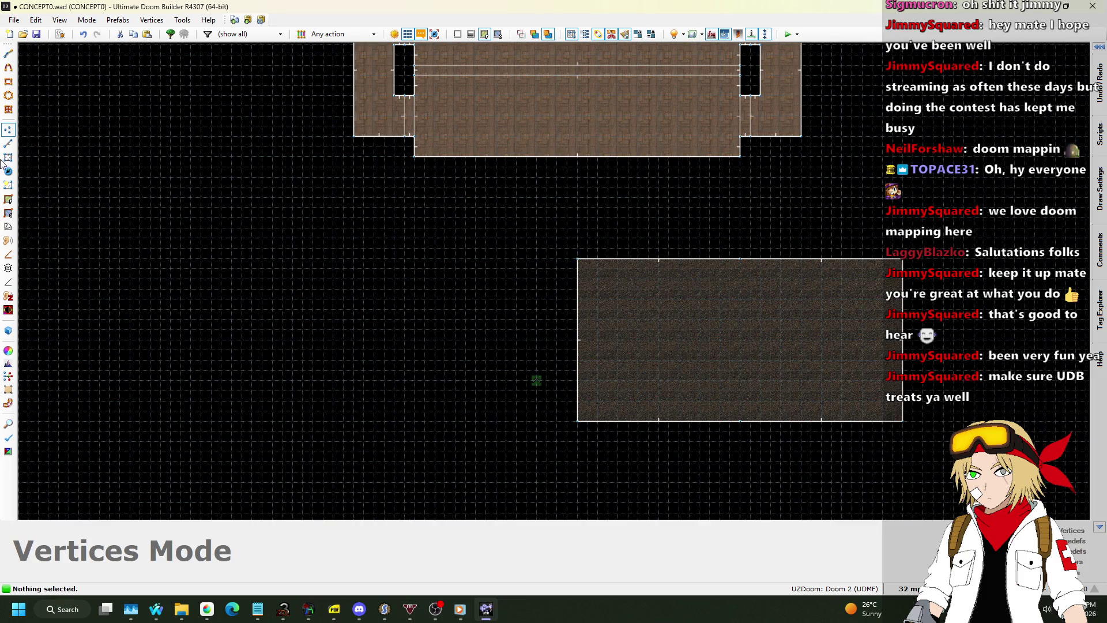
scroll(850, 280, up, 2)
scroll(370, 284, down, 1)
scroll(493, 233, up, 2)
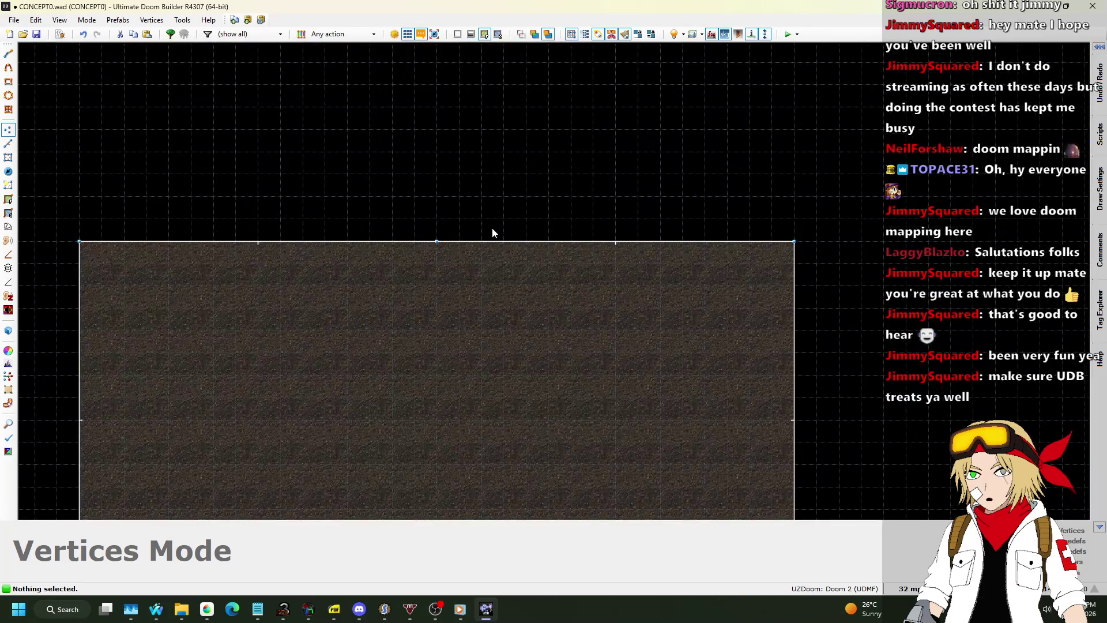
Step: Pull up two top vertices to level the top edge and drag the bottom corners down into a rectangle
drag(500, 247, 437, 66)
scroll(497, 257, down, 1)
scroll(669, 254, up, 2)
drag(678, 268, 687, 87)
scroll(563, 361, down, 2)
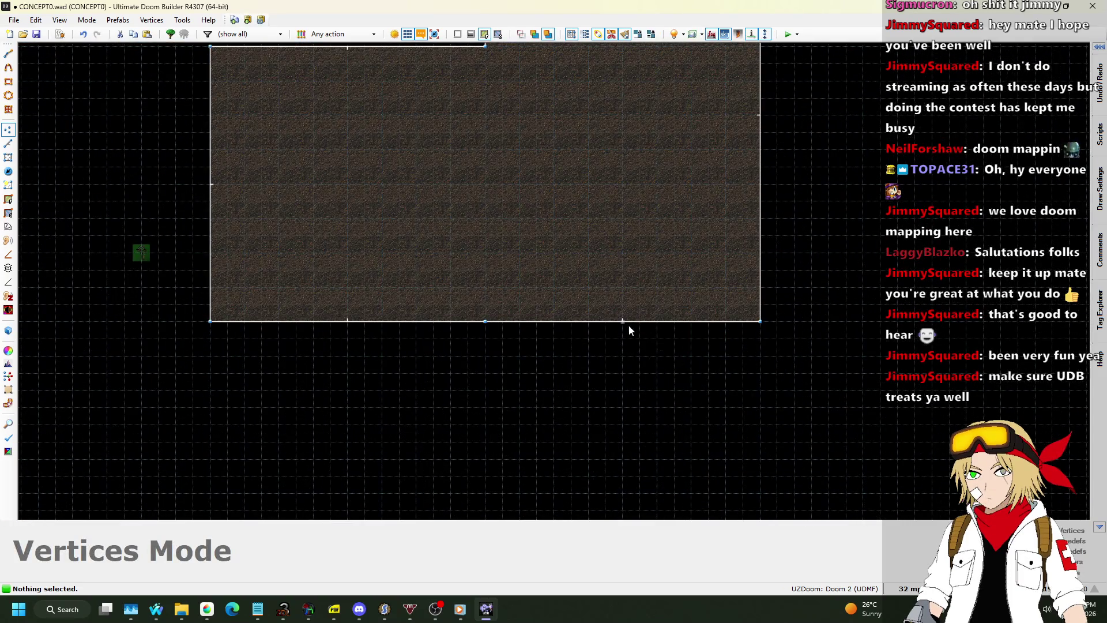
mouse_move(628, 327)
mouse_down()
mouse_move(473, 466)
mouse_move(487, 480)
mouse_move(486, 460)
mouse_up()
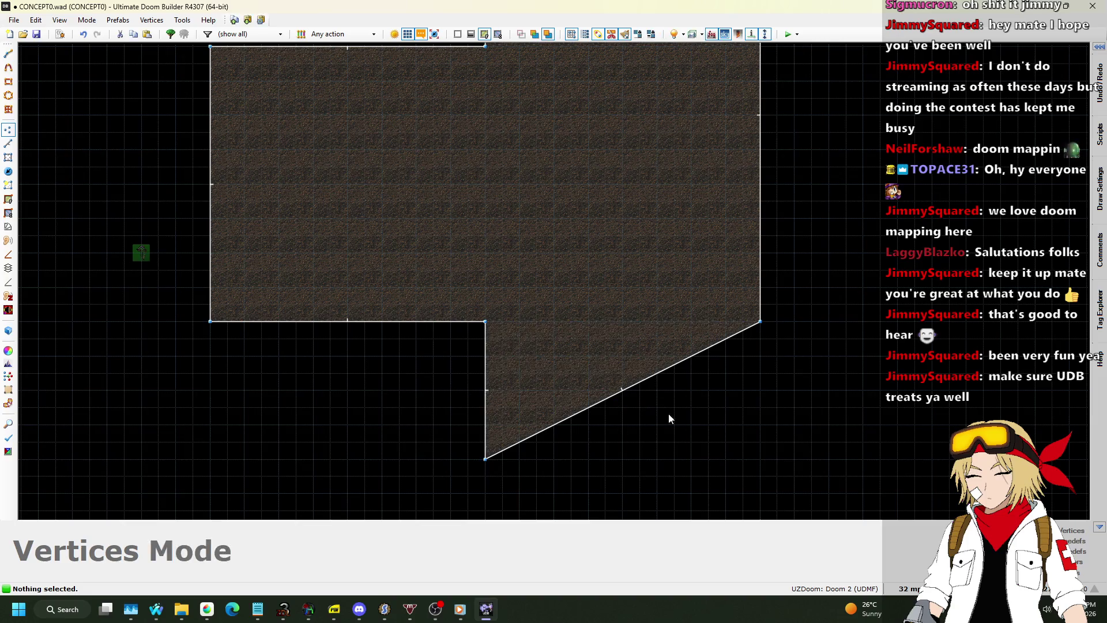
drag(761, 321, 761, 459)
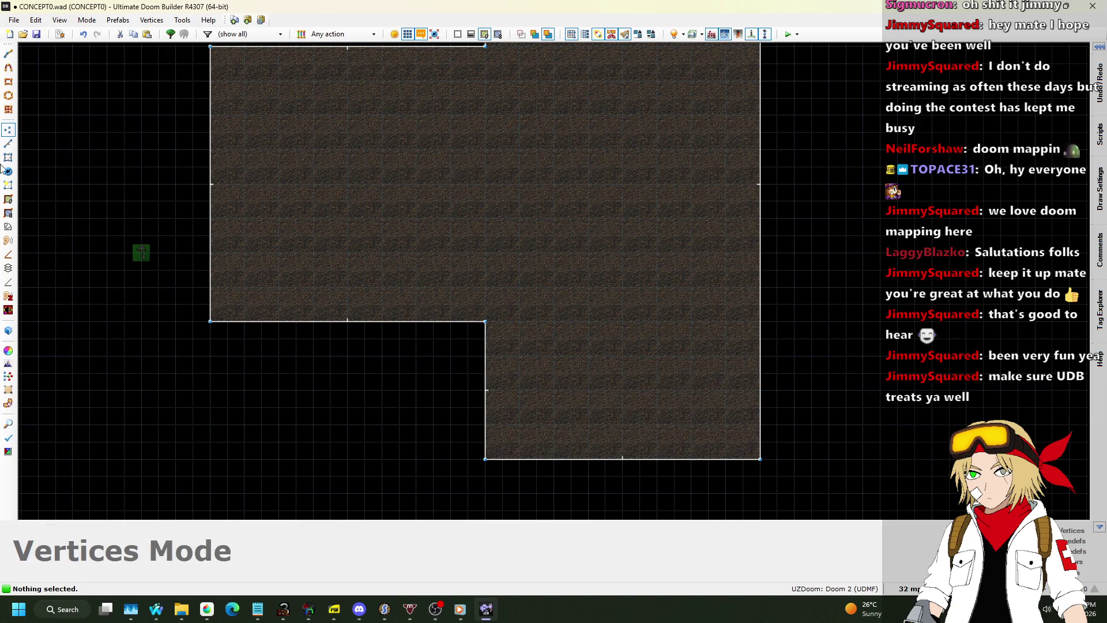
Step: In Linedefs mode, begin drawing a 1024-long dividing line from the extension's top edge
click(7, 144)
scroll(445, 330, down, 3)
scroll(485, 123, up, 1)
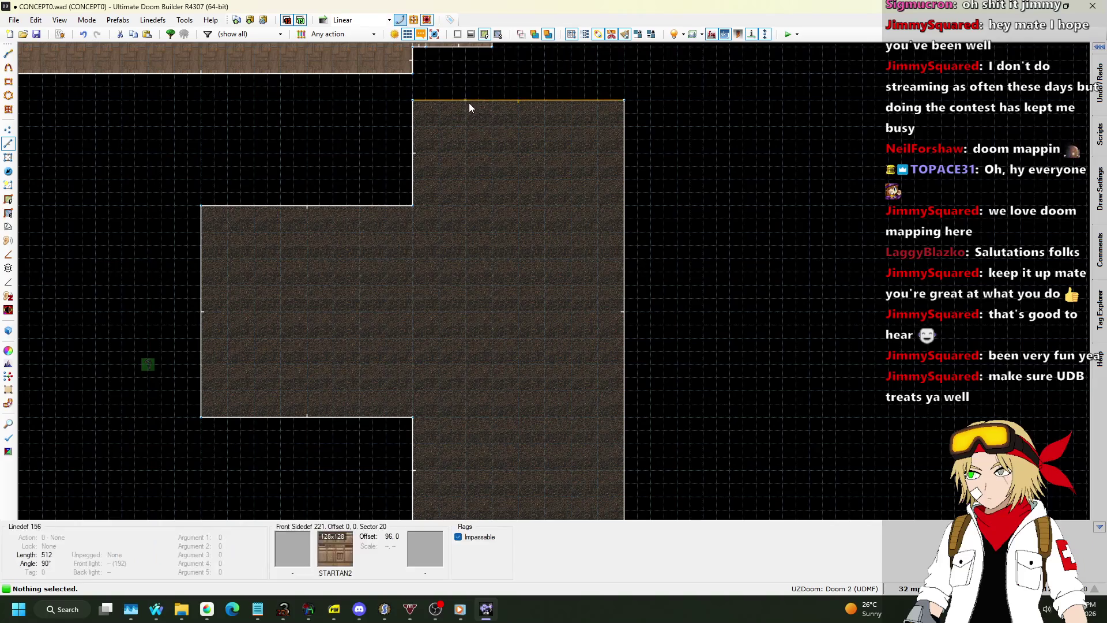
key(space)
scroll(476, 225, down, 1)
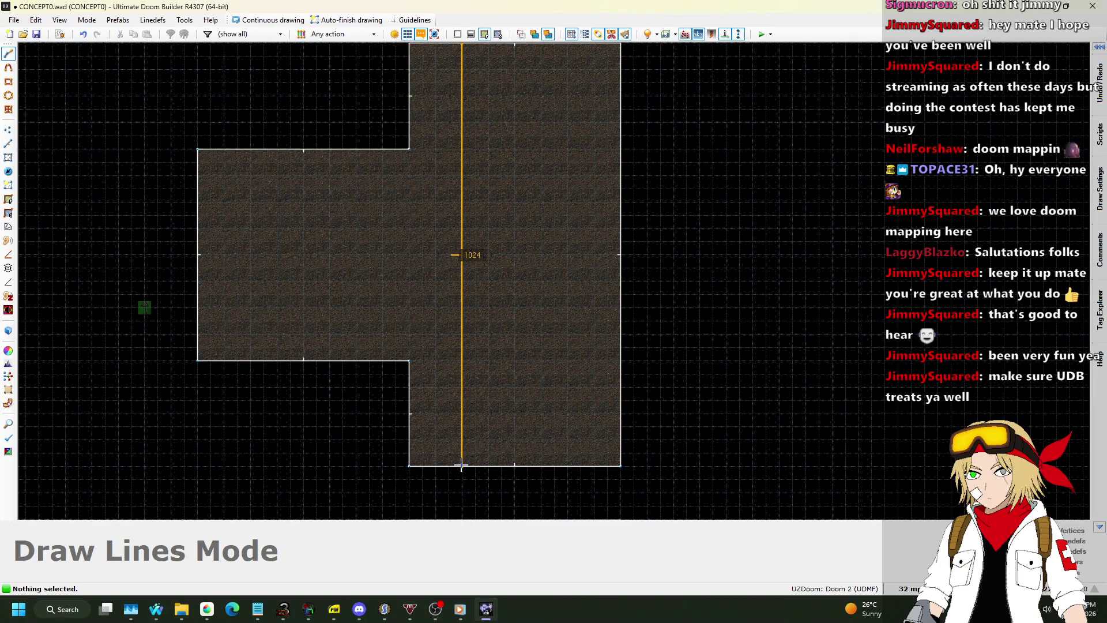
Step: Finish the dividing lines and raise the middle strip's floor to height 31 in 3D view
key(d)
click(566, 73)
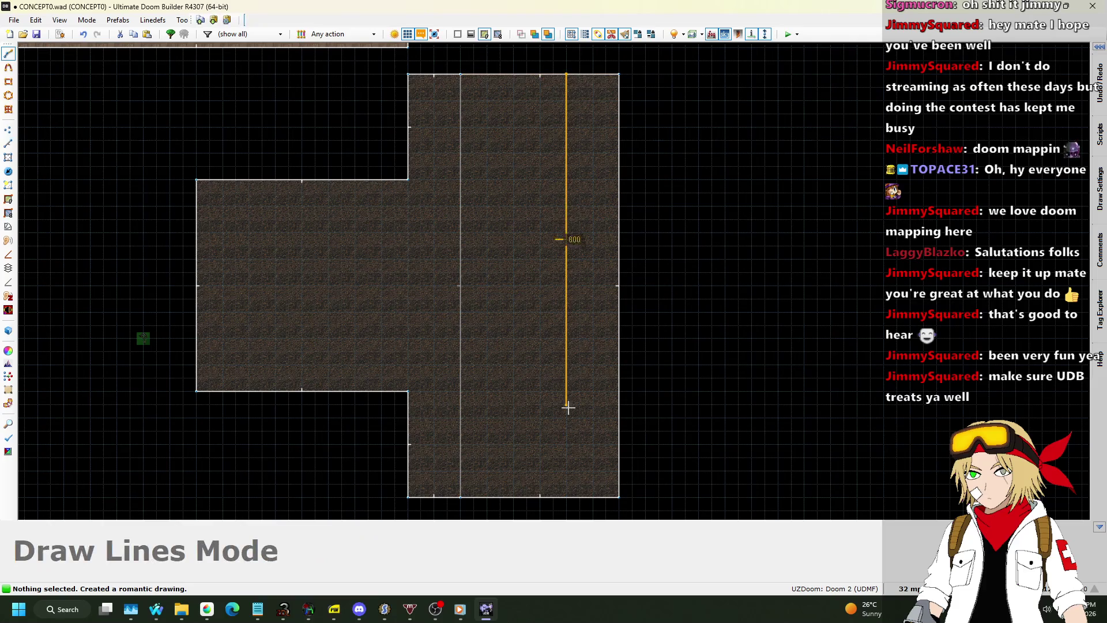
key(q)
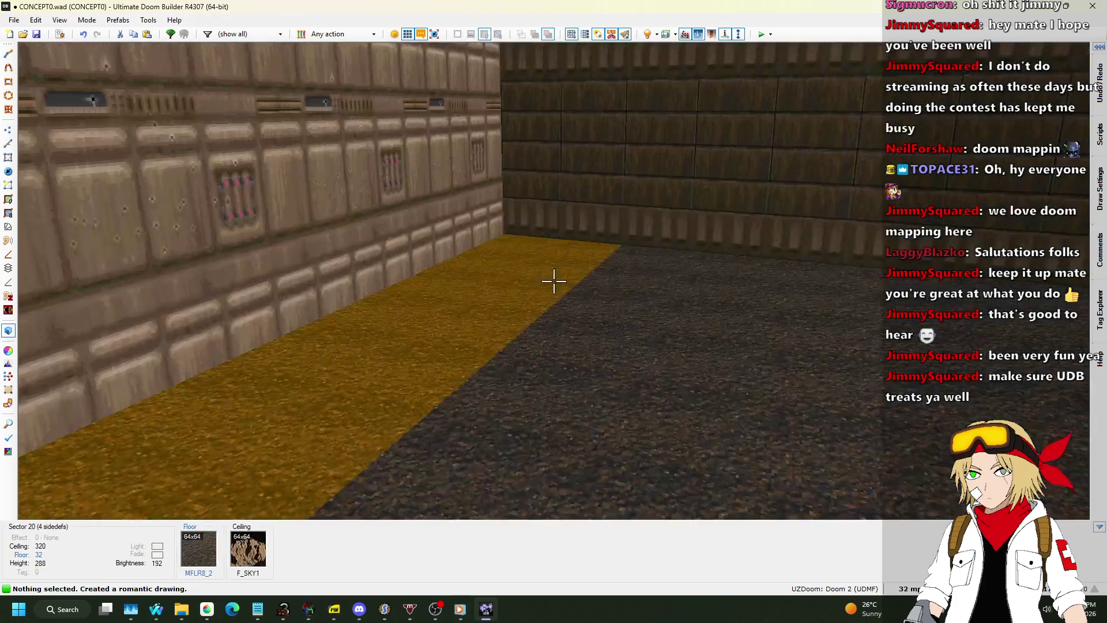
scroll(553, 281, up, 3)
scroll(554, 281, up, 1)
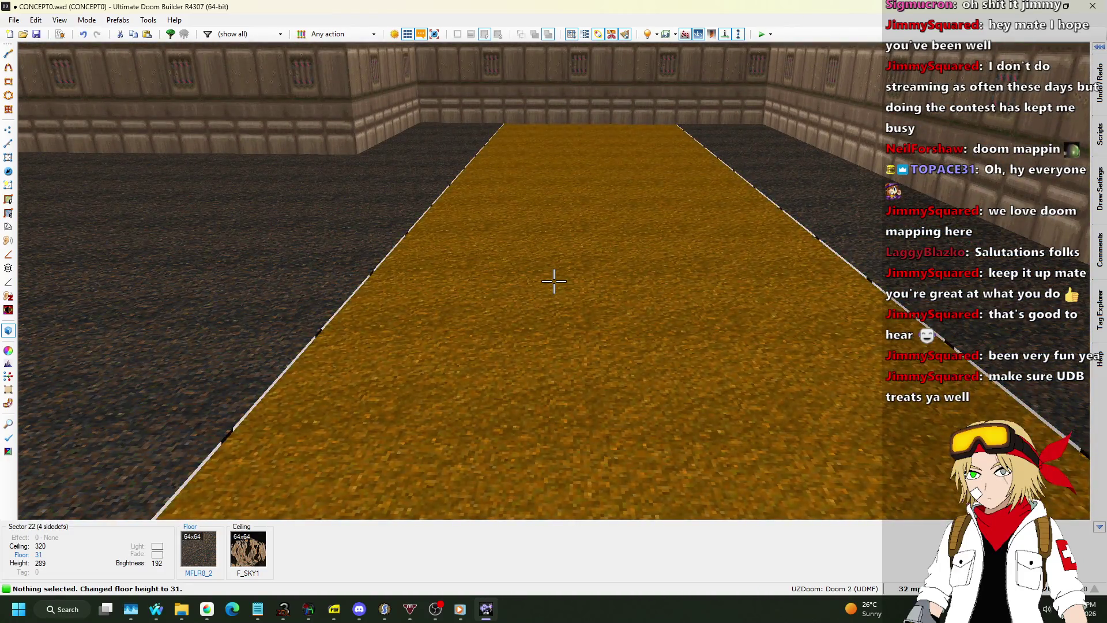
scroll(554, 281, down, 1)
Step: Give the middle strip's floor the CEIL5_1 flat
right_click(554, 281)
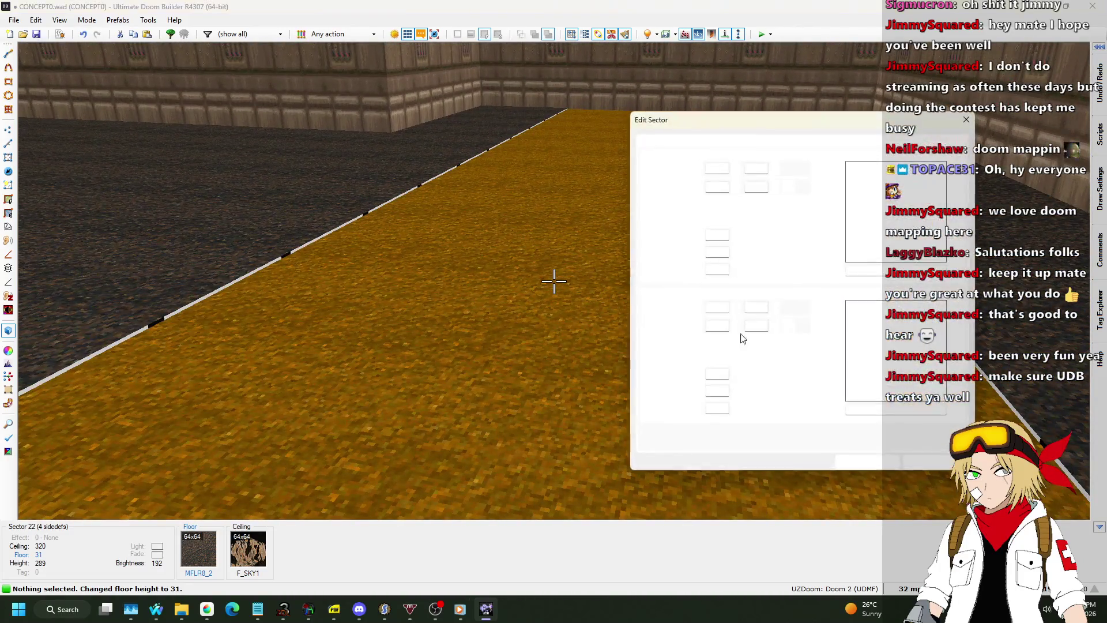
click(870, 346)
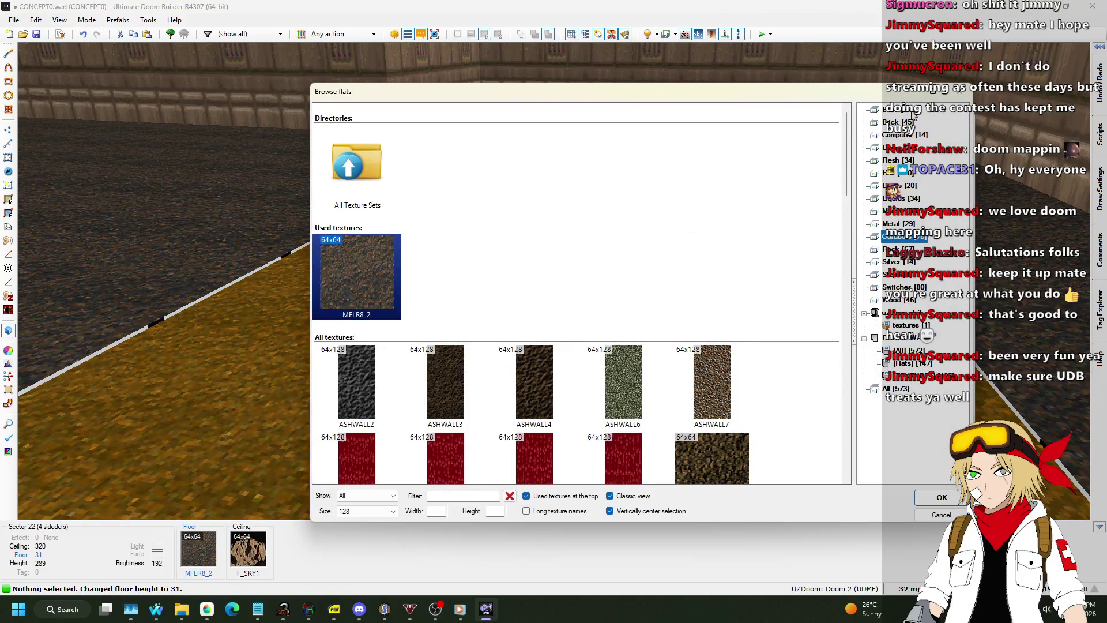
key(Home)
scroll(608, 186, down, 10)
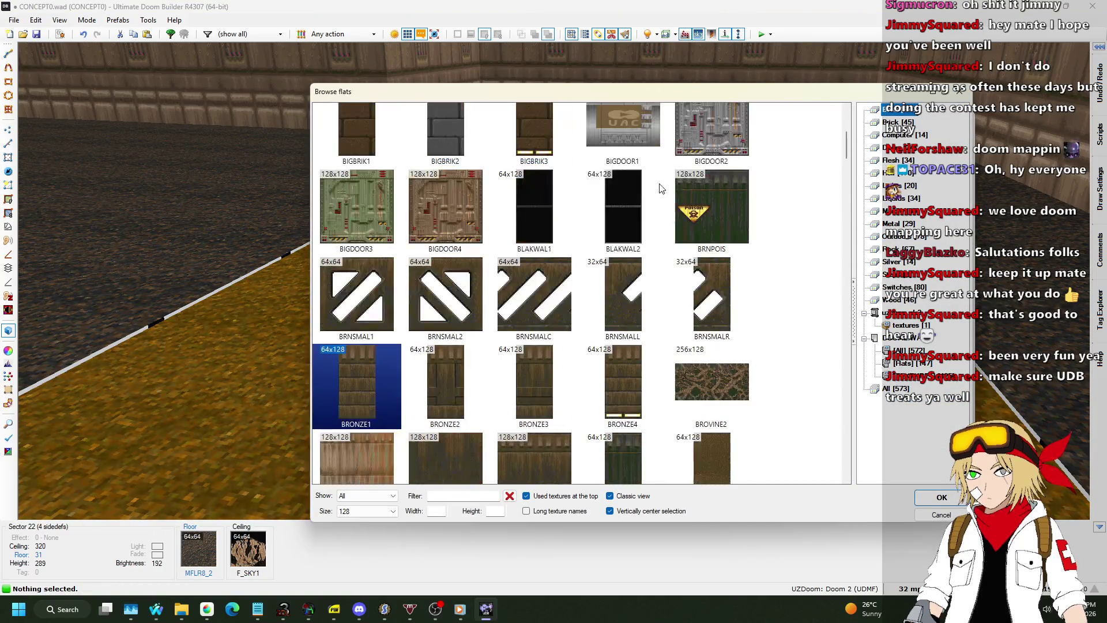
double_click(358, 313)
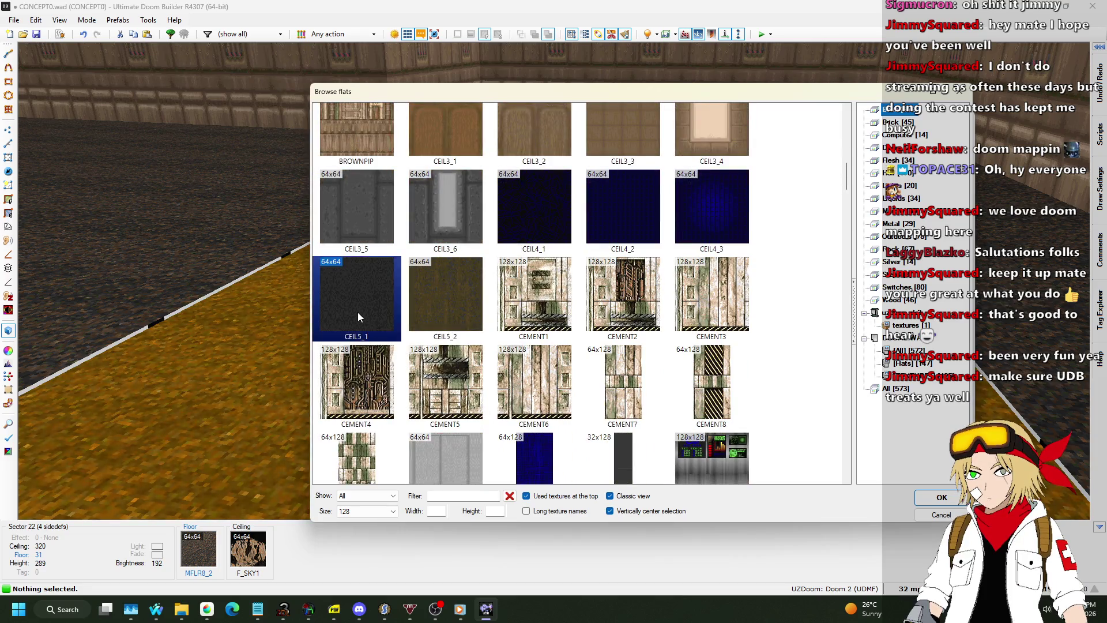
key(Return)
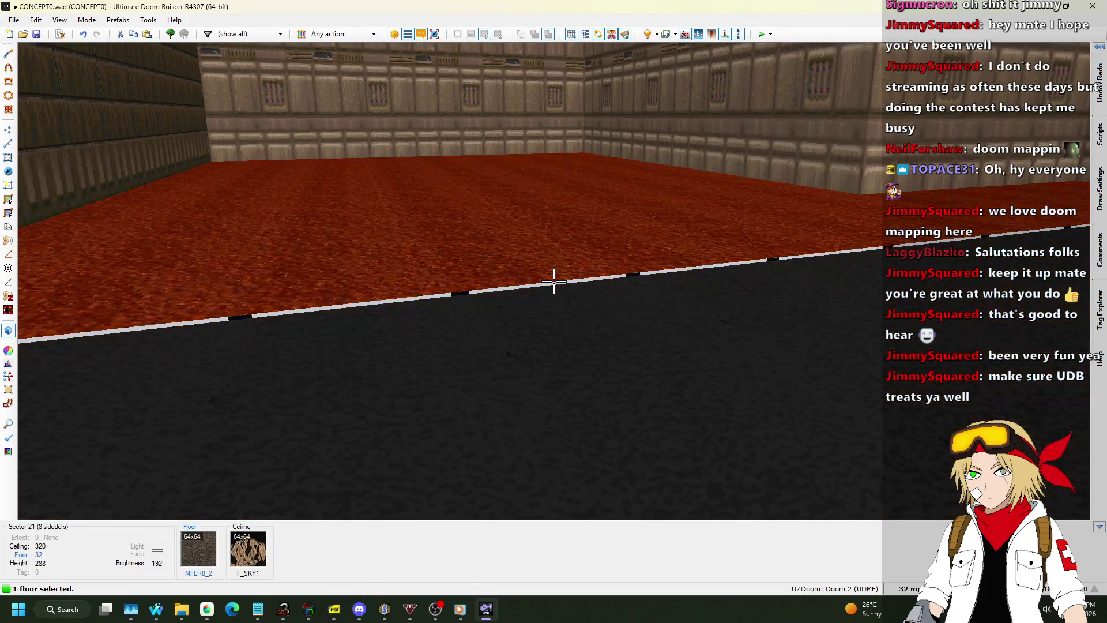
Step: Set the step edge line's back lower texture to ASHWALL7 from the Outdoors category
right_click(554, 281)
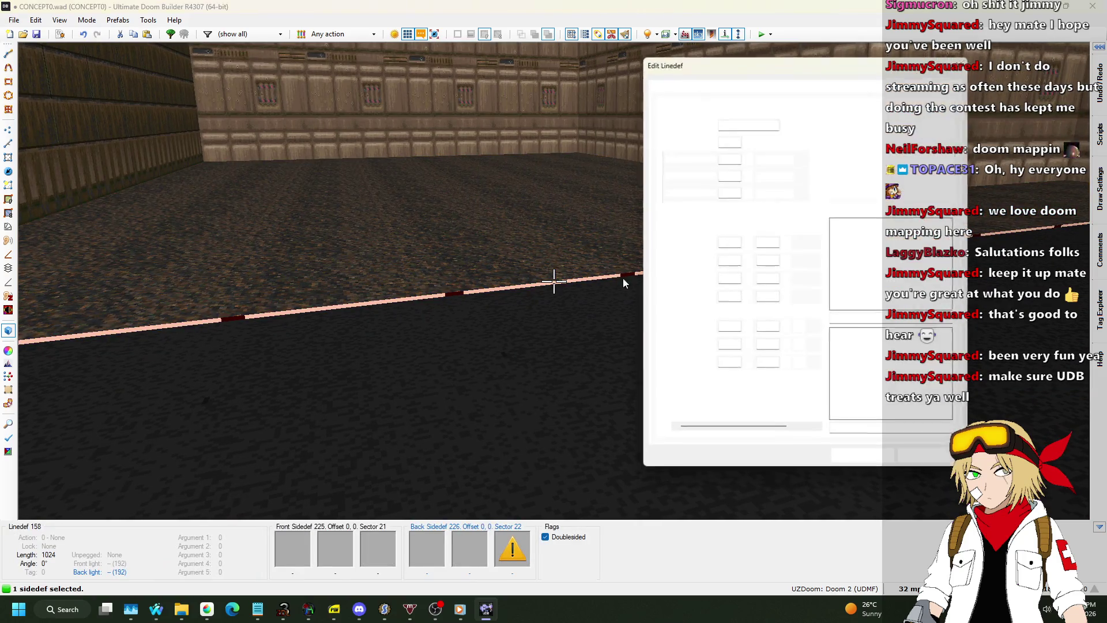
click(895, 362)
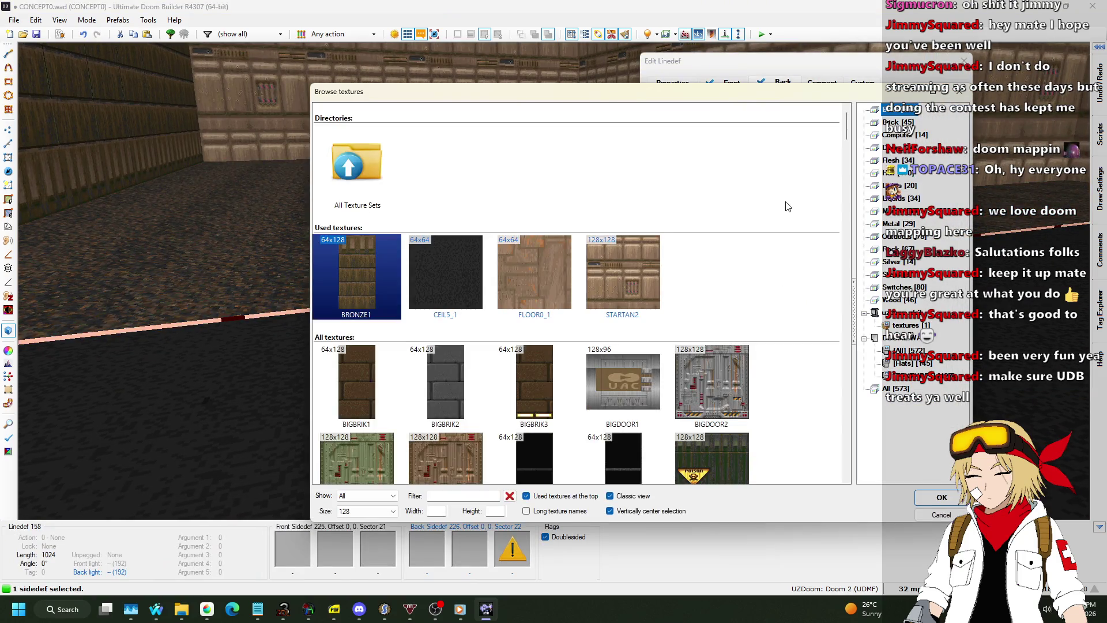
scroll(795, 208, down, 15)
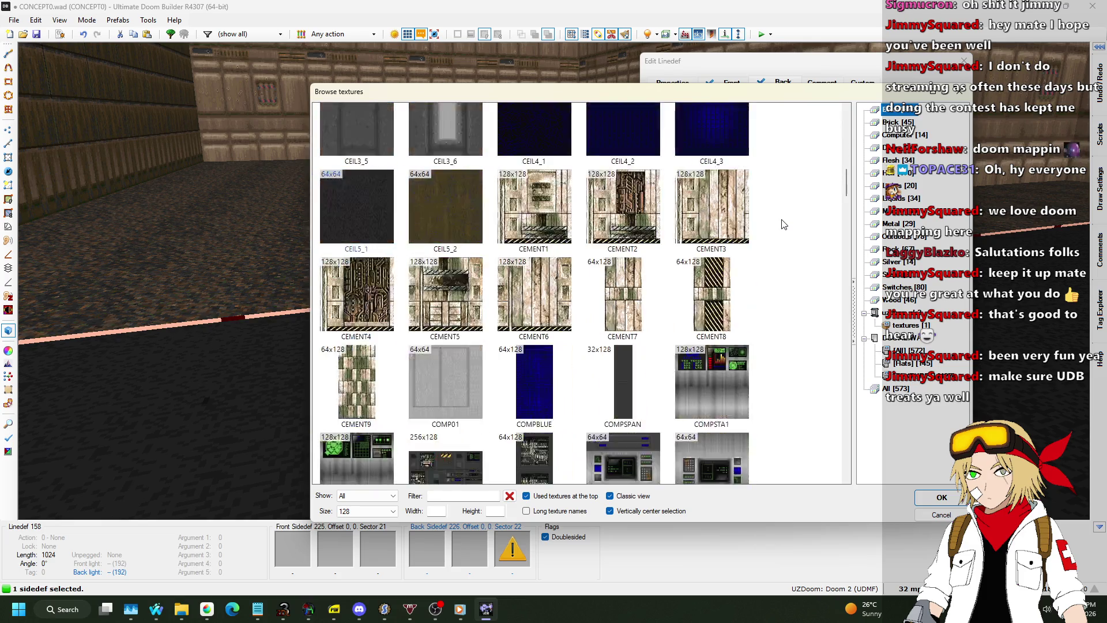
click(893, 240)
scroll(680, 236, down, 3)
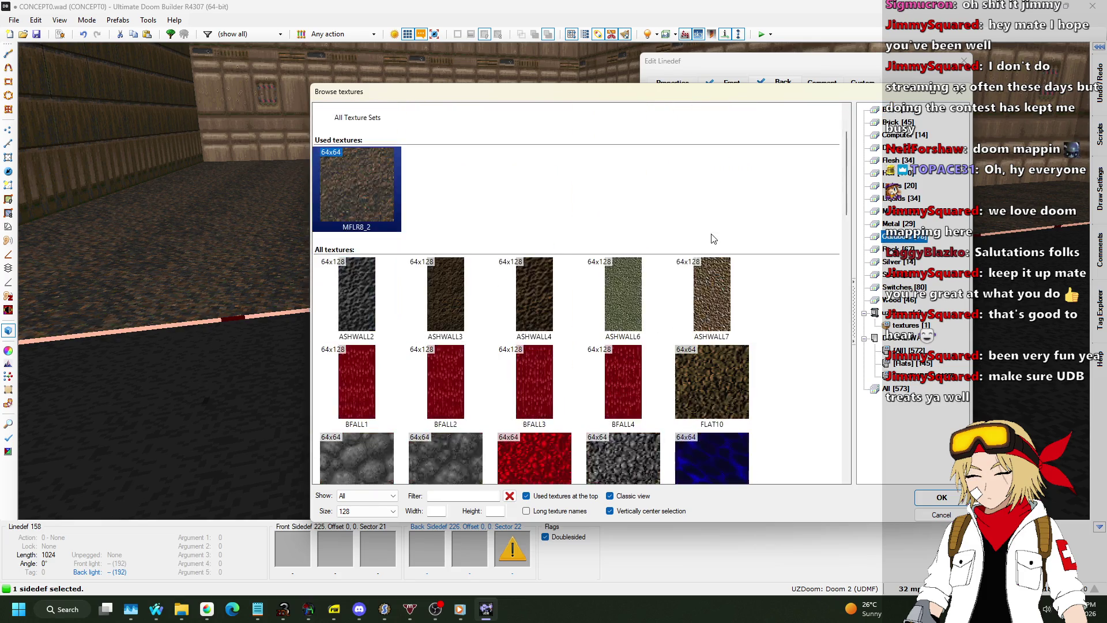
double_click(720, 235)
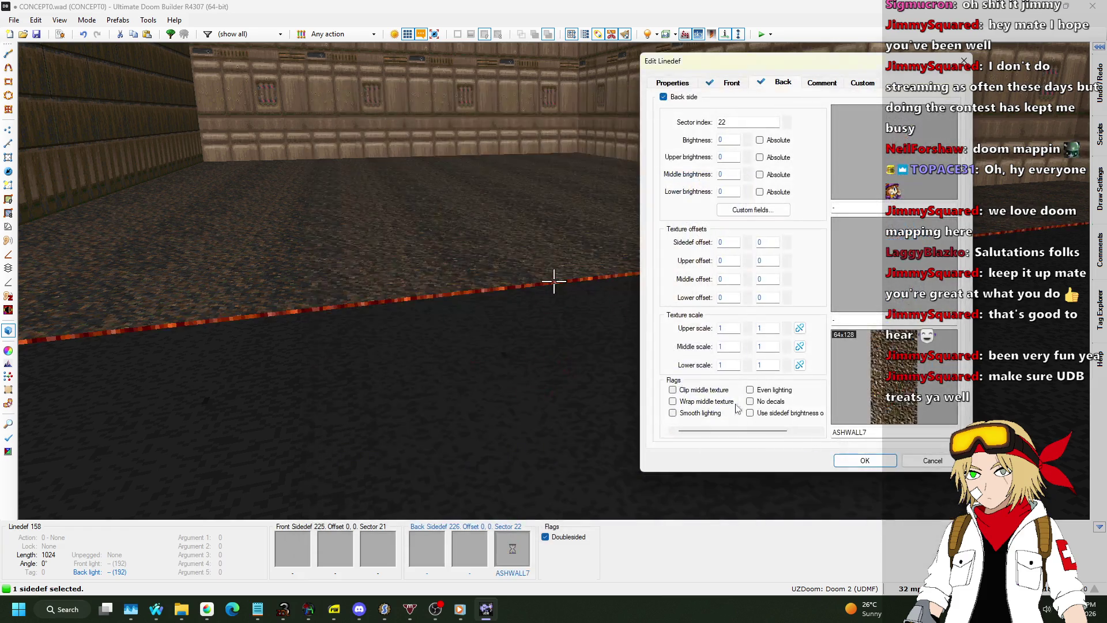
click(865, 460)
Step: Copy ASHWALL7 onto the opposite step edge and return to the 2D map
key(ctrl+c)
key(w)
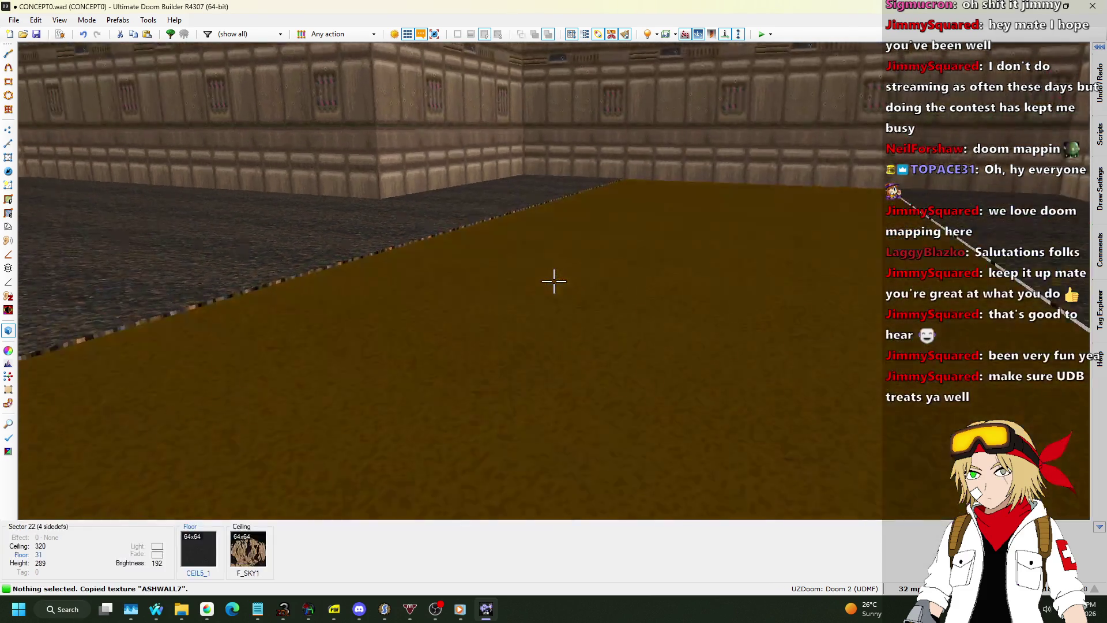
key(w)
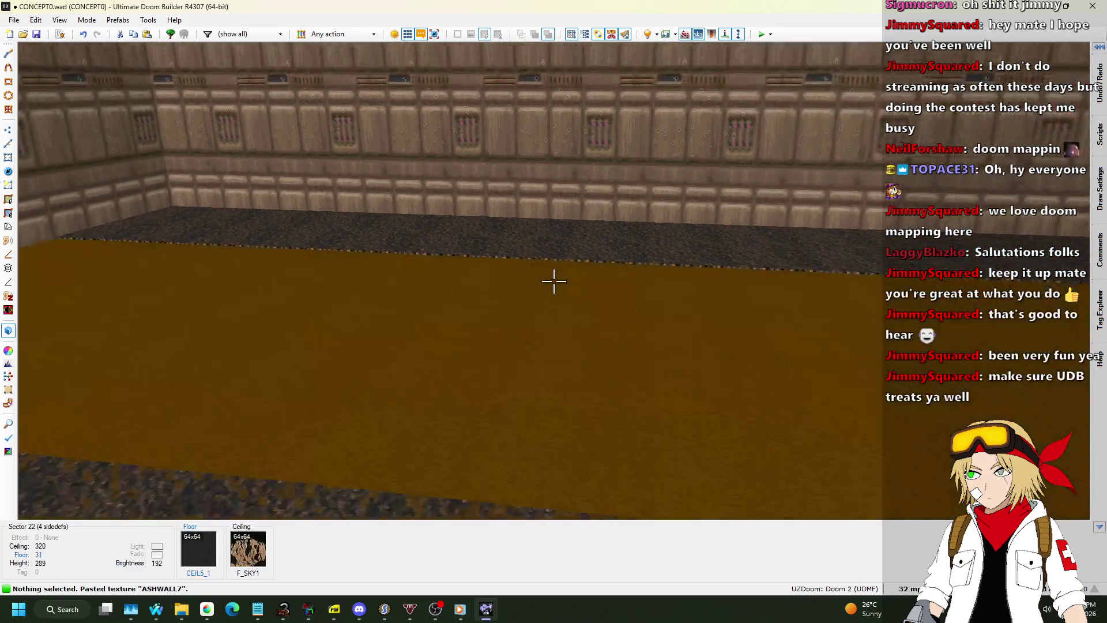
key(q)
scroll(556, 282, down, 3)
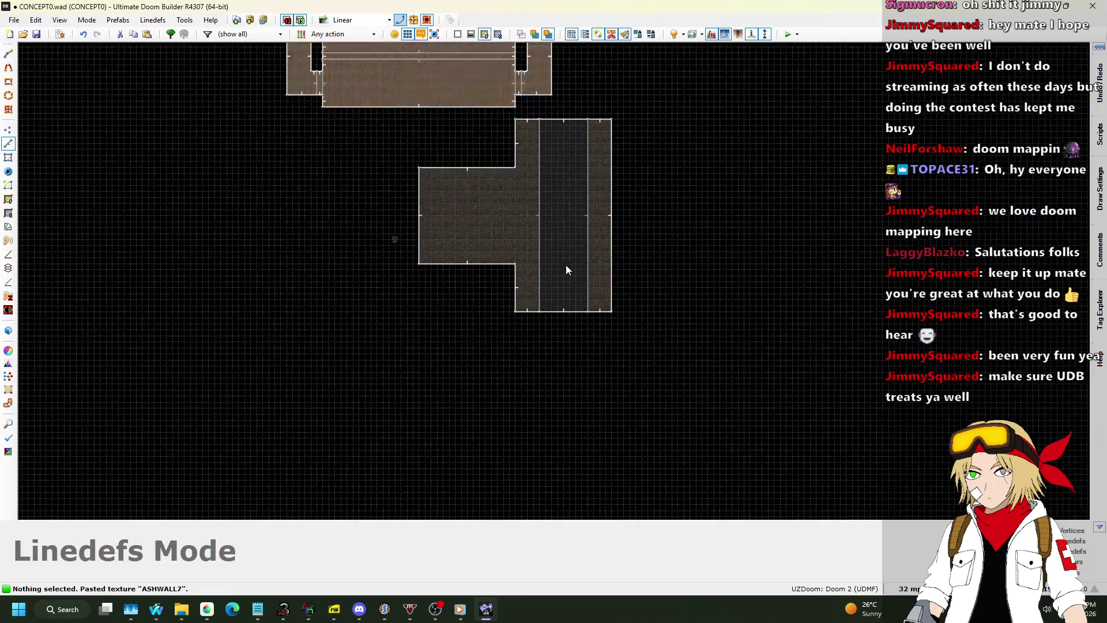
Step: Assign a line action to the three top linedefs of the strips
scroll(563, 130, up, 3)
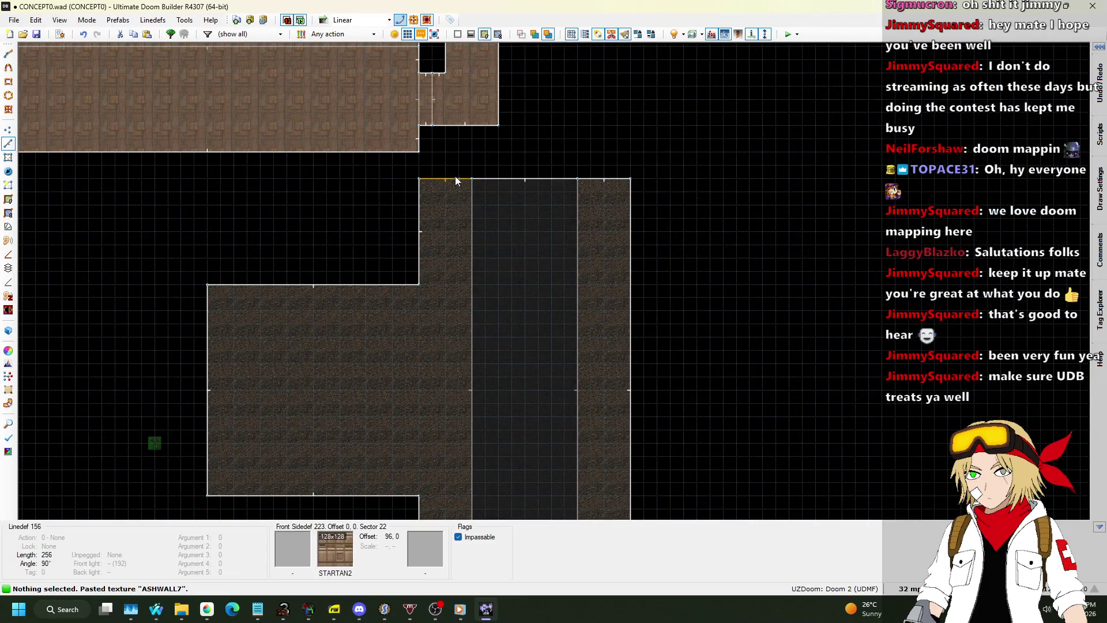
right_click(606, 199)
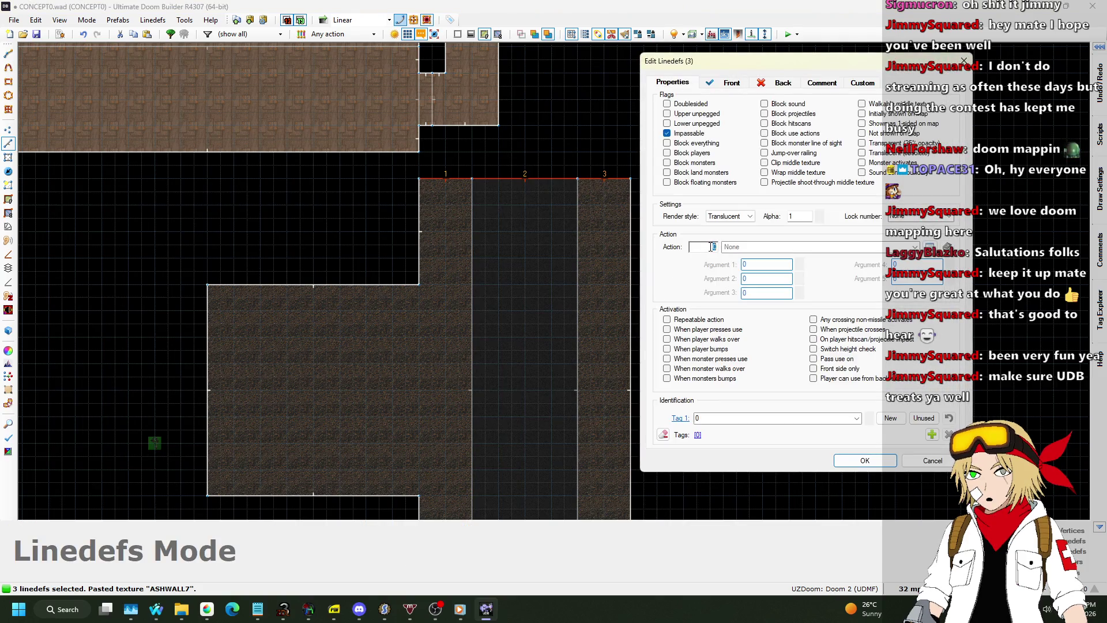
text(9)
key(Return)
scroll(538, 102, down, 2)
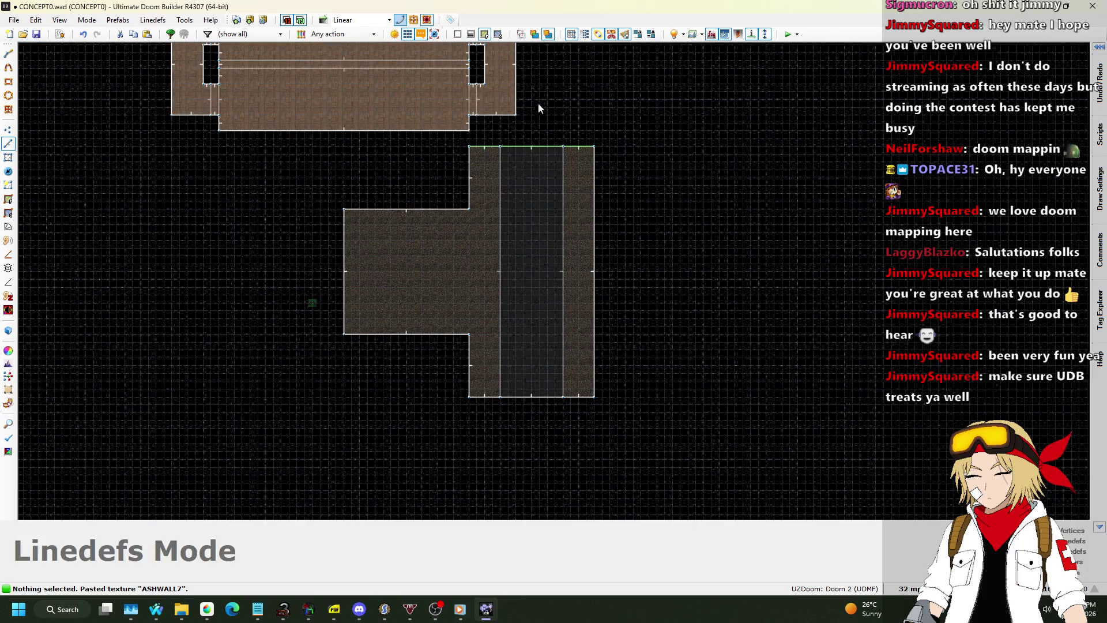
scroll(497, 406, up, 2)
Step: Select the three bottom linedefs and give them a line action too
click(506, 372)
click(603, 371)
click(632, 364)
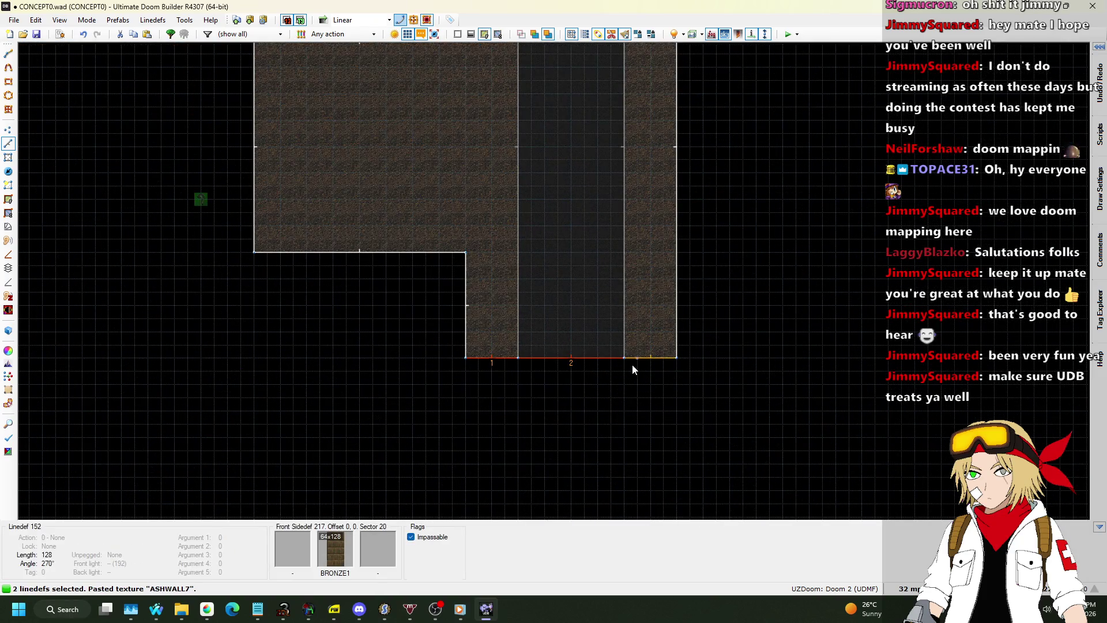
right_click(627, 353)
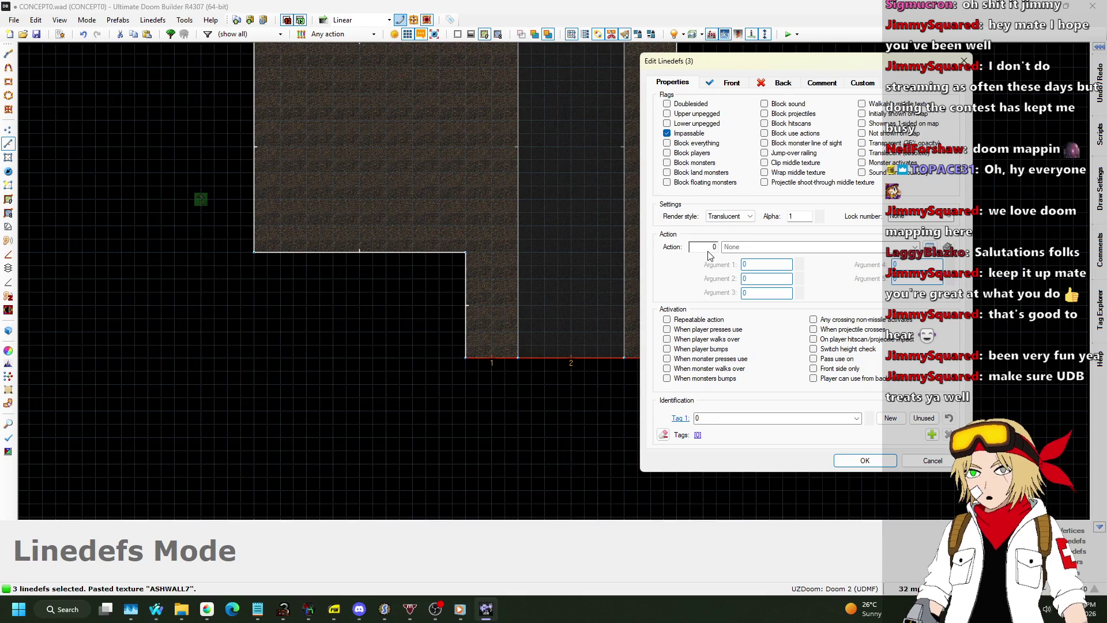
key(Return)
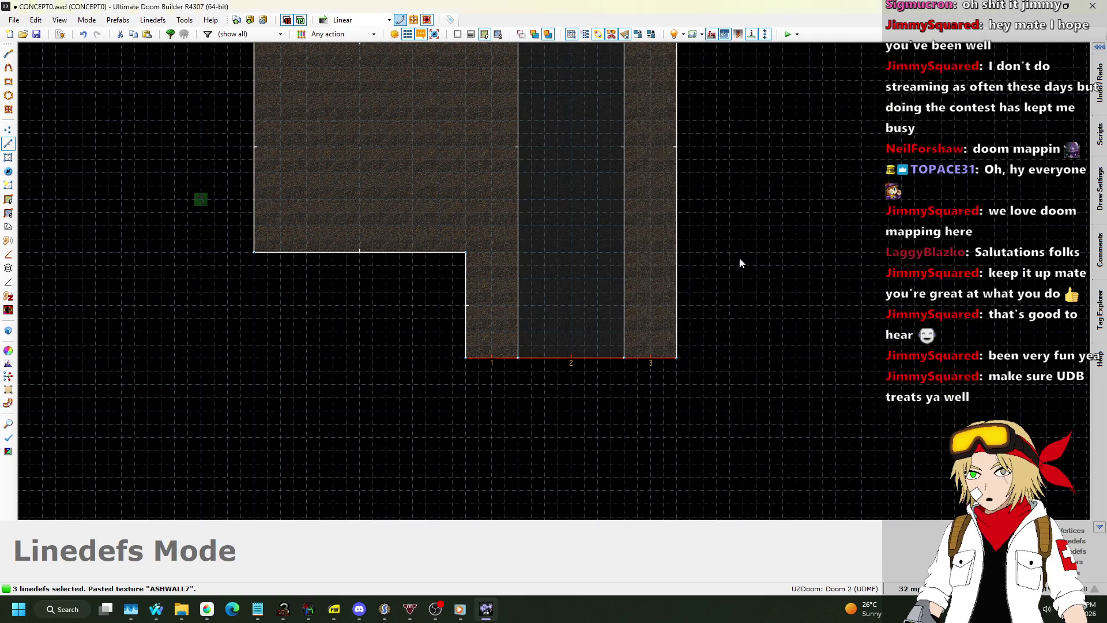
scroll(548, 154, down, 5)
scroll(396, 296, up, 3)
scroll(365, 254, down, 2)
scroll(366, 254, up, 1)
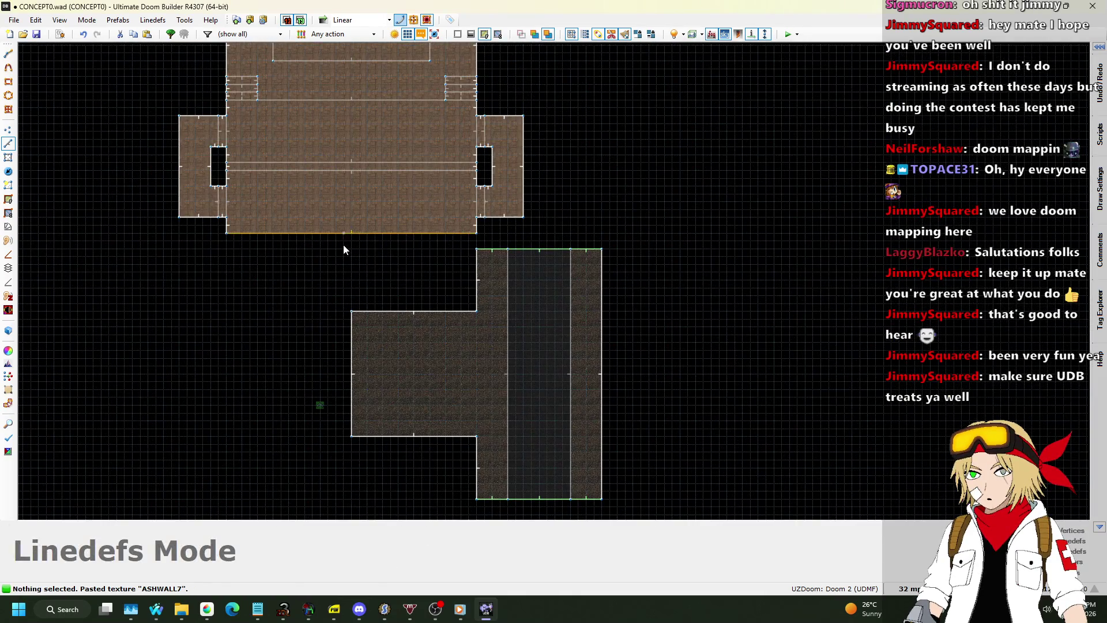
Step: Select the lower room's 14 lines, move them up and right, then undo the move
drag(344, 245, 691, 445)
drag(669, 523, 669, 522)
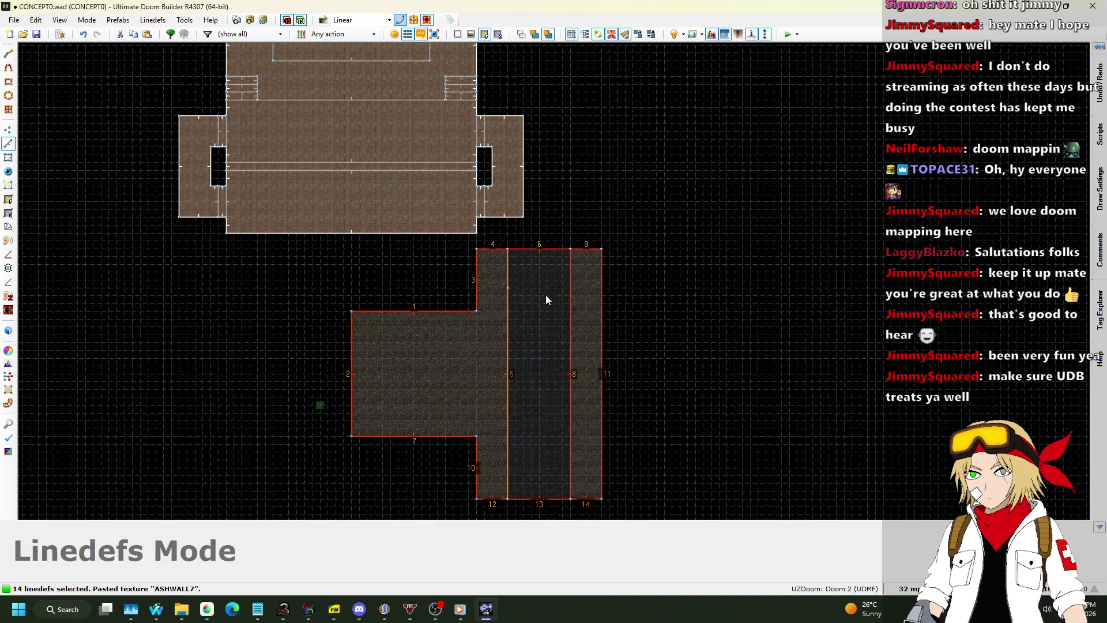
drag(604, 307, 679, 307)
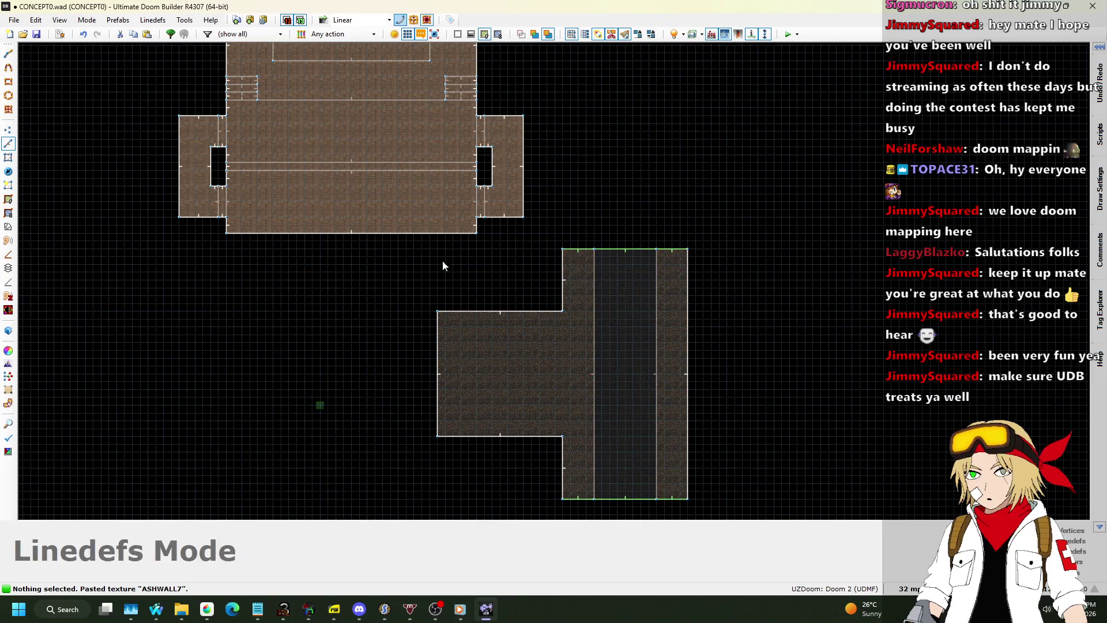
drag(419, 244, 695, 490)
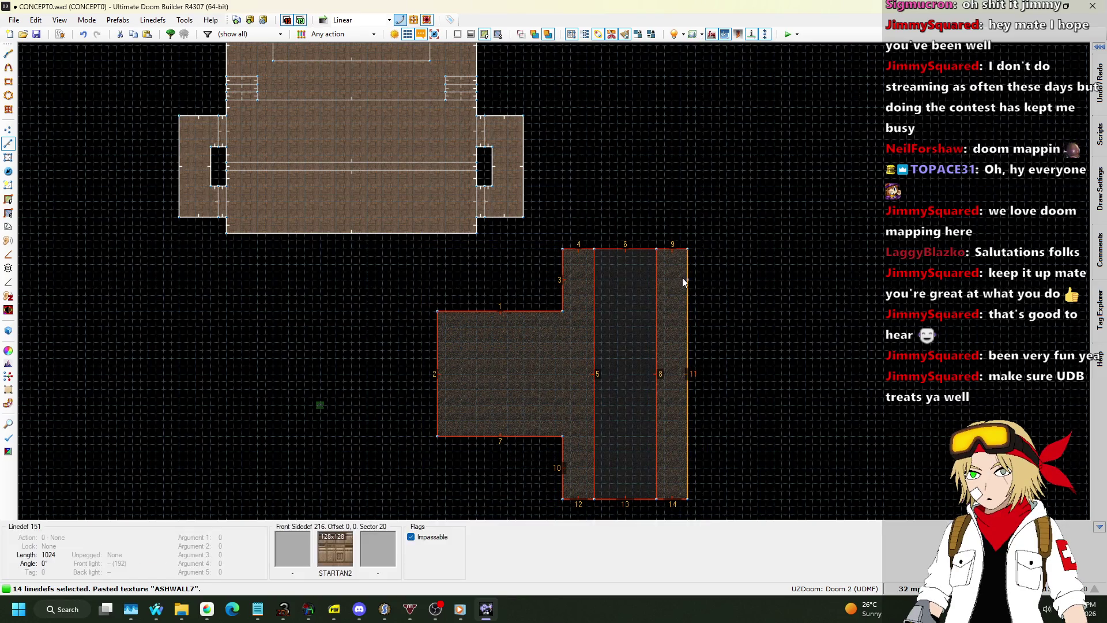
key(ctrl+z)
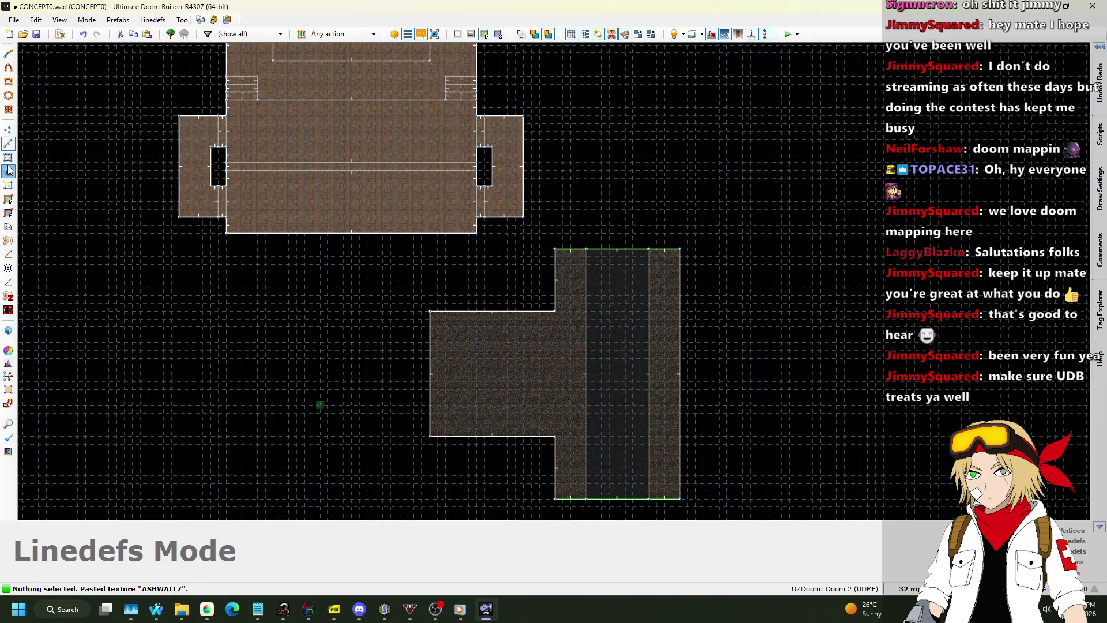
Step: Place the Player 1 start in the right strip and set it to face angle 180
drag(324, 402, 370, 402)
scroll(668, 392, up, 3)
mouse_move(668, 392)
mouse_down()
mouse_move(669, 336)
mouse_move(666, 450)
mouse_up()
scroll(667, 365, down, 5)
scroll(663, 436, up, 4)
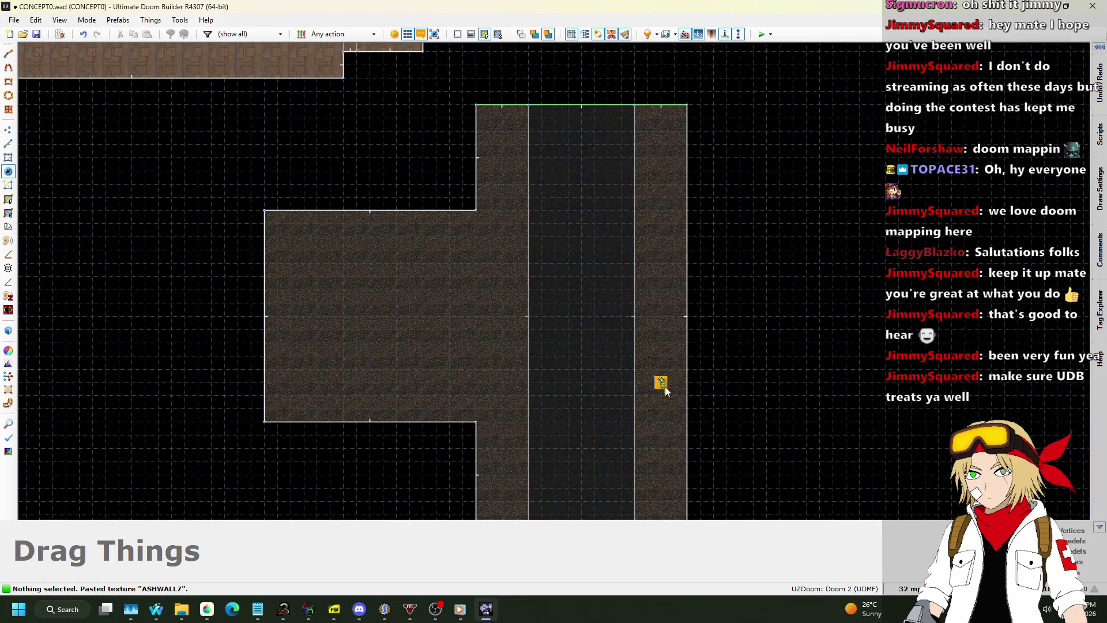
drag(663, 369, 663, 369)
right_click(662, 371)
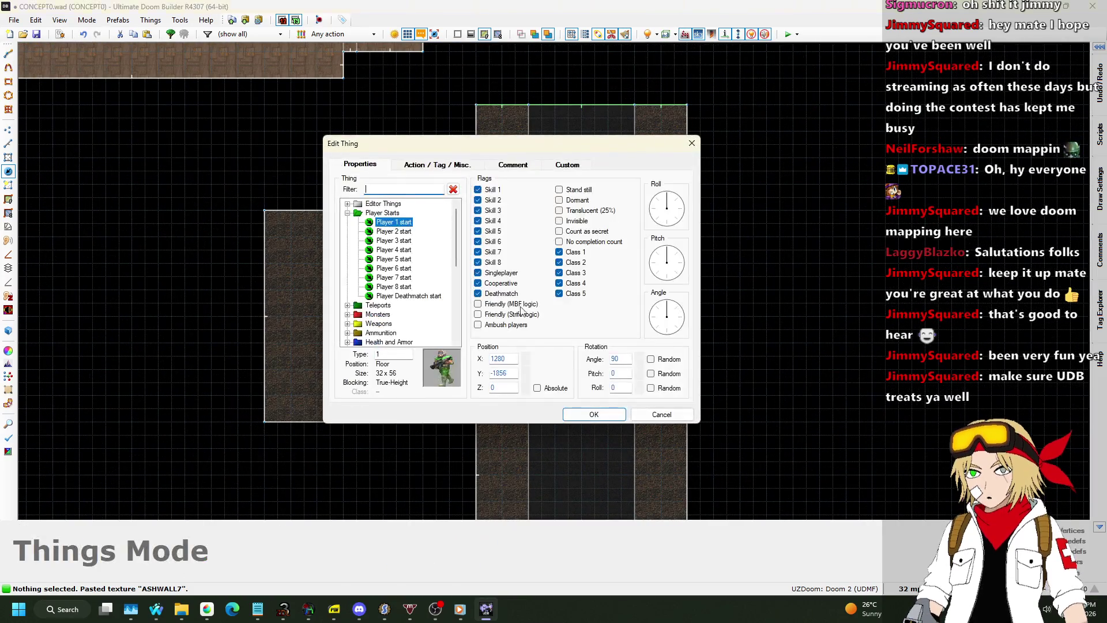
click(657, 317)
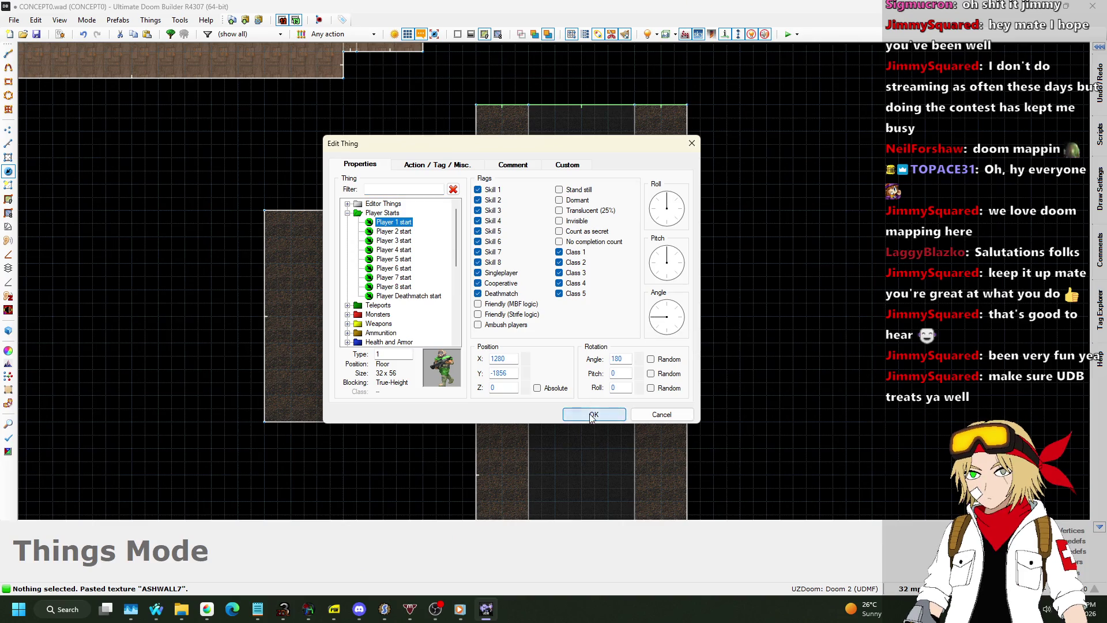
click(592, 416)
scroll(574, 173, down, 1)
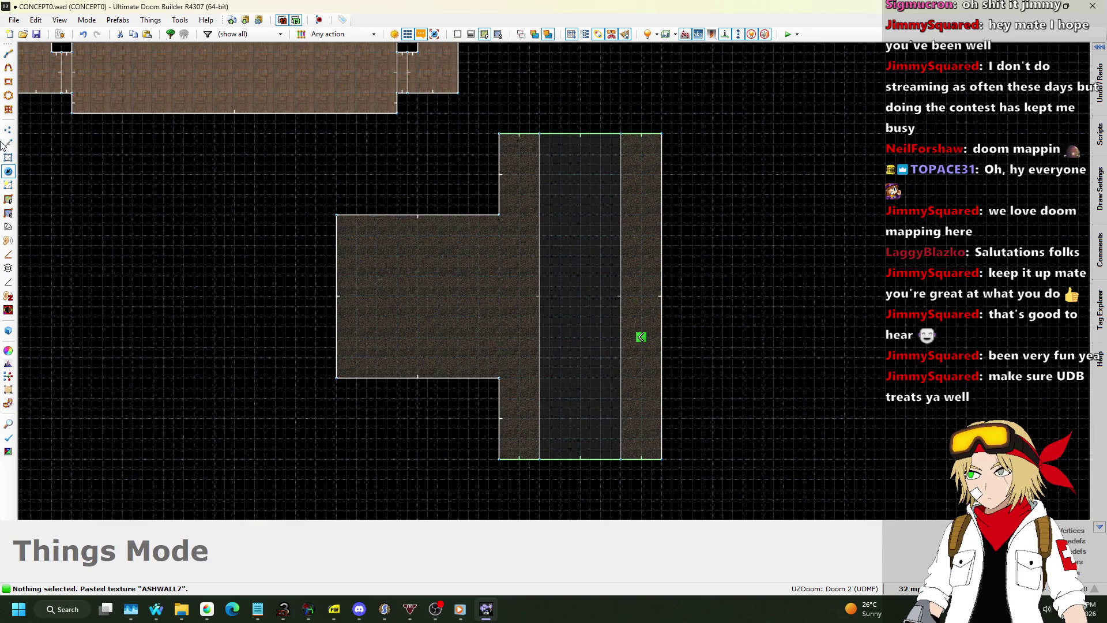
Step: In 3D view, copy BRONZE1 onto another wall, then copy STARTAN2 onto further walls
key(q)
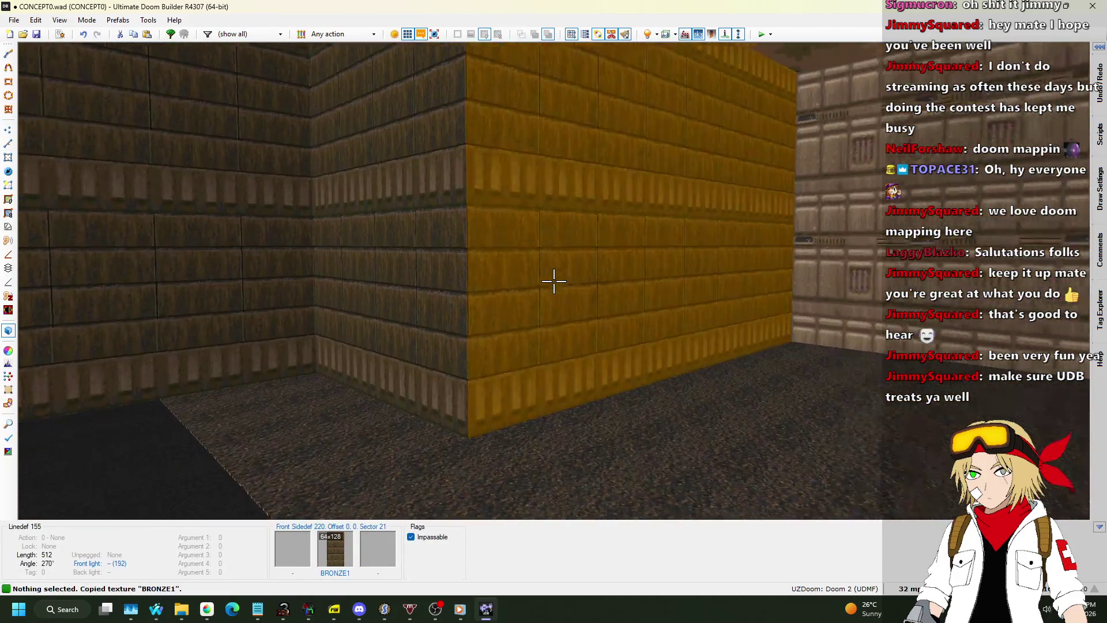
key(ctrl+c)
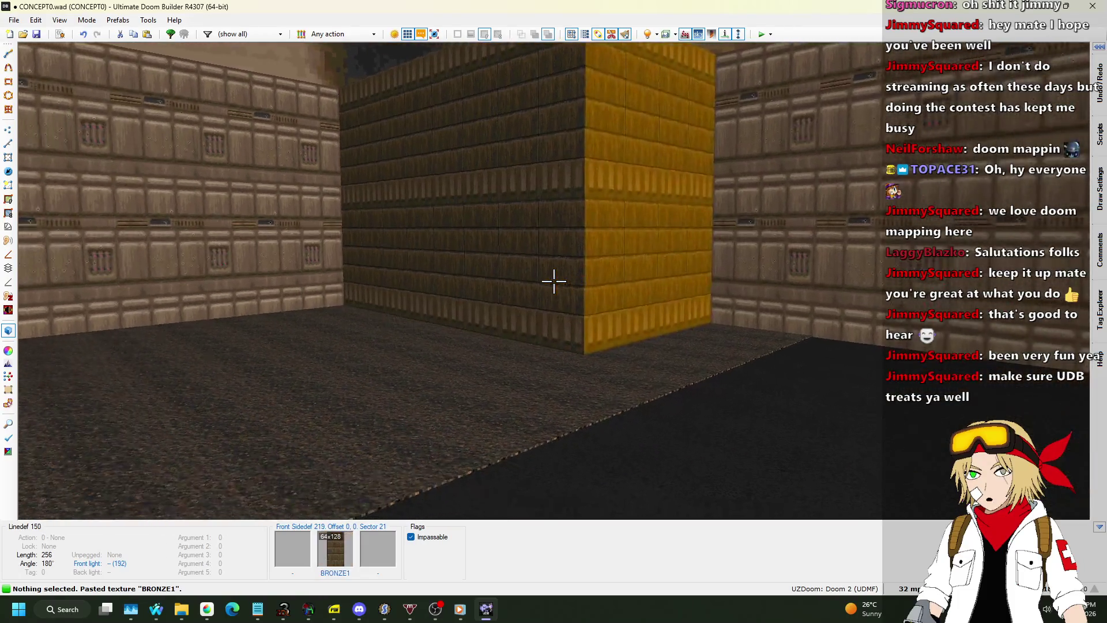
key(ctrl+v)
key(ctrl+c)
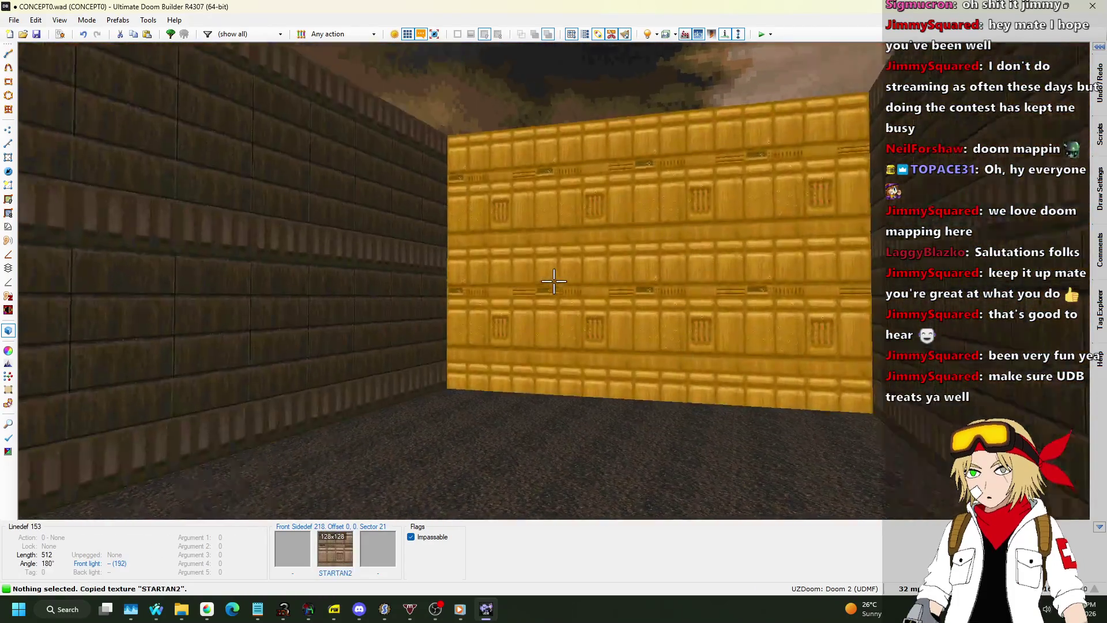
key(ctrl+v)
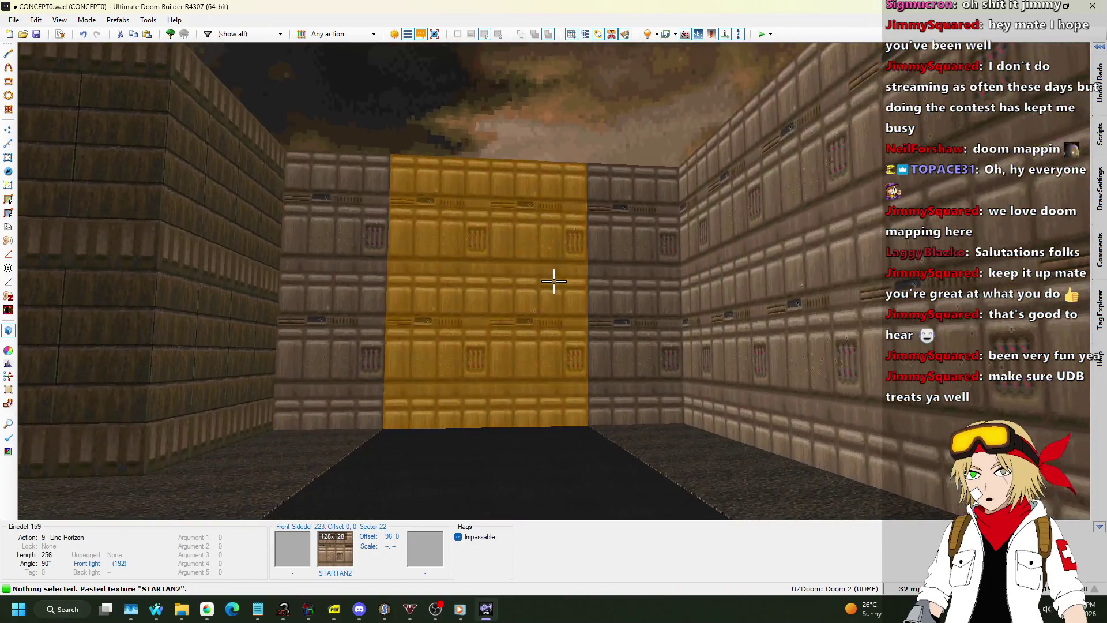
Step: Set the front middle texture of the room's three top walls to BIGBRIK2
key(q)
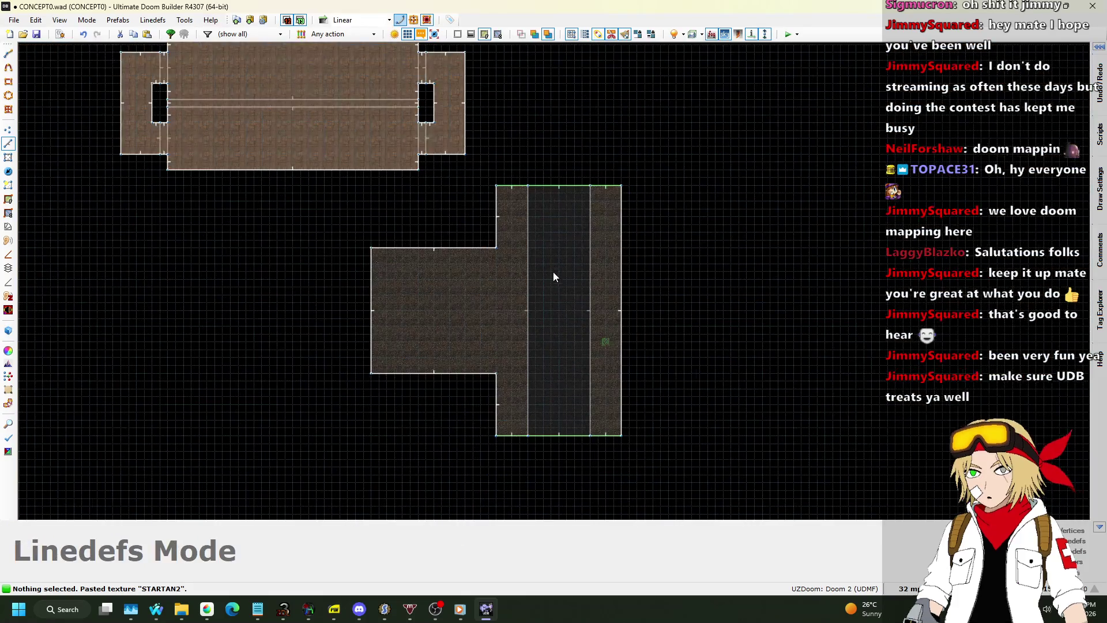
scroll(485, 155, up, 3)
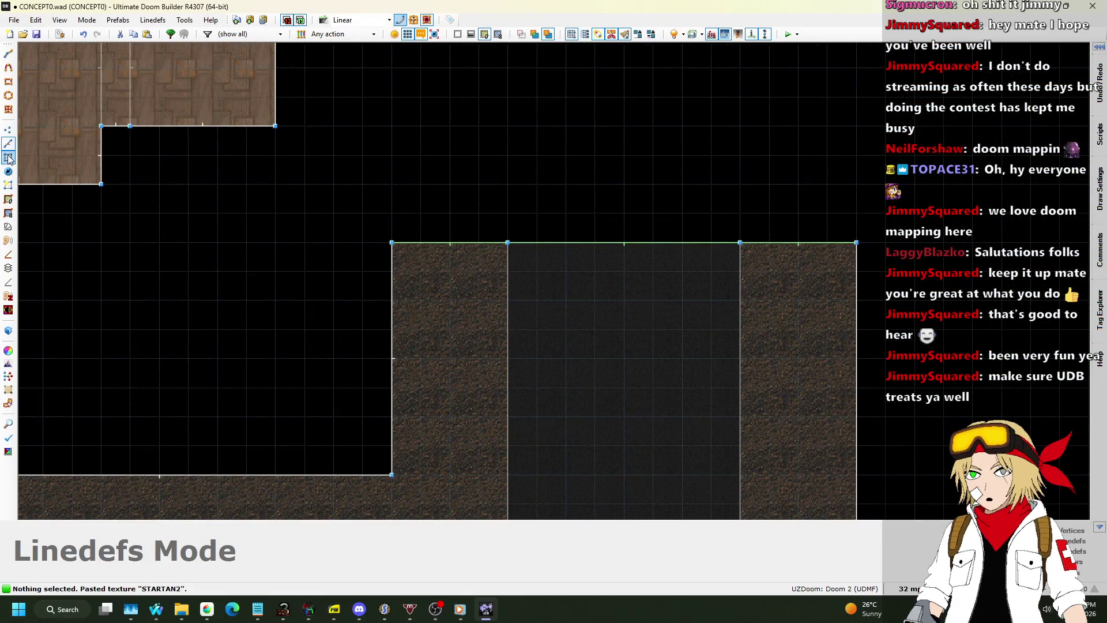
click(478, 251)
click(638, 251)
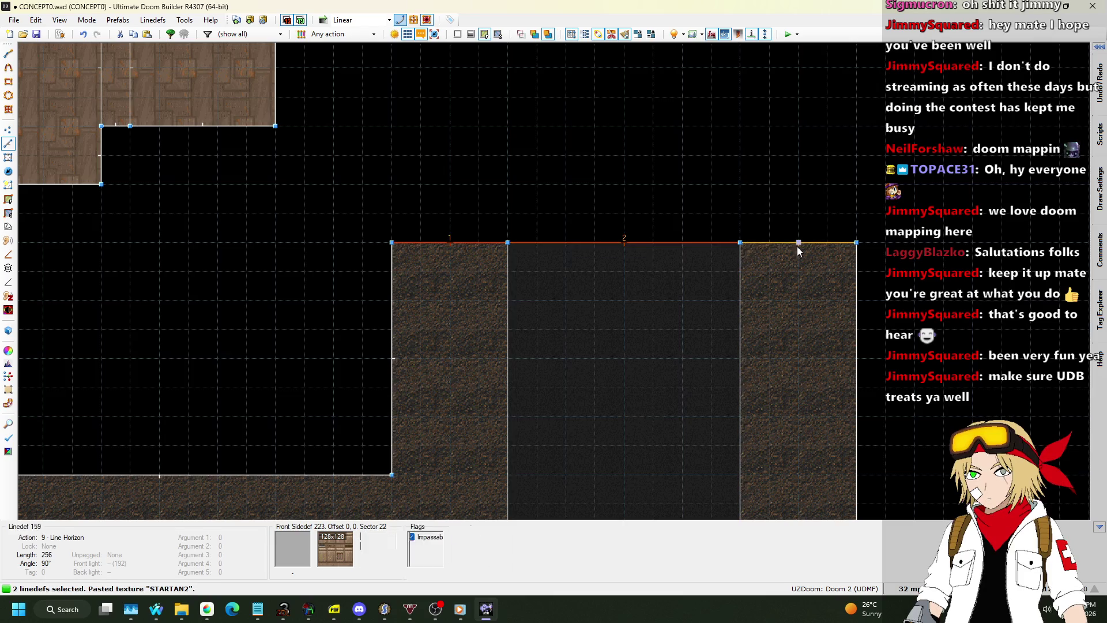
click(797, 247)
right_click(797, 246)
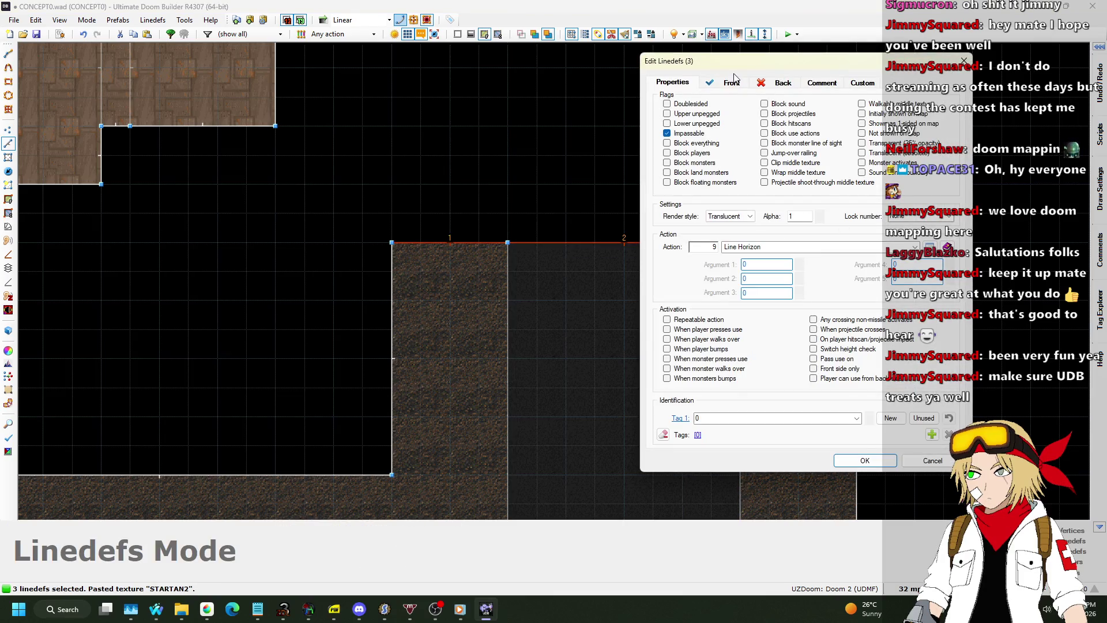
click(875, 305)
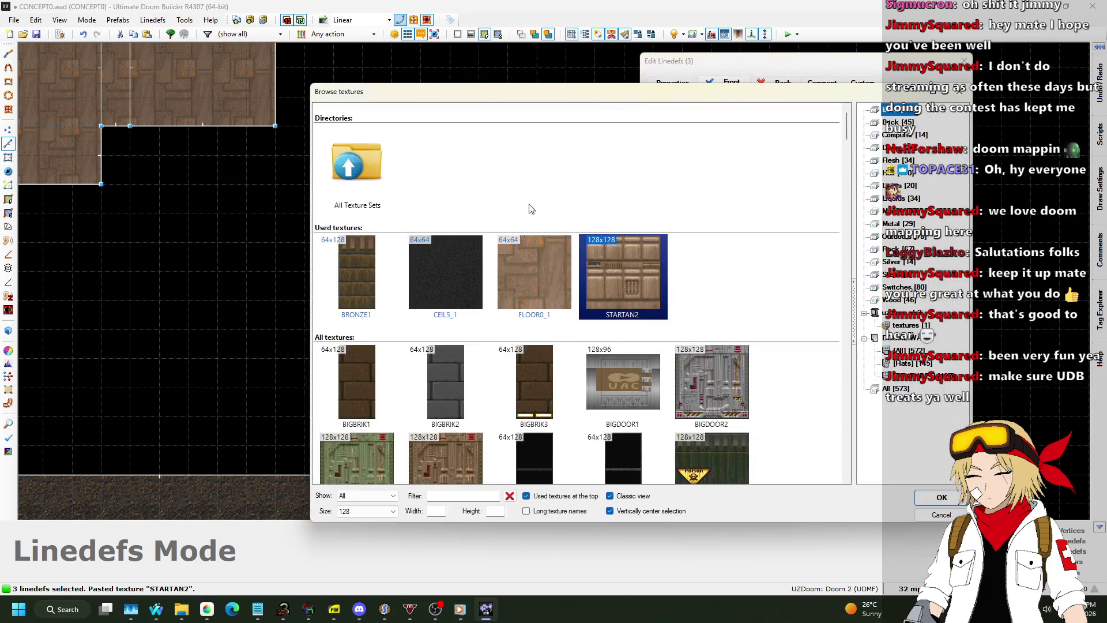
scroll(779, 255, down, 2)
double_click(483, 183)
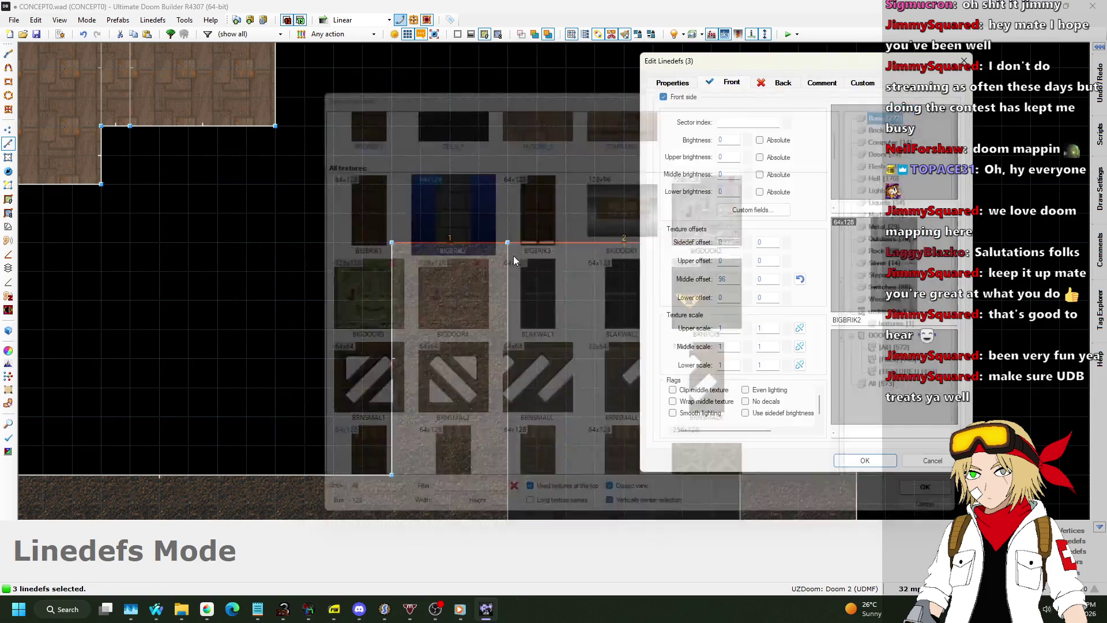
click(865, 461)
Step: In 3D view, paste BIGBRIK2 onto another wall, then return to the 2D map
key(q)
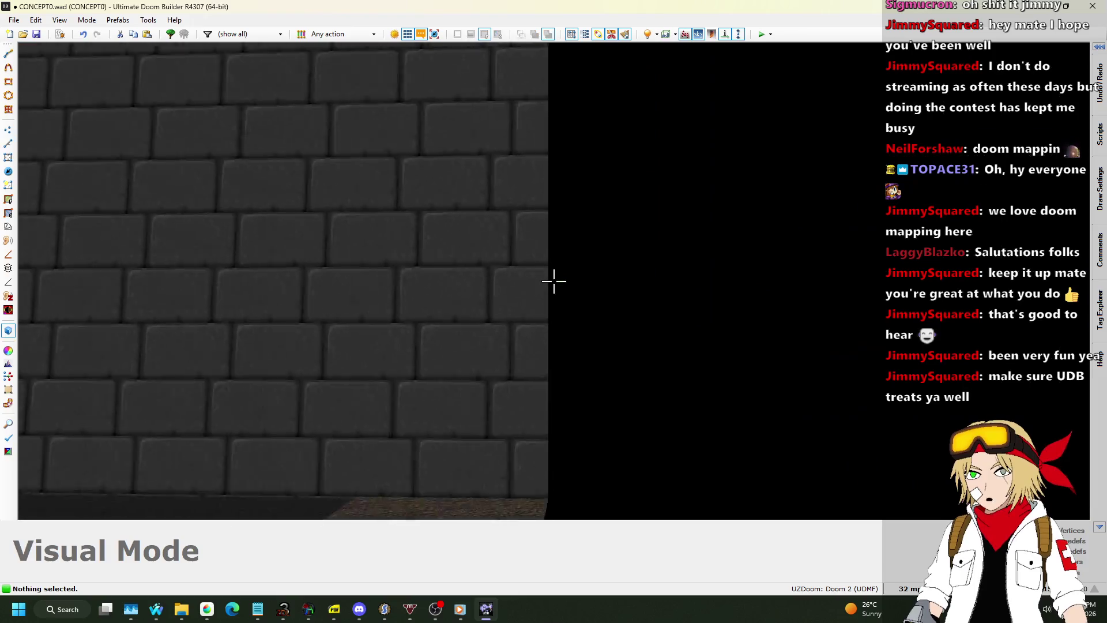
key(ctrl+c)
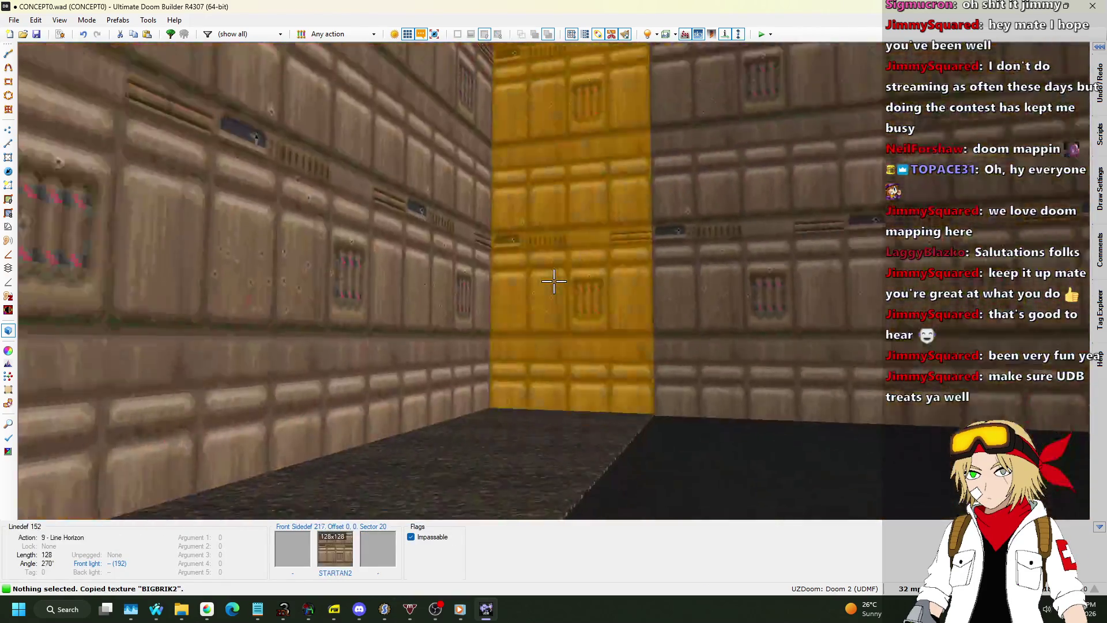
click(554, 281)
key(ctrl+v)
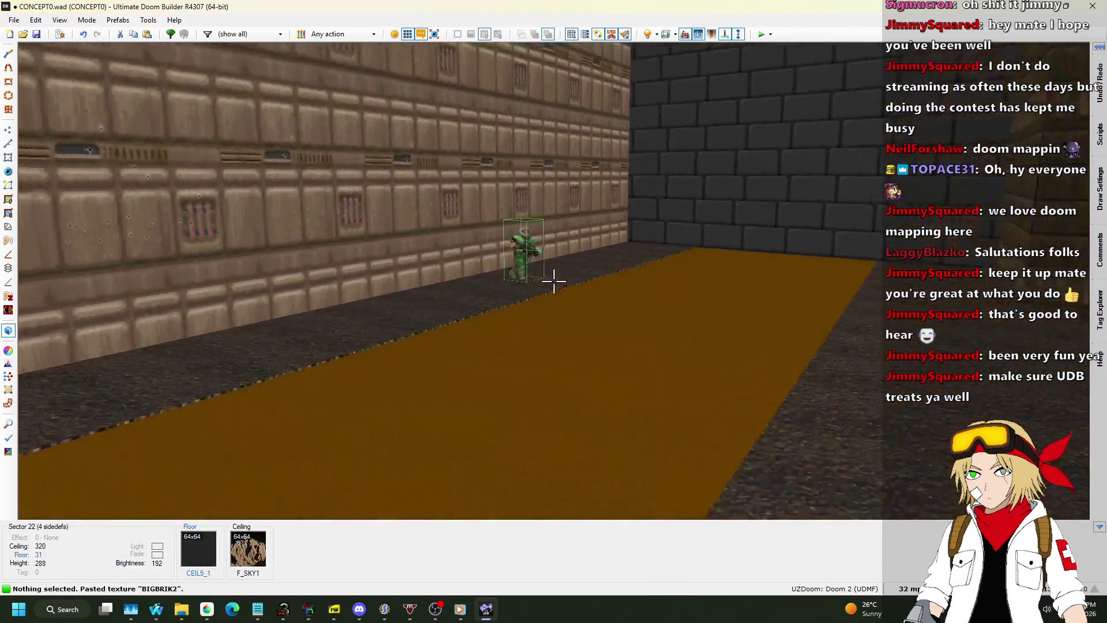
key(q)
scroll(545, 284, down, 8)
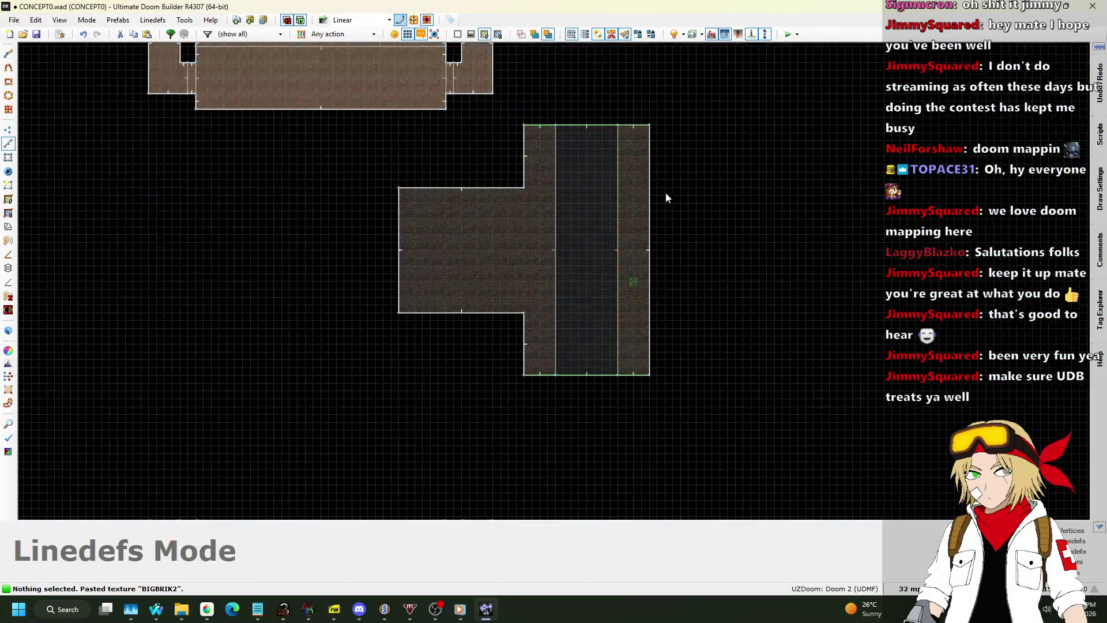
Step: Push the lower room's right wall further to the right
scroll(651, 162, up, 4)
drag(722, 140, 785, 145)
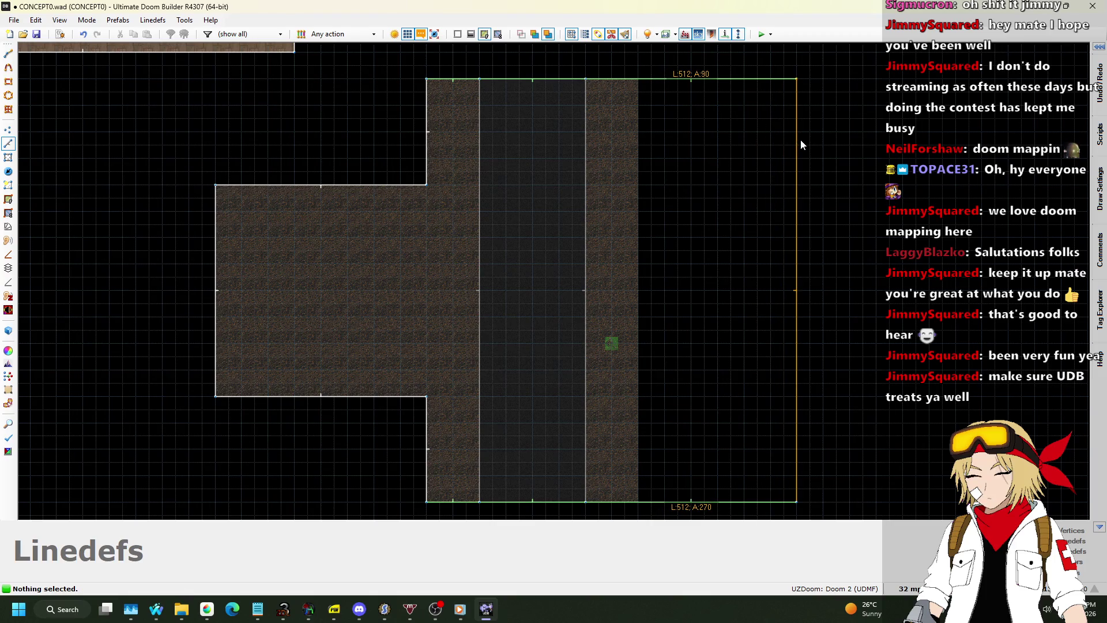
drag(801, 139, 805, 141)
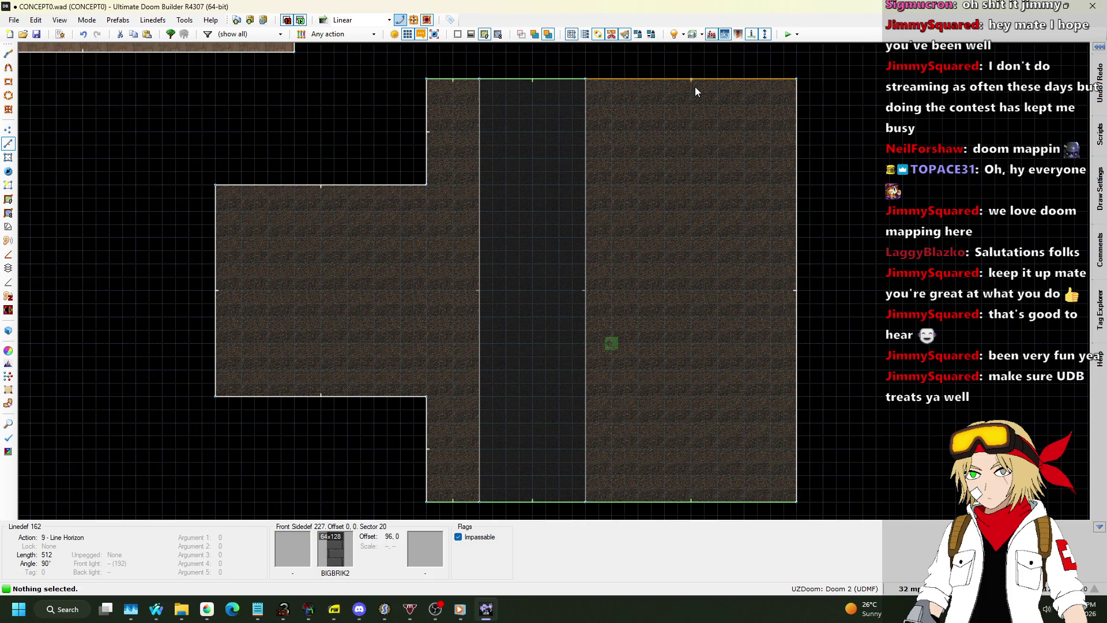
Step: Draw a vertical line from top to bottom wall splitting the added area, then select the new top and bottom-left walls
key(Insert)
click(685, 498)
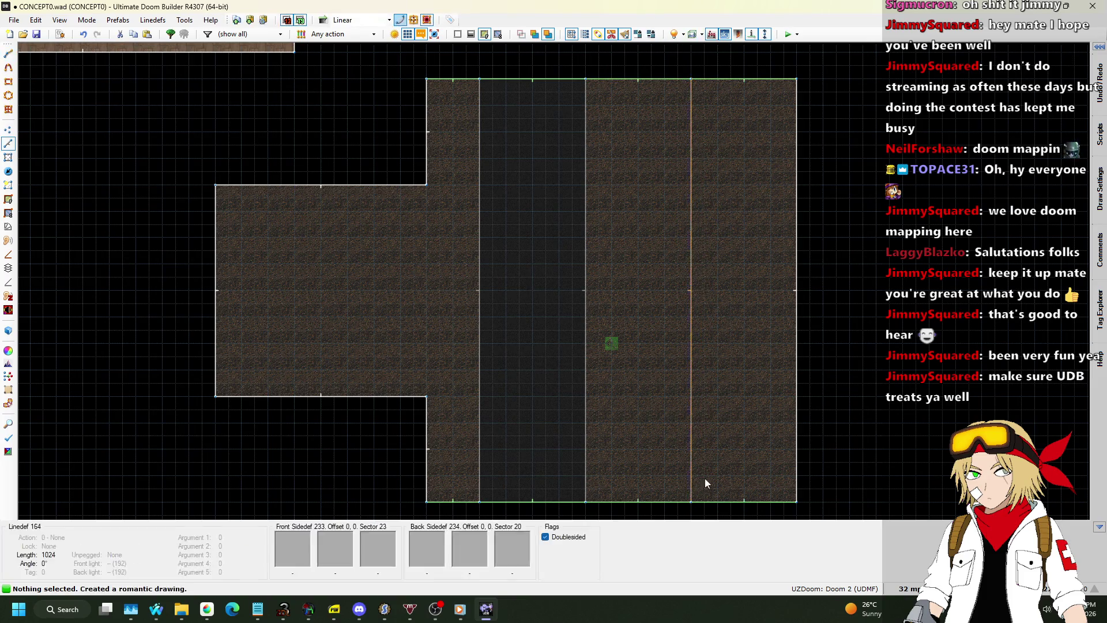
click(715, 95)
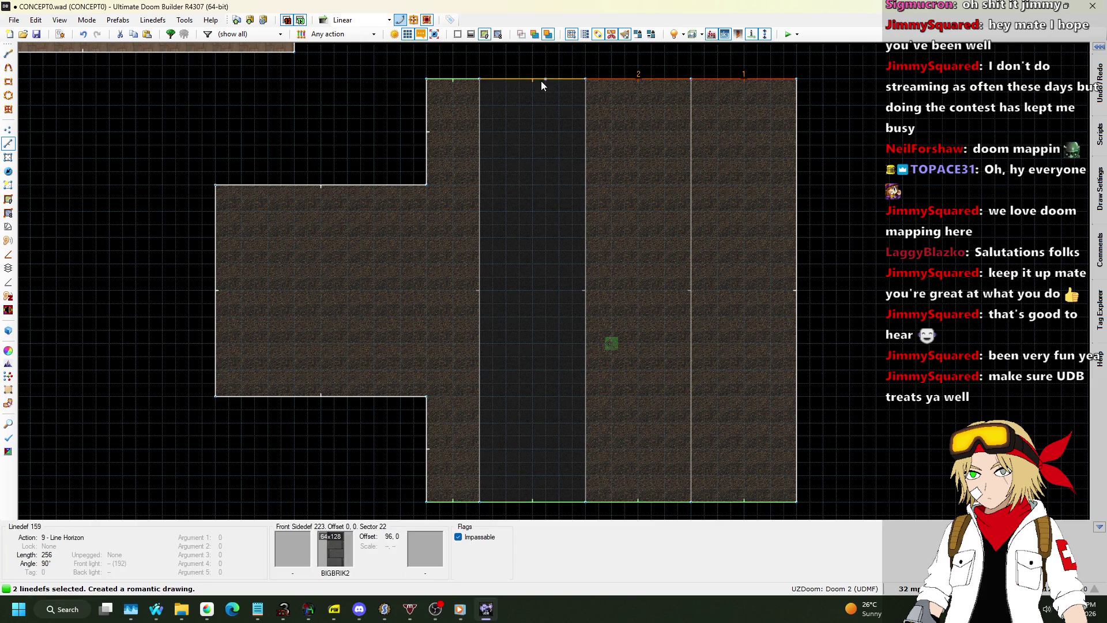
scroll(476, 82, down, 1)
click(472, 402)
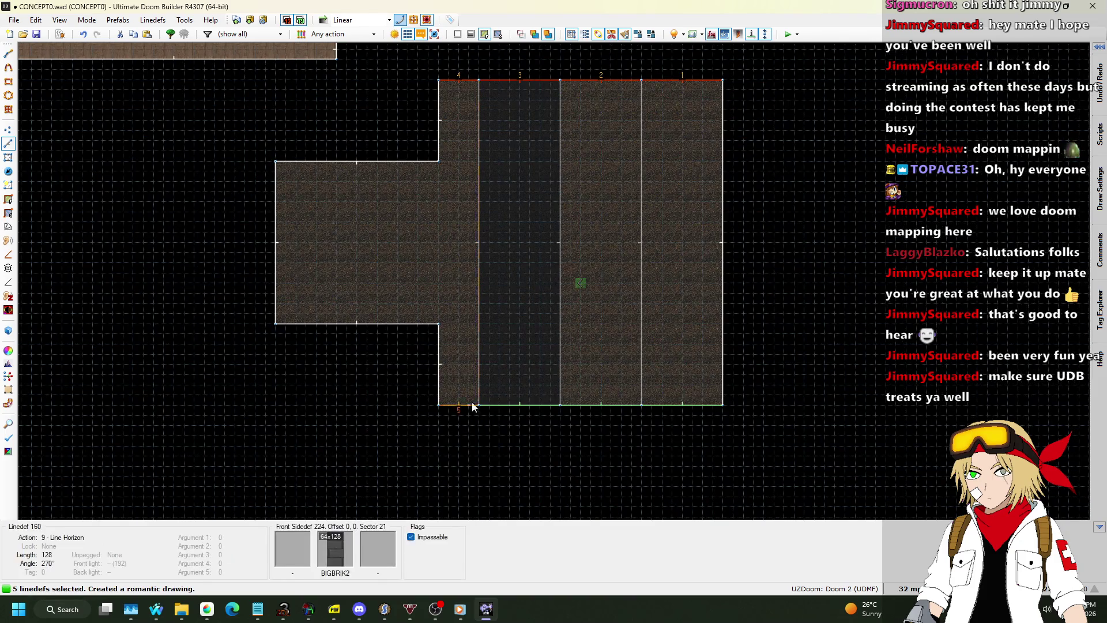
Step: Review the selected walls' action and flag settings, closing without changes
right_click(670, 393)
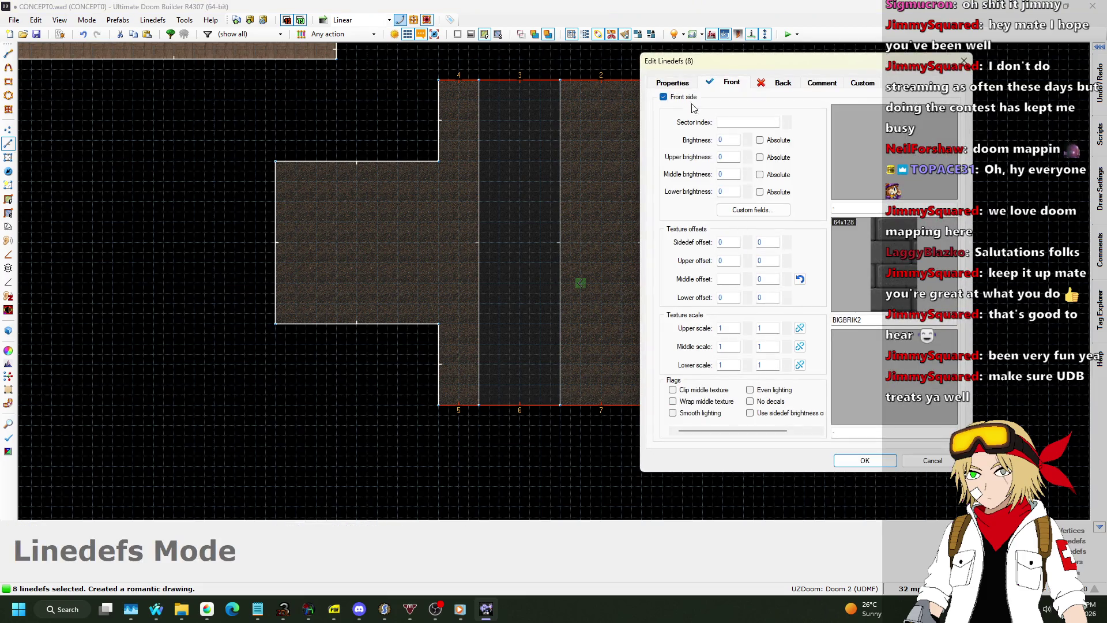
click(676, 82)
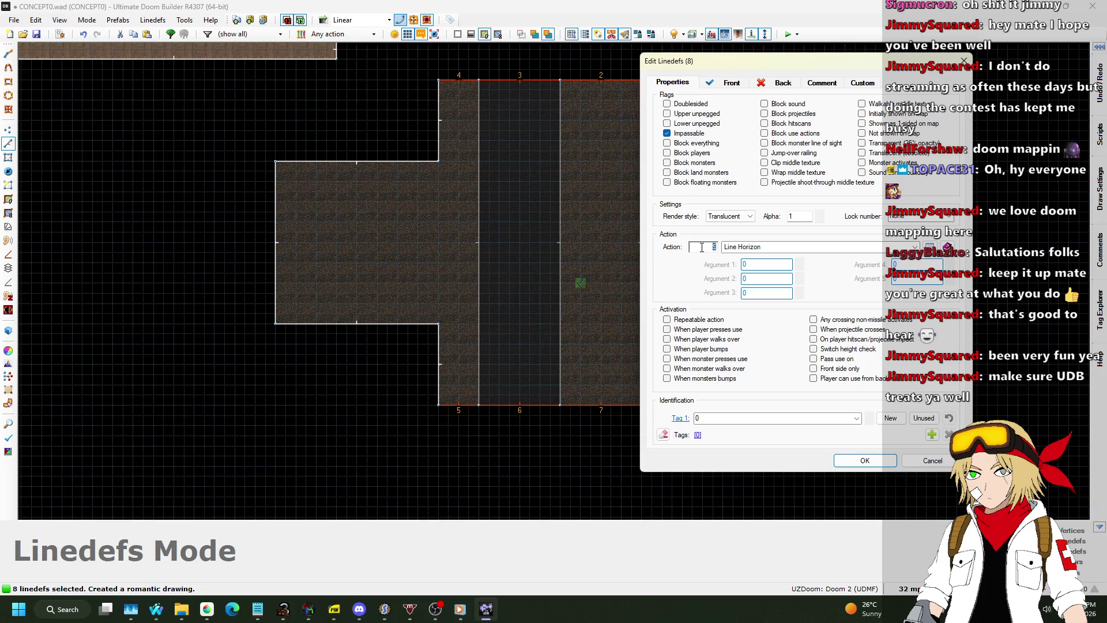
key(Return)
Step: Give the strip's floor the GRASS1 flat from the Outdoors category
key(q)
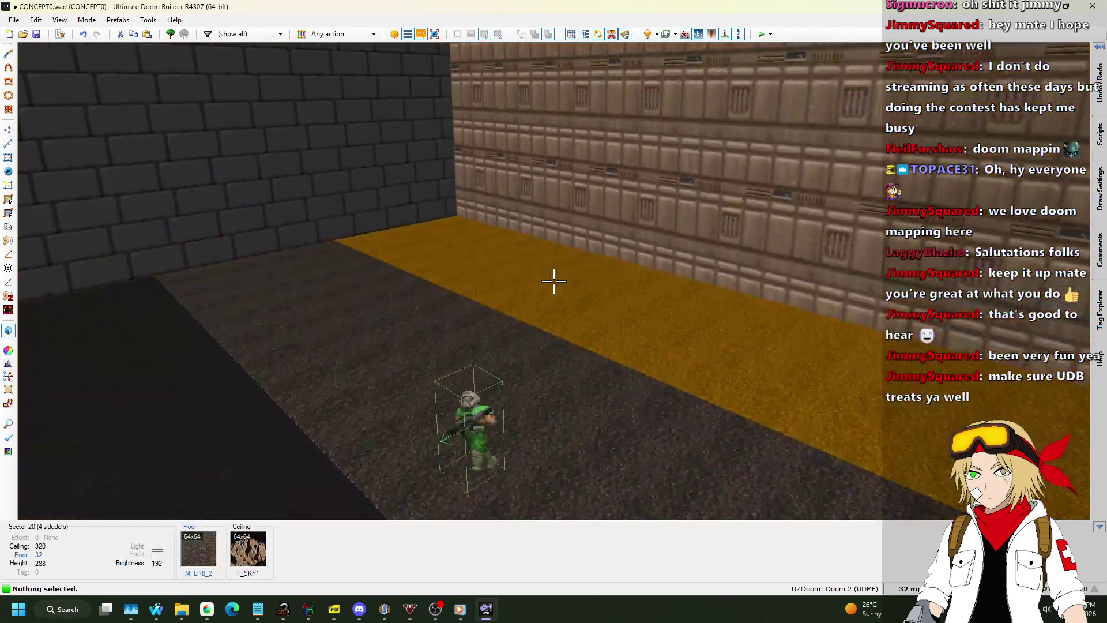
click(554, 281)
right_click(553, 282)
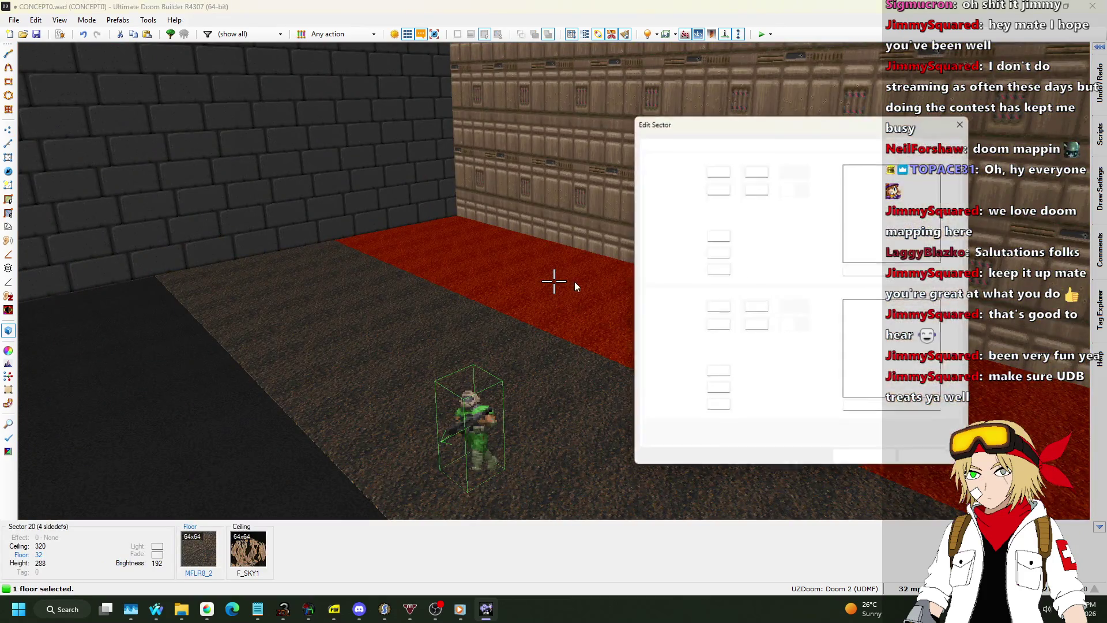
click(891, 345)
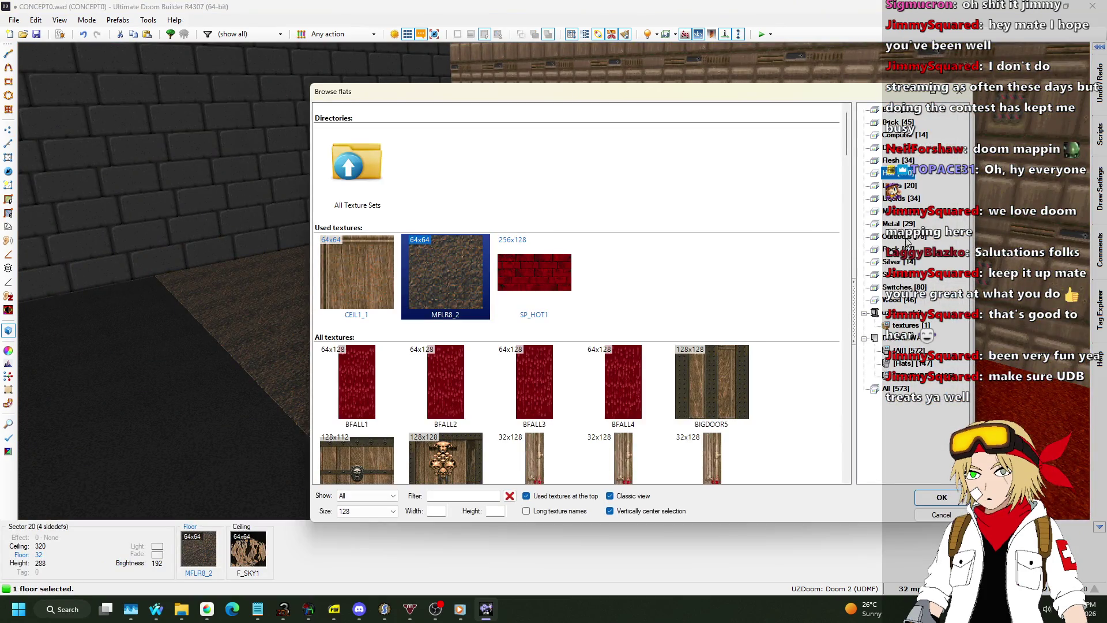
click(908, 241)
scroll(664, 237, down, 5)
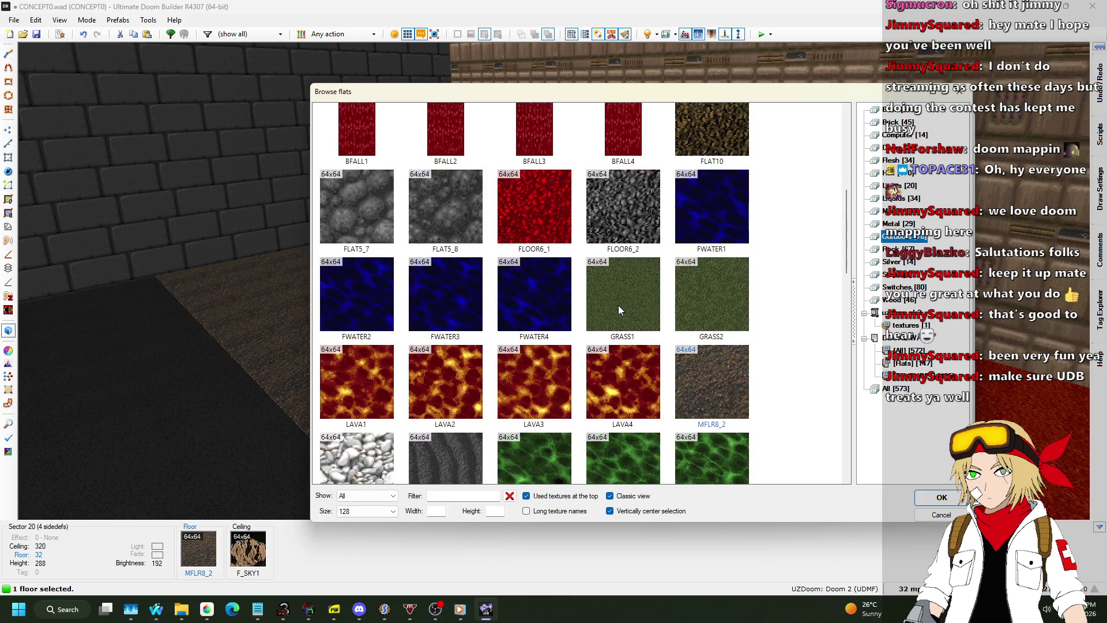
double_click(619, 310)
click(867, 463)
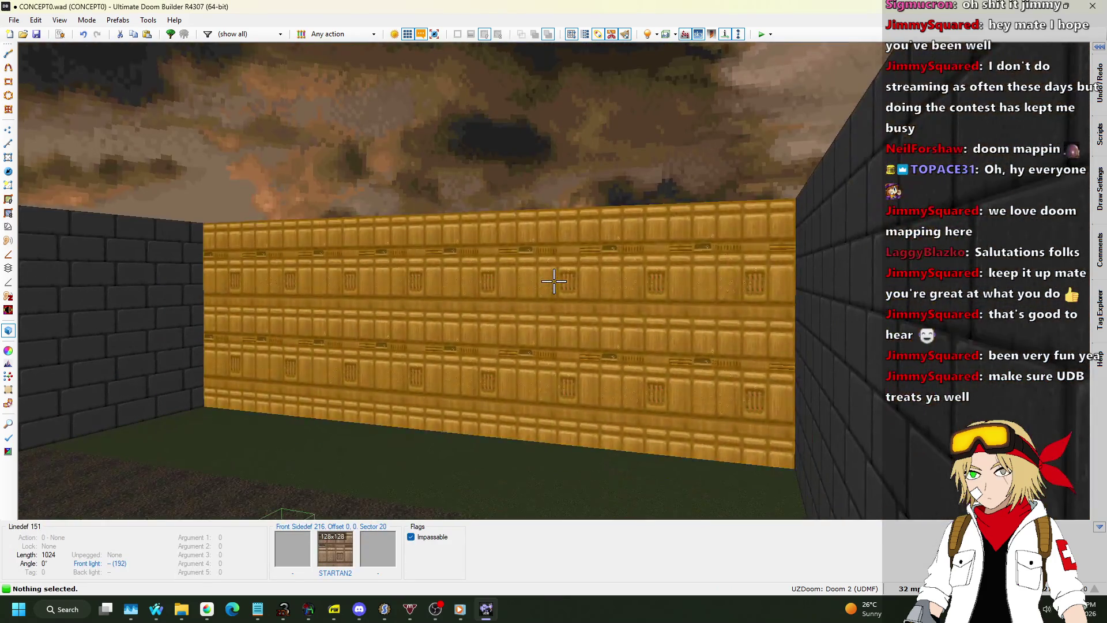
Step: Change the long wall's front middle texture from STARTAN2 to FIREBLU1
click(554, 281)
right_click(554, 281)
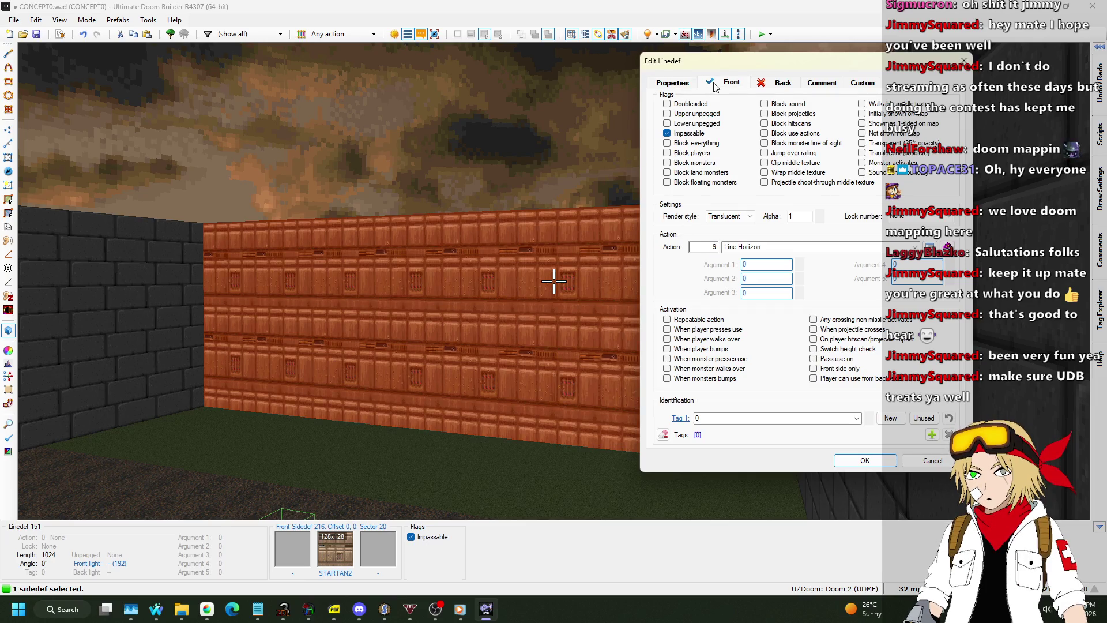
key(ctrl+Tab)
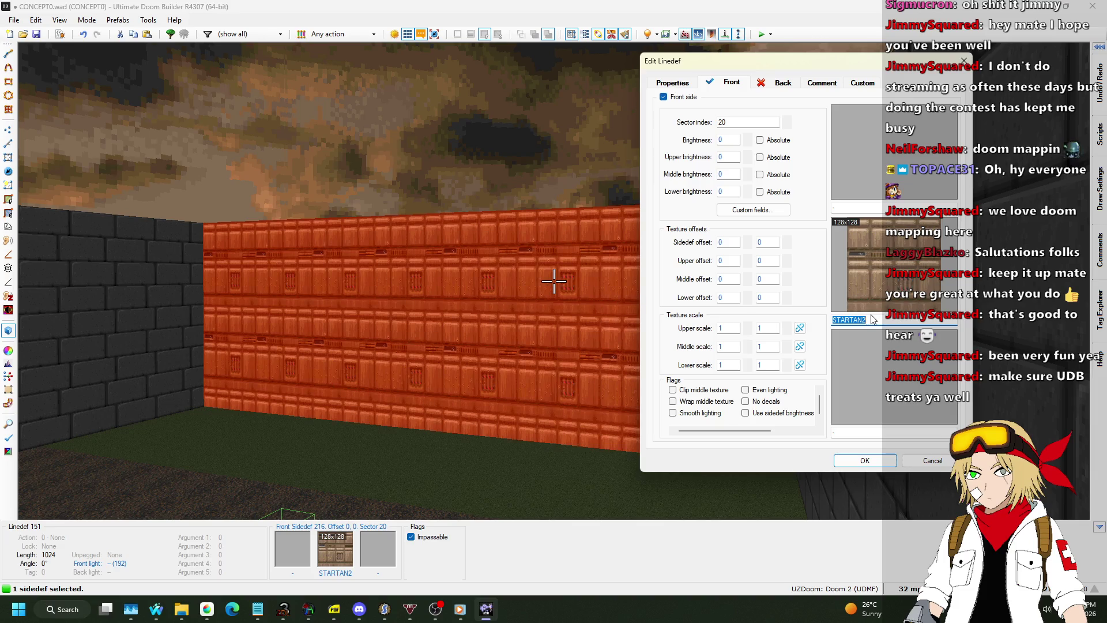
text(FIREBLU1)
key(Return)
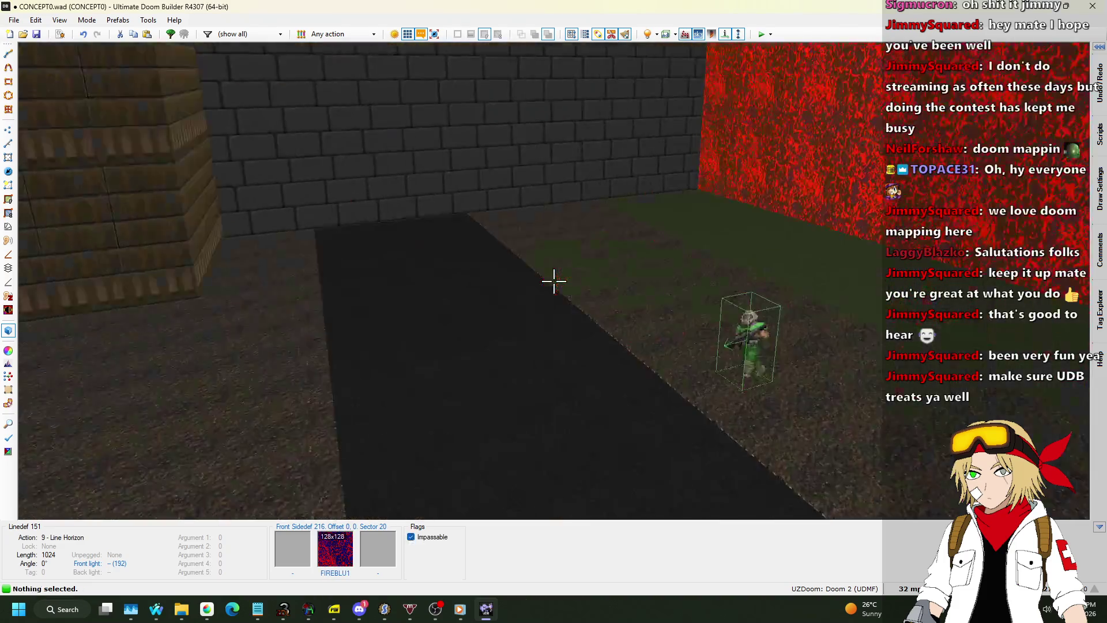
Step: Draw a new 256-wide sector off the north end of the dark central strip
key(q)
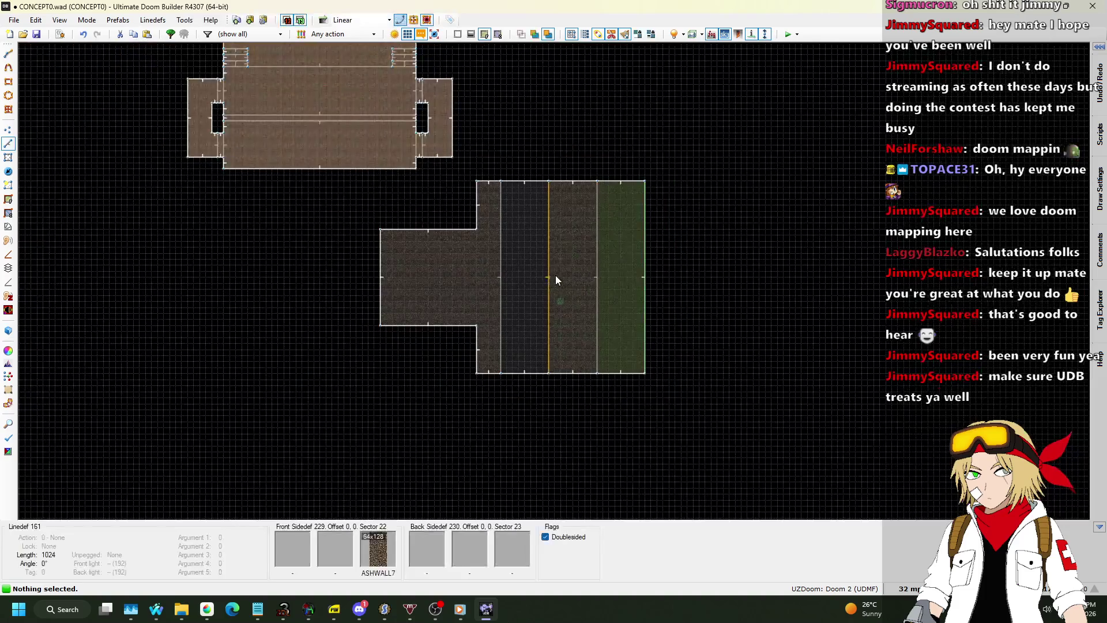
scroll(534, 168, up, 6)
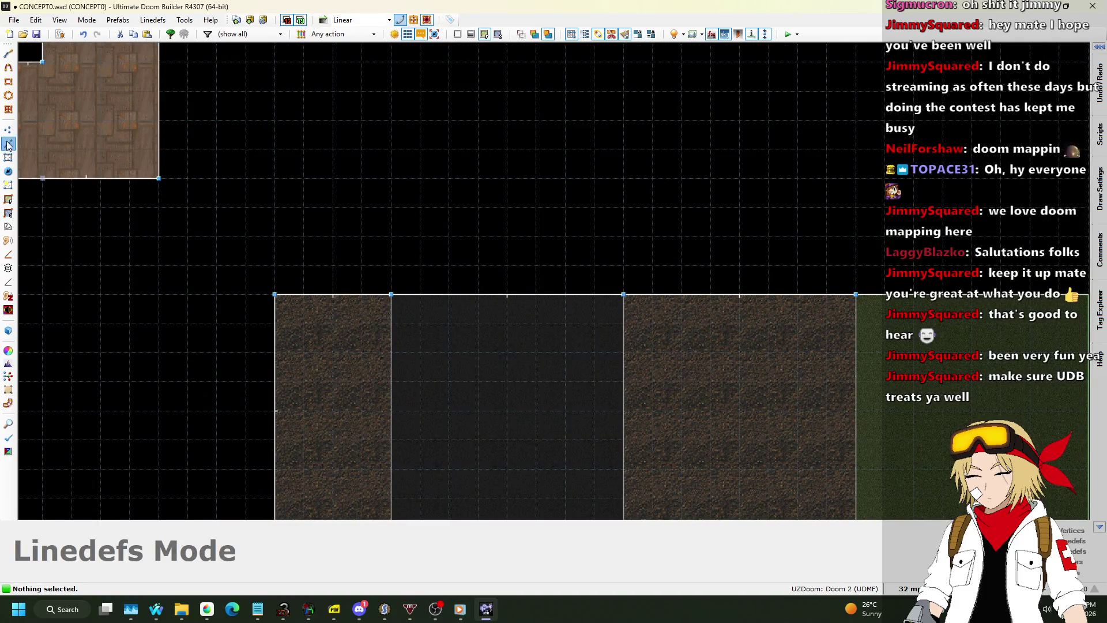
scroll(322, 343, down, 2)
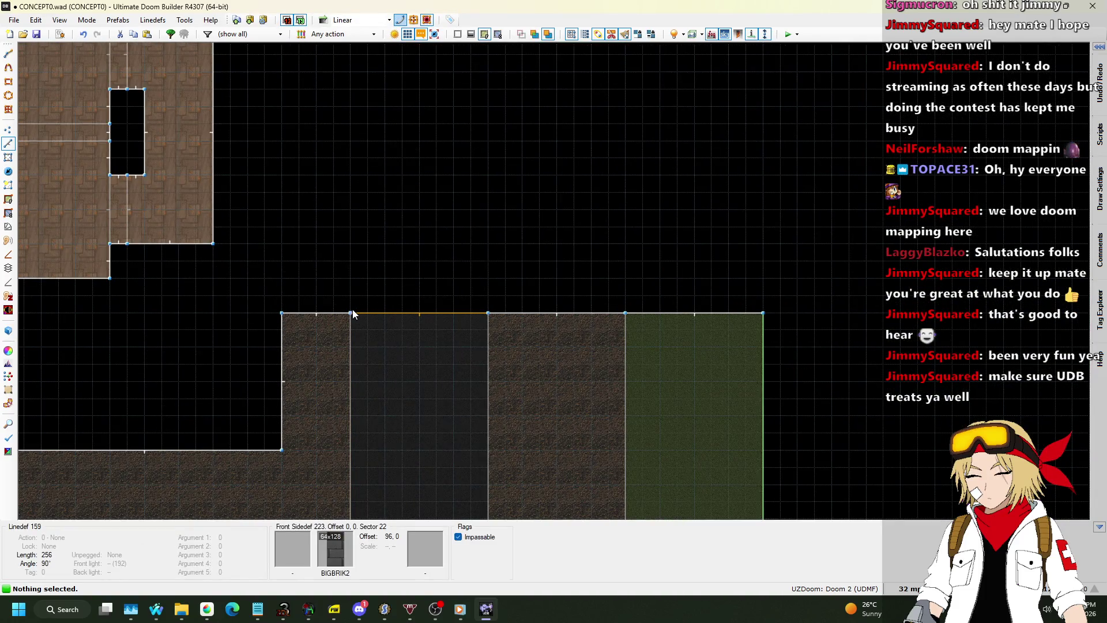
key(space)
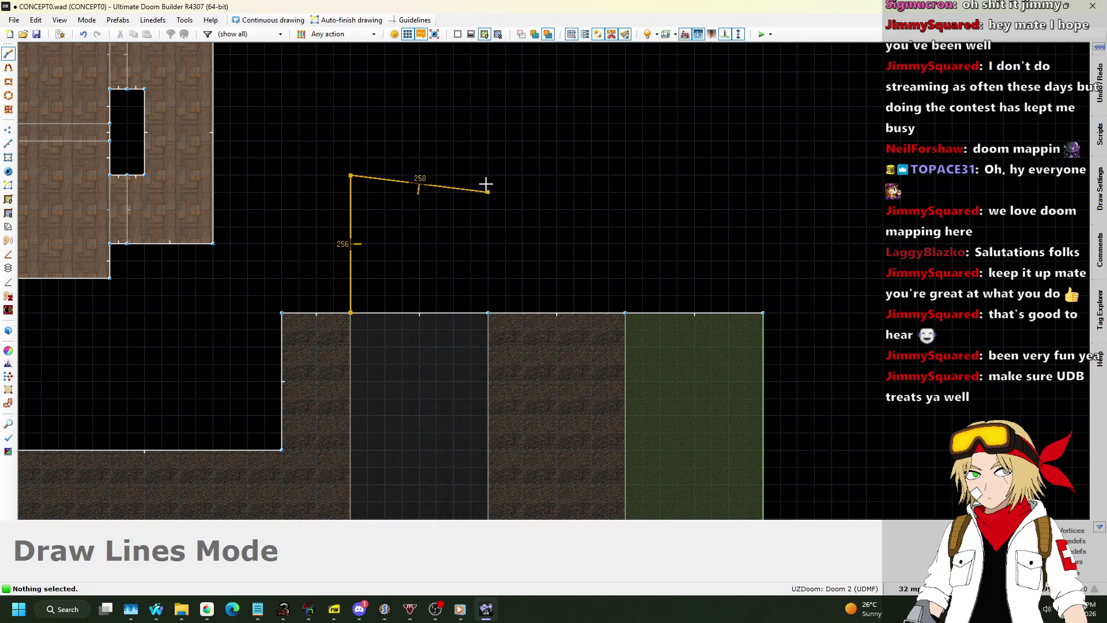
click(488, 314)
scroll(497, 71, down, 4)
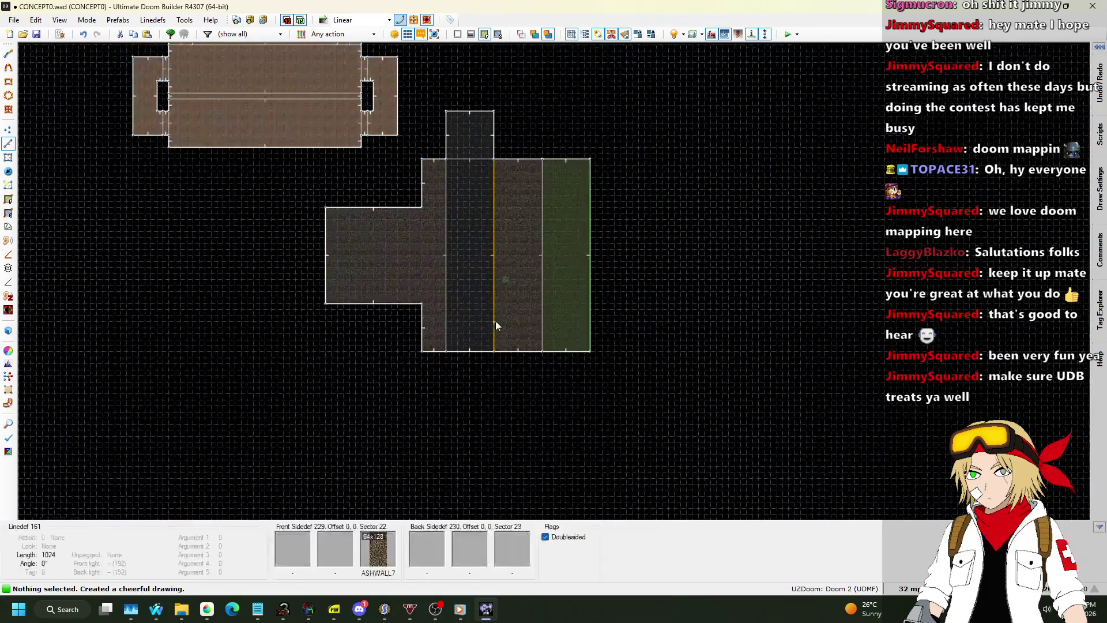
scroll(499, 390, up, 4)
Step: Draw another 256-wide sector off the strip's south end, past the room's bottom edge
key(space)
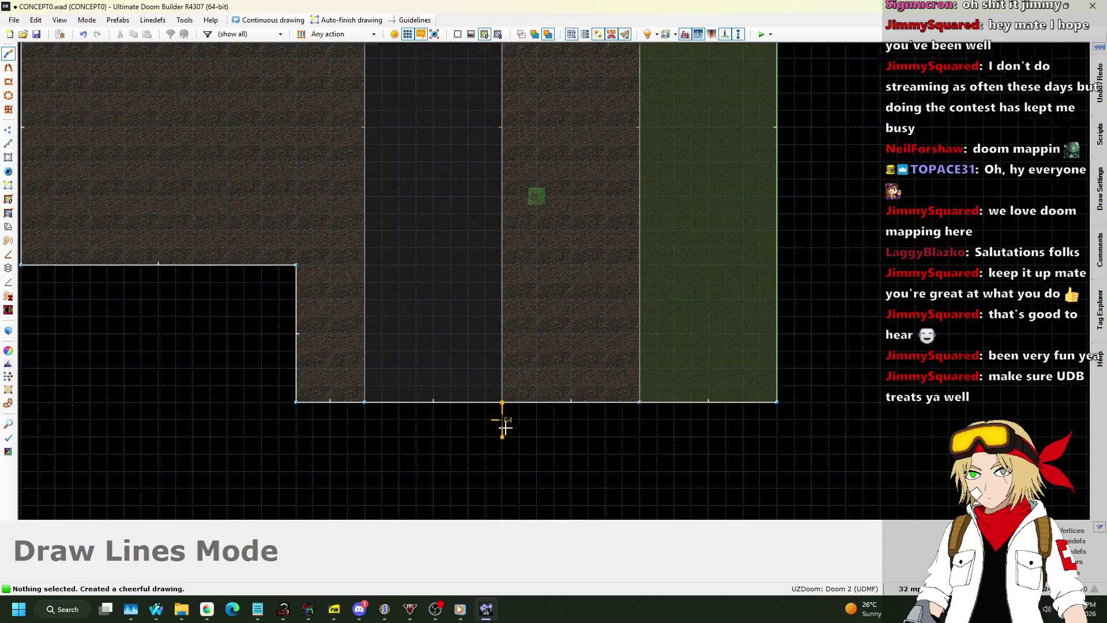
scroll(506, 428, down, 3)
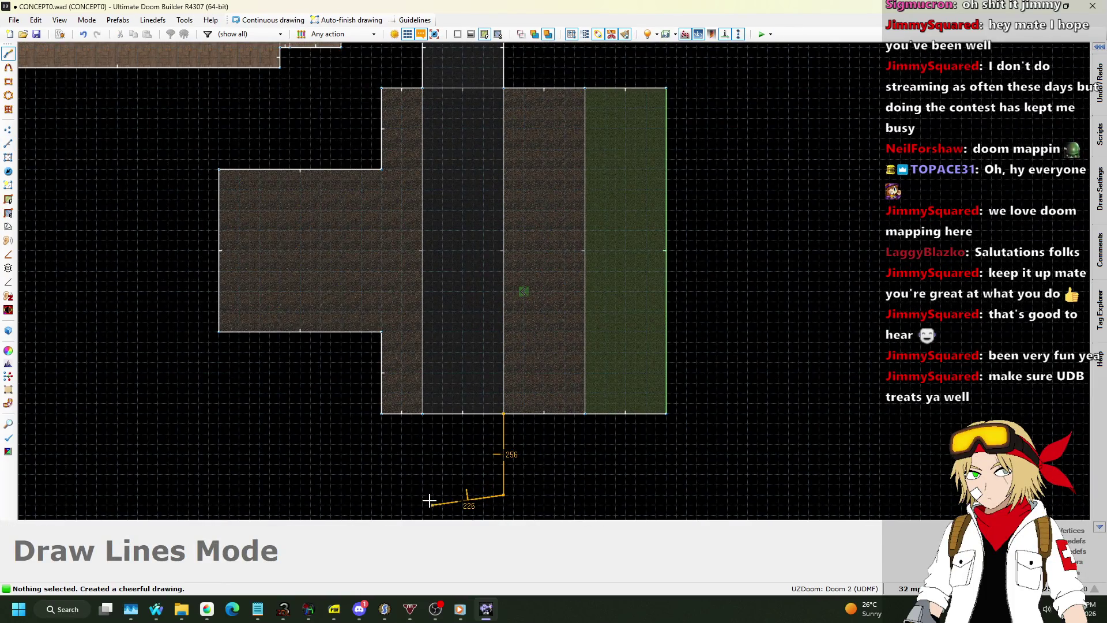
click(503, 414)
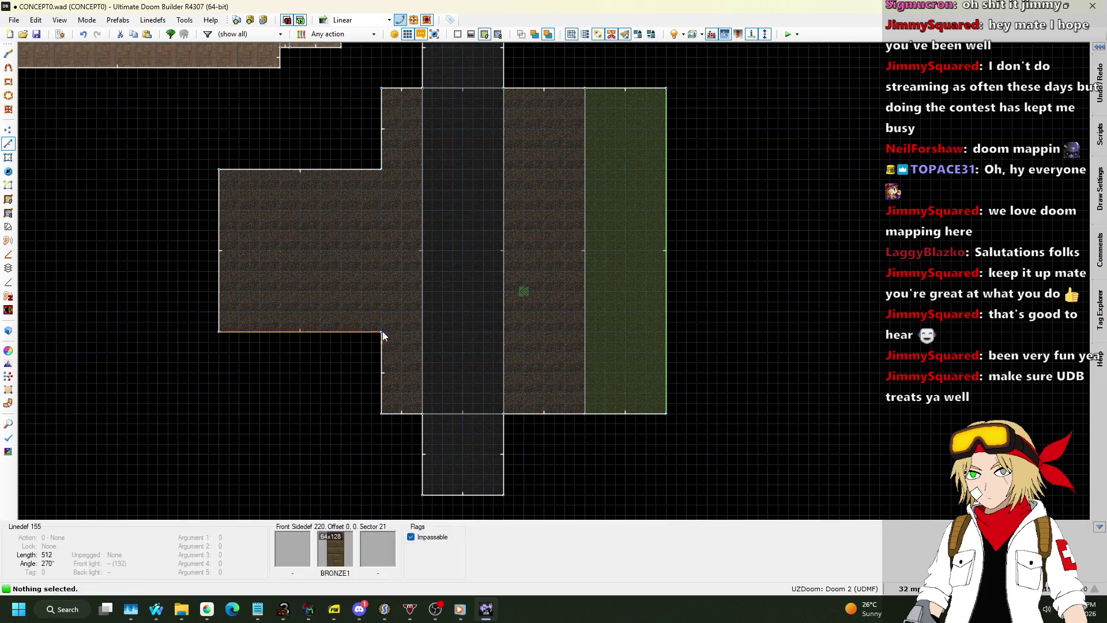
scroll(381, 334, down, 1)
scroll(496, 136, up, 3)
Step: Remove the sky from both new end ceilings, lower them to 192, and paste BIGBRIK2 on the upper walls
key(q)
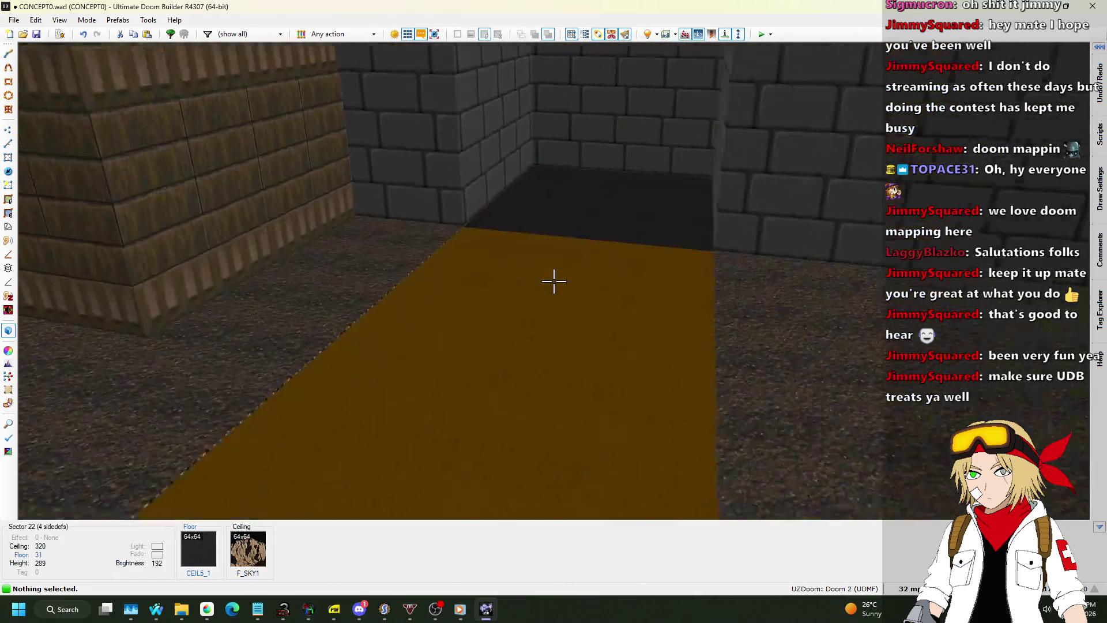
click(553, 281)
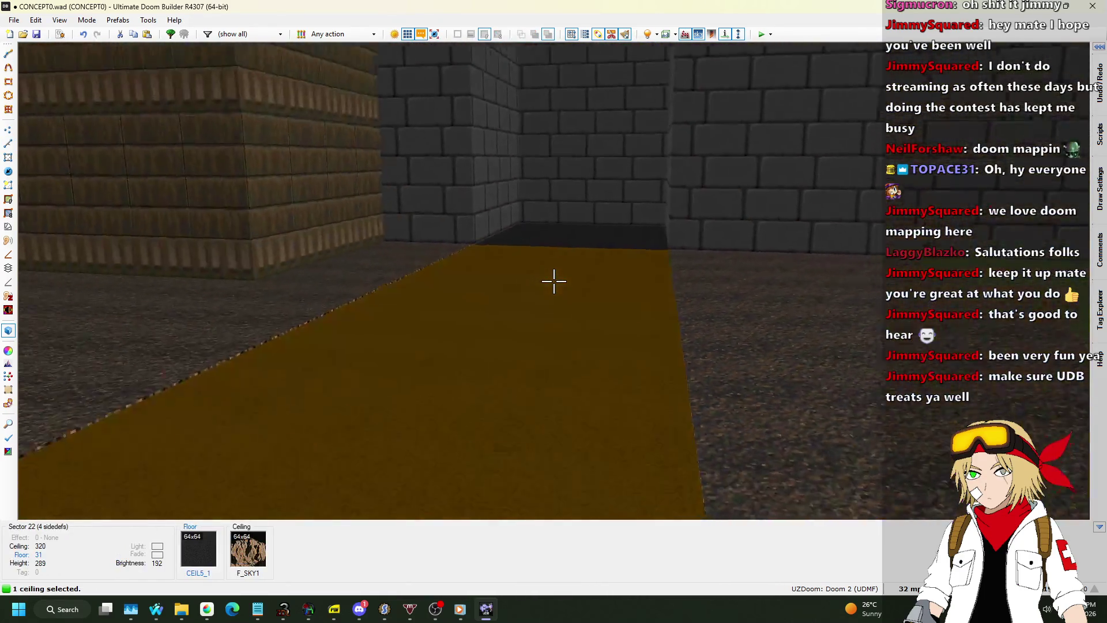
key(s)
scroll(553, 281, up, 2)
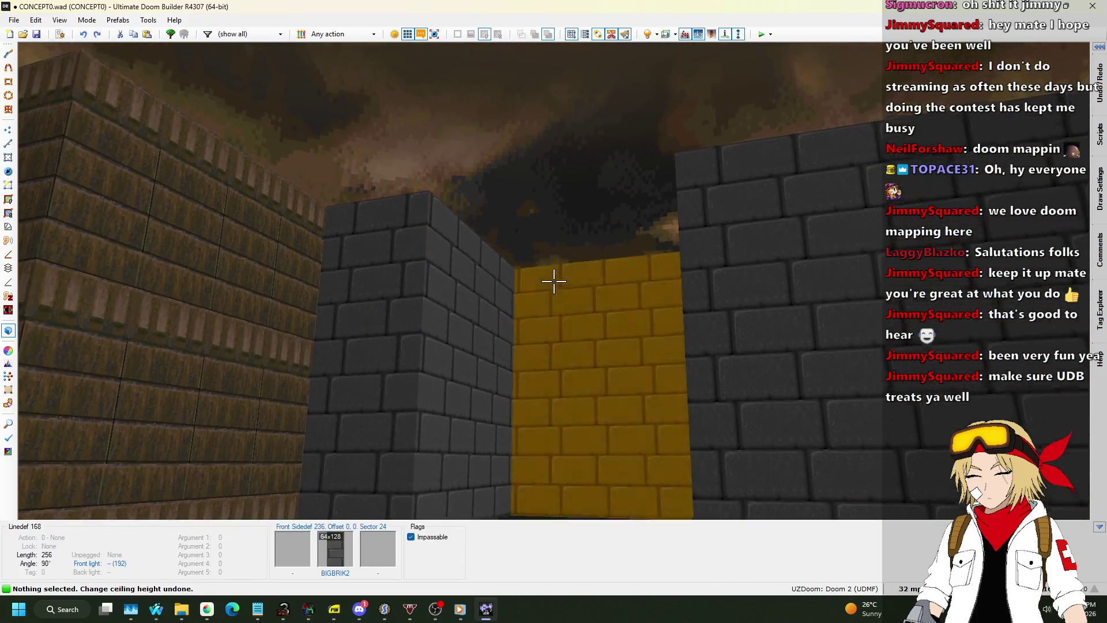
key(ctrl+z)
key(s)
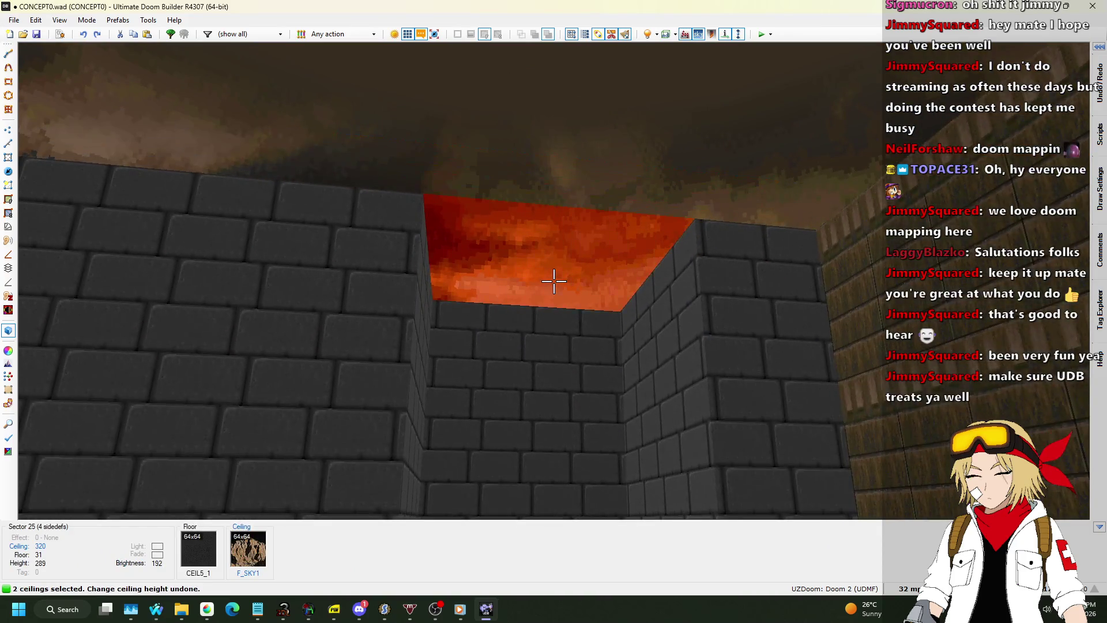
key(Delete)
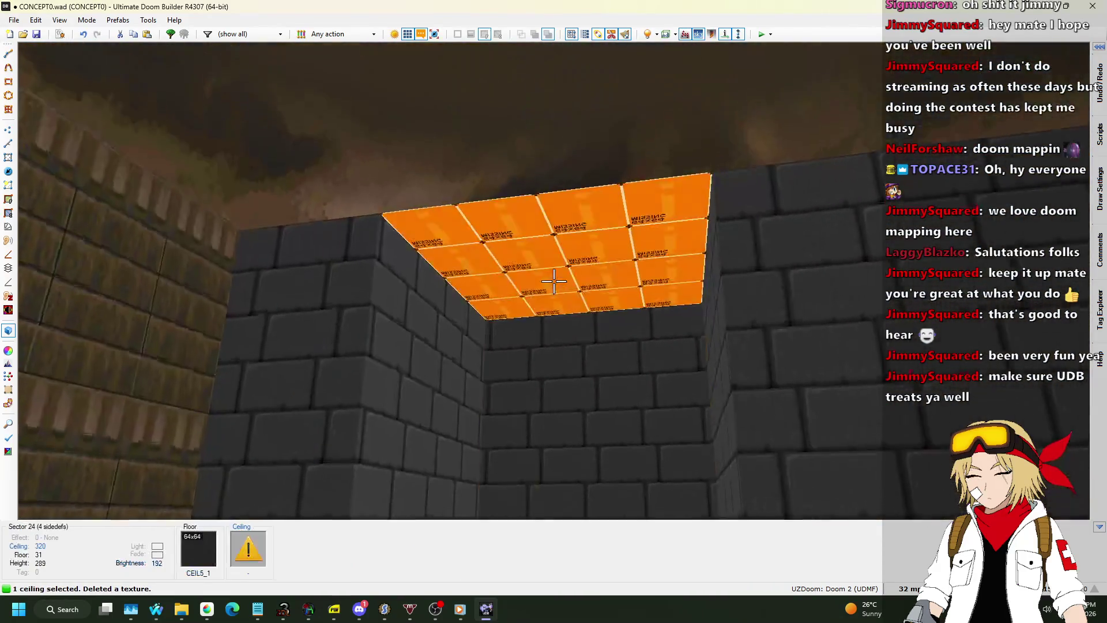
click(553, 280)
scroll(554, 281, down, 2)
scroll(554, 281, down, 14)
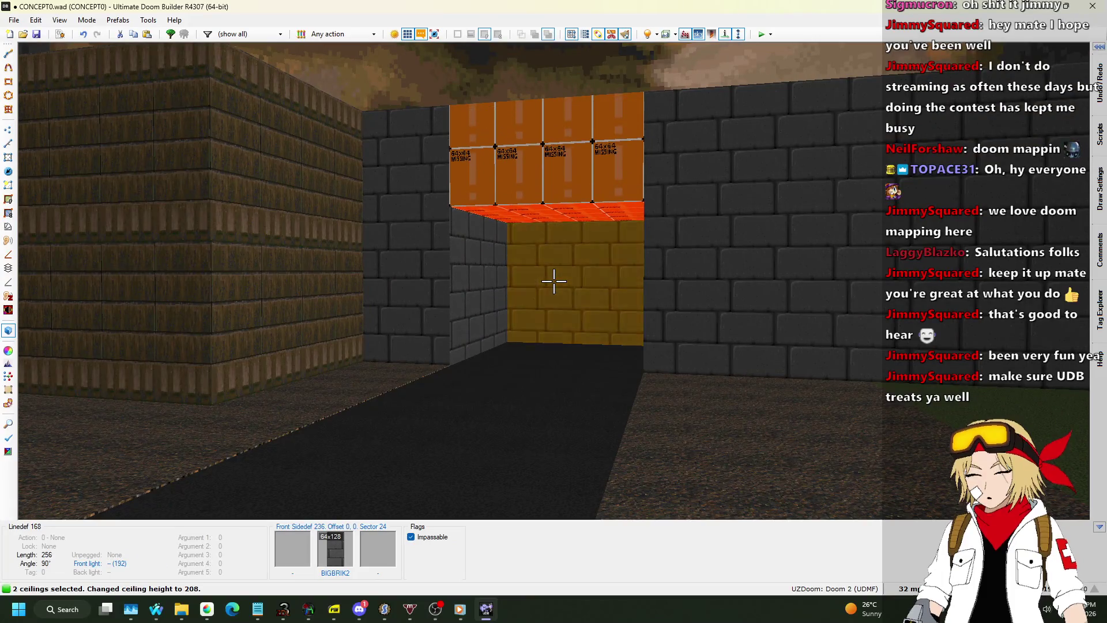
key(ctrl+v)
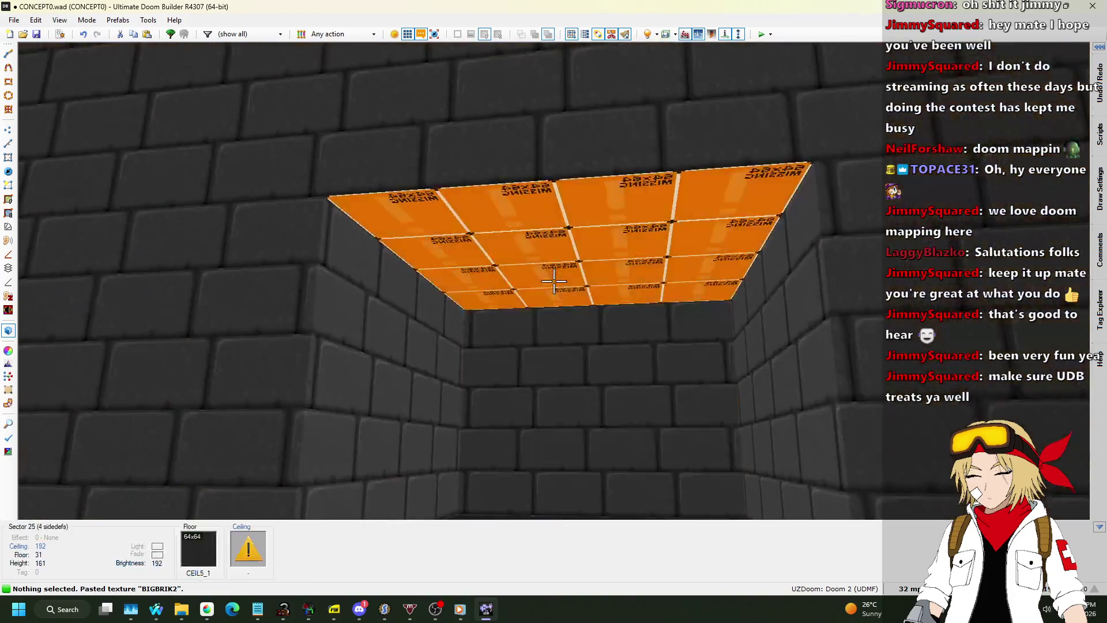
Step: Set both ceilings to the CEIL3_5 flat and return to the 2D map
click(553, 281)
key(w)
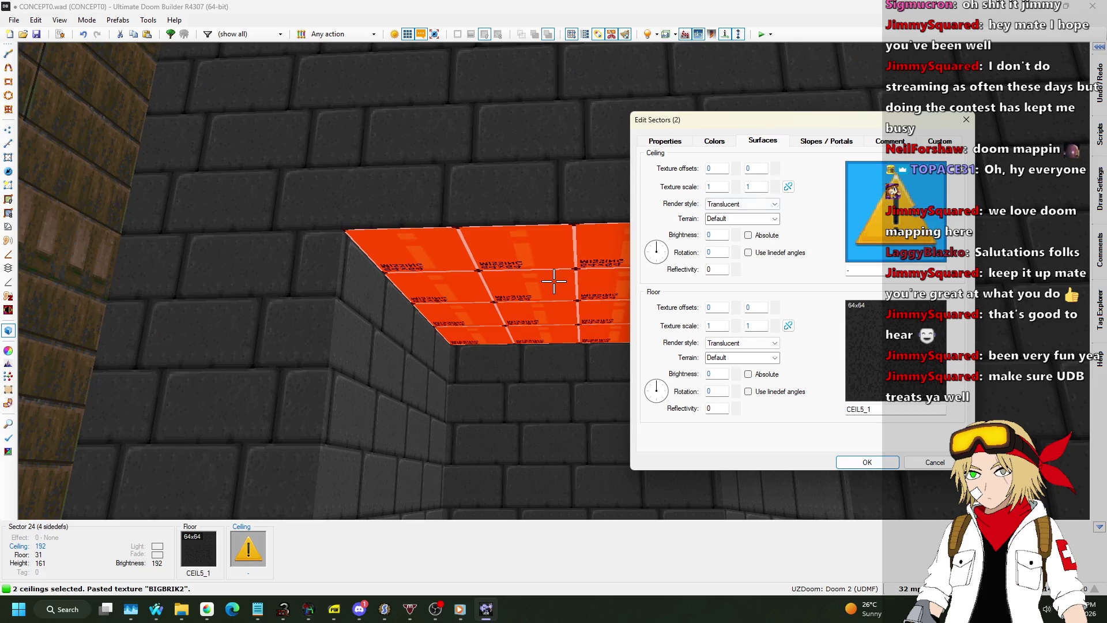
click(896, 212)
scroll(552, 193, down, 10)
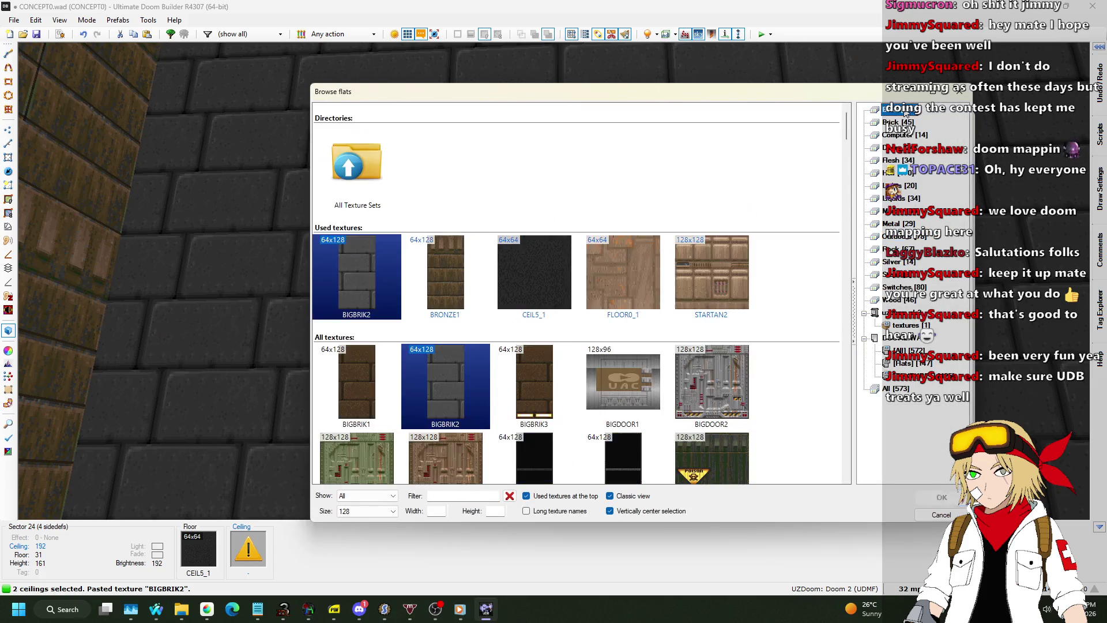
scroll(552, 193, down, 8)
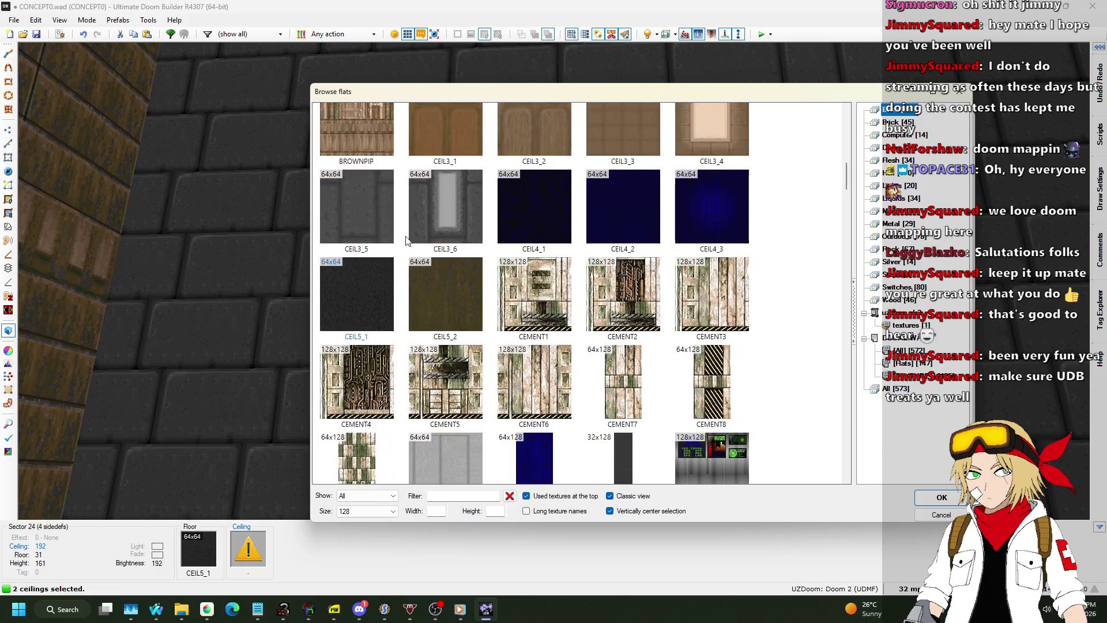
double_click(342, 213)
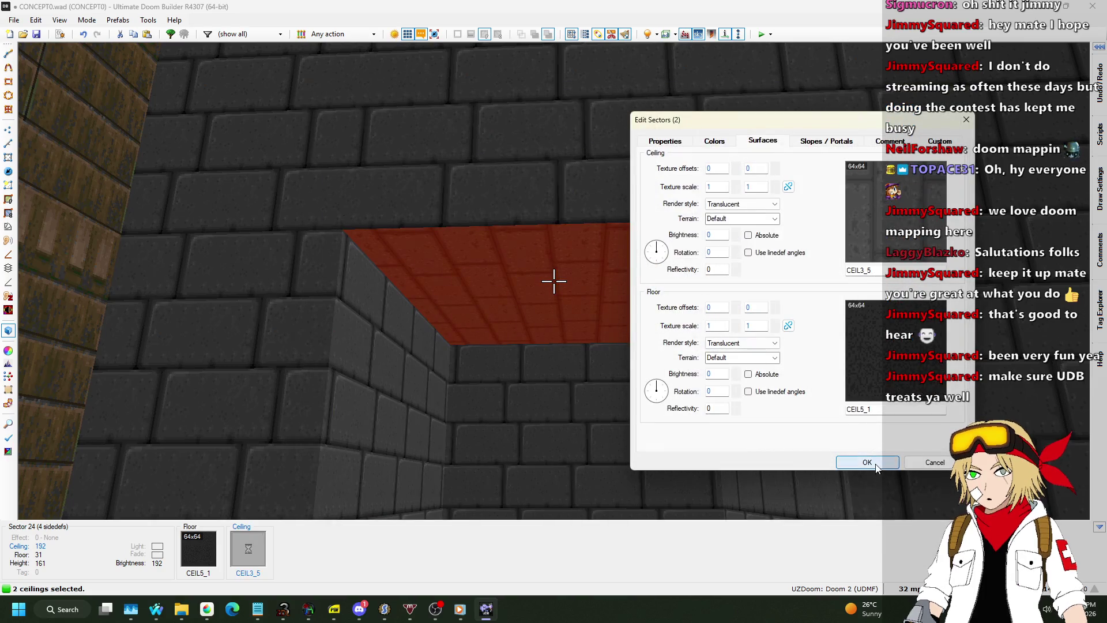
click(867, 462)
key(q)
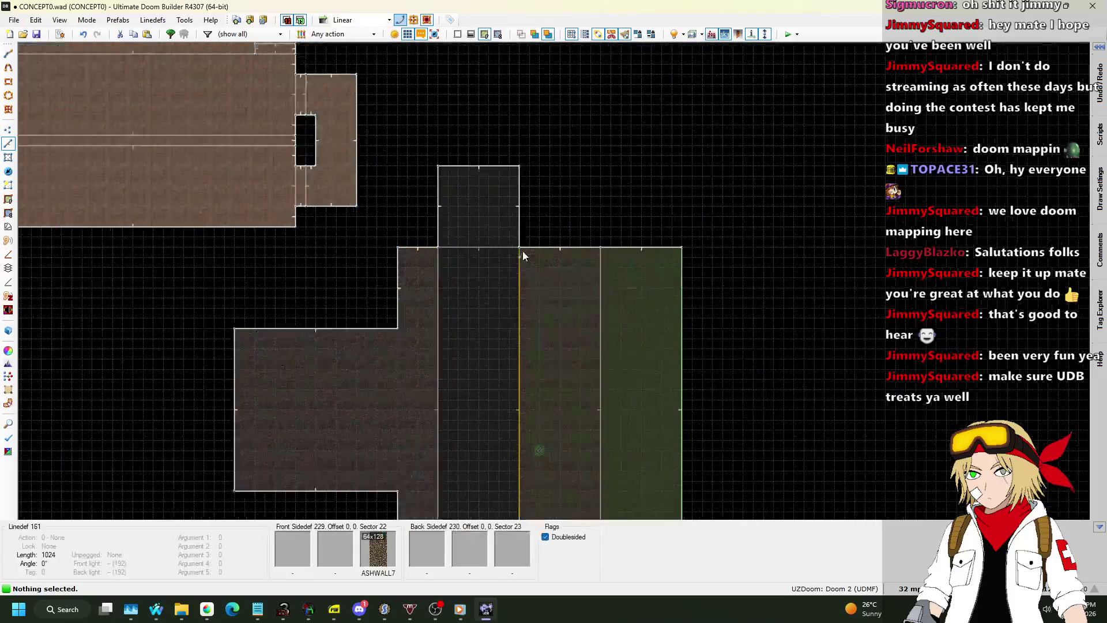
Step: Draw seven evenly spaced 256-unit step lines across the north end sector
key(space)
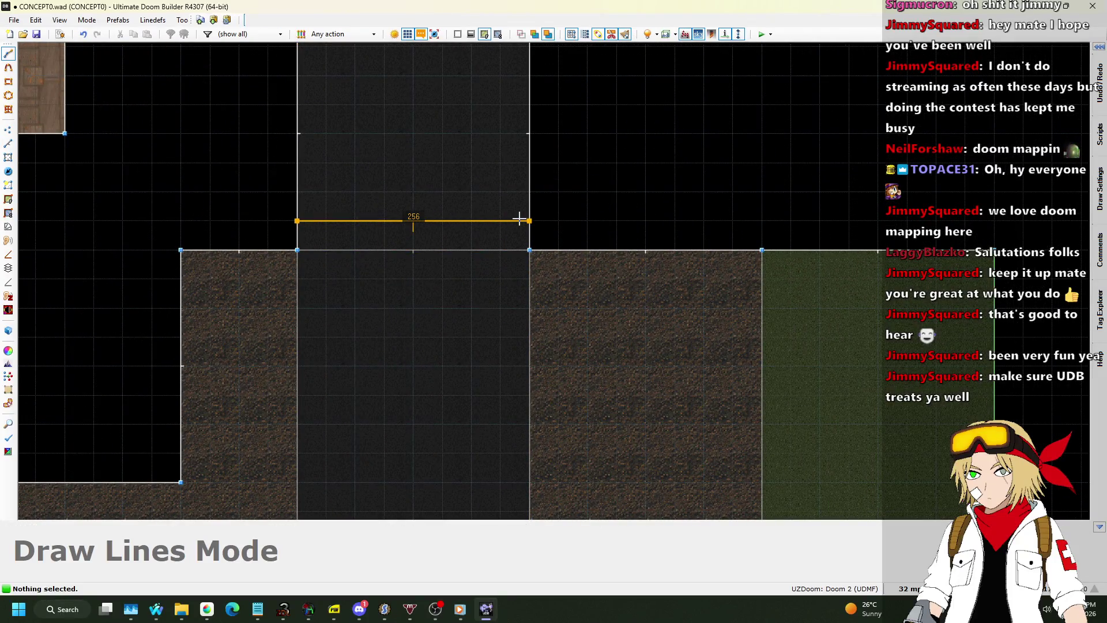
click(530, 221)
key(space)
click(530, 192)
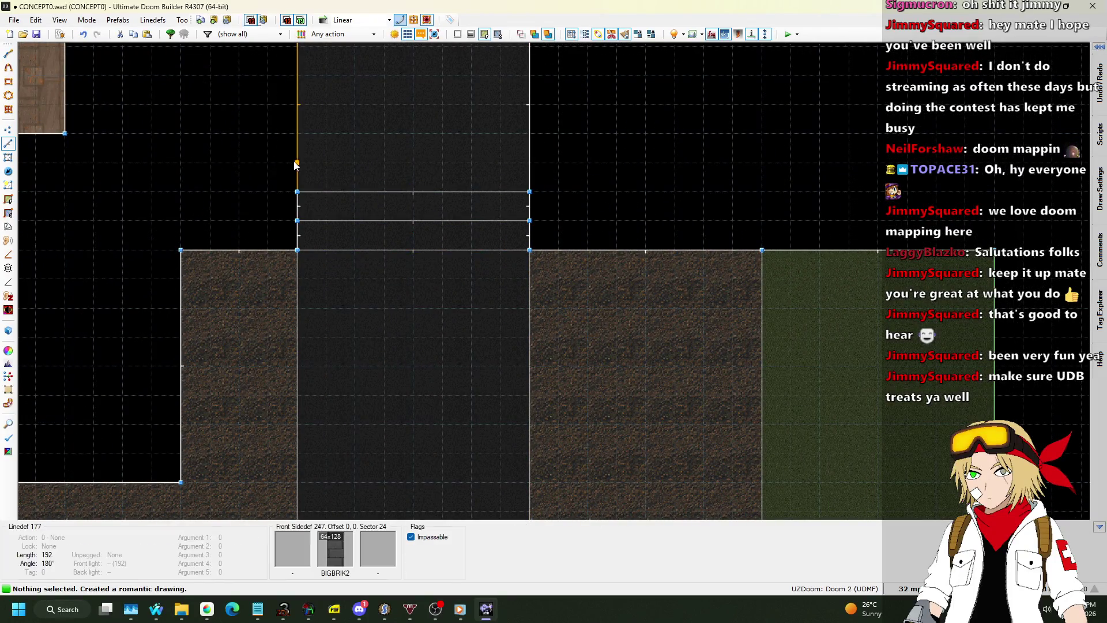
key(space)
click(530, 163)
key(space)
click(530, 134)
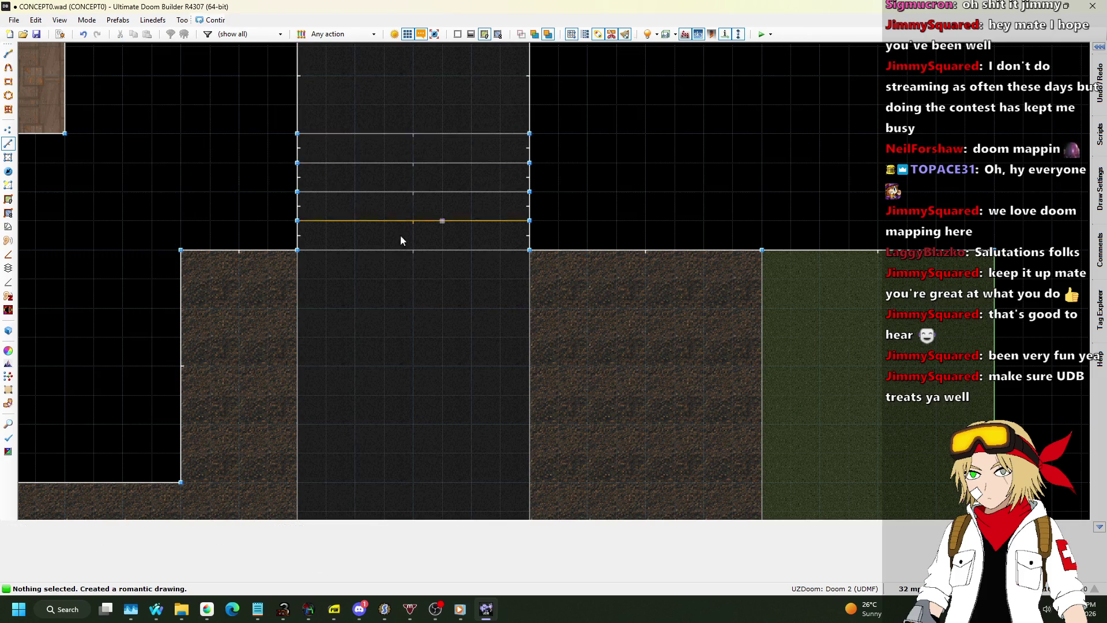
key(space)
click(545, 133)
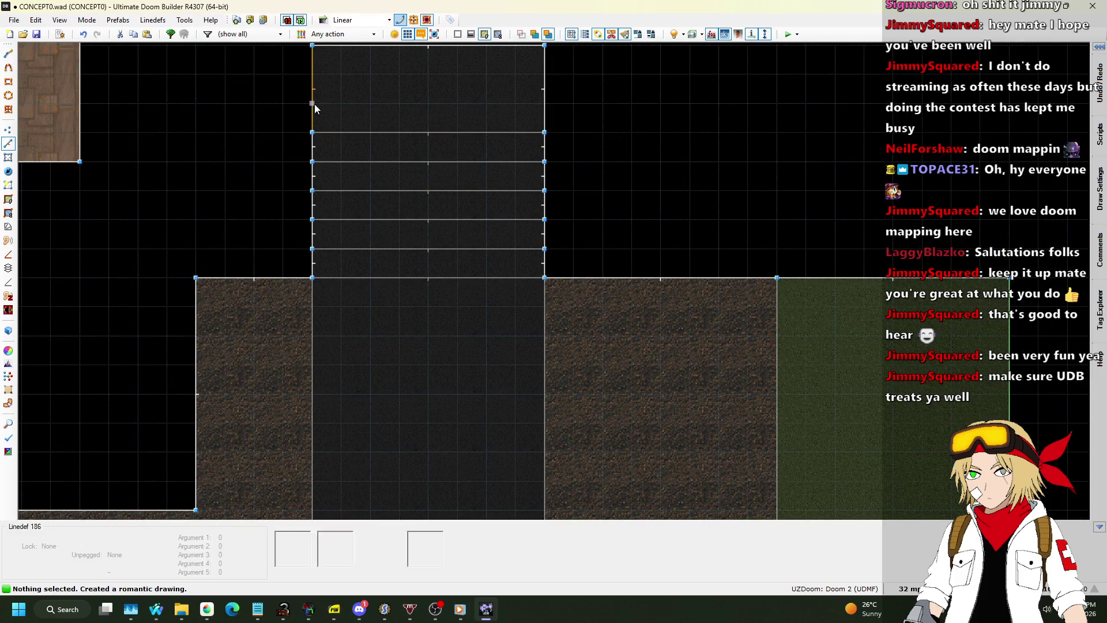
key(space)
click(545, 103)
key(space)
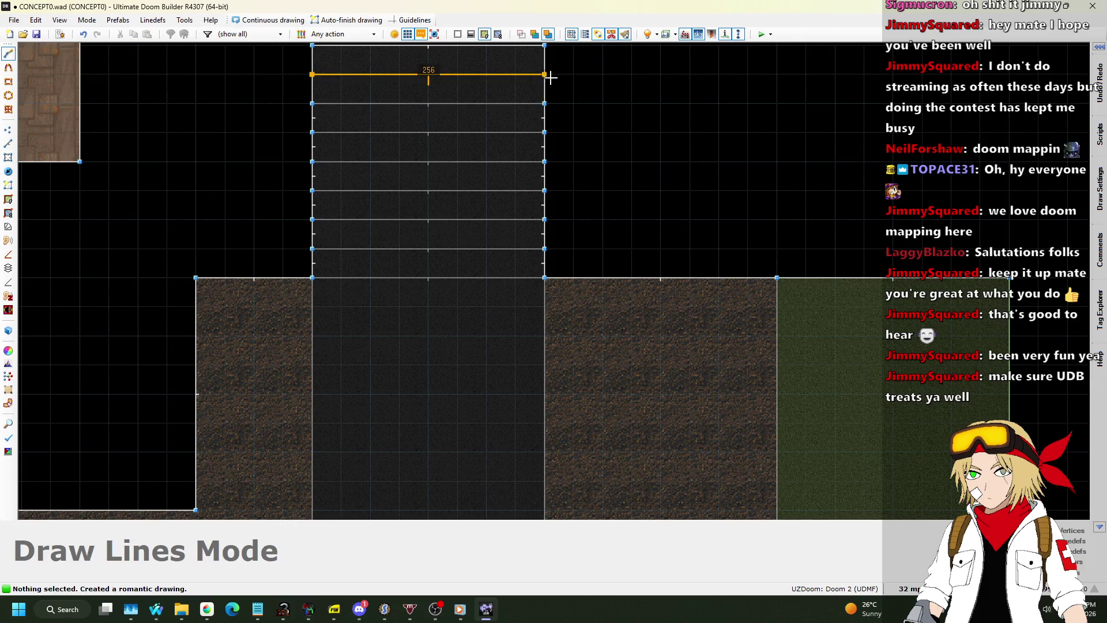
click(544, 75)
scroll(582, 84, down, 3)
scroll(582, 399, up, 5)
Step: Draw three dividing lines across the south corridor
key(space)
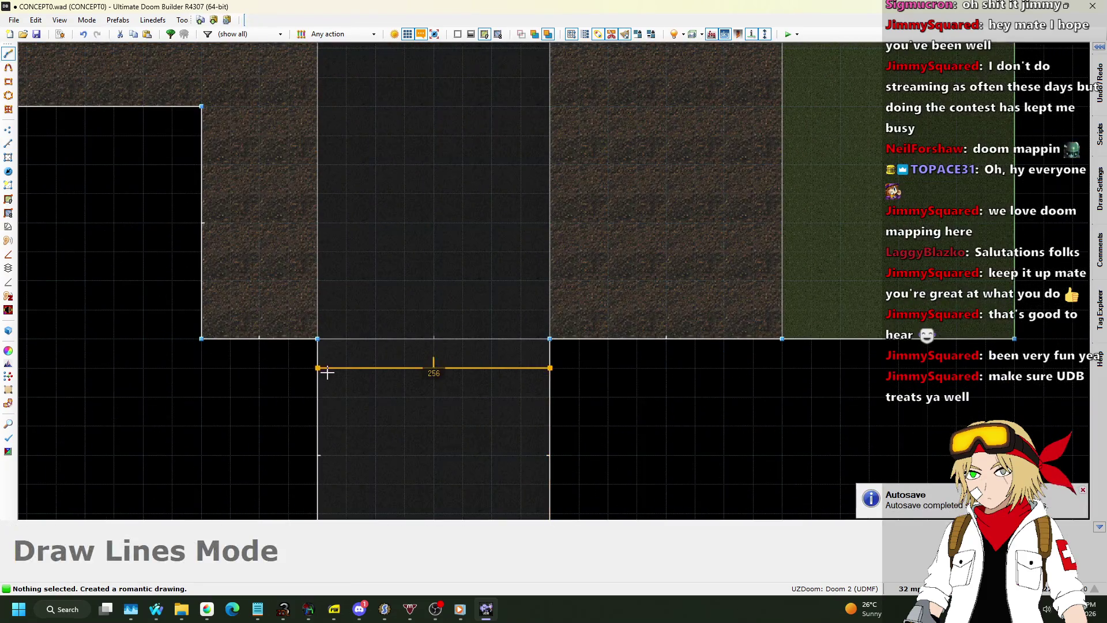
click(318, 370)
scroll(510, 346, up, 2)
key(space)
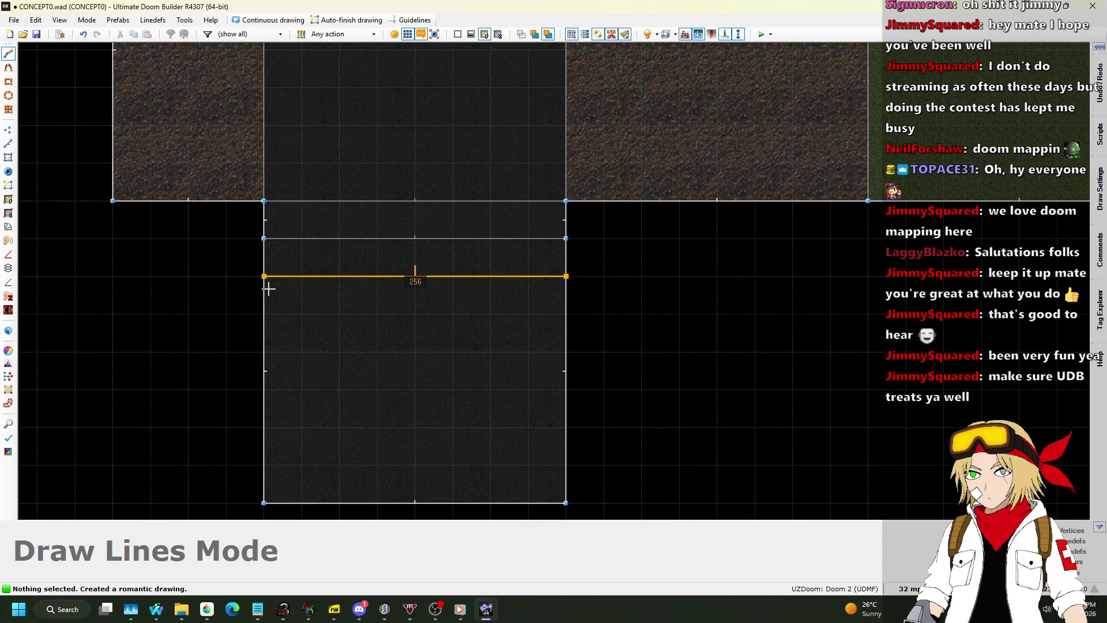
click(265, 276)
key(space)
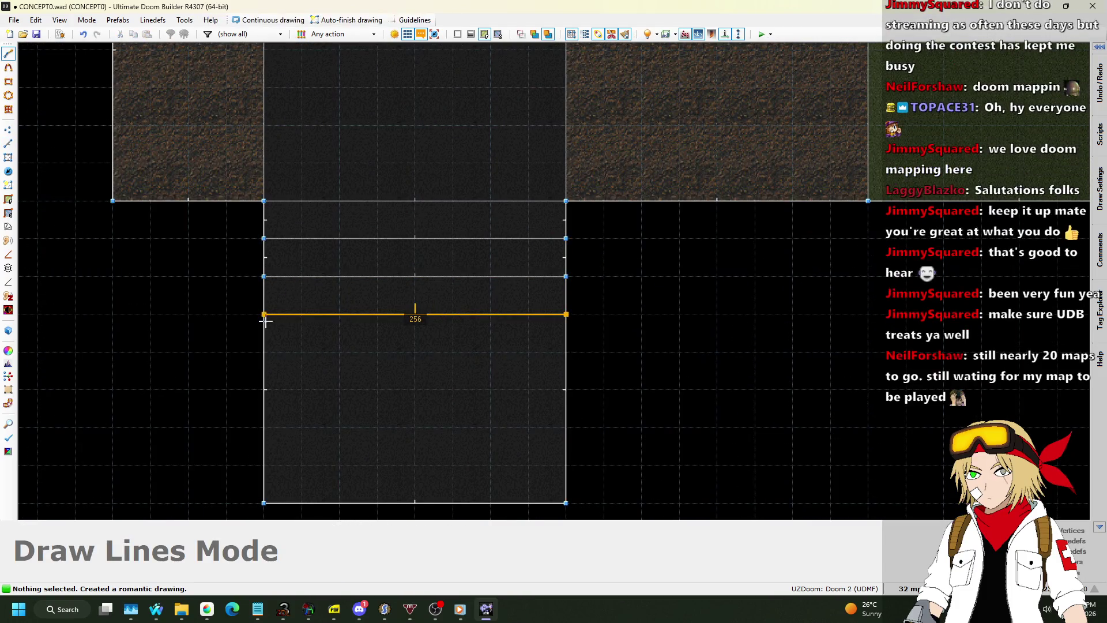
click(258, 319)
scroll(559, 219, down, 1)
scroll(514, 361, up, 1)
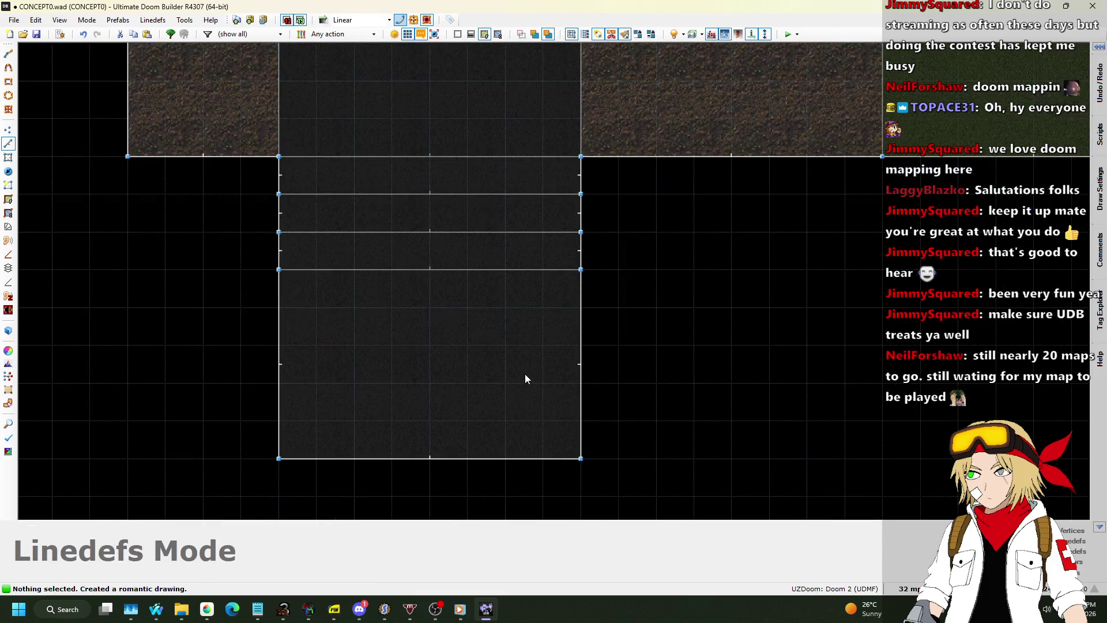
scroll(565, 228, down, 1)
scroll(499, 274, up, 1)
Step: Draw four more evenly spaced step lines further down the south corridor
key(d)
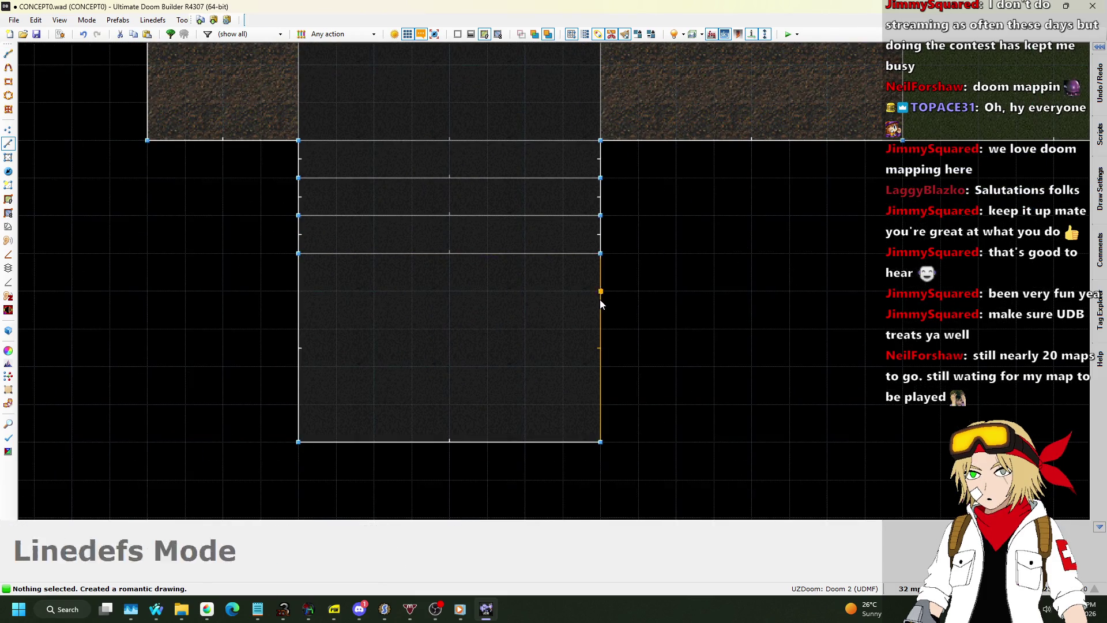
click(299, 292)
key(d)
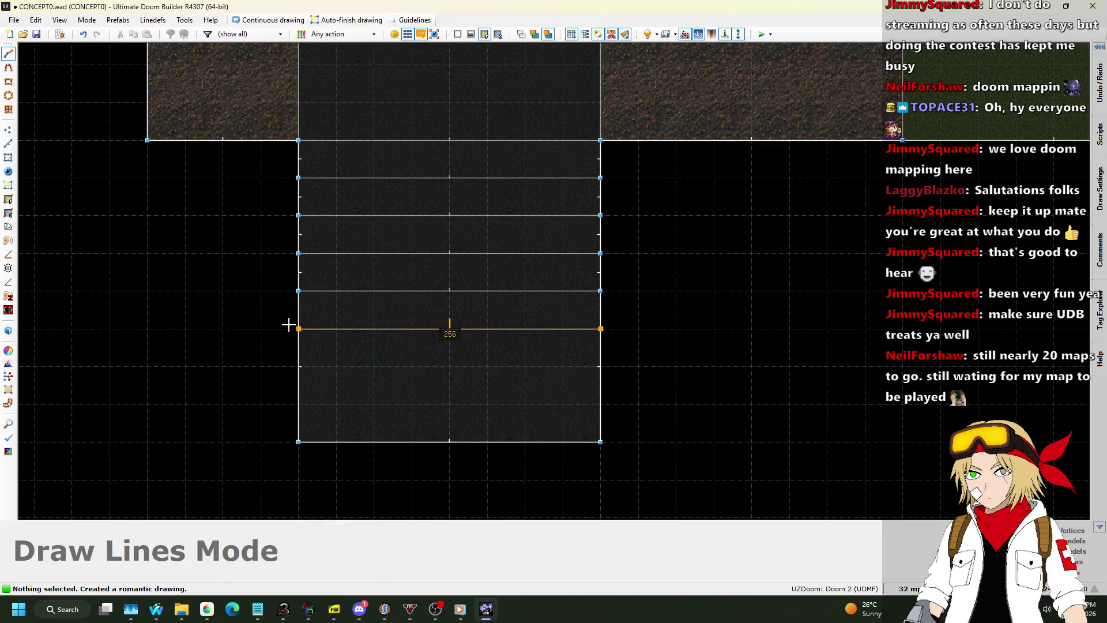
click(298, 329)
key(d)
click(298, 367)
key(d)
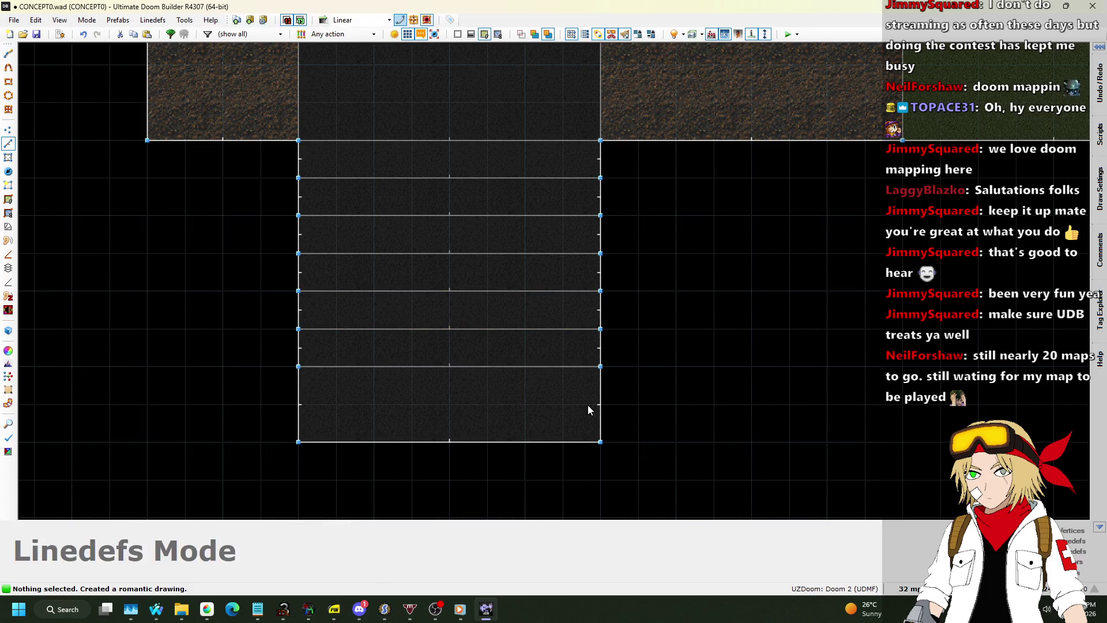
key(d)
click(298, 404)
key(d)
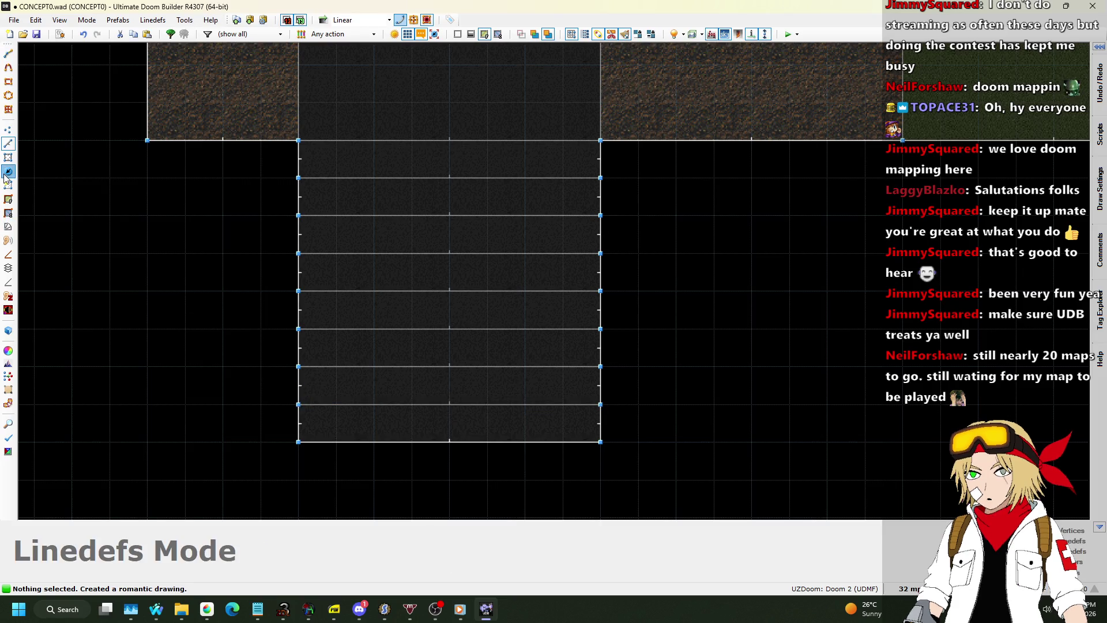
Step: Switch to Sectors mode and select the bottom step of the south stairs
key(t)
key(s)
click(424, 411)
scroll(430, 421, down, 1)
scroll(435, 430, down, 3)
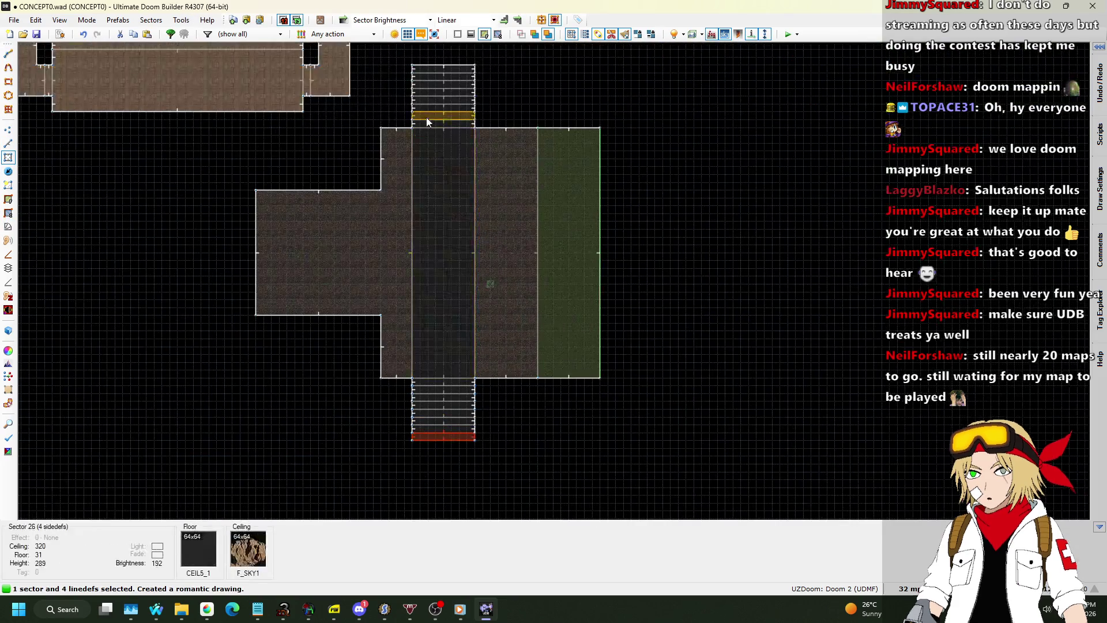
Step: Set the brightness of the top north step and bottom south step in Edit Sectors
scroll(430, 72, up, 2)
click(436, 66)
right_click(587, 107)
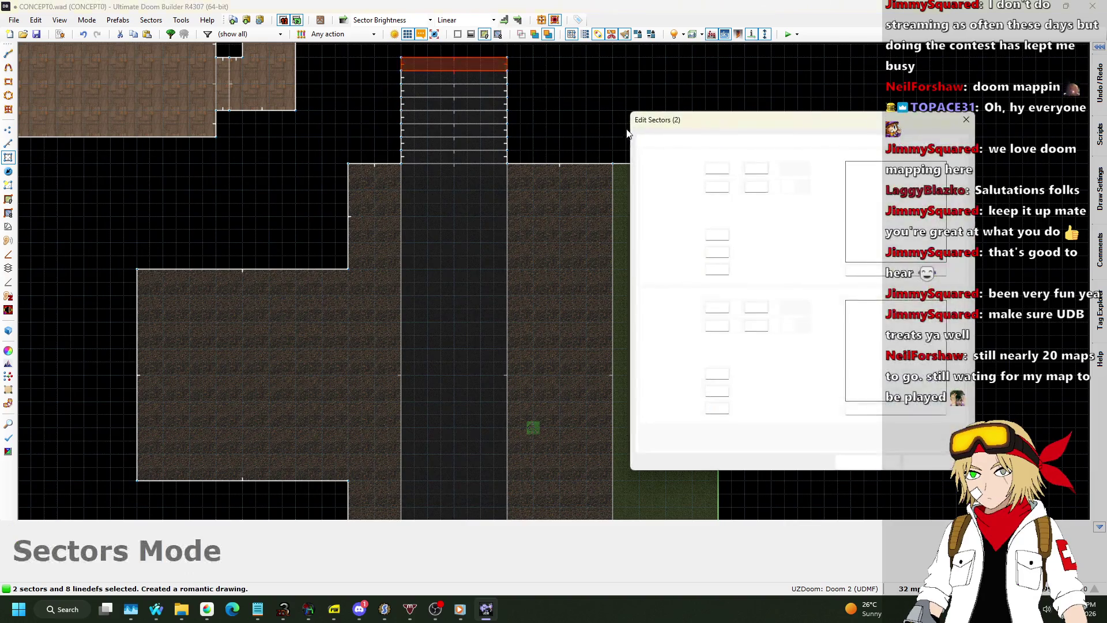
click(669, 143)
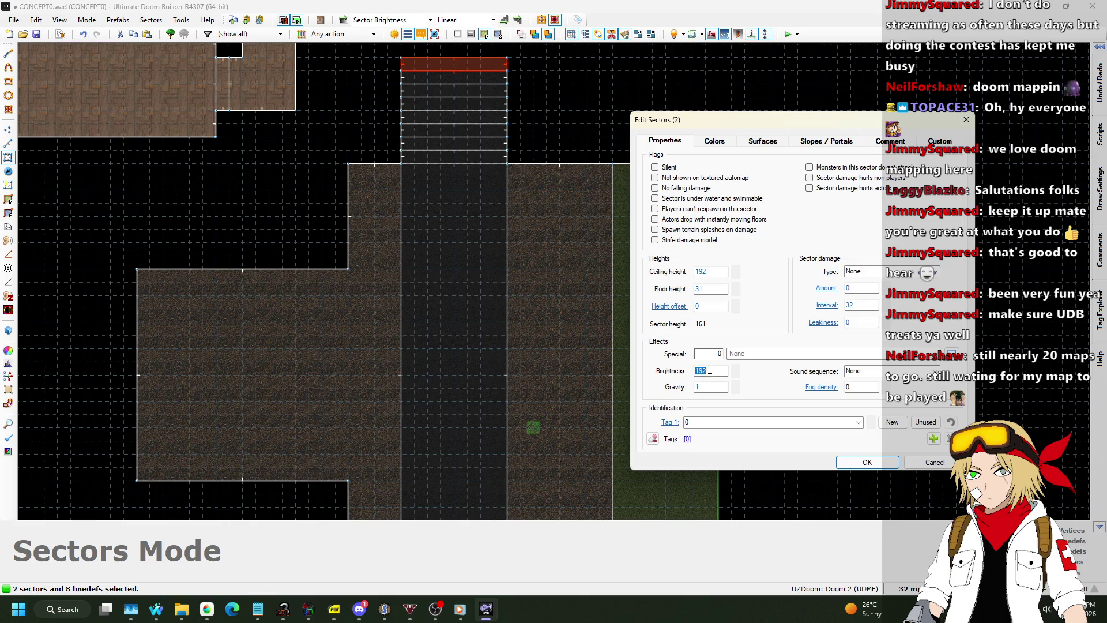
click(868, 461)
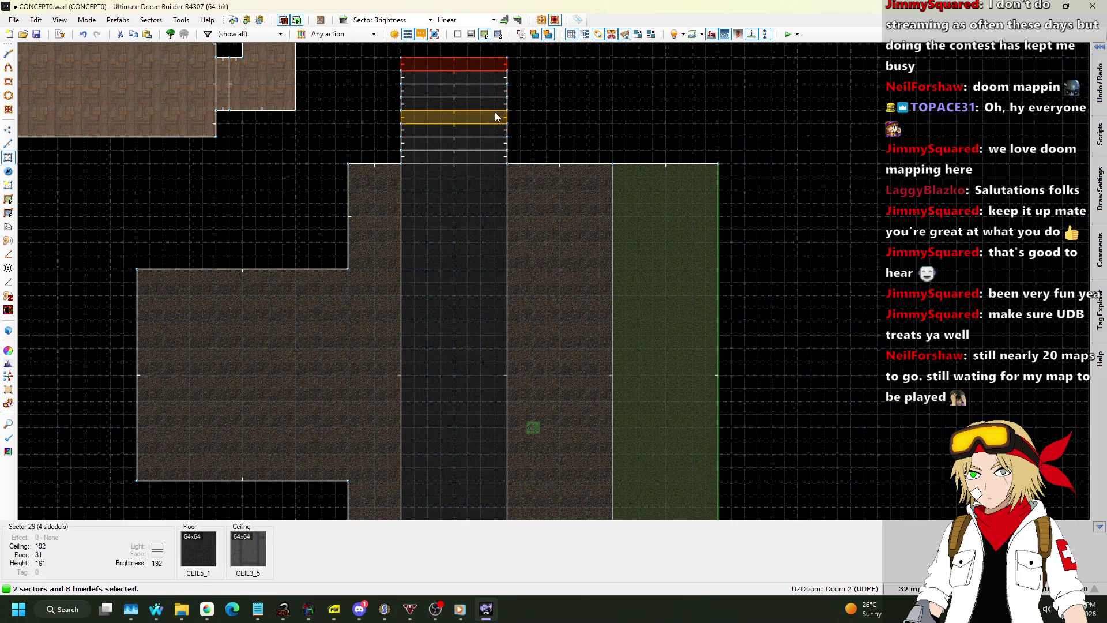
Step: Apply a brightness gradient from the hall's middle column up the north steps, then preview it in 3D
scroll(479, 142, down, 3)
click(465, 186)
scroll(468, 134, up, 2)
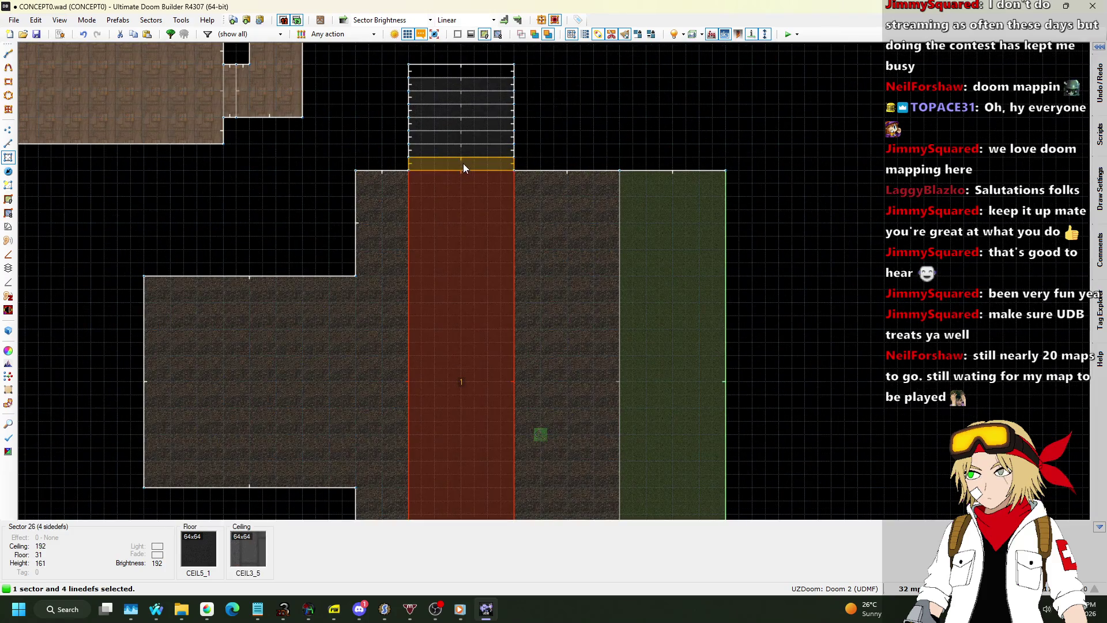
click(463, 164)
click(466, 150)
click(471, 137)
click(473, 124)
click(477, 111)
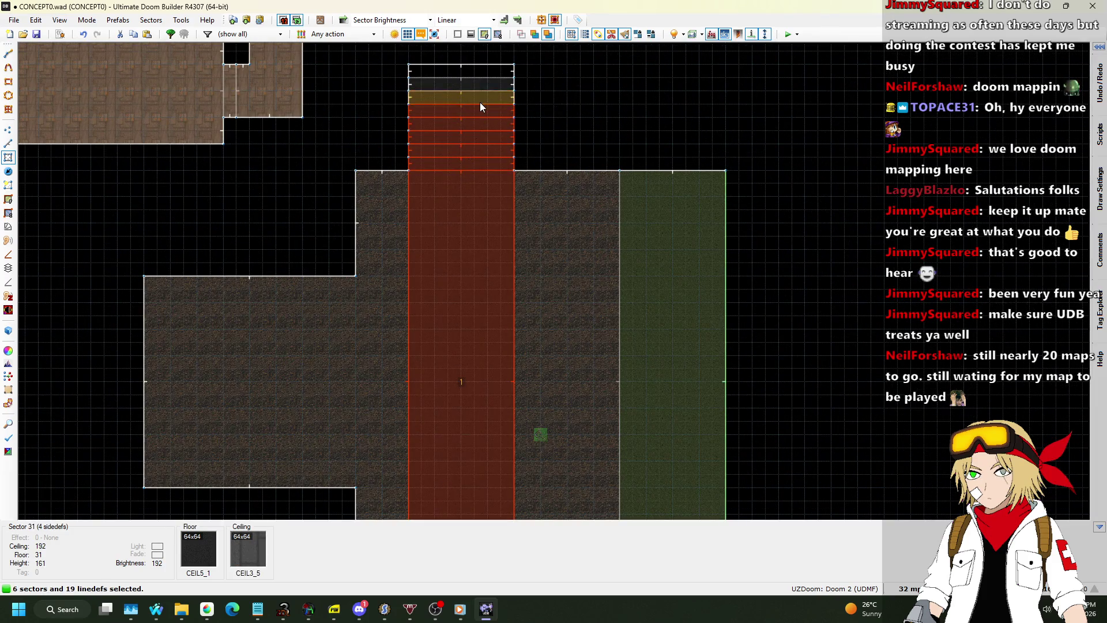
click(480, 97)
click(483, 84)
click(484, 71)
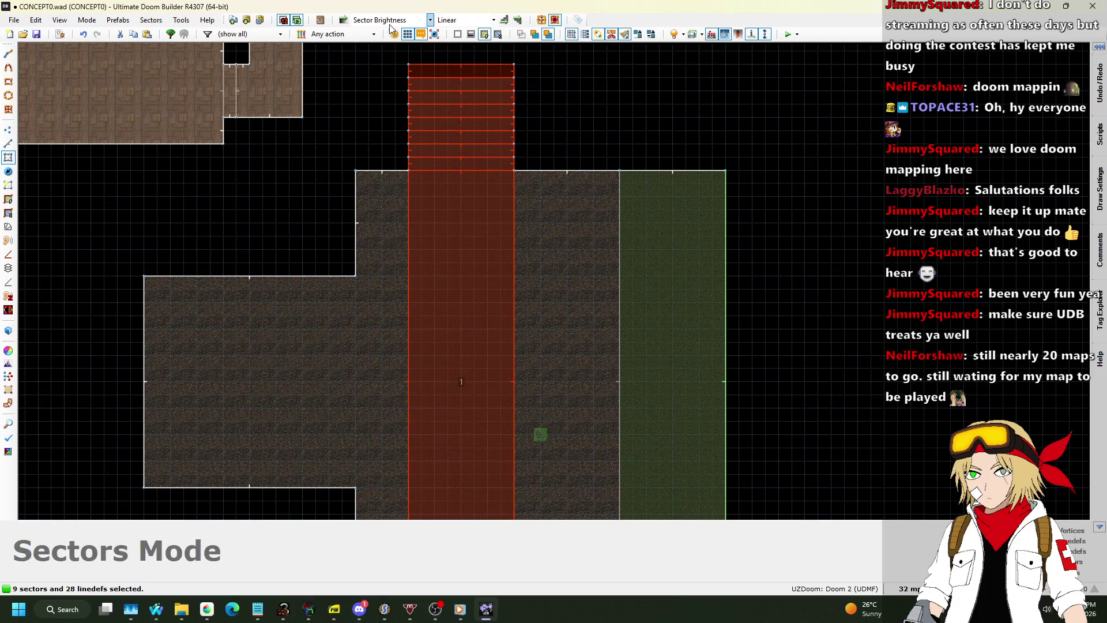
click(343, 19)
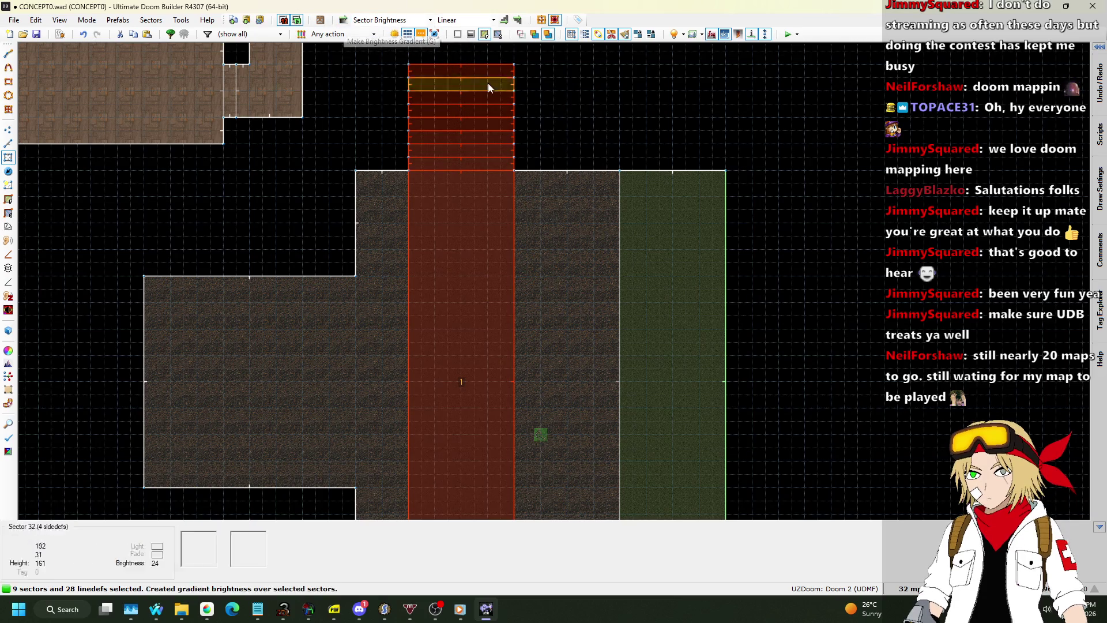
click(677, 147)
key(q)
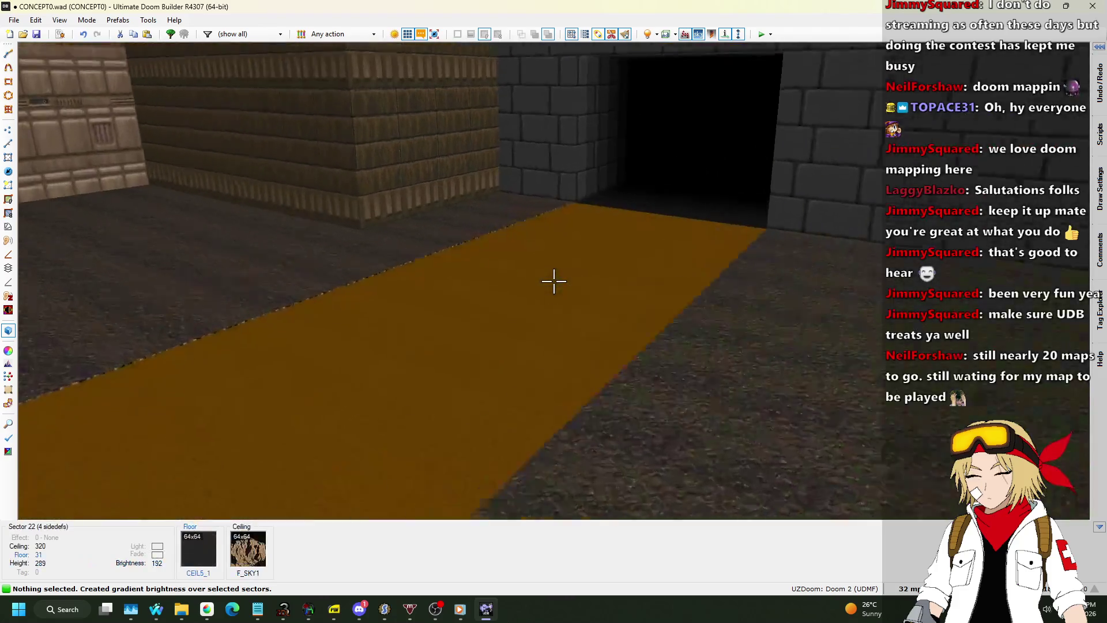
key(q)
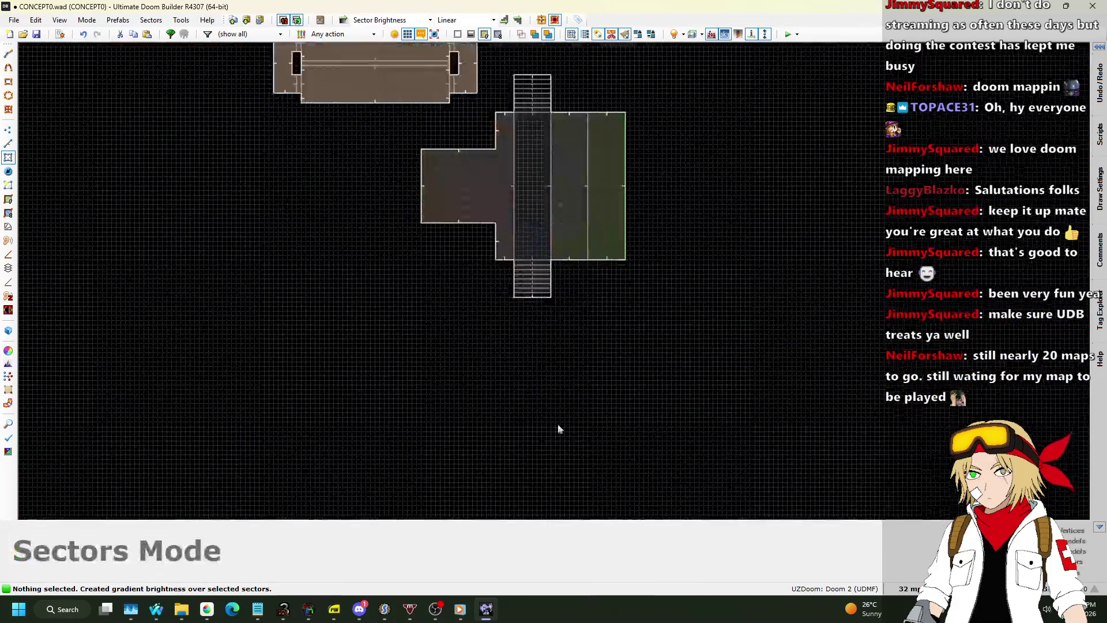
Step: Apply a brightness gradient from the hall column down the nine south steps
scroll(521, 138, up, 5)
click(536, 165)
click(542, 199)
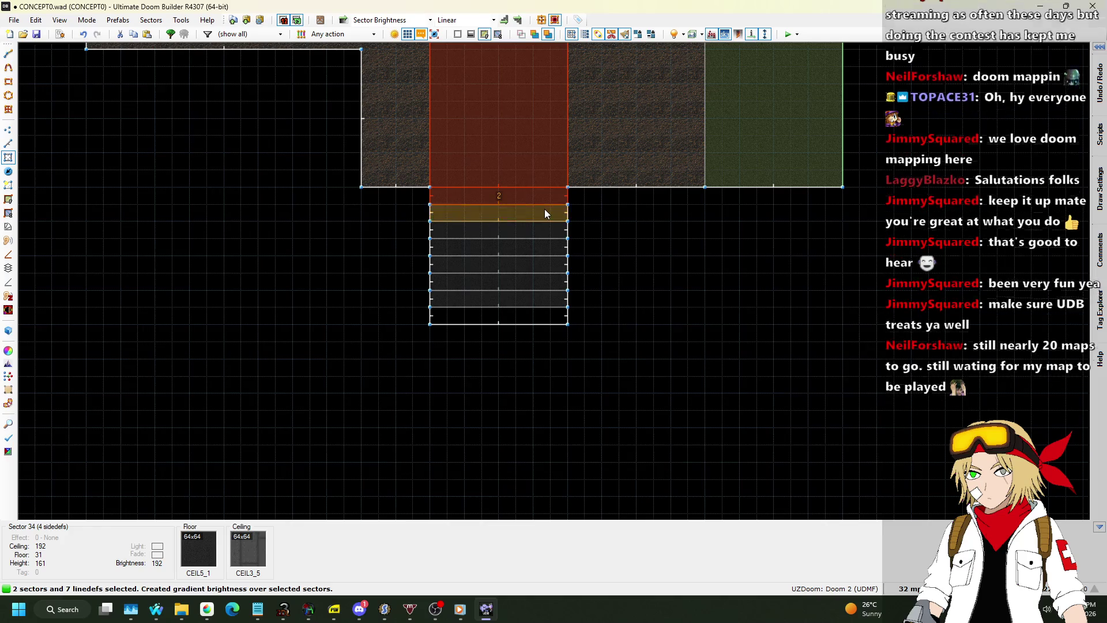
click(545, 212)
click(549, 231)
click(549, 248)
click(548, 265)
click(549, 286)
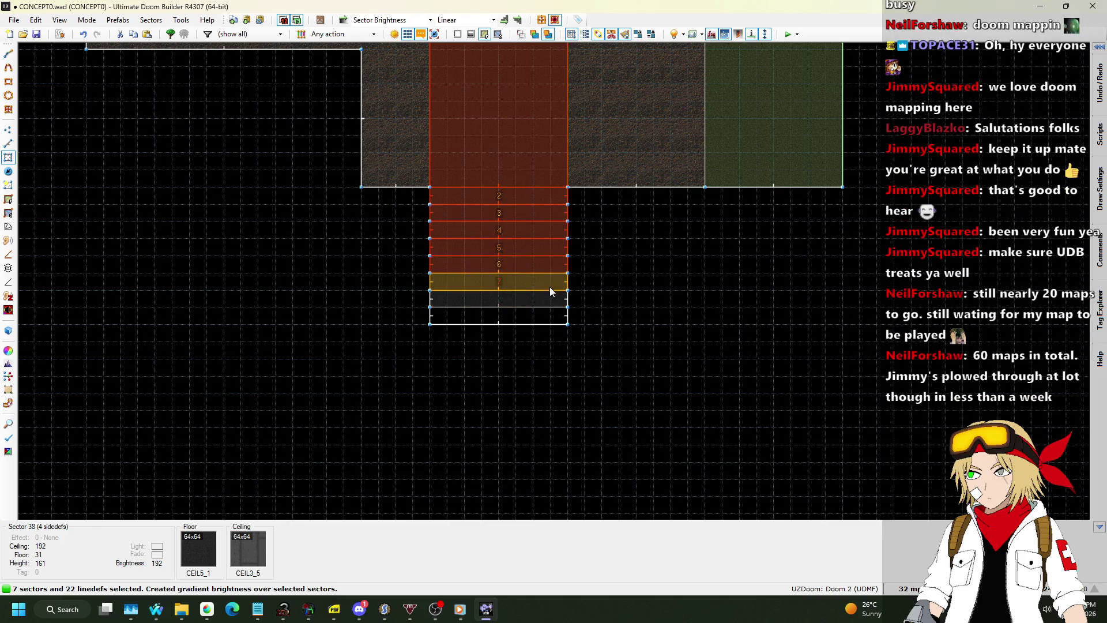
click(549, 299)
click(549, 315)
click(342, 21)
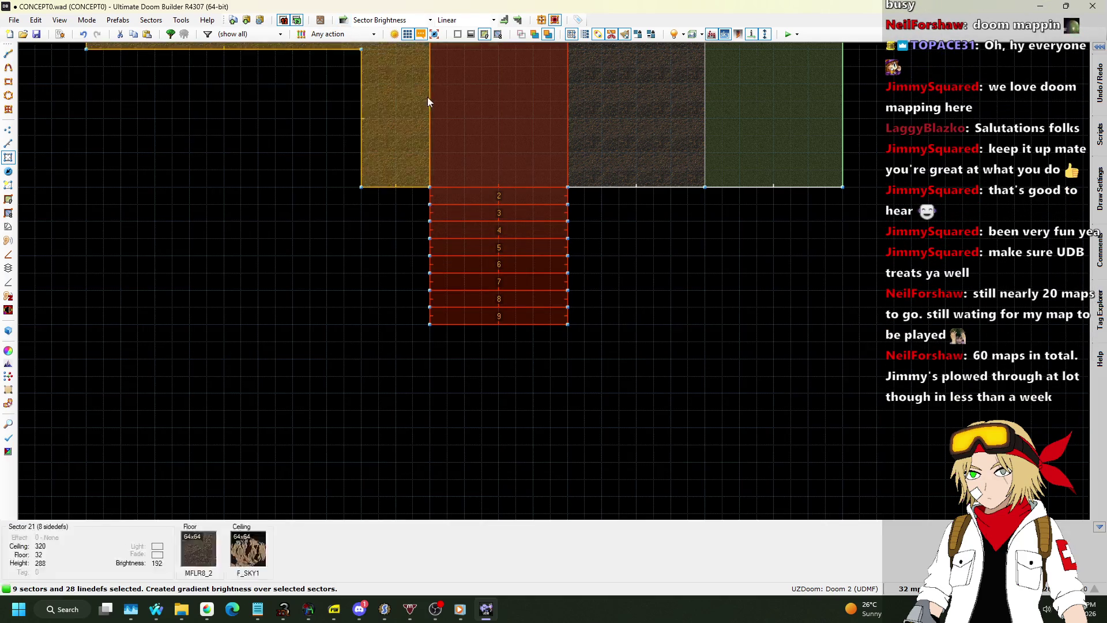
click(752, 328)
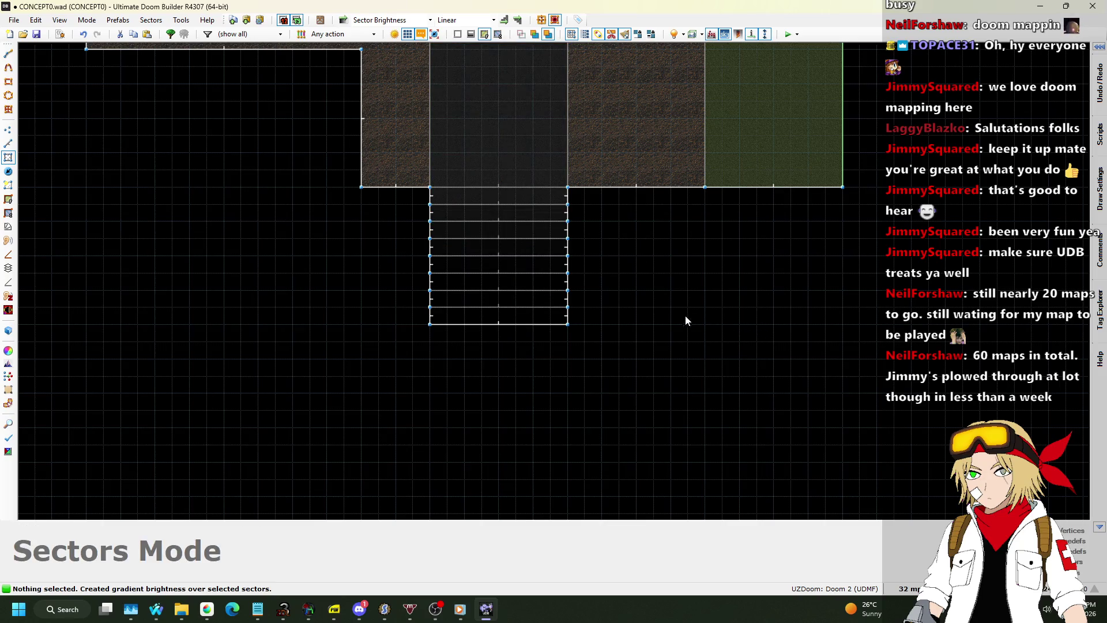
click(6, 145)
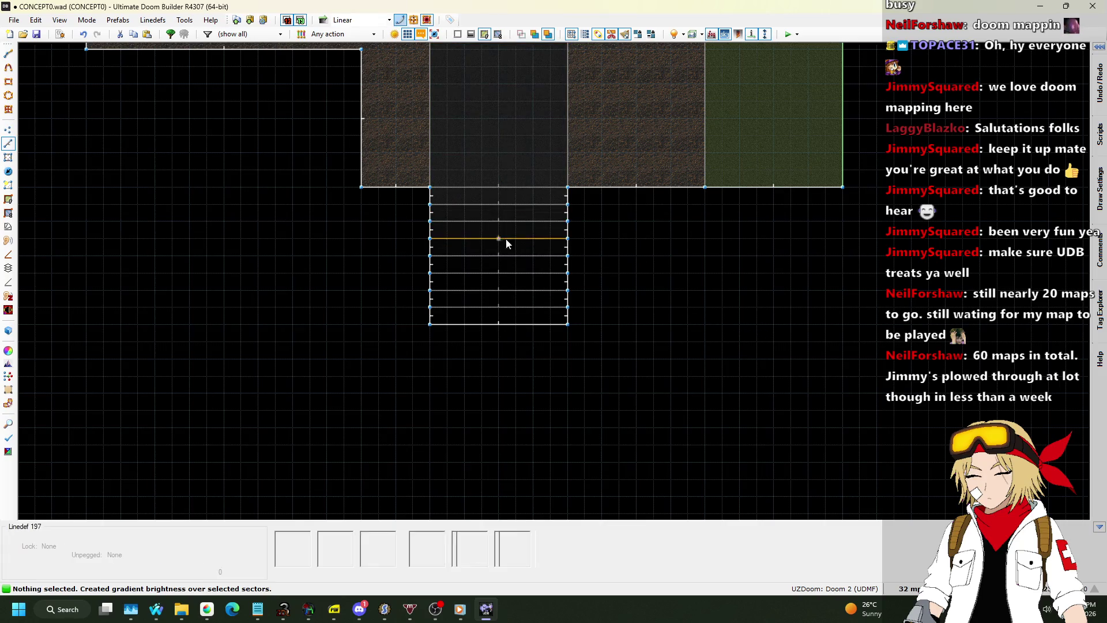
click(522, 262)
scroll(486, 240, down, 5)
scroll(490, 136, up, 5)
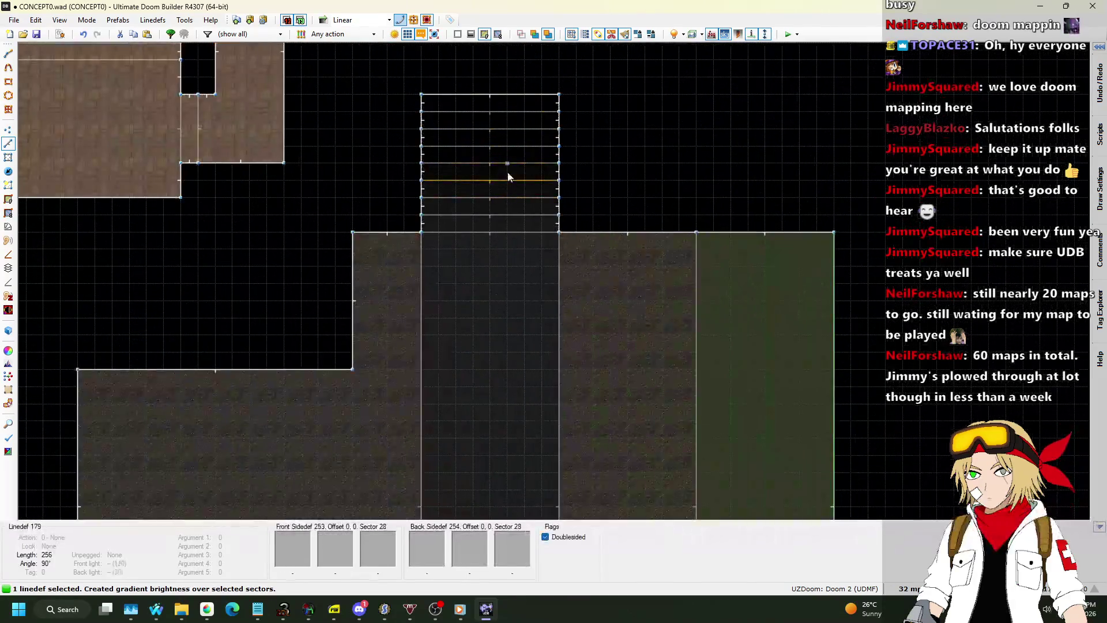
right_click(508, 168)
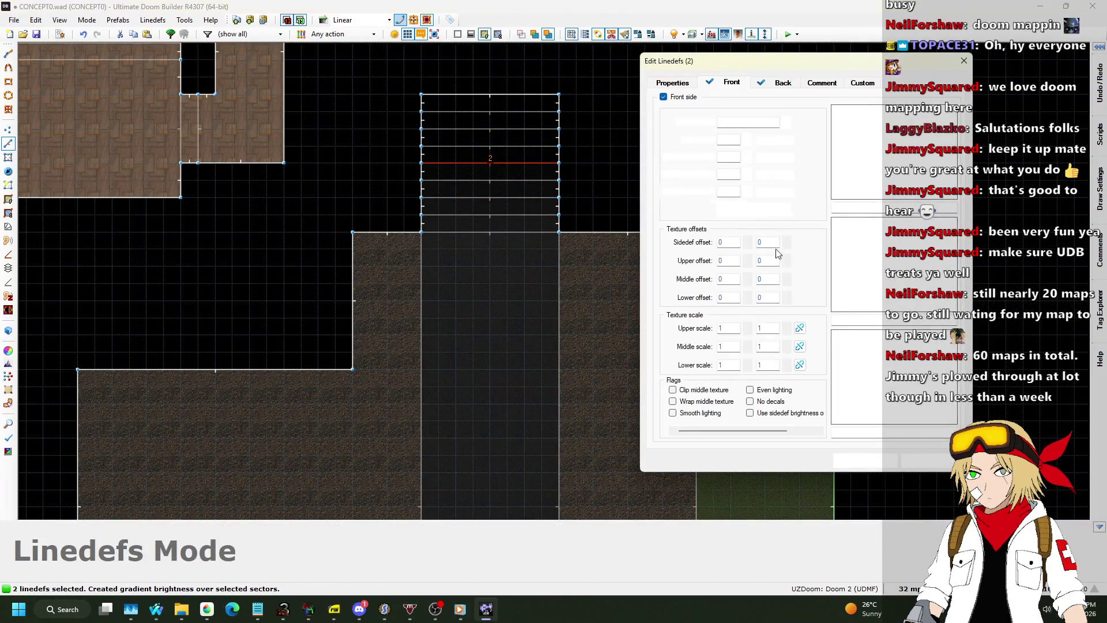
click(673, 82)
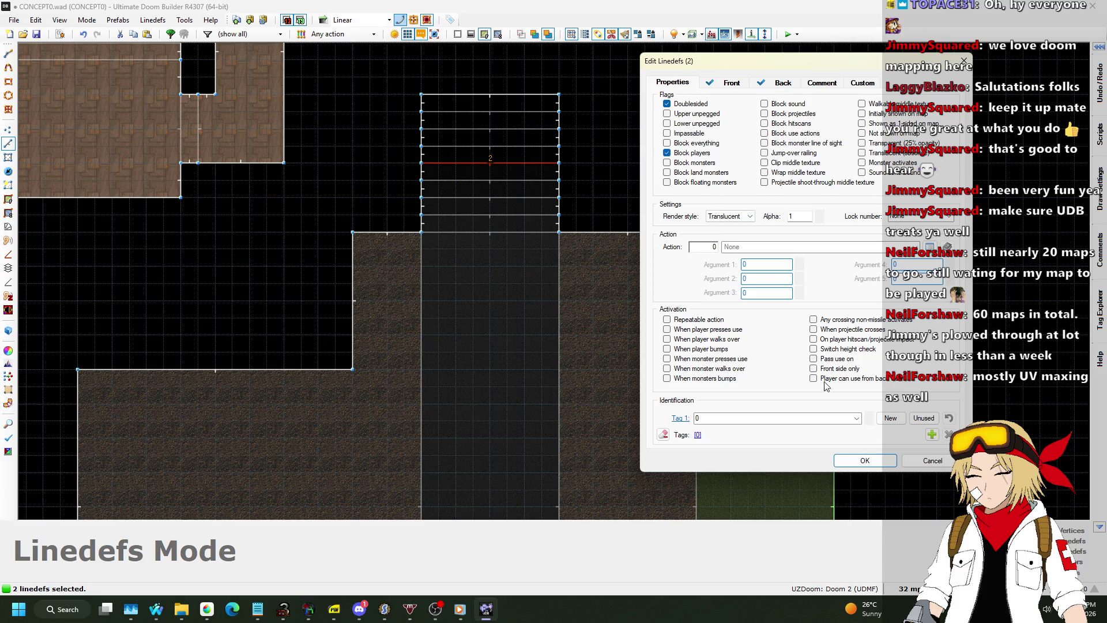
click(866, 461)
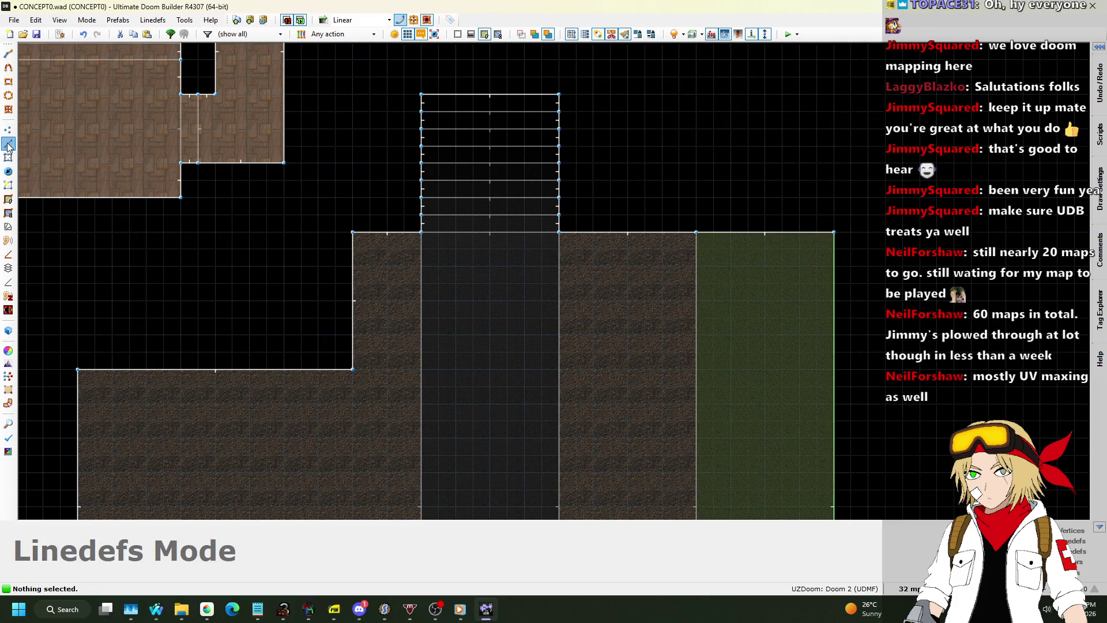
scroll(601, 287, down, 1)
click(908, 588)
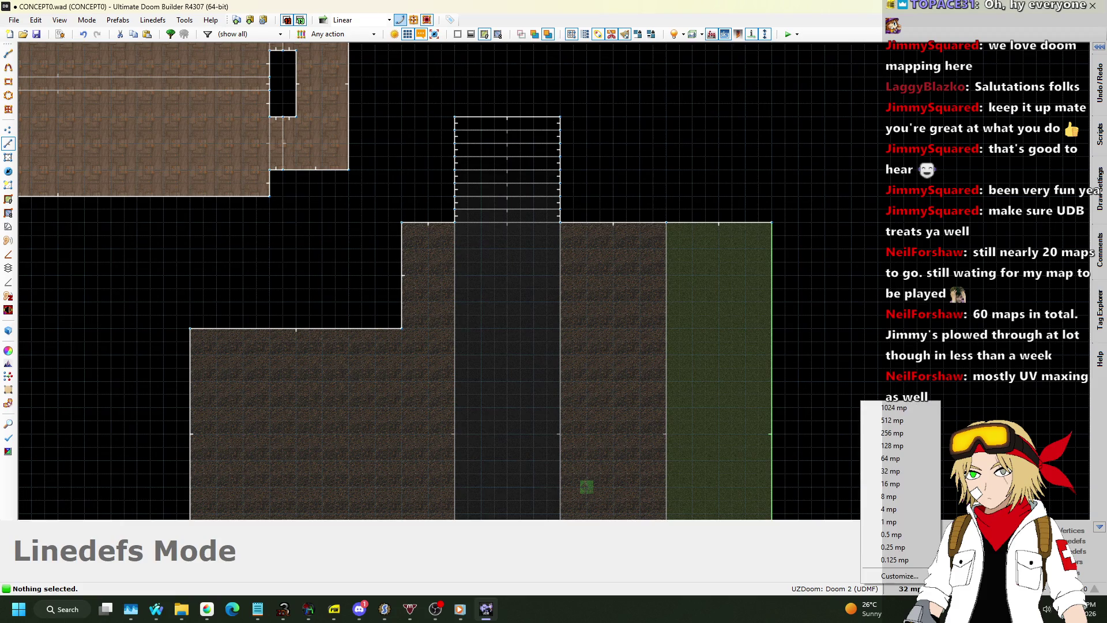
Step: With the grid at 8, draw a small rectangular pillar sector
click(900, 496)
scroll(507, 234, up, 5)
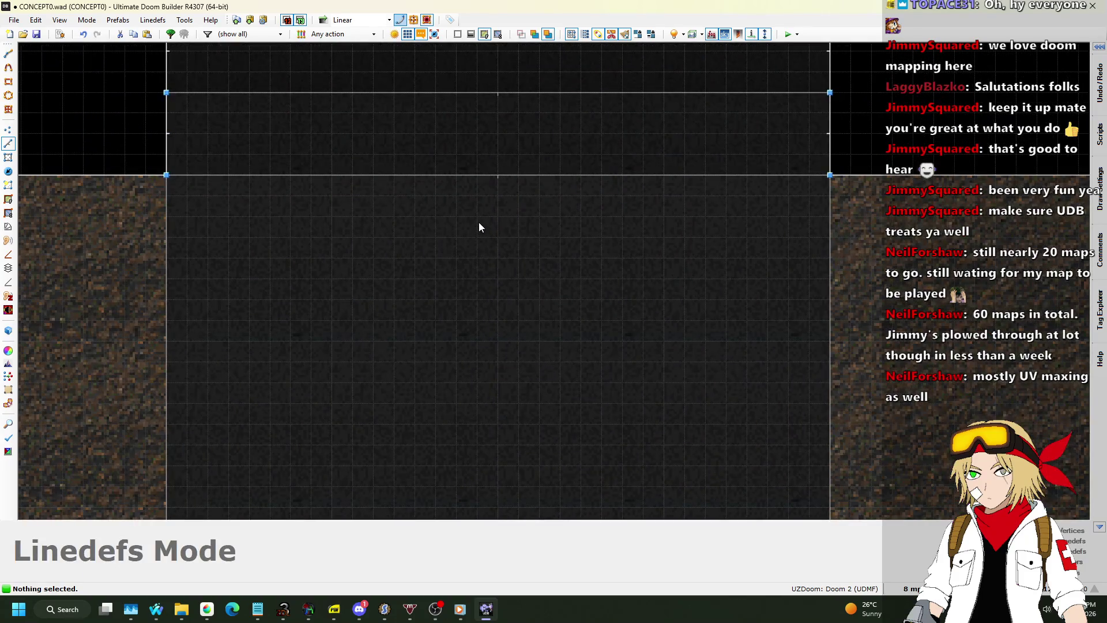
key(d)
click(478, 217)
click(519, 217)
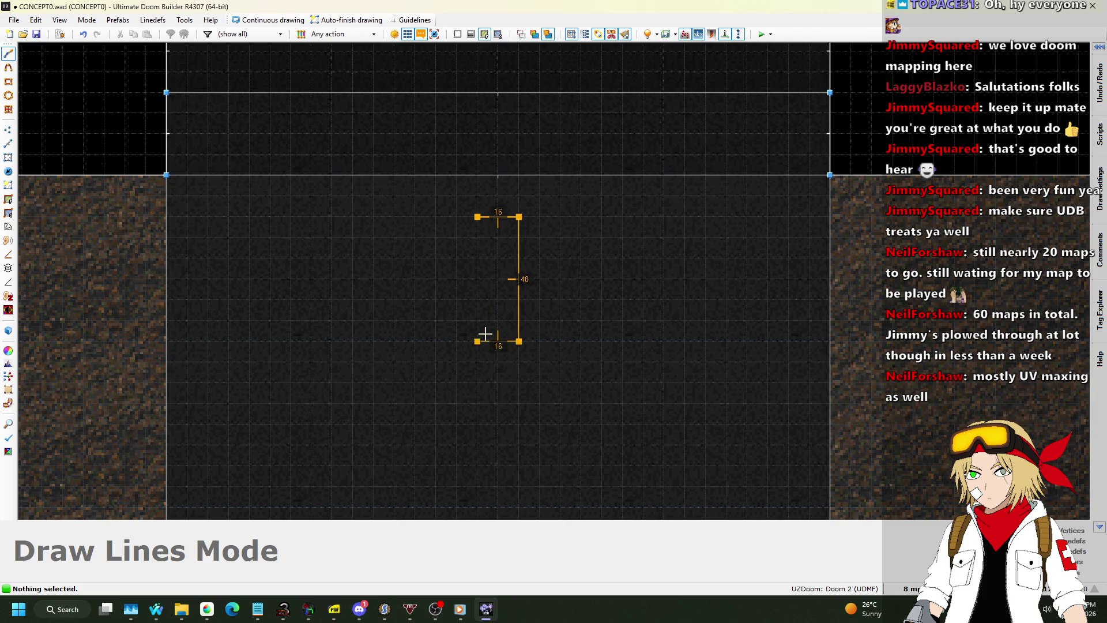
click(477, 218)
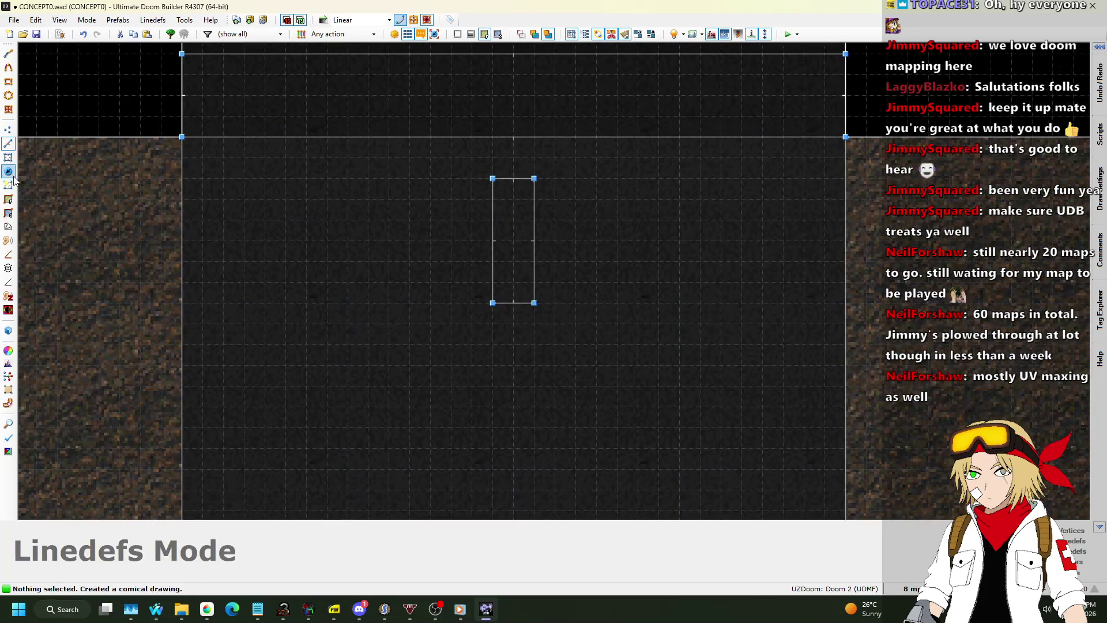
click(8, 157)
Step: Set the grid to 4 and drag the rectangle's sides inward into a thin 8-wide strip
click(910, 588)
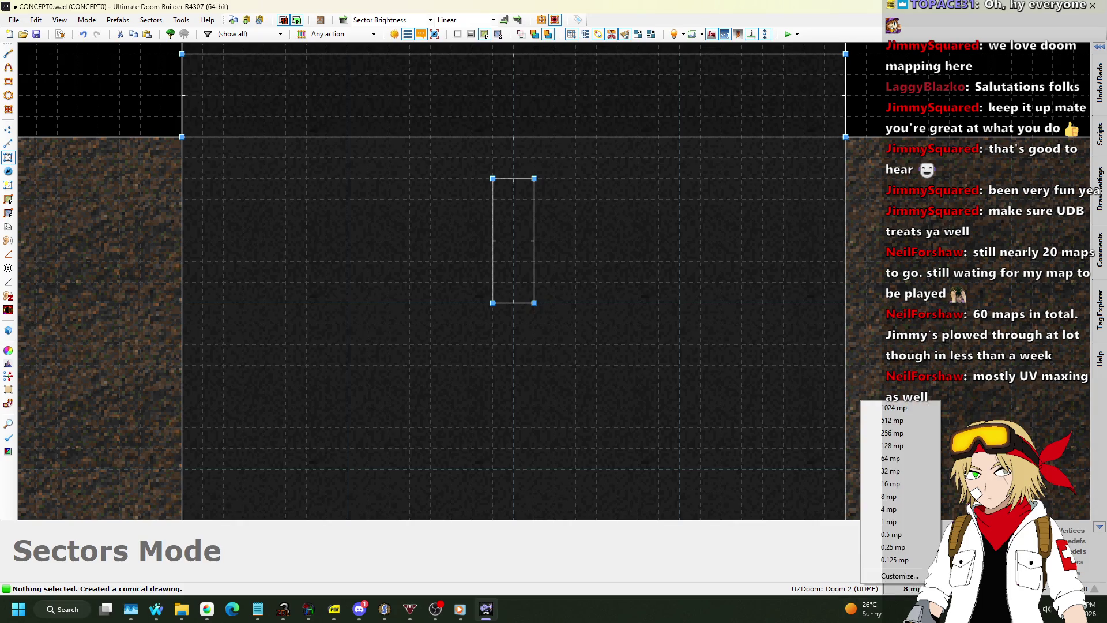
click(901, 509)
scroll(568, 228, up, 2)
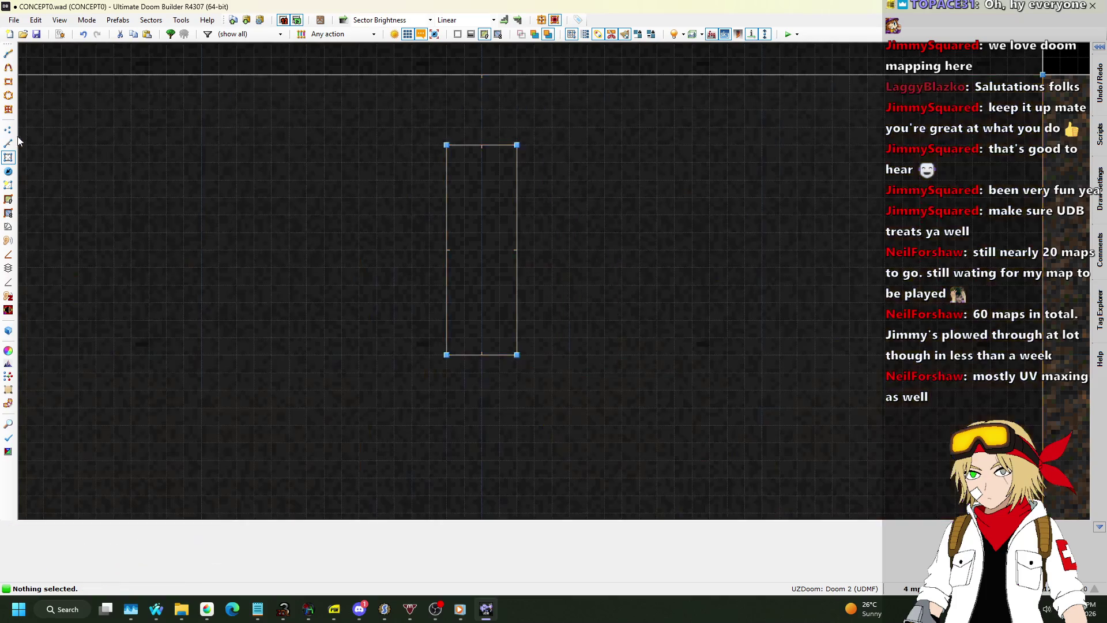
click(8, 143)
drag(447, 233, 501, 227)
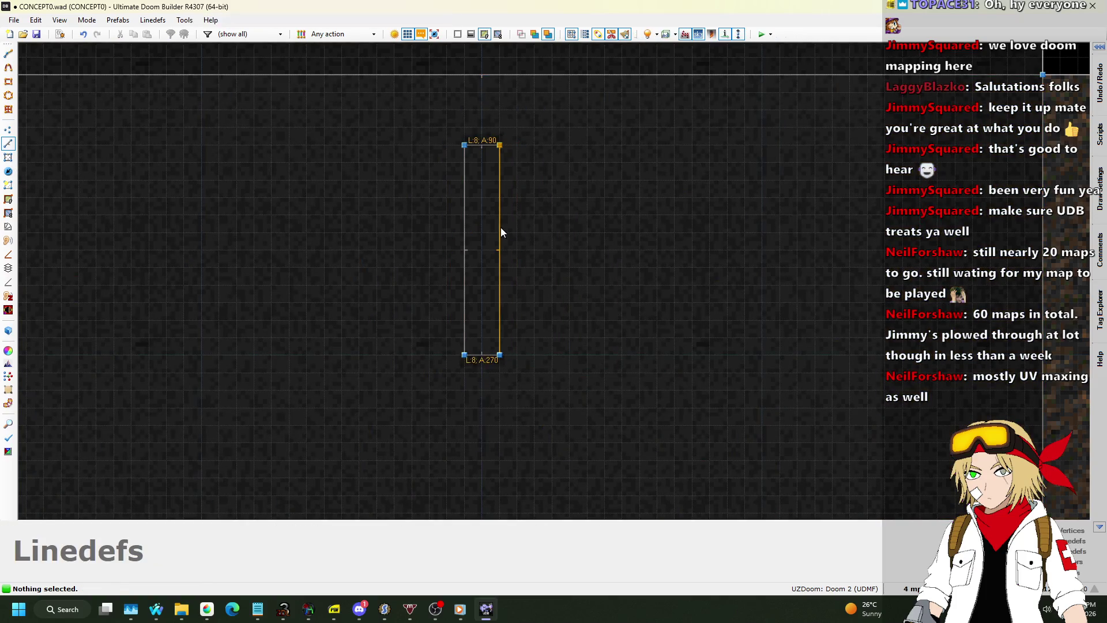
click(8, 157)
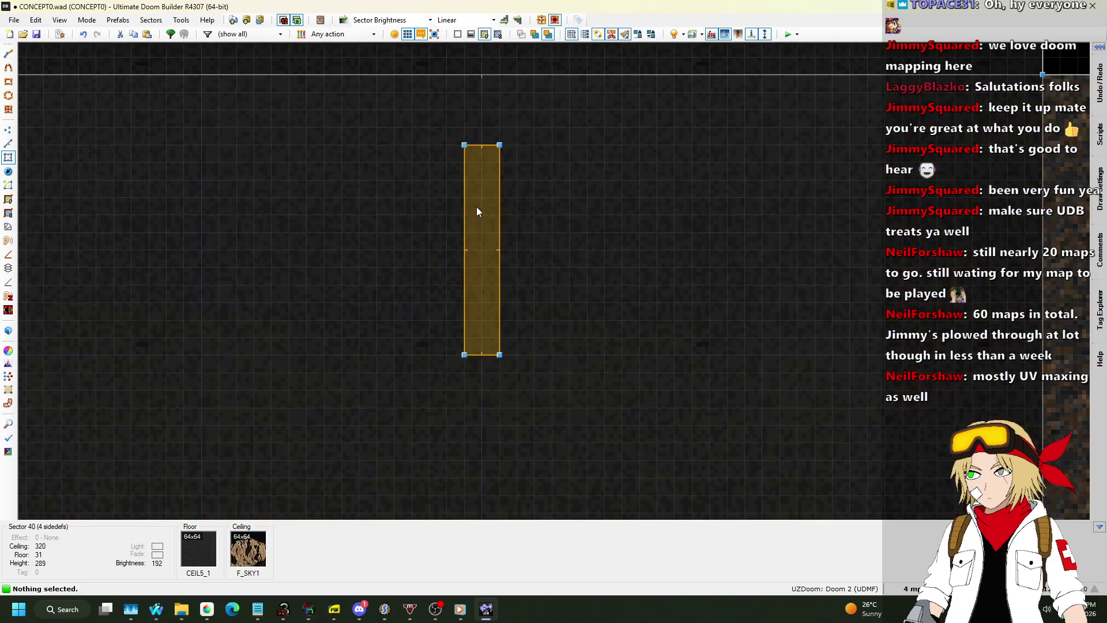
Step: Open the narrow sector's Surfaces properties and the flat browser for one surface
right_click(477, 206)
click(715, 141)
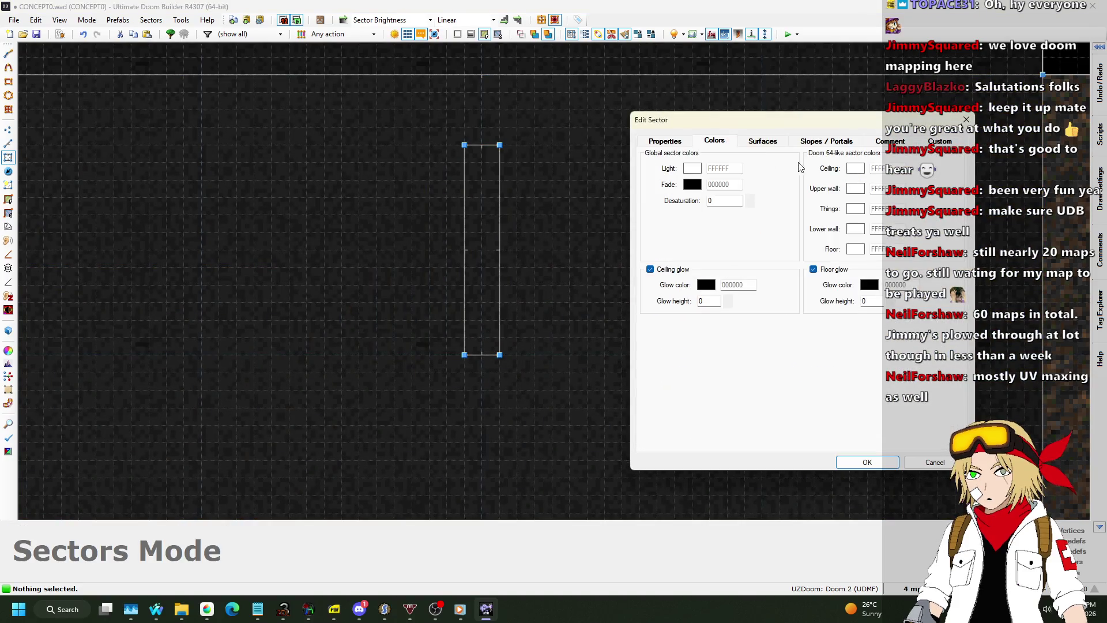
click(763, 141)
click(898, 261)
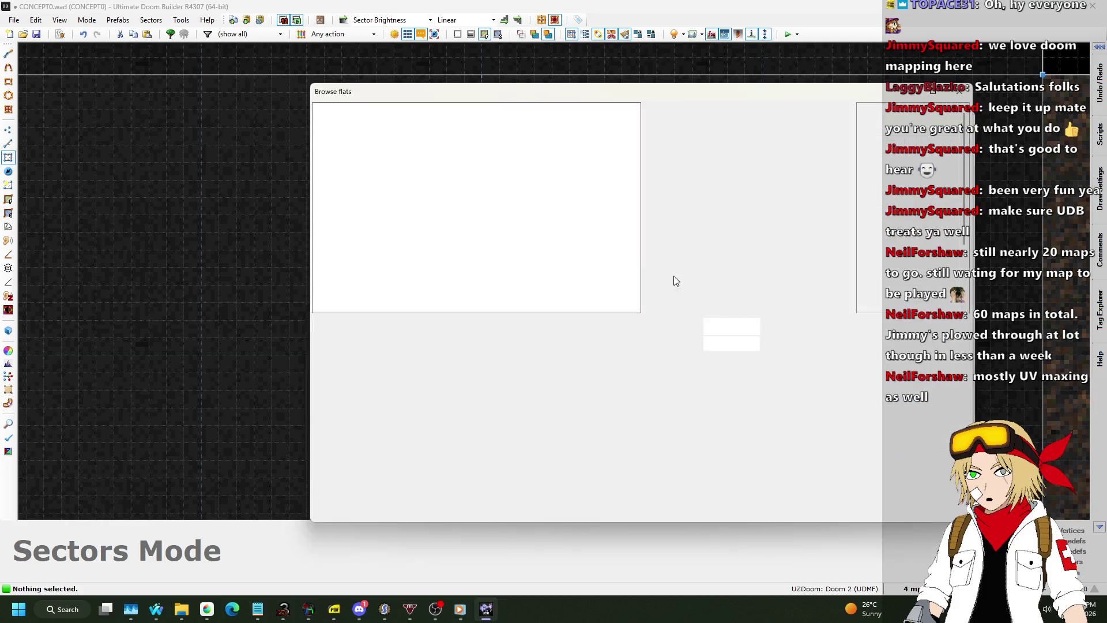
scroll(736, 202, down, 15)
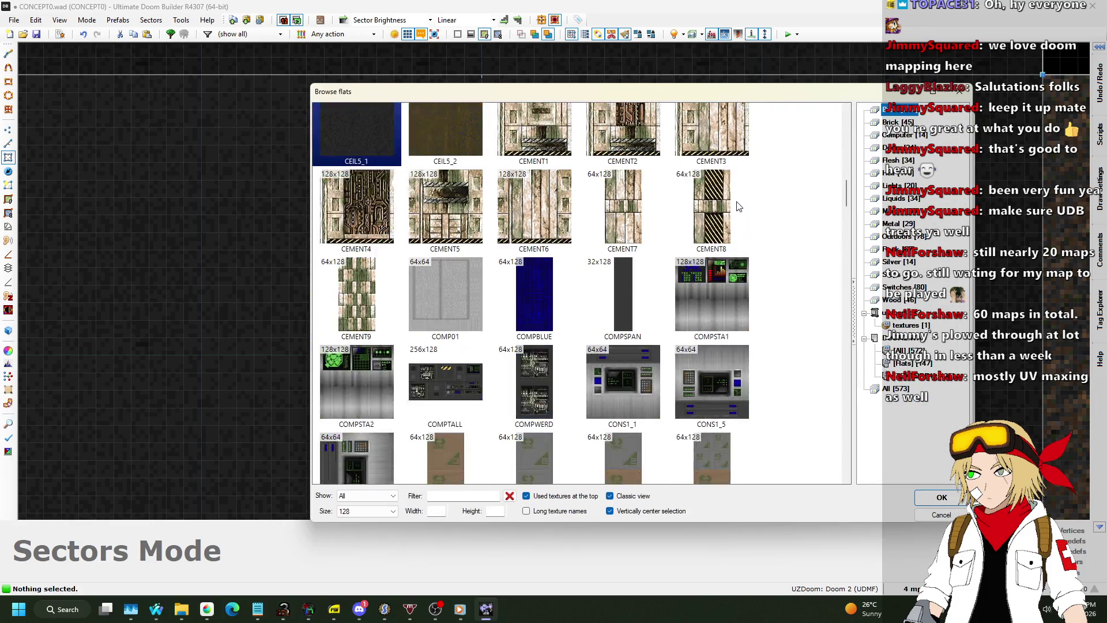
scroll(736, 202, down, 15)
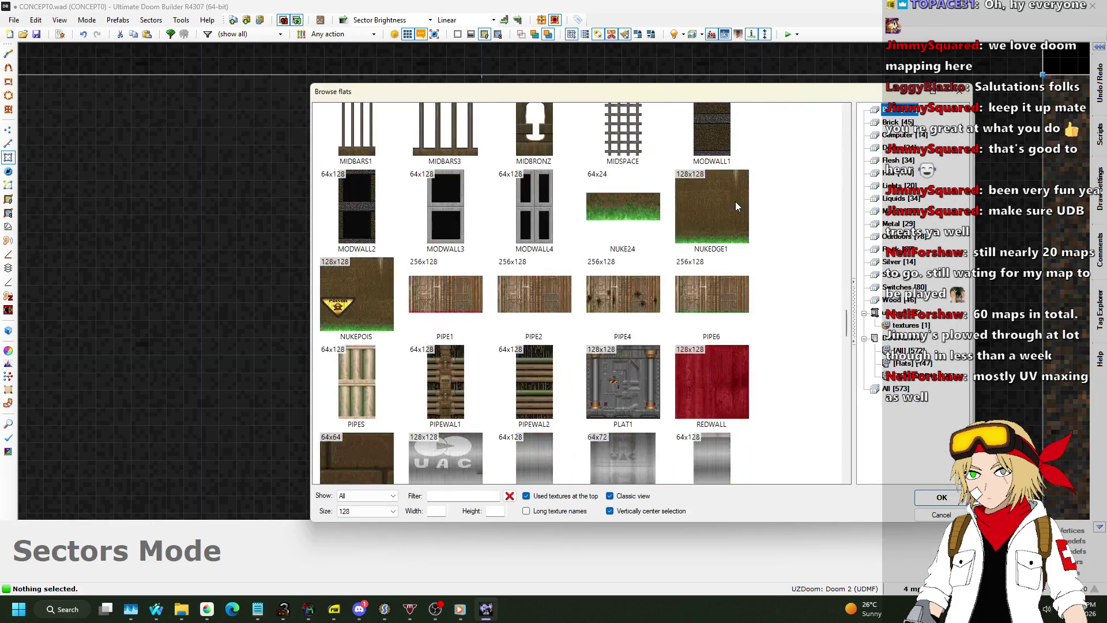
scroll(735, 202, down, 15)
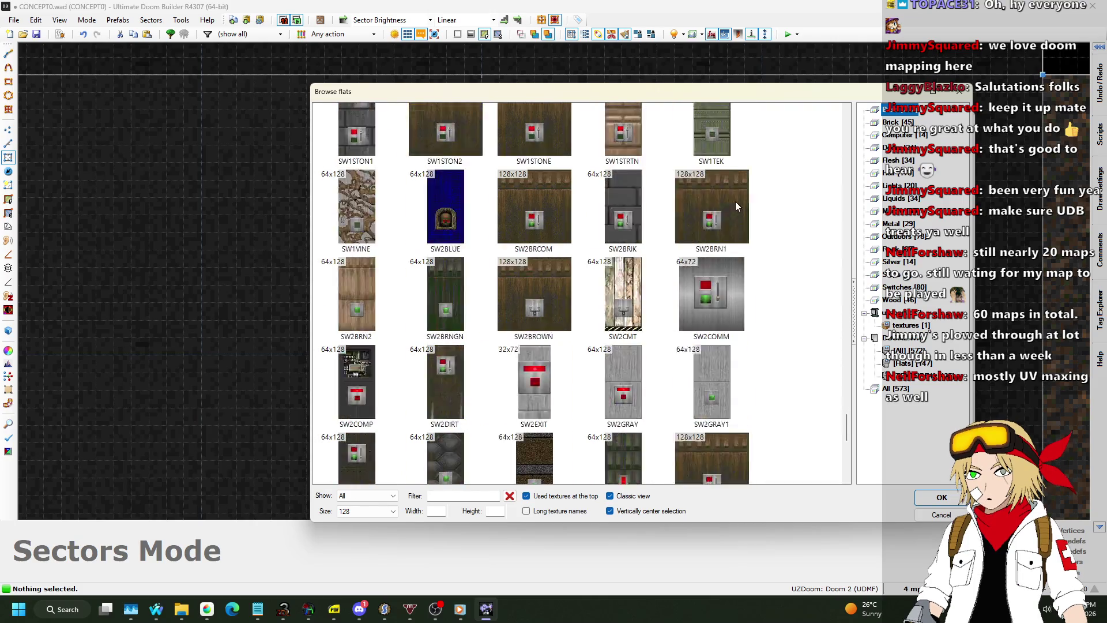
Step: Show all 573 flats in the browser and scroll through the list
click(900, 389)
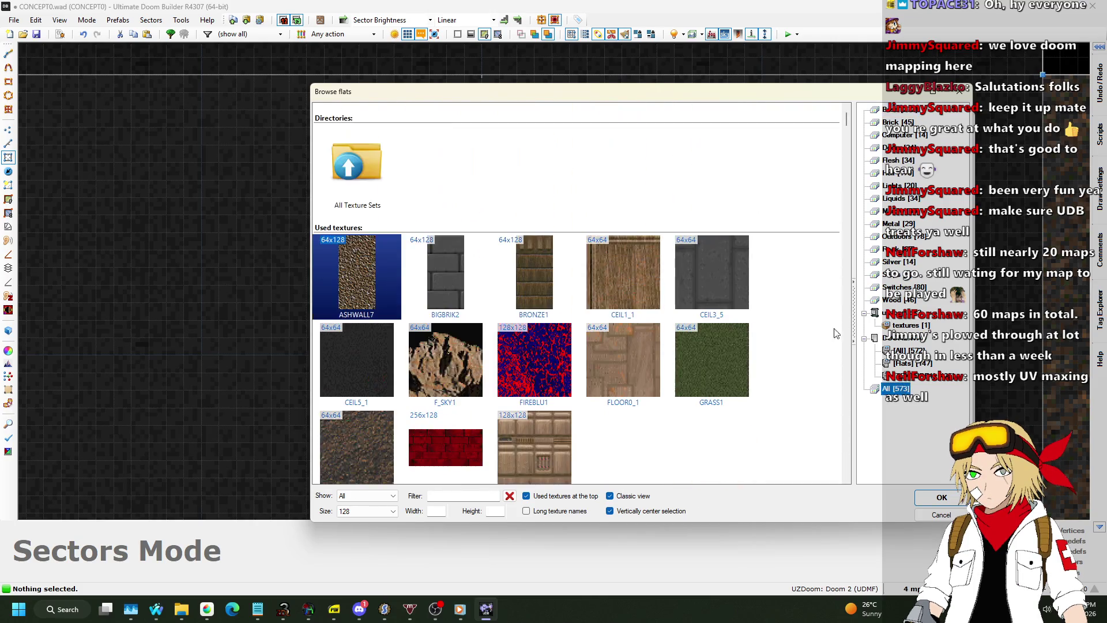
scroll(728, 236, down, 10)
scroll(729, 234, down, 15)
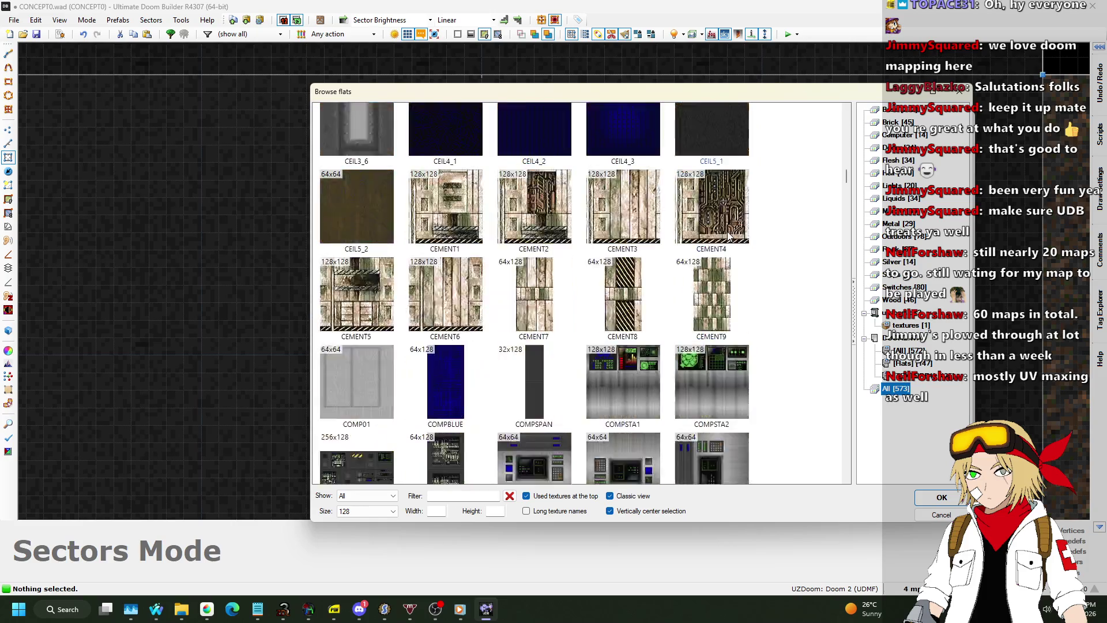
scroll(729, 230, down, 15)
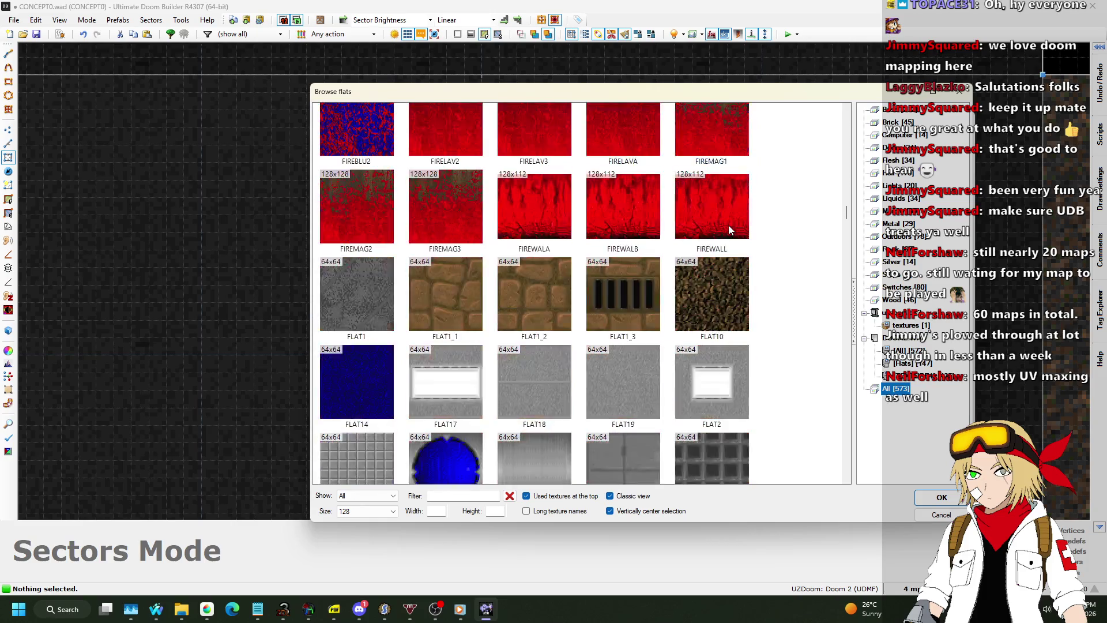
scroll(728, 225, down, 15)
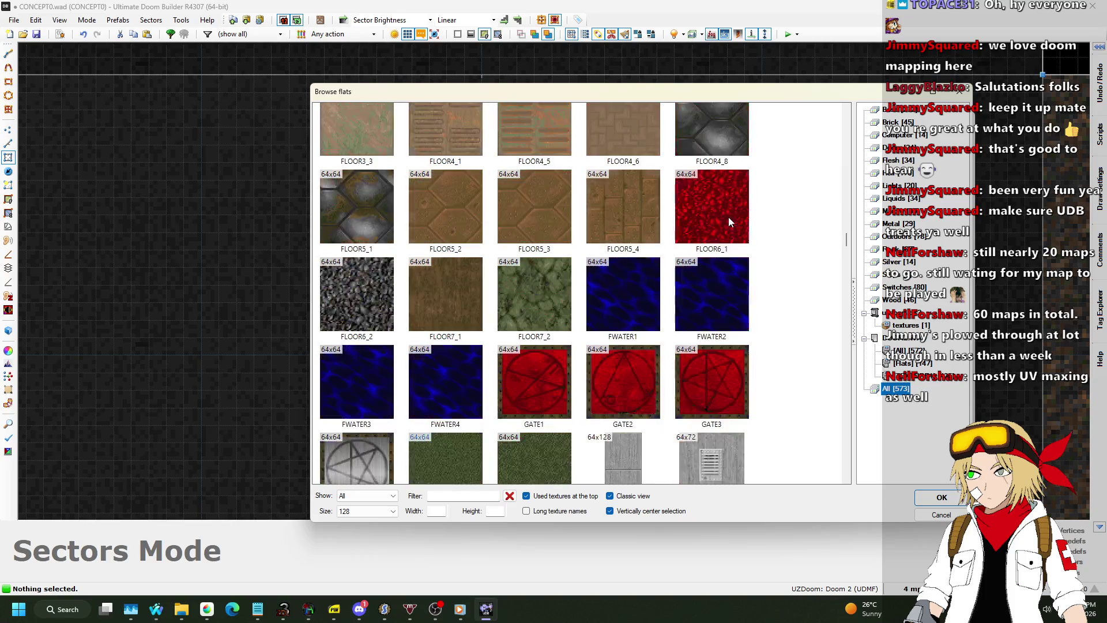
scroll(730, 218, down, 15)
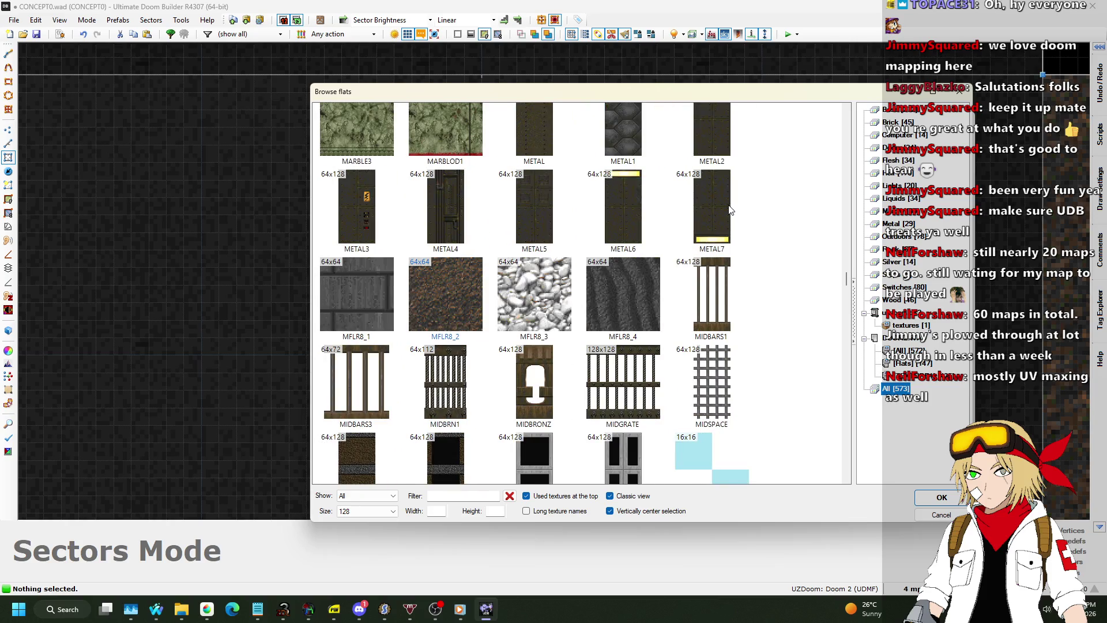
scroll(730, 208, down, 15)
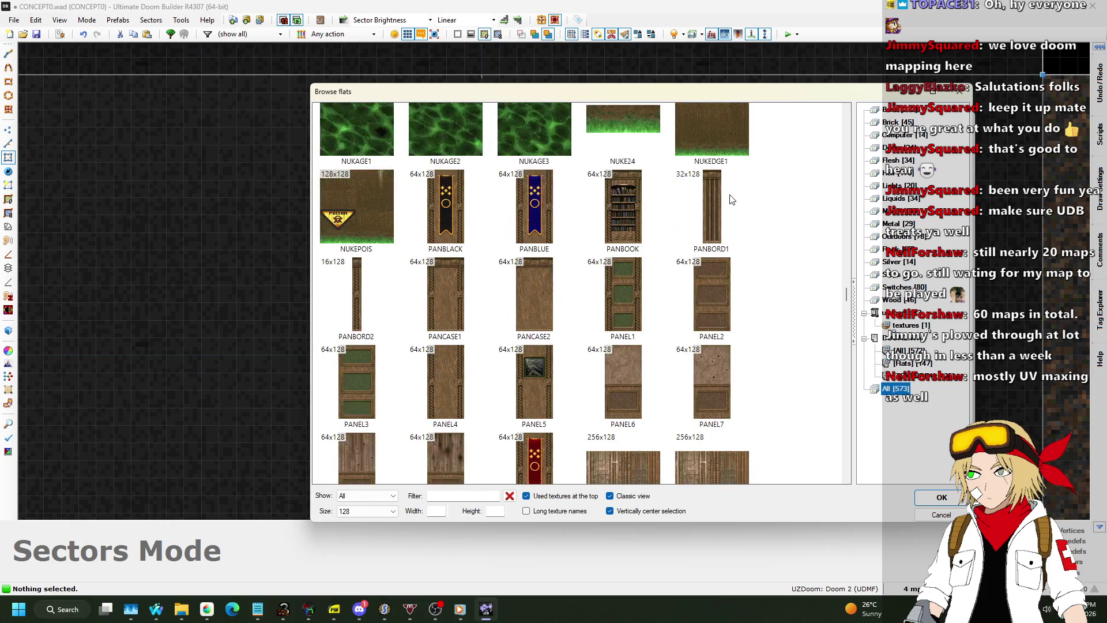
scroll(730, 197, down, 15)
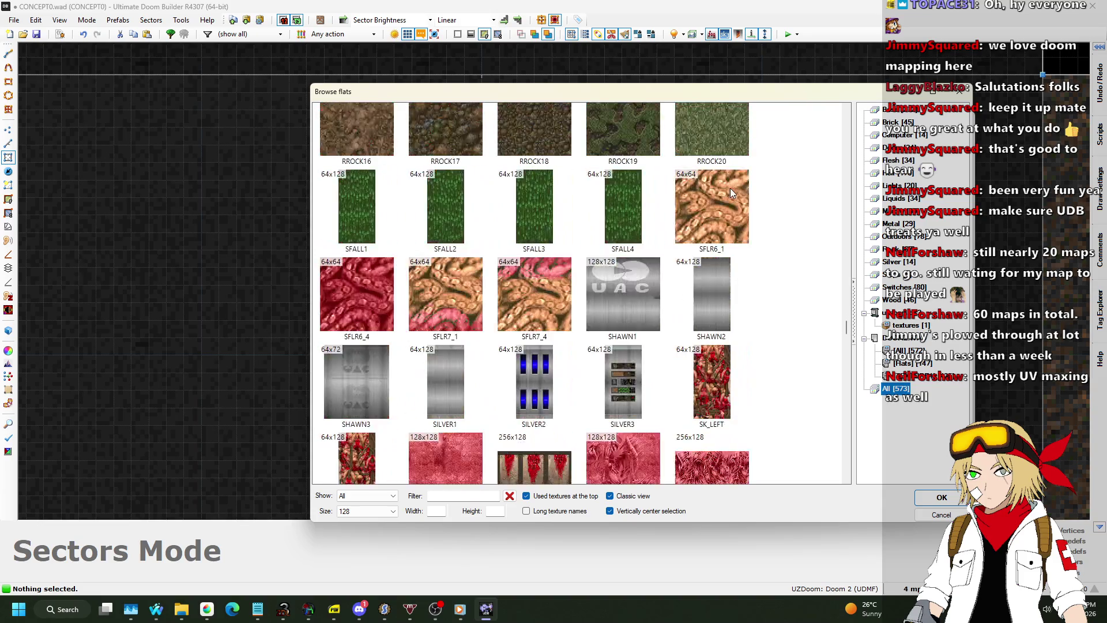
scroll(730, 188, down, 15)
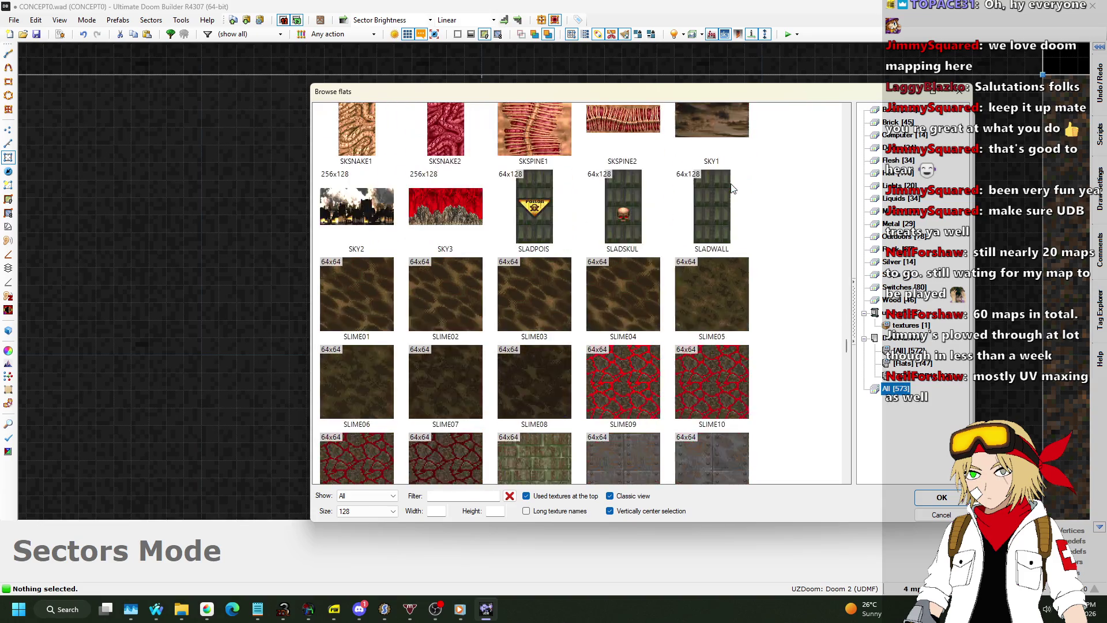
scroll(731, 187, down, 15)
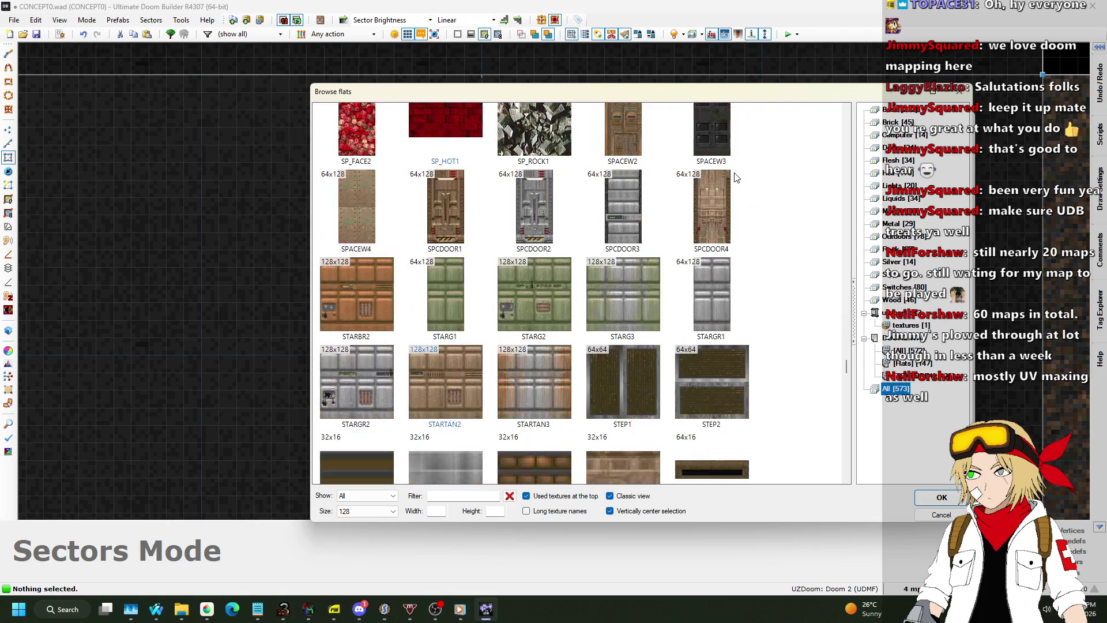
scroll(736, 177, down, 15)
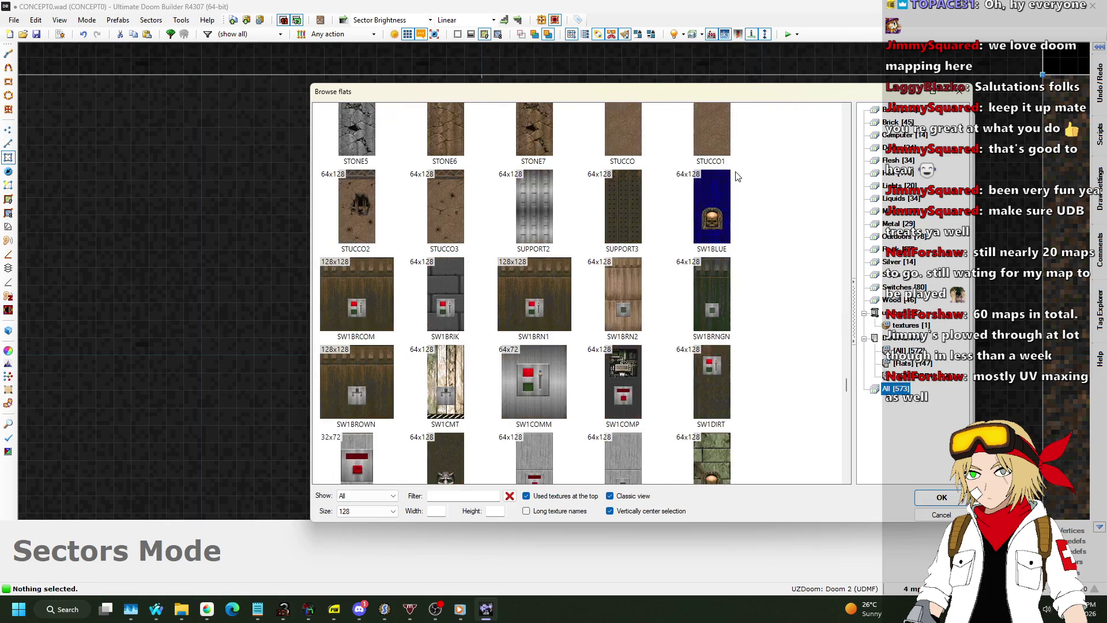
scroll(735, 177, down, 15)
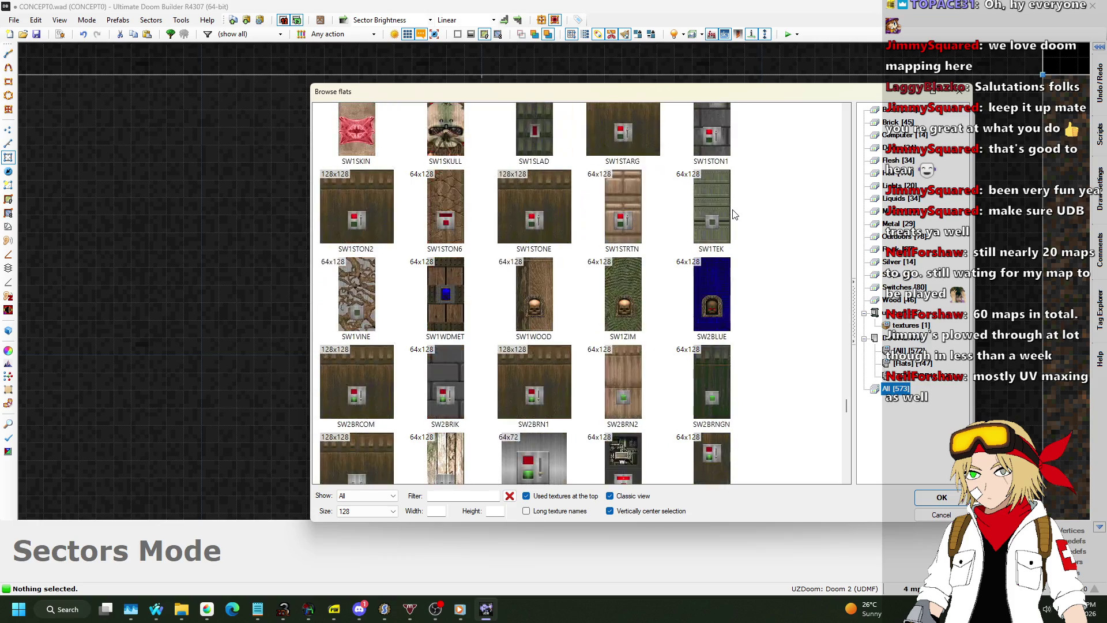
scroll(734, 215, down, 10)
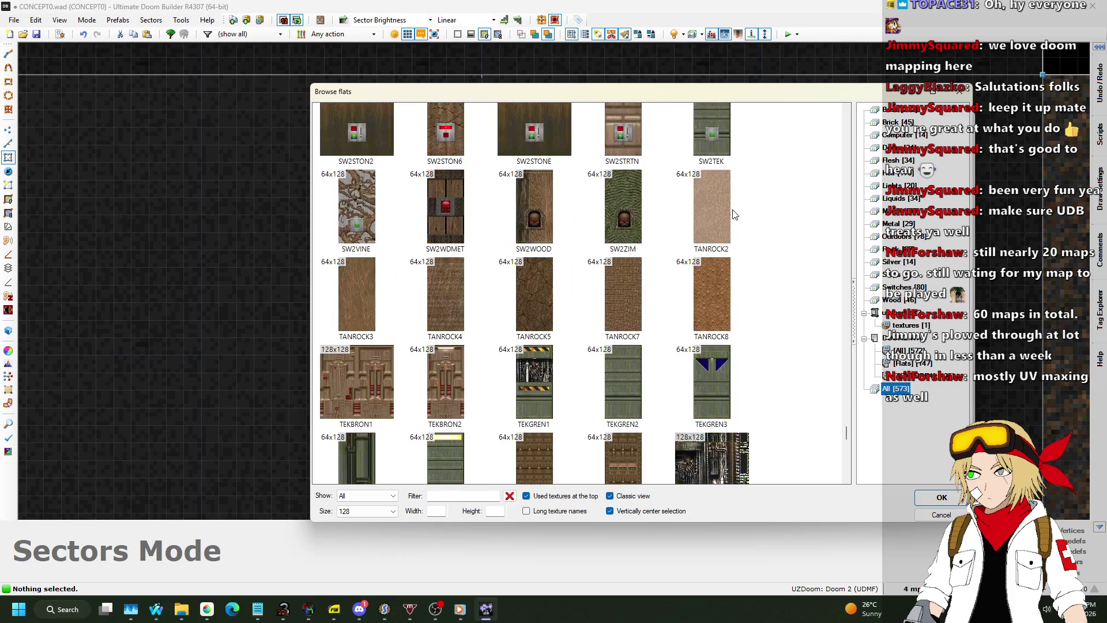
scroll(734, 215, down, 15)
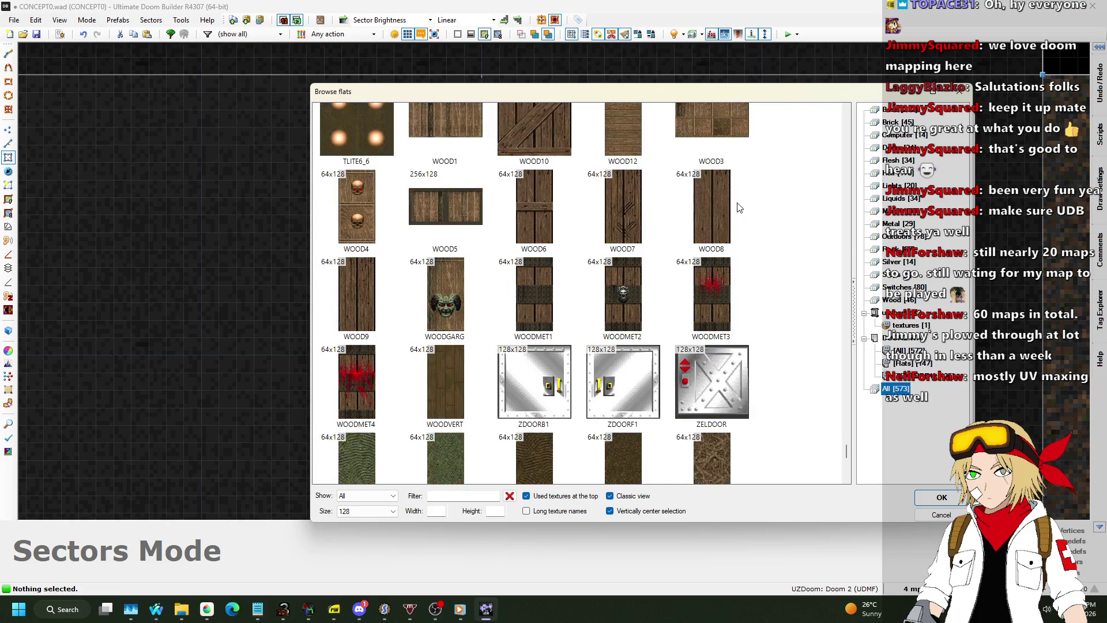
scroll(735, 199, down, 12)
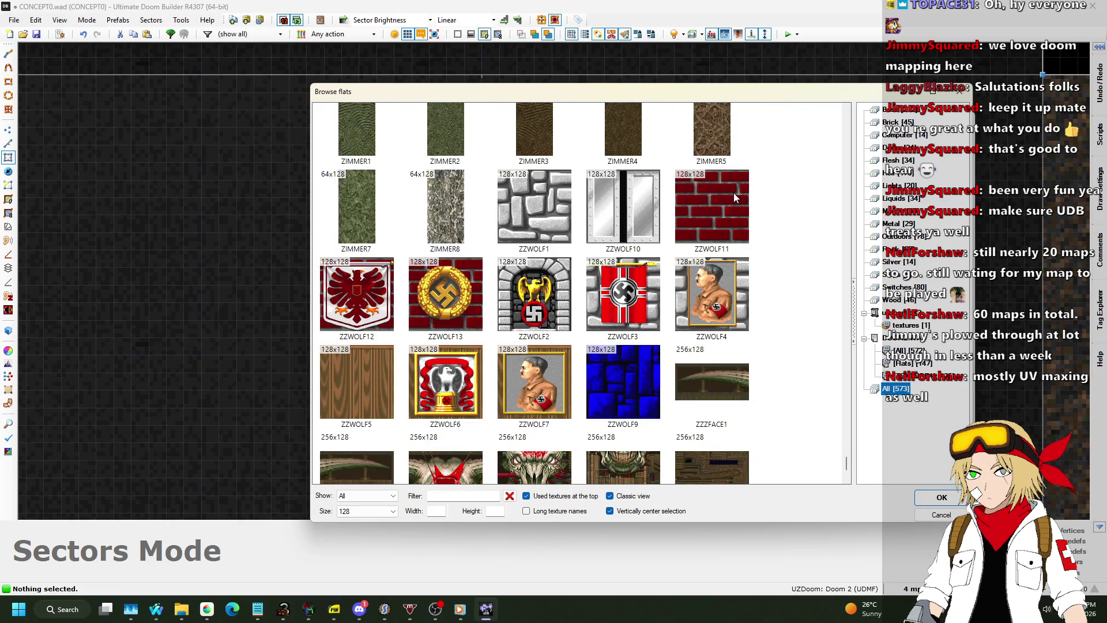
scroll(733, 193, down, 4)
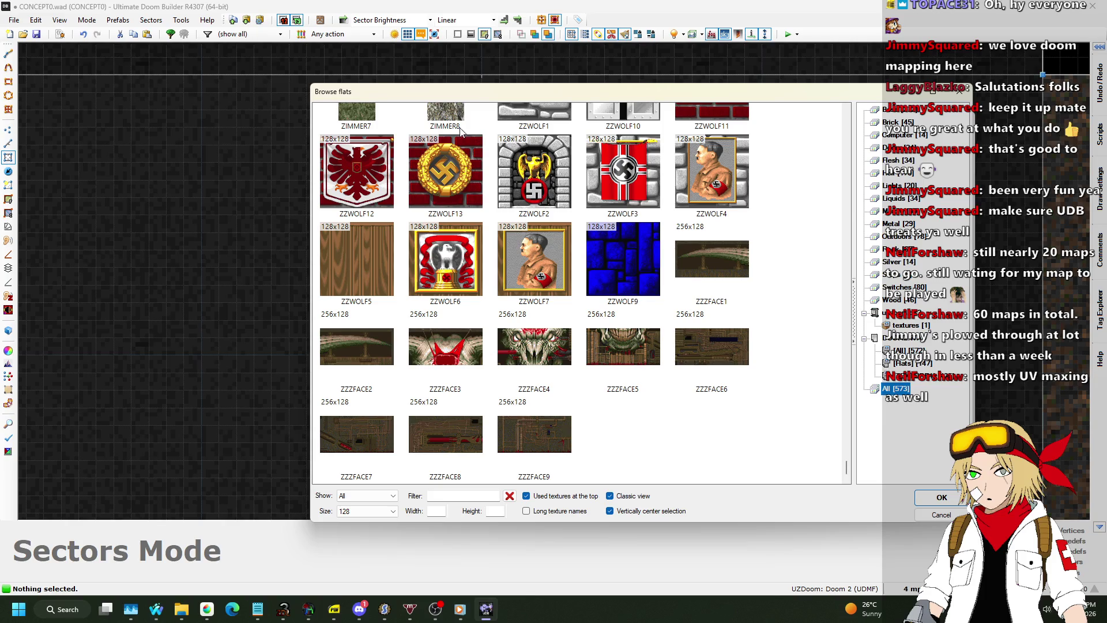
Step: Apply the ZZWOLF13 flat to the strip sector's floor and confirm the Edit Sector dialog
double_click(438, 158)
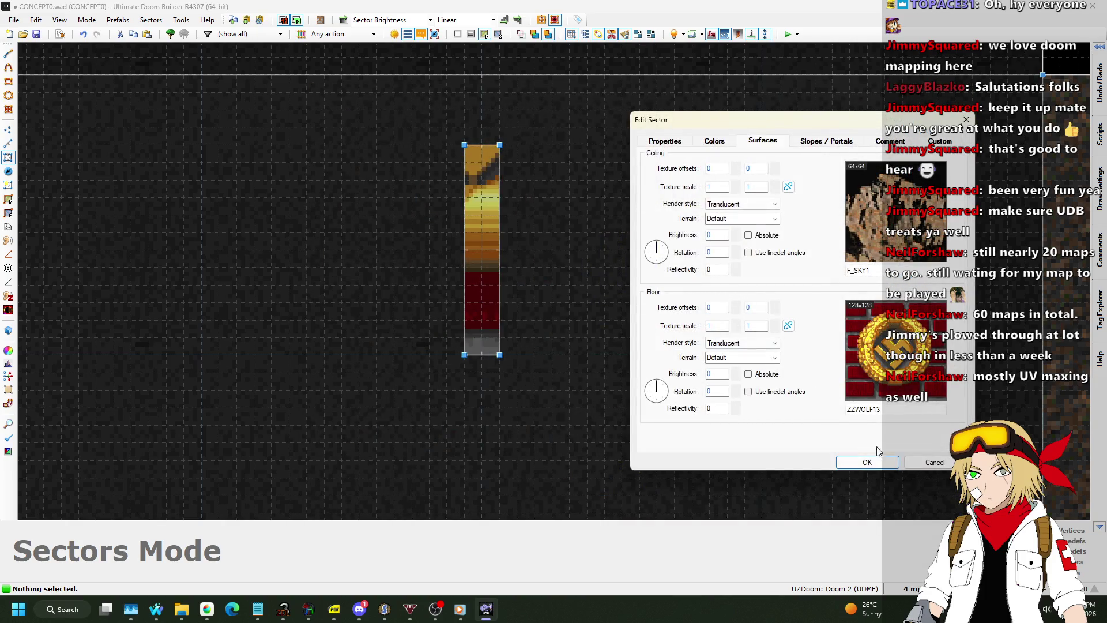
click(879, 462)
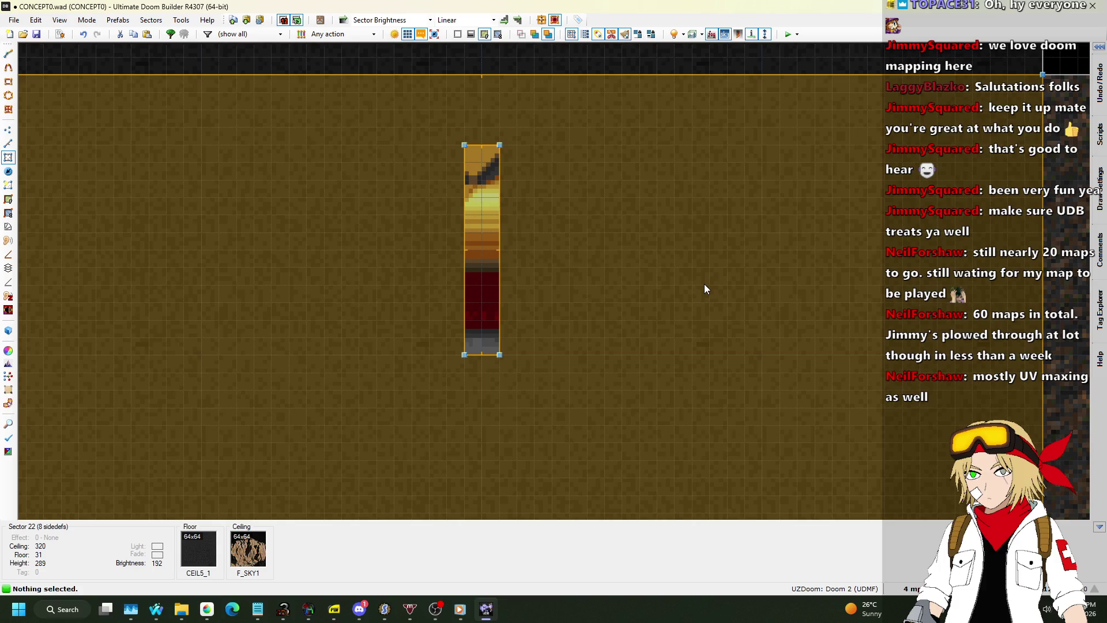
Step: In the 3D view, nudge the strip floor's texture offset to 32, -40
key(w)
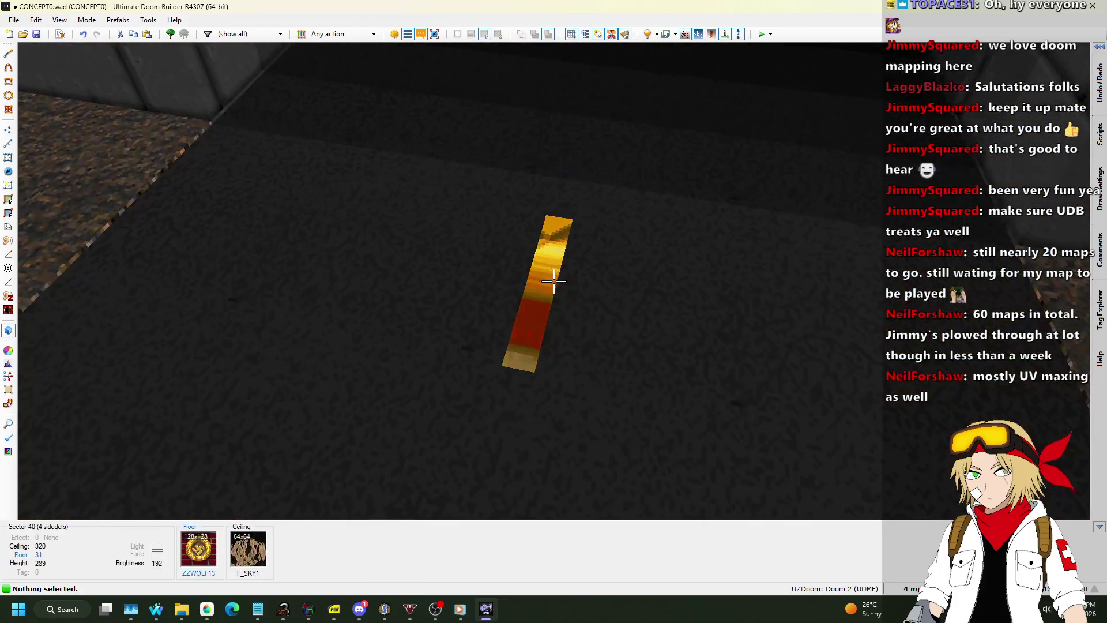
click(554, 280)
key(ctrl+Left)
key(ctrl+Left)
key(ctrl+Up)
key(ctrl+Up)
key(ctrl+Up)
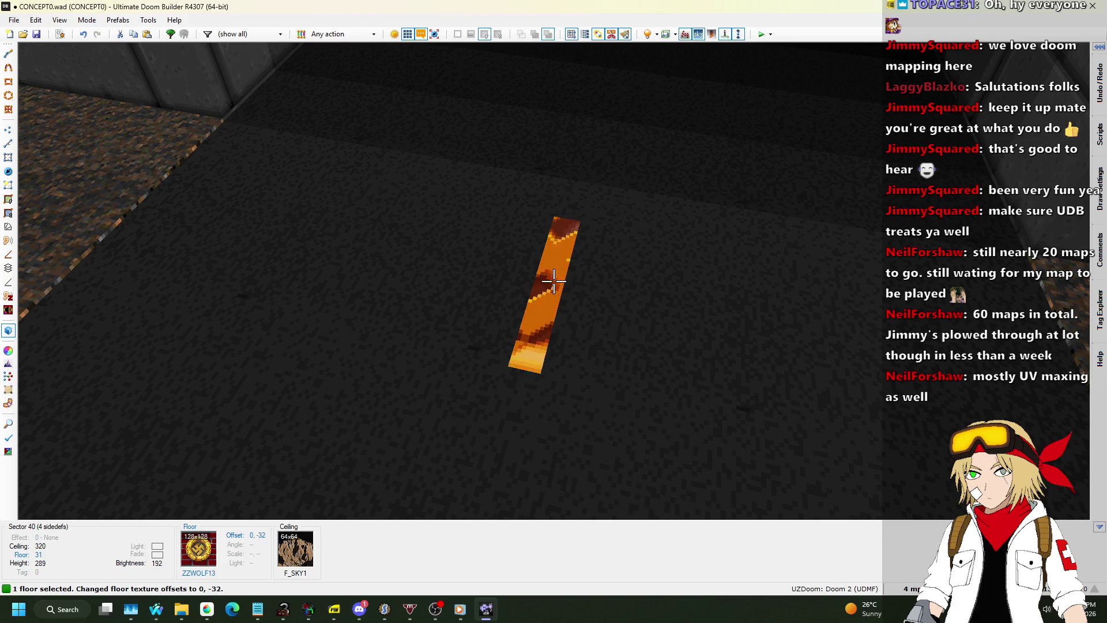
key(ctrl+Left)
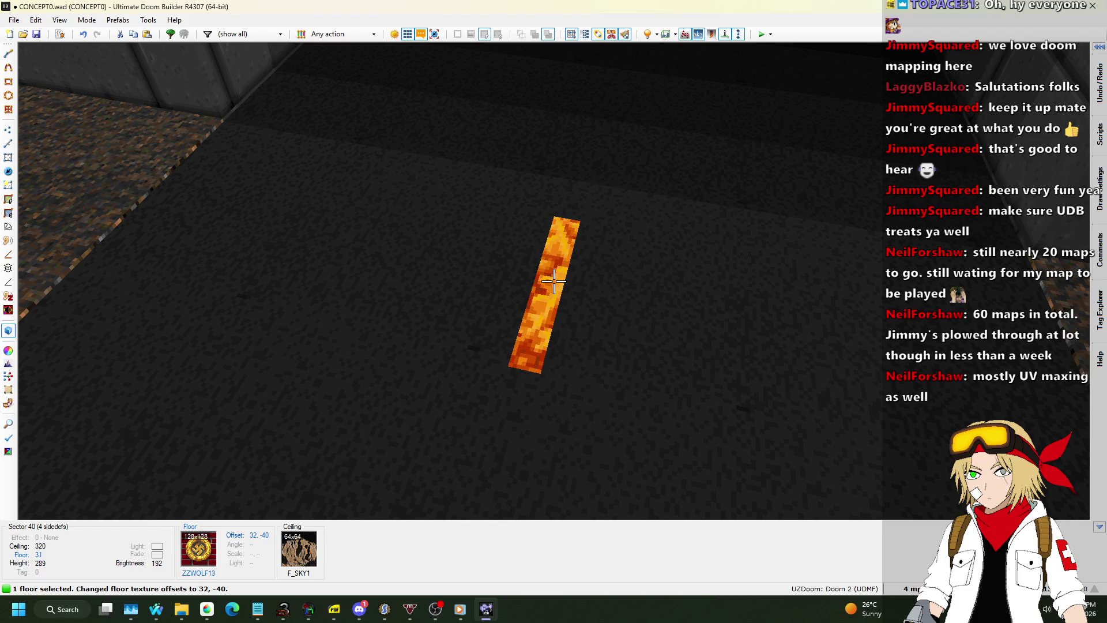
Step: Fly around the road to check the shifted floor, then reselect the strip floor's sector
click(554, 281)
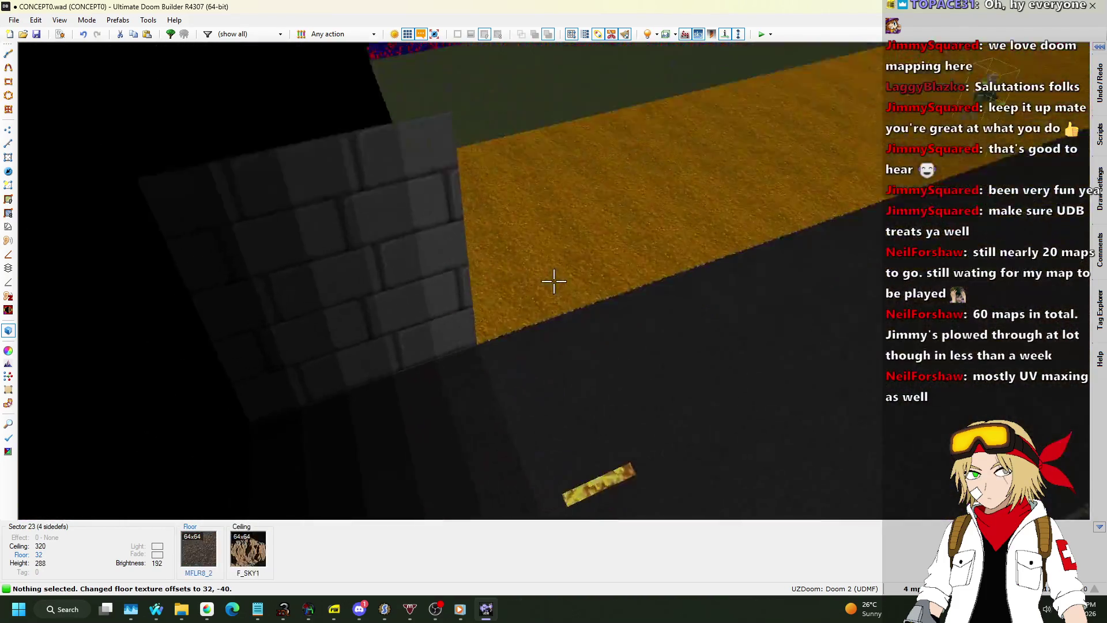
key(w)
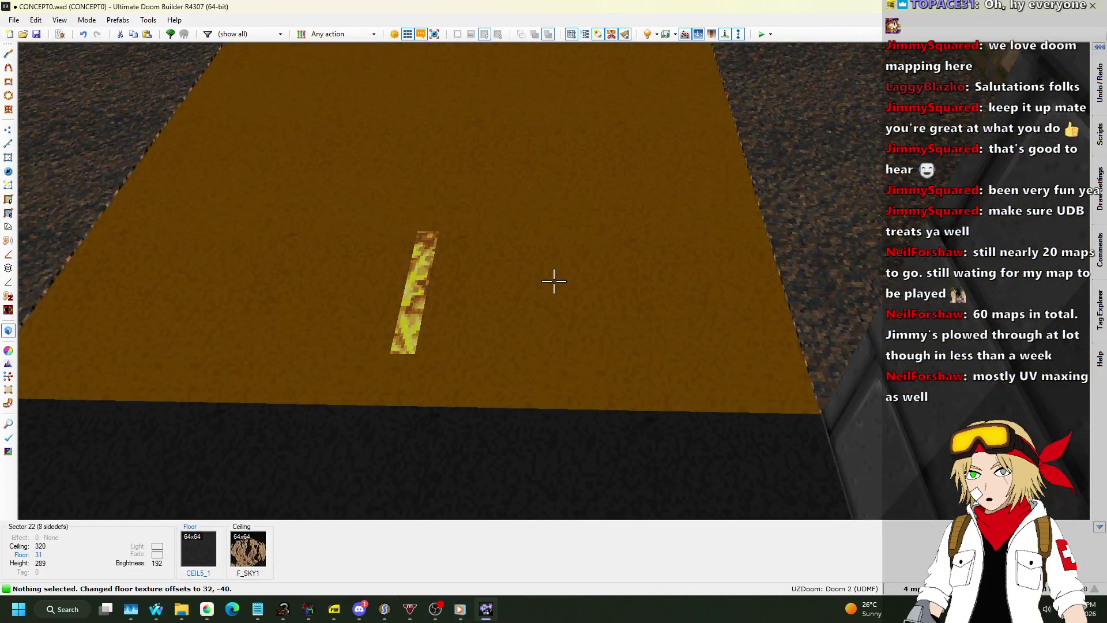
key(s)
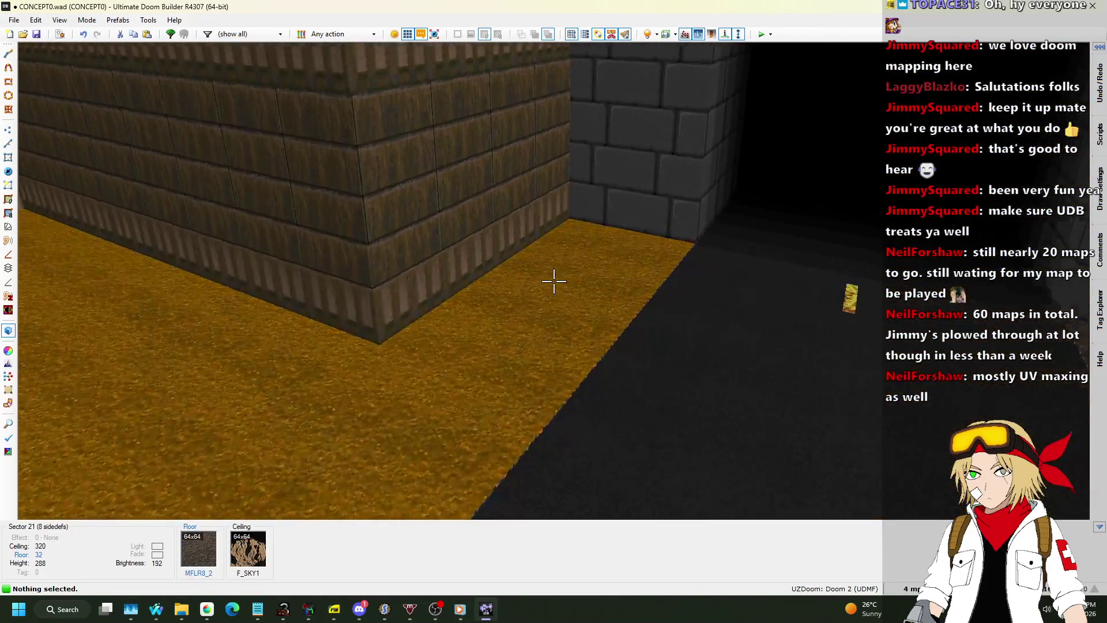
key(w)
click(554, 281)
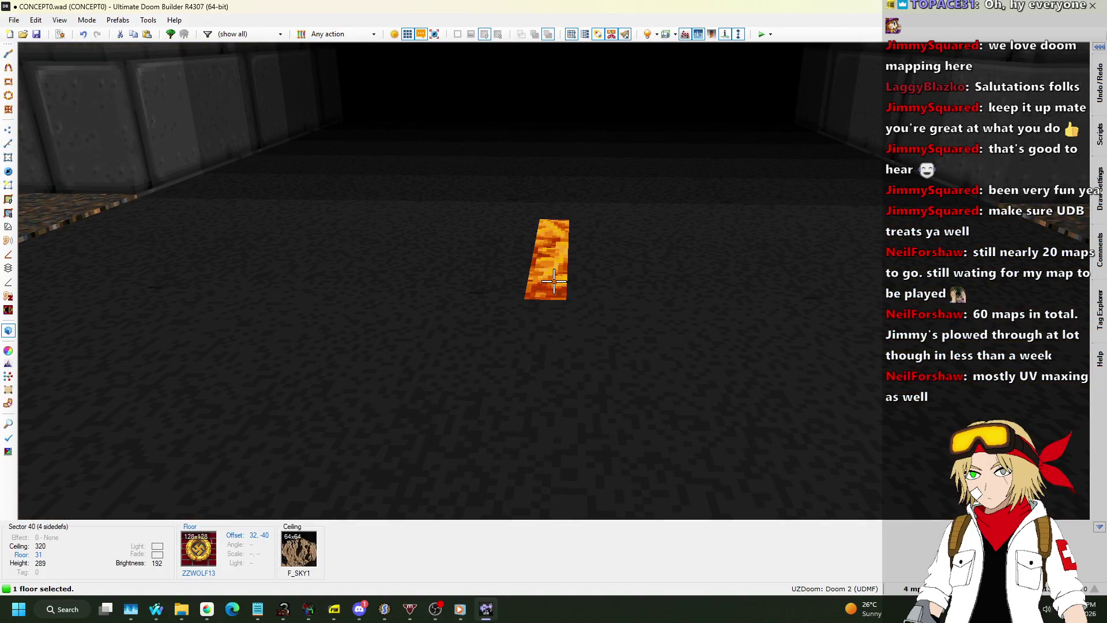
right_click(554, 281)
Step: Enter 0.5 for both floor texture scale values in the Surfaces settings and confirm
click(717, 142)
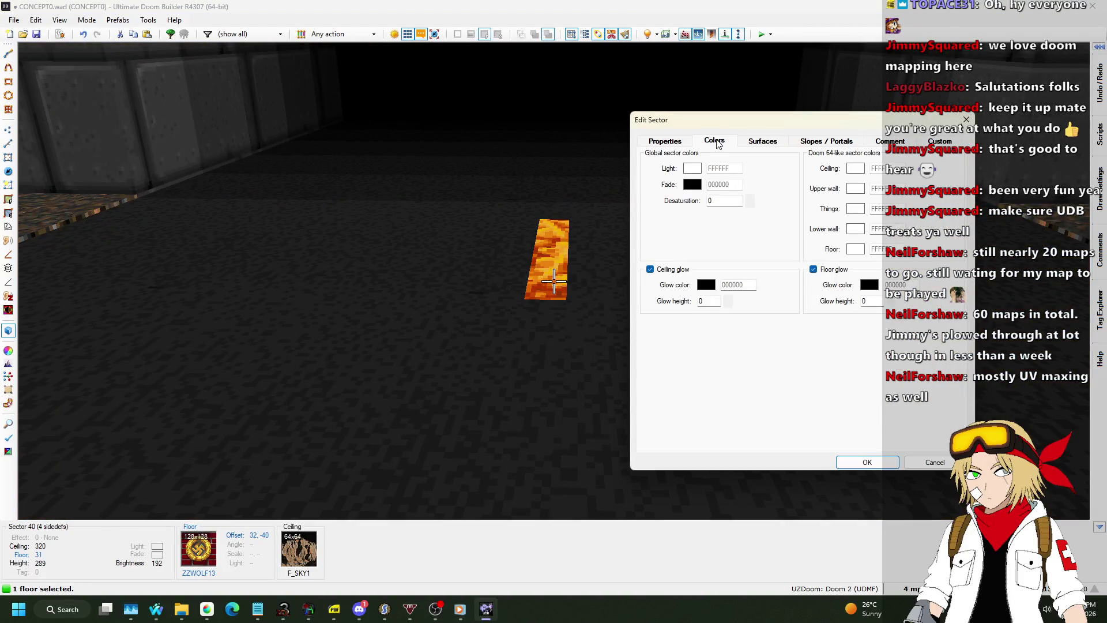
click(767, 144)
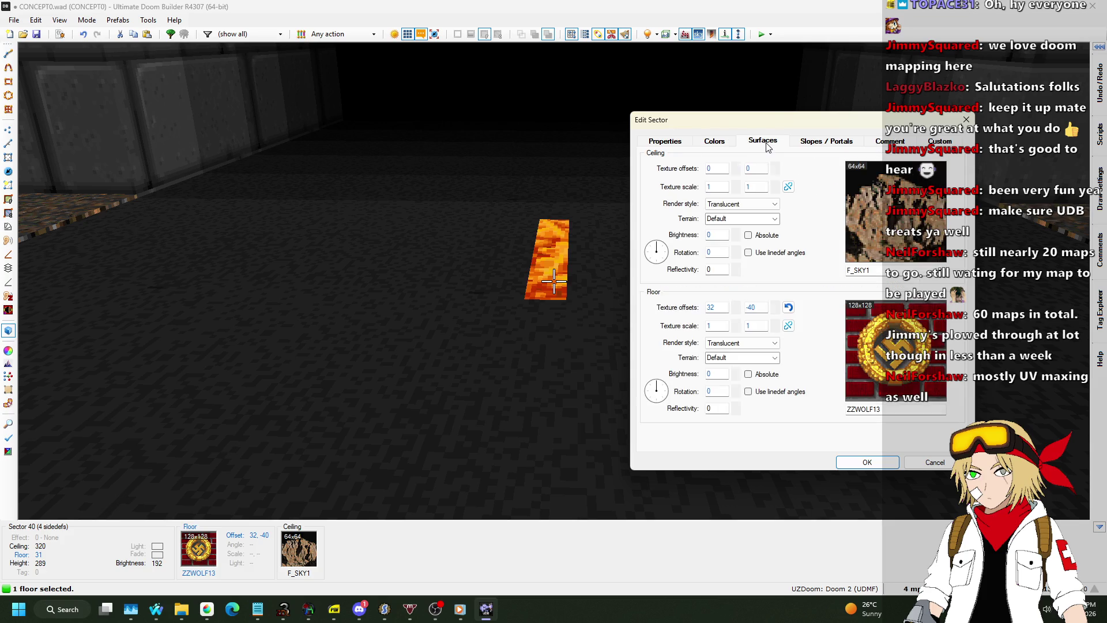
click(732, 141)
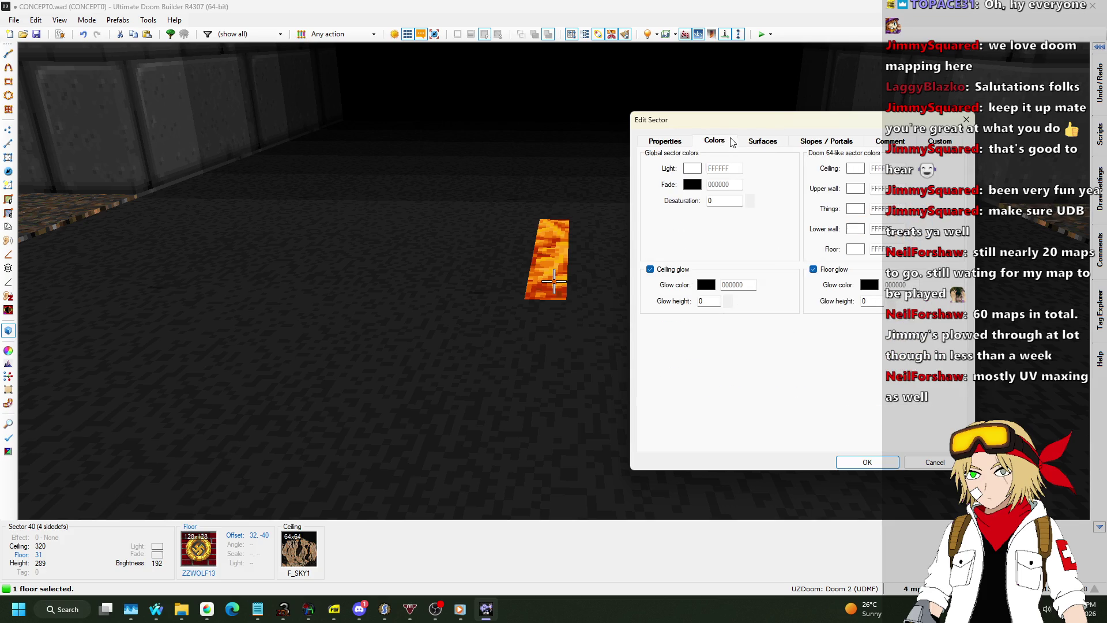
click(770, 140)
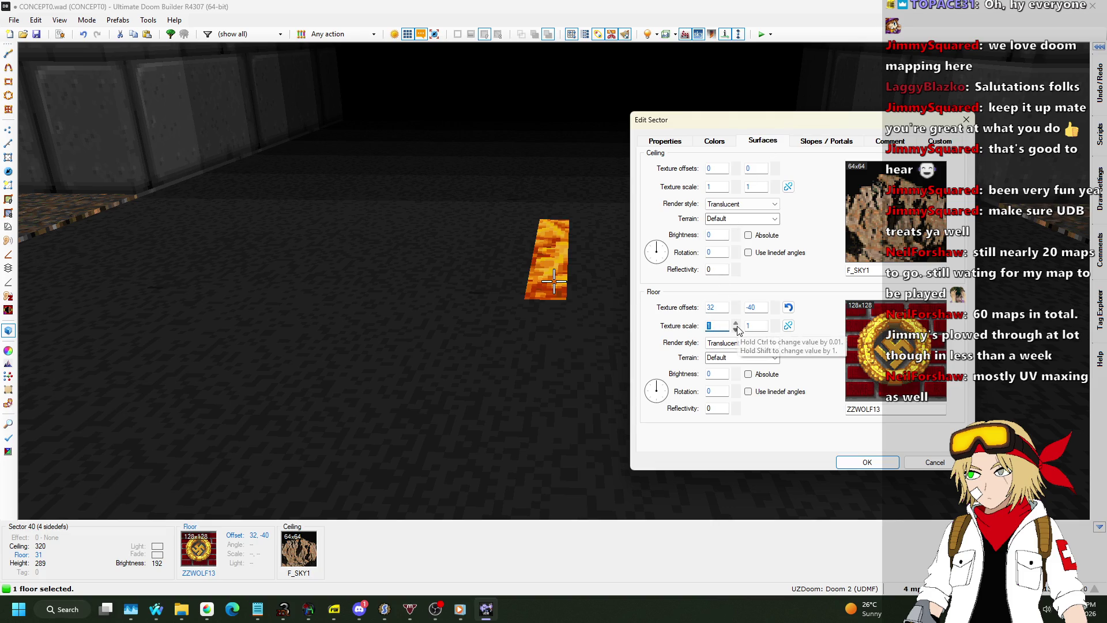
text(.5)
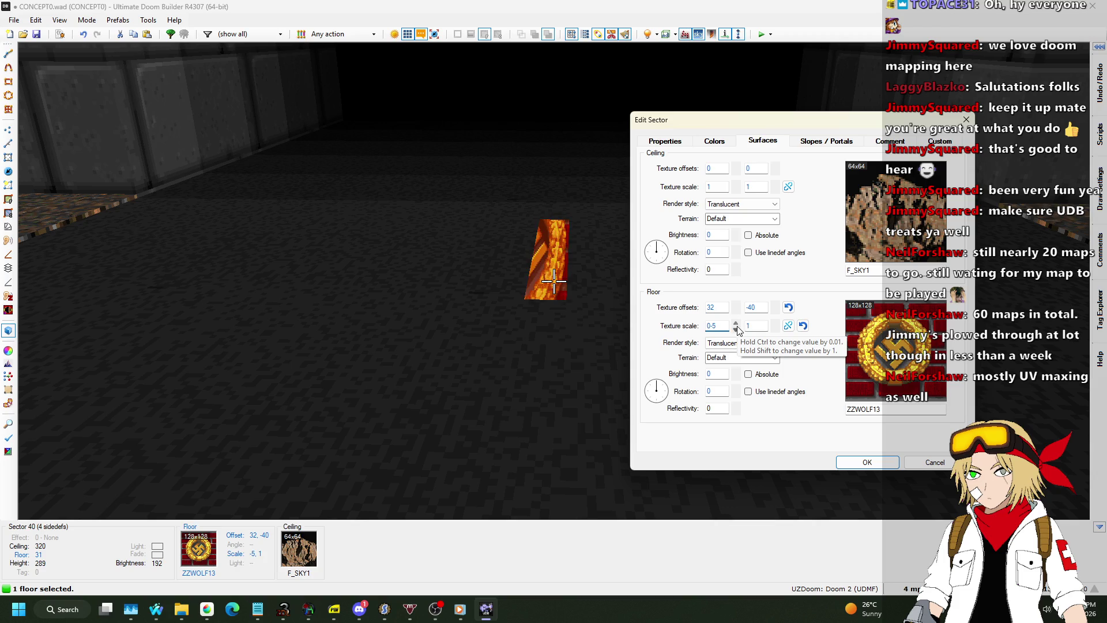
key(BackSpace)
key(BackSpace)
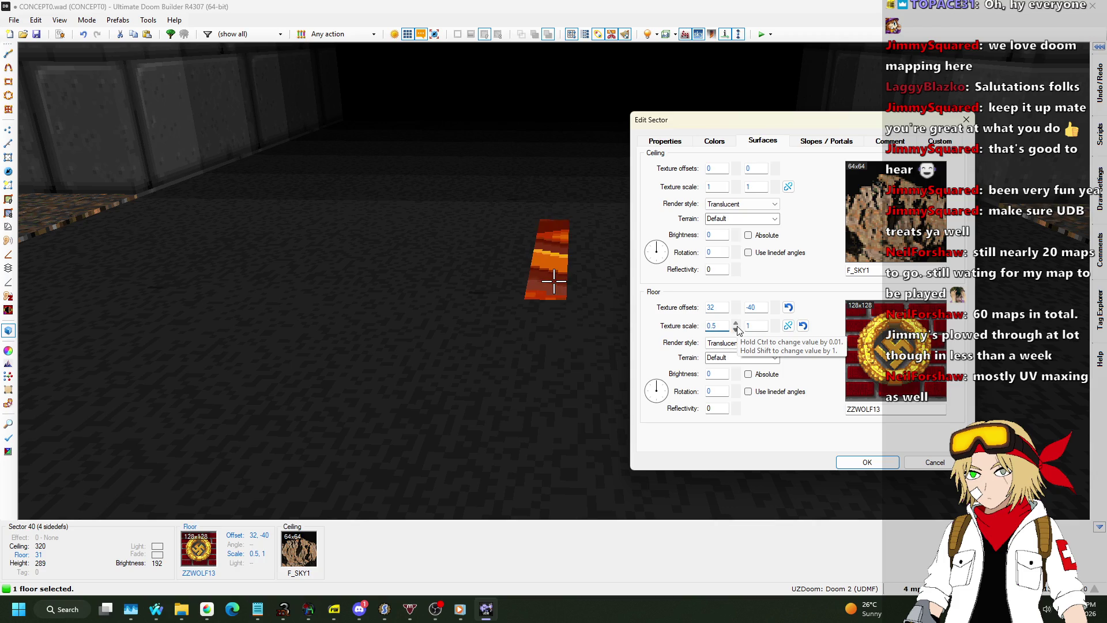
text(0.5)
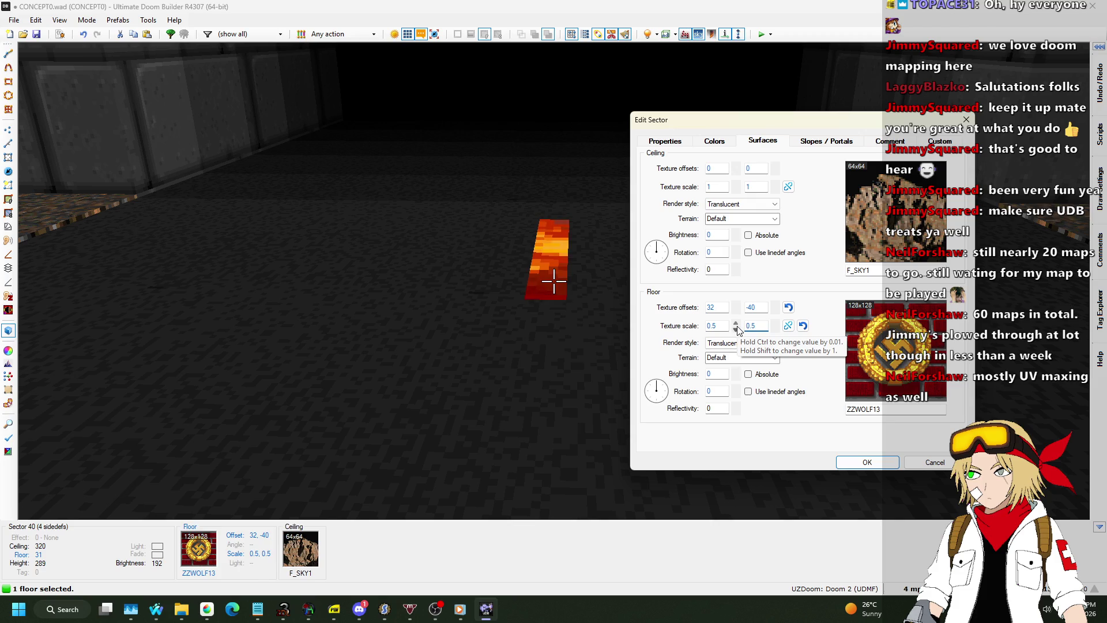
click(868, 461)
Step: Shift the strip floor's texture offset to 112, -128
key(w)
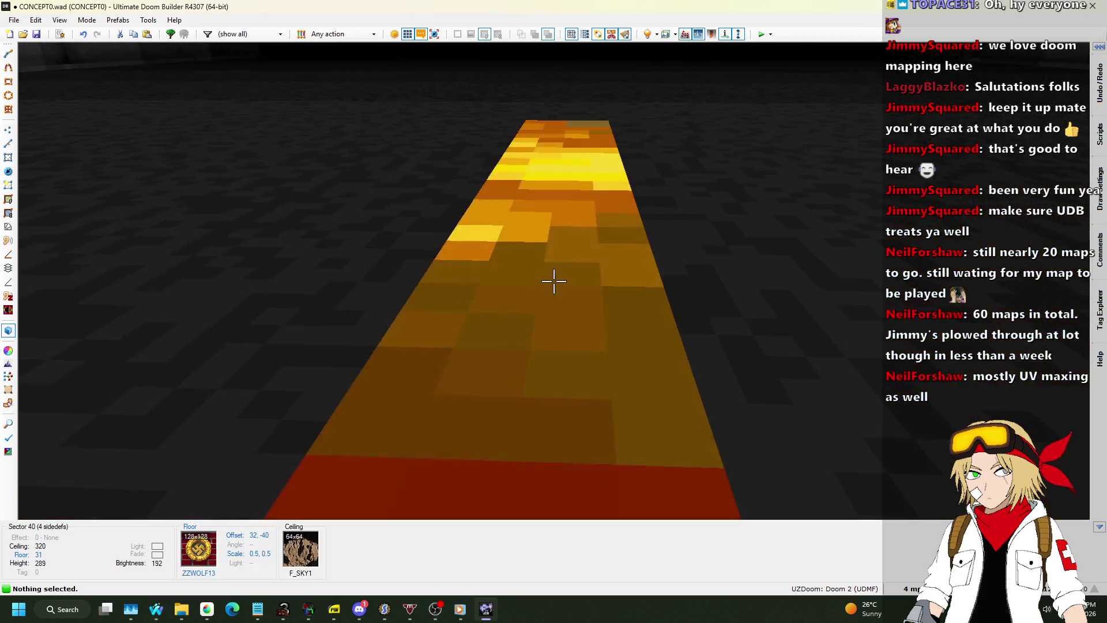
key(s)
click(554, 281)
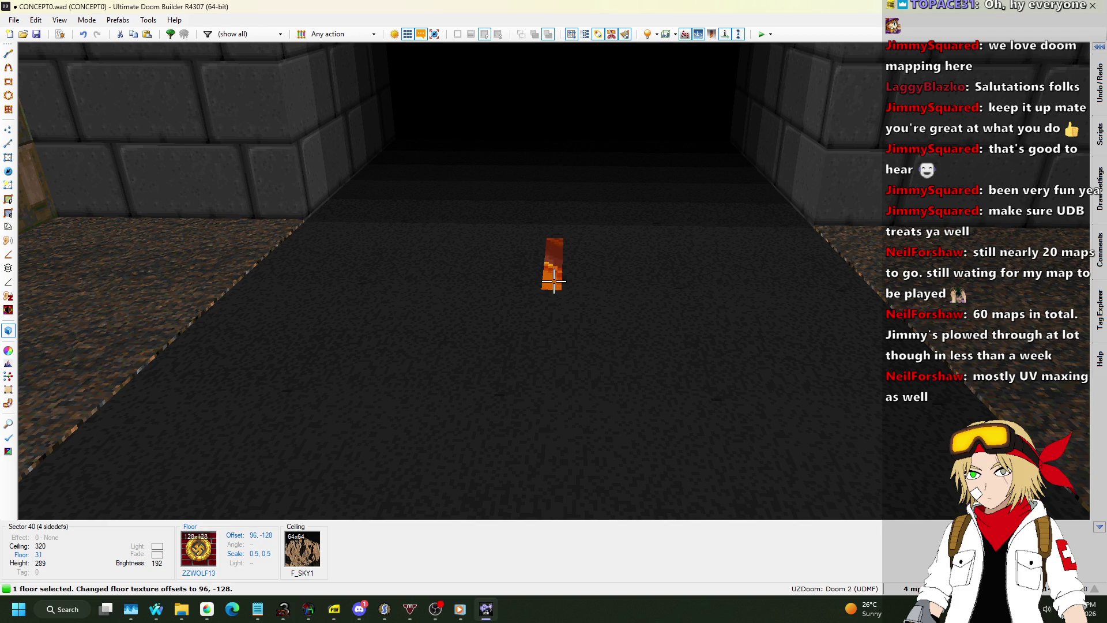
key(ctrl+Right)
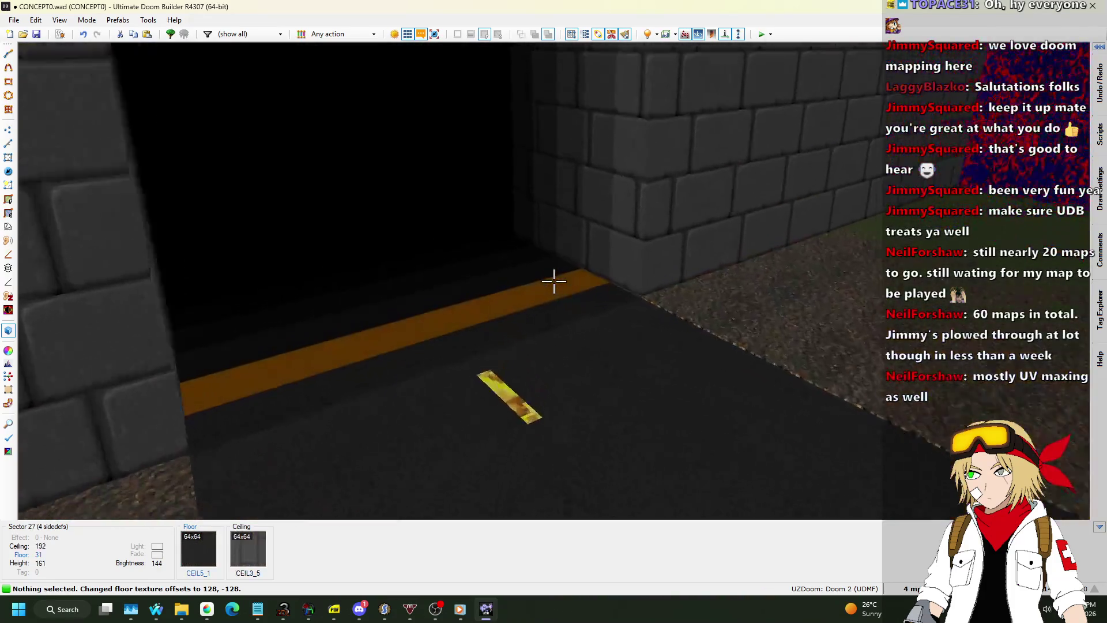
Step: Undo the offset and scale edits, auto-align the textures, and return to the 2D map
key(ctrl+z)
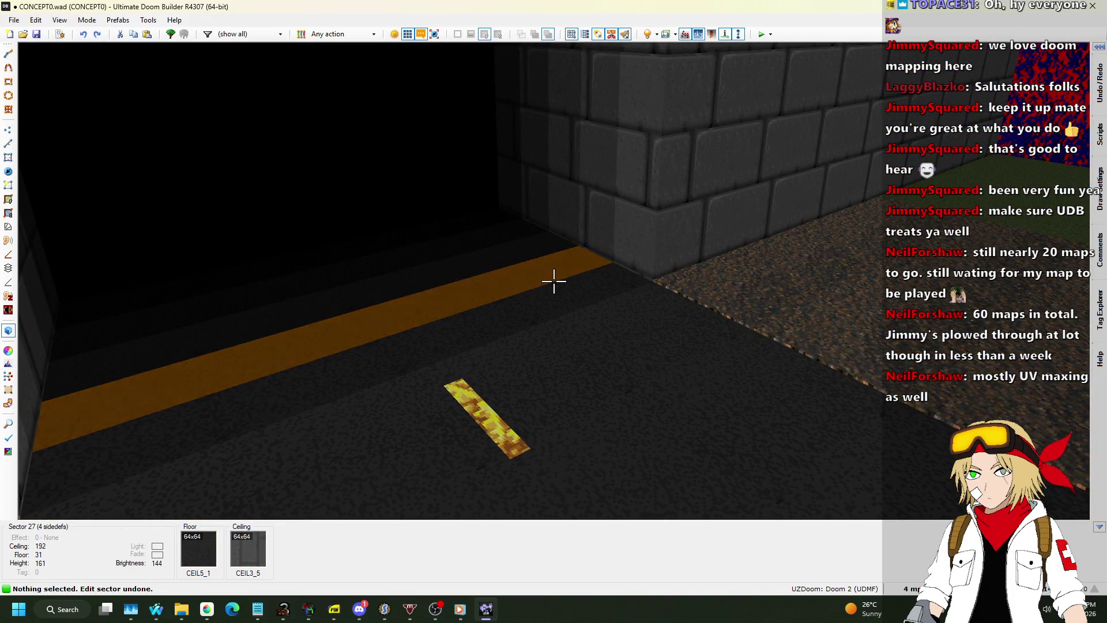
key(ctrl+z)
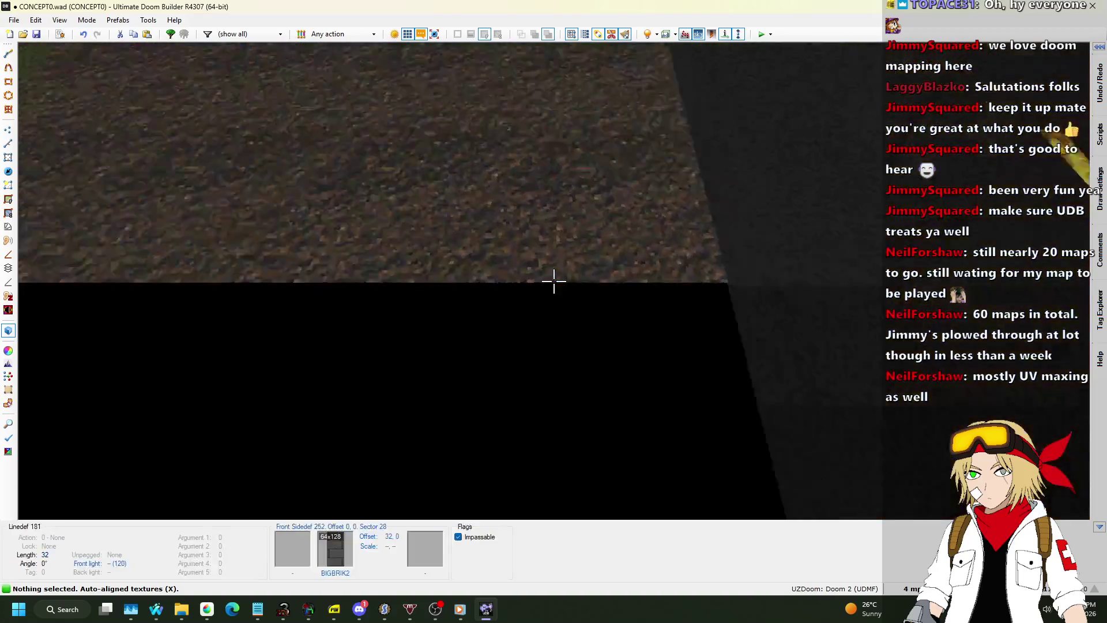
key(shift+a)
key(q)
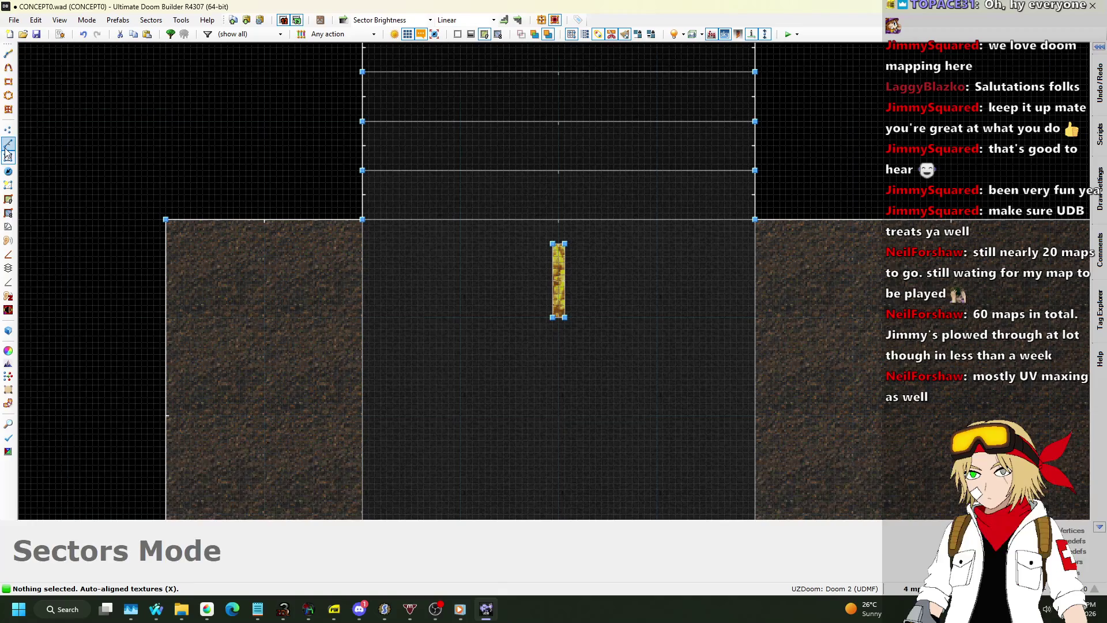
Step: Finish the new rectangular strip sector in Linedefs mode and copy it
click(5, 148)
scroll(562, 235, up, 4)
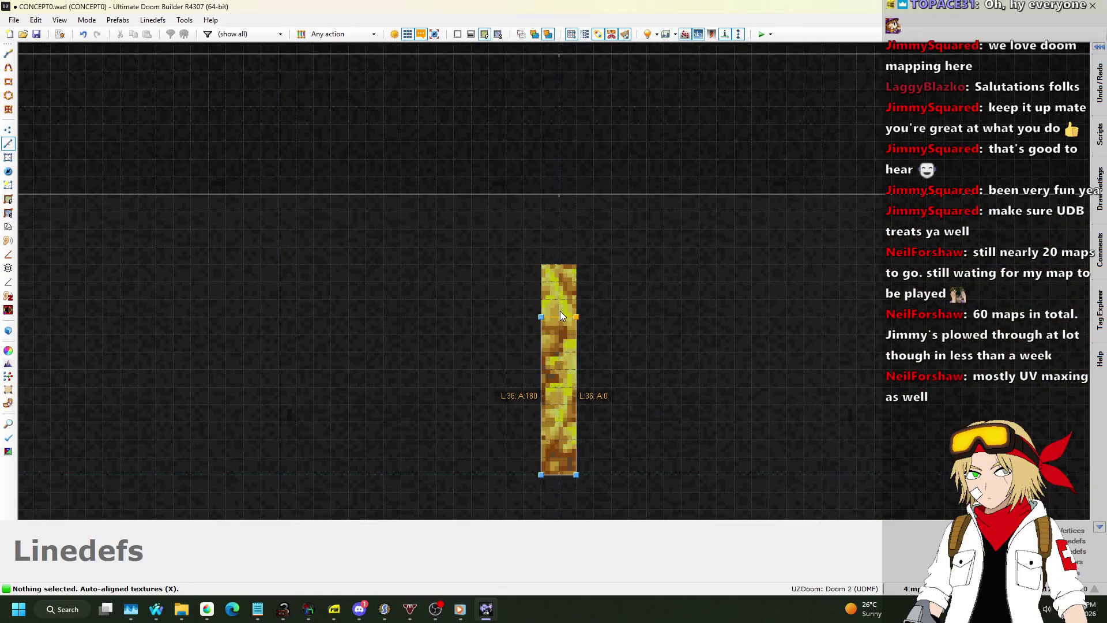
key(Return)
scroll(484, 220, down, 4)
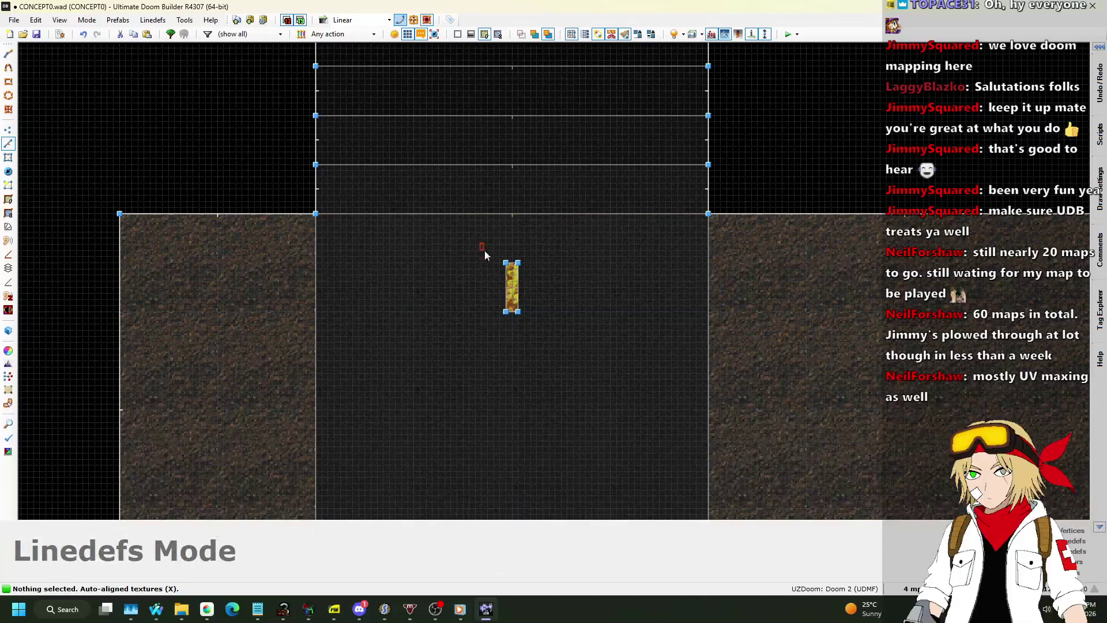
key(ctrl+c)
scroll(519, 395, up, 3)
Step: Paste four copies of the strip sector, placing each along the road's centre line
key(ctrl+v)
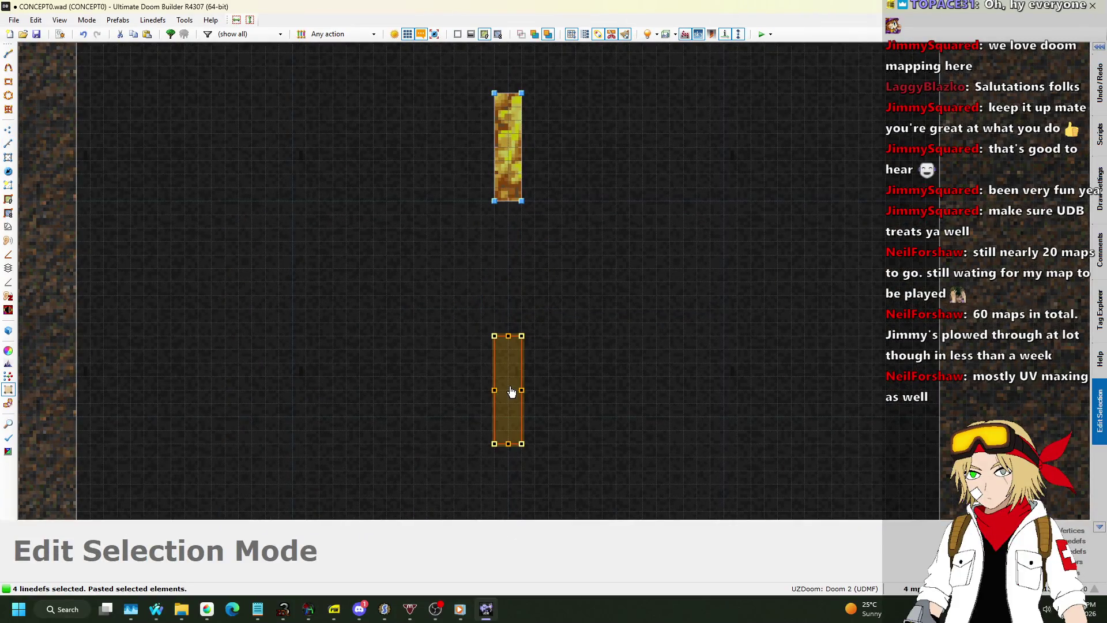
click(513, 358)
scroll(545, 213, down, 5)
scroll(539, 304, up, 5)
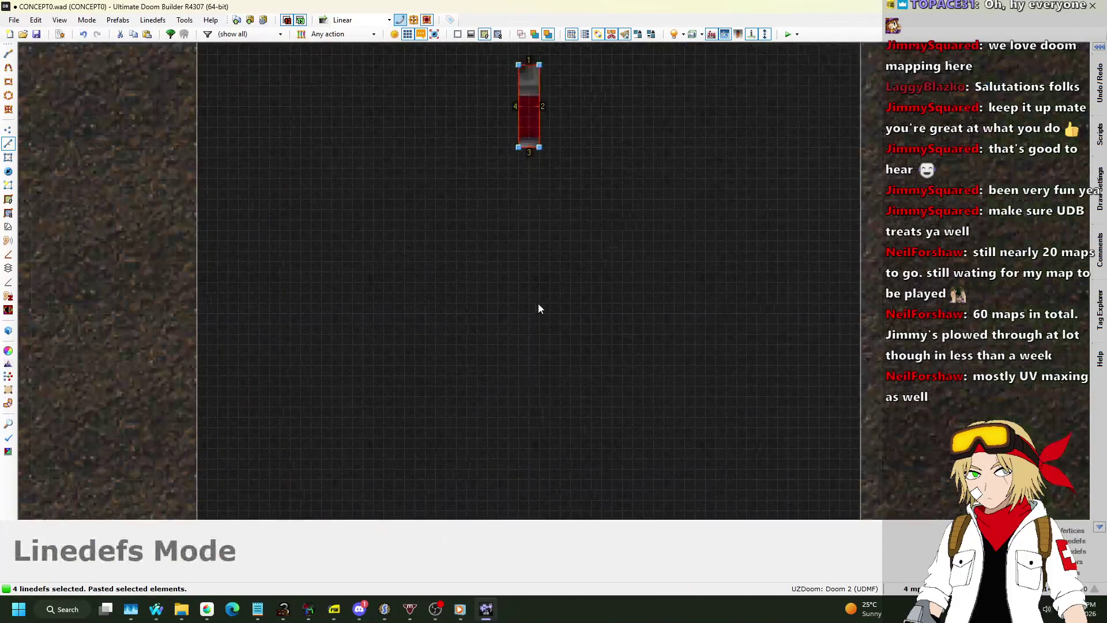
key(ctrl+v)
click(555, 281)
scroll(561, 140, down, 3)
scroll(544, 274, up, 3)
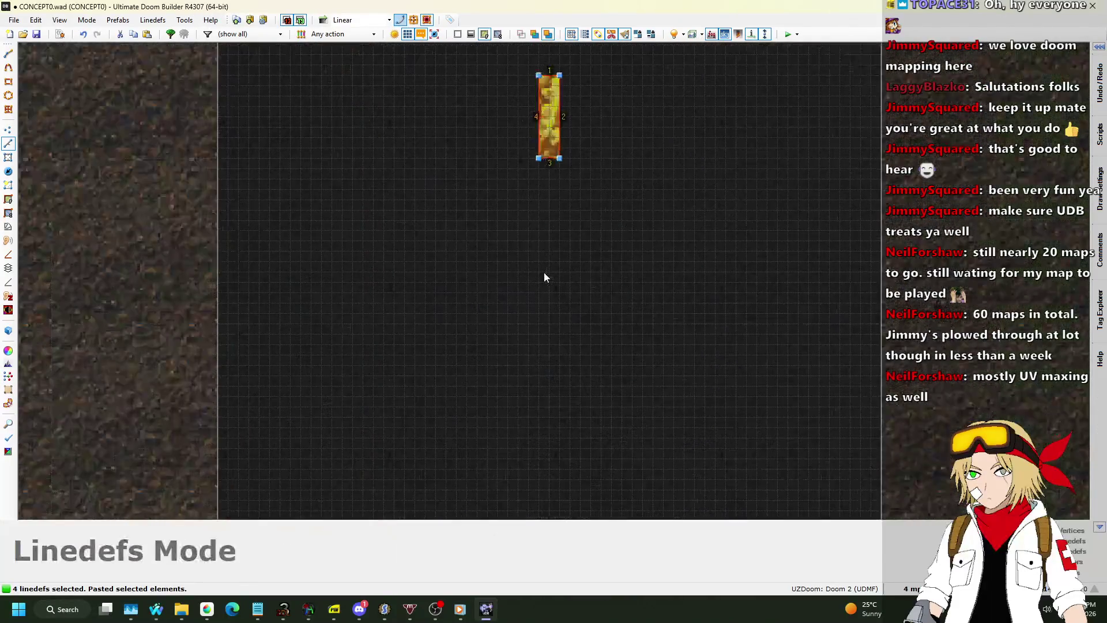
key(ctrl+v)
click(553, 291)
scroll(554, 303, down, 3)
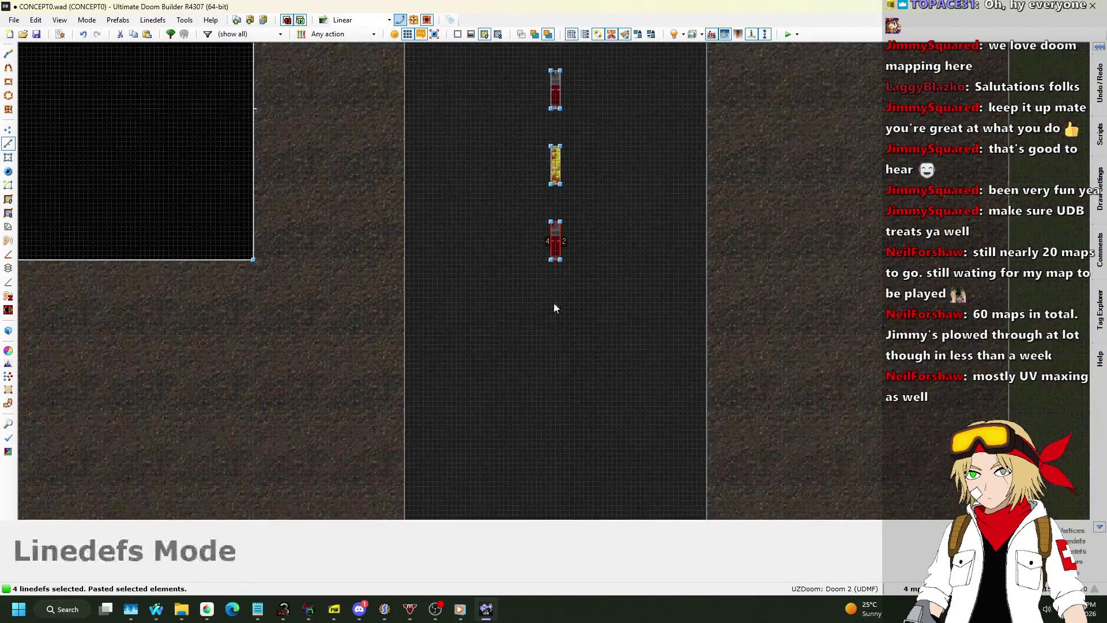
scroll(556, 337, up, 3)
key(ctrl+v)
click(562, 304)
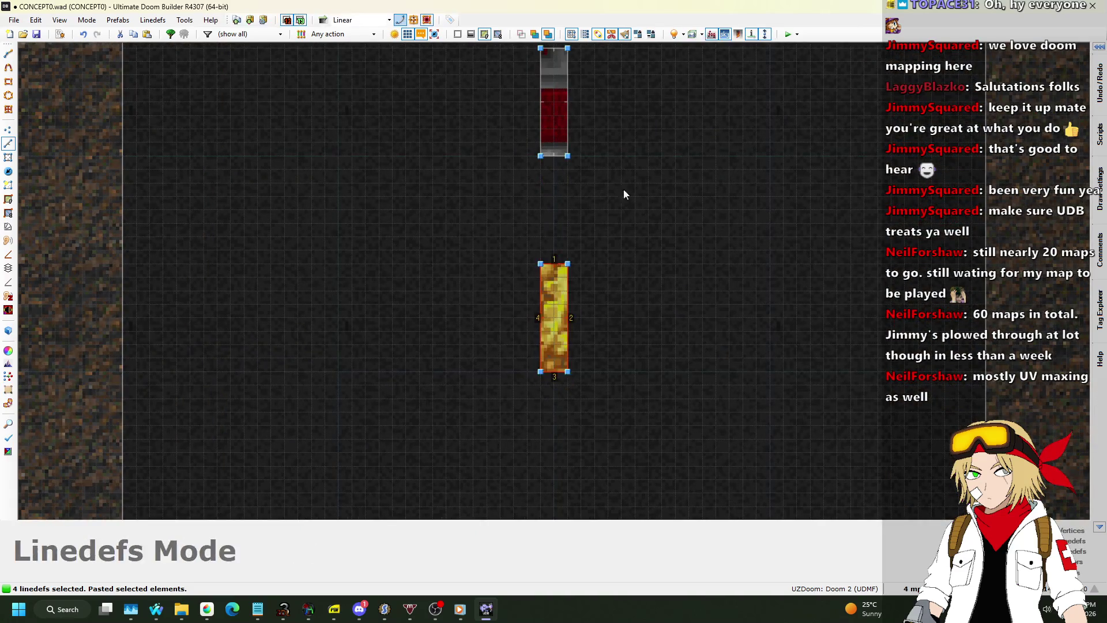
scroll(624, 190, down, 3)
scroll(580, 267, up, 3)
Step: Keep pasting alternating yellow and red dash copies in a row down the road
key(ctrl+v)
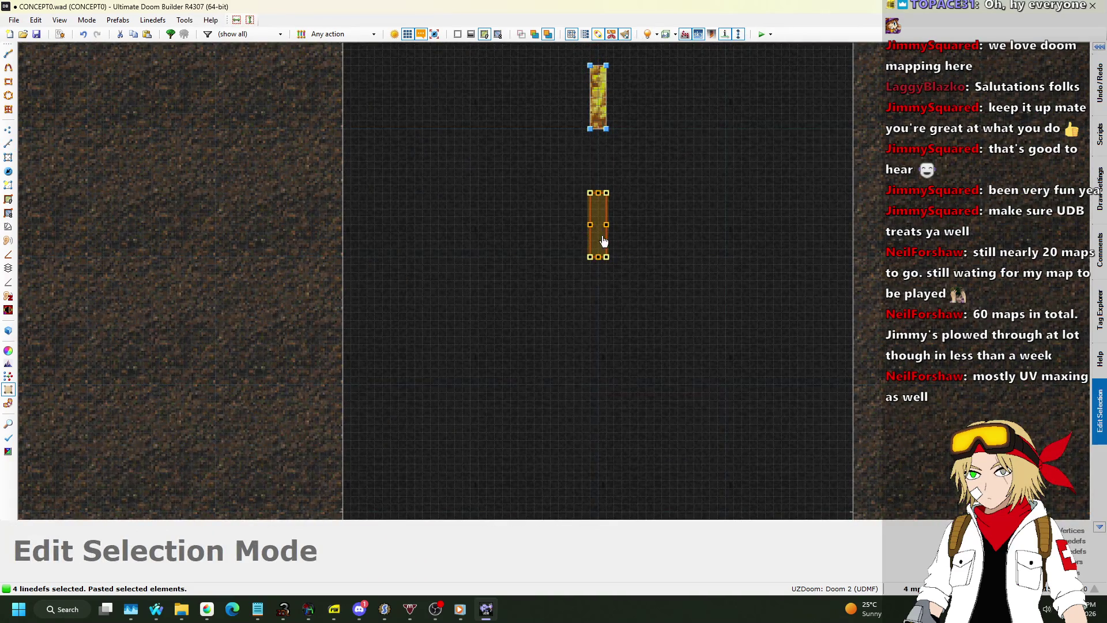
click(600, 230)
scroll(625, 362, down, 3)
scroll(601, 350, up, 3)
key(ctrl+v)
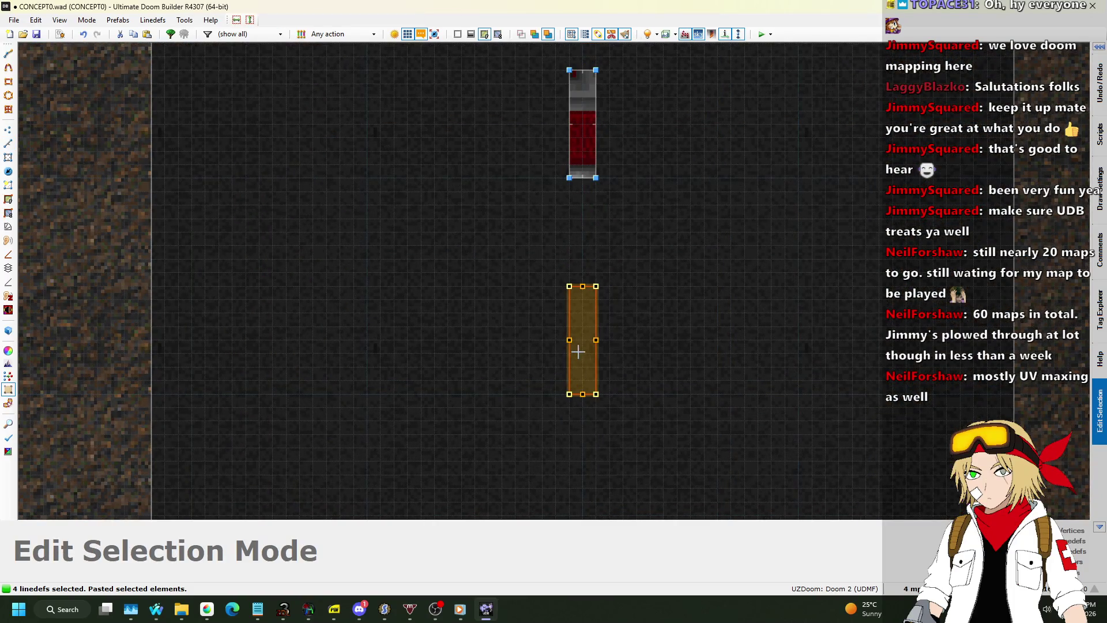
click(583, 343)
scroll(645, 196, down, 3)
scroll(621, 243, up, 4)
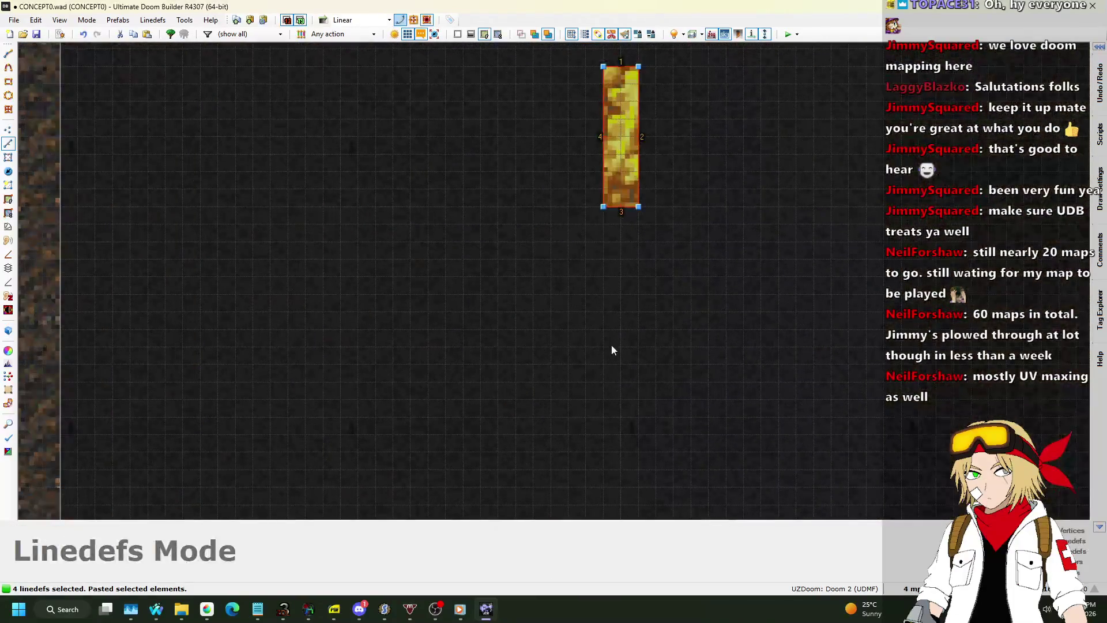
key(ctrl+v)
scroll(617, 369, down, 2)
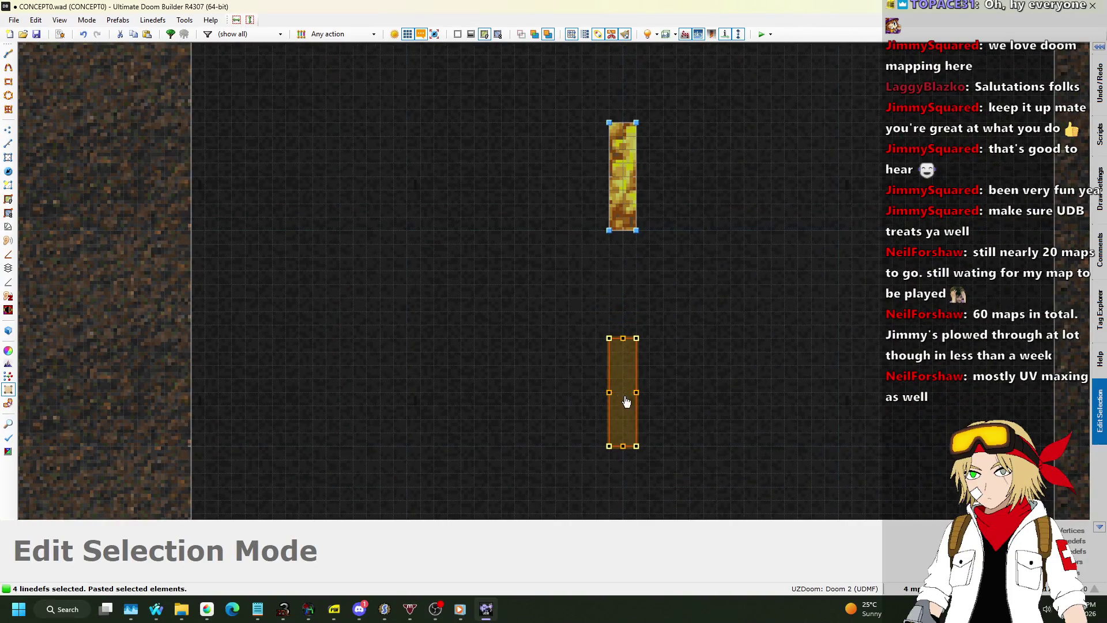
click(626, 400)
scroll(669, 369, down, 3)
scroll(651, 292, up, 3)
key(ctrl+v)
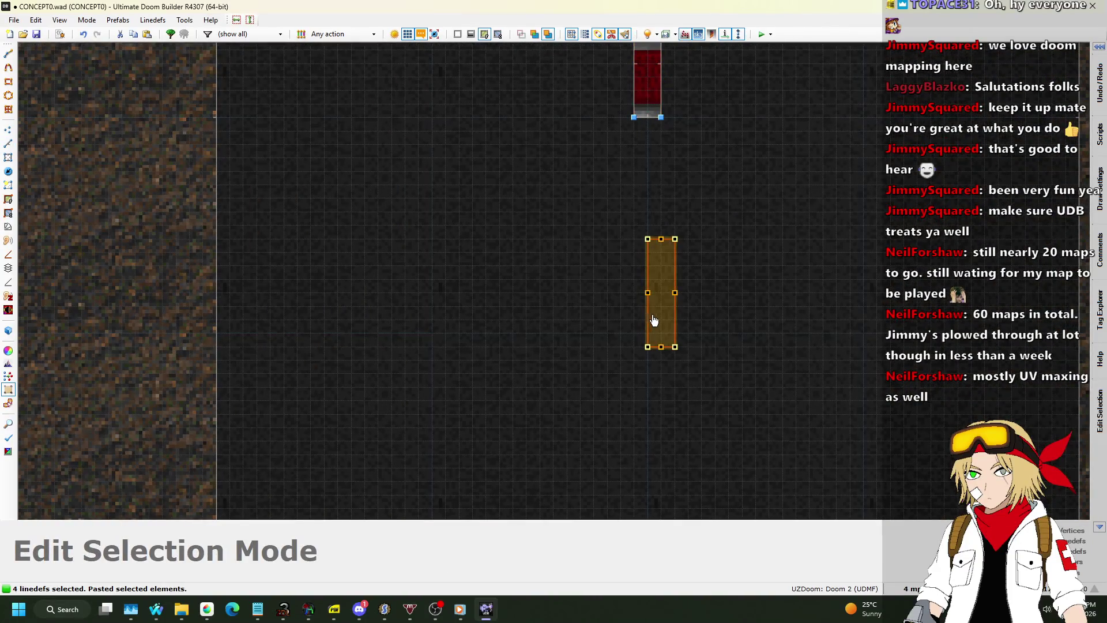
click(650, 295)
scroll(719, 162, down, 2)
scroll(707, 193, up, 4)
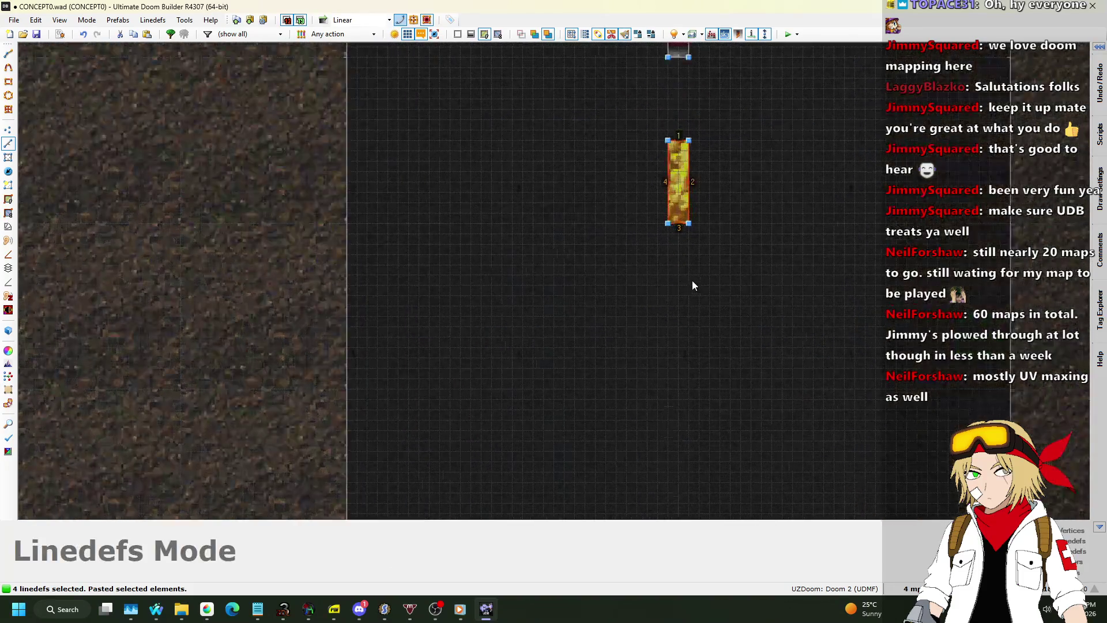
key(ctrl+v)
click(674, 403)
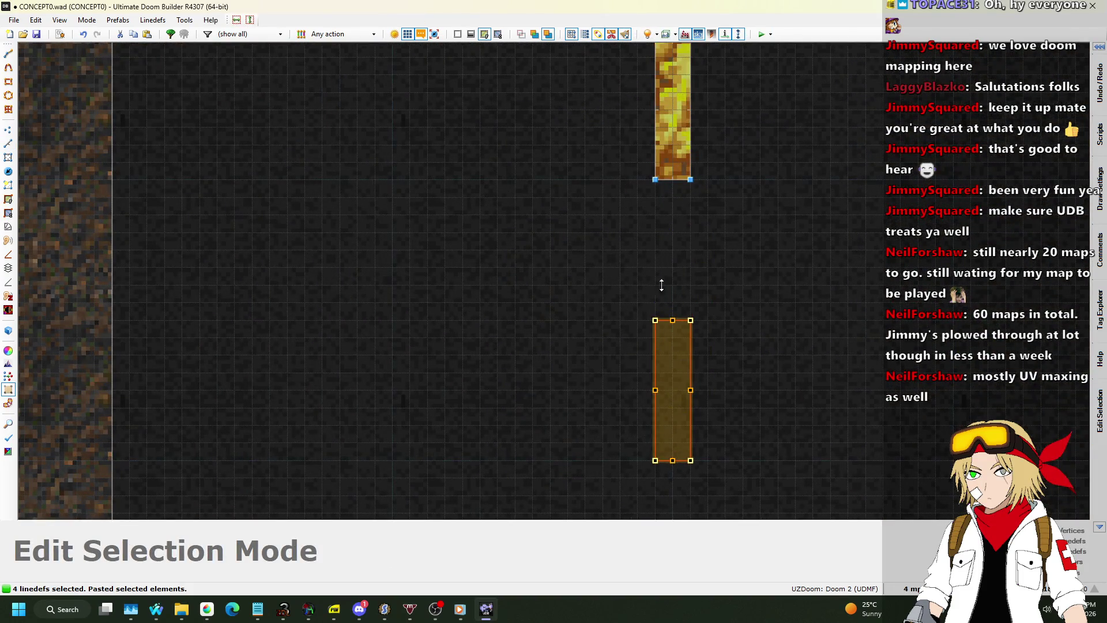
scroll(659, 284, down, 2)
click(649, 396)
scroll(606, 427, up, 3)
scroll(618, 234, down, 4)
key(ctrl+v)
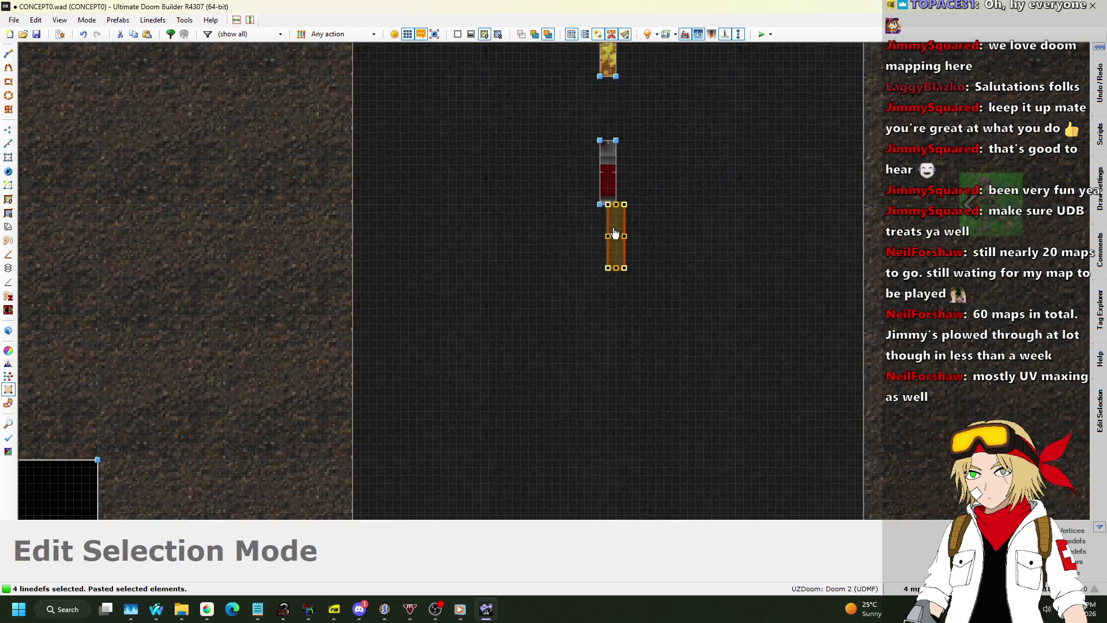
click(610, 294)
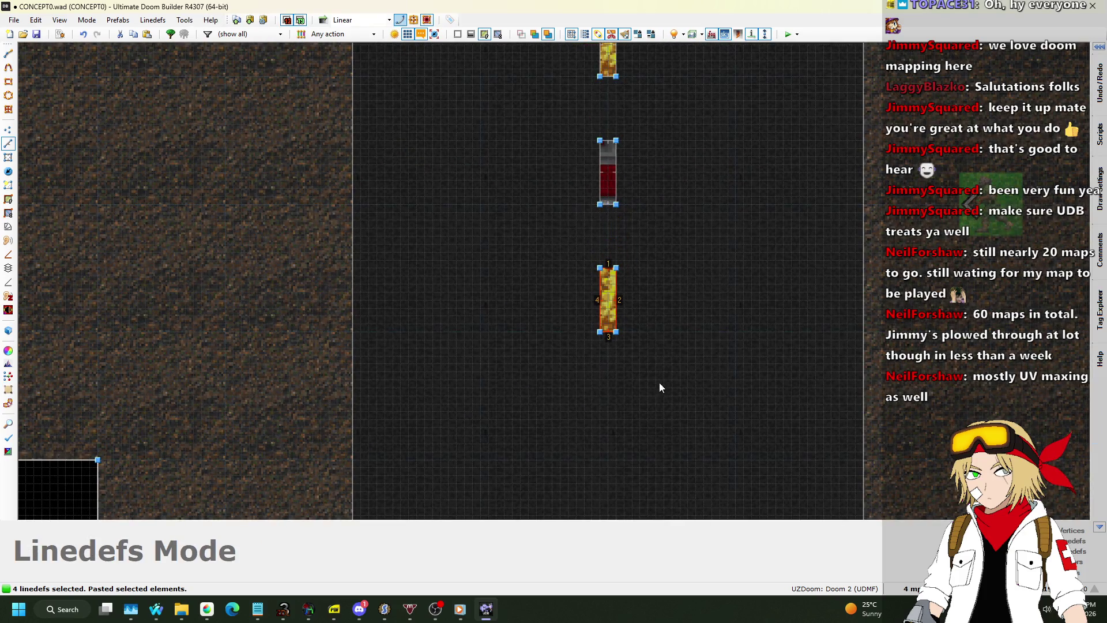
key(ctrl+v)
click(614, 428)
scroll(670, 262, down, 2)
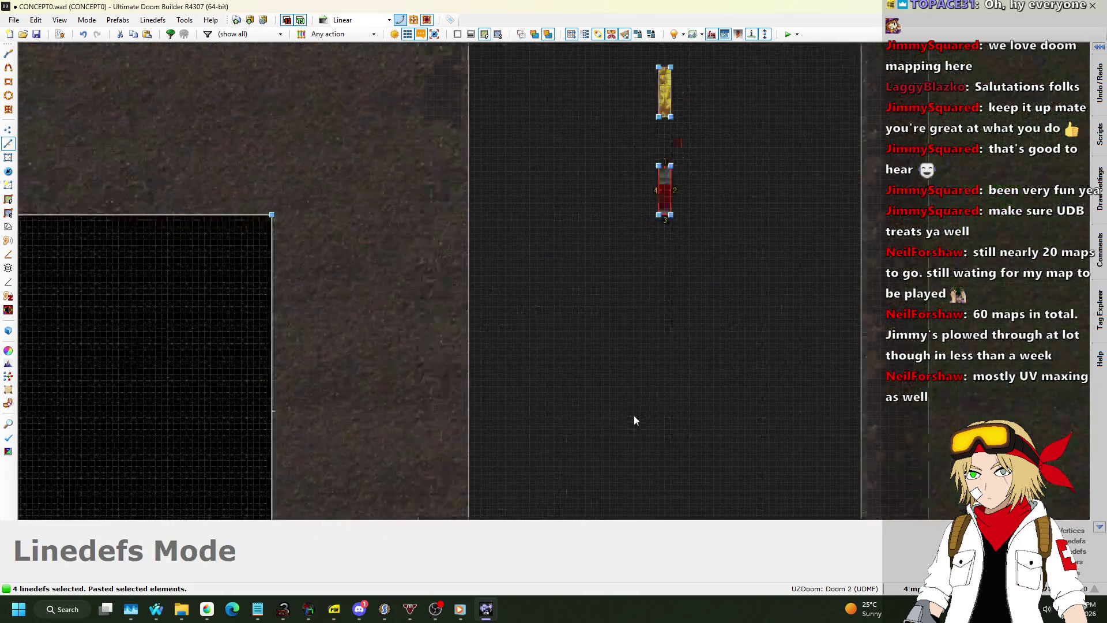
scroll(634, 414, up, 2)
key(ctrl+v)
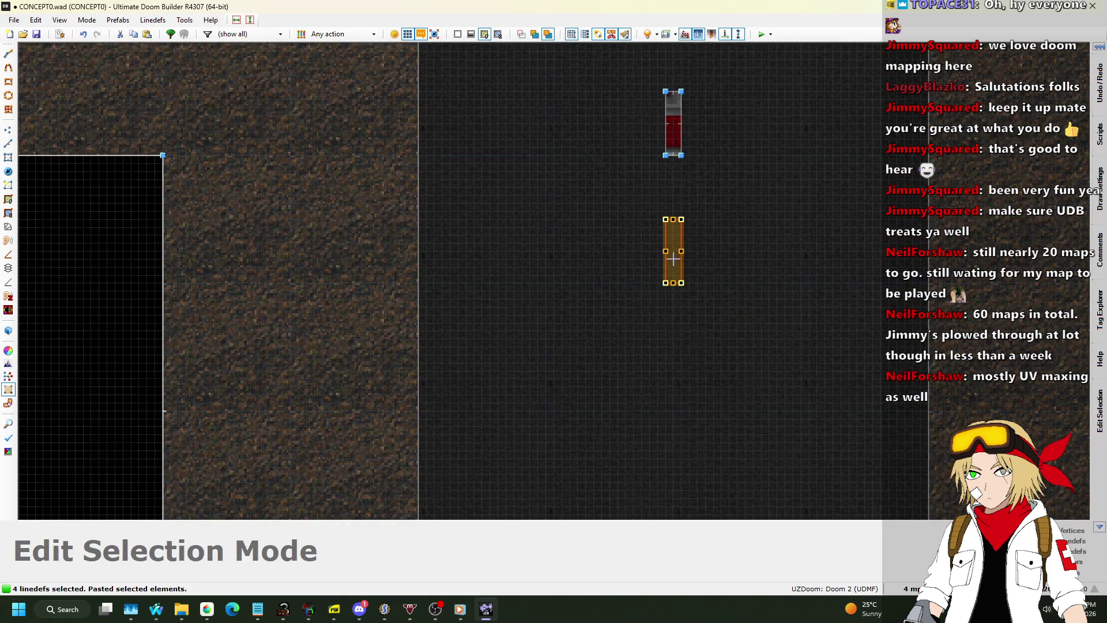
click(674, 259)
scroll(687, 226, down, 1)
scroll(684, 331, up, 1)
key(ctrl+v)
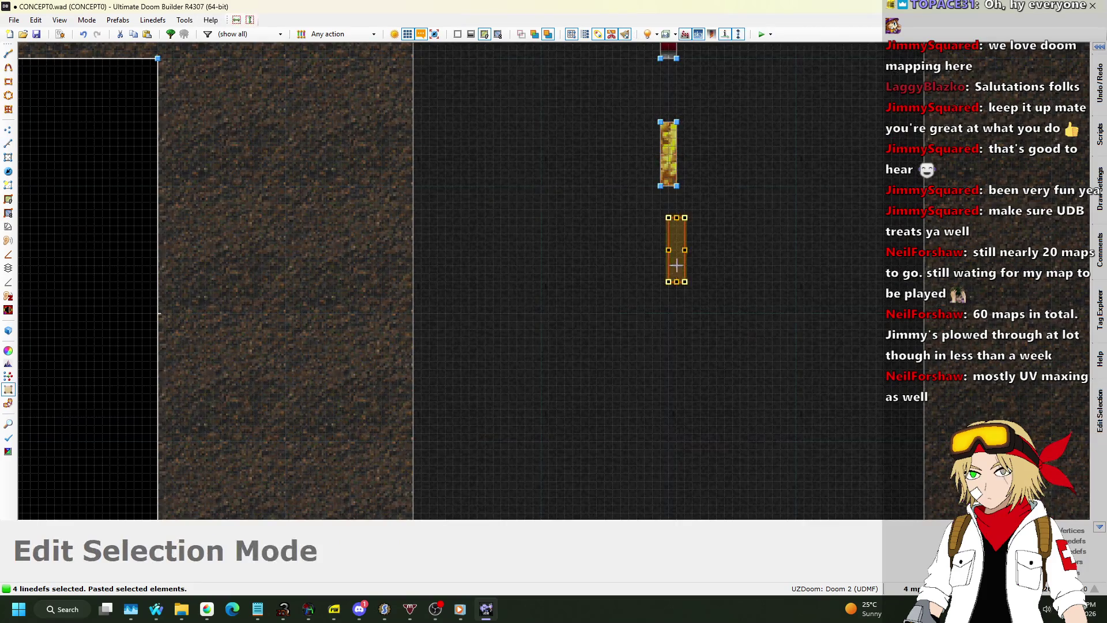
click(669, 283)
scroll(686, 189, down, 2)
scroll(677, 326, up, 3)
key(ctrl+v)
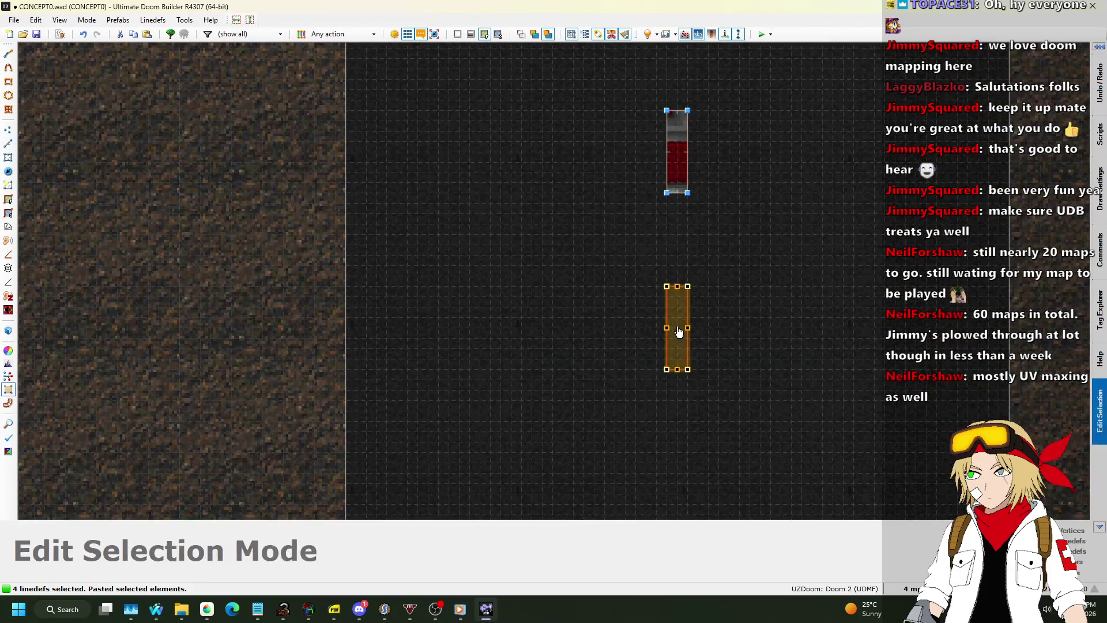
scroll(692, 305, down, 2)
click(721, 283)
scroll(722, 370, up, 2)
key(ctrl+v)
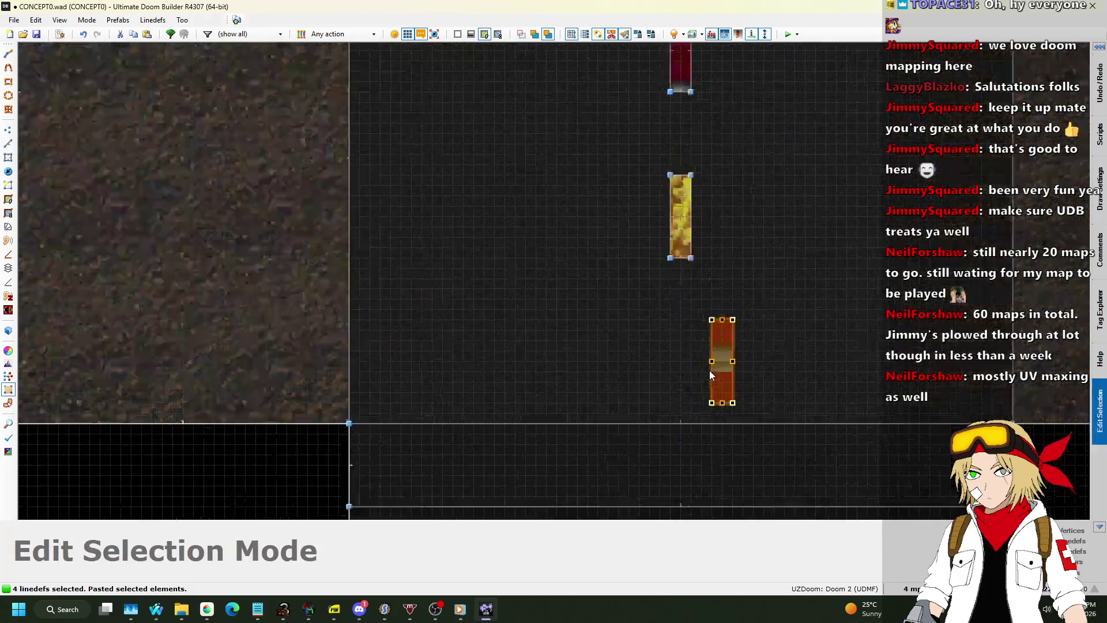
scroll(710, 370, up, 1)
drag(710, 371, 656, 387)
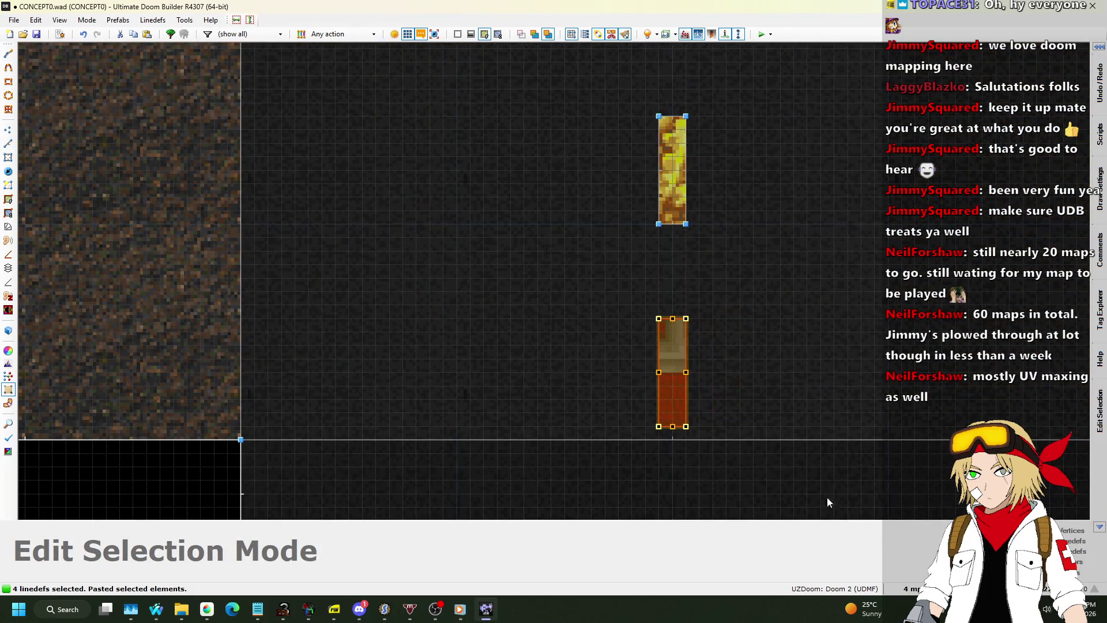
Step: Set the grid to 1 map unit and align the last dash with the road's end
click(910, 588)
click(903, 521)
scroll(699, 467, up, 5)
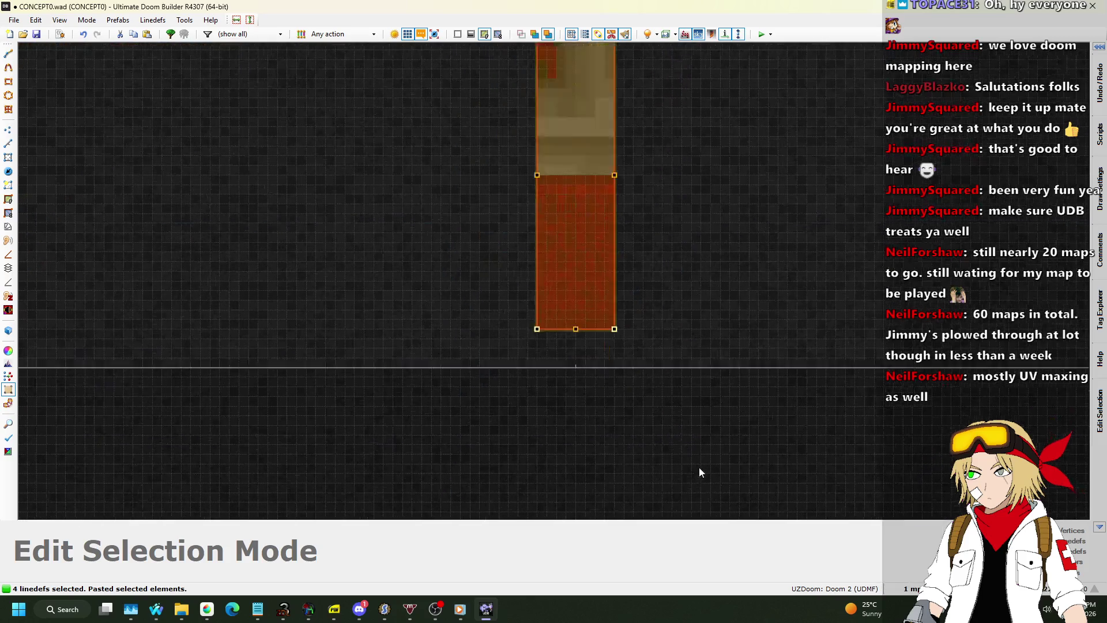
drag(524, 213, 515, 277)
scroll(439, 456, down, 2)
scroll(427, 465, down, 1)
key(Return)
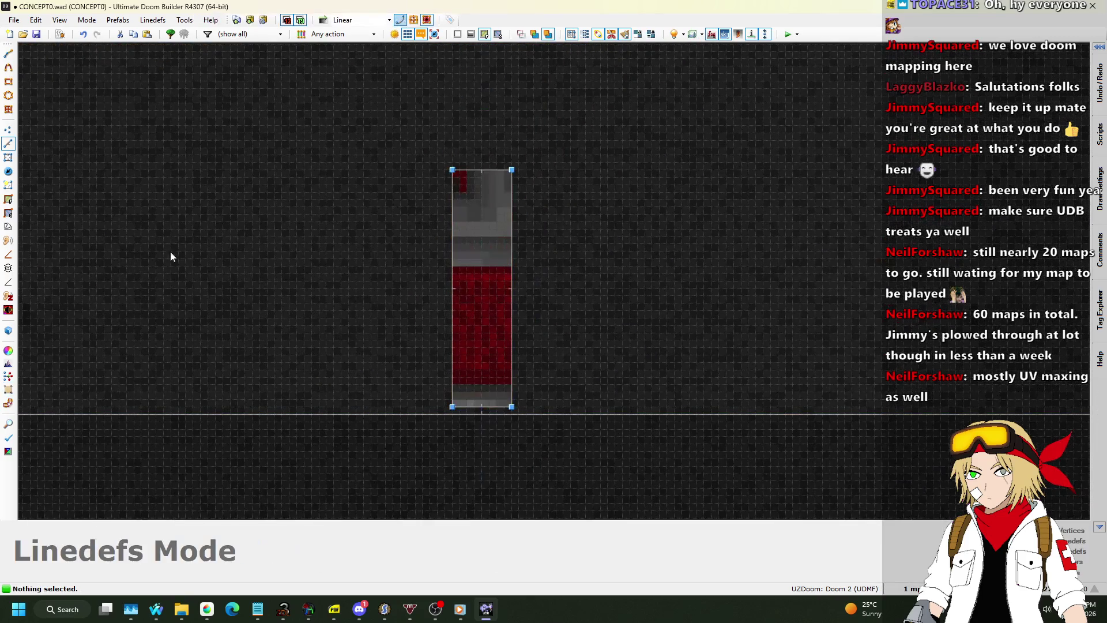
Step: In Sectors mode, select all 16 dash sectors and open their Edit Sectors properties
click(7, 160)
scroll(410, 326, down, 6)
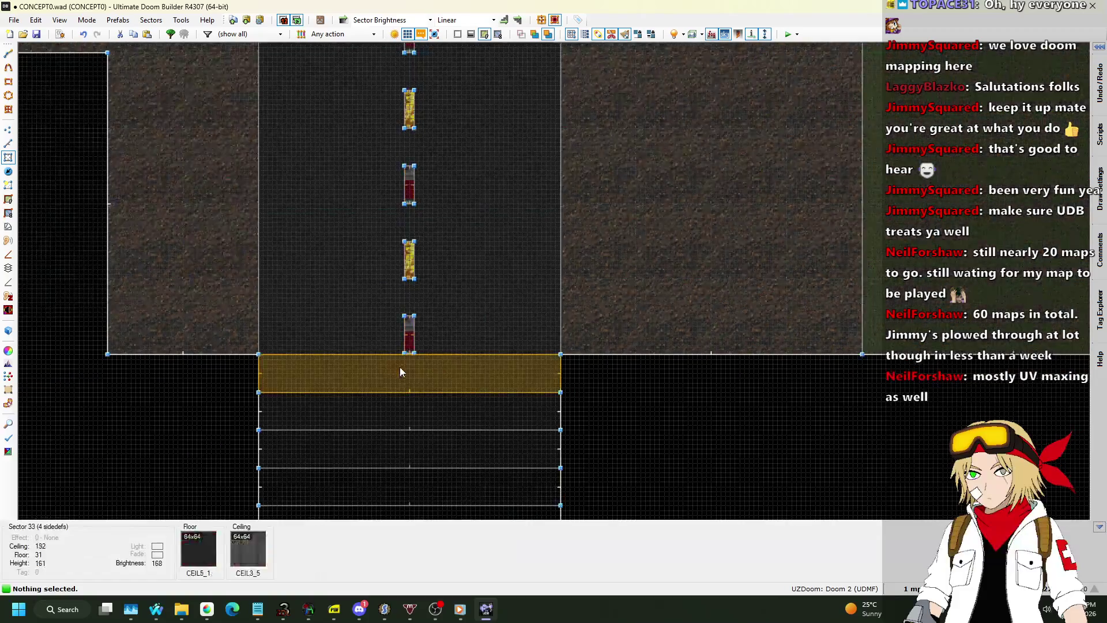
click(409, 267)
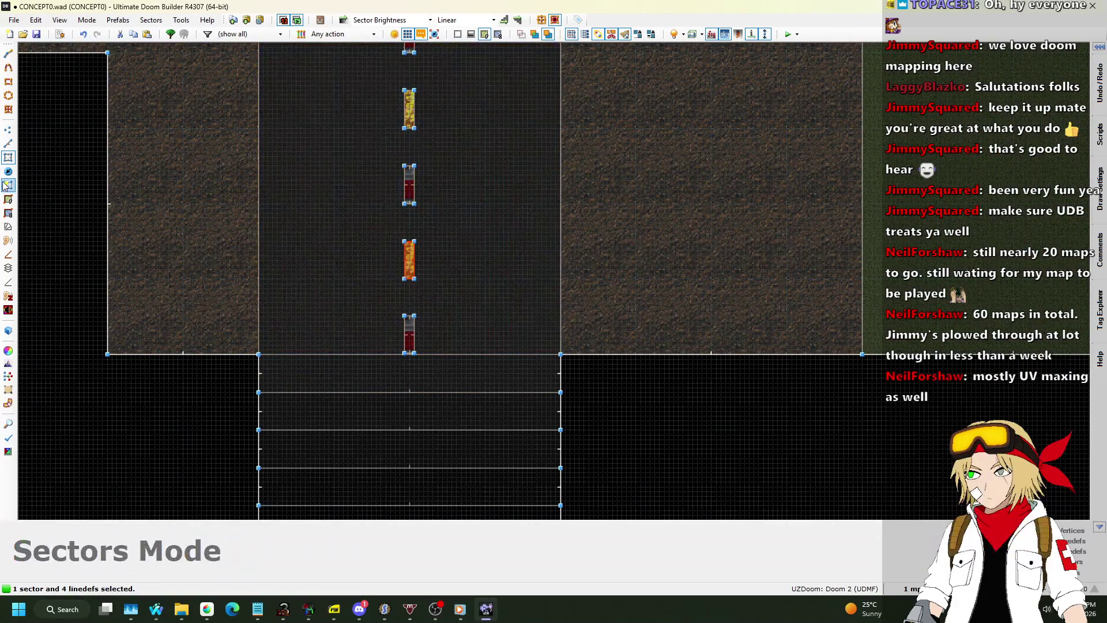
scroll(439, 303, up, 3)
click(398, 346)
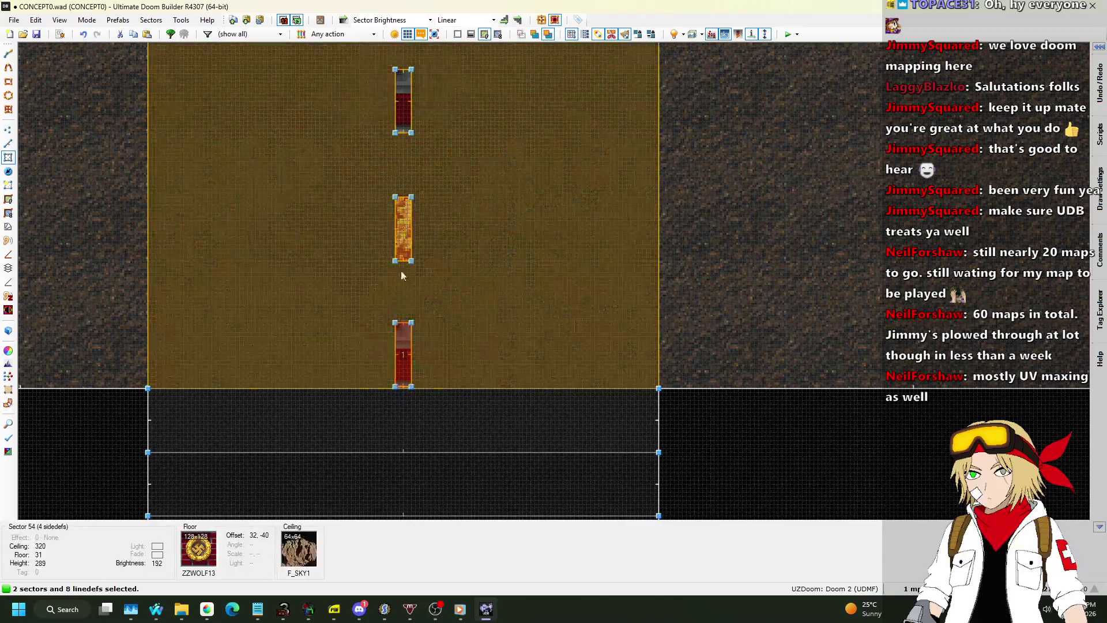
scroll(394, 330, down, 6)
scroll(395, 330, up, 3)
scroll(388, 416, down, 5)
scroll(365, 116, up, 3)
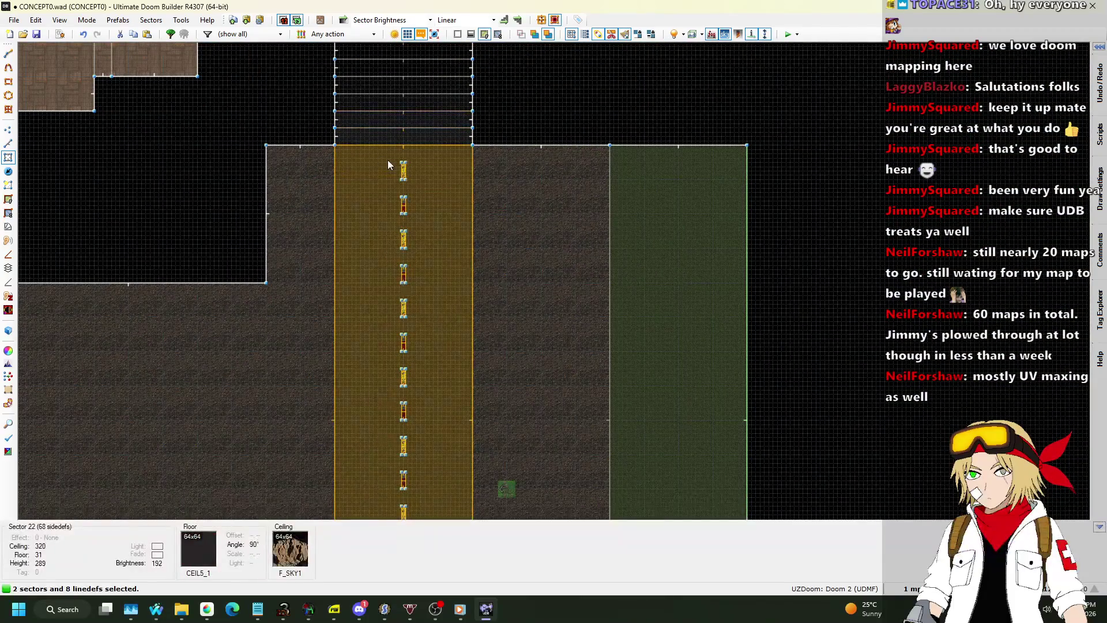
drag(441, 285, 437, 525)
scroll(428, 240, down, 3)
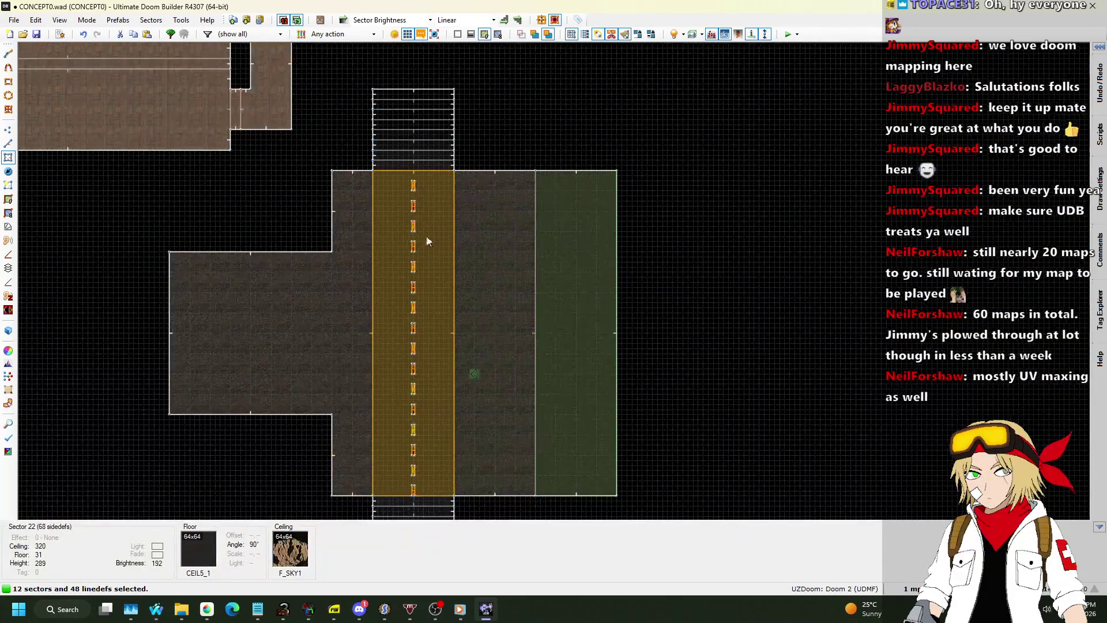
scroll(424, 450, up, 4)
scroll(369, 152, up, 2)
scroll(363, 309, down, 3)
scroll(361, 117, up, 1)
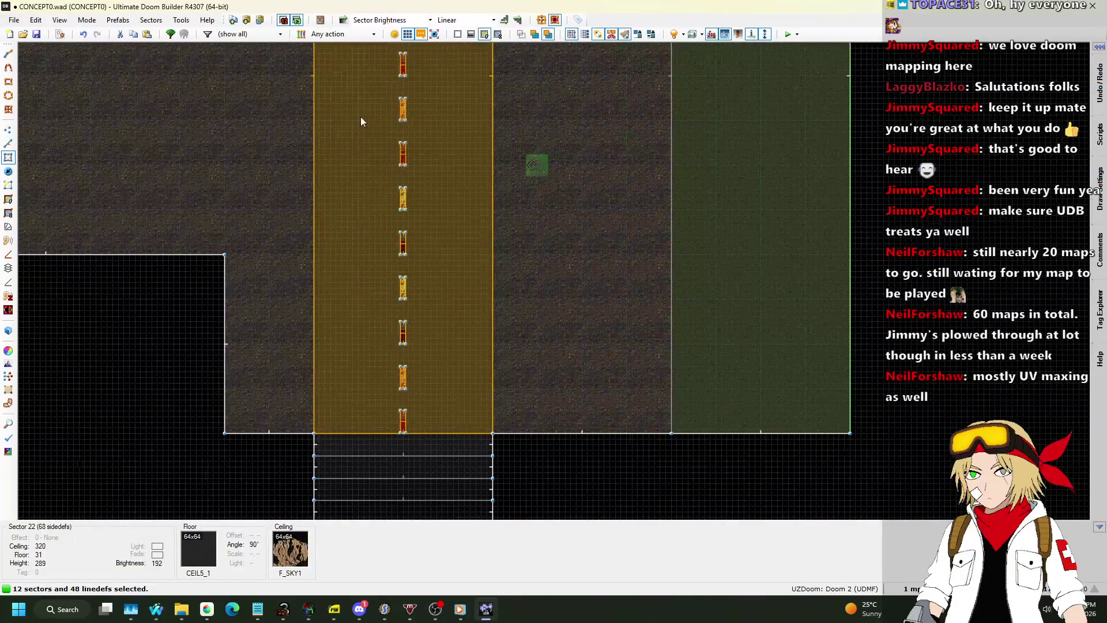
drag(362, 115, 439, 400)
scroll(402, 299, up, 3)
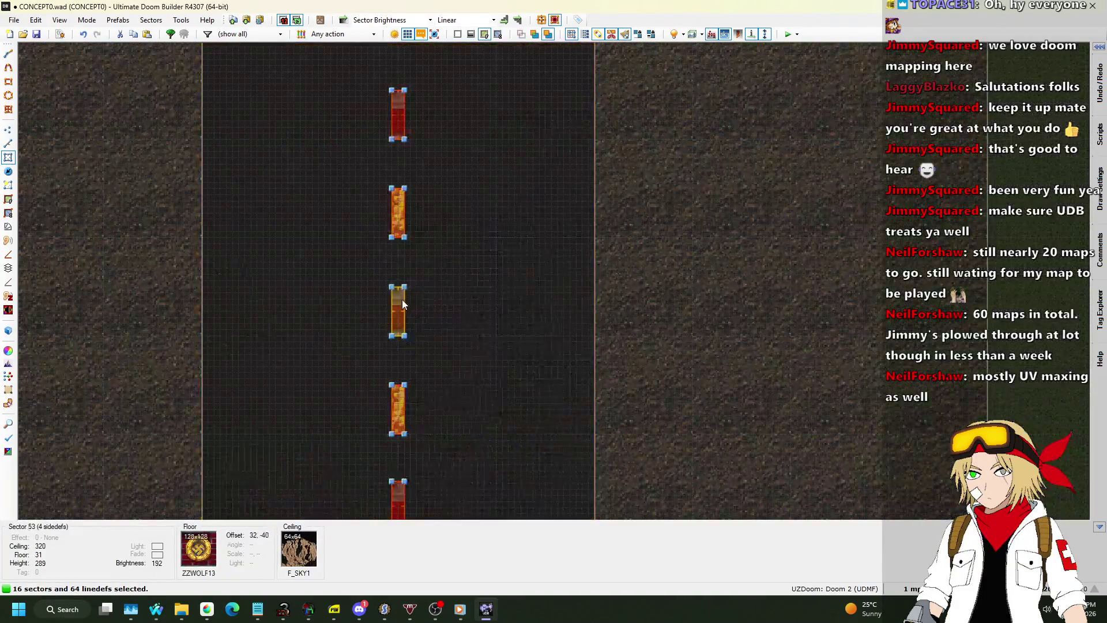
right_click(403, 301)
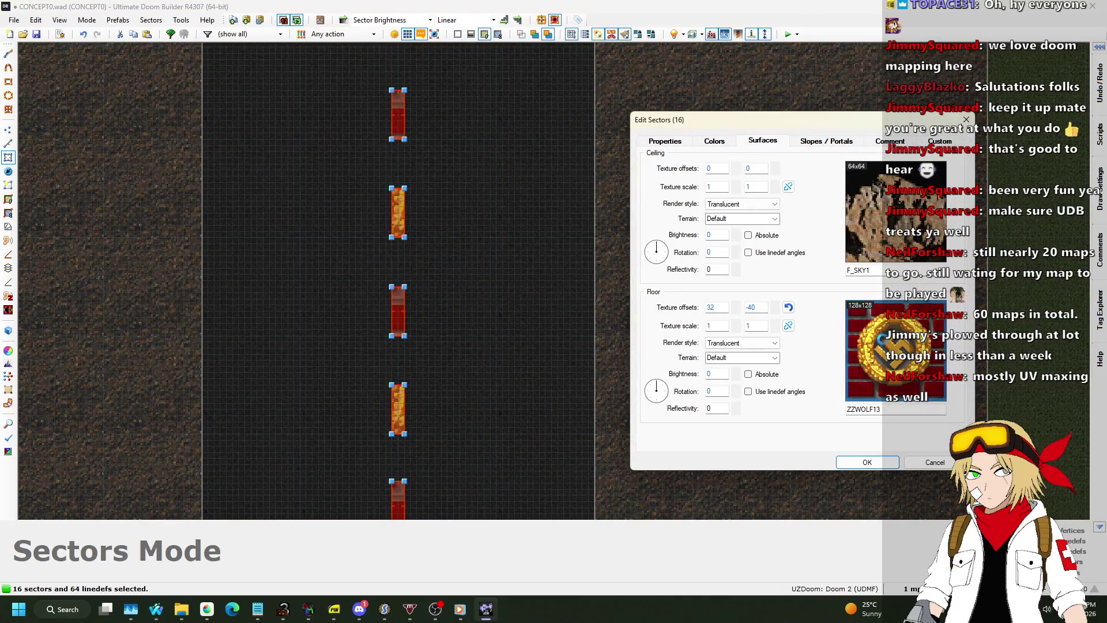
Step: Give the 16 dash sectors the DOORYEL floor texture from the light flats set
click(896, 350)
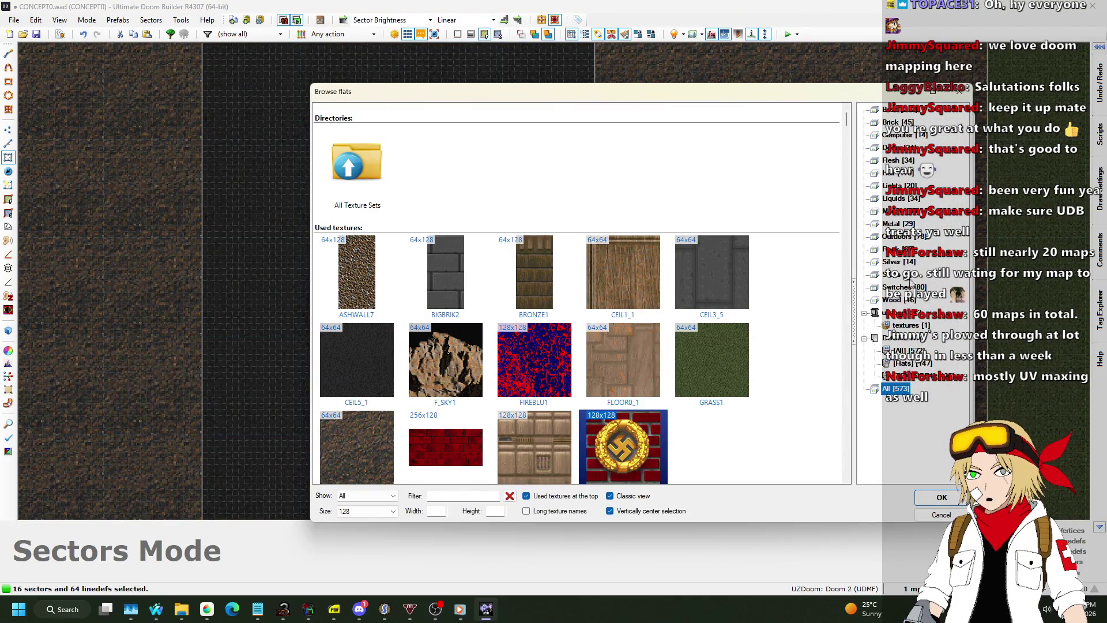
click(891, 237)
scroll(708, 217, down, 15)
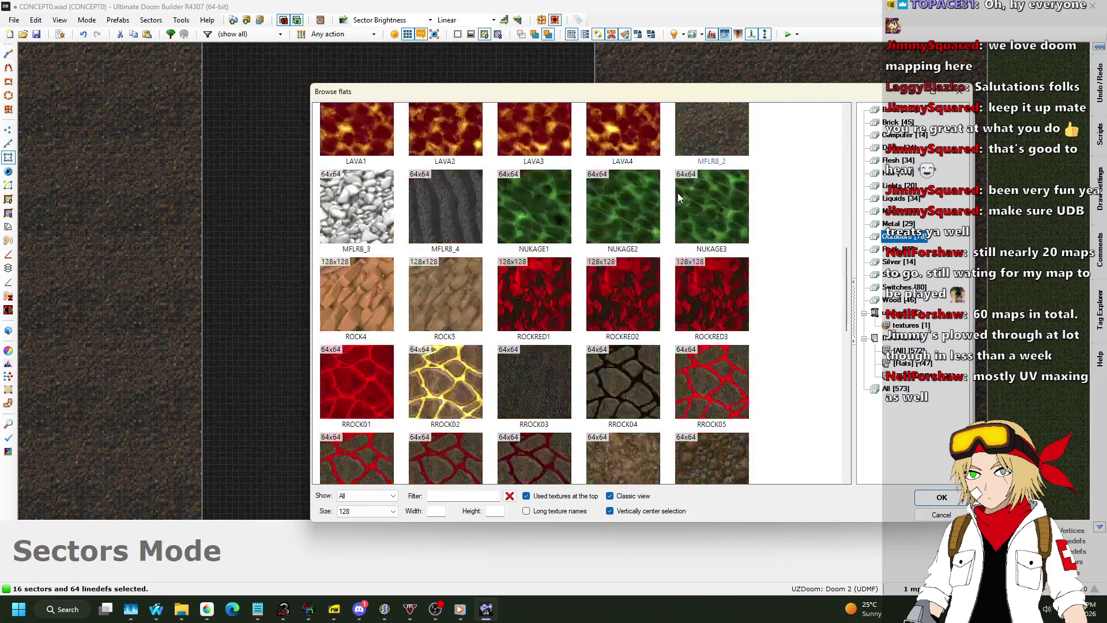
scroll(677, 192, down, 8)
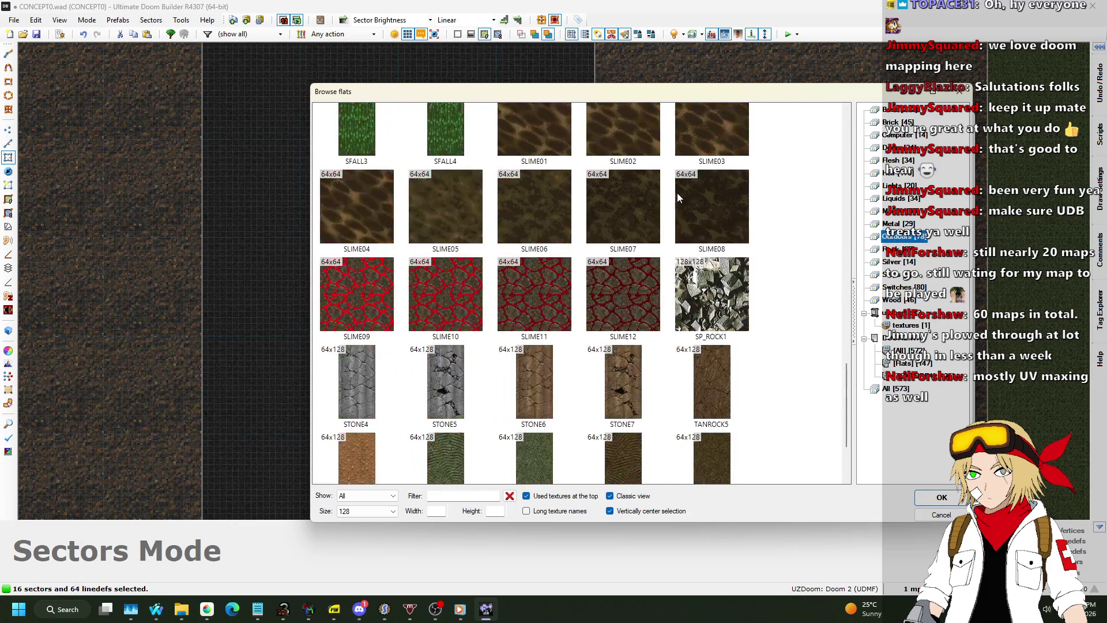
click(892, 223)
click(900, 199)
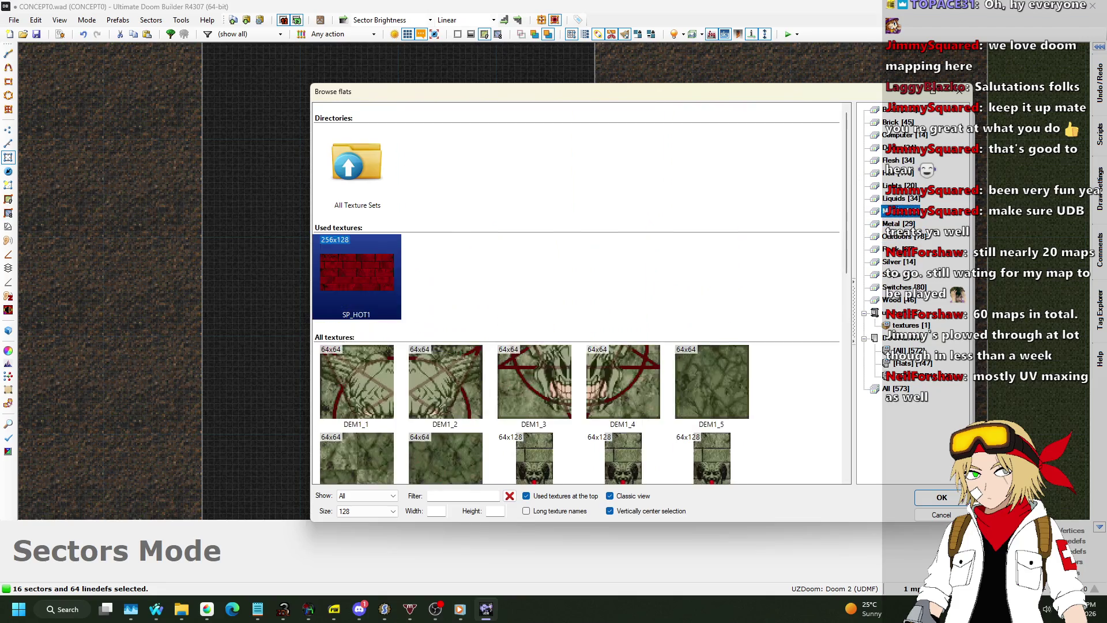
click(896, 186)
scroll(722, 198, down, 2)
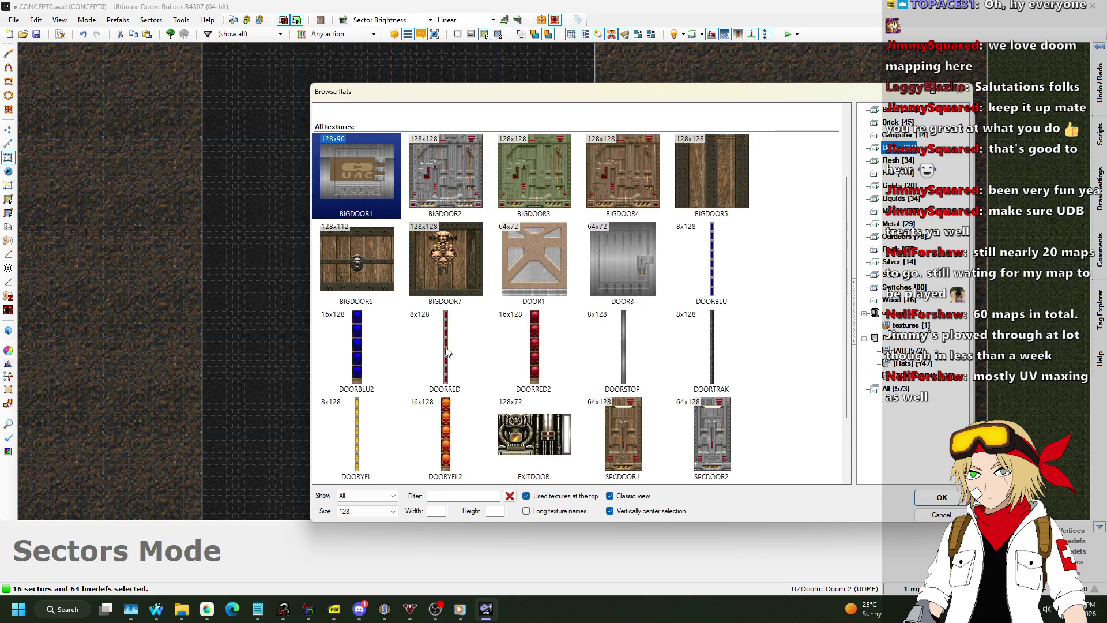
double_click(380, 429)
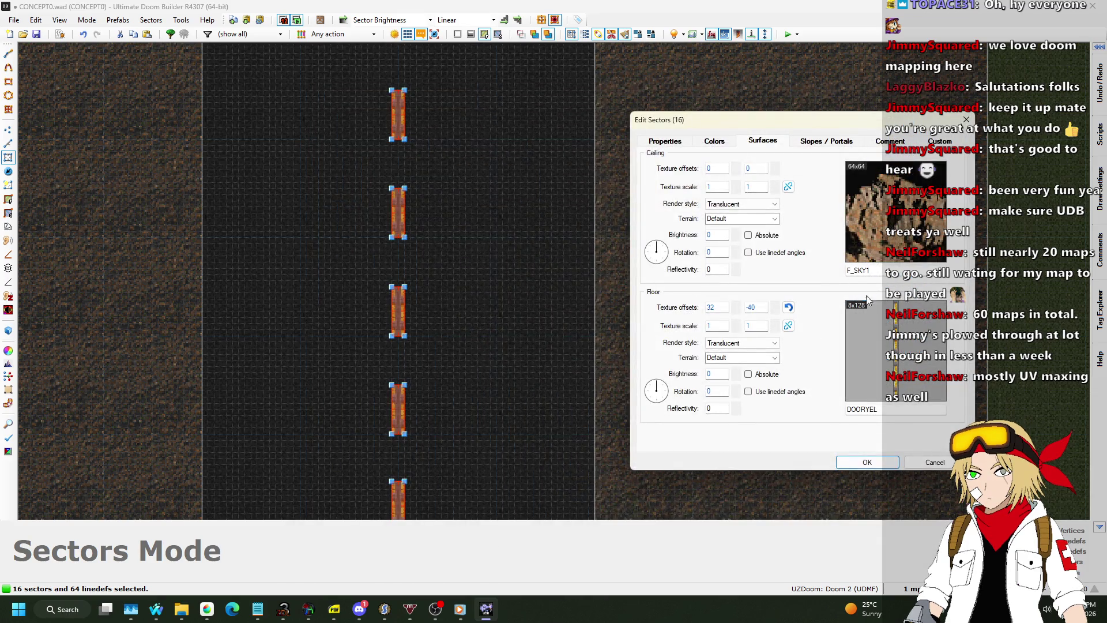
Step: Zero the floor offsets, set the floor texture scale to 0.5, and apply the changes
click(786, 307)
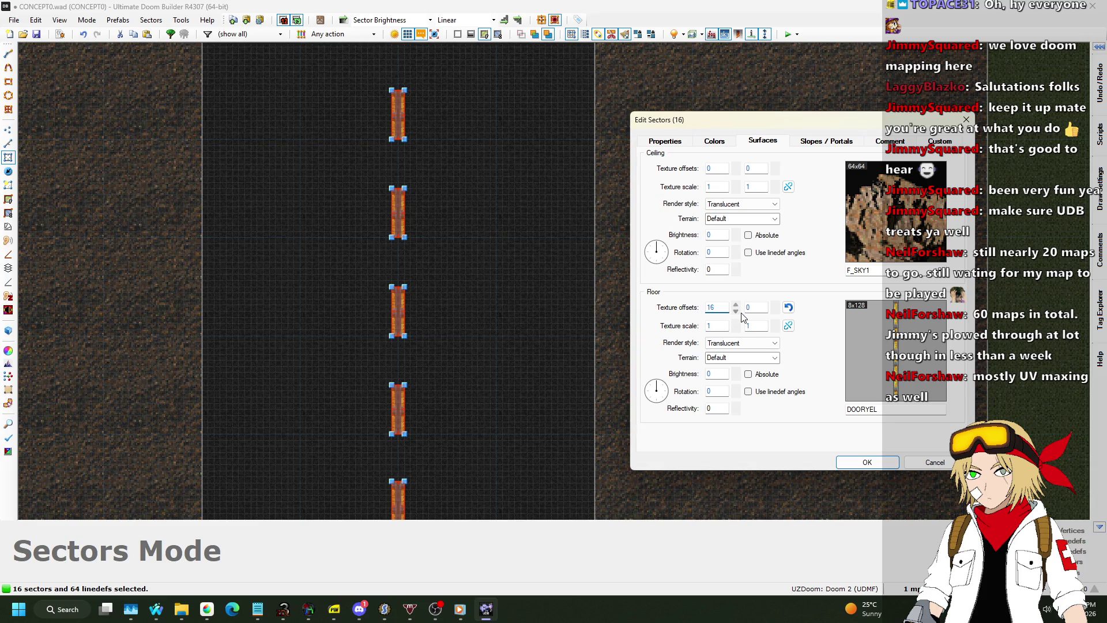
click(736, 305)
click(722, 329)
text(0.5)
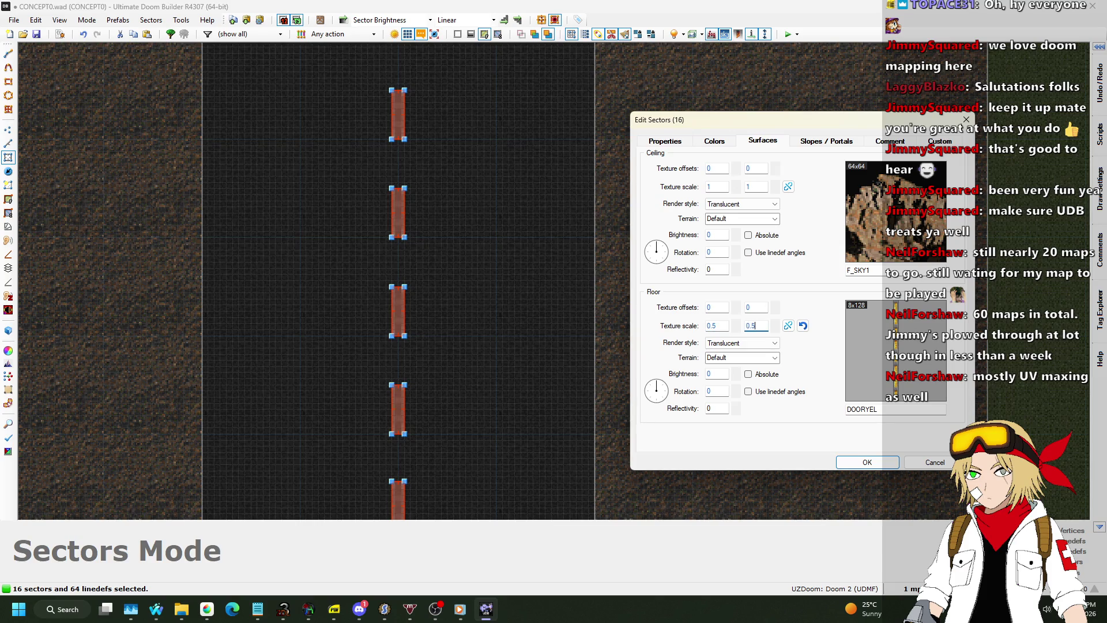
key(Return)
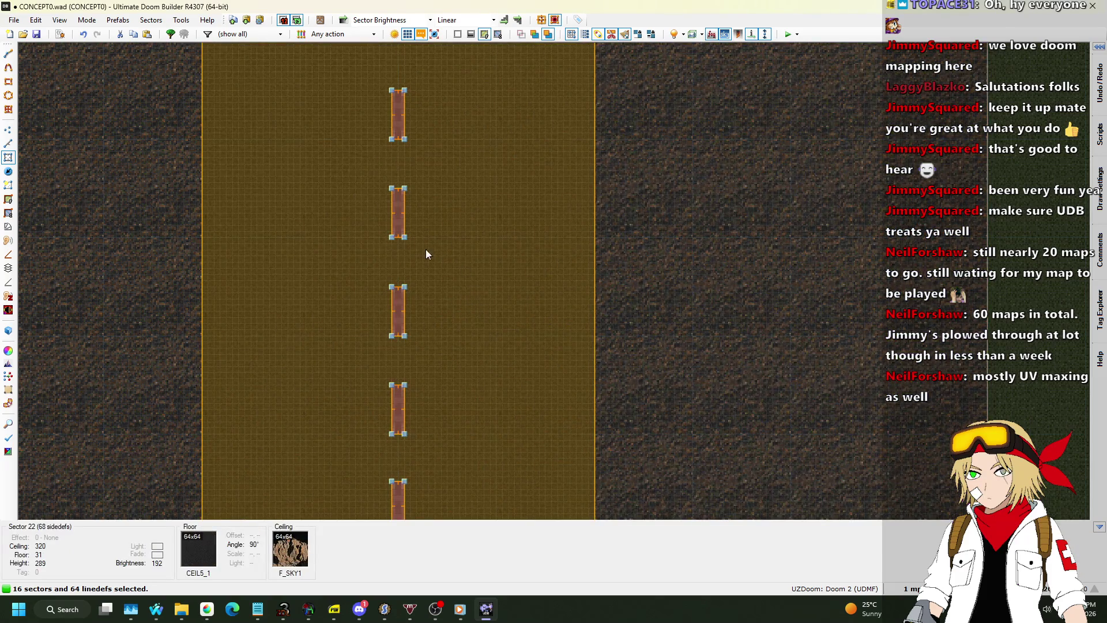
Step: Set the stripe sectors' floor texture offsets to X 8 and Y 2
right_click(402, 217)
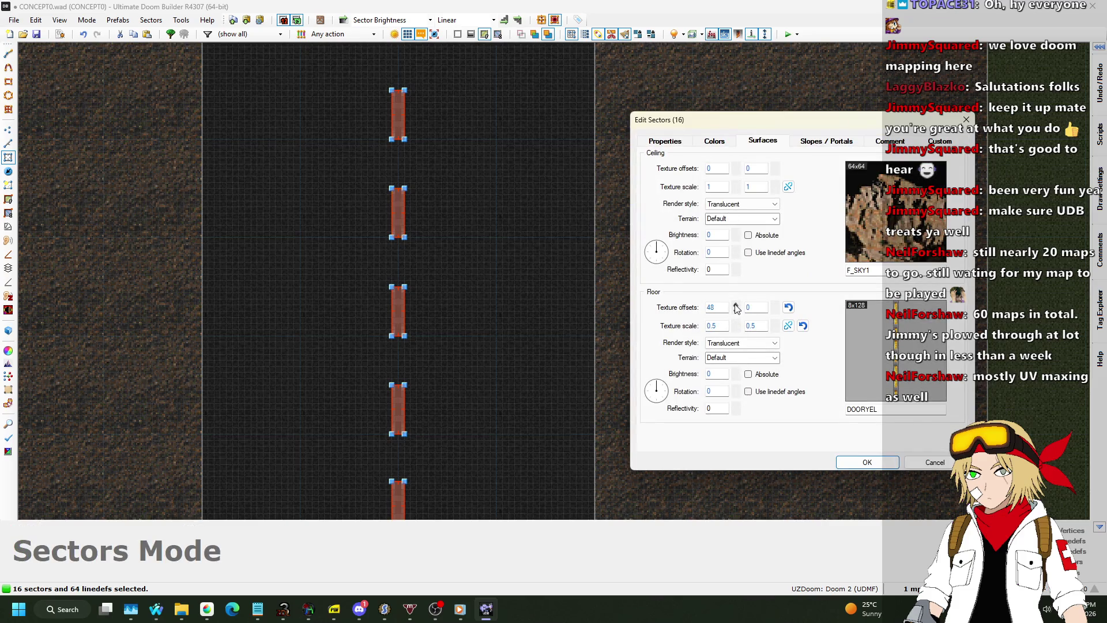
click(736, 314)
text(4)
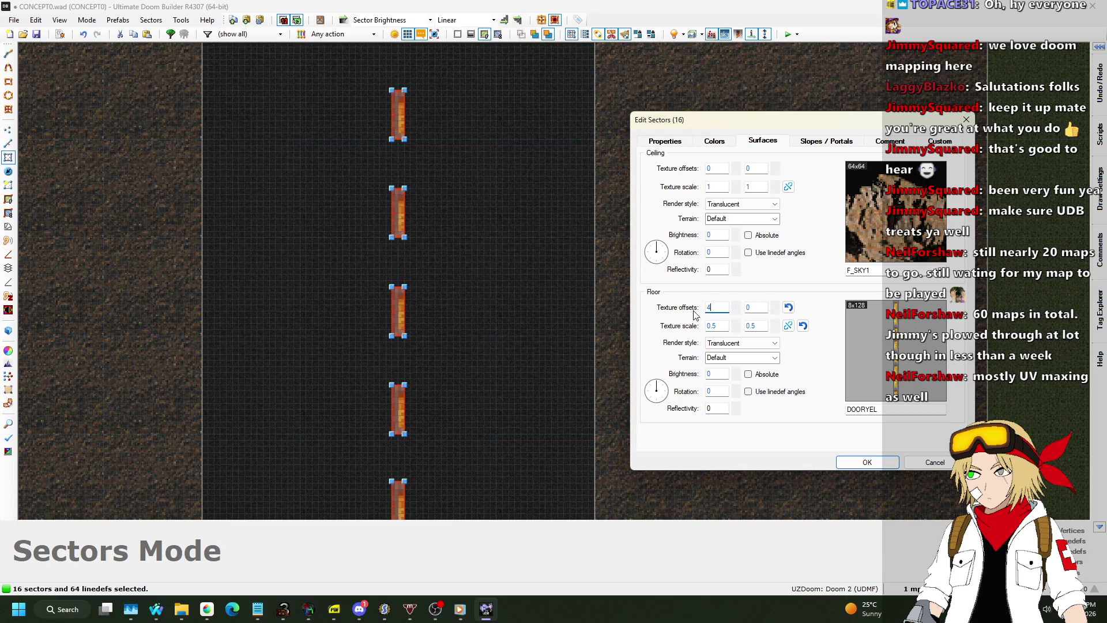
double_click(707, 313)
text(7)
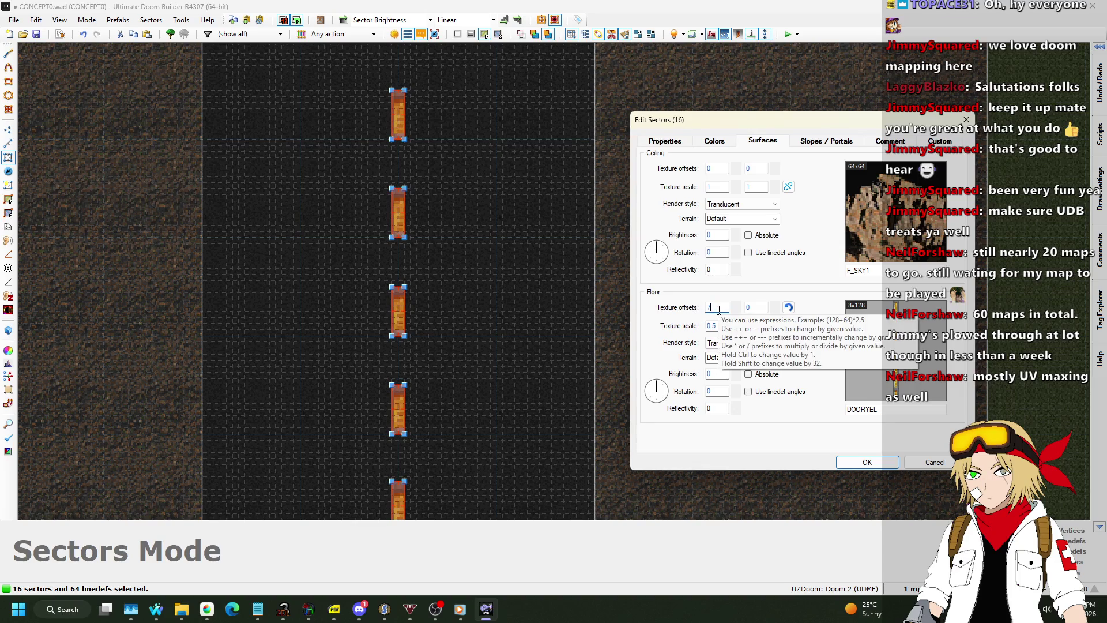
key(BackSpace)
text(8)
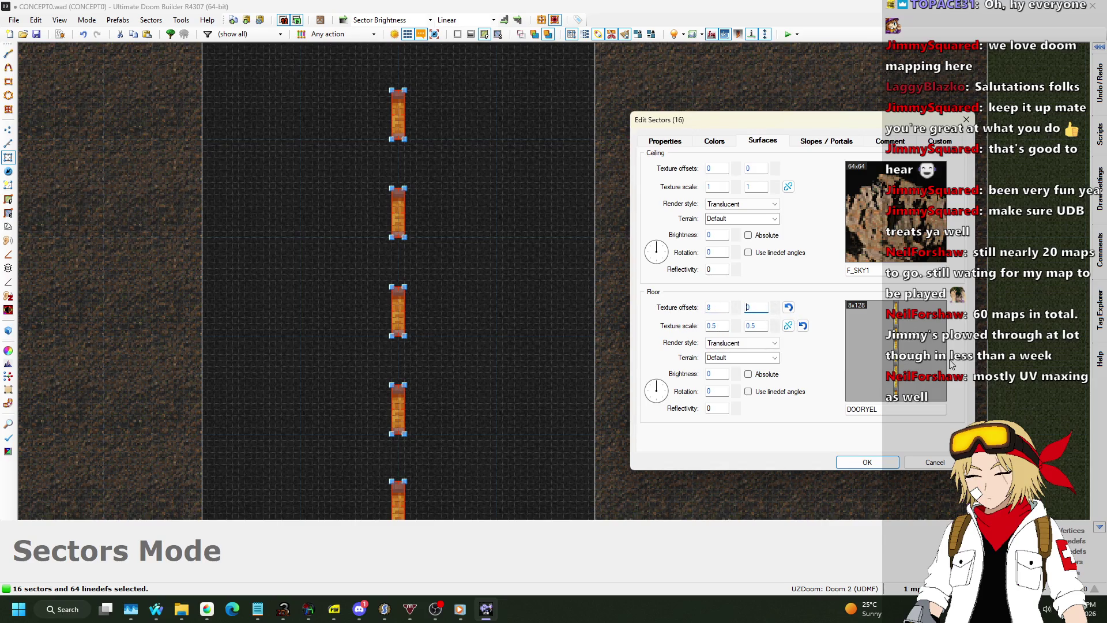
key(BackSpace)
text(4)
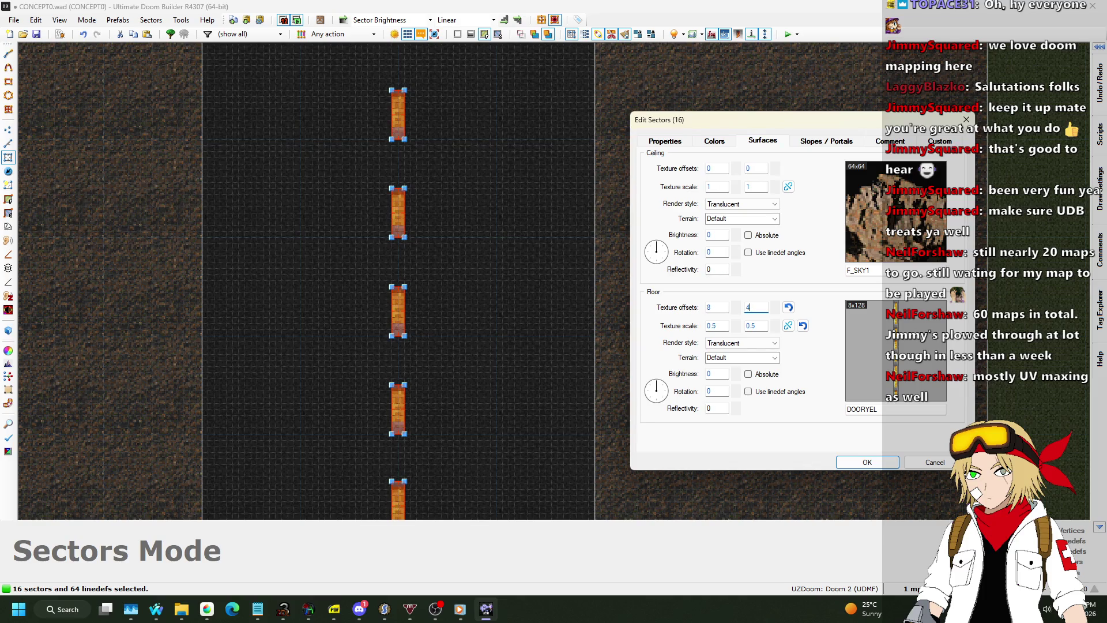
key(BackSpace)
text(3)
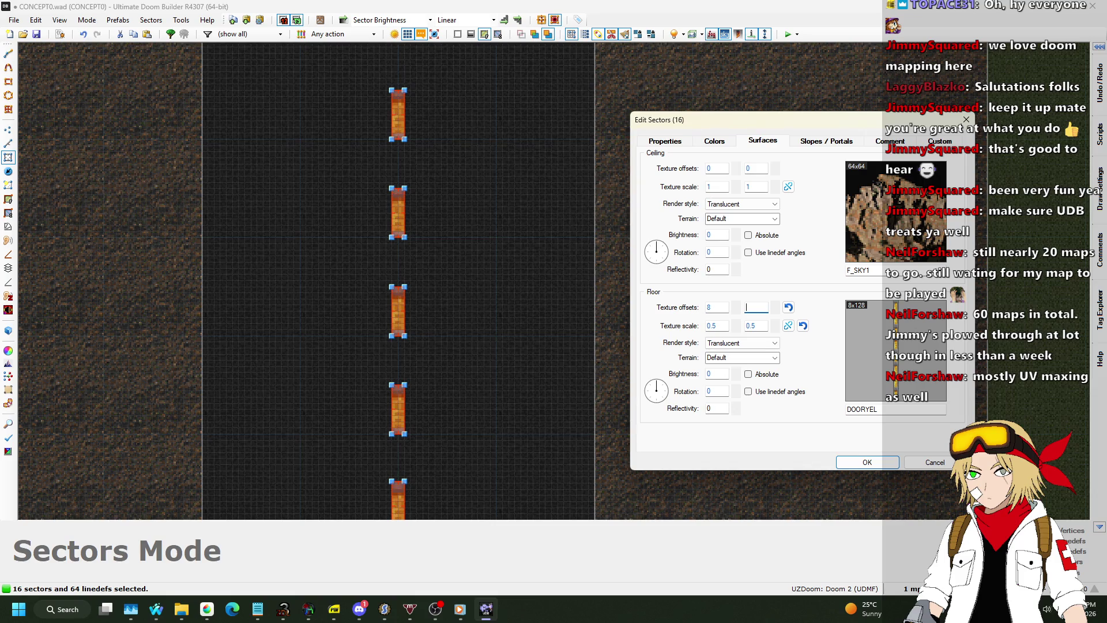
click(878, 460)
scroll(624, 284, up, 3)
Step: Fly along the road in Visual Mode to inspect the yellow centre-line dashes
key(w)
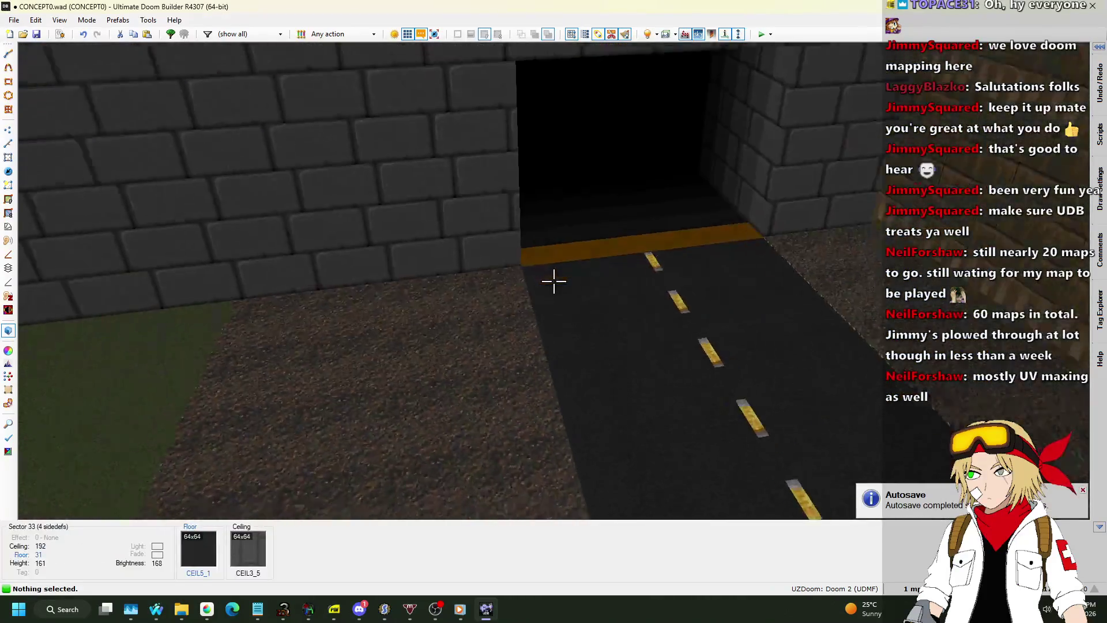
key(w)
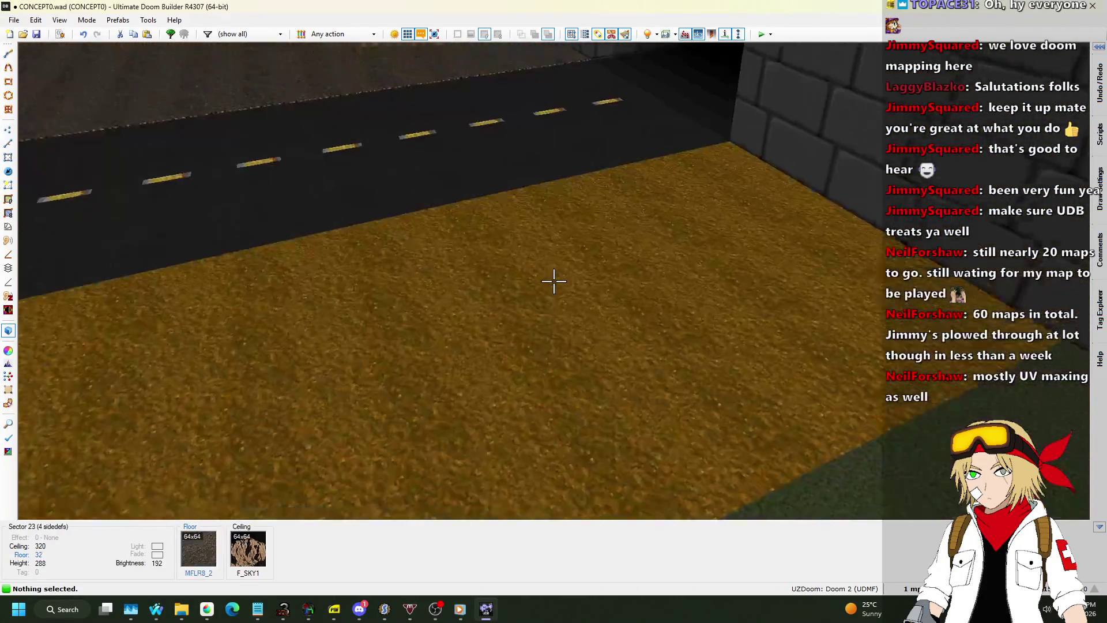
key(w)
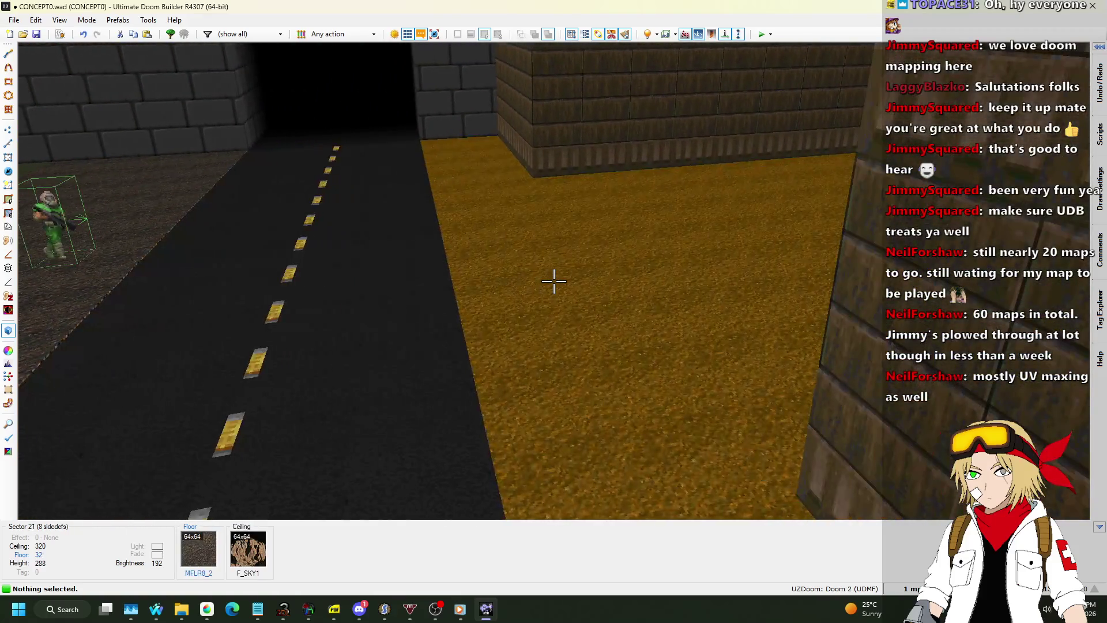
key(w)
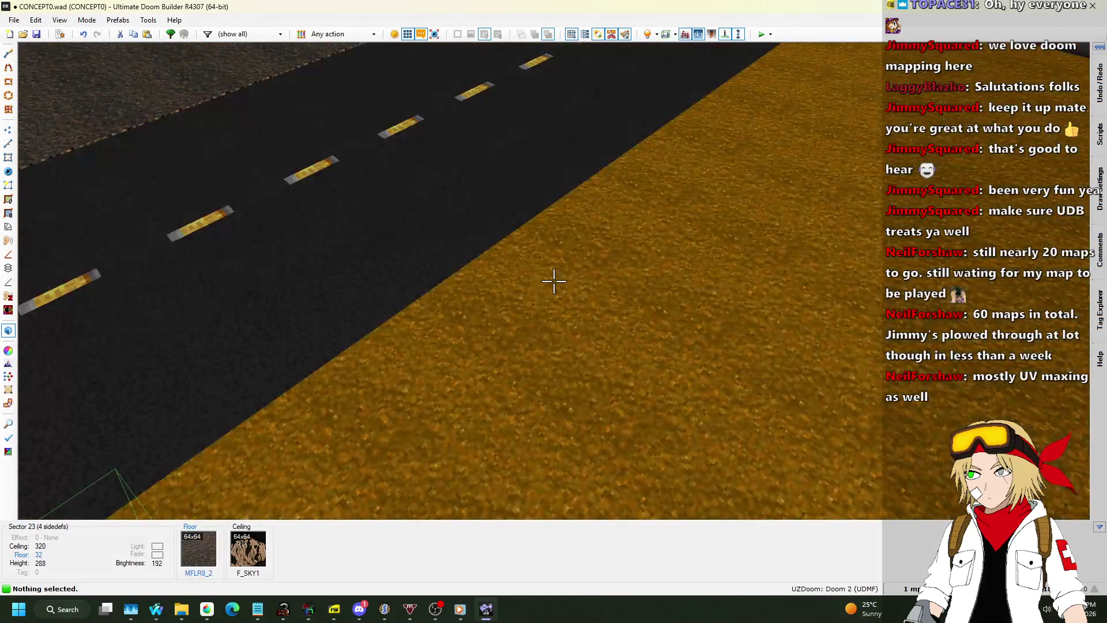
key(w)
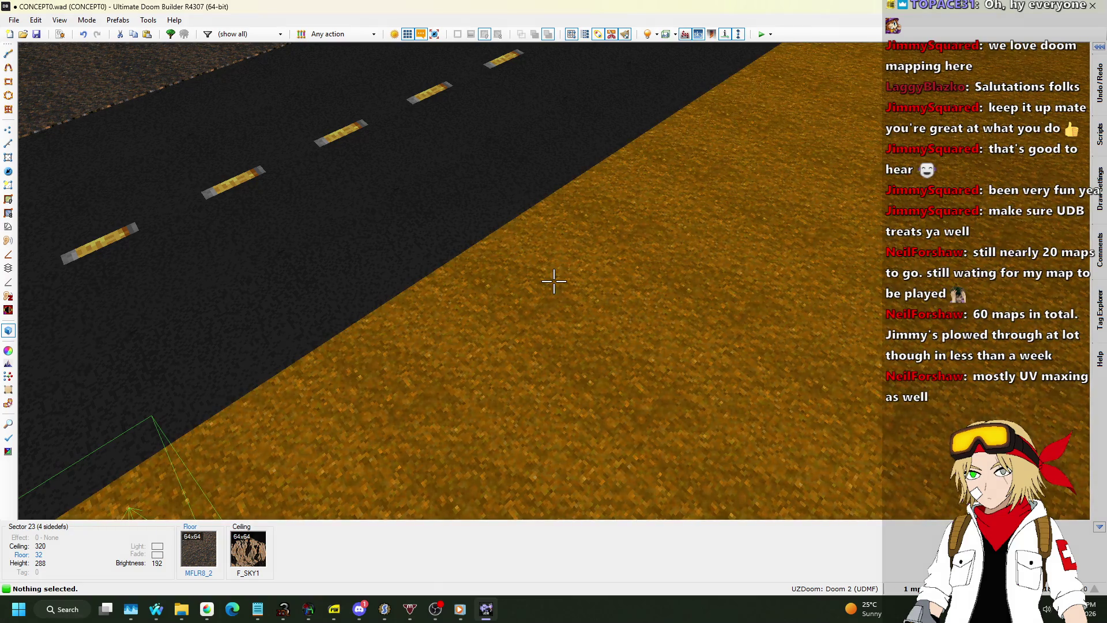
Step: Return to 2D Linedefs mode and set the grid to 8 units
key(s)
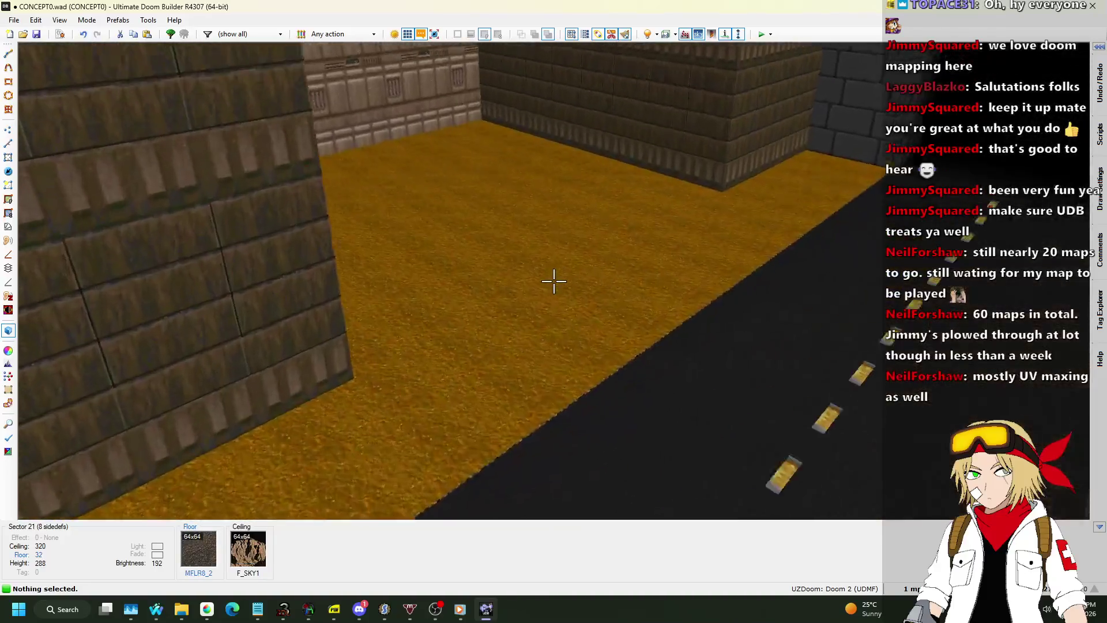
key(q)
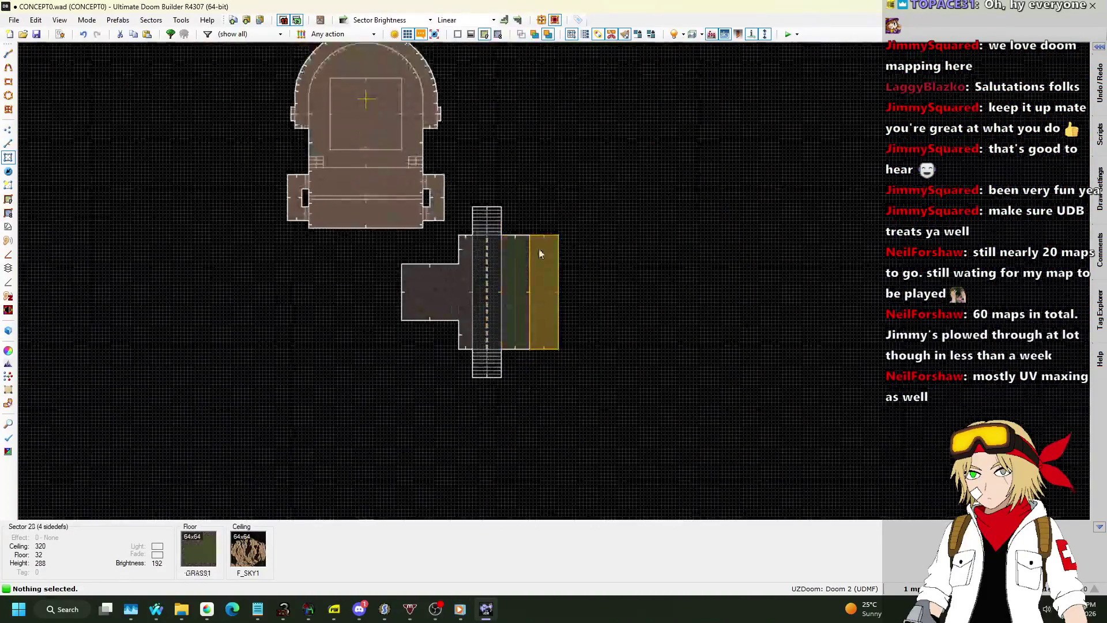
scroll(563, 207, up, 8)
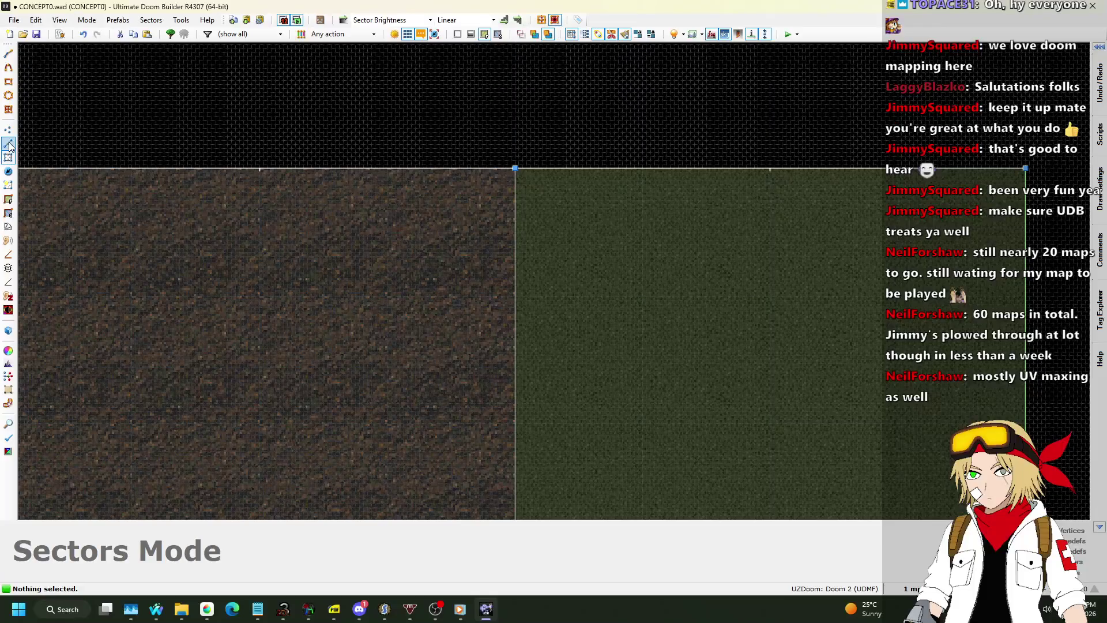
click(9, 144)
scroll(434, 162, up, 2)
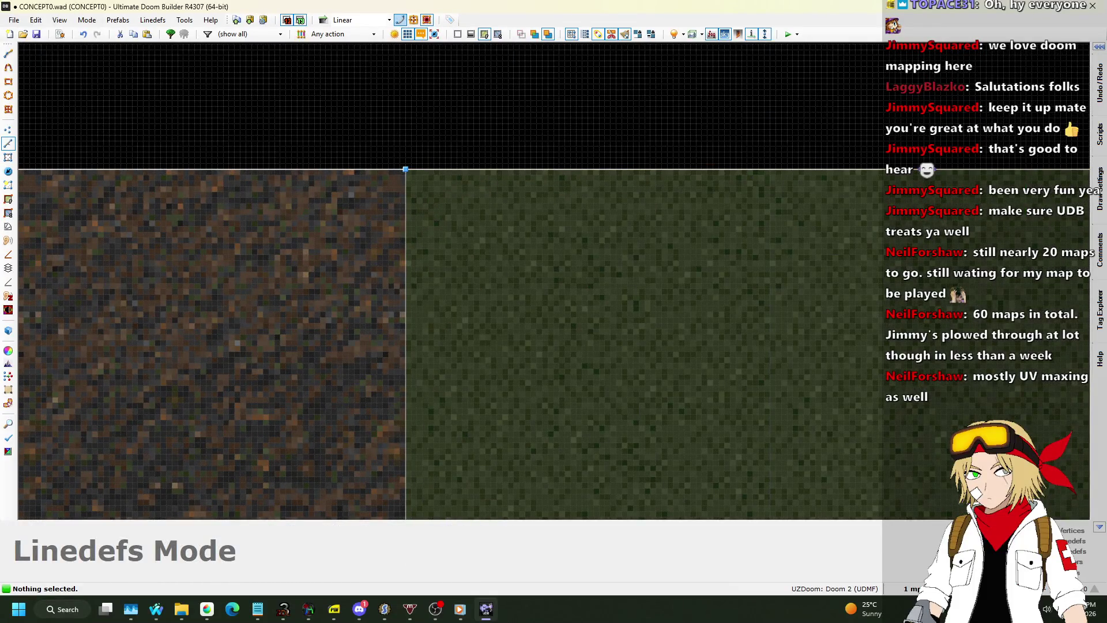
click(914, 589)
click(907, 501)
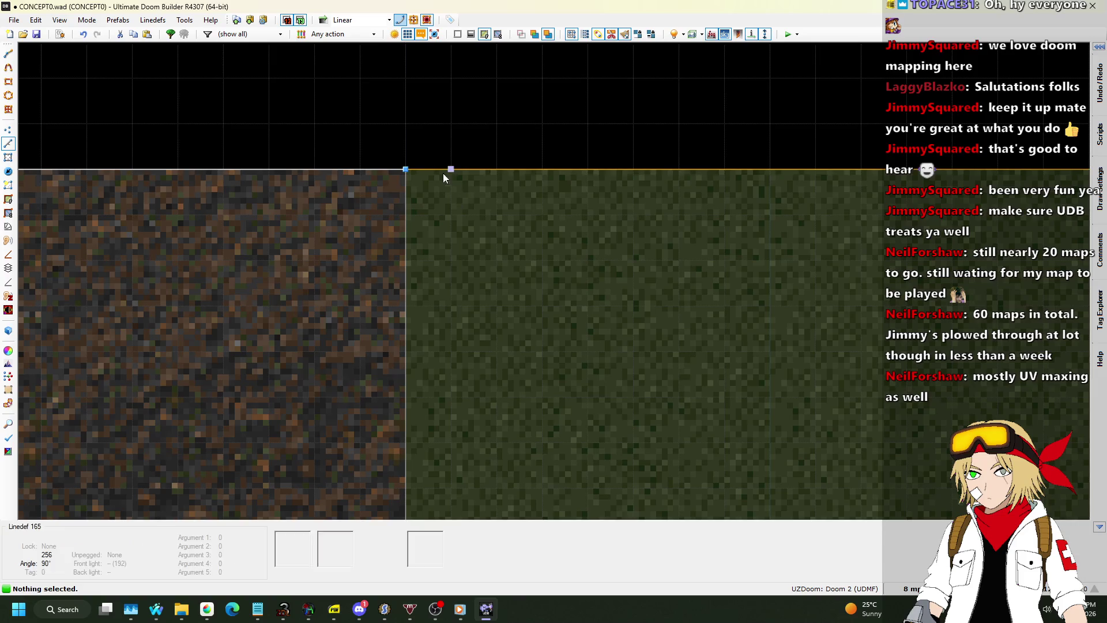
Step: Draw a small square on the sector's top edge, then undo it
key(d)
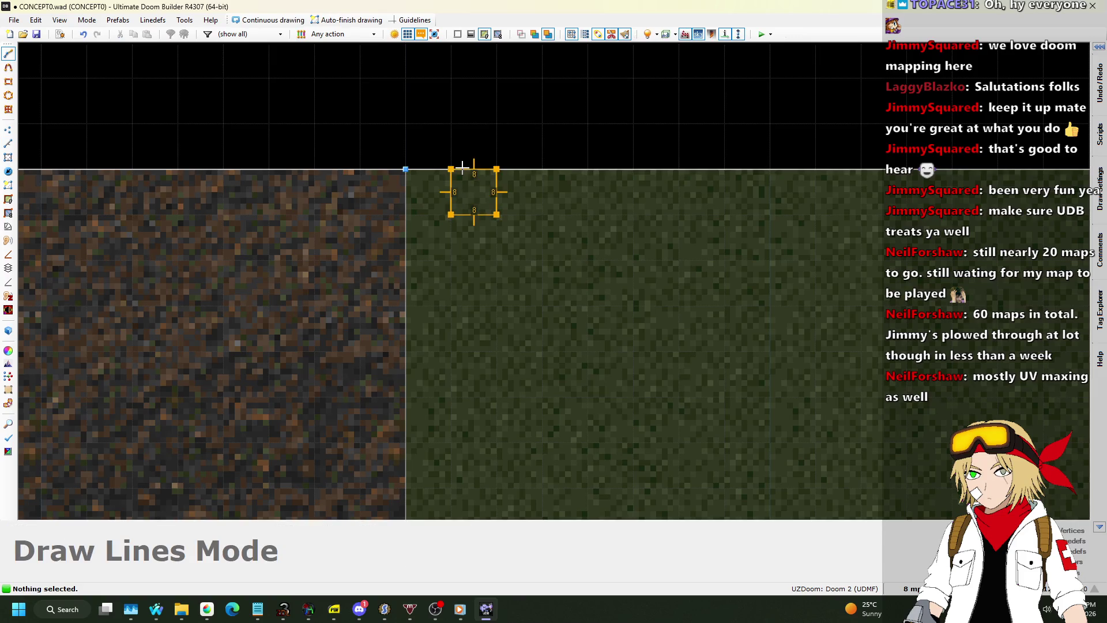
click(462, 166)
scroll(486, 131, down, 4)
scroll(464, 423, up, 3)
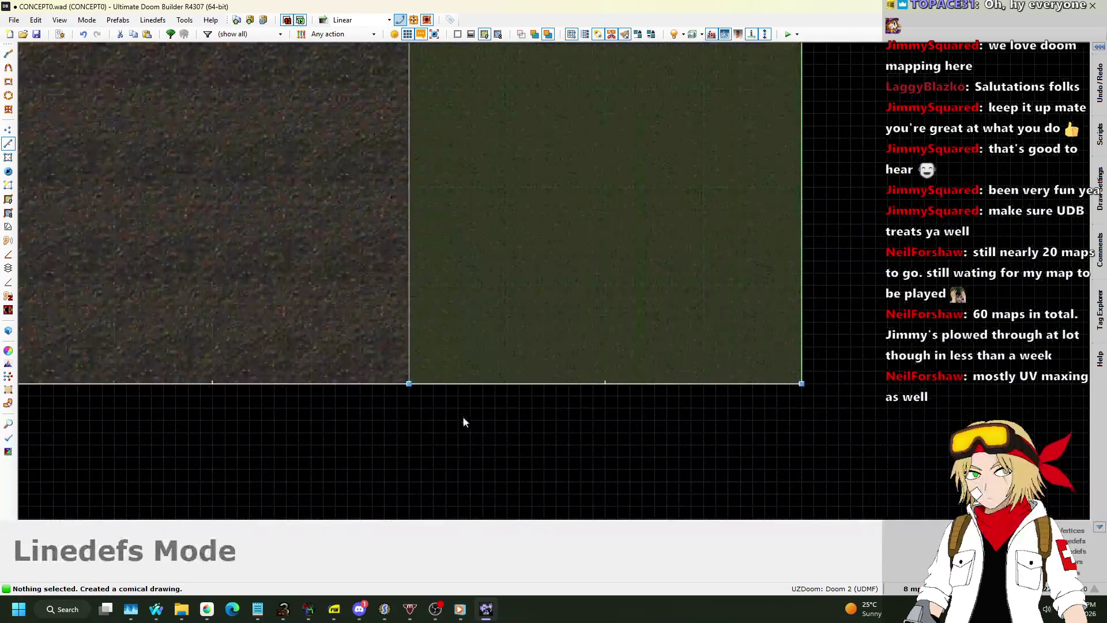
scroll(463, 416, down, 4)
scroll(446, 92, up, 5)
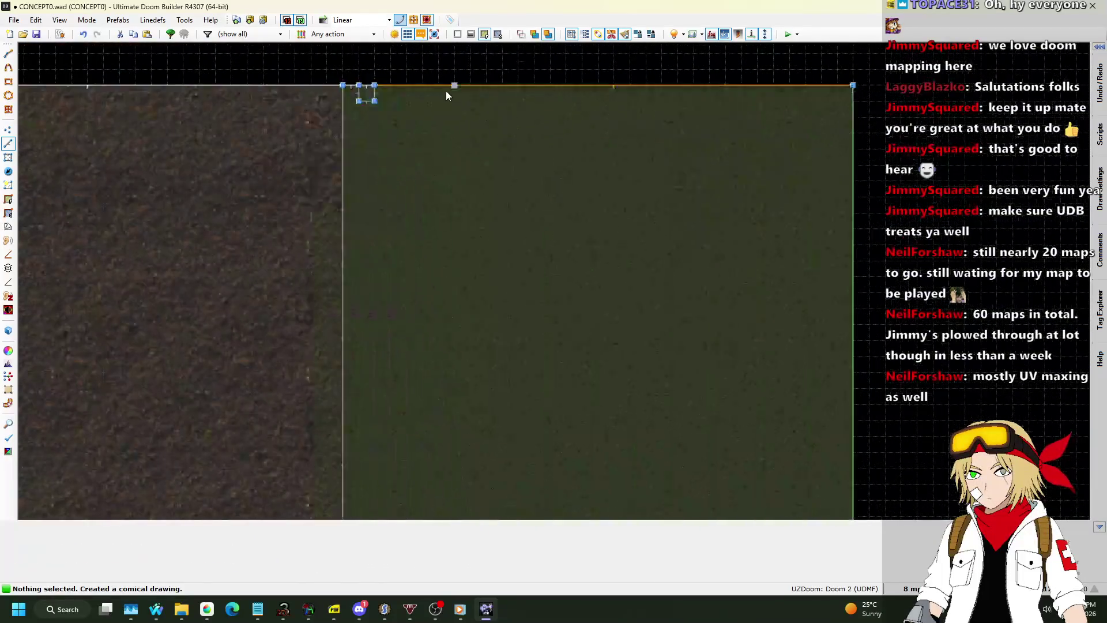
scroll(447, 93, up, 3)
key(ctrl+z)
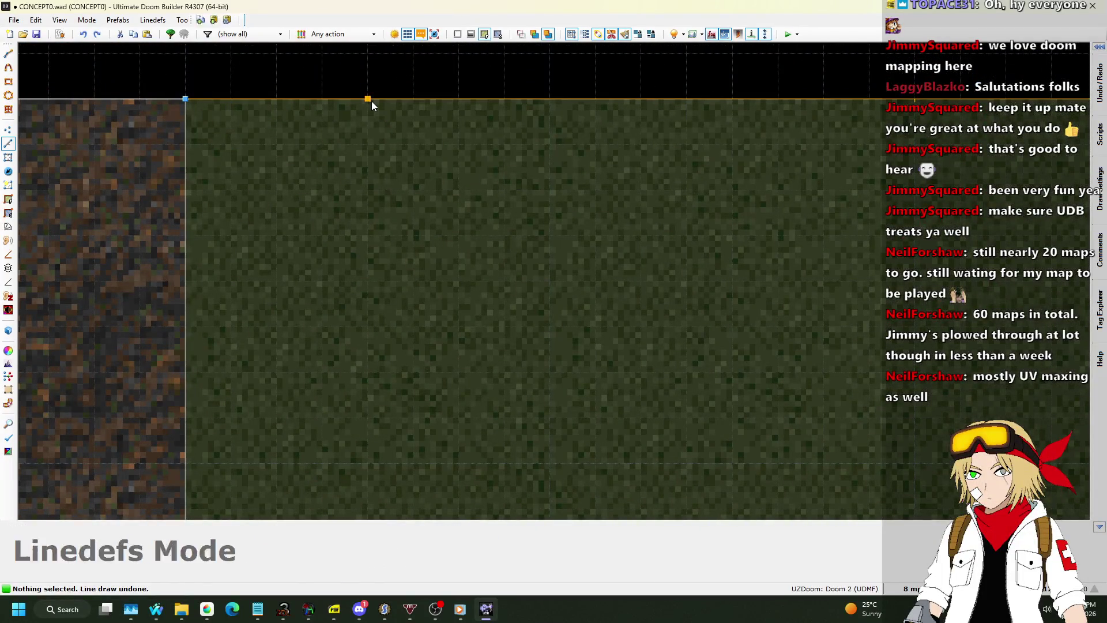
Step: Draw a small post square on the grass strip's top edge
key(d)
click(368, 98)
click(368, 141)
click(410, 141)
click(411, 99)
click(368, 99)
scroll(518, 113, down, 5)
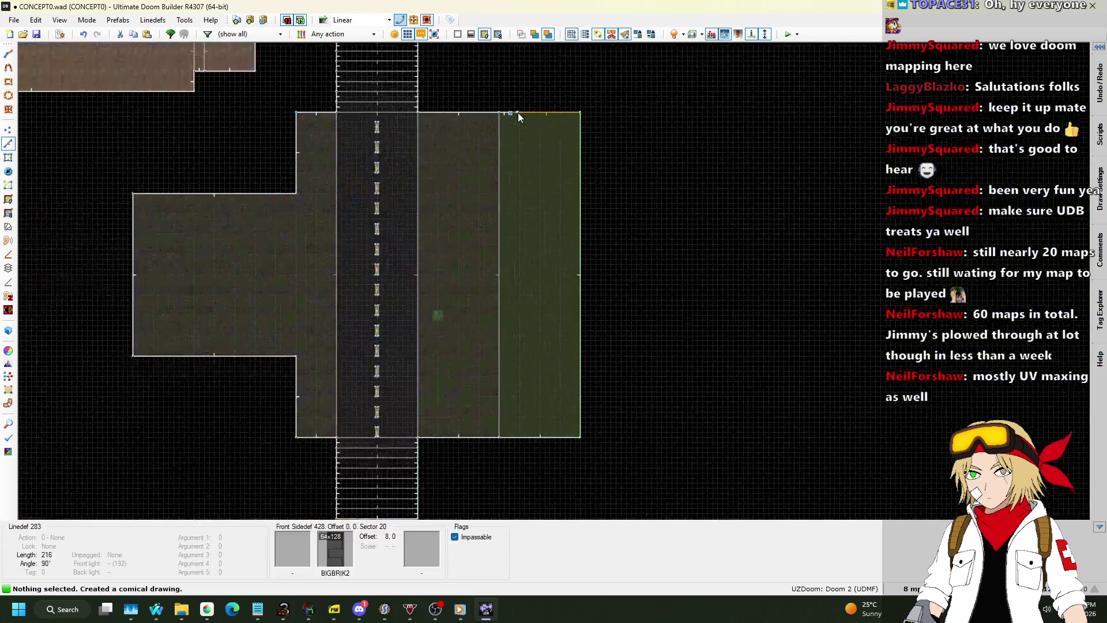
scroll(527, 365, up, 10)
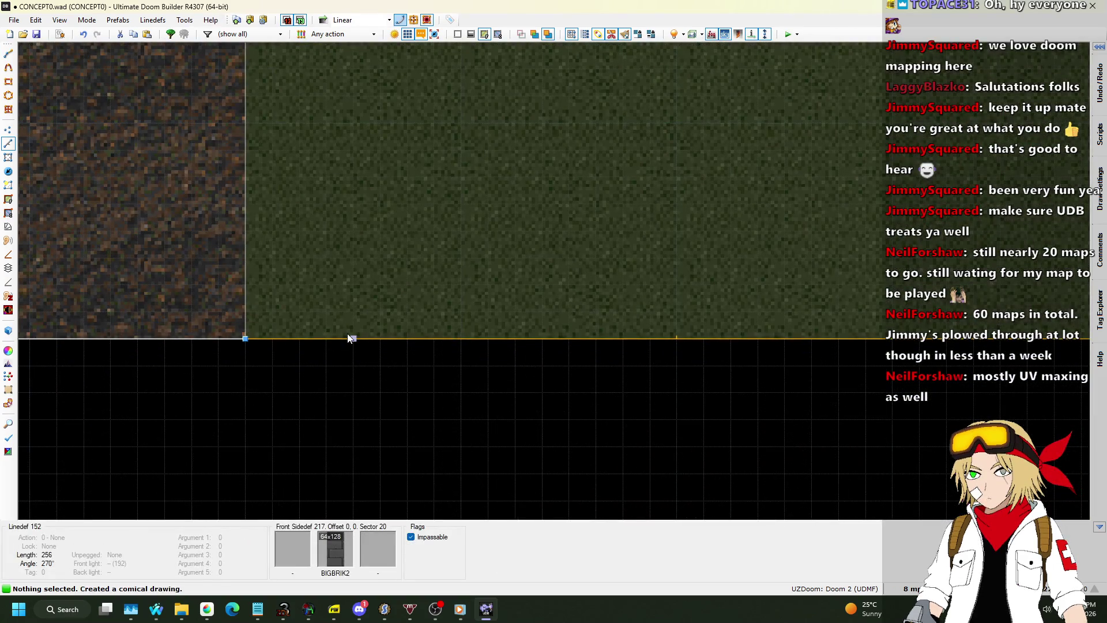
Step: Draw a second small post square on the bottom edge
key(d)
click(353, 338)
click(353, 311)
click(379, 311)
click(379, 338)
click(353, 339)
scroll(369, 355, down, 4)
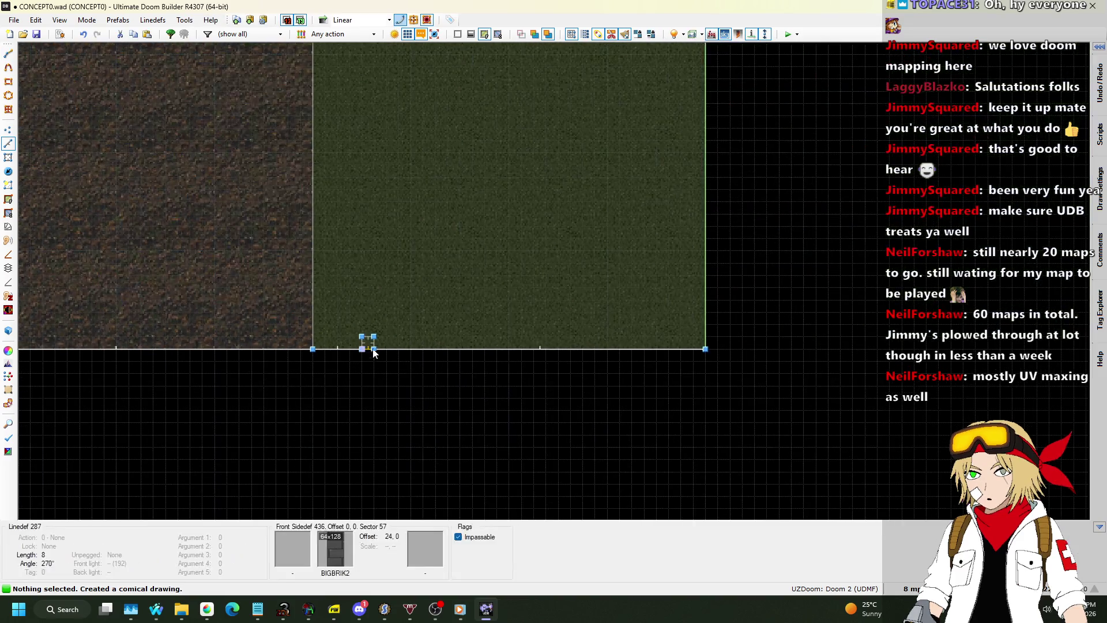
scroll(372, 346, up, 3)
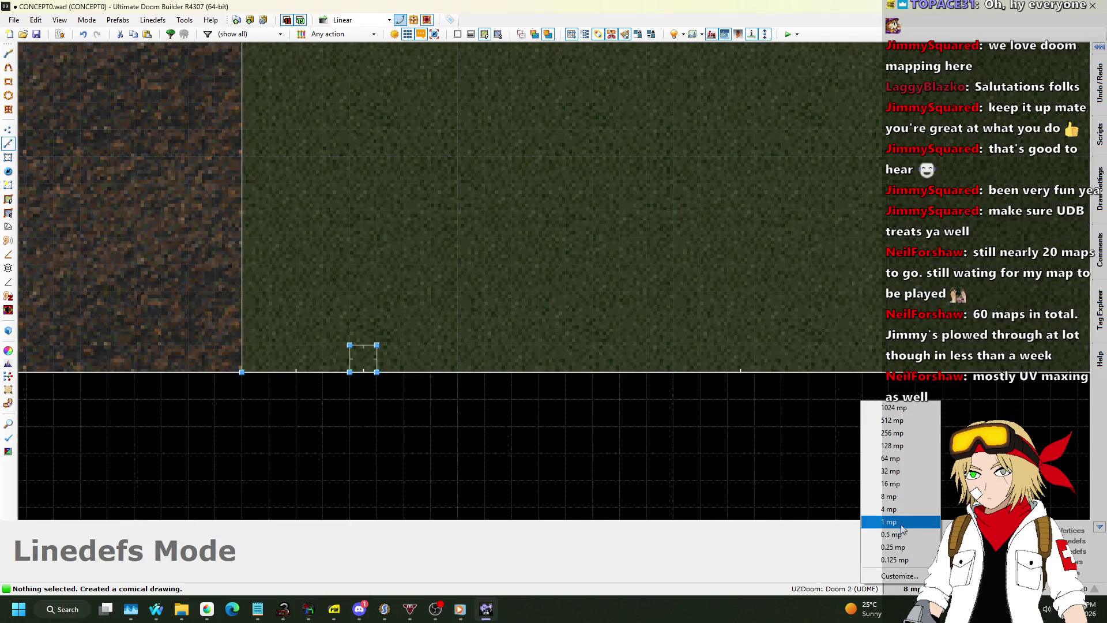
scroll(365, 338, up, 2)
Step: Draw the long line from the bottom post up to close the shape
key(d)
click(362, 342)
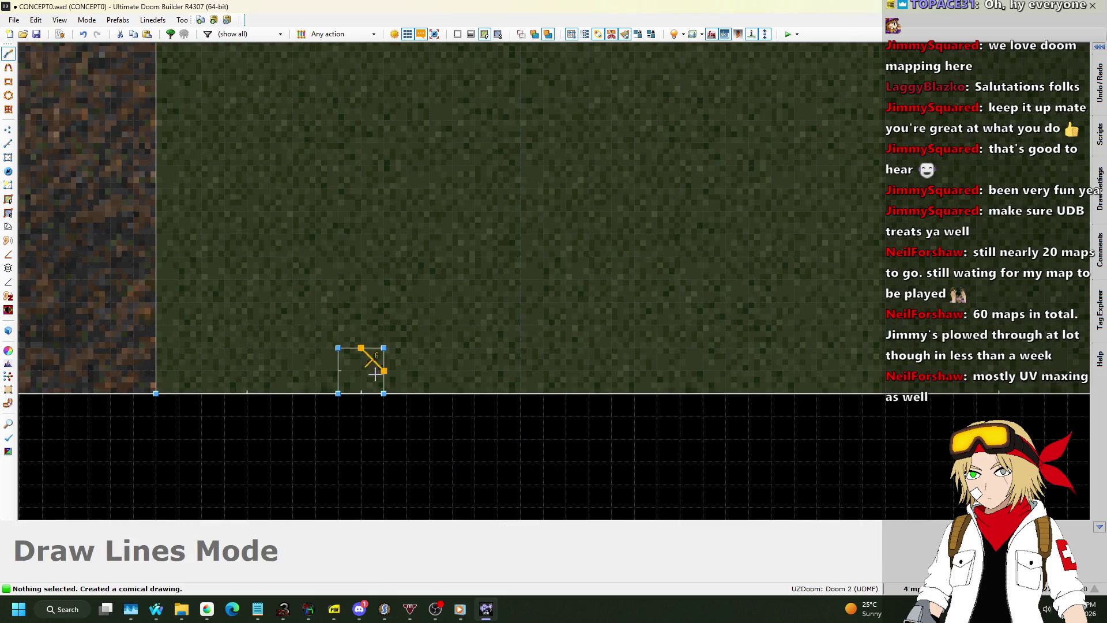
scroll(369, 288, down, 3)
scroll(374, 218, up, 3)
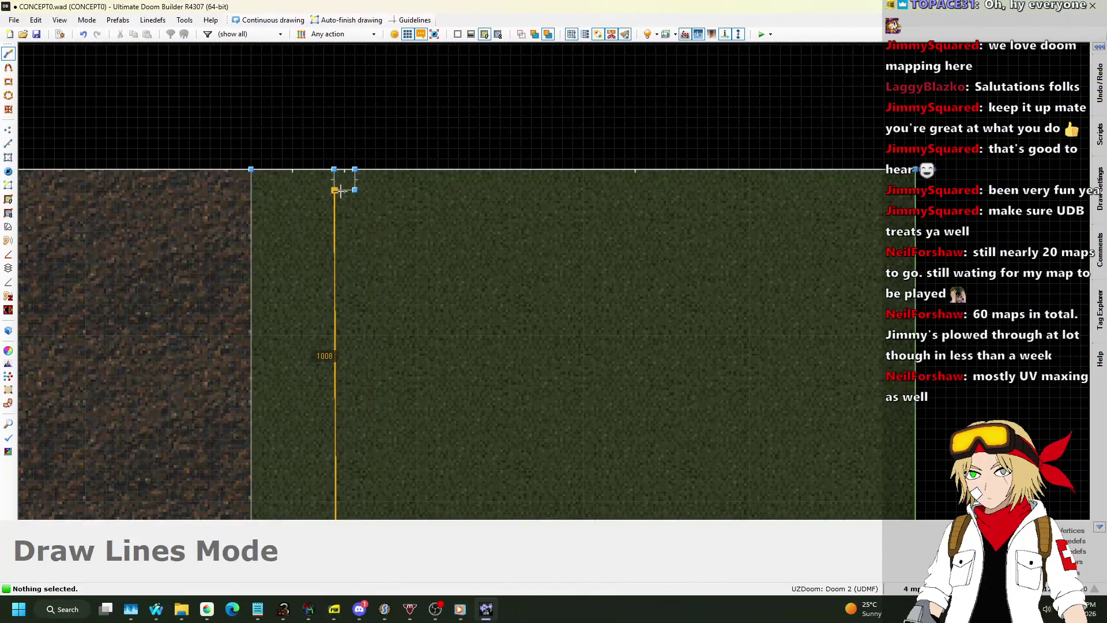
scroll(347, 187, up, 3)
click(346, 188)
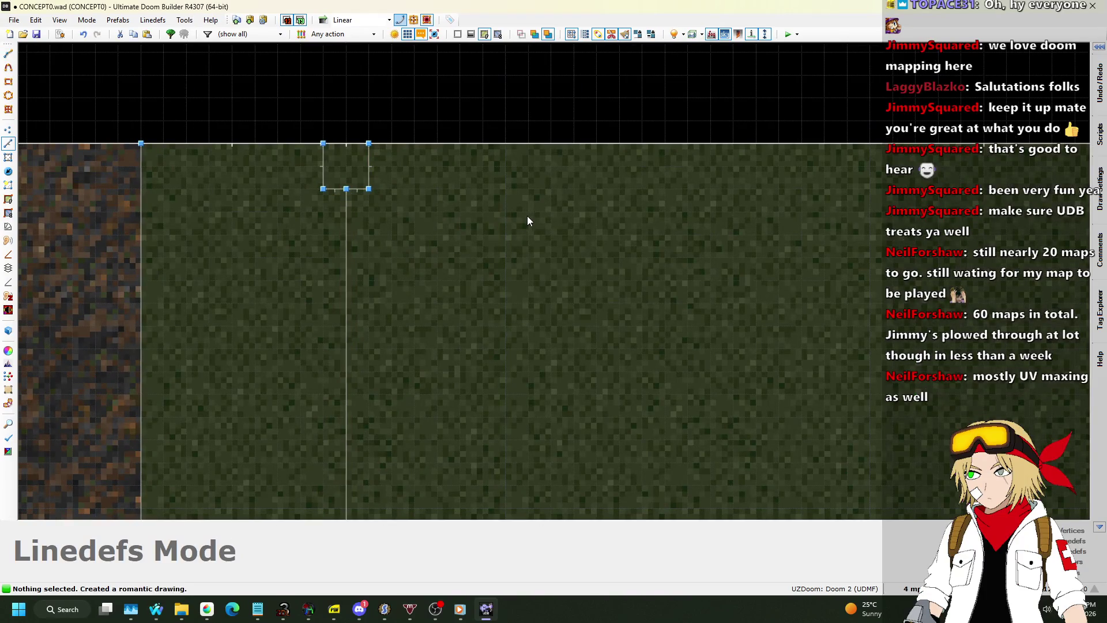
Step: In Visual Mode, select both post floors and raise them to height 160
key(w)
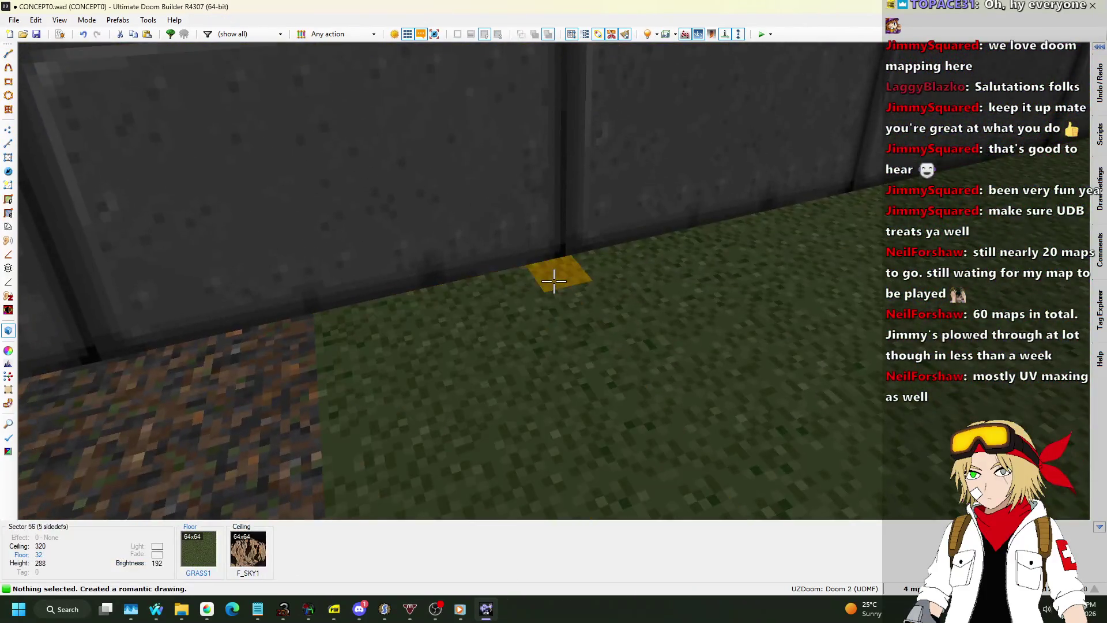
click(553, 282)
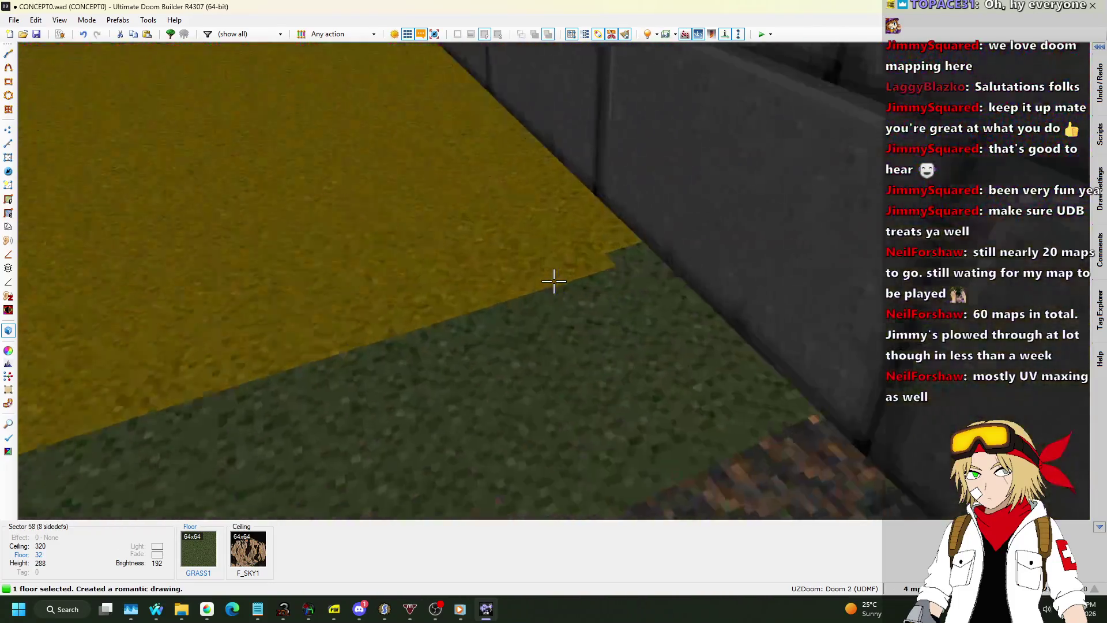
click(553, 281)
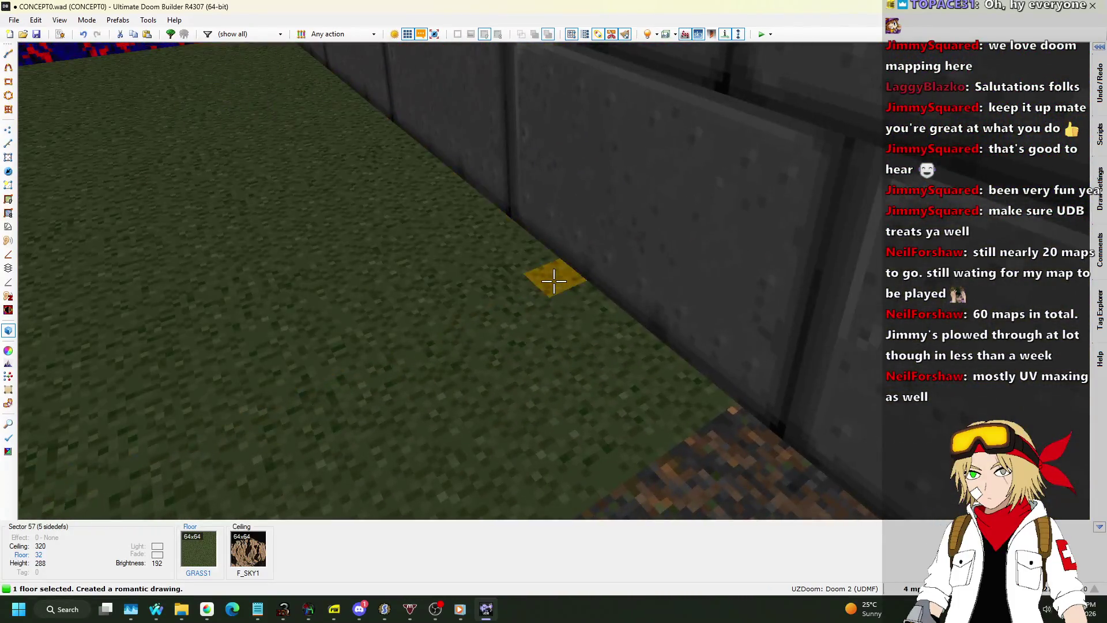
scroll(554, 281, up, 5)
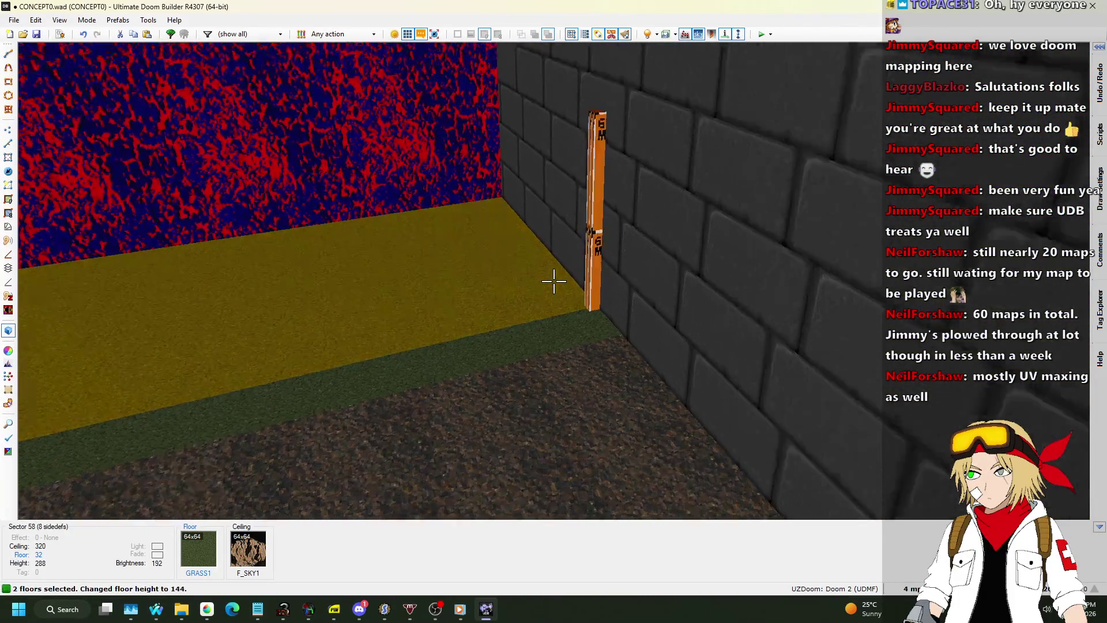
scroll(554, 282, up, 5)
key(c)
Step: Set the post side's missing lower texture to METAL
click(554, 282)
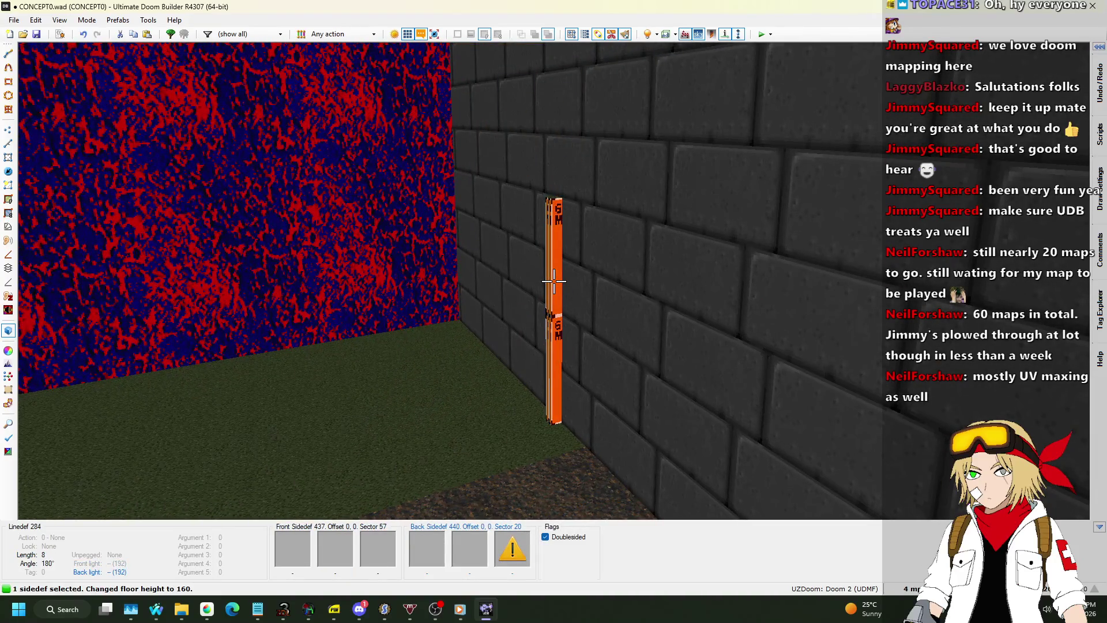
right_click(553, 282)
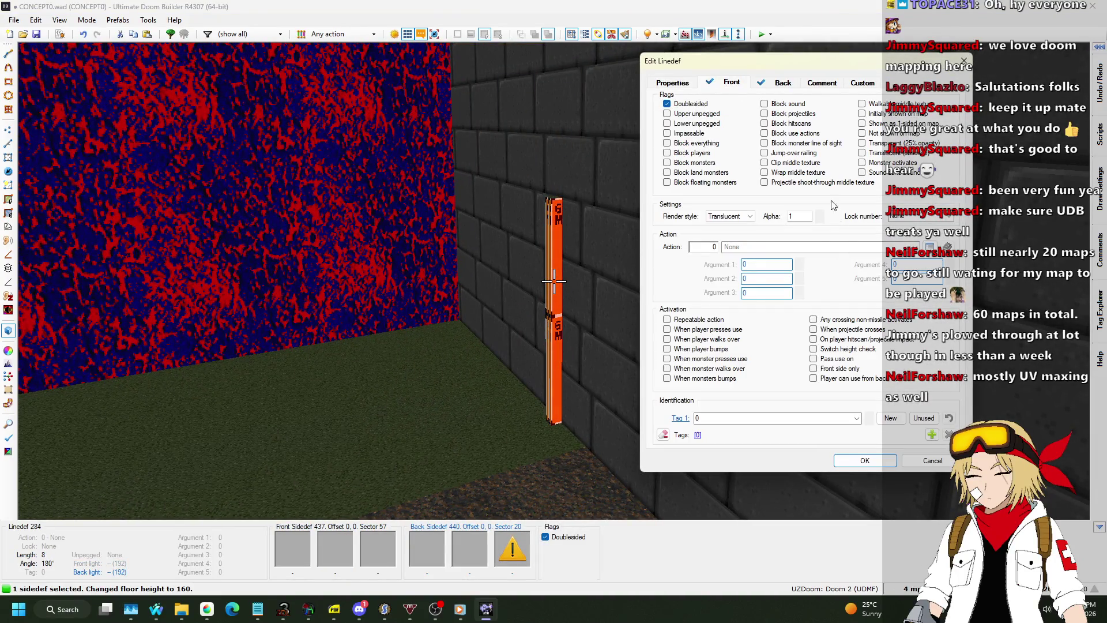
key(ctrl+Tab)
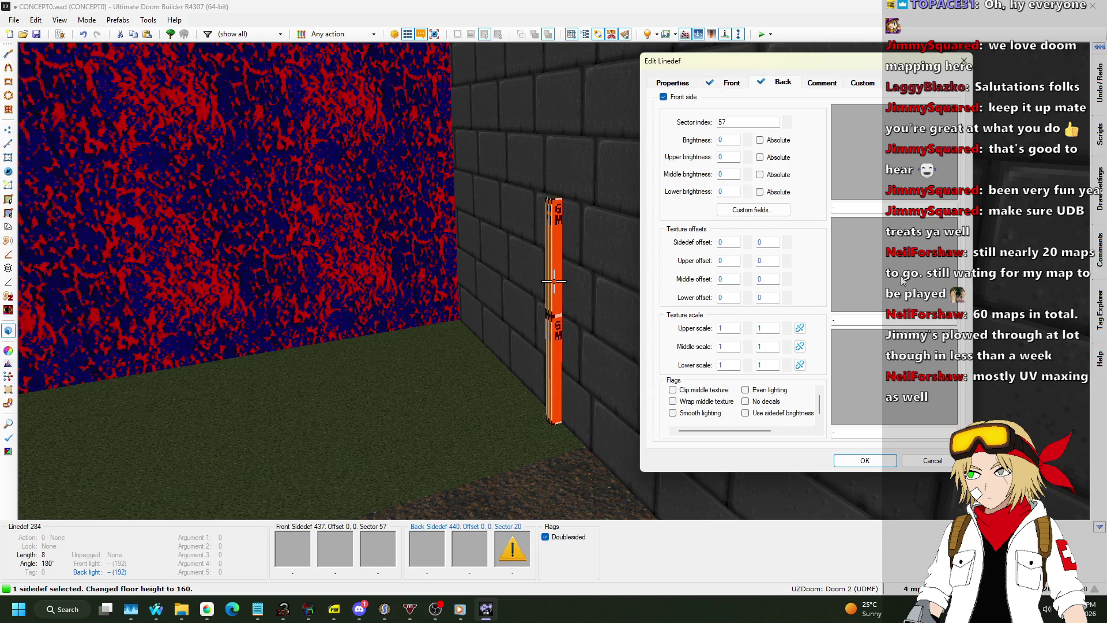
click(868, 372)
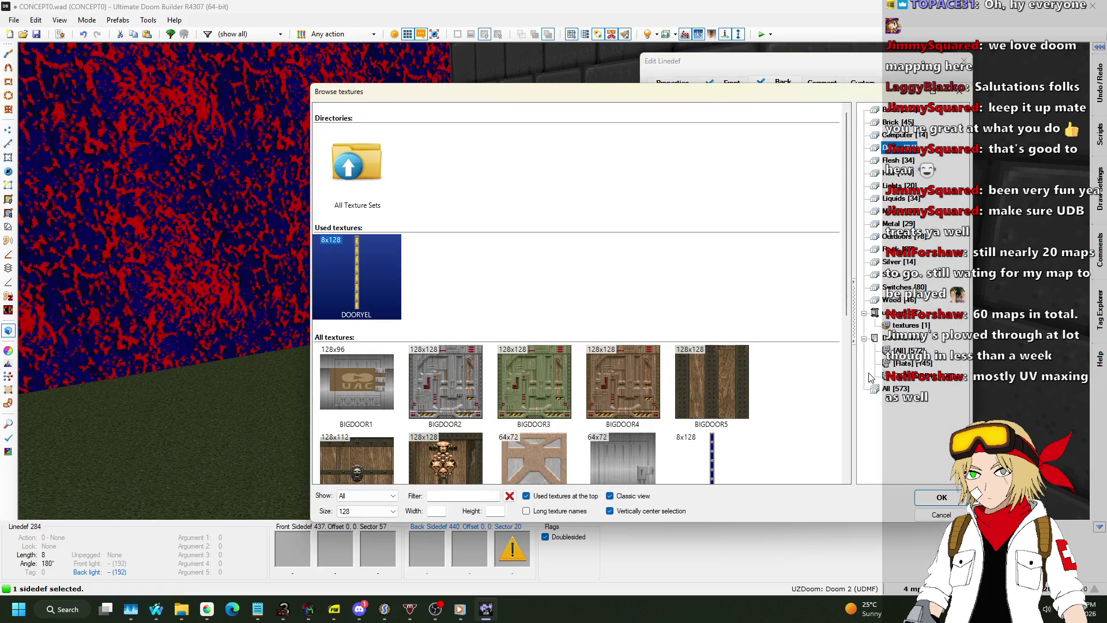
click(891, 223)
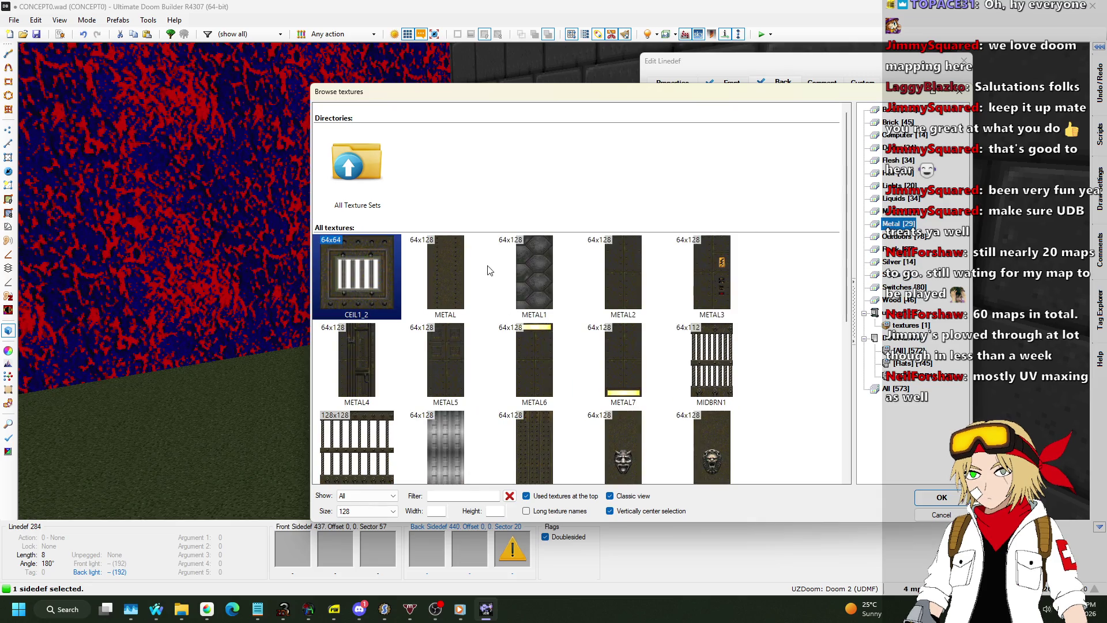
double_click(473, 272)
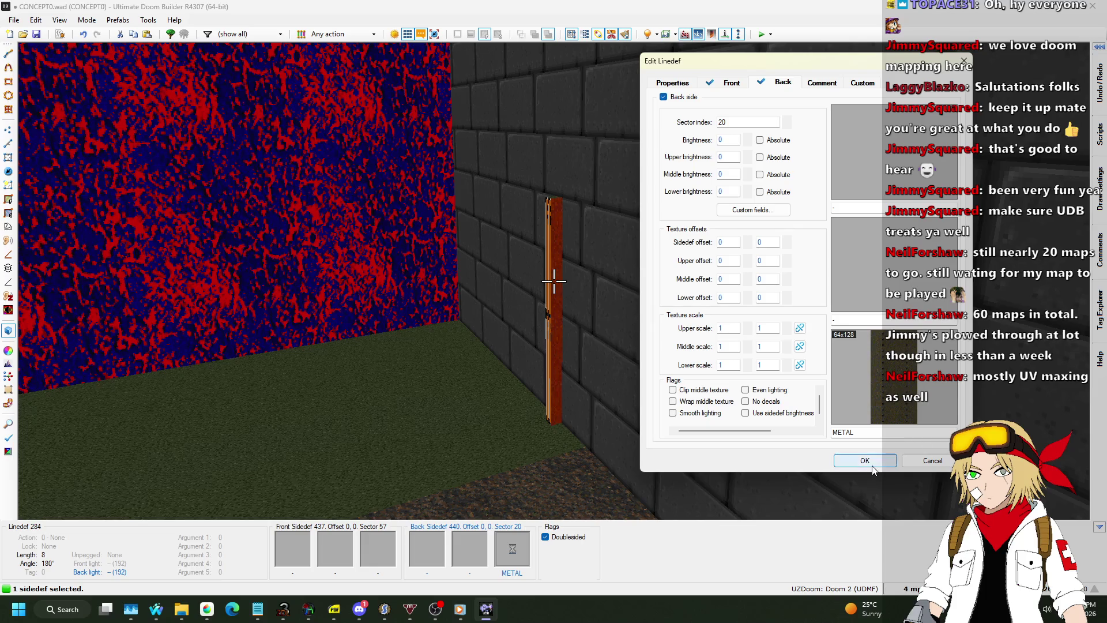
click(872, 464)
Step: Copy METAL from the post and paste it onto the remaining post sides
key(ctrl+c)
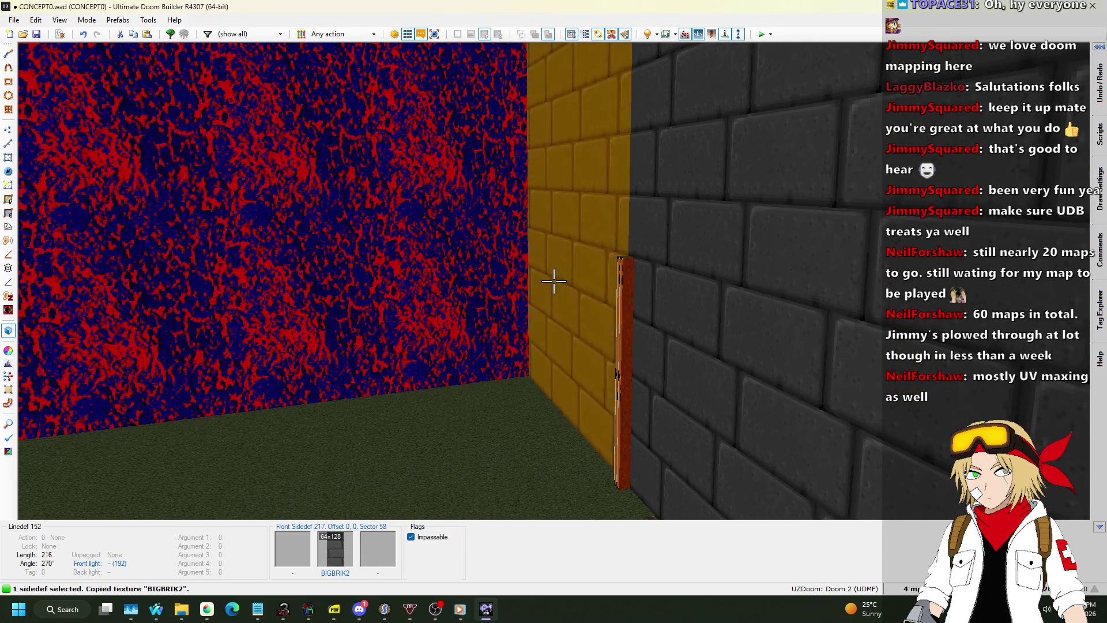
key(Escape)
key(ctrl+c)
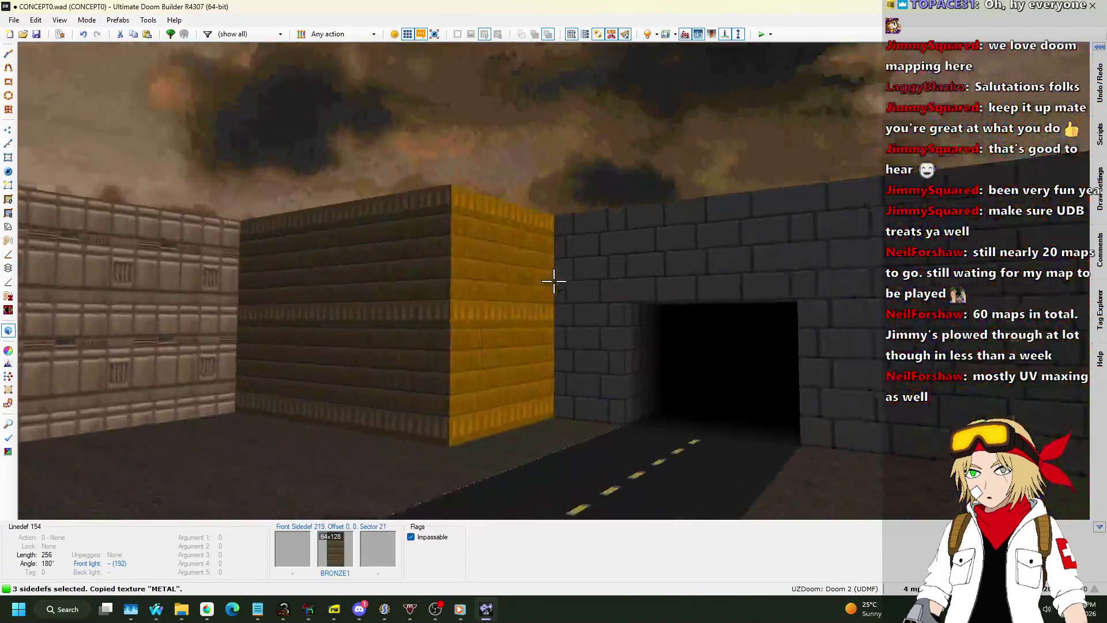
key(w)
key(ctrl+v)
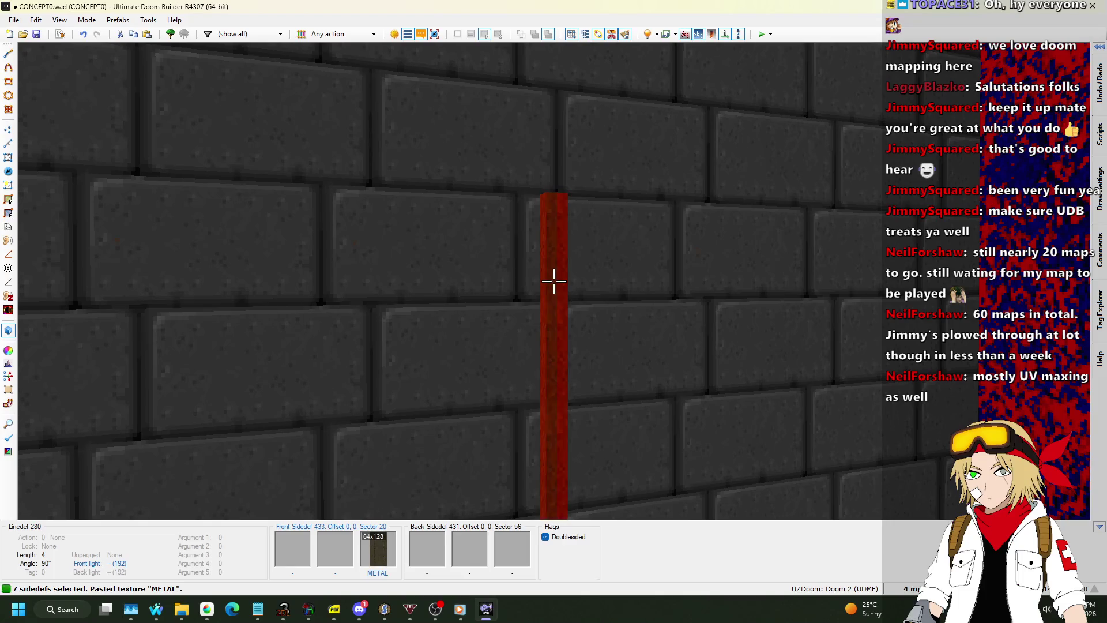
Step: Give the long line beside the grass a MIDSPACE front middle texture
key(q)
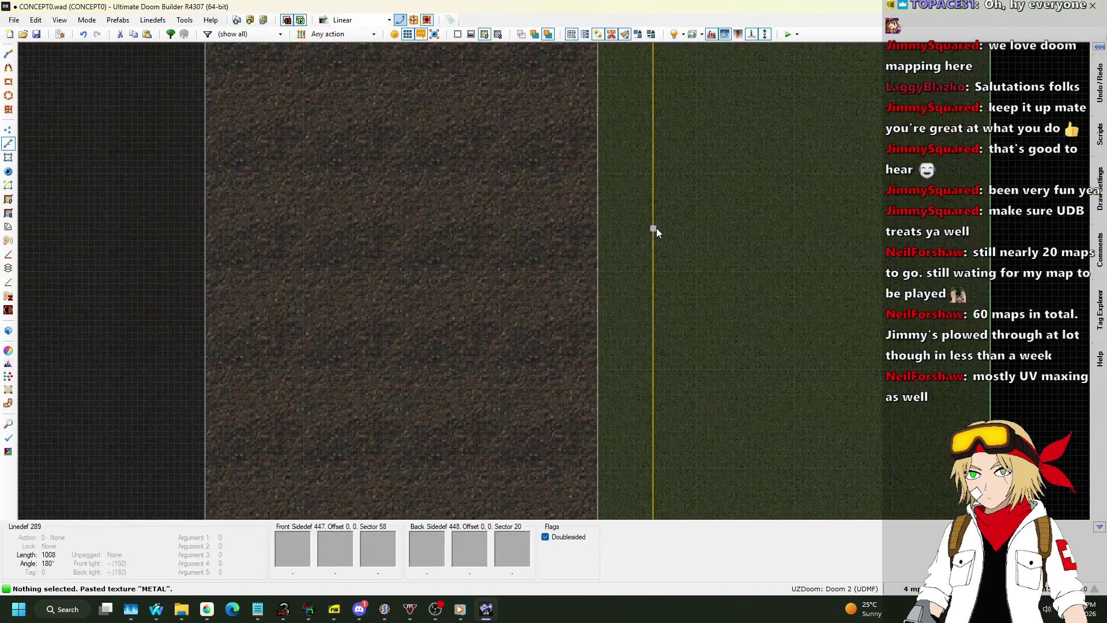
click(655, 230)
right_click(656, 229)
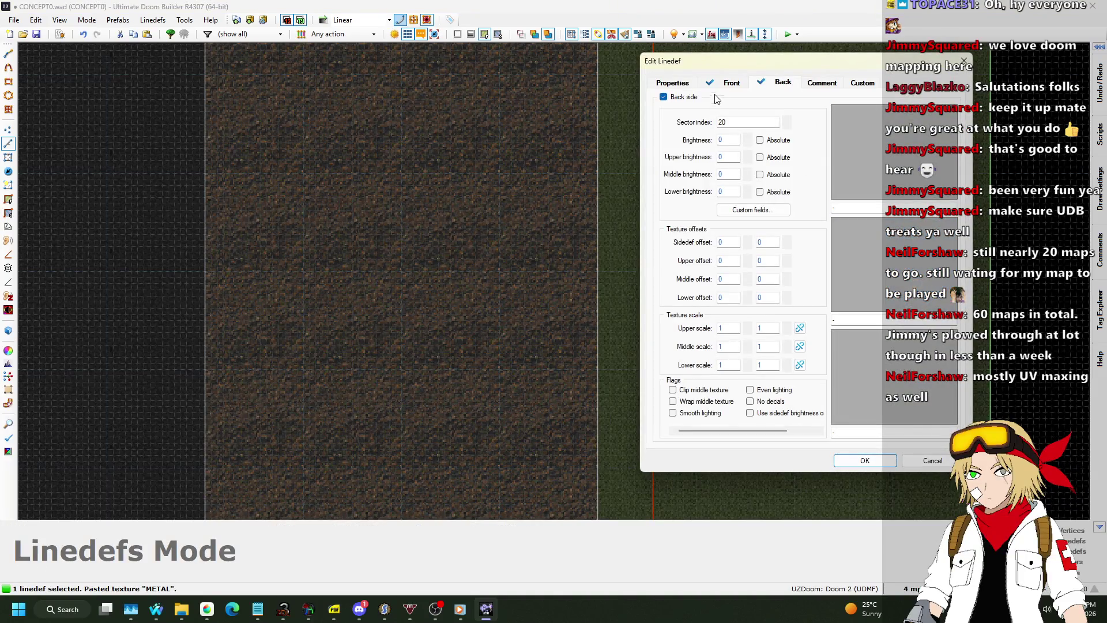
click(878, 258)
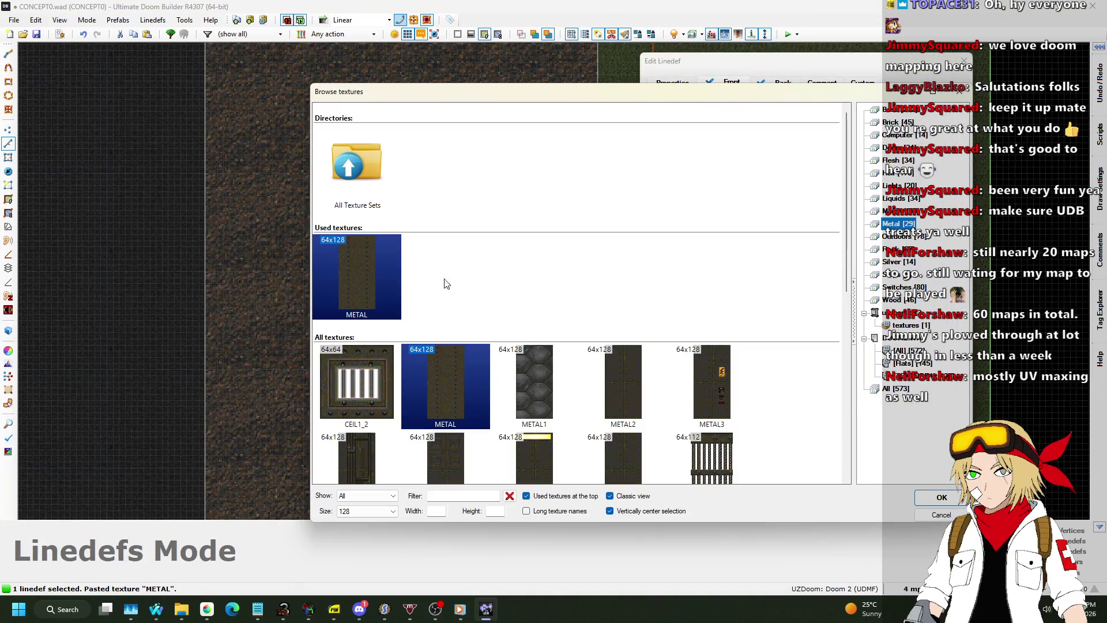
scroll(654, 221, down, 3)
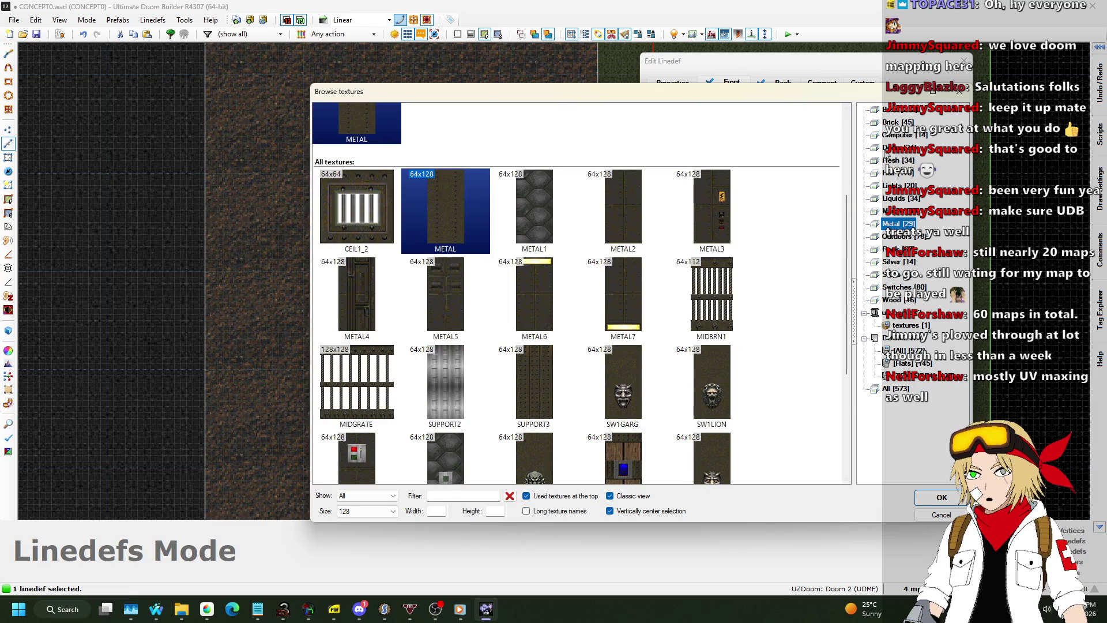
click(891, 110)
scroll(763, 186, down, 10)
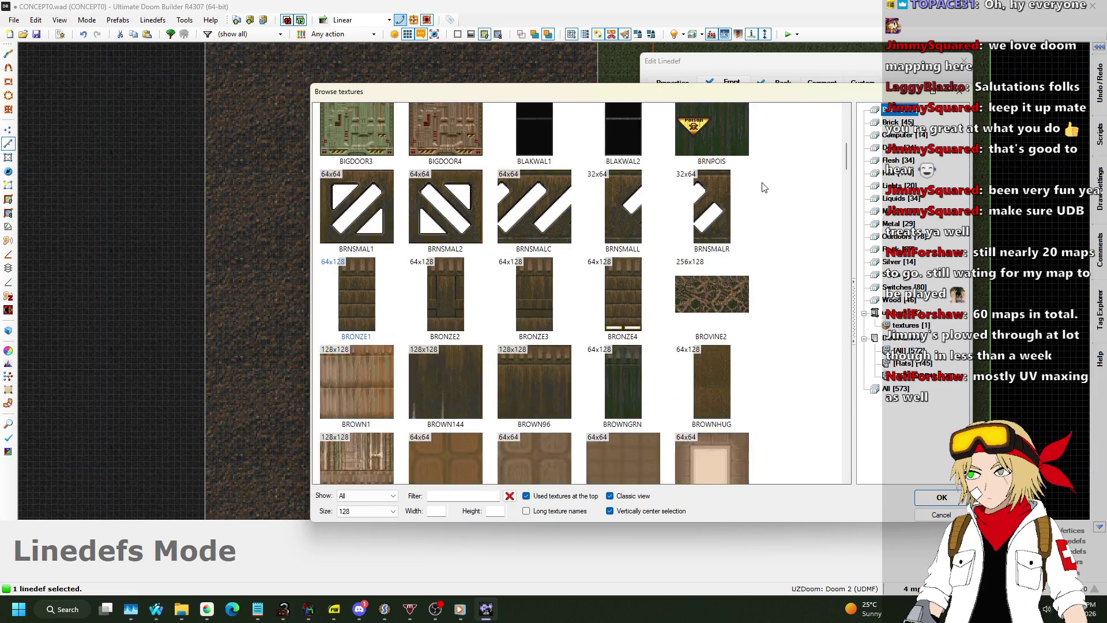
scroll(763, 186, down, 20)
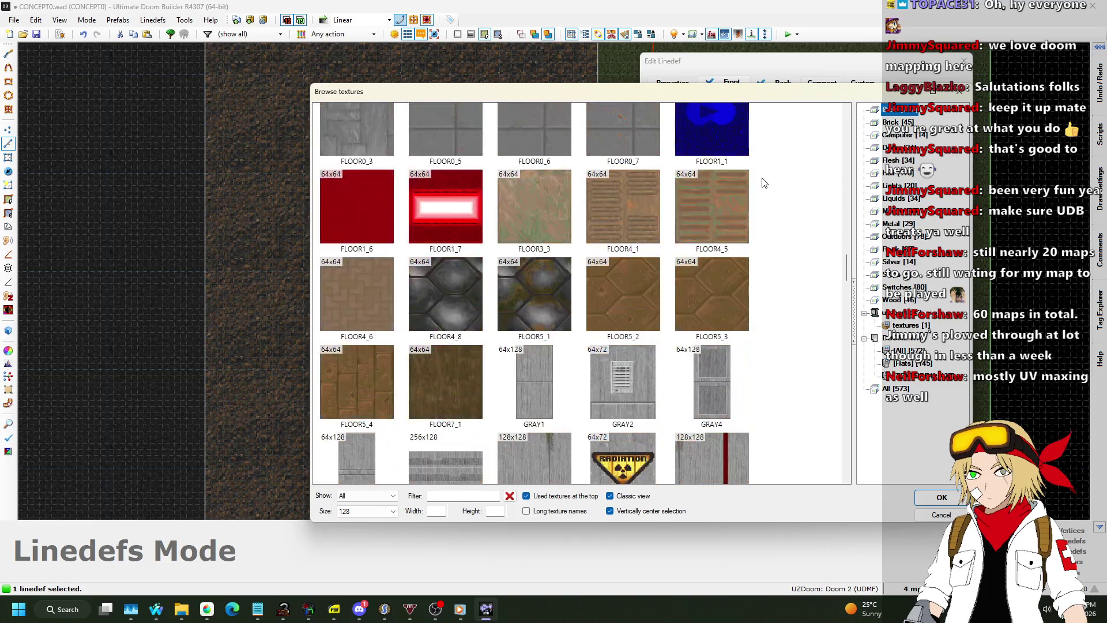
scroll(653, 320, down, 2)
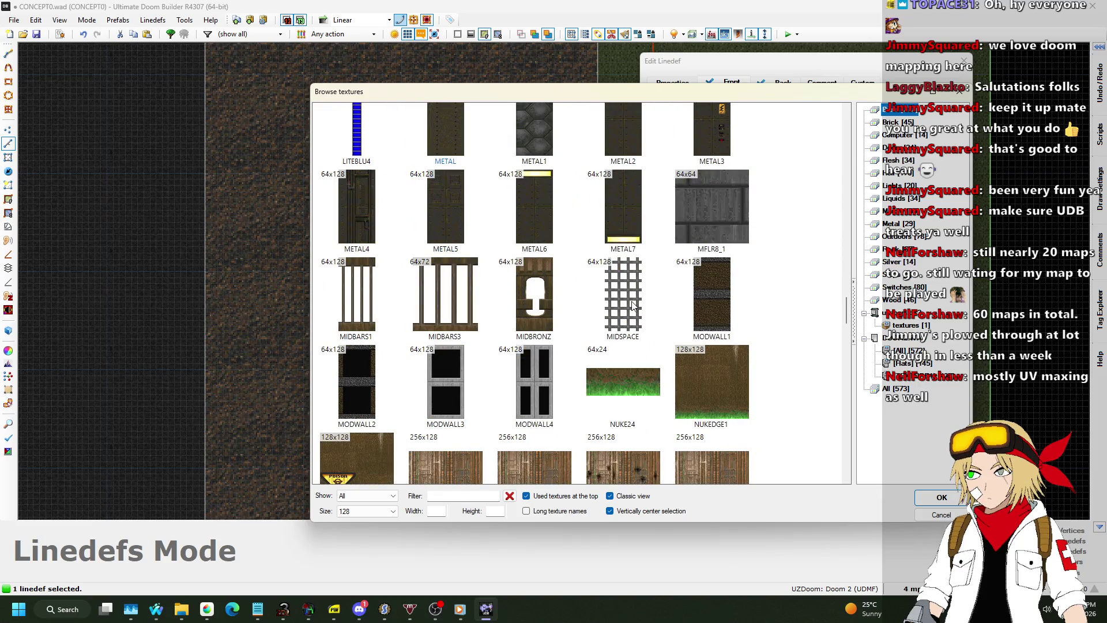
double_click(632, 306)
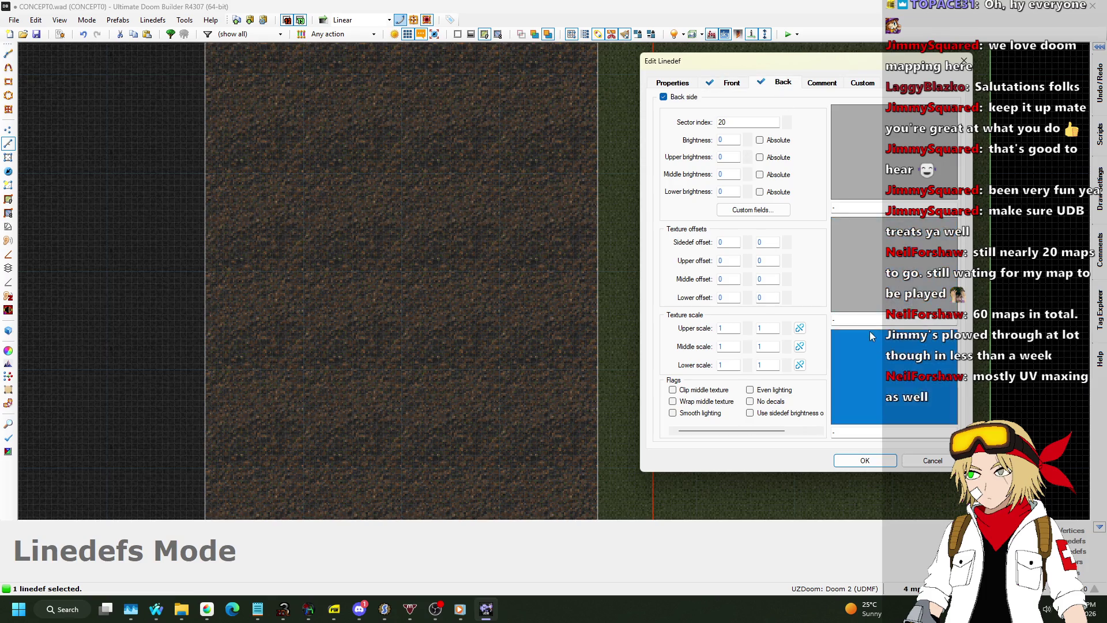
Step: Review the line's flags, blocking players and lower unpegged, and confirm the fence settings
click(868, 330)
click(929, 515)
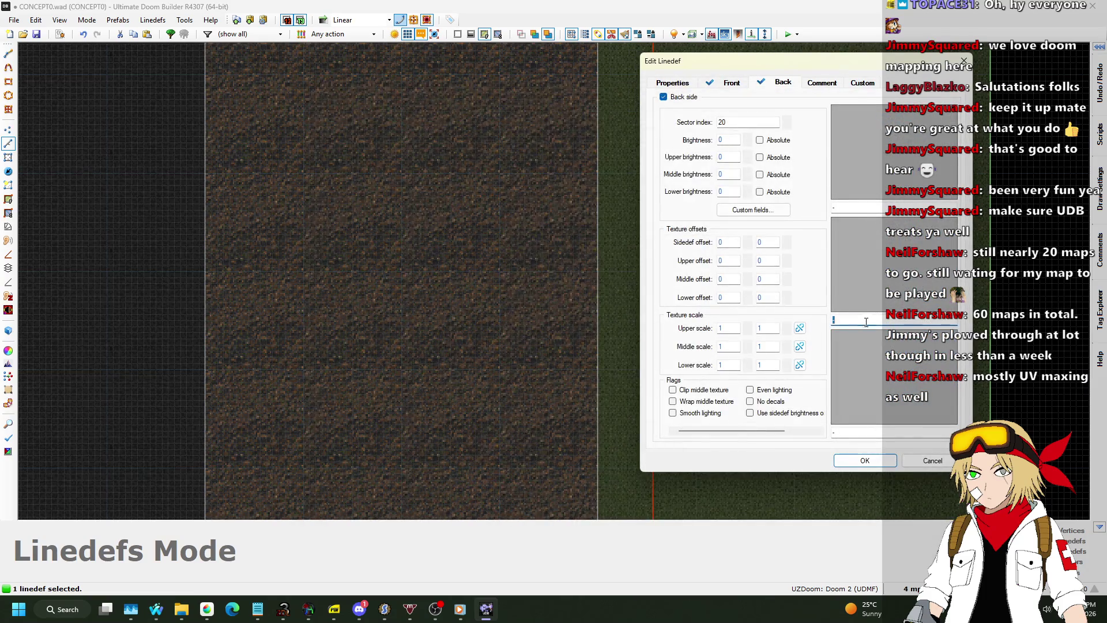
click(683, 81)
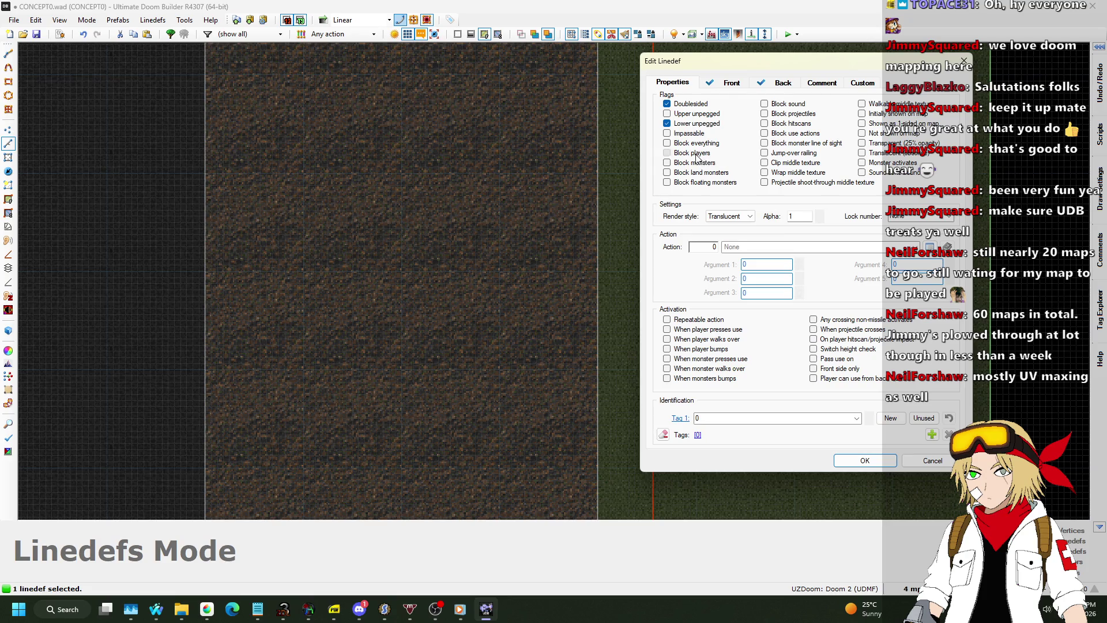
click(892, 458)
Step: Look over the fence, road and tunnel in 3D, then return to the 2D map
key(w)
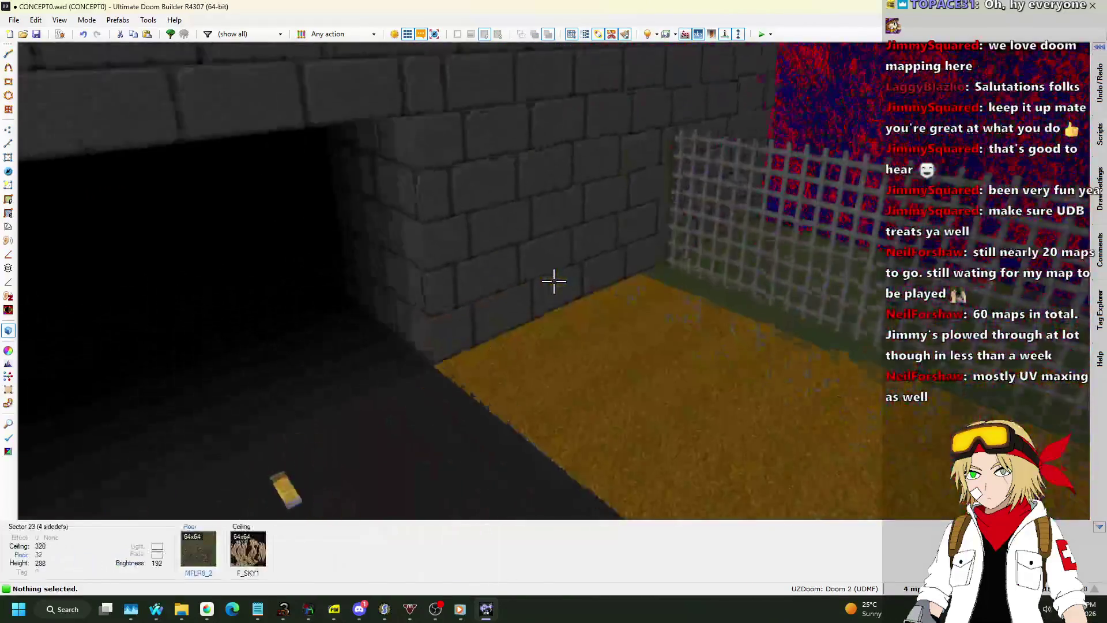
key(s)
key(w)
key(s)
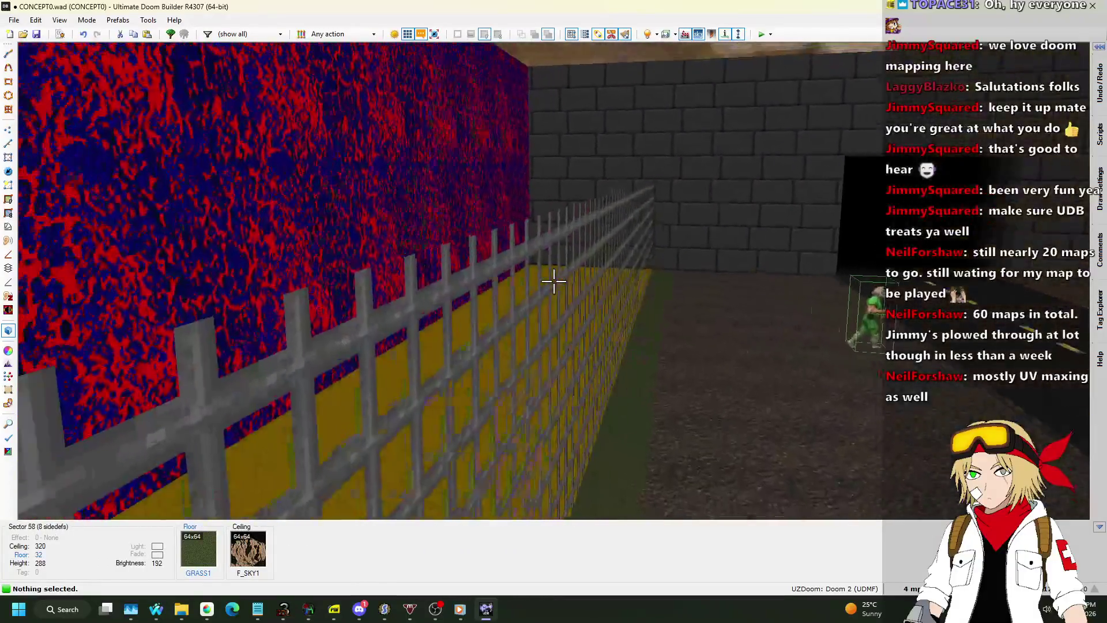
key(w)
scroll(563, 275, down, 3)
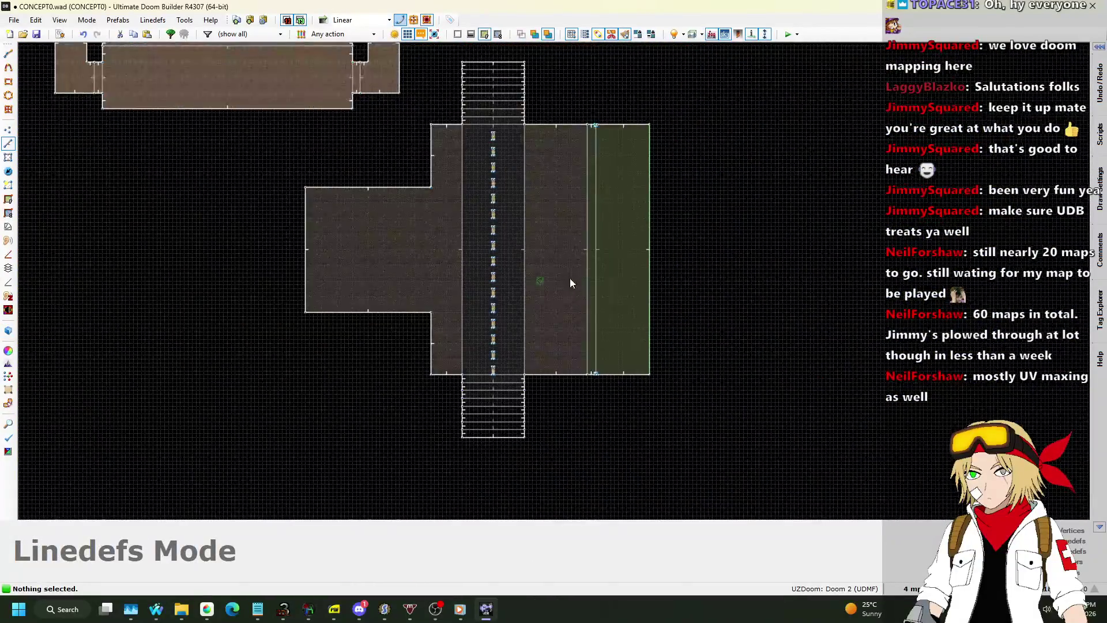
scroll(621, 148, up, 9)
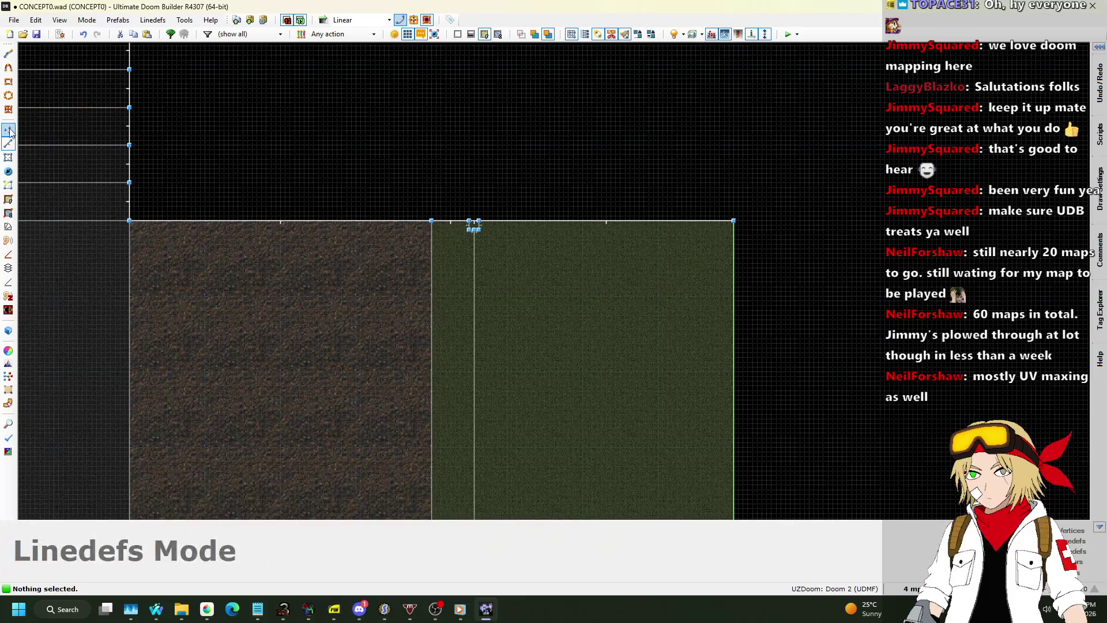
Step: Insert a vertex on the grass strip's bottom edge in Vertices mode
key(v)
scroll(676, 206, up, 3)
scroll(669, 202, down, 3)
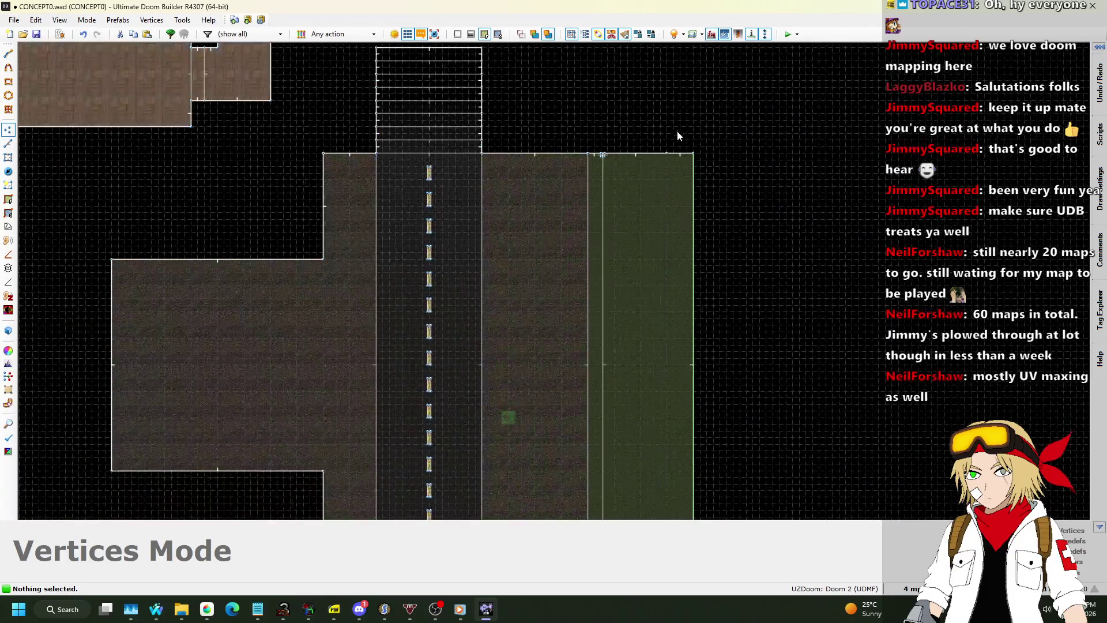
scroll(684, 344, up, 3)
right_click(652, 336)
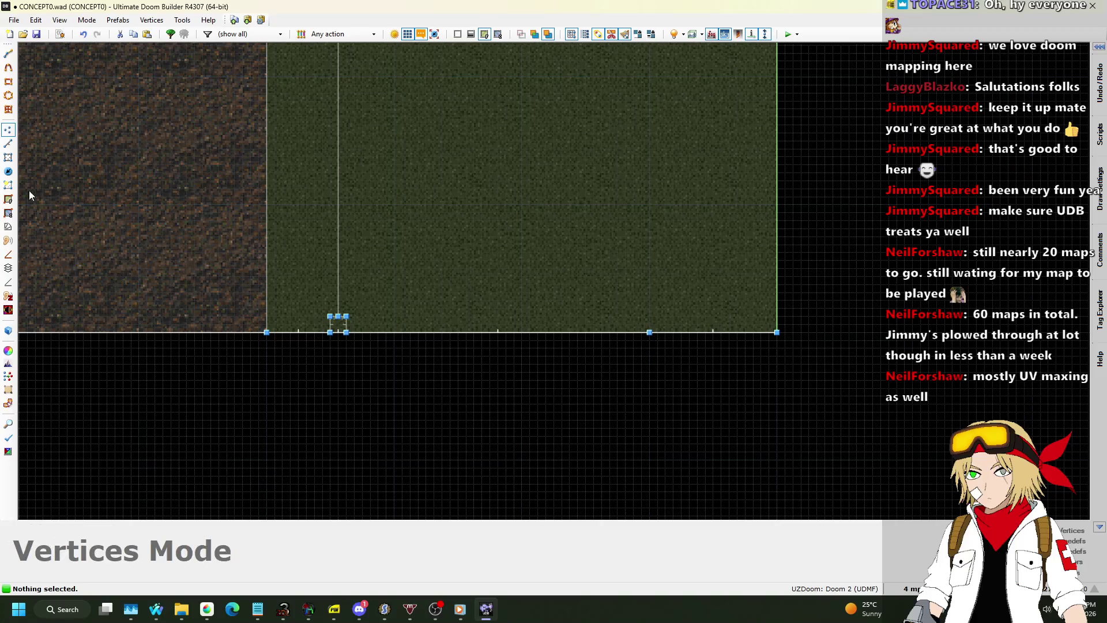
scroll(435, 186, down, 1)
Step: Drag the bottom-right and top-right grass corners outward diagonally, then launch a test play
drag(687, 311, 695, 392)
scroll(684, 412, down, 3)
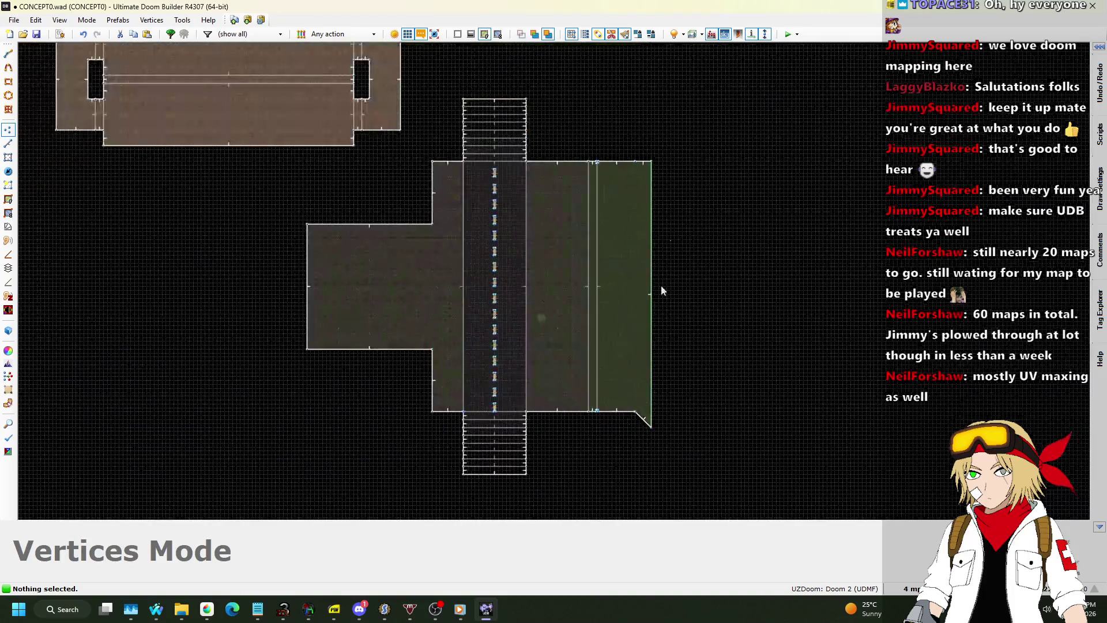
scroll(635, 124, up, 4)
scroll(610, 171, down, 2)
drag(609, 238, 609, 84)
click(788, 34)
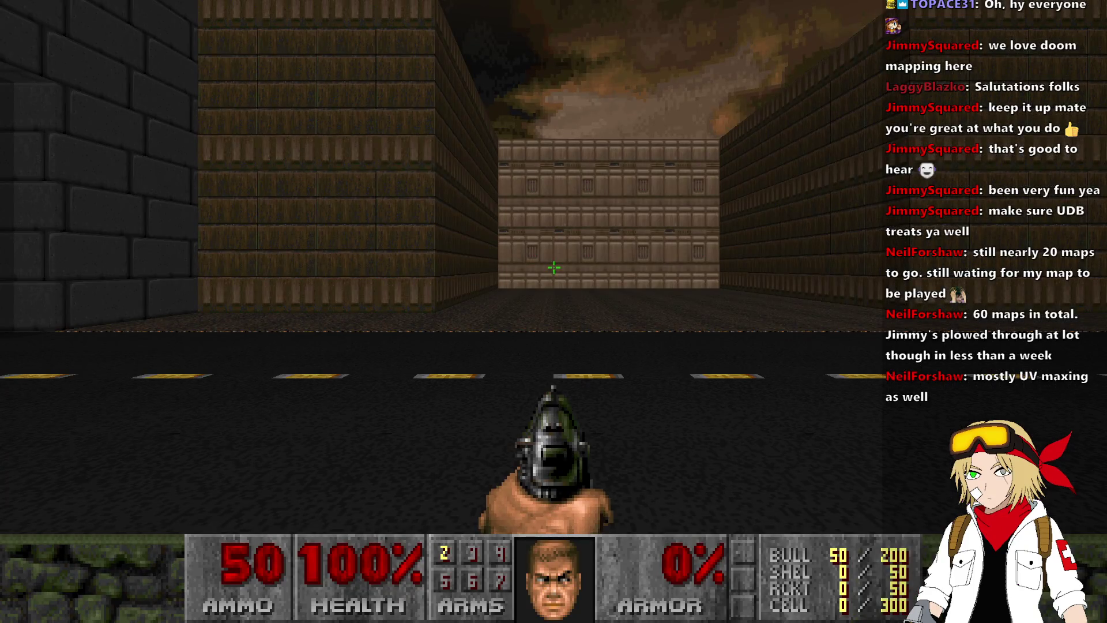
Step: Walk down the road past the block wall up to the wire fence and look around
key(Left)
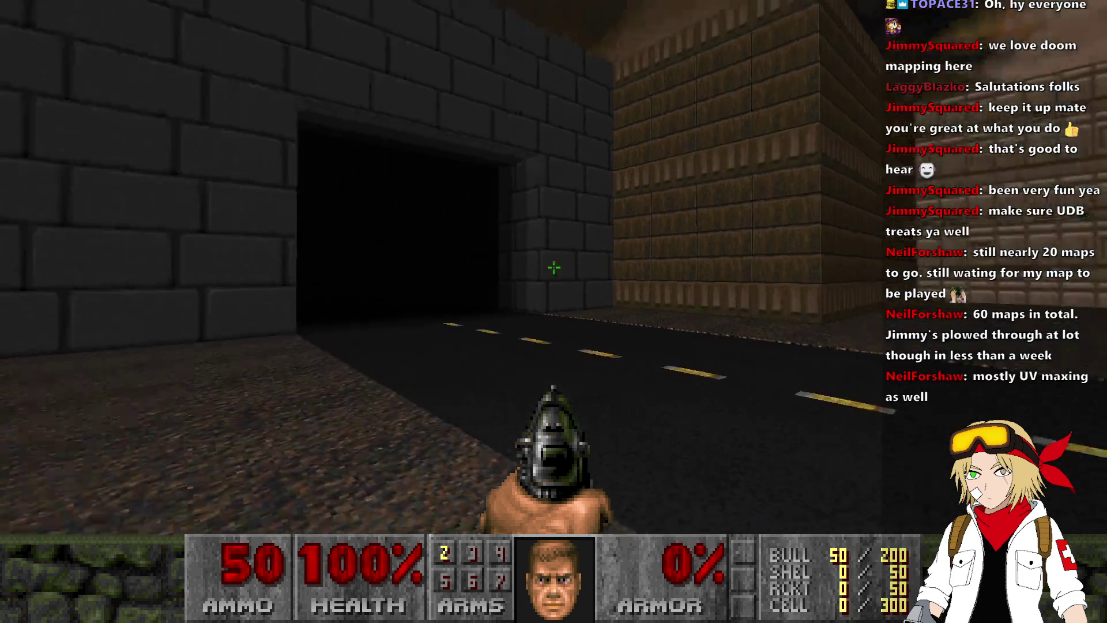
key(Up)
key(Right)
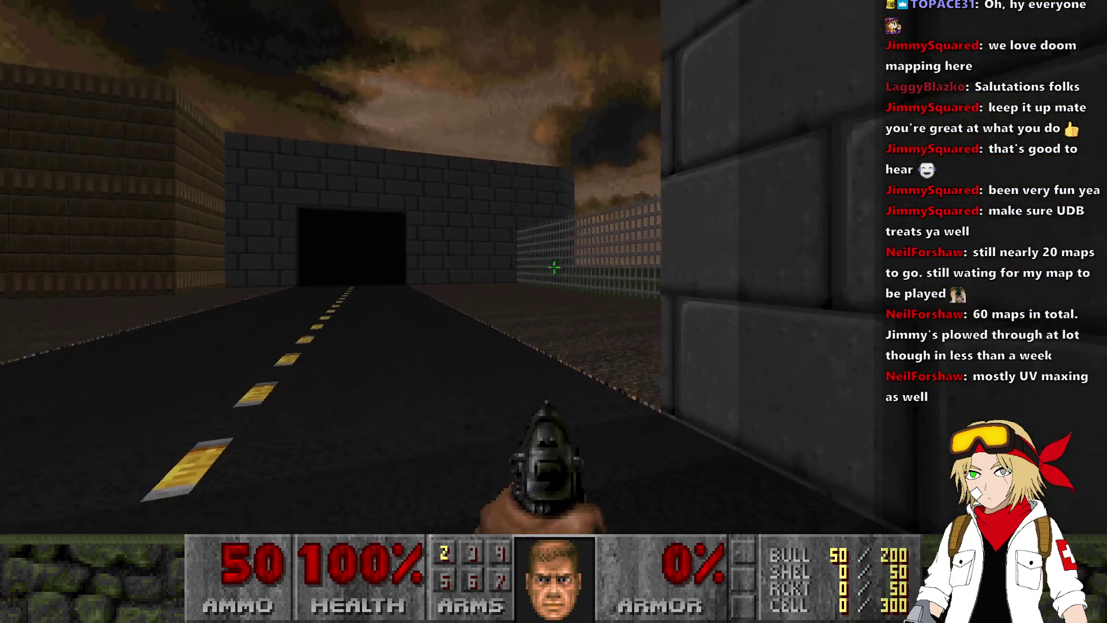
key(Left)
key(Right)
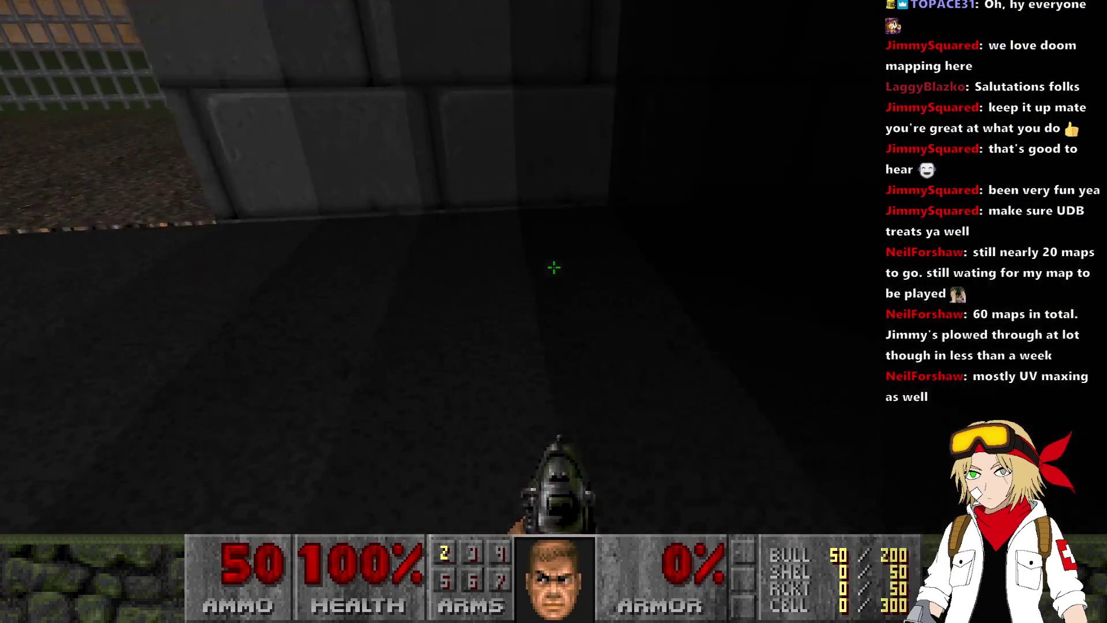
key(Up)
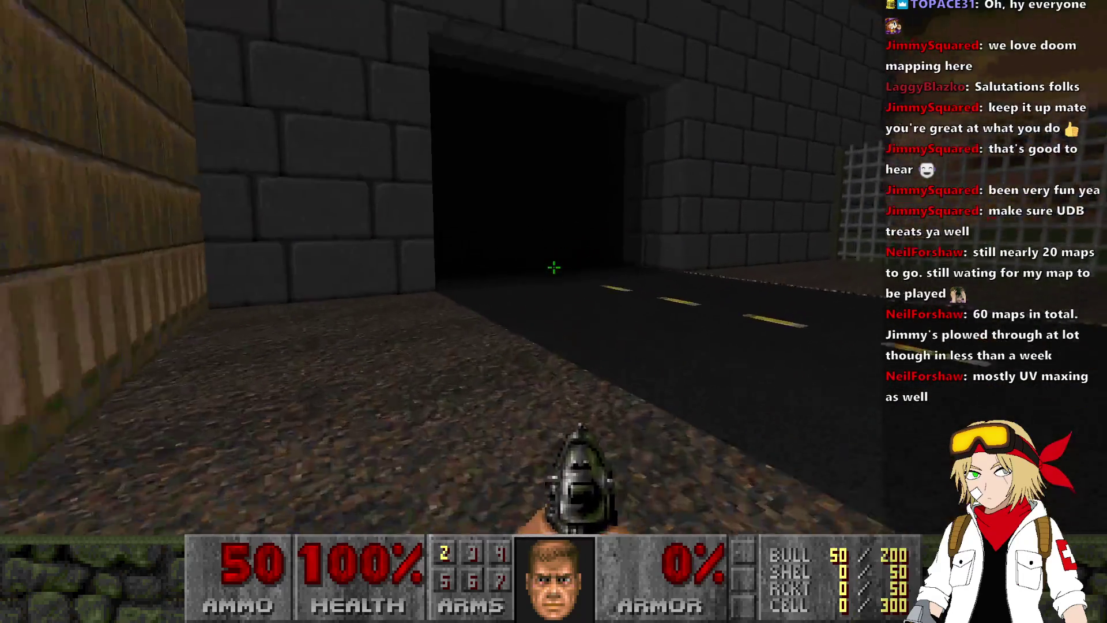
key(Left)
key(Up)
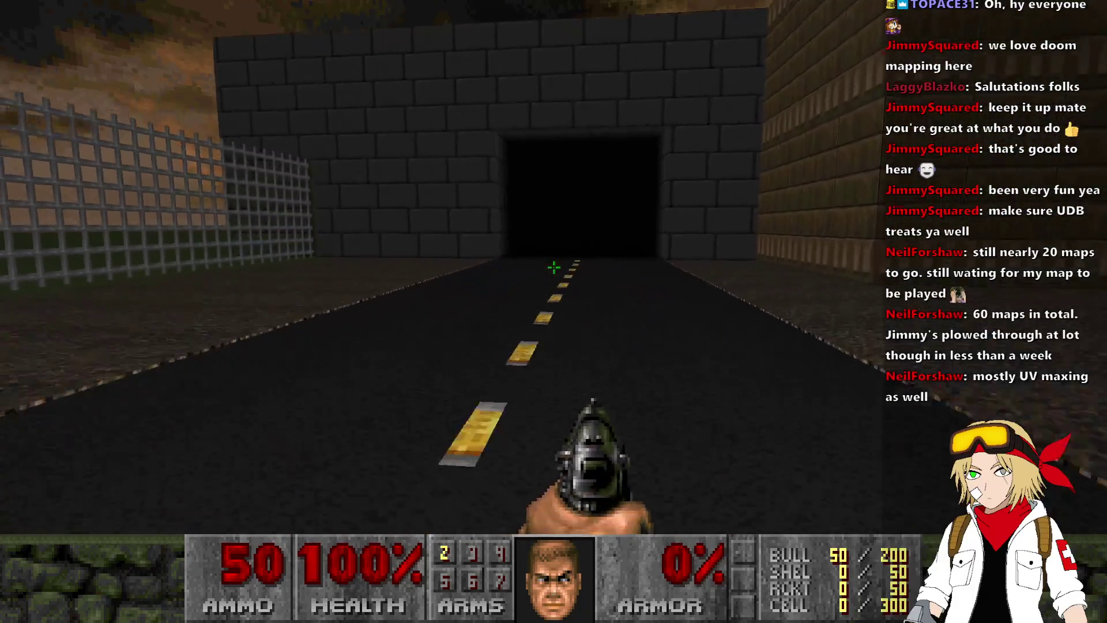
key(Left)
key(Up)
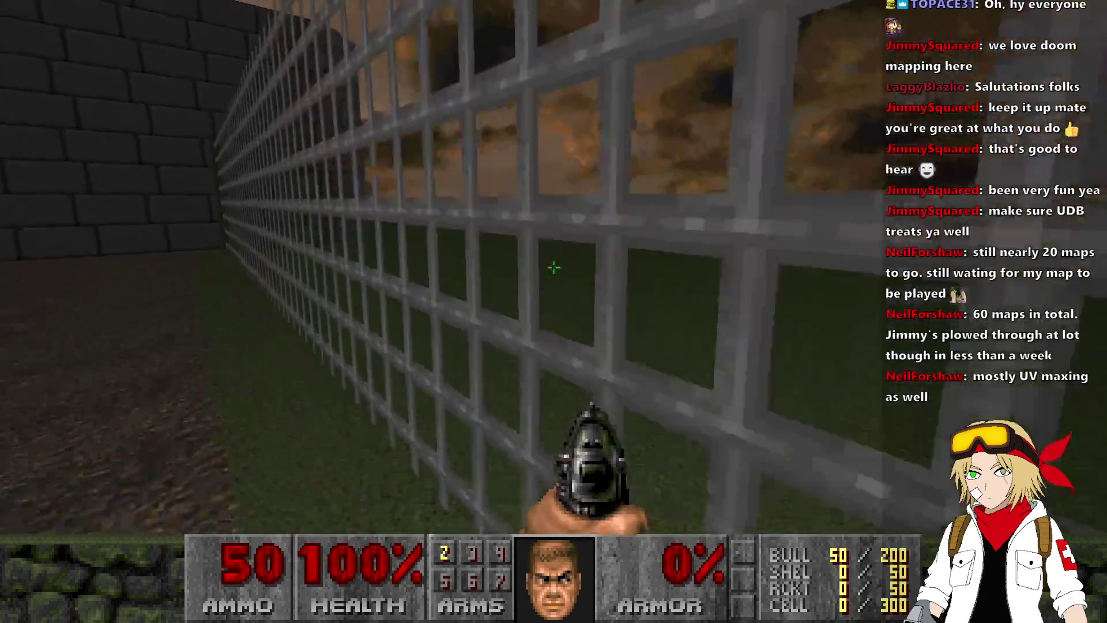
key(Right)
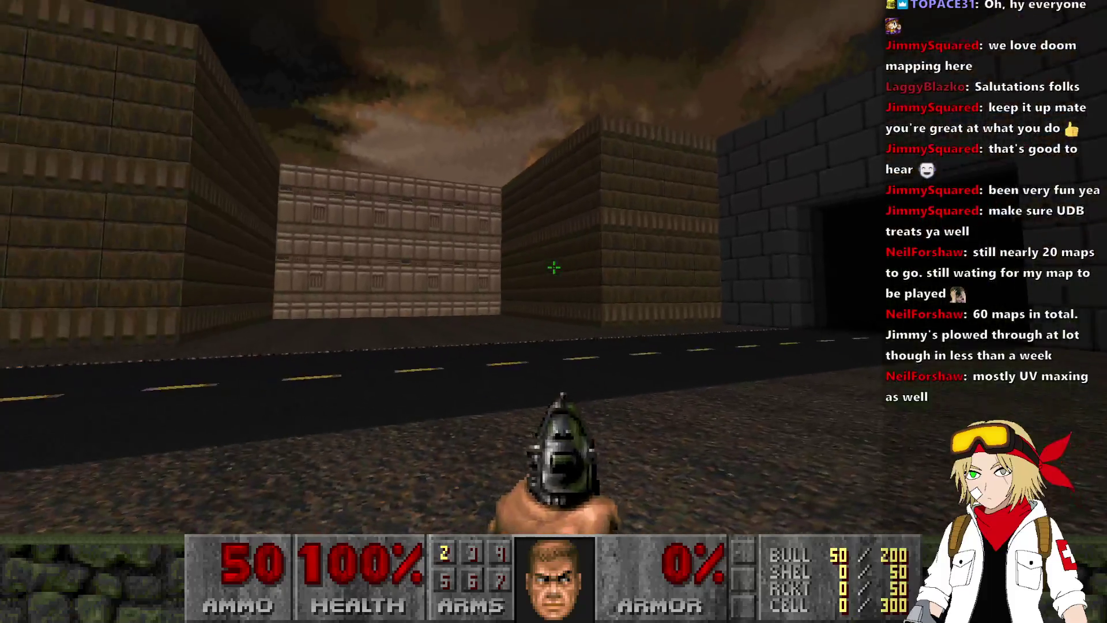
key(Right)
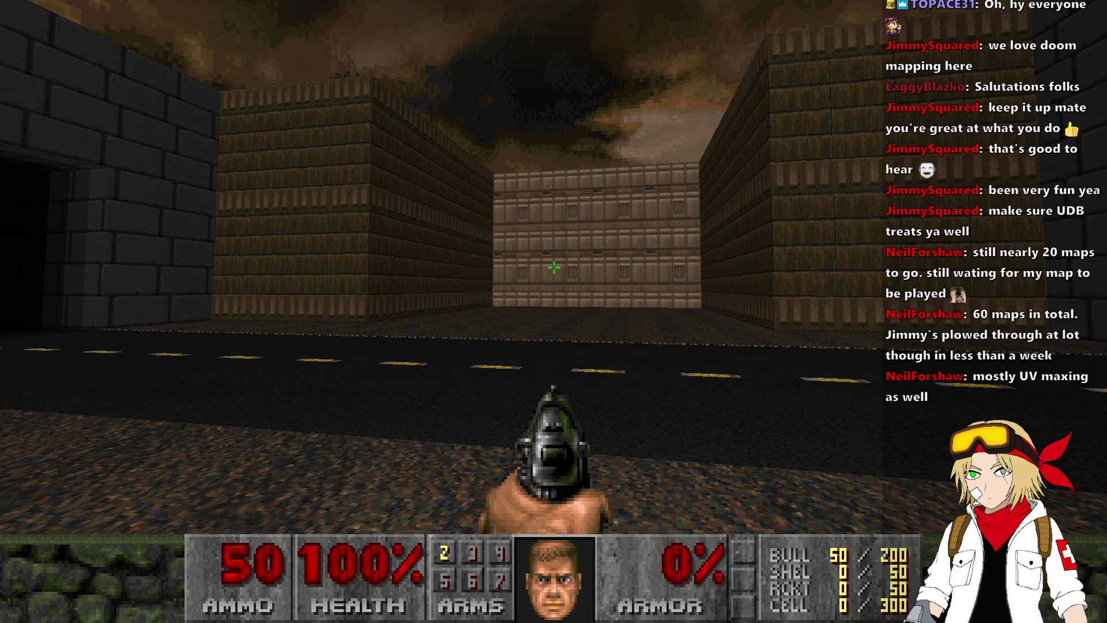
Step: Look between the fence and the road tunnel, then quit UZDoom back to the editor
key(w)
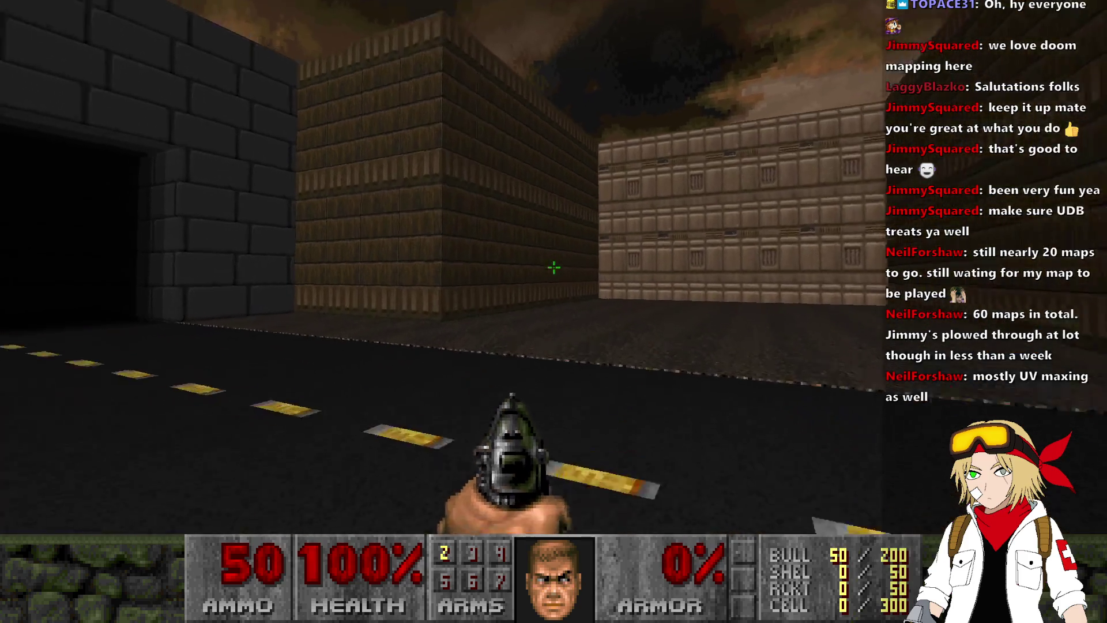
key(w)
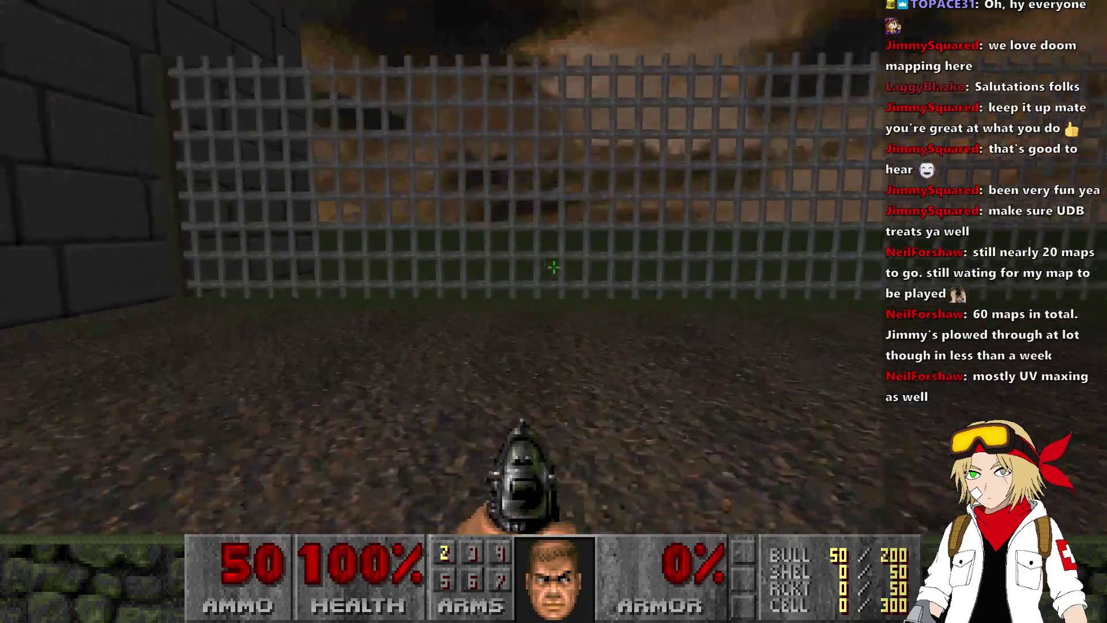
key(w)
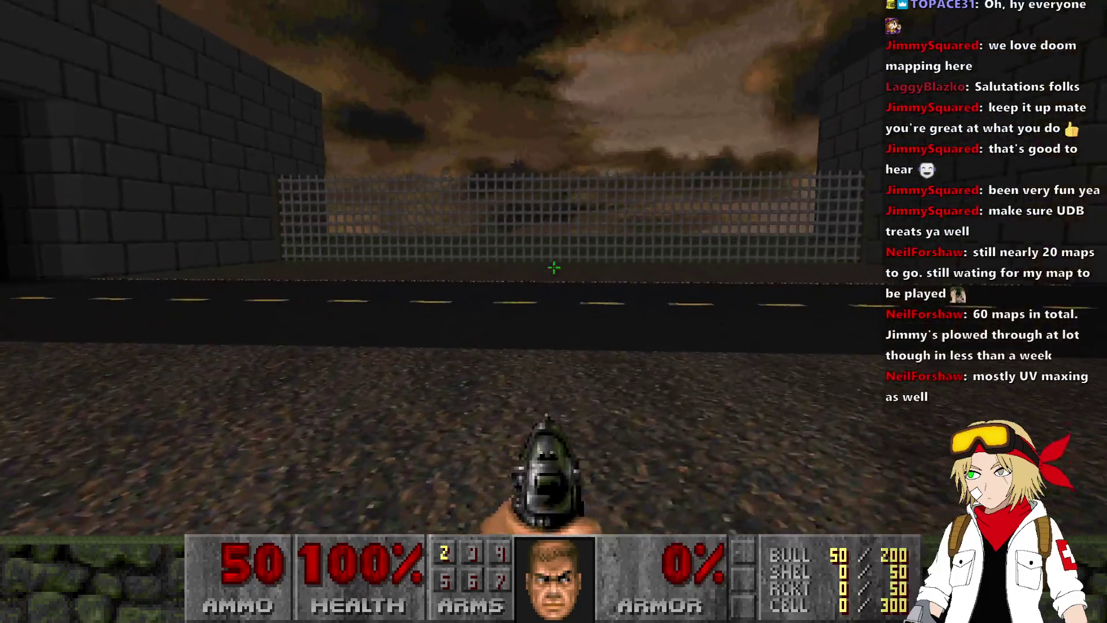
key(alt+F4)
scroll(589, 90, down, 3)
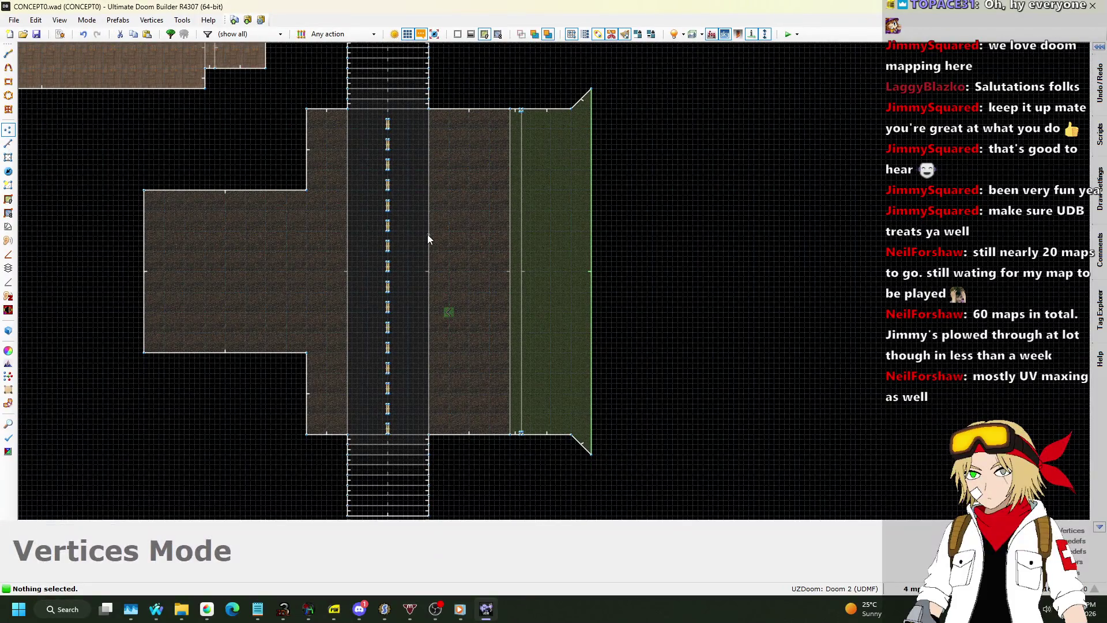
Step: In 3D view, select the floors beside the fence, including the orange one, and raise them
key(w)
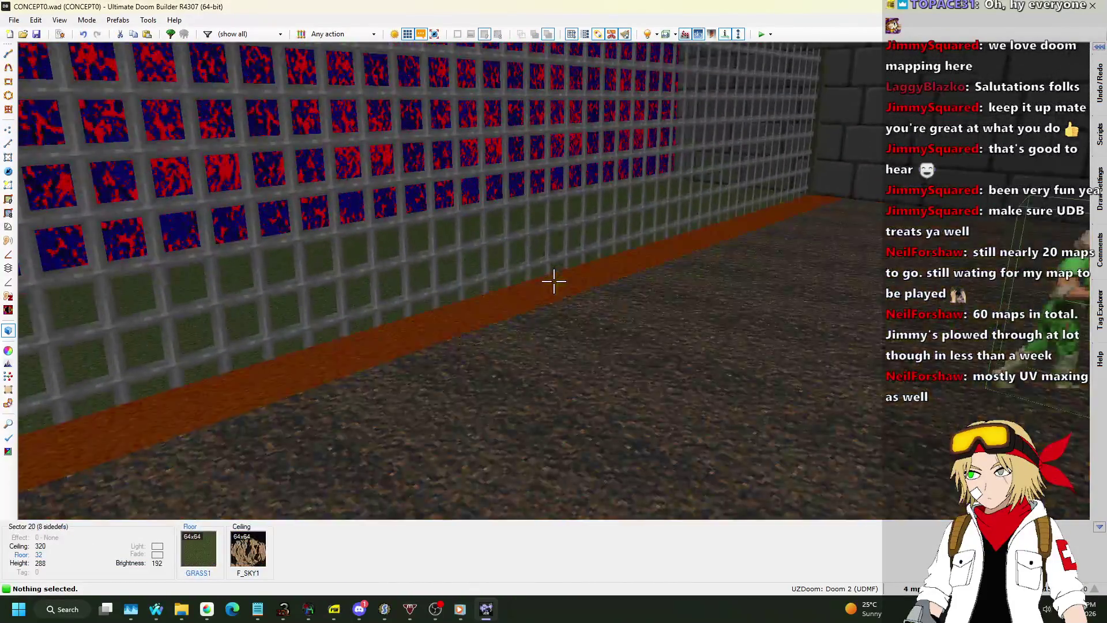
click(554, 281)
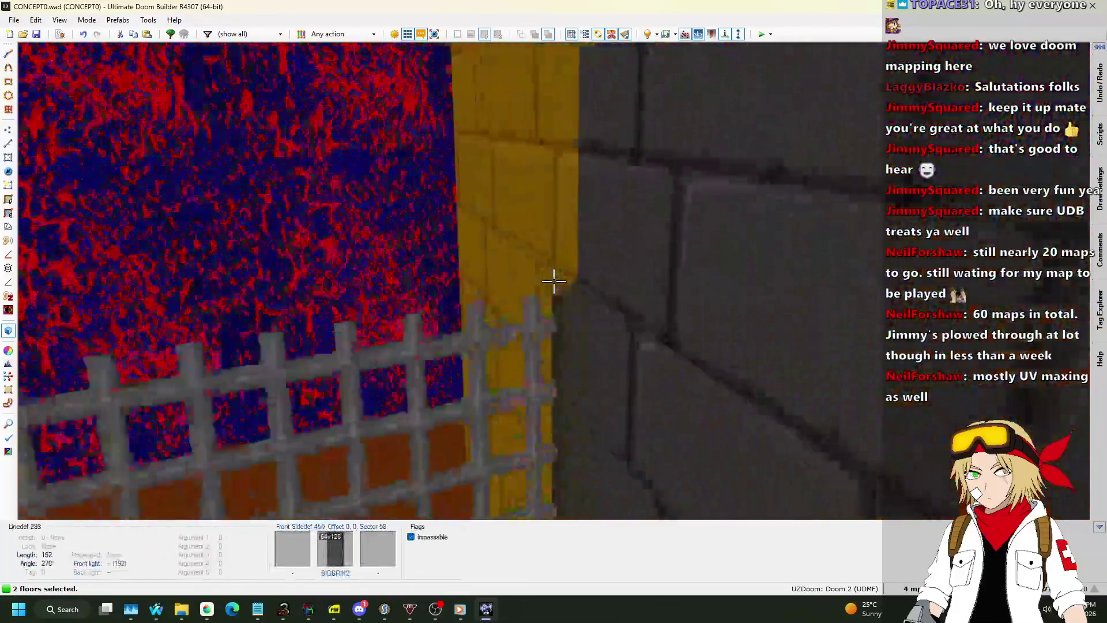
click(554, 281)
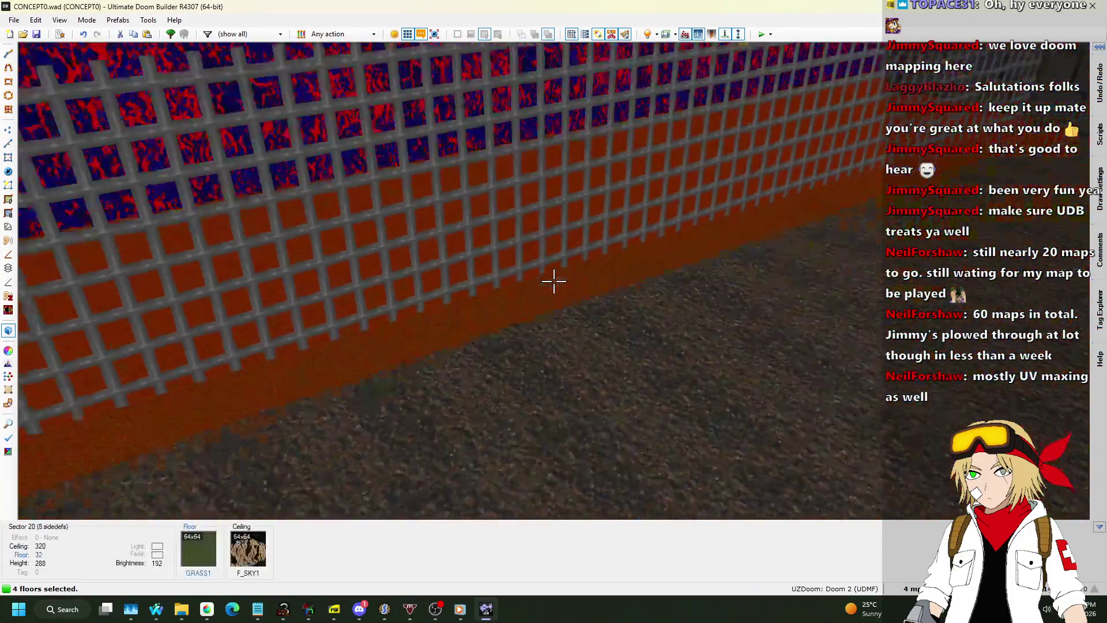
click(554, 281)
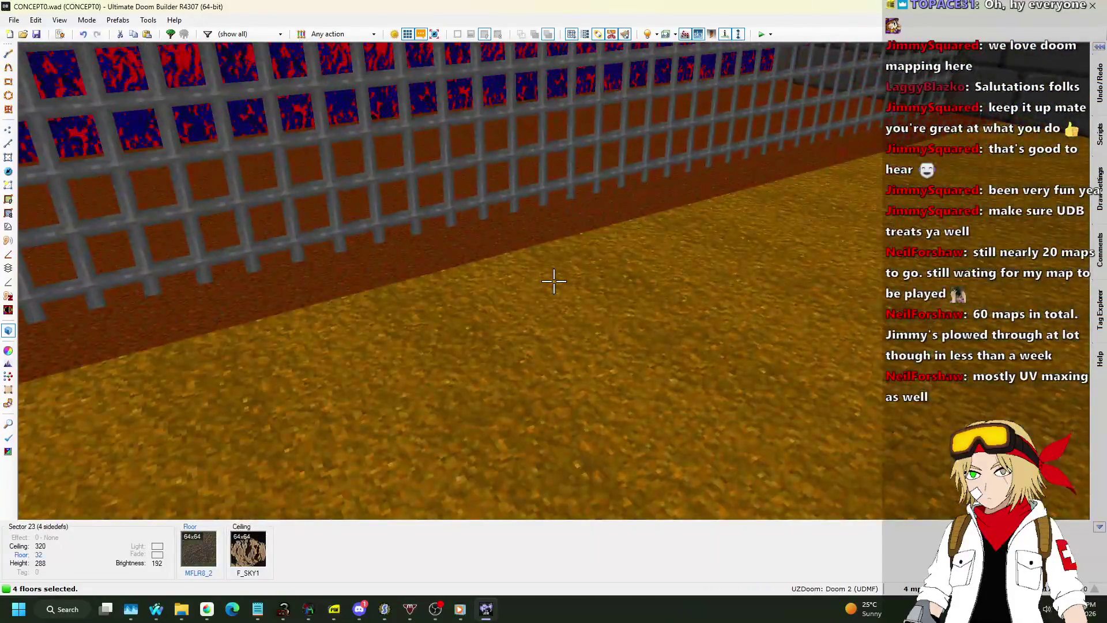
scroll(554, 281, down, 1)
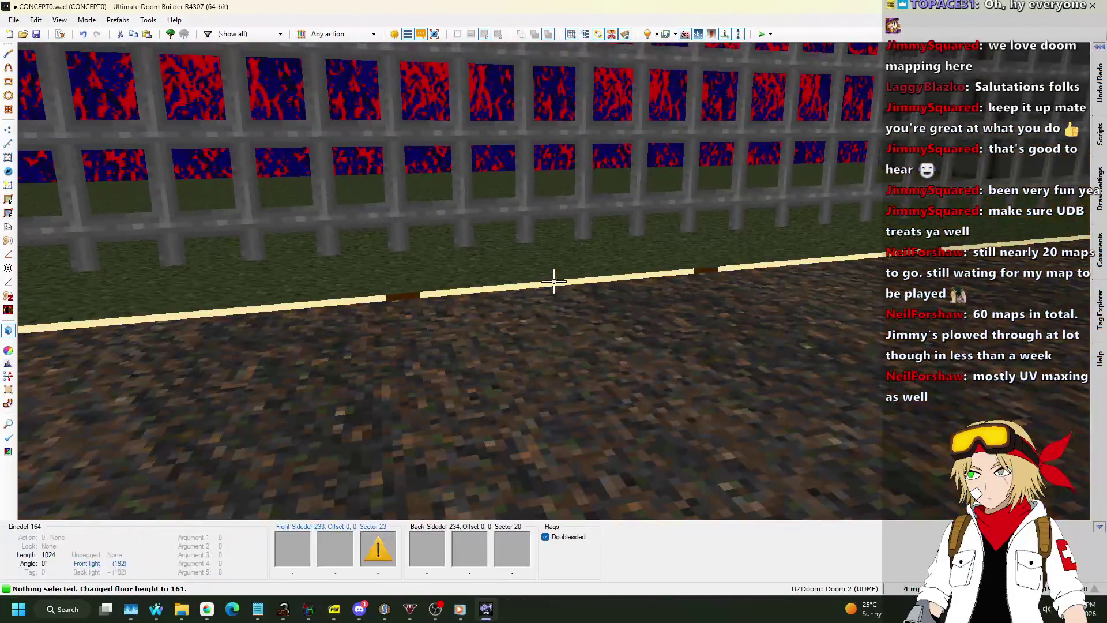
Step: Give the fence line's front lower wall the ASHWALL6 texture and inspect the result
click(554, 281)
right_click(554, 281)
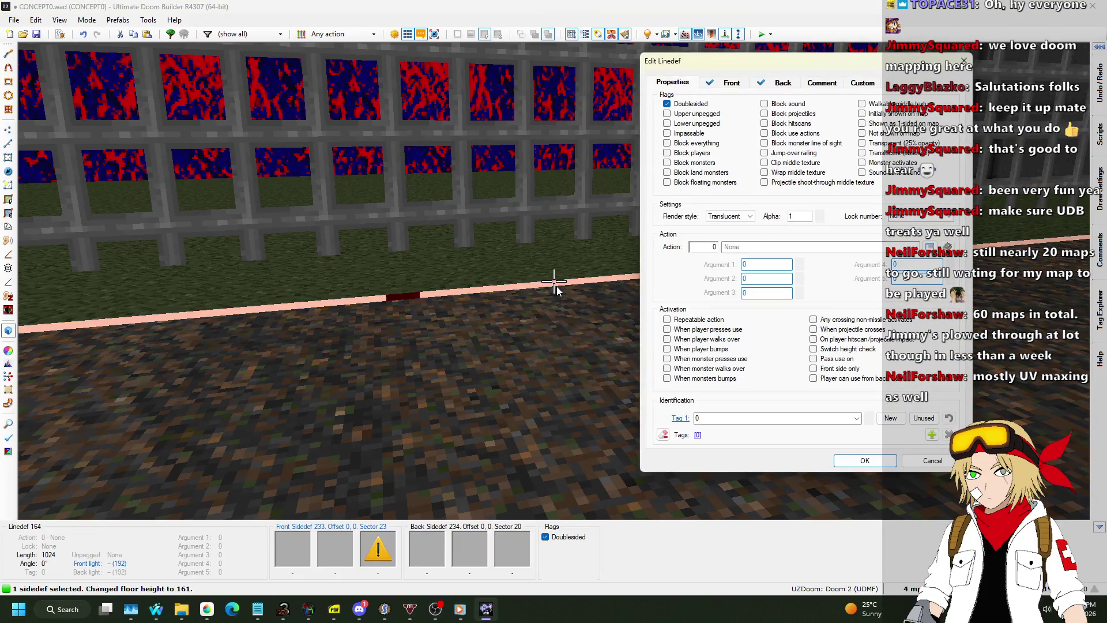
click(733, 83)
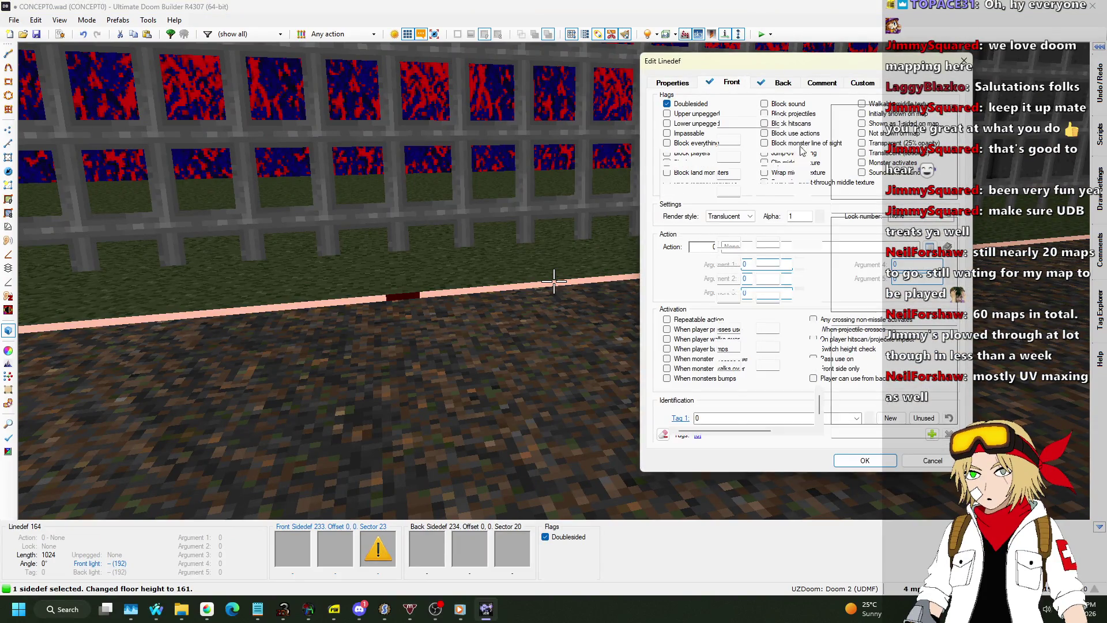
click(865, 378)
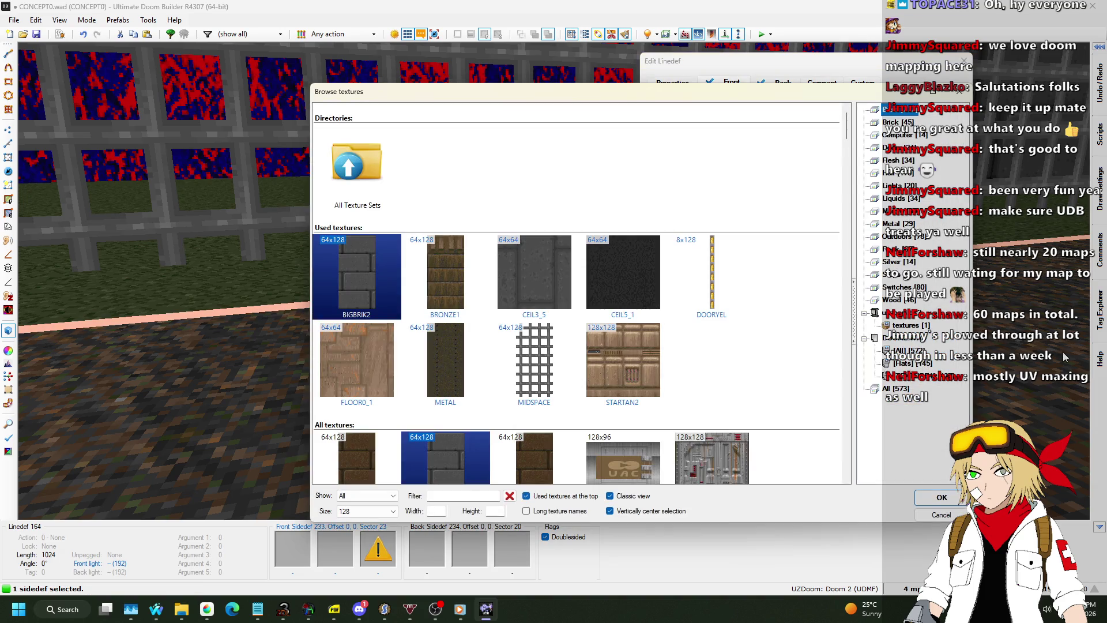
click(891, 236)
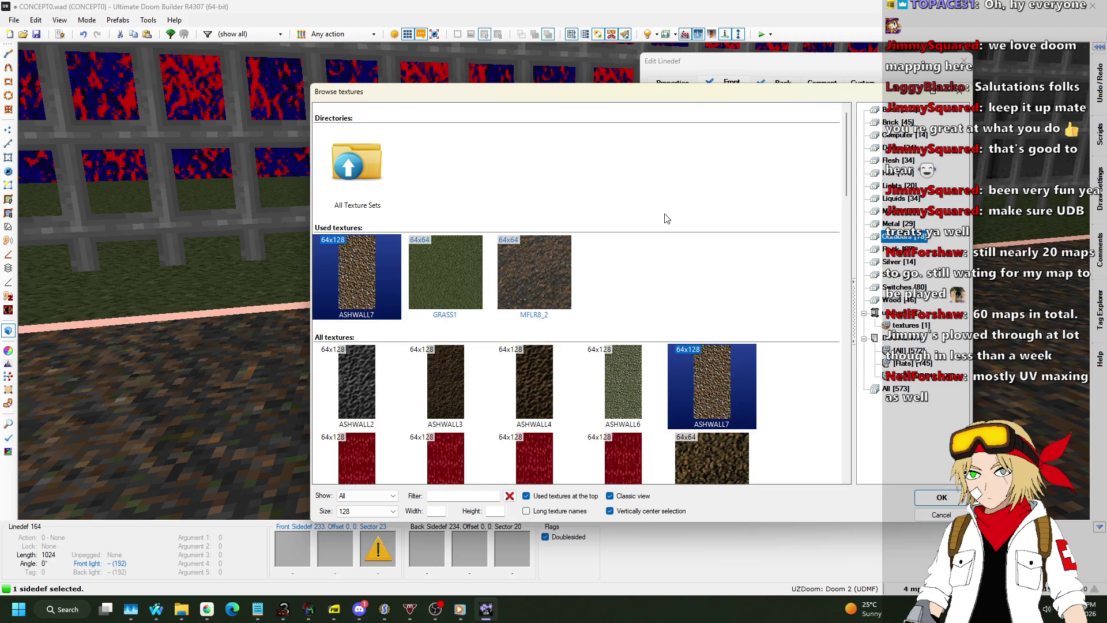
scroll(659, 243, down, 1)
double_click(636, 270)
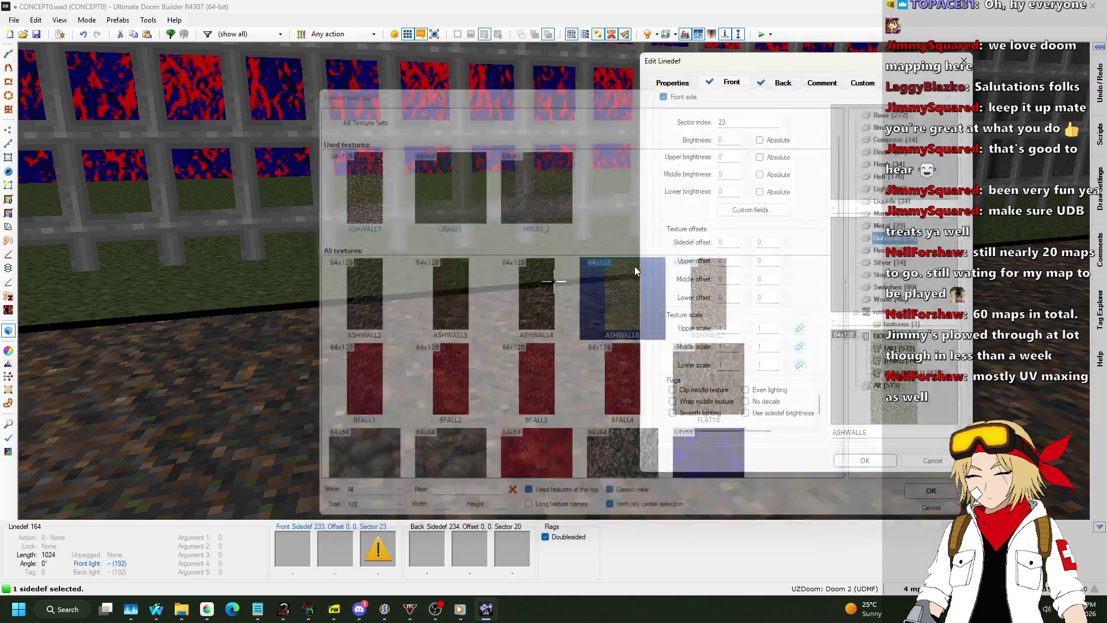
click(865, 461)
key(s)
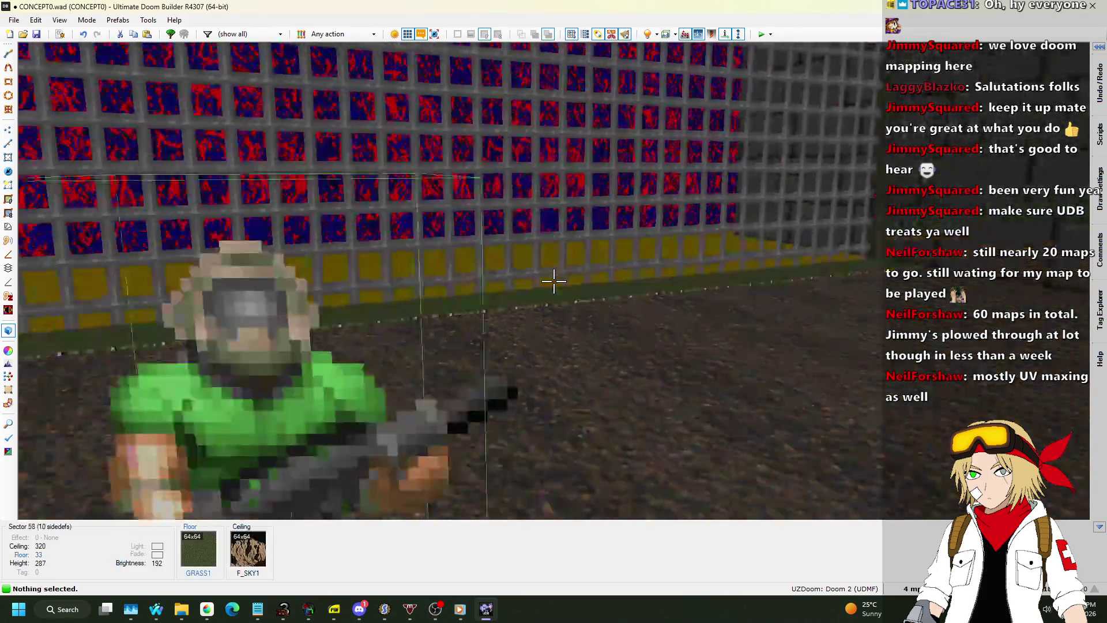
key(w)
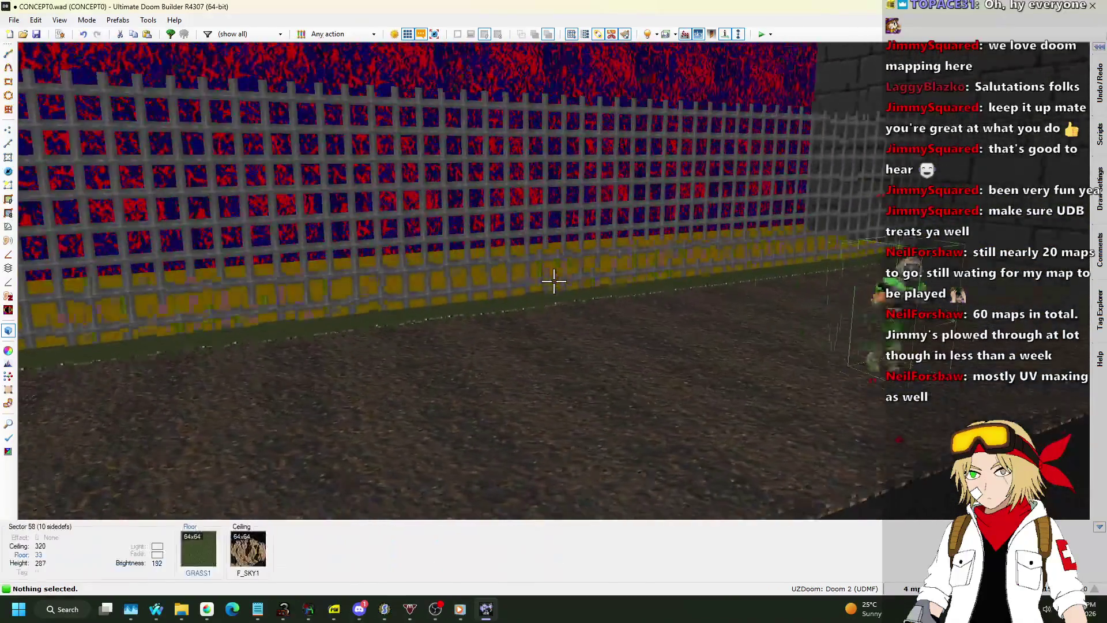
key(w)
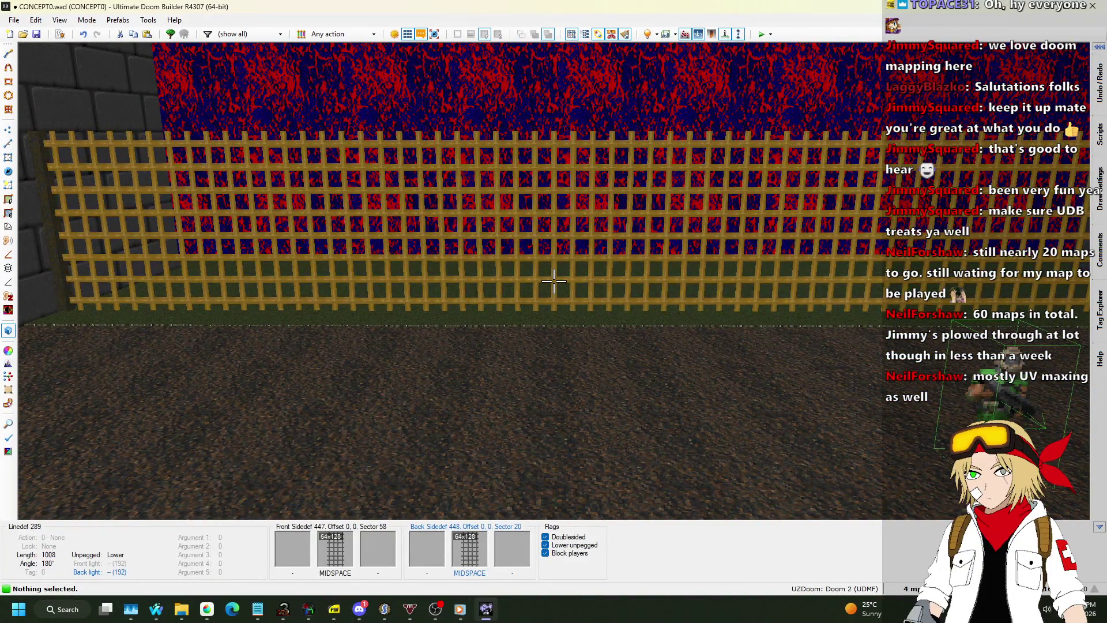
key(ctrl+z)
key(ctrl+z)
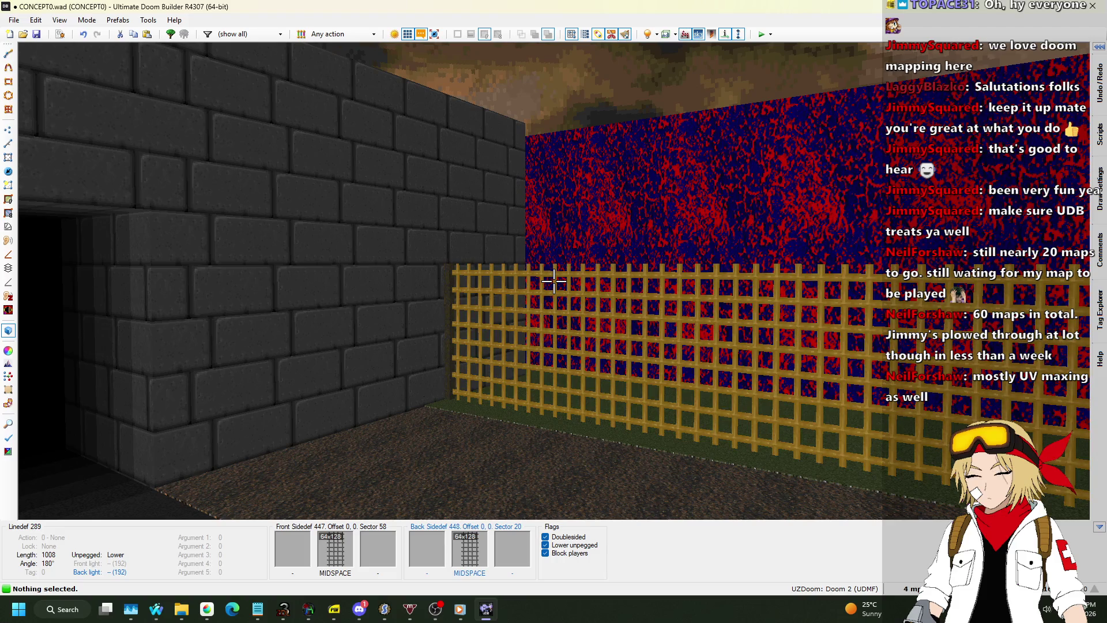
Step: In Sectors mode, set the road-area sectors' brightness to 160
key(q)
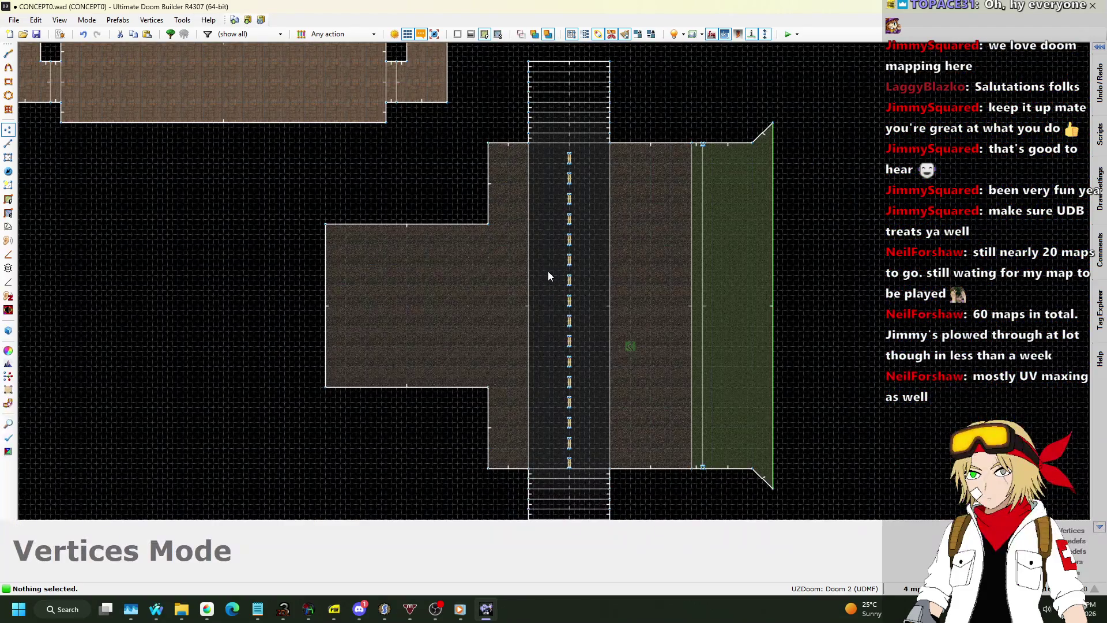
scroll(550, 277, down, 1)
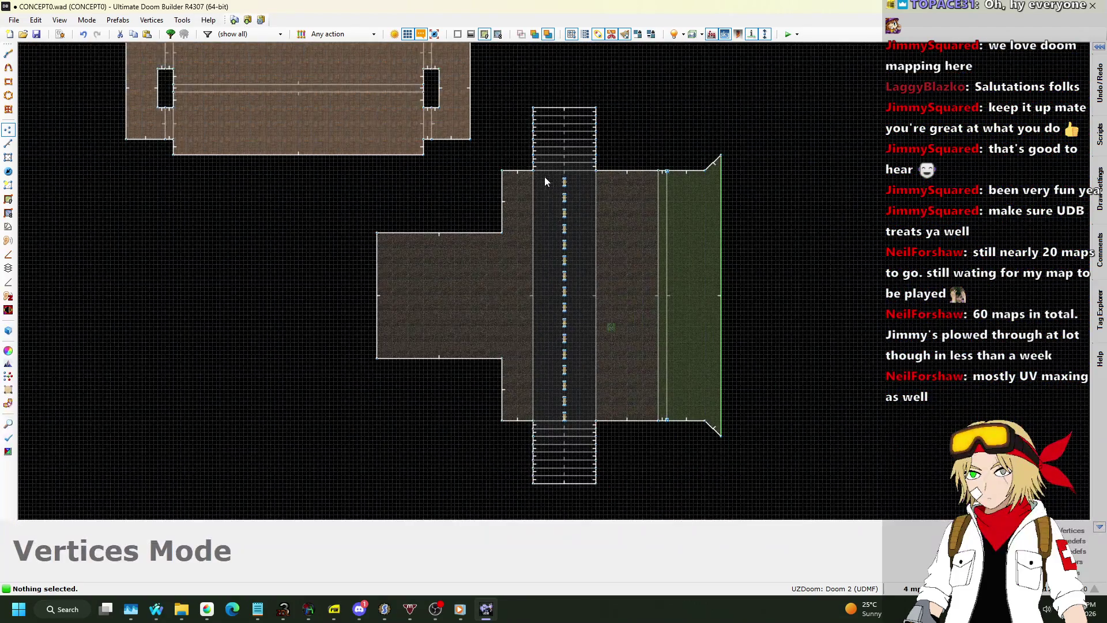
click(8, 145)
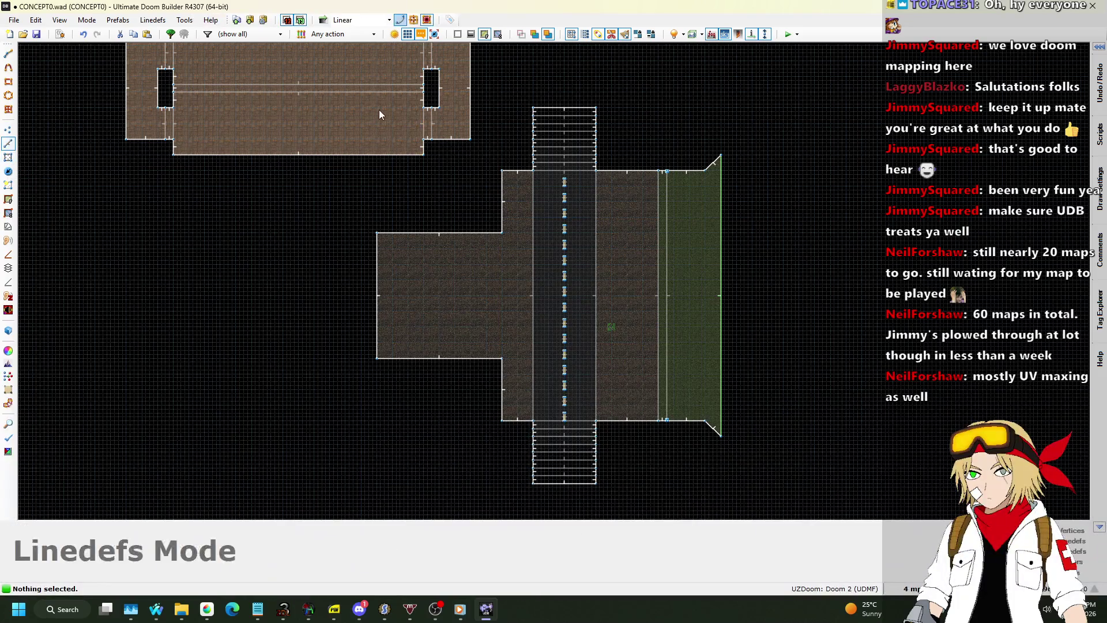
click(8, 157)
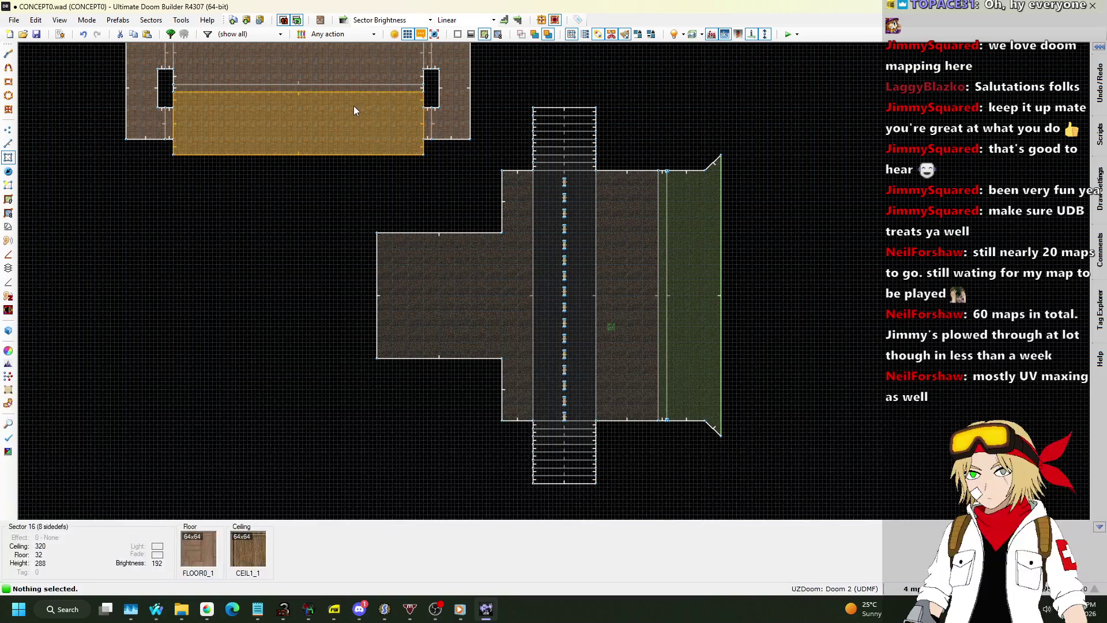
mouse_move(341, 105)
mouse_down()
mouse_move(566, 227)
mouse_move(785, 506)
mouse_up()
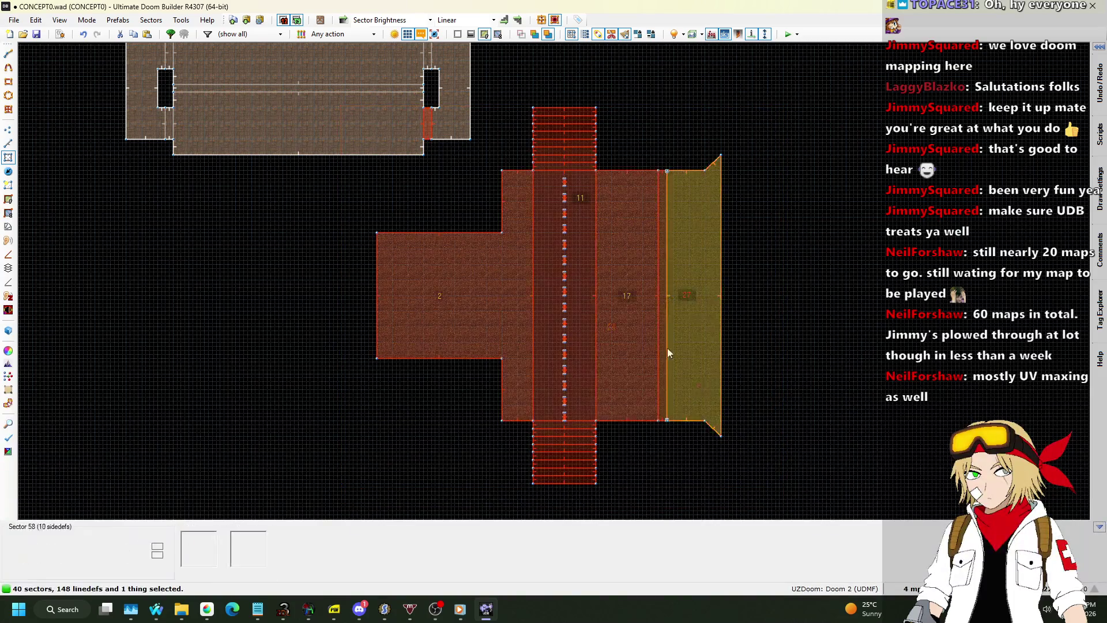
click(640, 269)
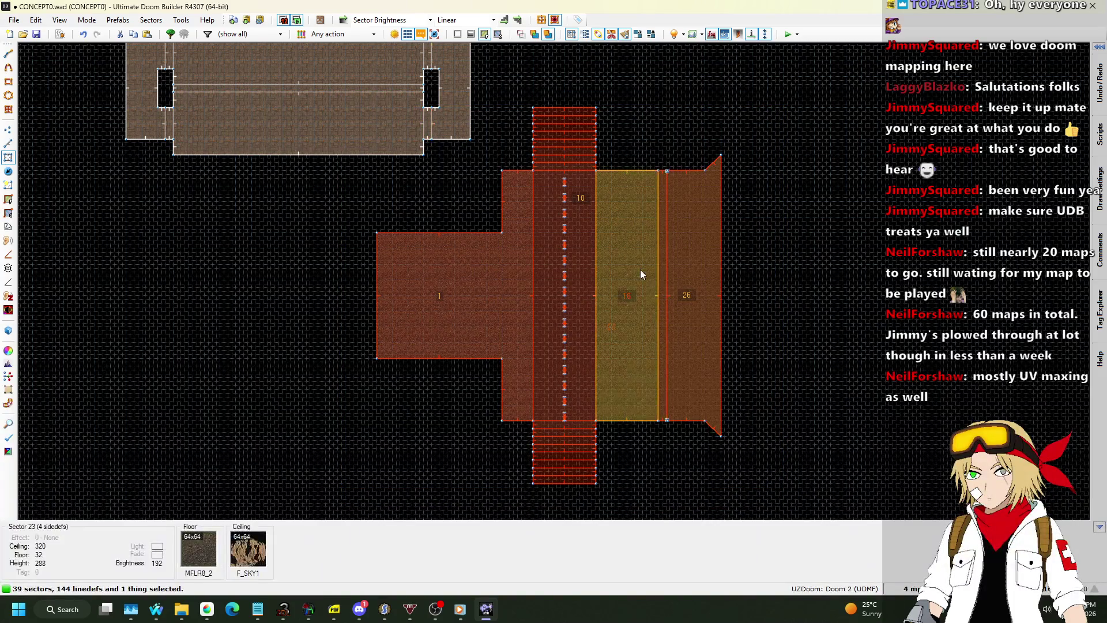
right_click(597, 260)
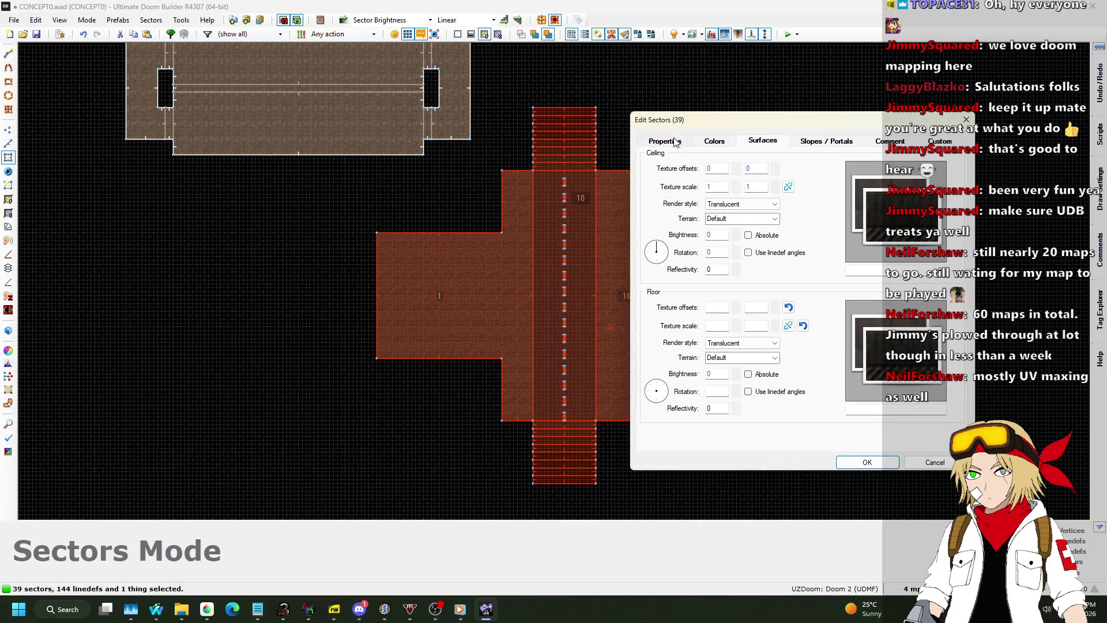
click(676, 142)
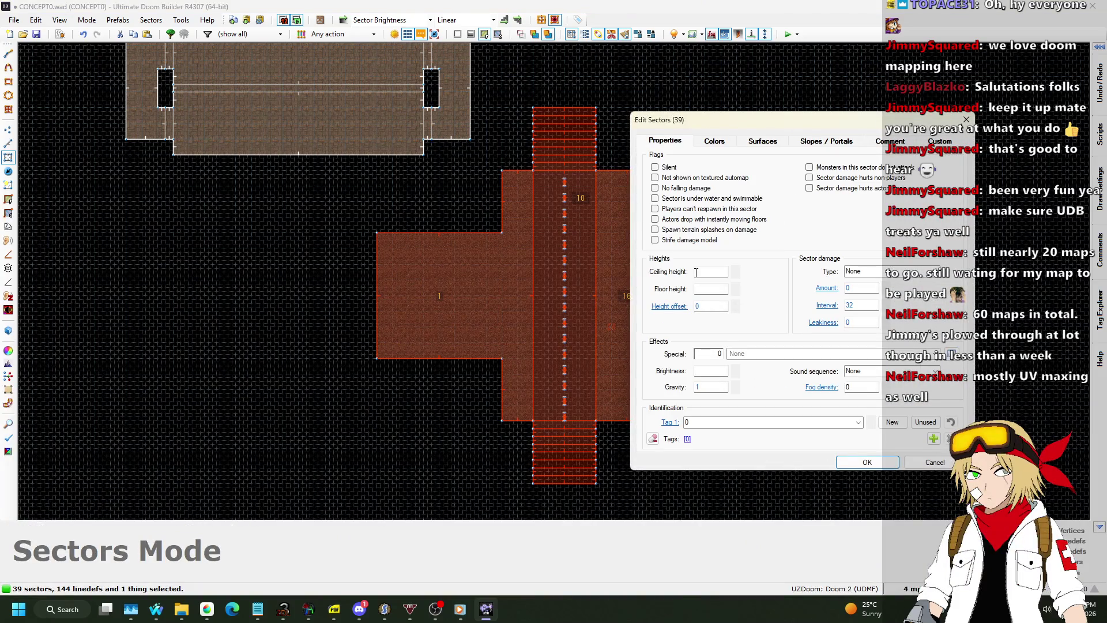
text(160)
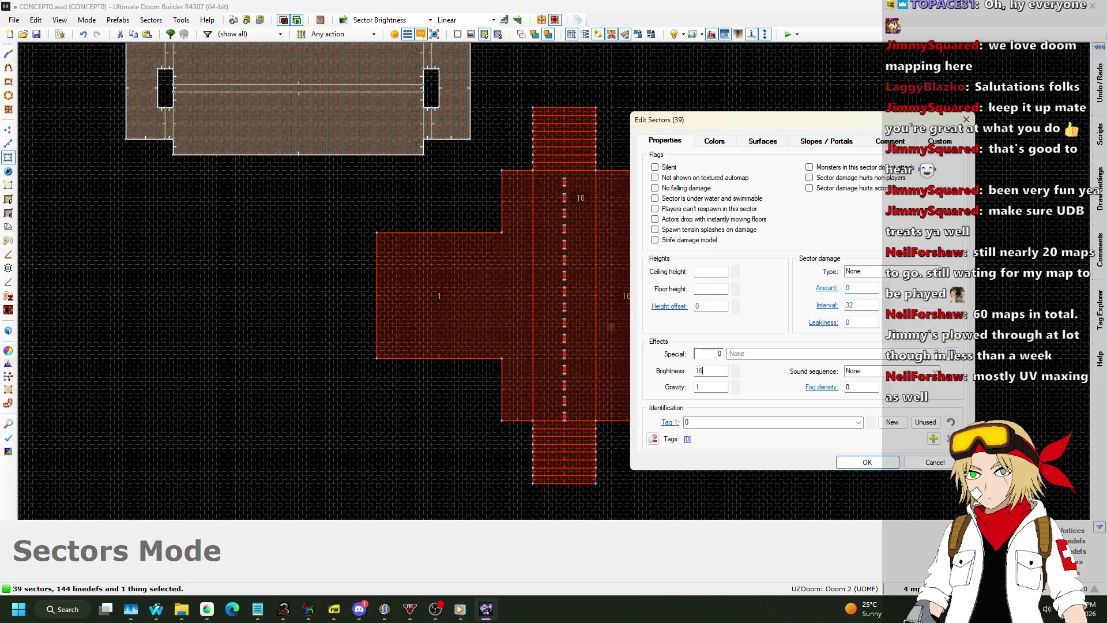
click(884, 465)
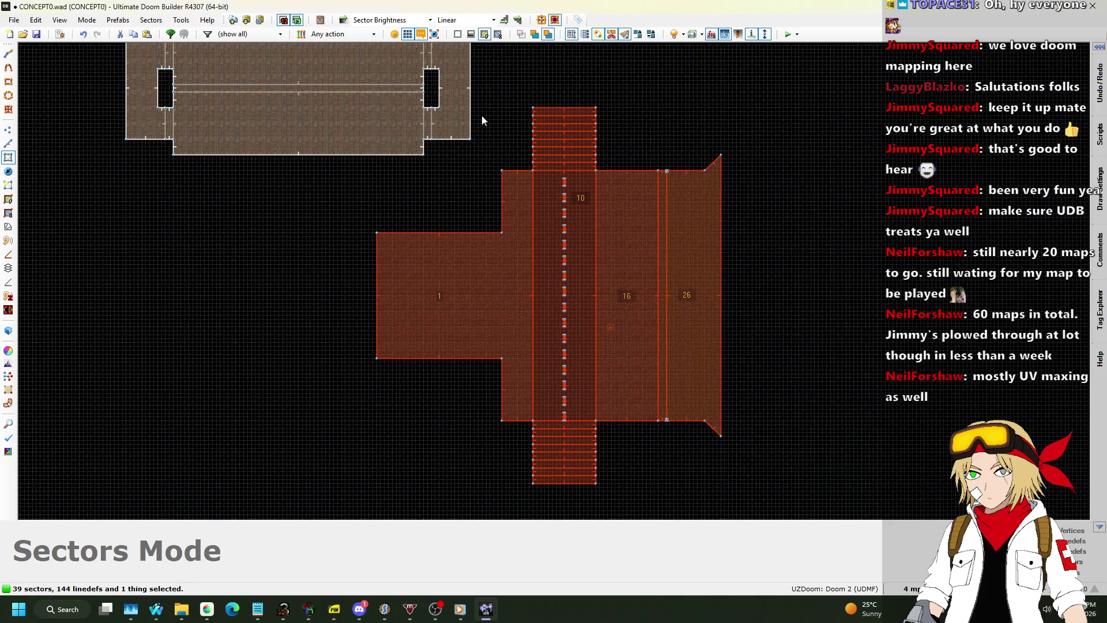
Step: Set the outermost end steps at both tunnel ends to ceiling height 0
scroll(551, 130, up, 4)
click(575, 247)
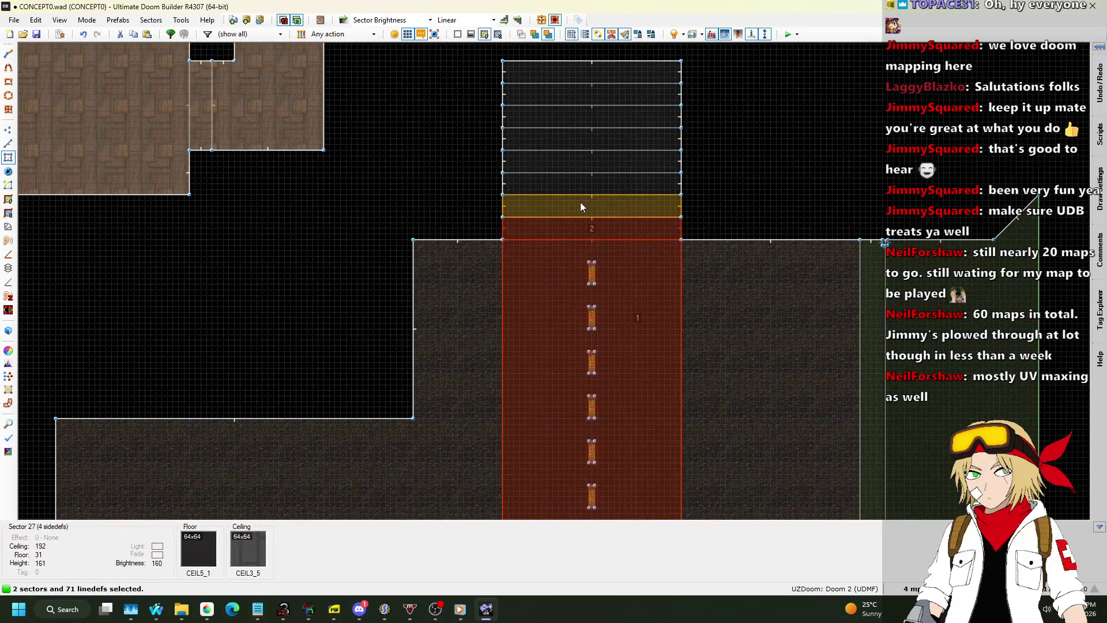
click(565, 75)
scroll(706, 92, down, 5)
scroll(685, 306, up, 3)
click(680, 296)
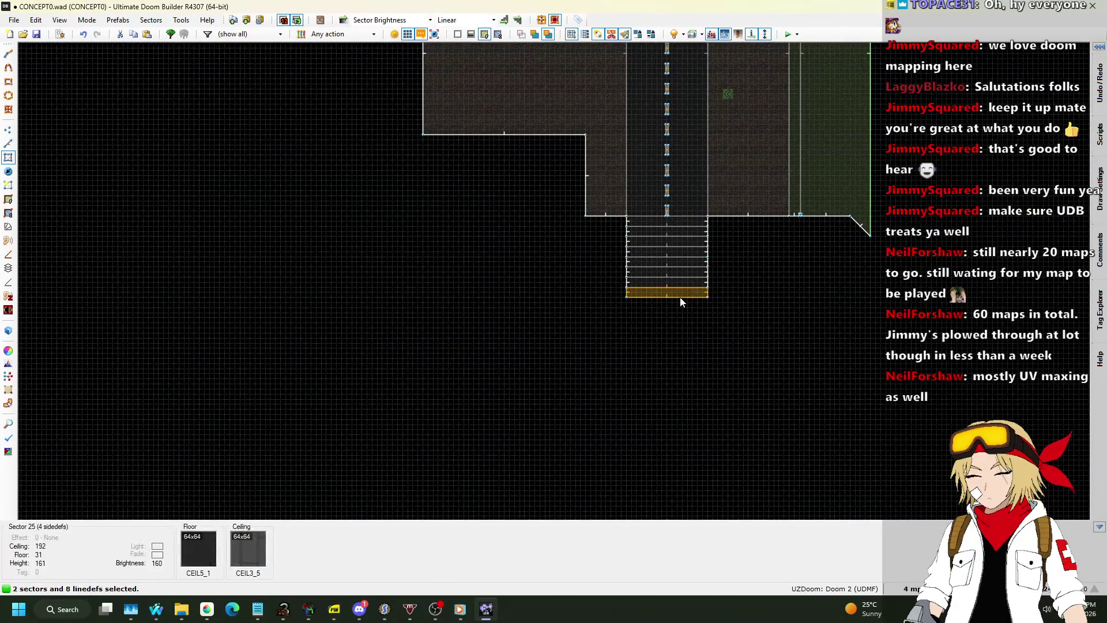
right_click(683, 297)
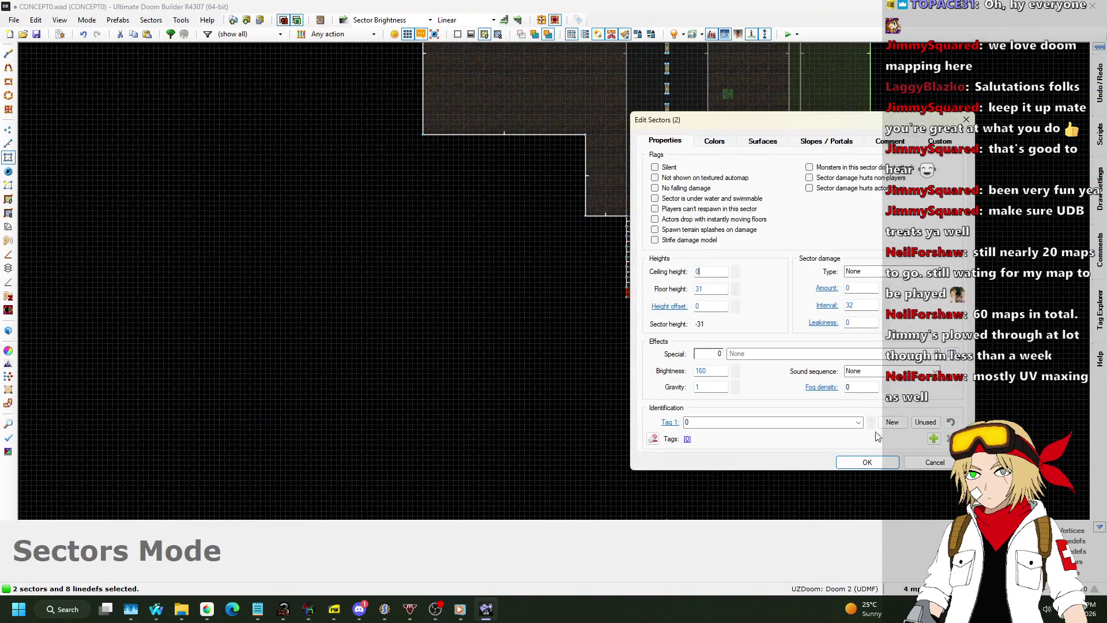
click(867, 462)
Step: Reselect both end steps and review their properties, closing without changes
scroll(654, 202, up, 2)
scroll(695, 435, down, 2)
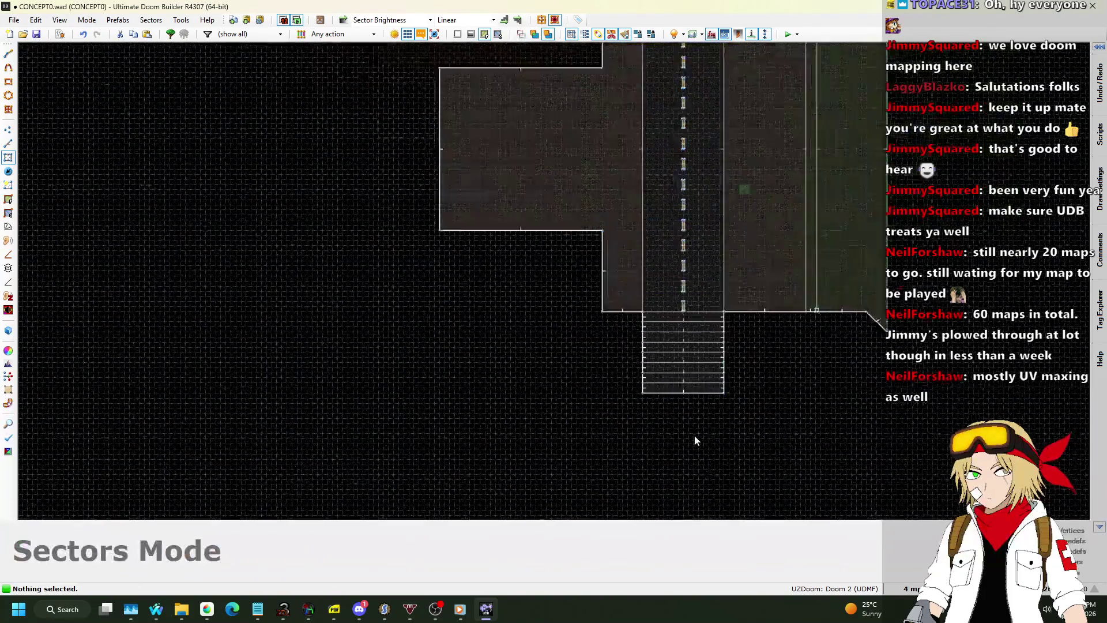
scroll(695, 437, down, 2)
scroll(692, 190, up, 5)
click(671, 161)
scroll(680, 148, down, 5)
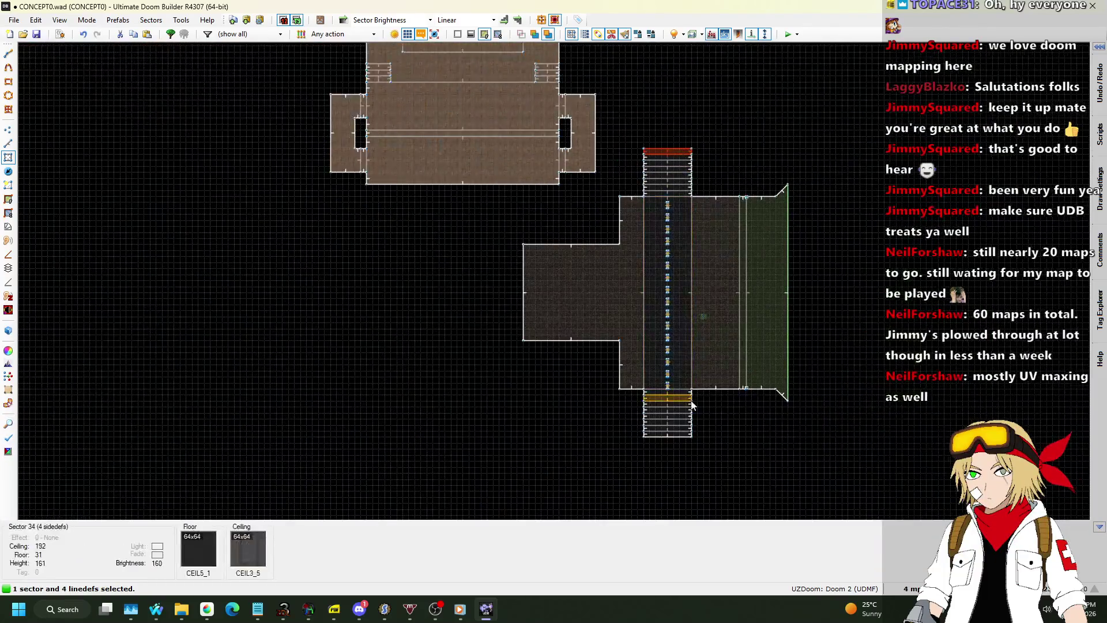
scroll(689, 456, up, 2)
click(687, 459)
right_click(682, 342)
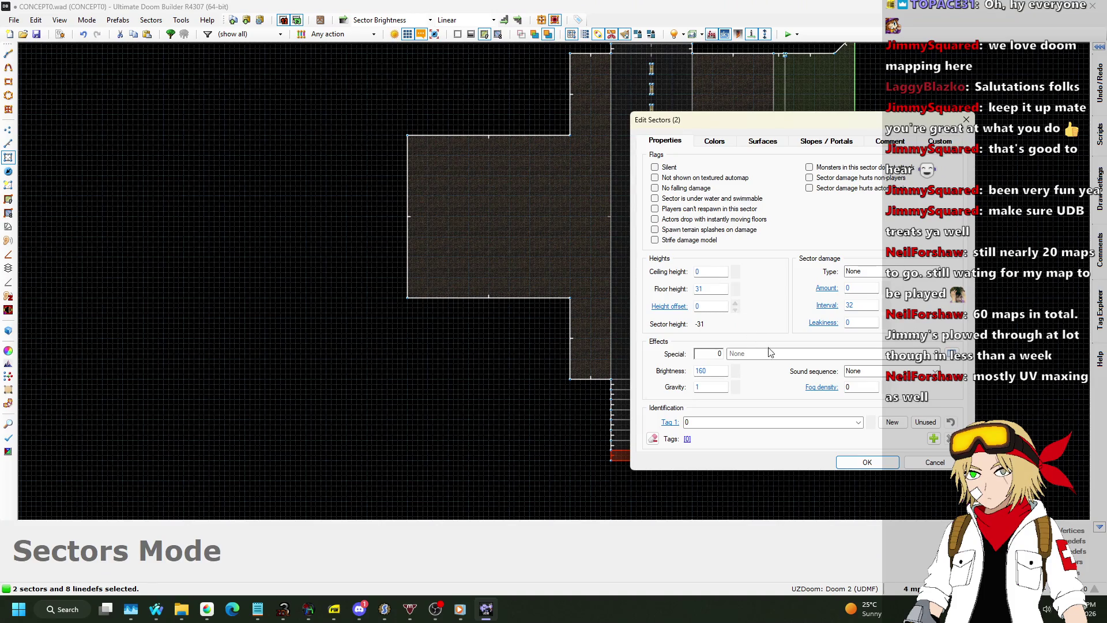
click(936, 461)
Step: Undo the end steps' zero ceiling height and recheck their properties without changes
key(w)
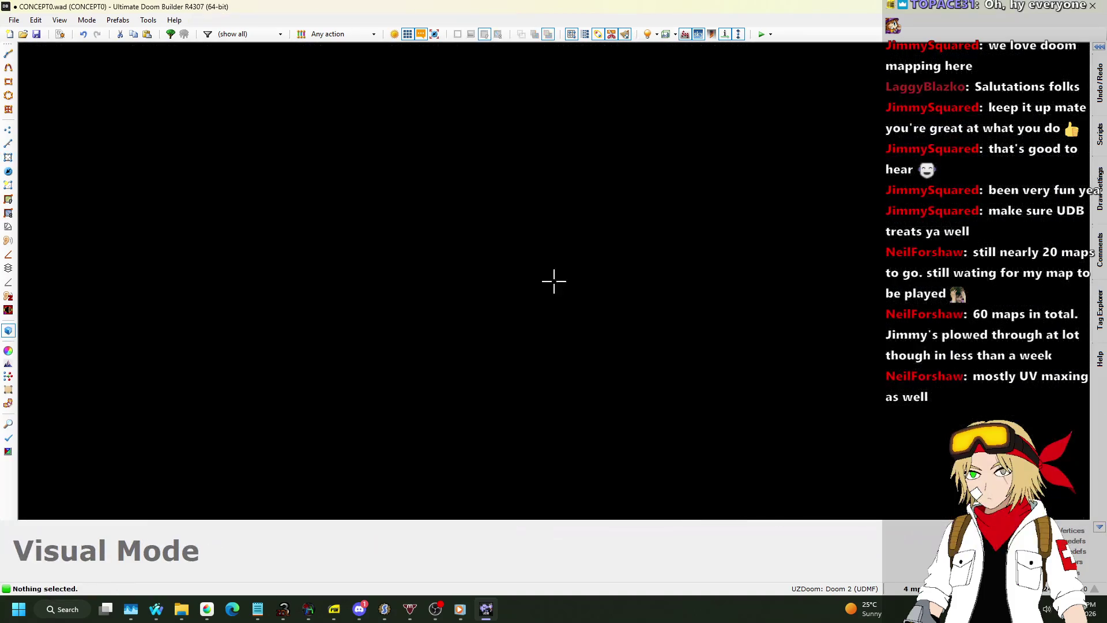
key(w)
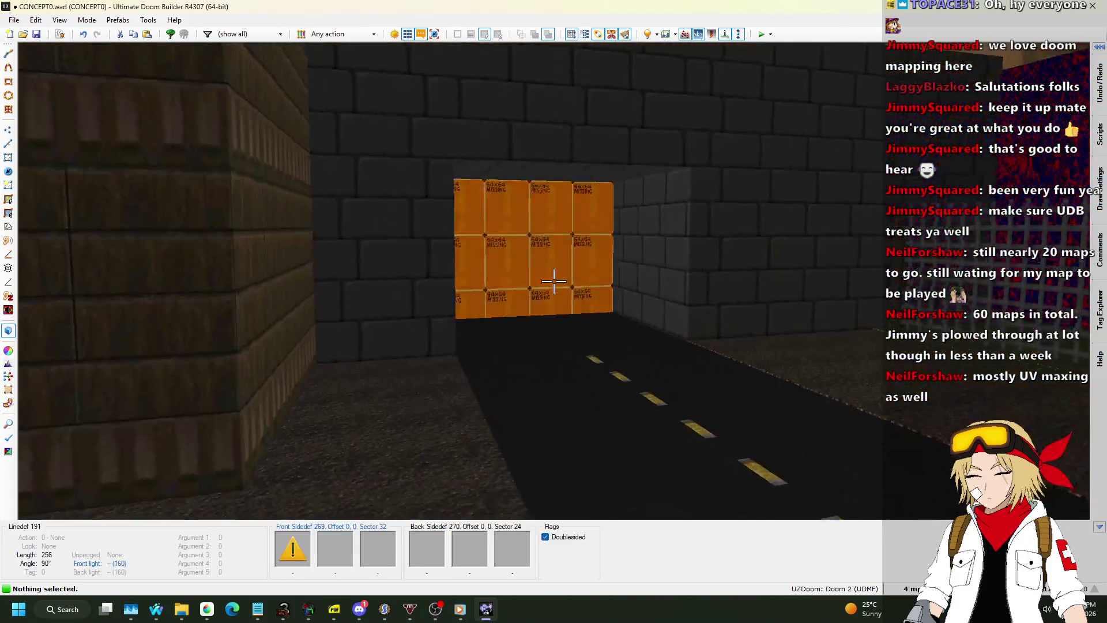
key(w)
key(ctrl+z)
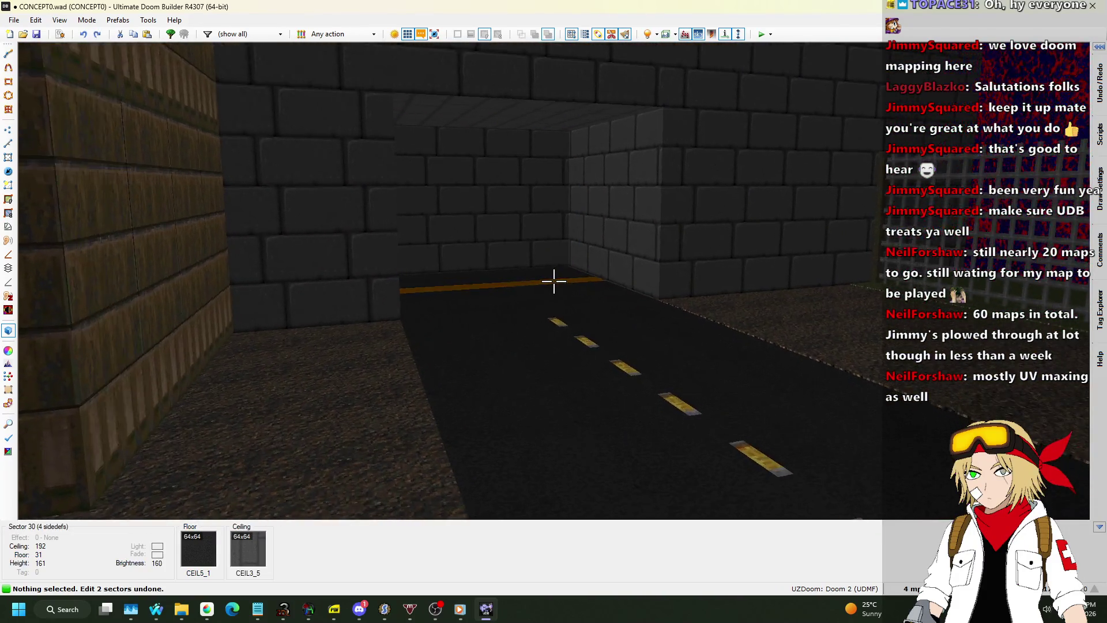
key(w)
click(608, 92)
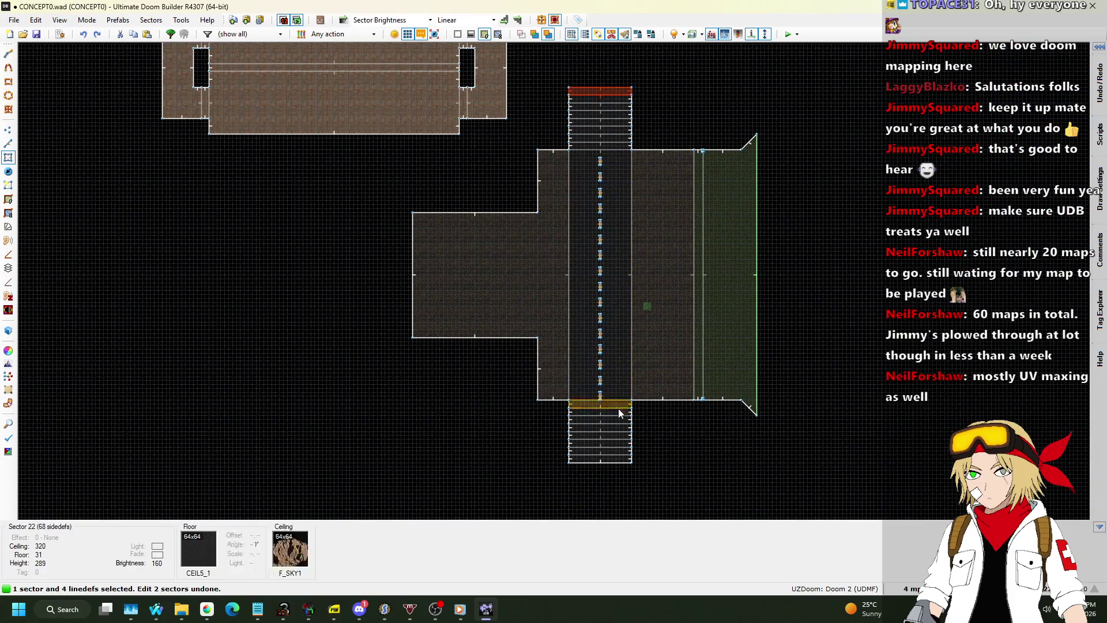
click(615, 460)
right_click(643, 448)
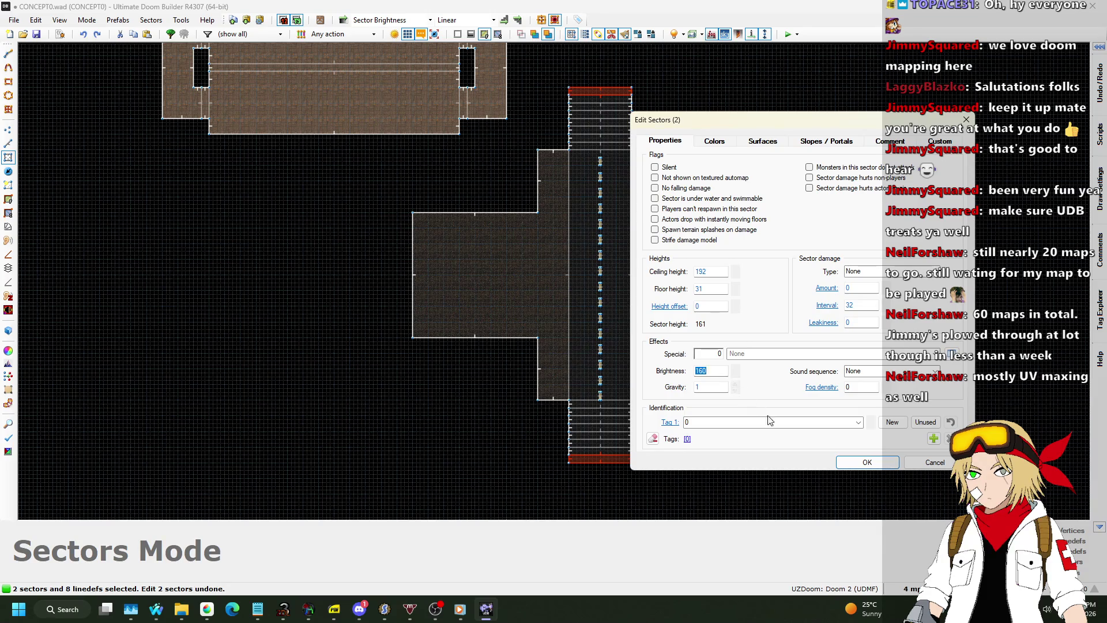
key(Escape)
Step: Apply a gradient brightness across the road and upper stair steps, darker away from the road
scroll(588, 294, up, 3)
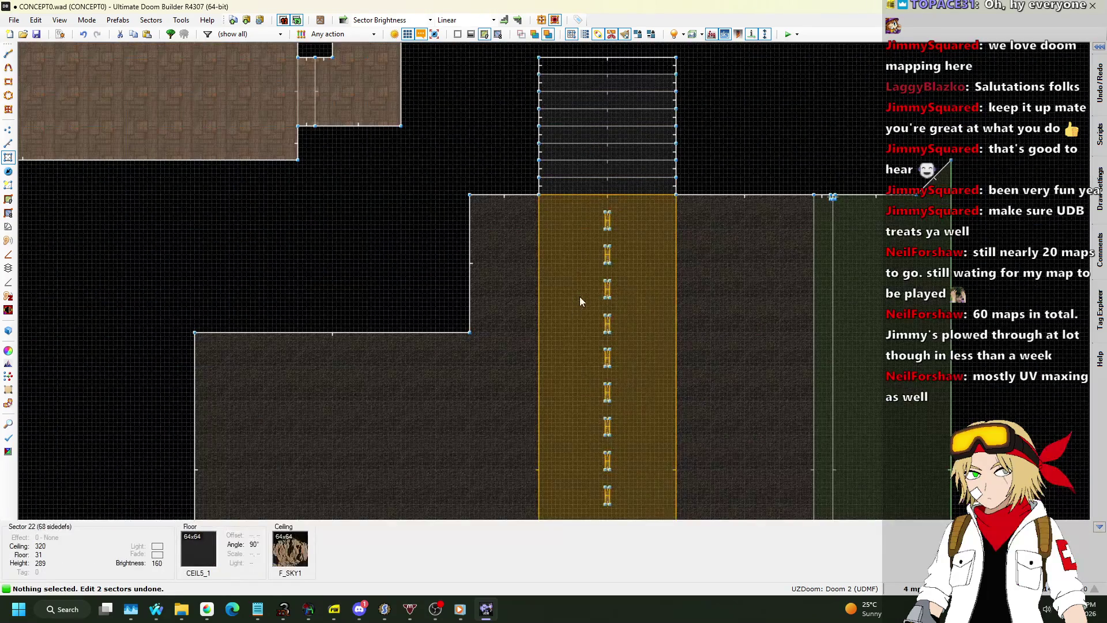
mouse_move(590, 198)
mouse_down()
mouse_move(594, 68)
mouse_move(502, 12)
mouse_up()
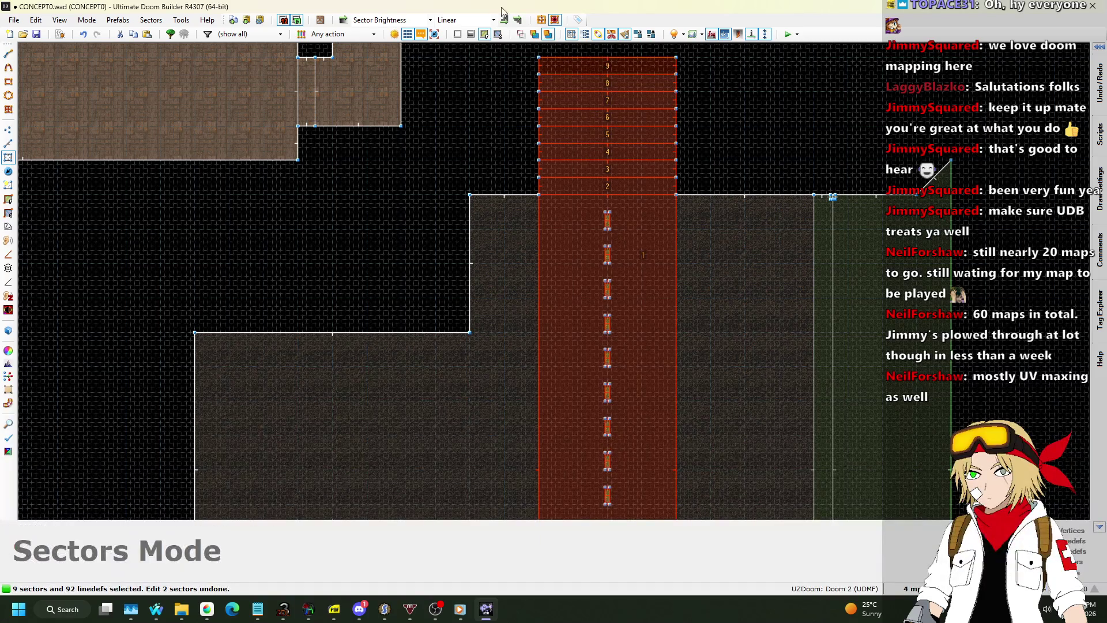
click(504, 20)
scroll(632, 102, down, 3)
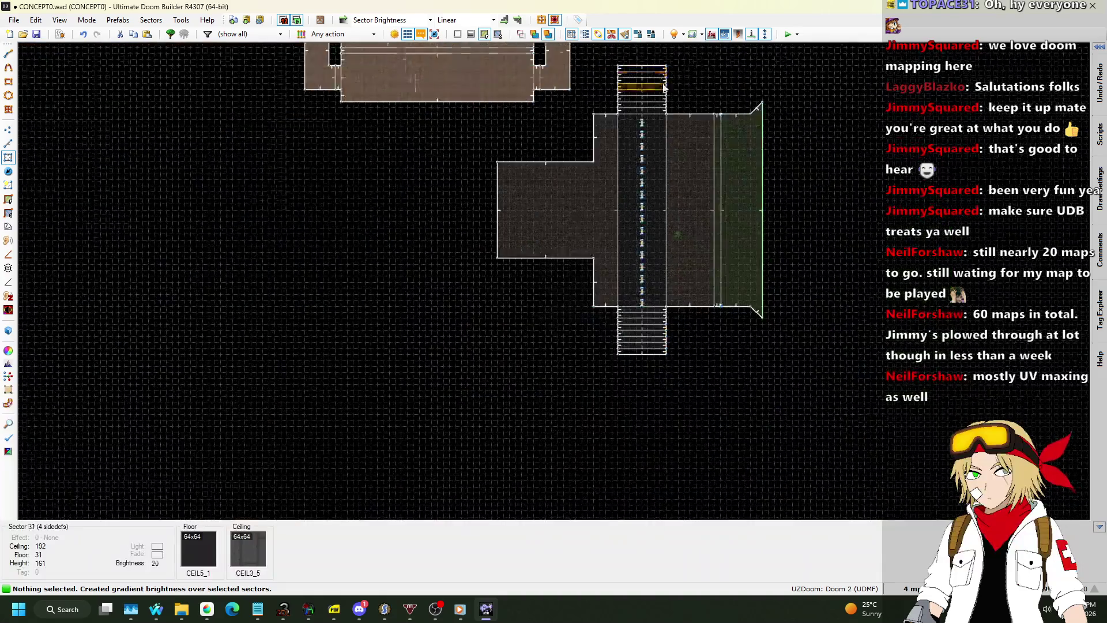
scroll(665, 87, up, 3)
Step: Select the road plus the eight lower stair steps in order and apply gradient brightness
click(618, 189)
scroll(618, 189, up, 2)
click(630, 213)
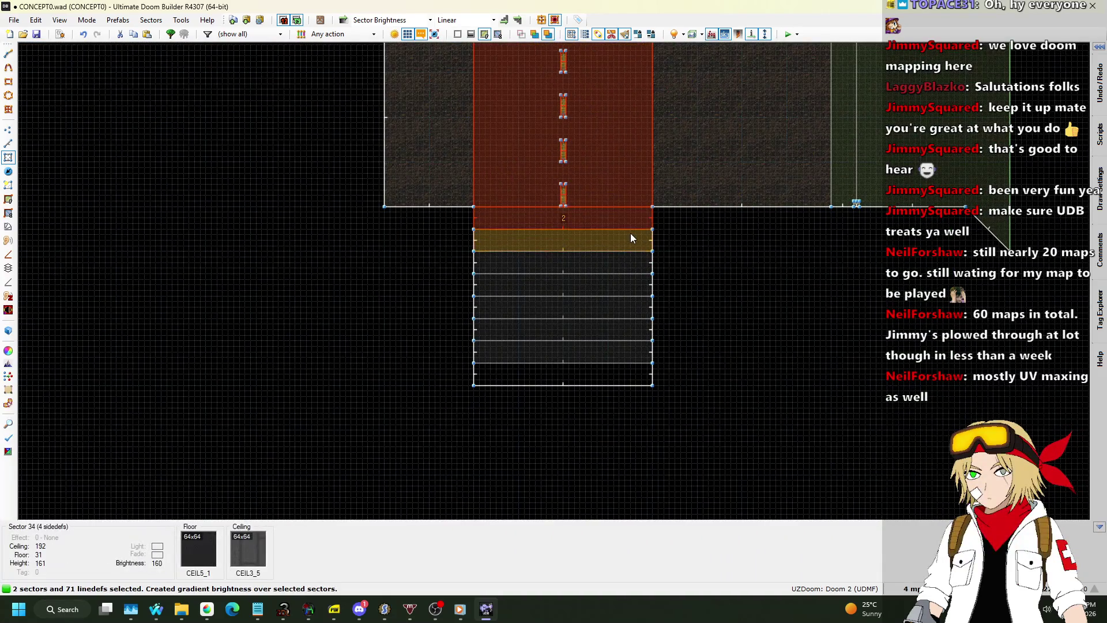
click(631, 233)
click(631, 268)
click(632, 293)
click(629, 311)
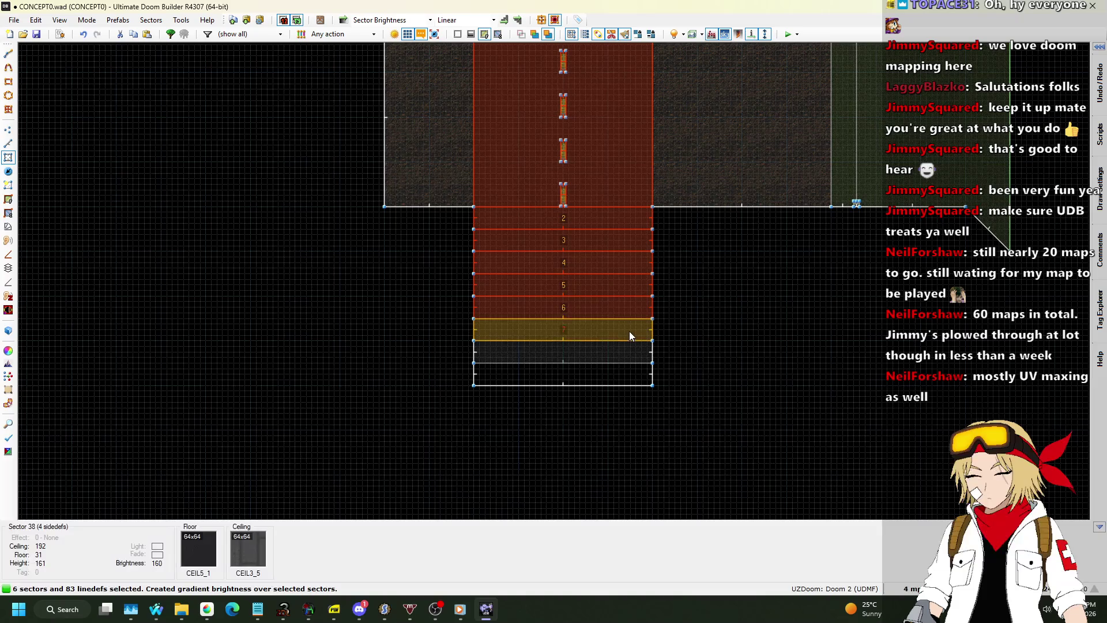
click(629, 331)
click(628, 353)
click(624, 369)
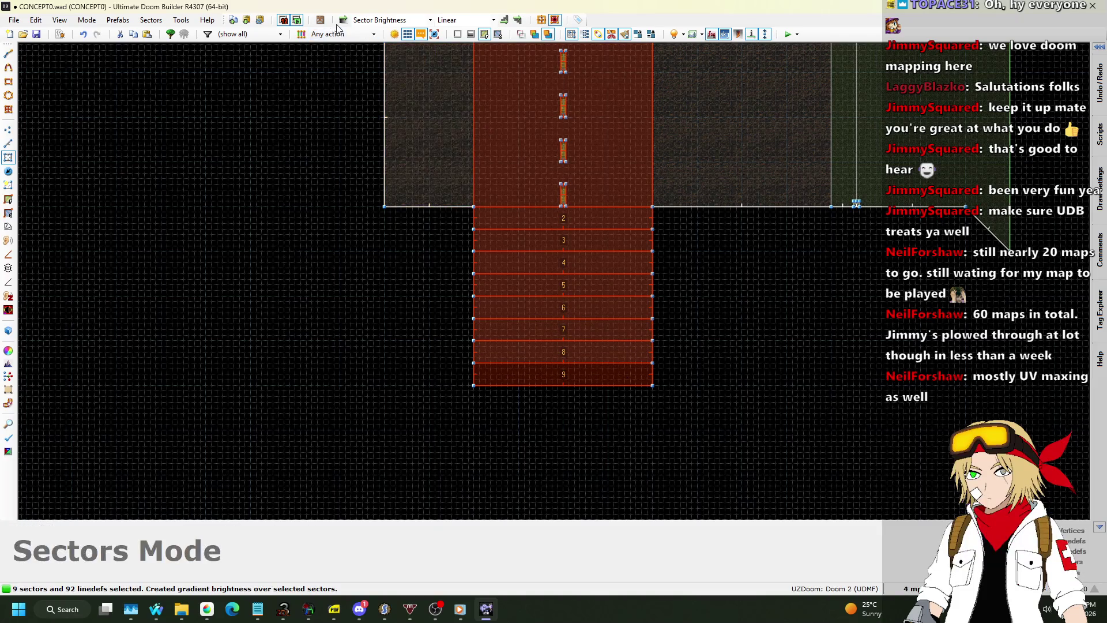
click(596, 425)
key(w)
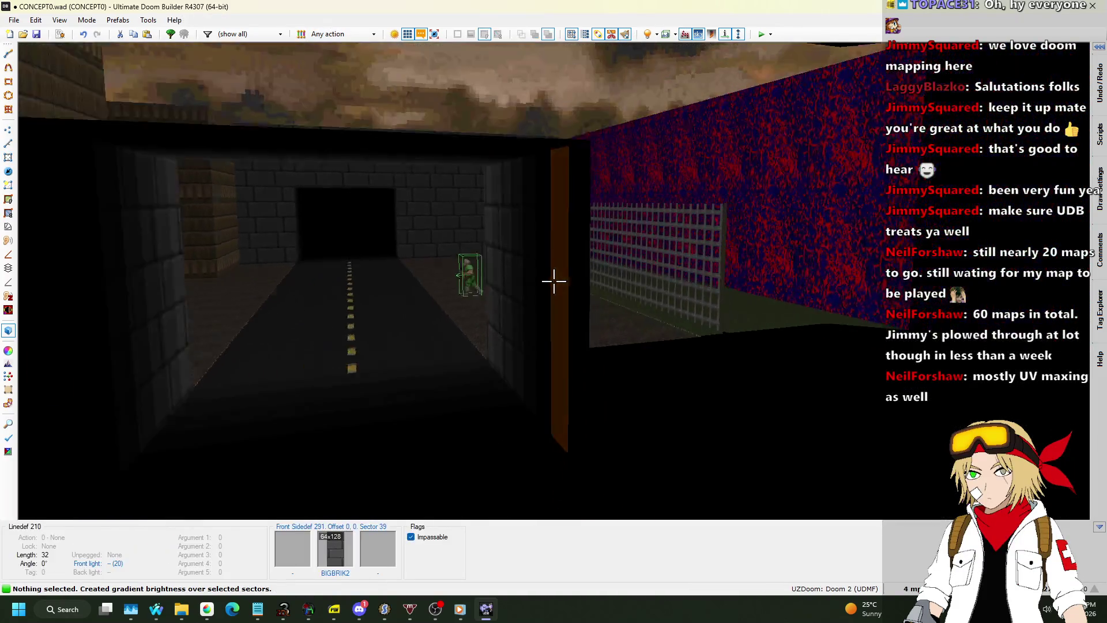
Step: Switch to Things mode and set the grid size to 16
key(w)
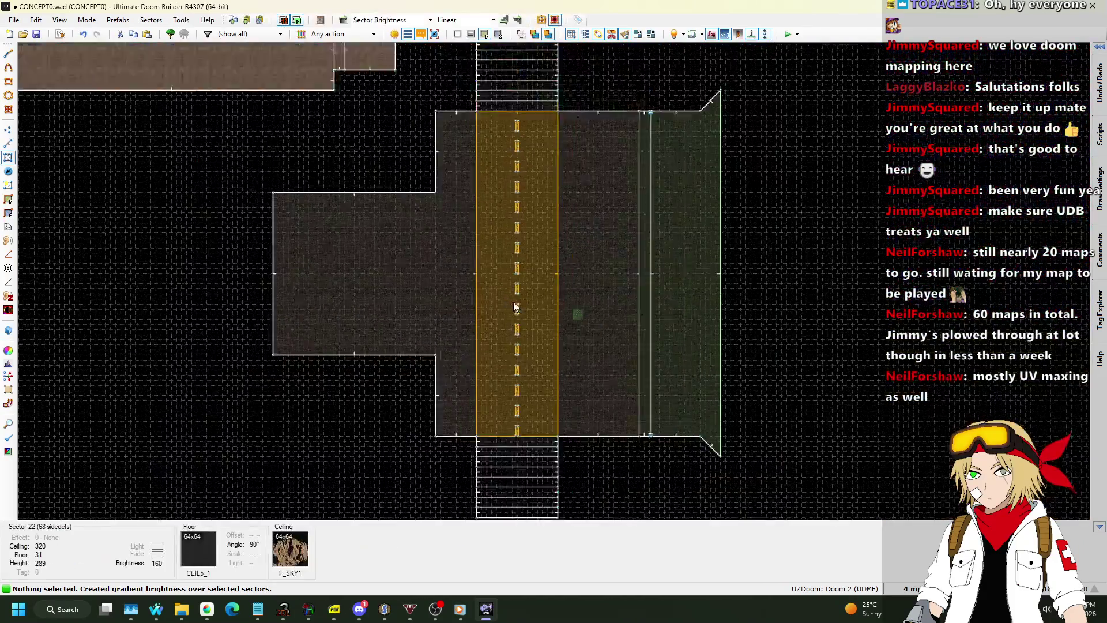
scroll(500, 227, up, 6)
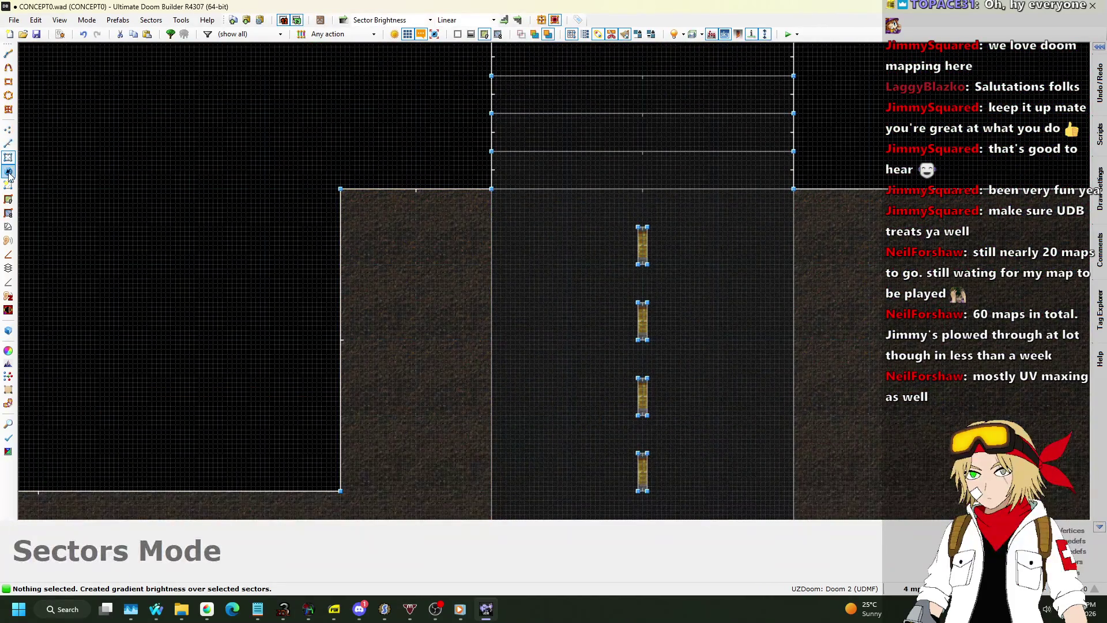
click(8, 172)
click(912, 589)
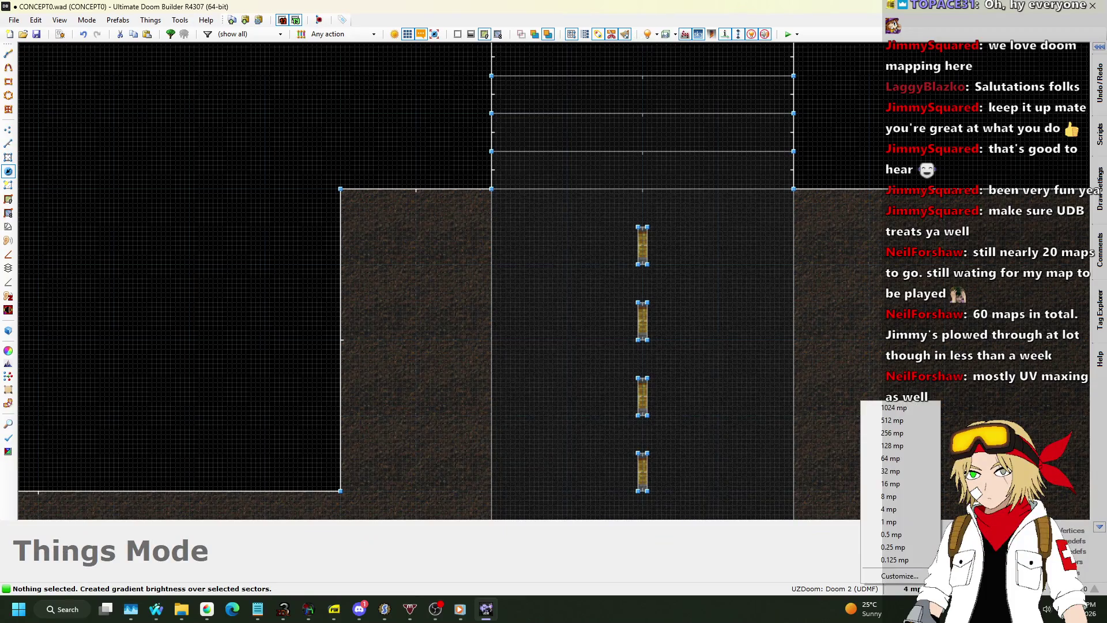
click(910, 484)
Step: Place a new thing beside the road and make it a Floor lamp from Light sources
scroll(456, 230, up, 3)
right_click(456, 223)
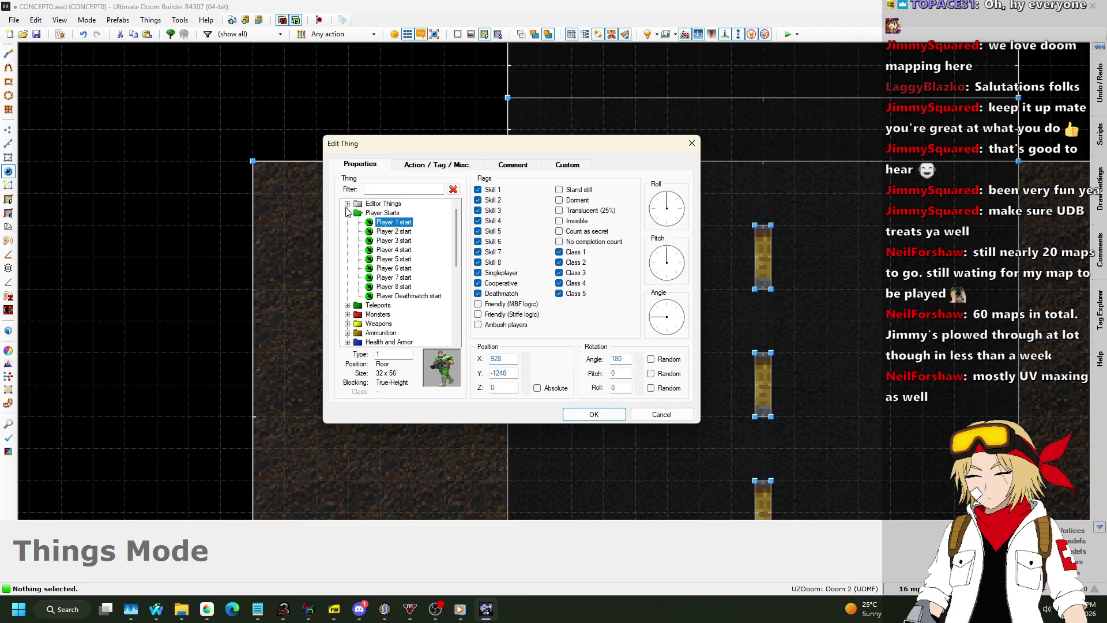
click(347, 213)
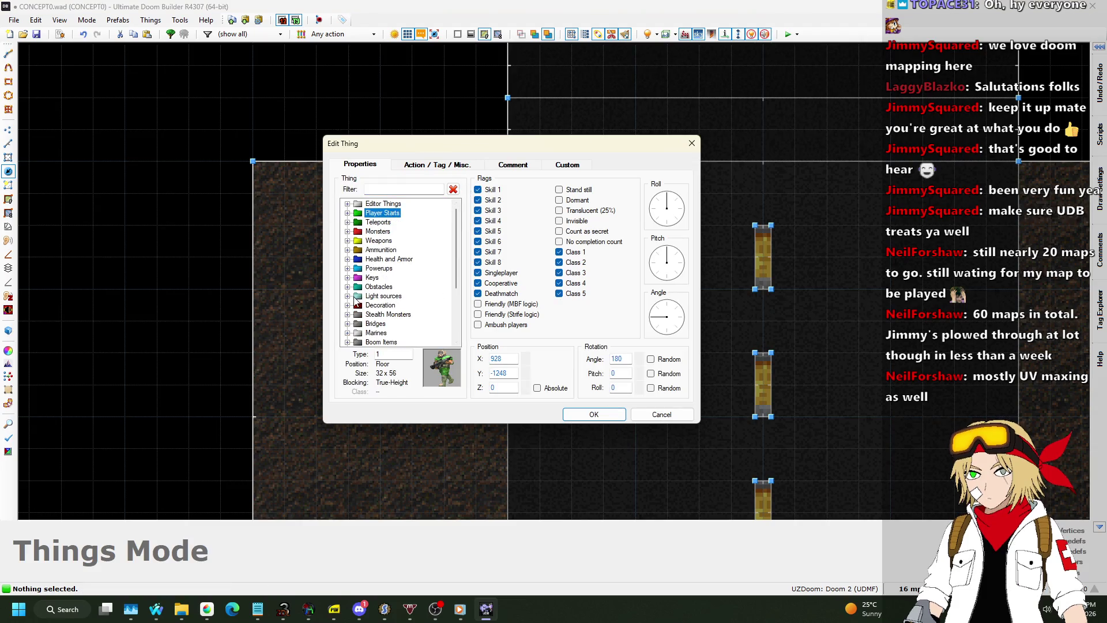
click(348, 297)
click(388, 259)
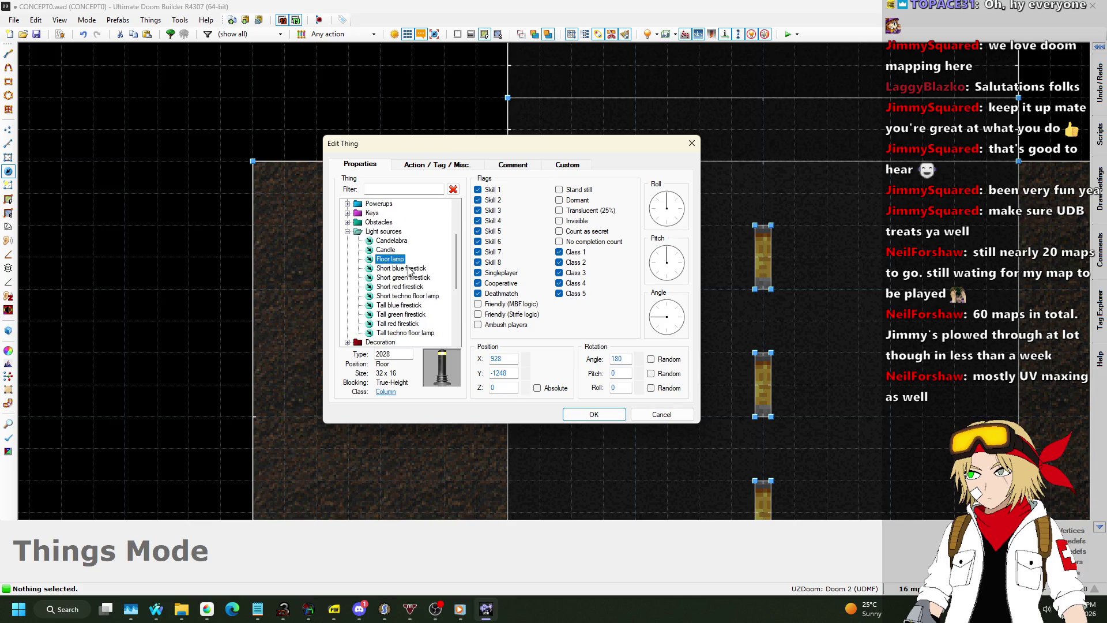
click(409, 269)
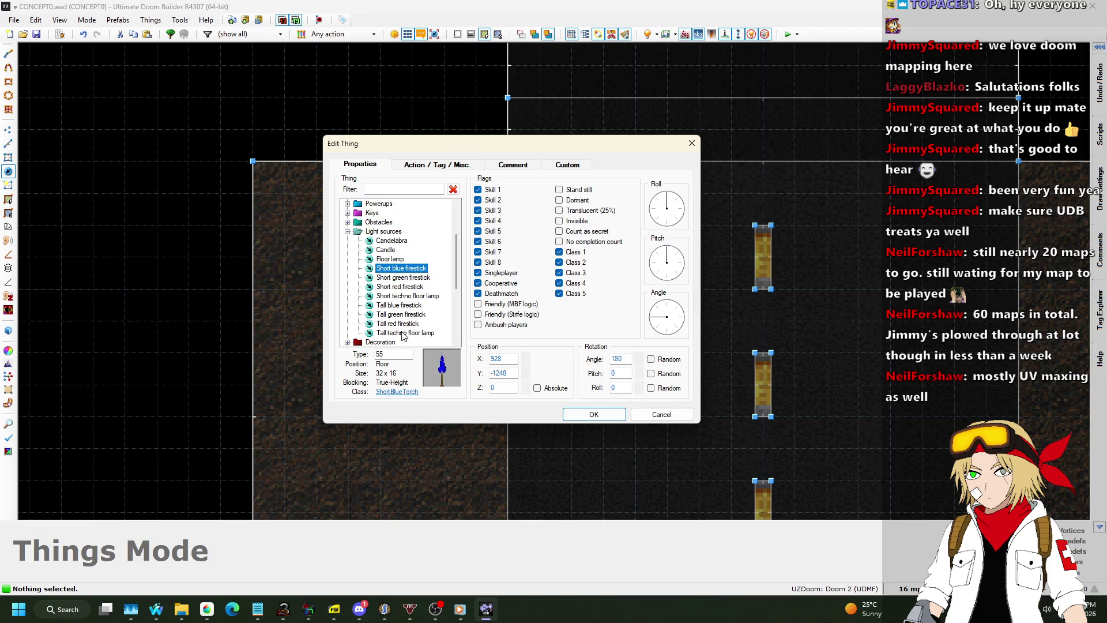
click(404, 333)
click(404, 296)
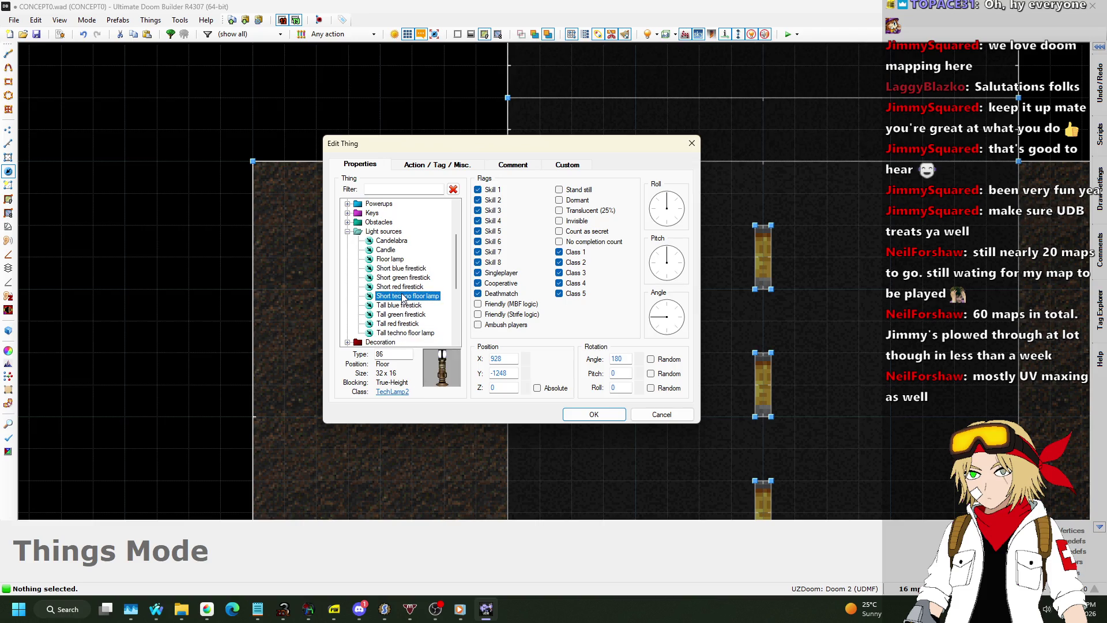
click(402, 261)
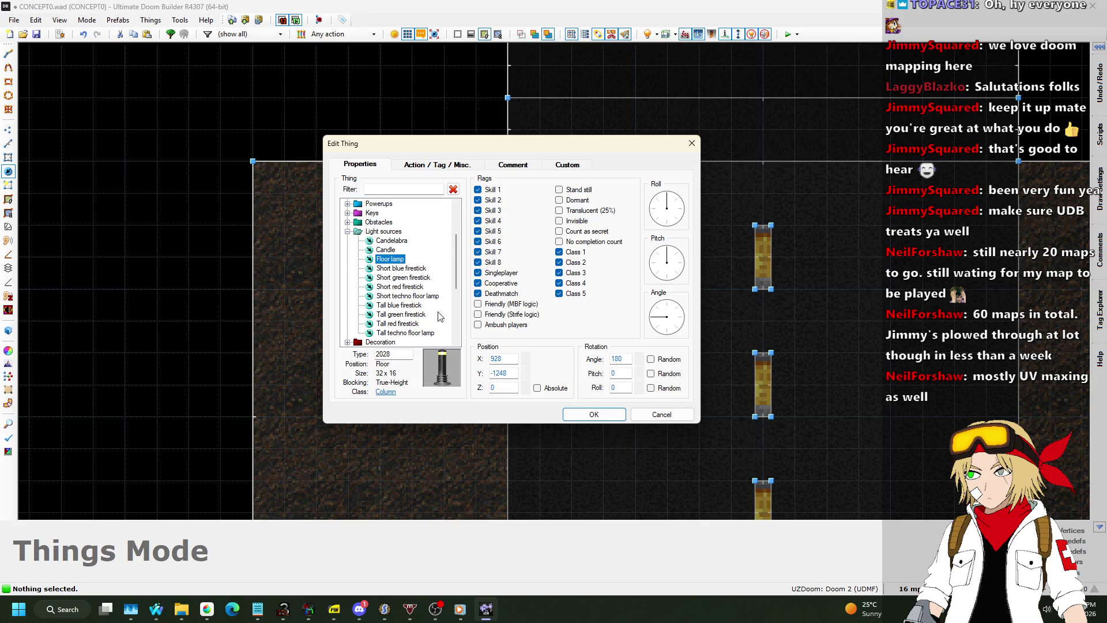
click(600, 413)
scroll(417, 268, down, 2)
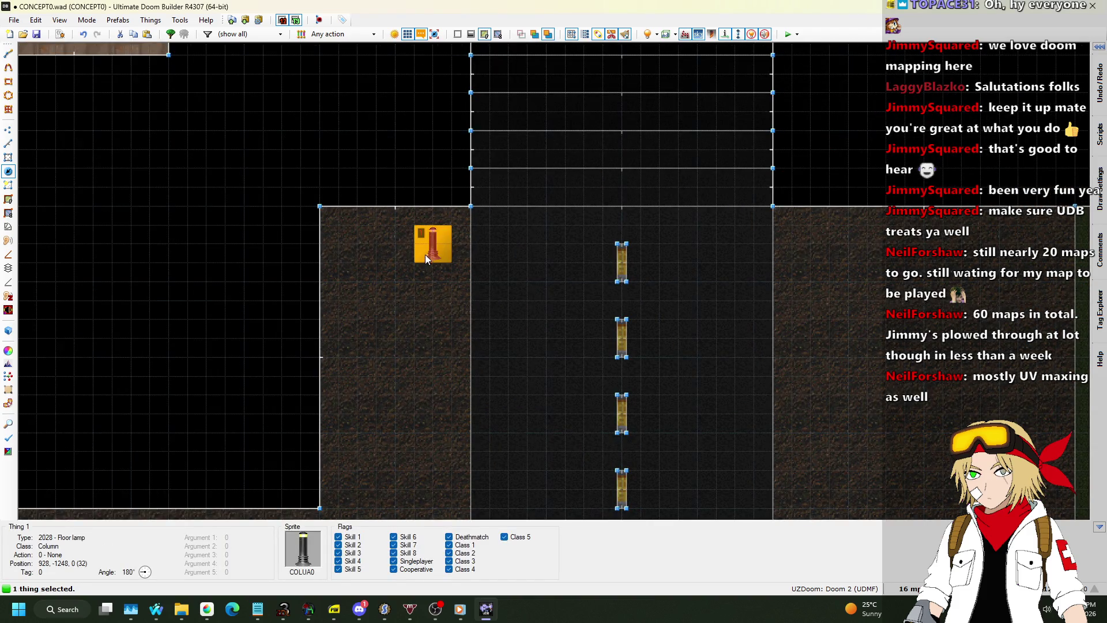
Step: Copy the floor lamp and paste copies across the road and near its lower end
key(t)
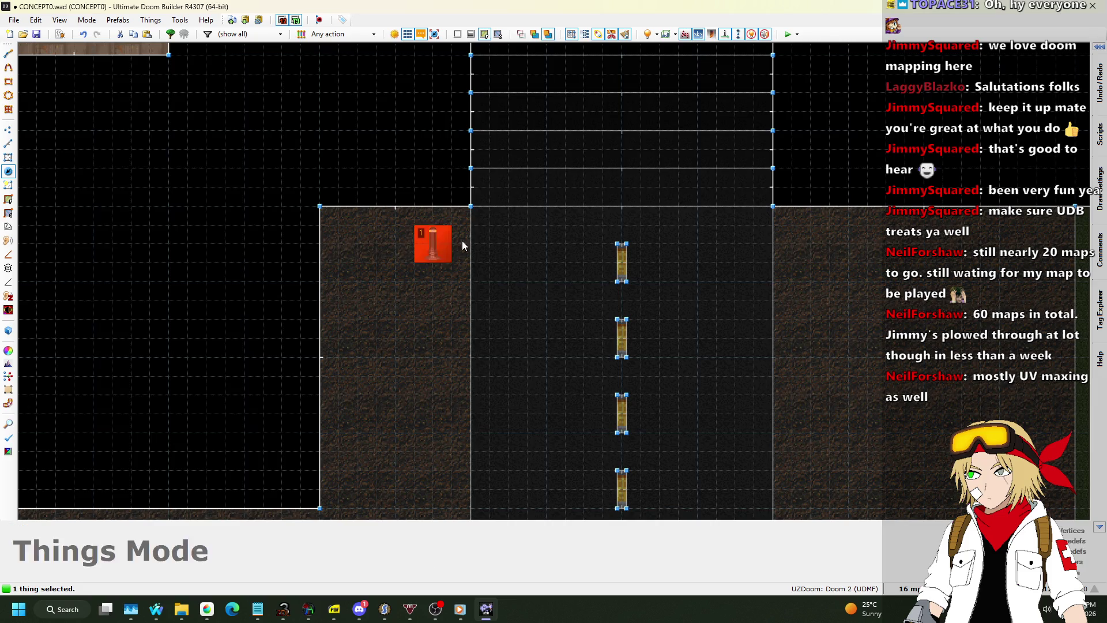
key(ctrl+c)
key(ctrl+v)
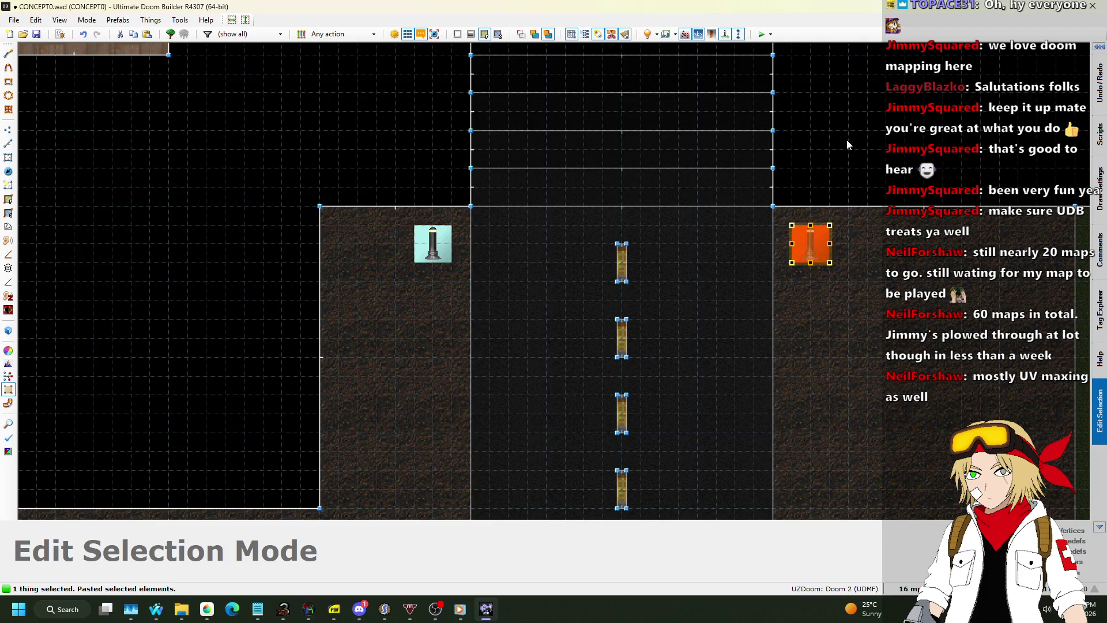
click(847, 140)
scroll(833, 148, down, 4)
scroll(887, 390, up, 3)
key(ctrl+v)
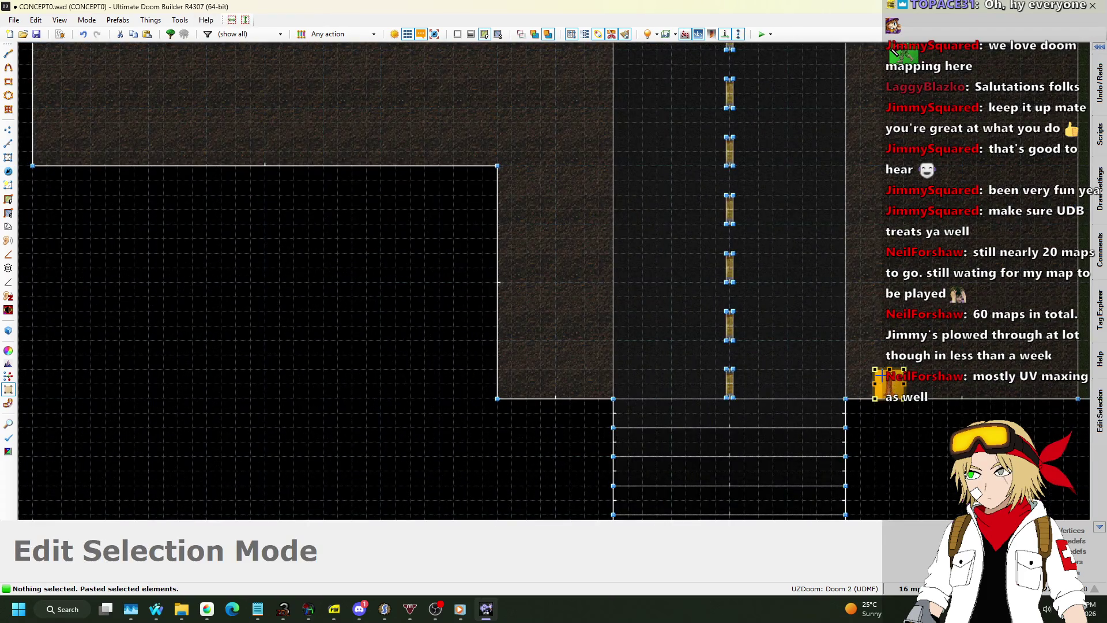
click(593, 368)
key(ctrl+v)
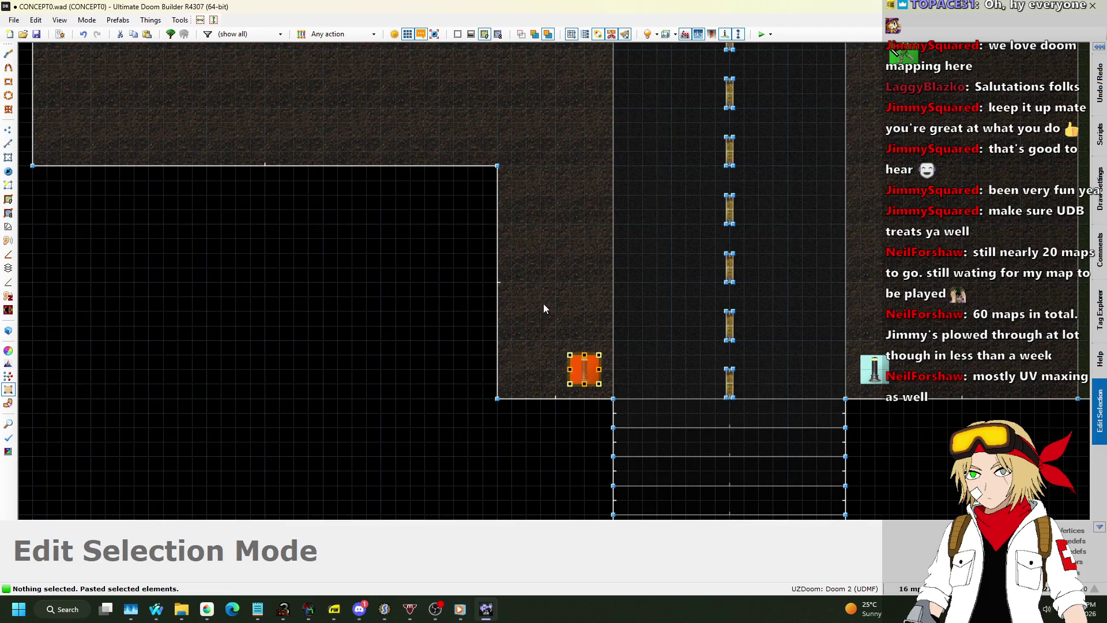
Step: In 3D view, select the fence post tops and open their sector properties
key(w)
key(w)
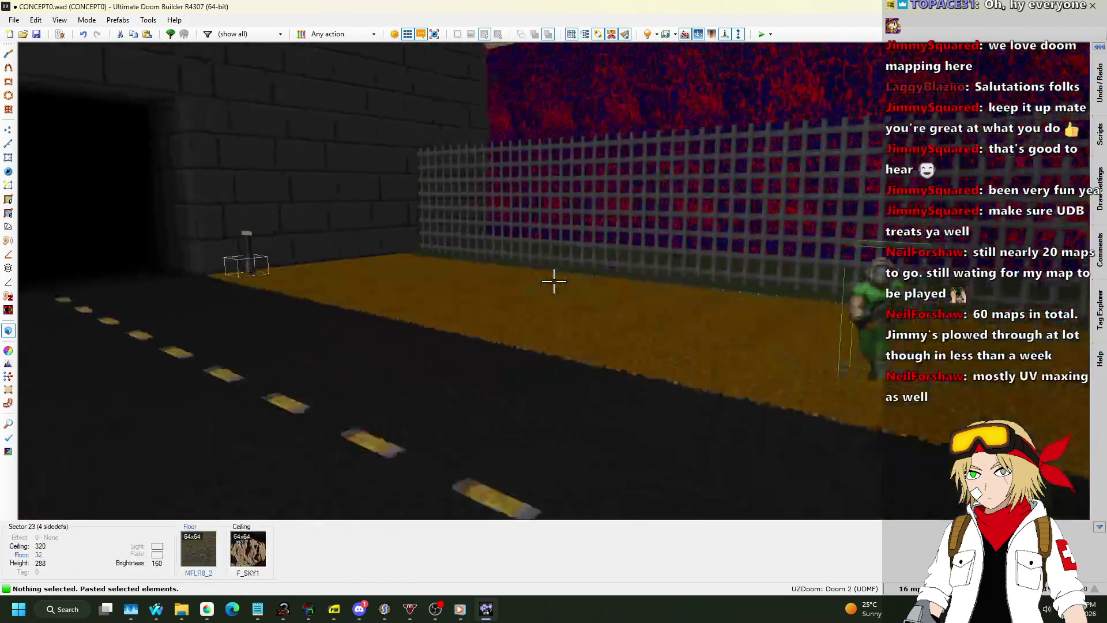
key(w)
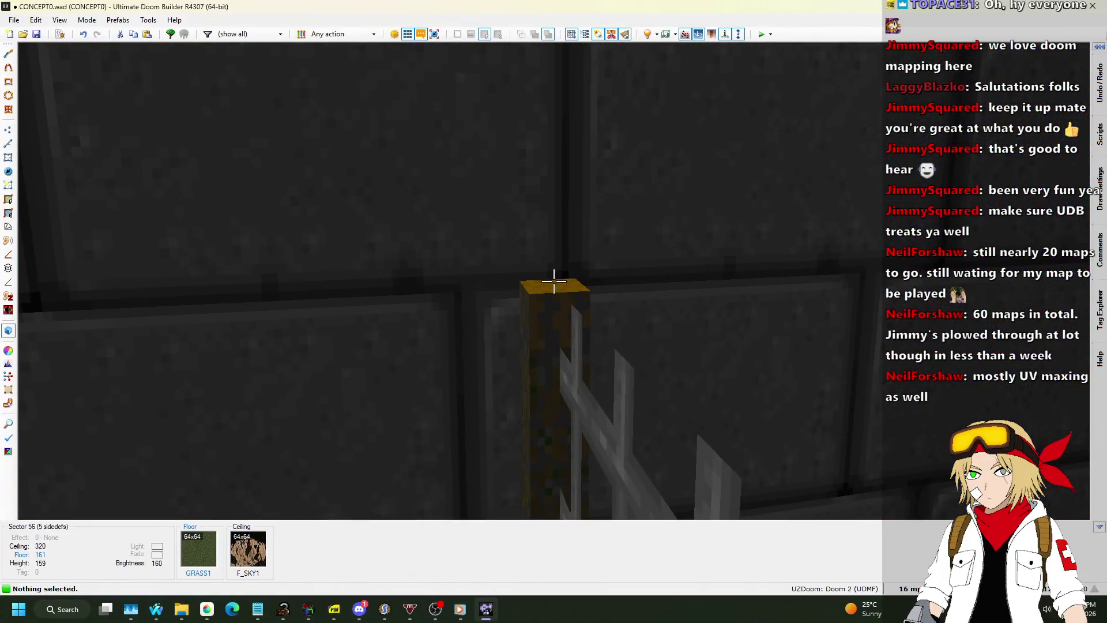
click(554, 281)
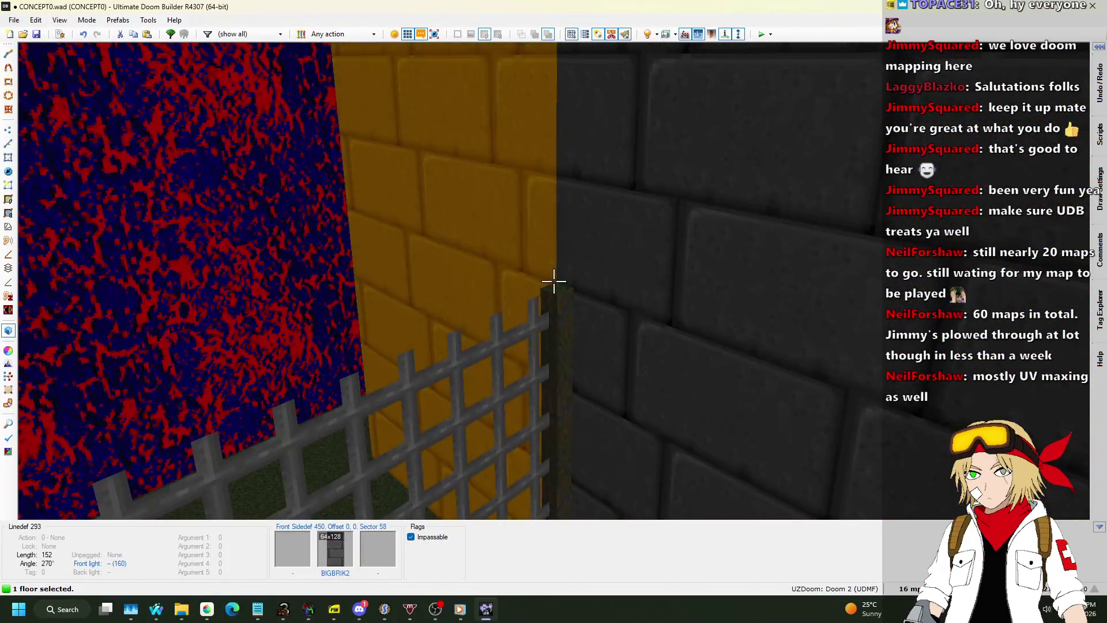
right_click(553, 282)
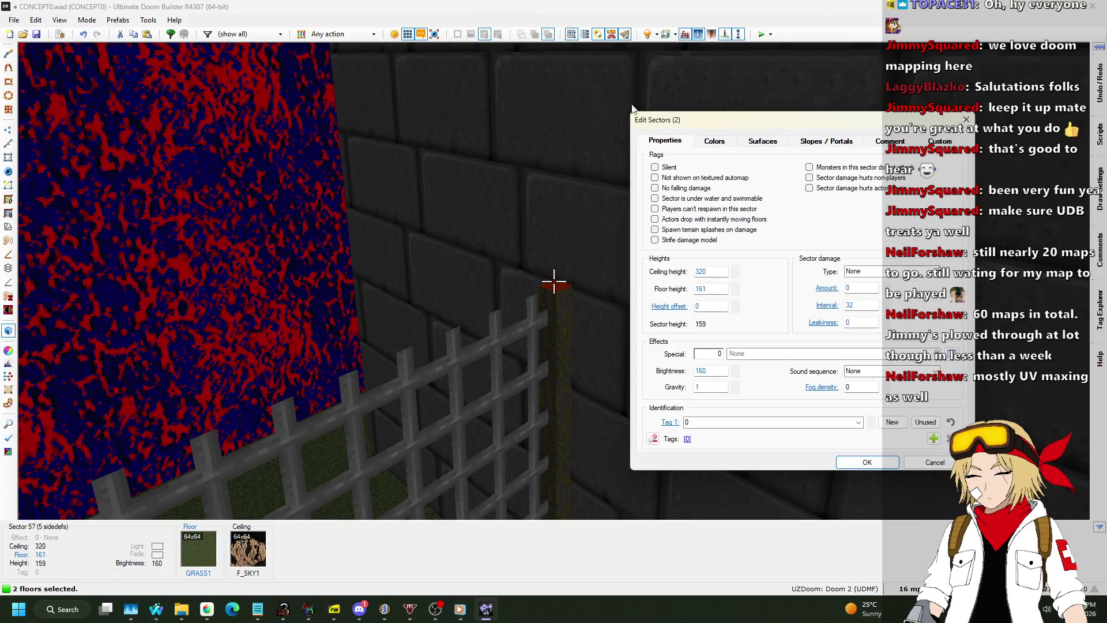
Step: Replace the post tops' GRASS1 floor texture with METAL
click(759, 142)
click(865, 346)
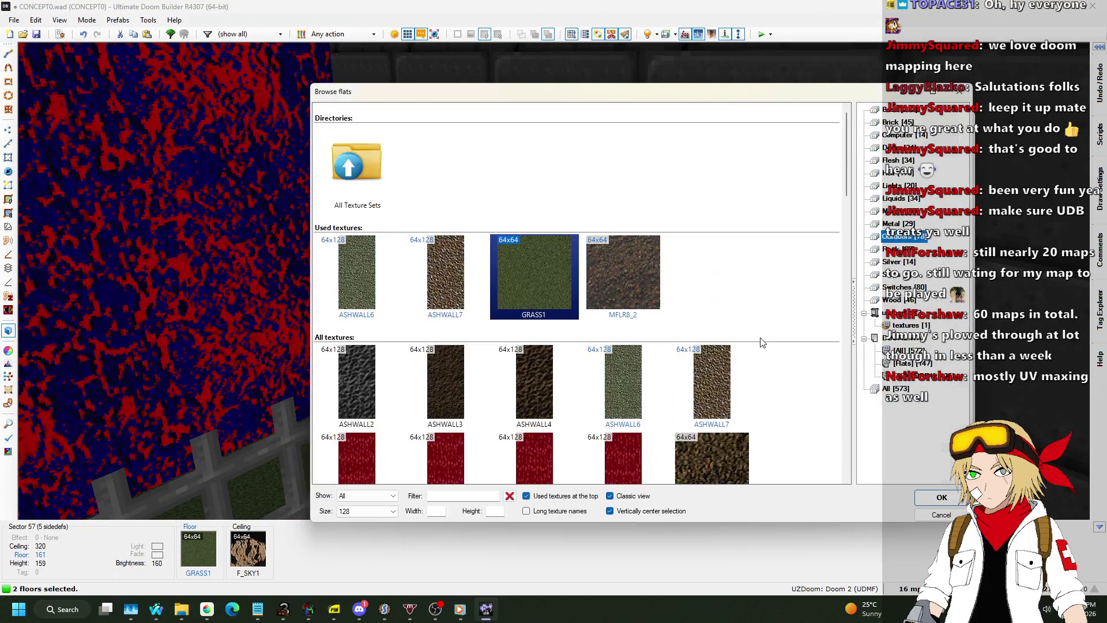
click(894, 224)
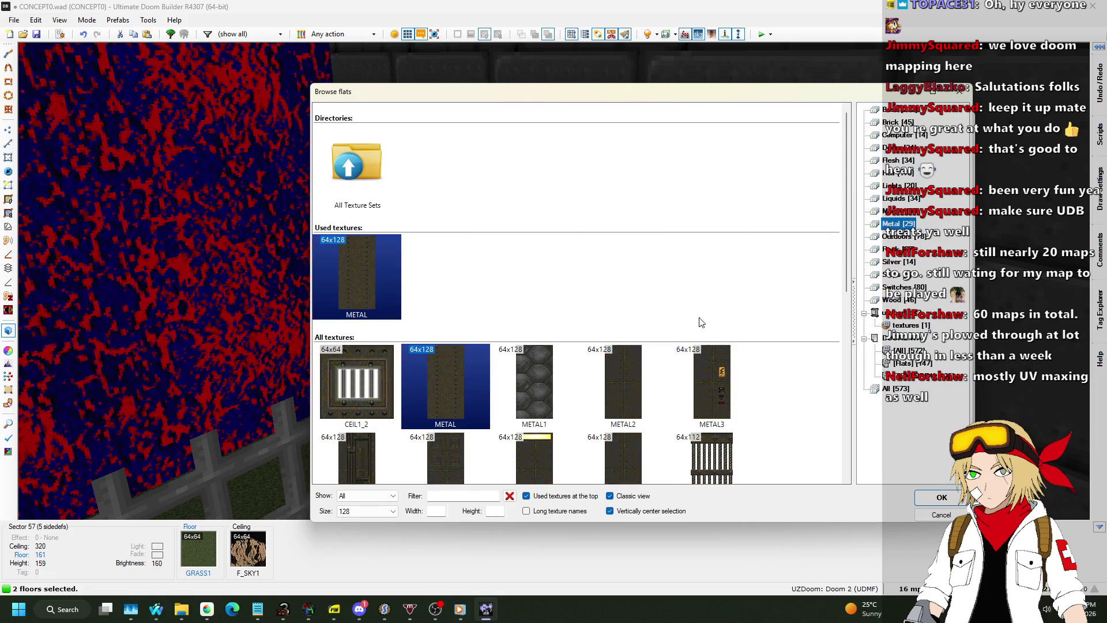
double_click(364, 293)
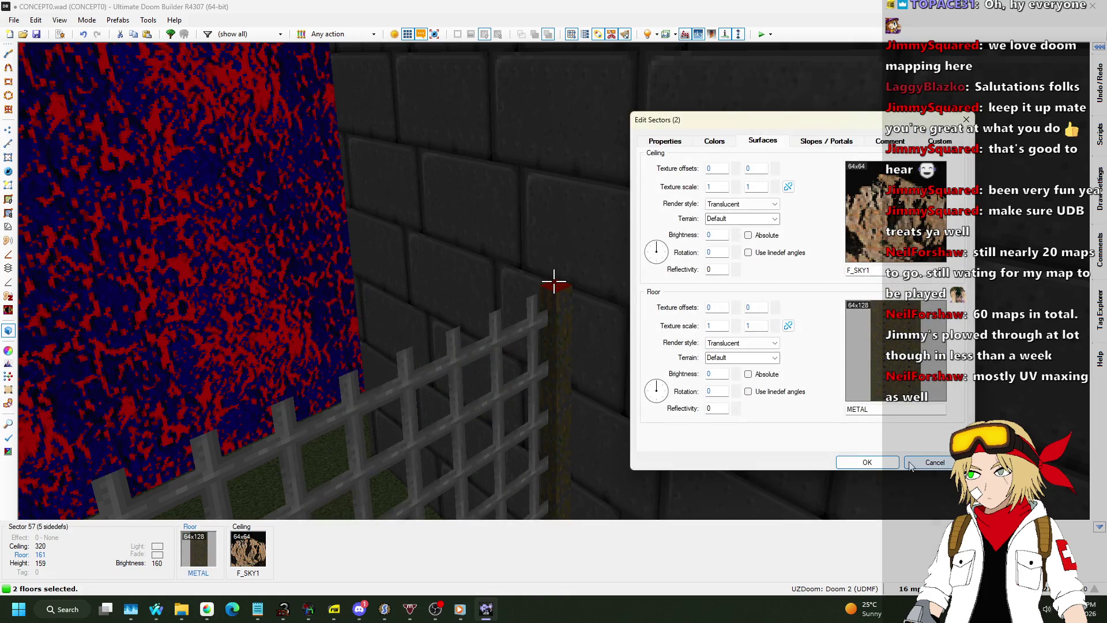
click(868, 462)
Step: Save the map and return to the 2D view
key(w)
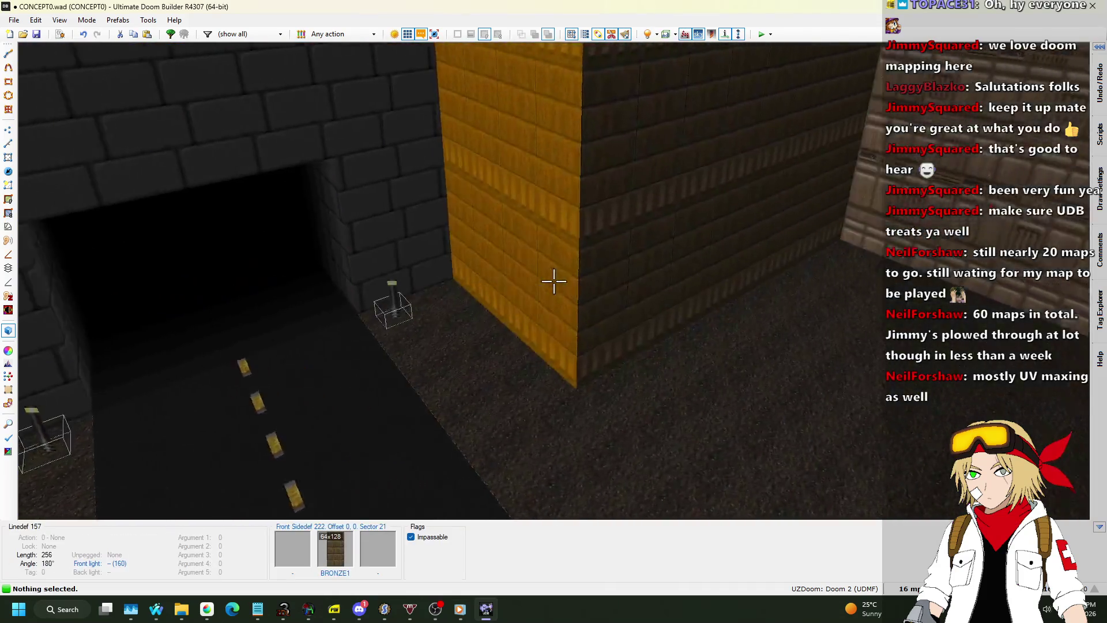
key(ctrl+s)
key(q)
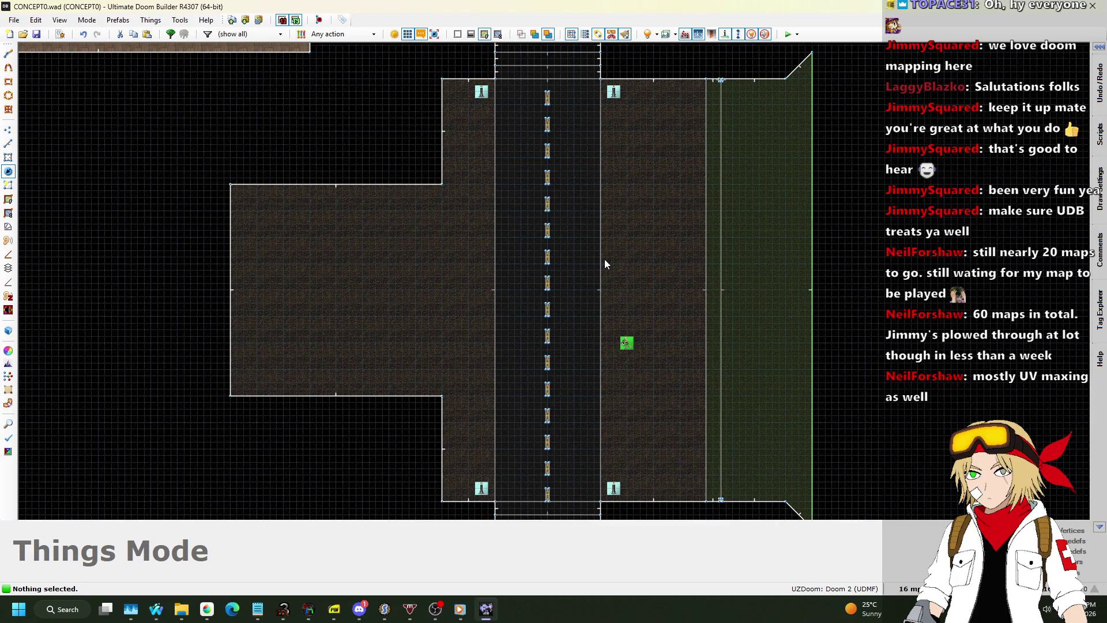
Step: Move the Player 1 start next to the road
key(w)
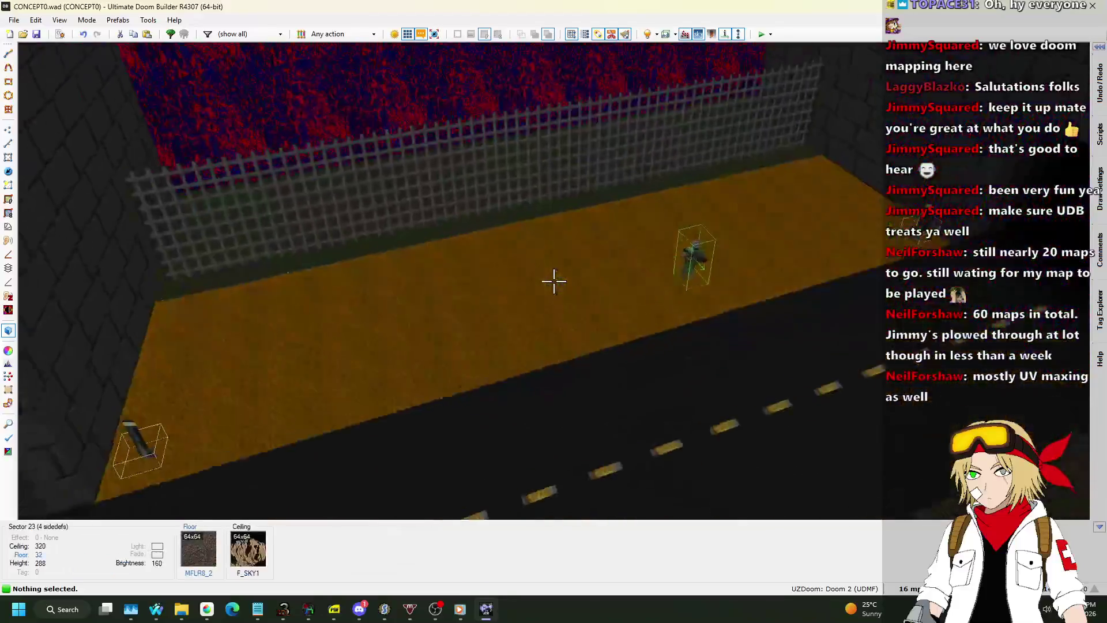
key(w)
scroll(566, 236, down, 2)
scroll(578, 256, up, 2)
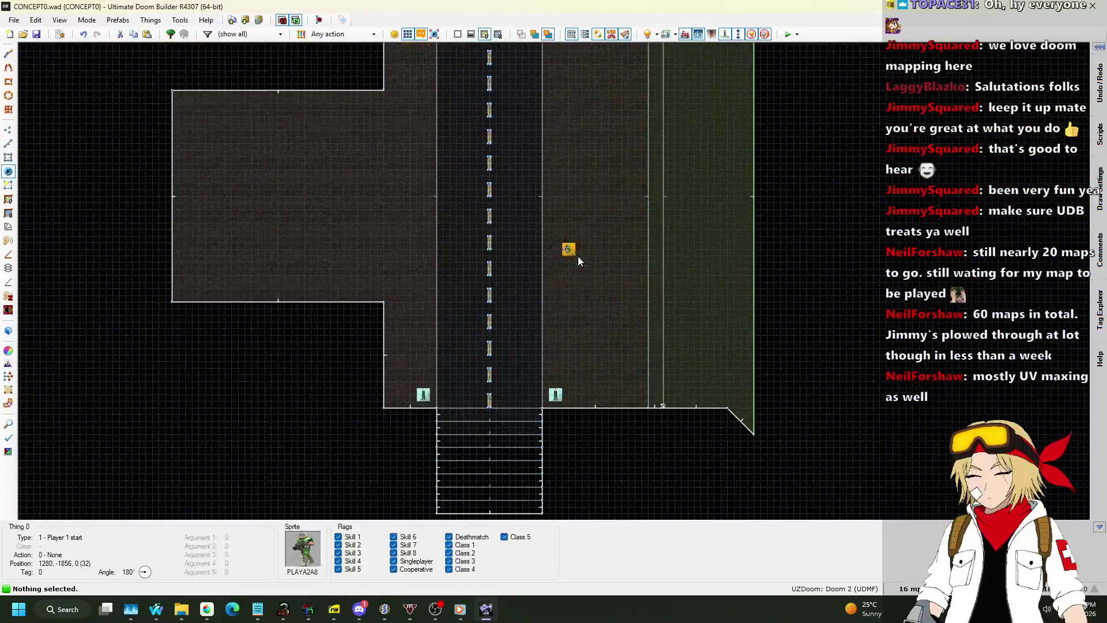
drag(578, 257, 636, 382)
double_click(635, 381)
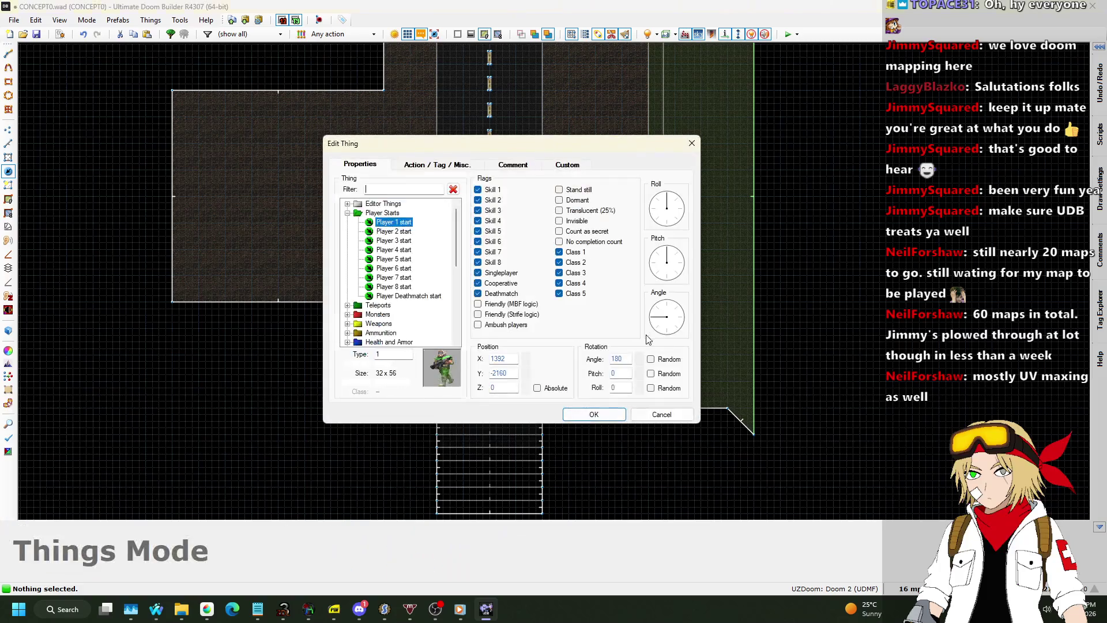
click(600, 414)
Step: Switch to Linedefs mode and set the grid size to 32
scroll(464, 346, down, 3)
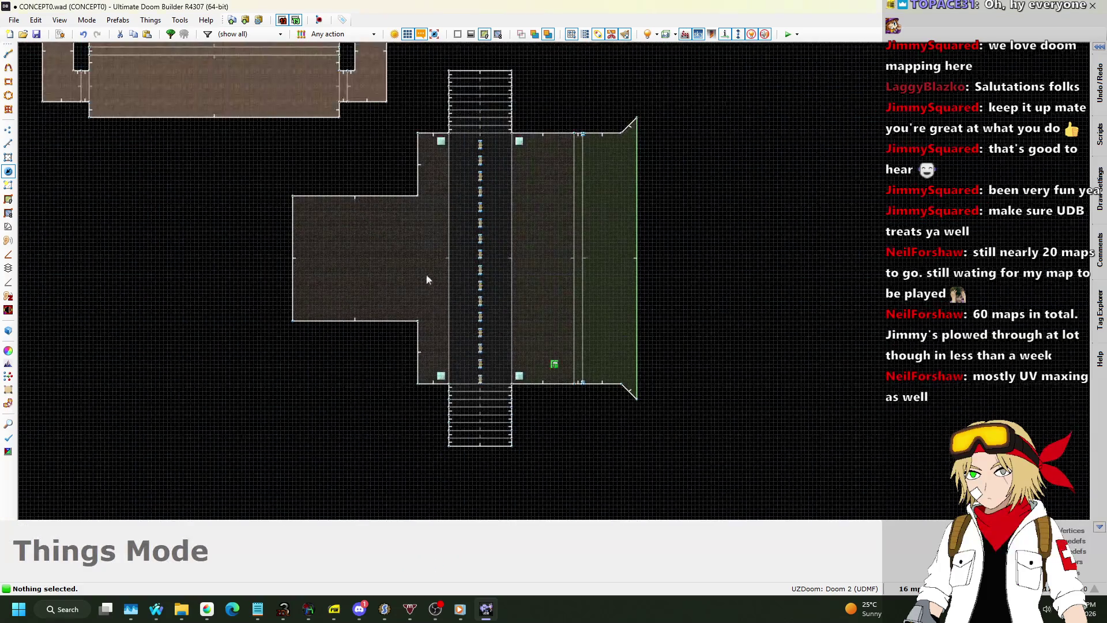
click(9, 143)
scroll(479, 362, up, 3)
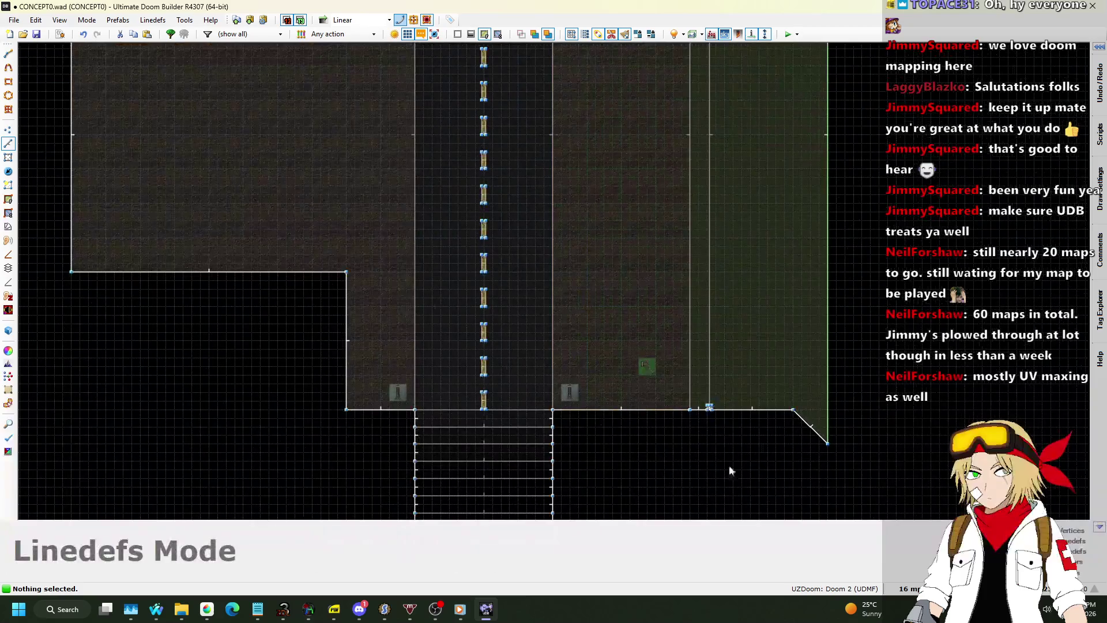
click(910, 588)
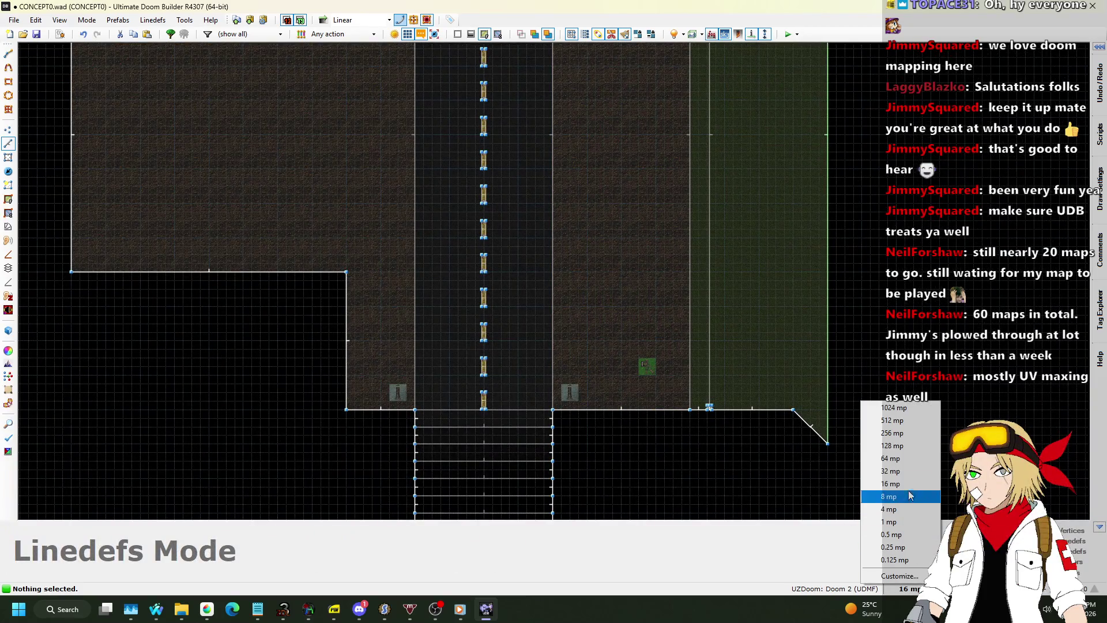
click(891, 470)
Step: Select the road strip with its striped ends and shift it slightly right
scroll(419, 255, down, 2)
scroll(430, 351, down, 2)
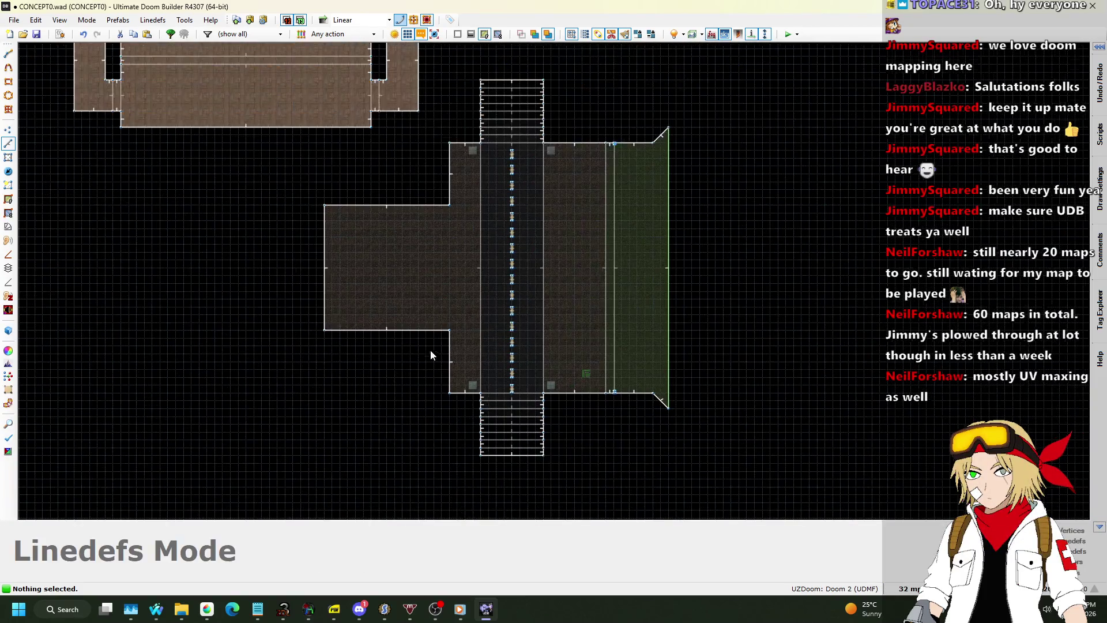
drag(498, 120, 736, 503)
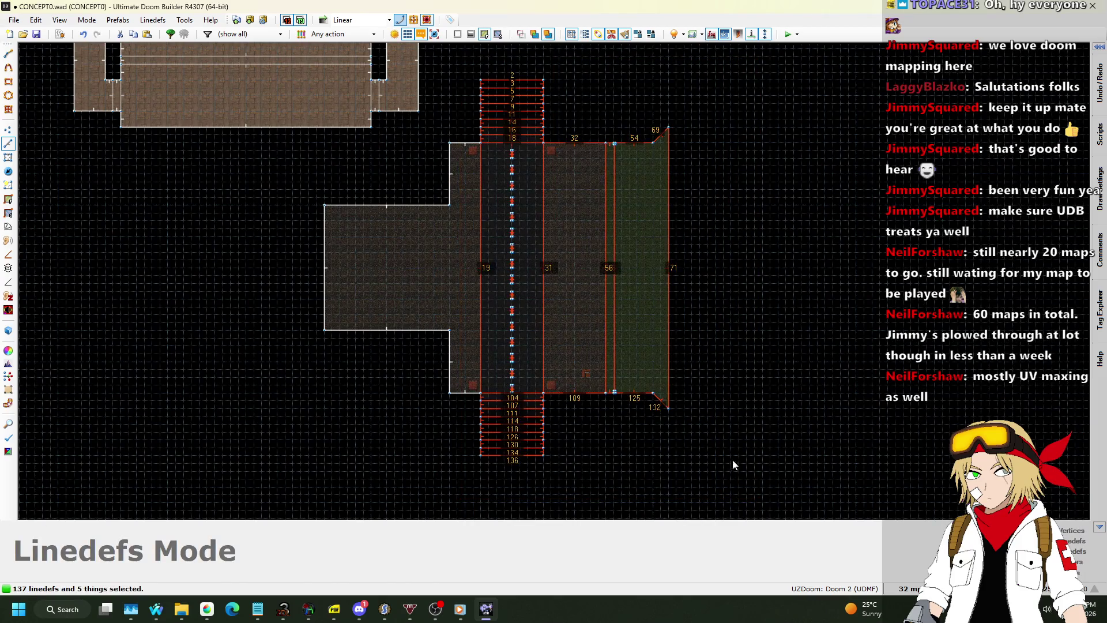
scroll(497, 77, up, 3)
drag(511, 78, 545, 79)
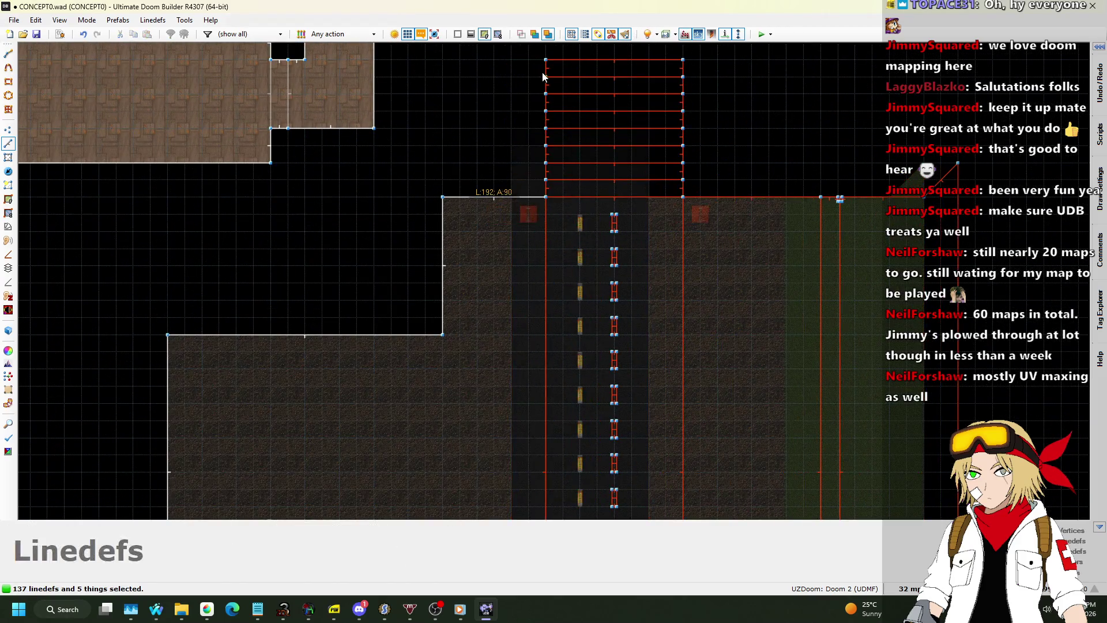
click(500, 164)
scroll(490, 243, up, 1)
scroll(508, 277, down, 1)
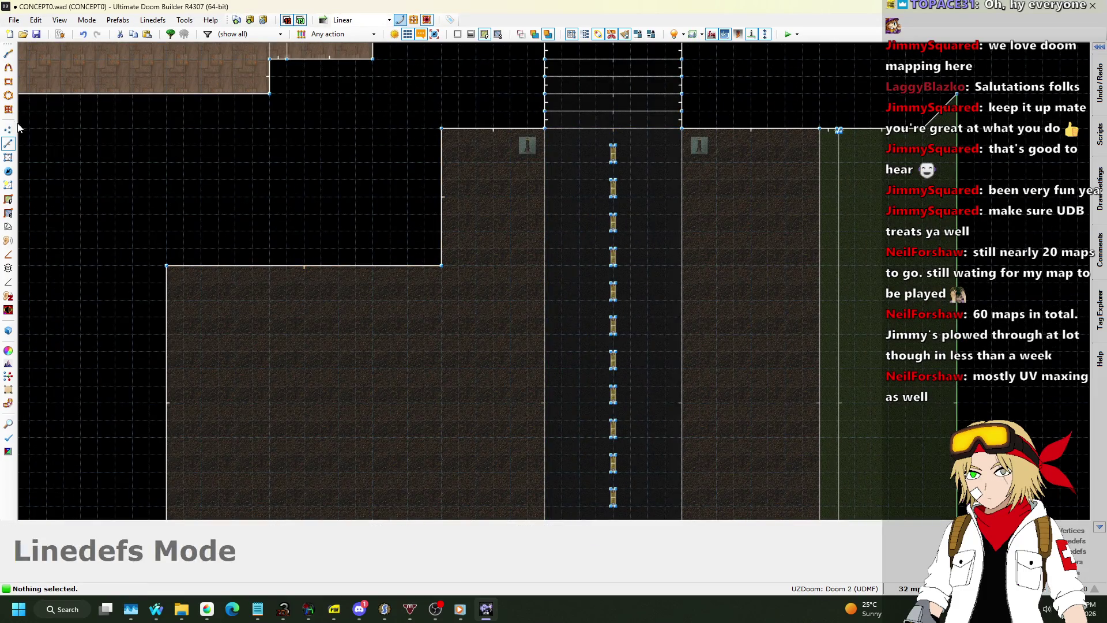
click(909, 588)
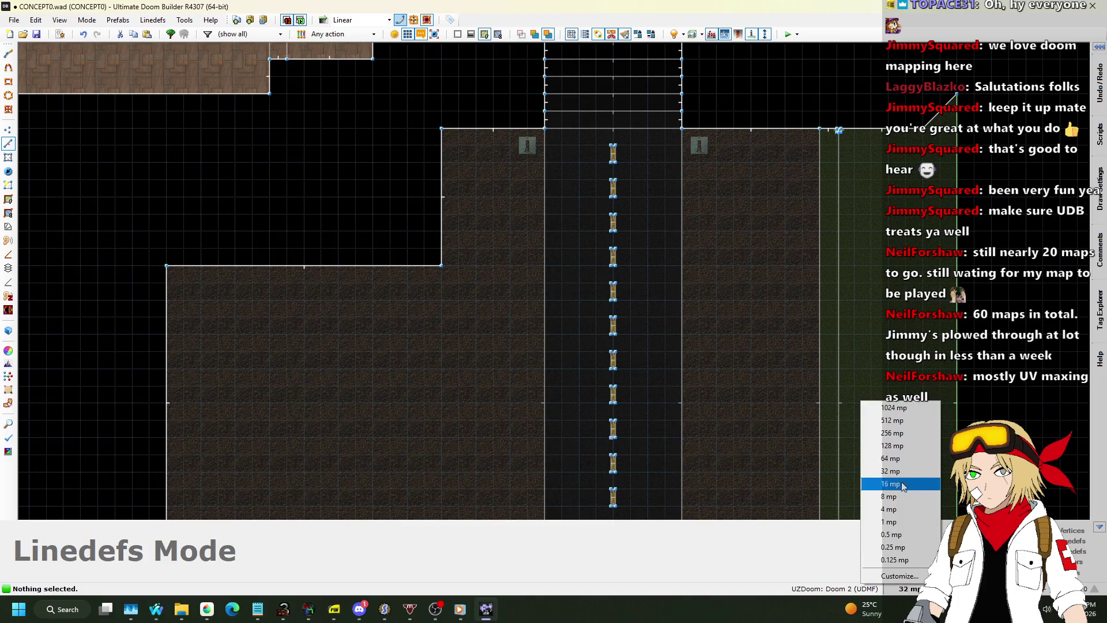
Step: Set the grid size to 4 and draw the first small square post on the wall line
click(900, 497)
scroll(421, 283, up, 3)
scroll(404, 253, up, 6)
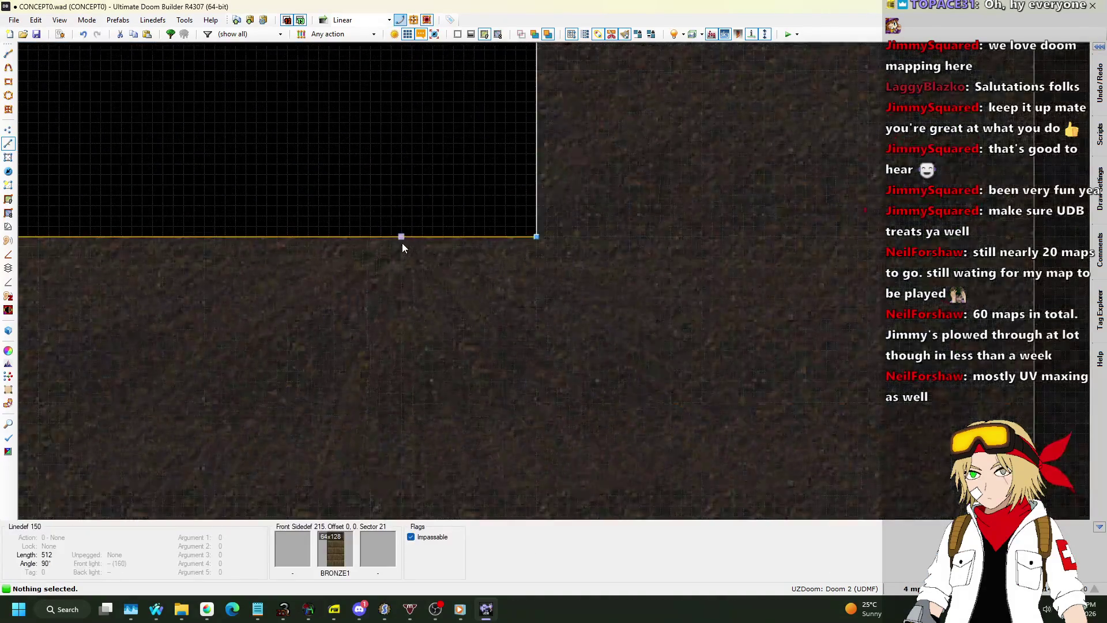
scroll(346, 314, down, 8)
scroll(749, 153, down, 2)
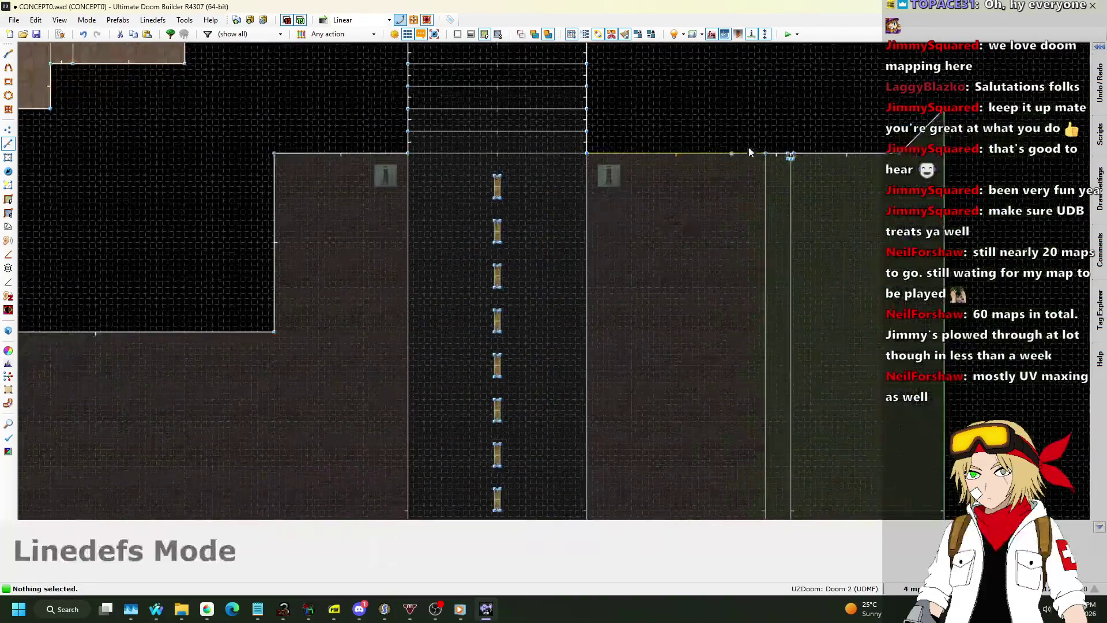
scroll(878, 172, up, 6)
scroll(975, 154, down, 5)
scroll(695, 218, up, 10)
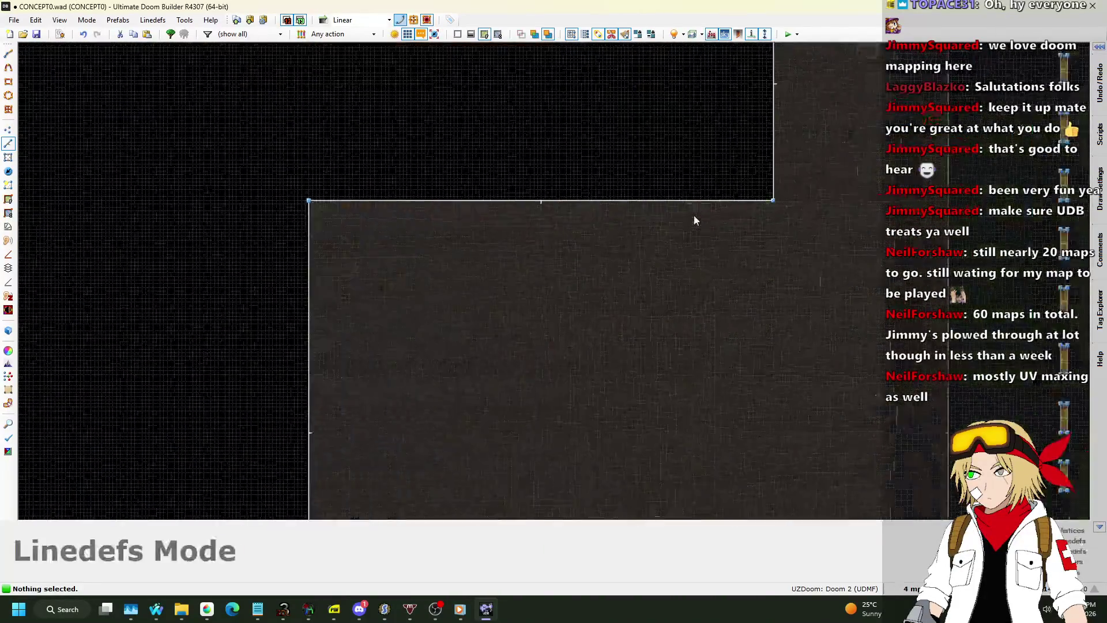
scroll(650, 180, down, 1)
scroll(761, 178, up, 1)
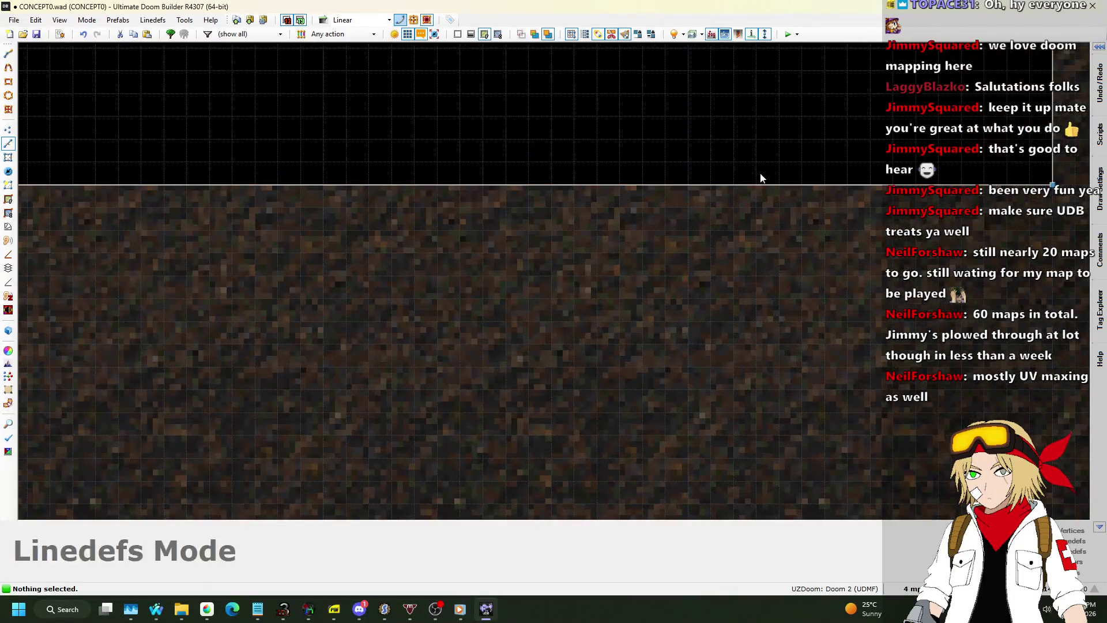
key(space)
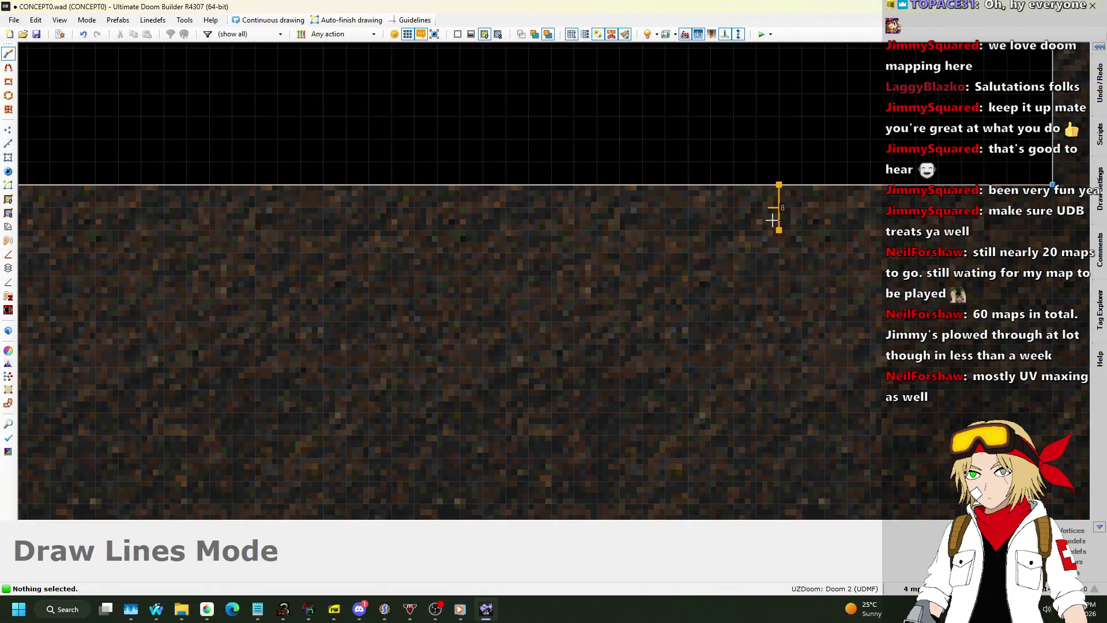
click(734, 226)
click(734, 184)
click(779, 185)
scroll(776, 147, down, 5)
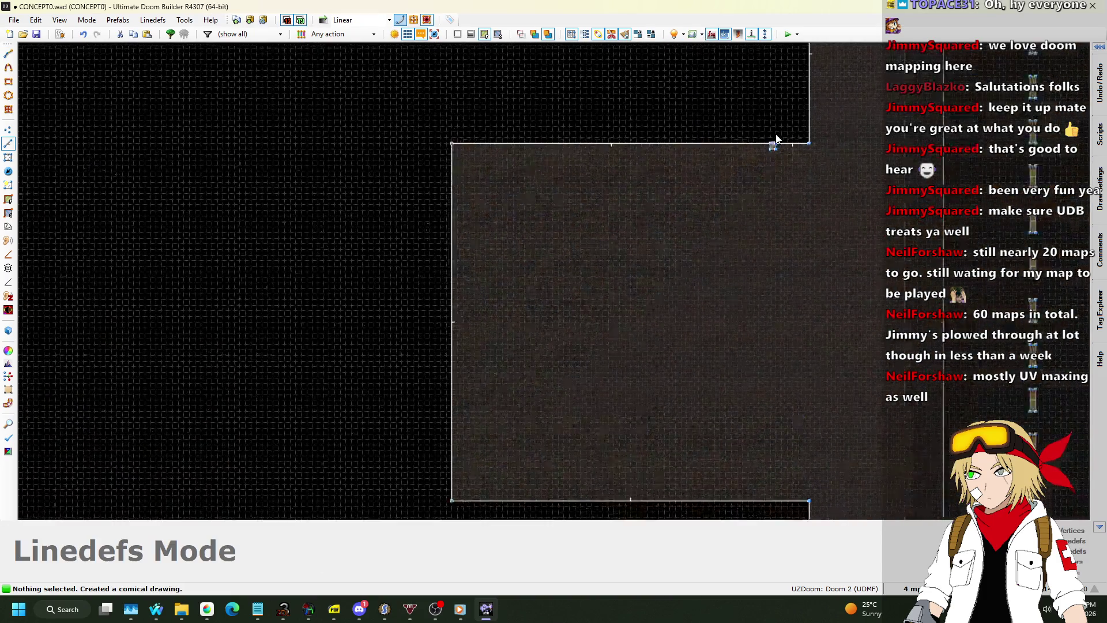
scroll(766, 407, up, 5)
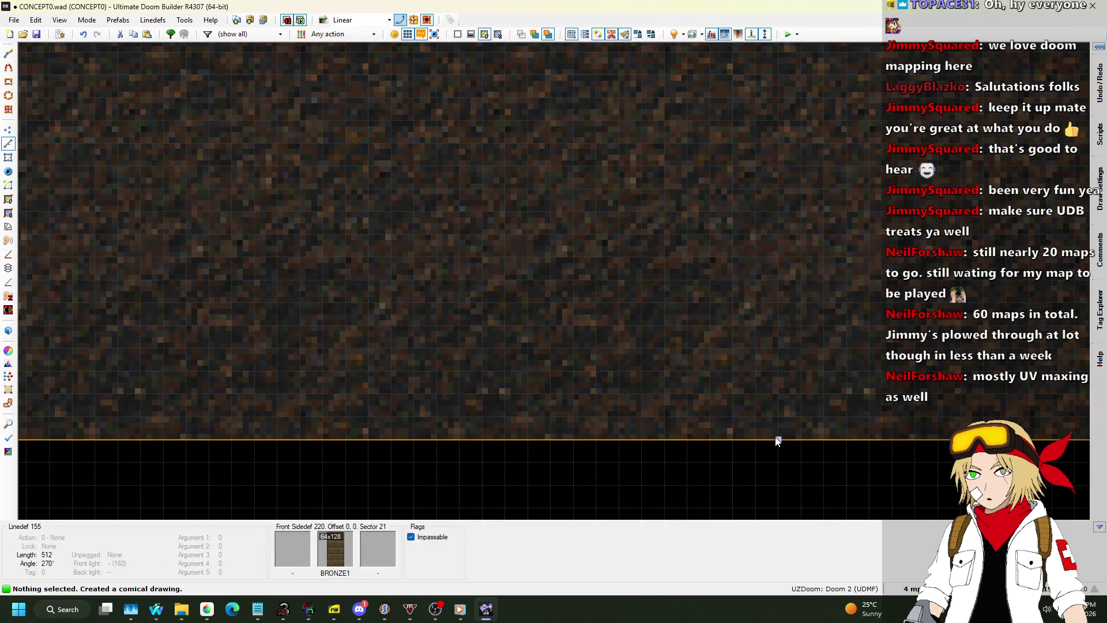
Step: Draw a second small square post against the roadside wall
key(space)
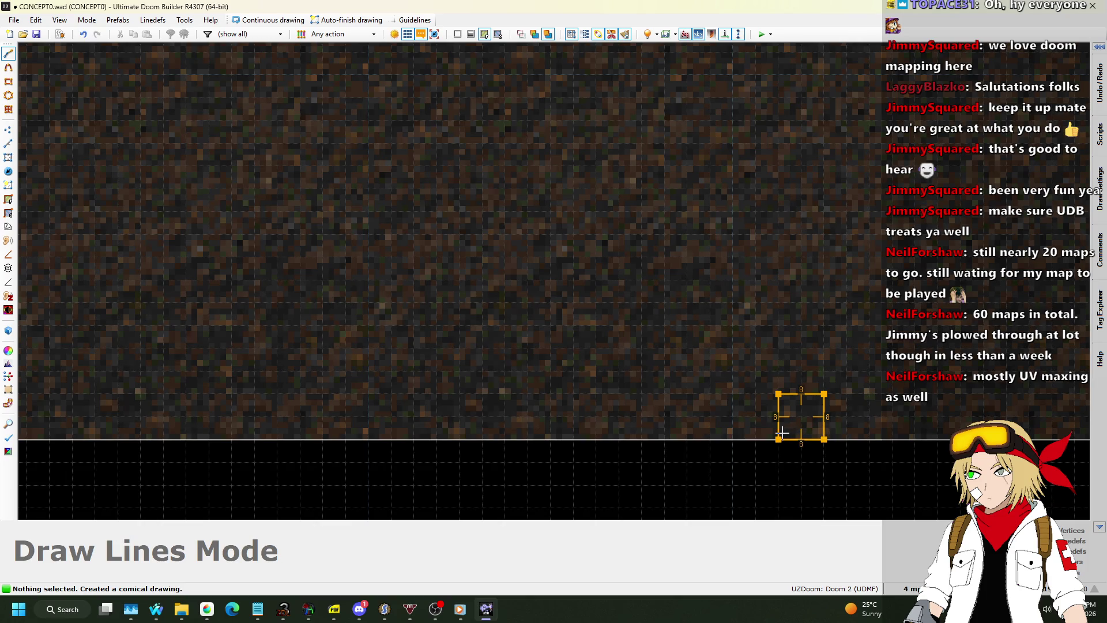
click(782, 432)
scroll(695, 425, down, 4)
scroll(701, 251, up, 3)
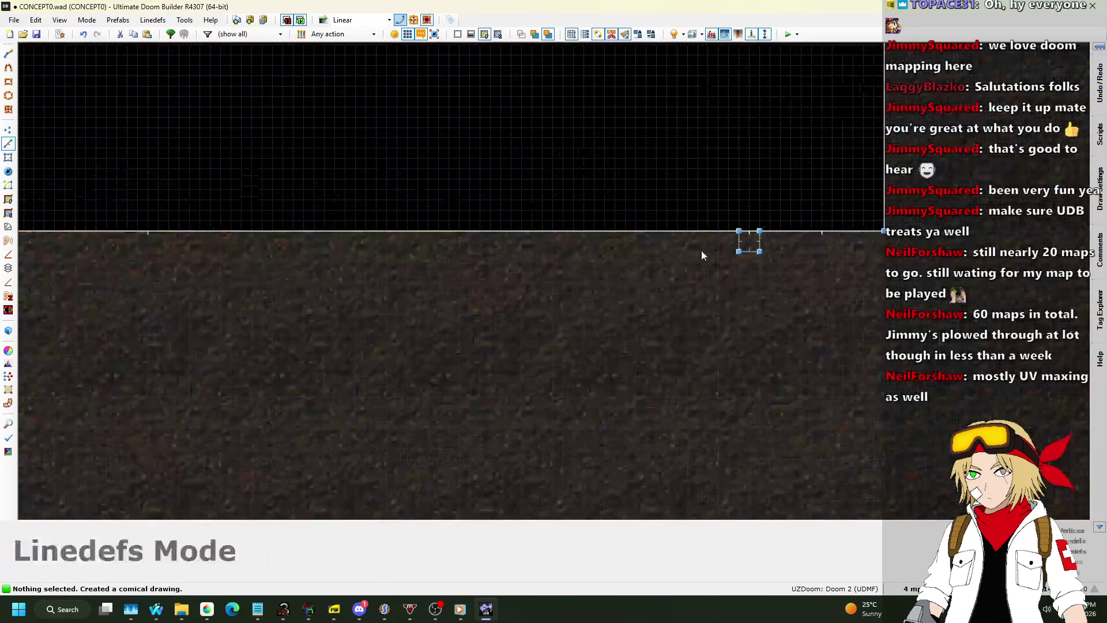
scroll(720, 250, up, 3)
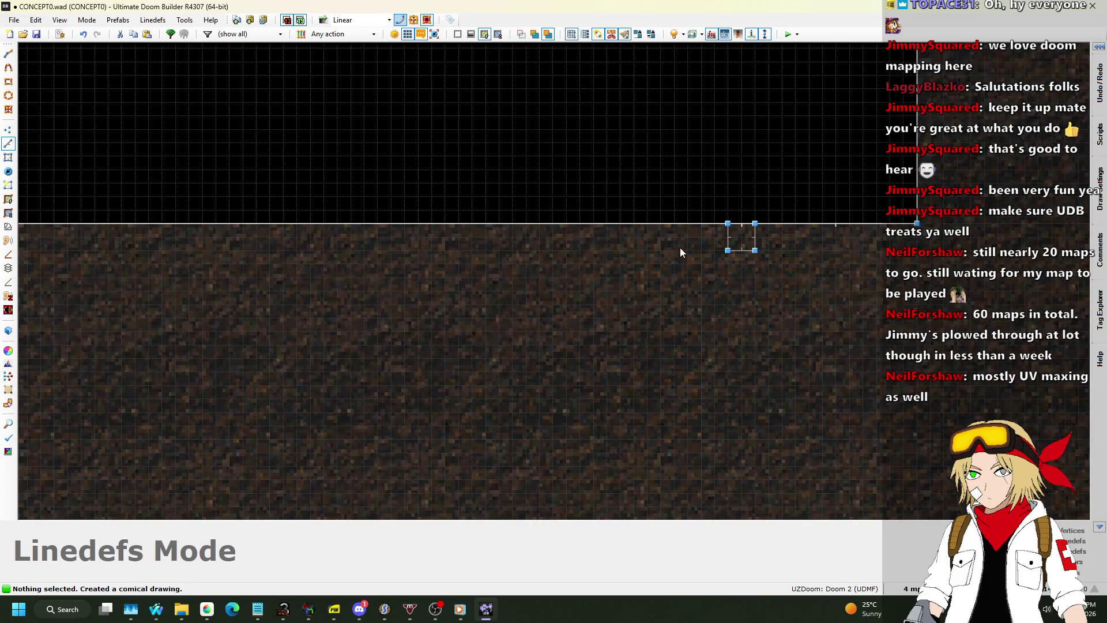
Step: In 3D view, select both post floors and raise them to height 160
key(q)
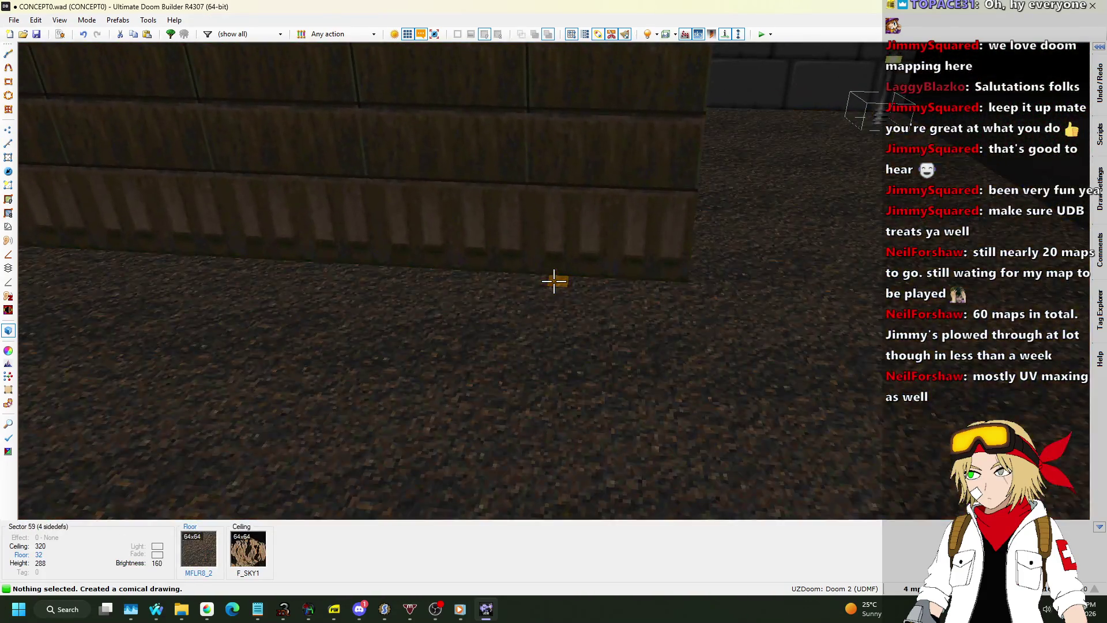
click(554, 281)
click(553, 281)
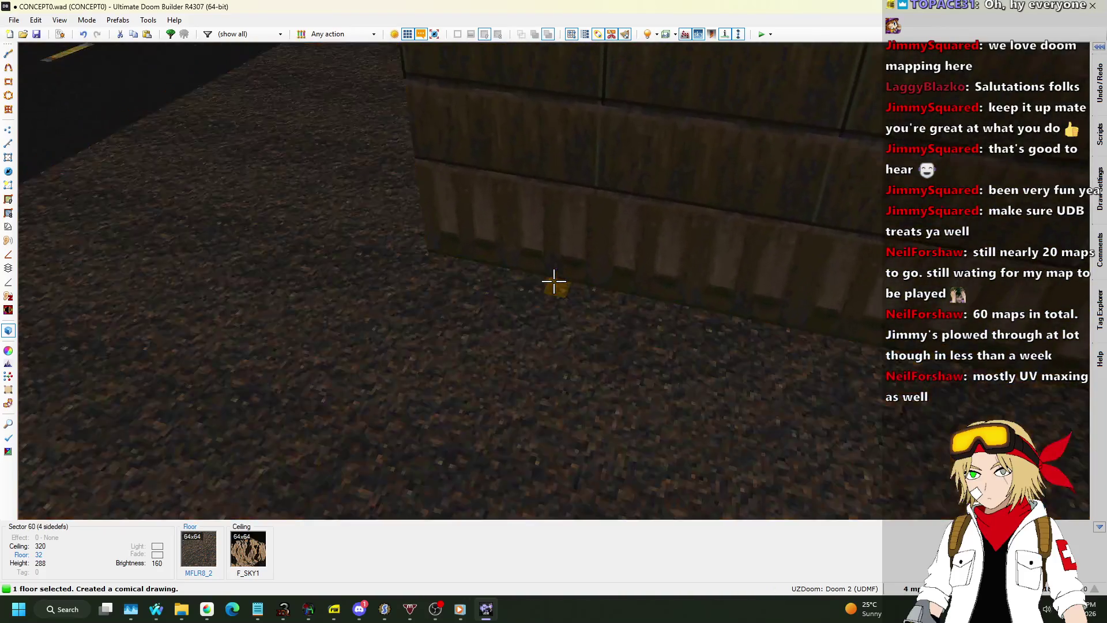
scroll(553, 281, up, 10)
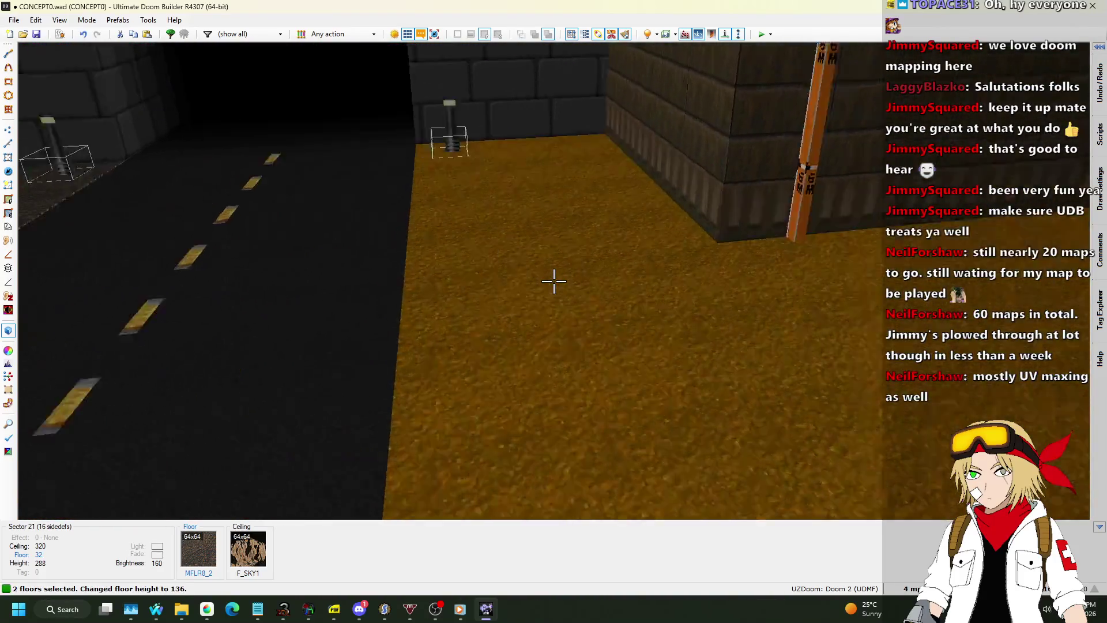
scroll(554, 281, up, 6)
key(w)
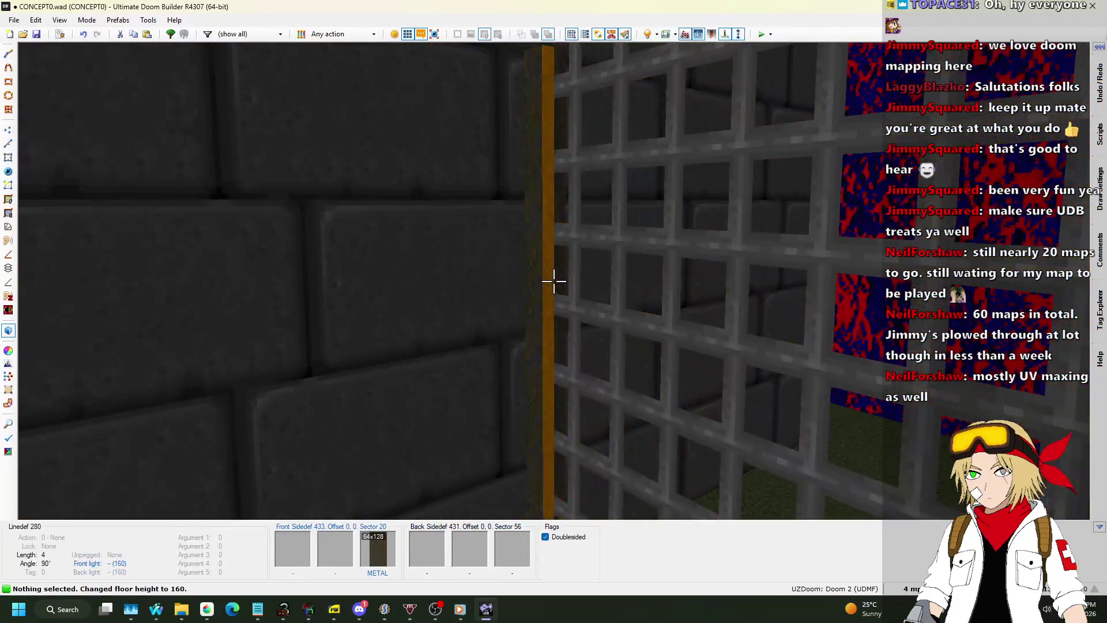
Step: Copy the METAL wall texture and paste it onto the post sides
key(ctrl+c)
key(s)
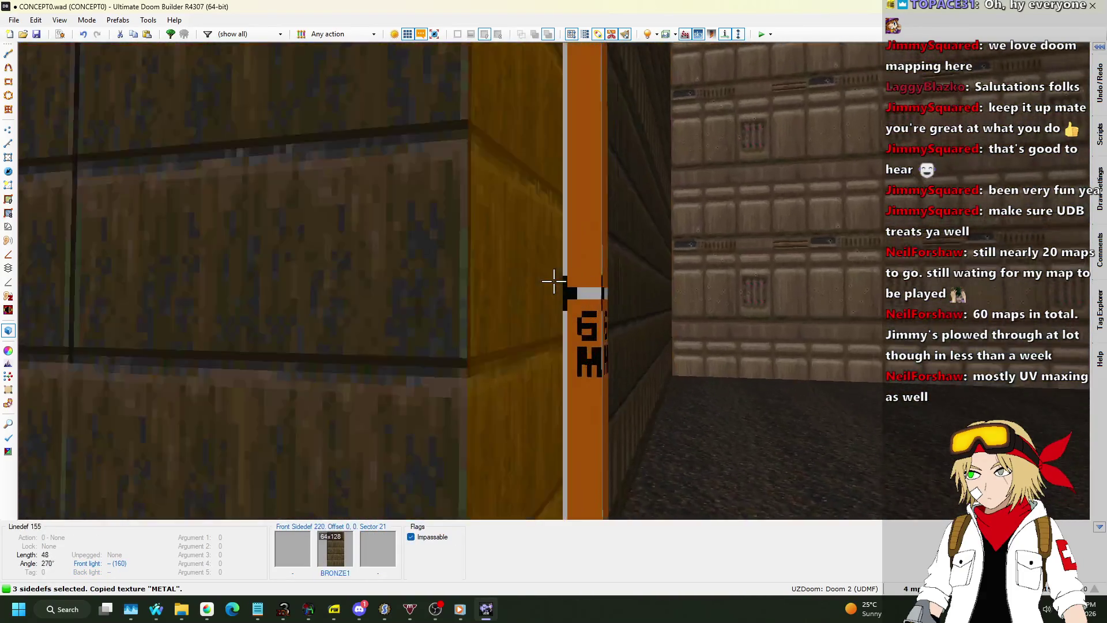
key(ctrl+v)
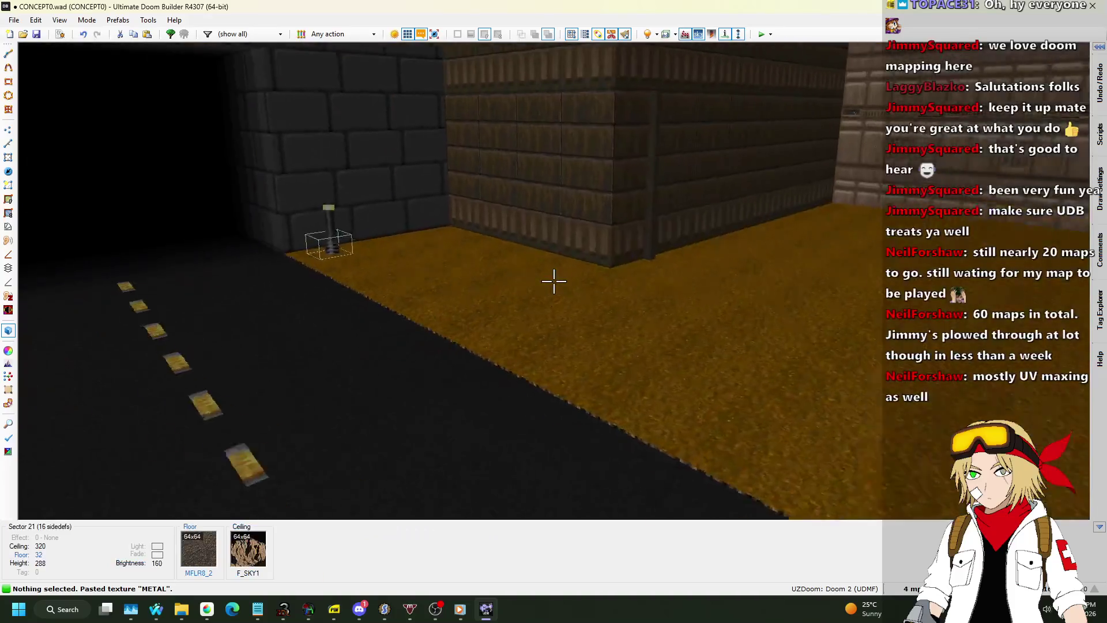
key(q)
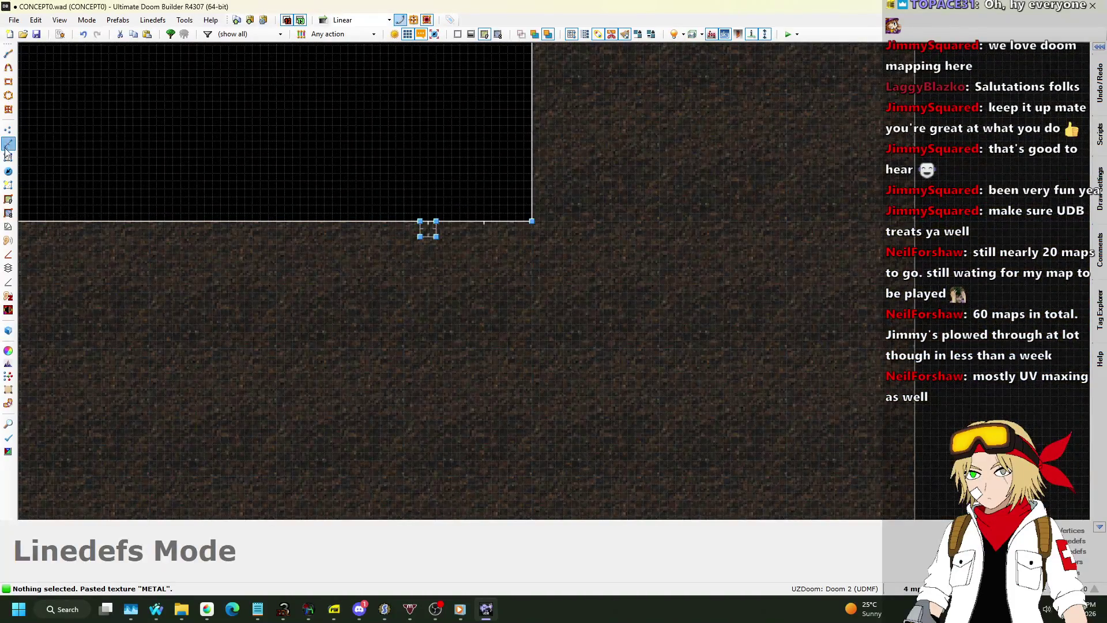
Step: Draw a new line from the notch vertex down to the lower wall to split the side area
scroll(477, 361, up, 6)
scroll(518, 438, down, 5)
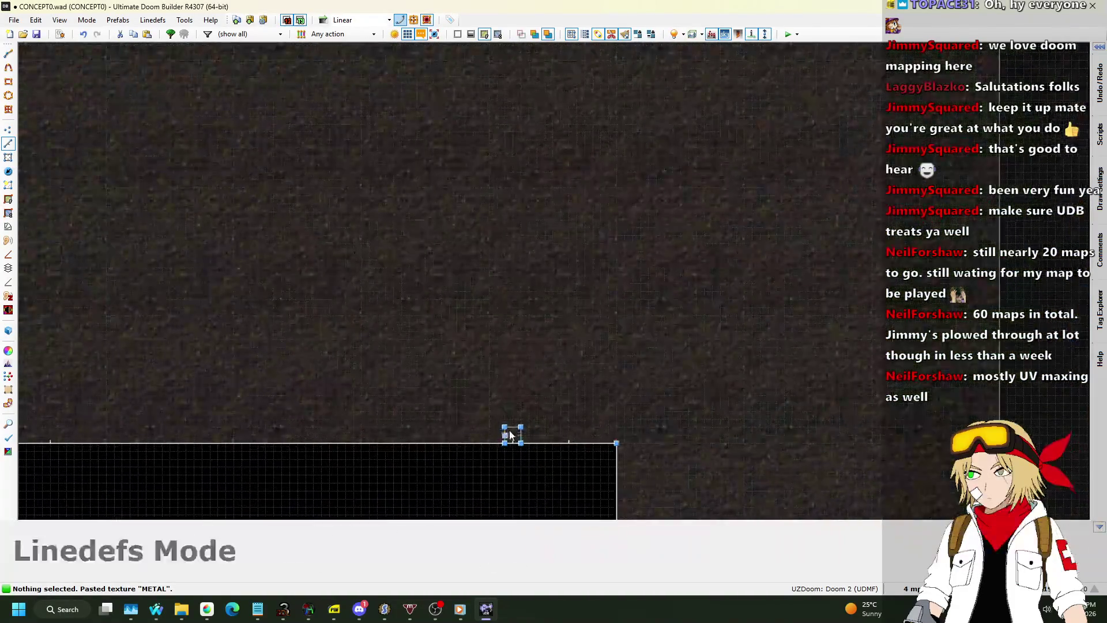
key(d)
scroll(517, 439, down, 3)
scroll(517, 451, up, 4)
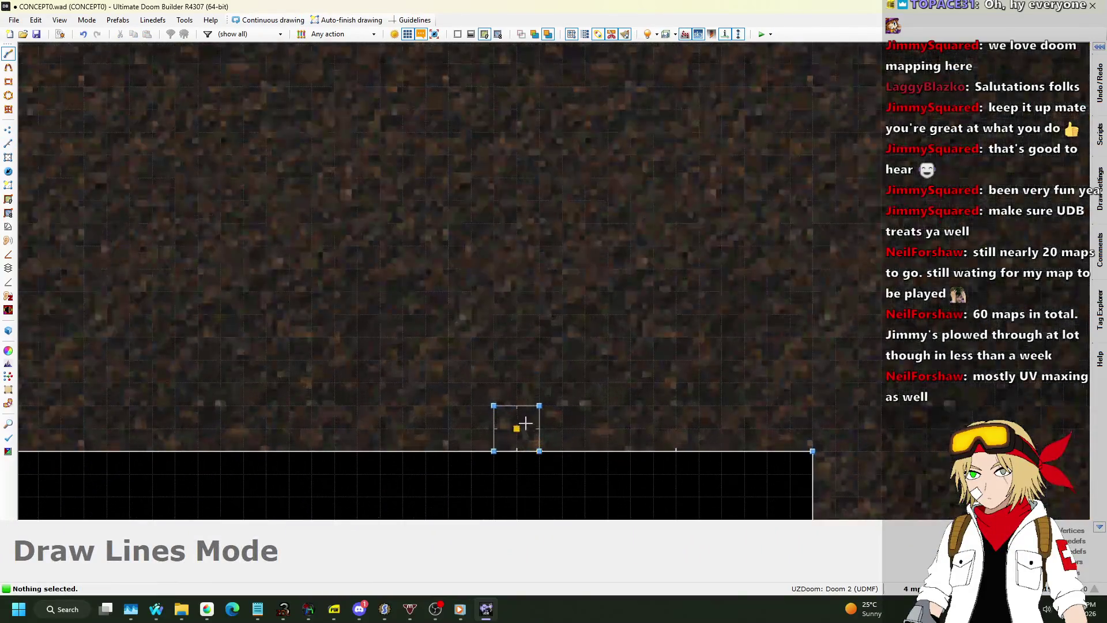
scroll(524, 416, down, 6)
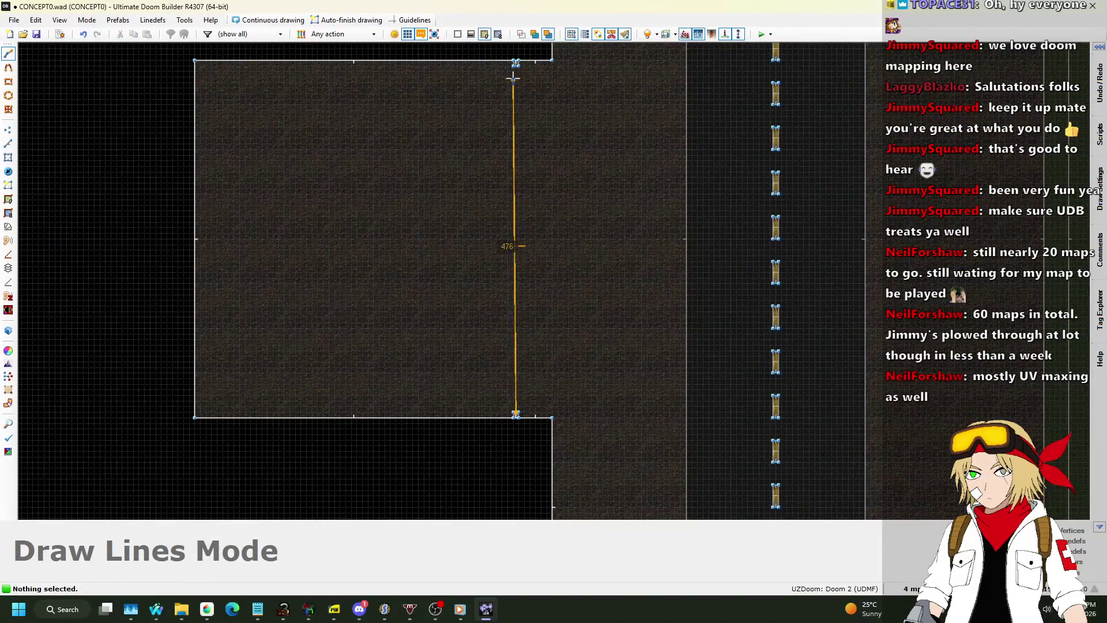
scroll(508, 92, up, 1)
scroll(505, 115, up, 5)
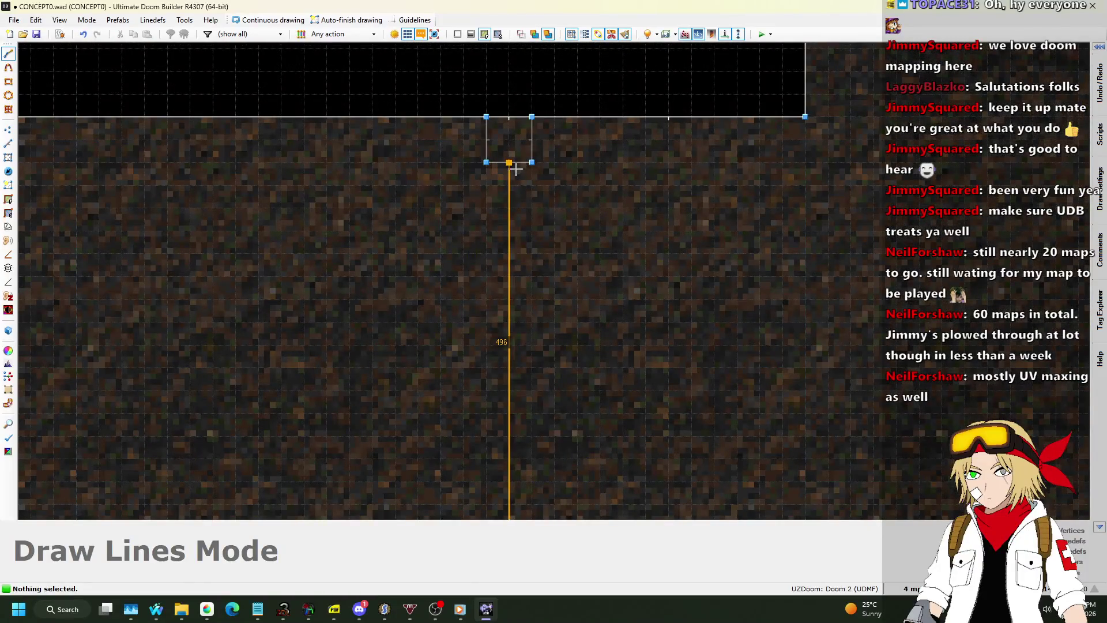
click(516, 168)
scroll(528, 113, down, 2)
click(8, 131)
scroll(469, 155, down, 2)
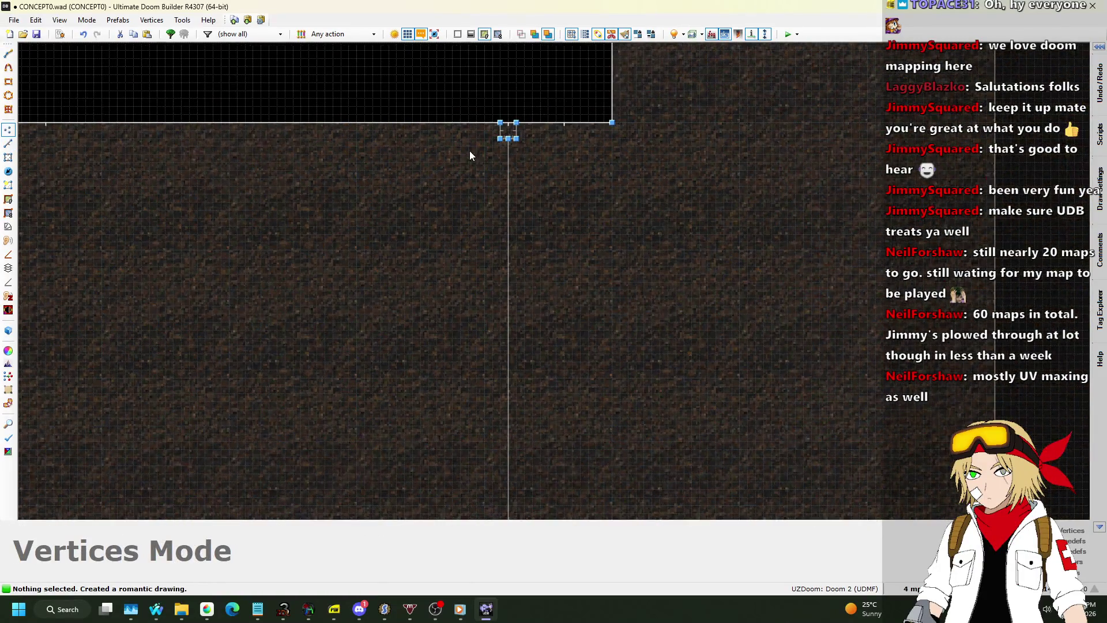
scroll(507, 269, up, 2)
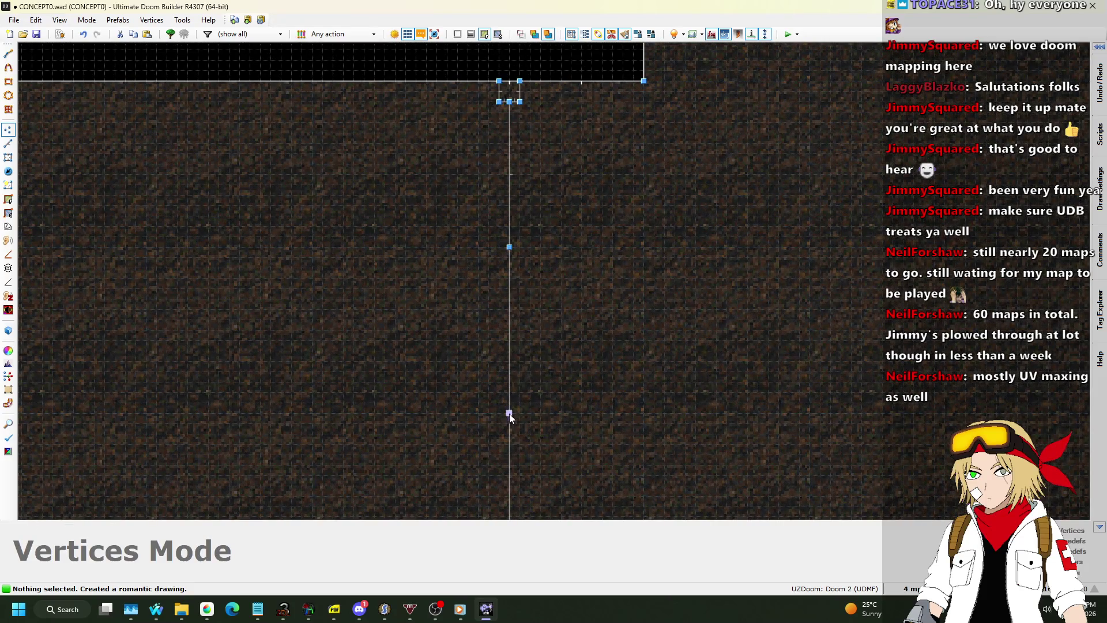
click(8, 144)
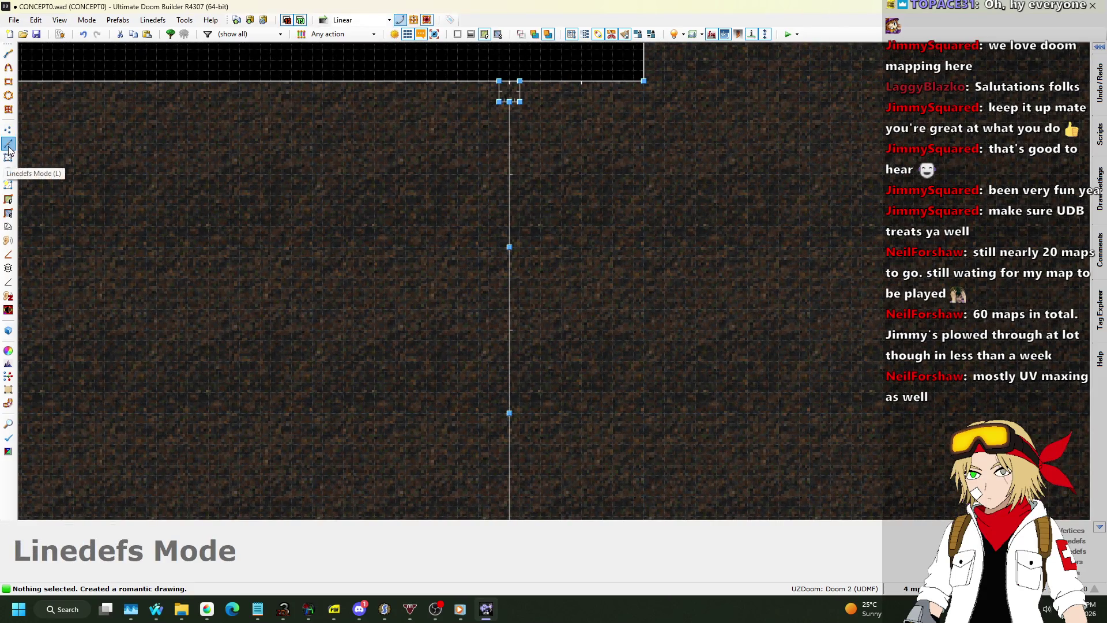
Step: In 3D view, copy the METAL flat and paste it onto the post-top floor
key(q)
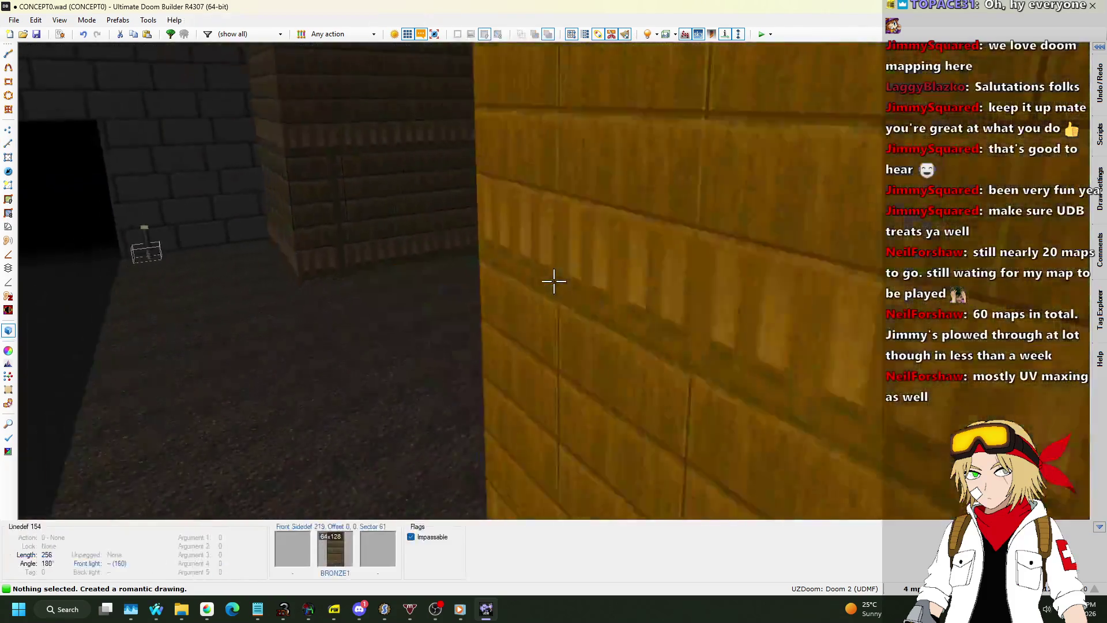
key(w)
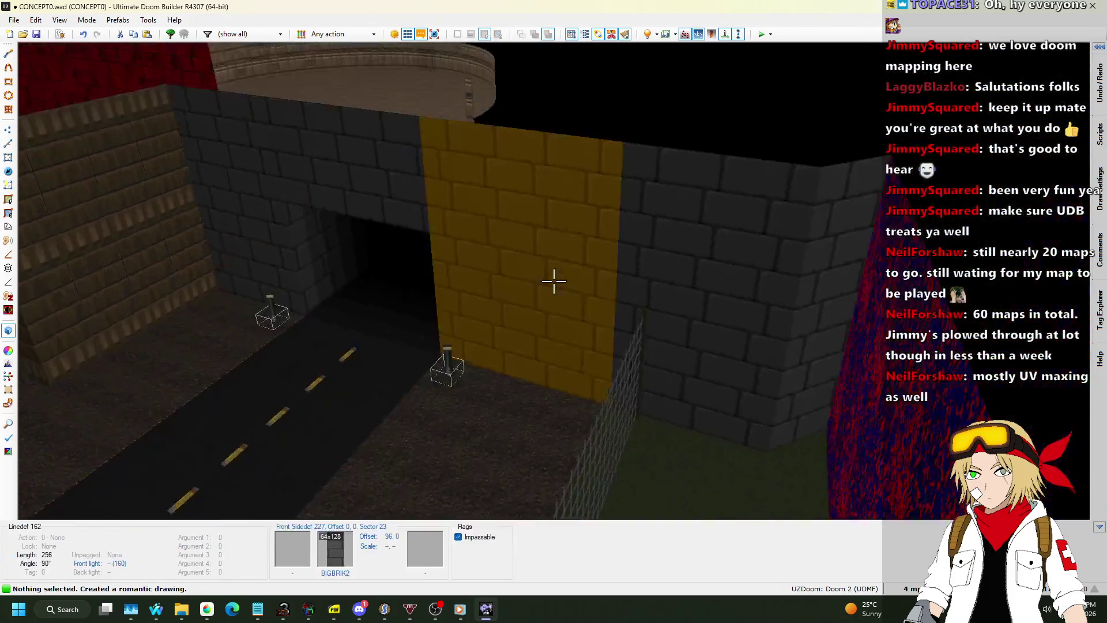
key(s)
key(ctrl+c)
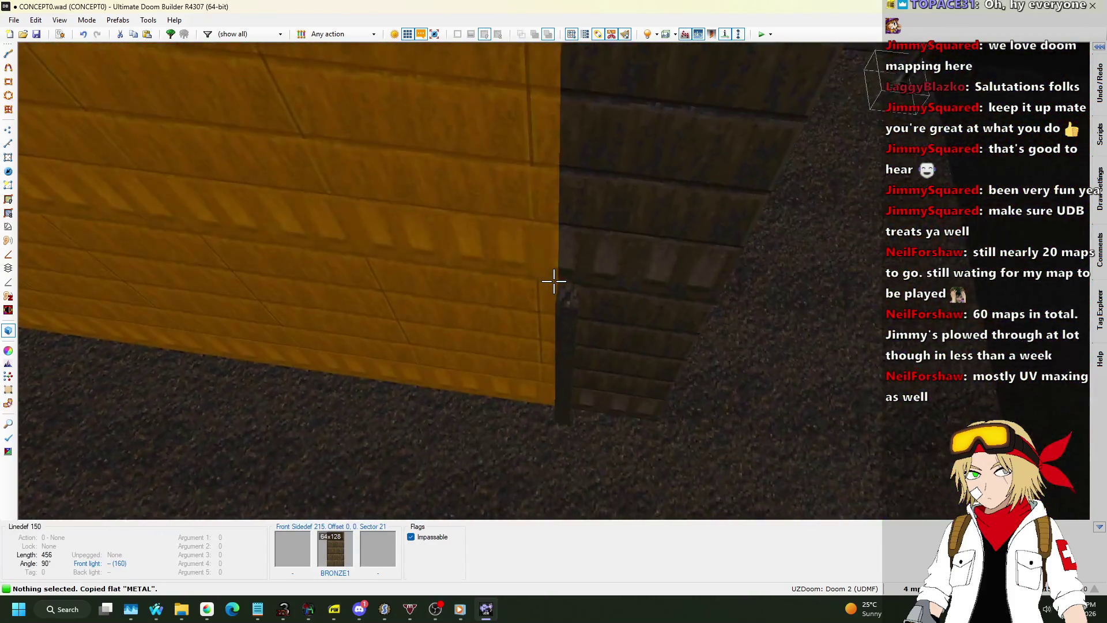
click(554, 281)
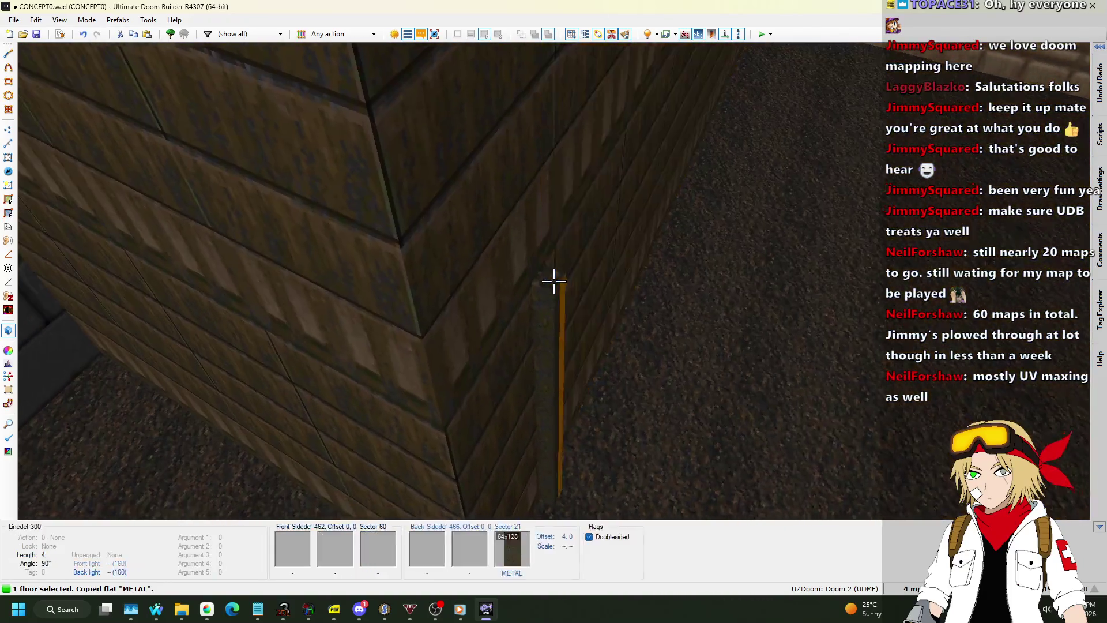
key(ctrl+v)
key(q)
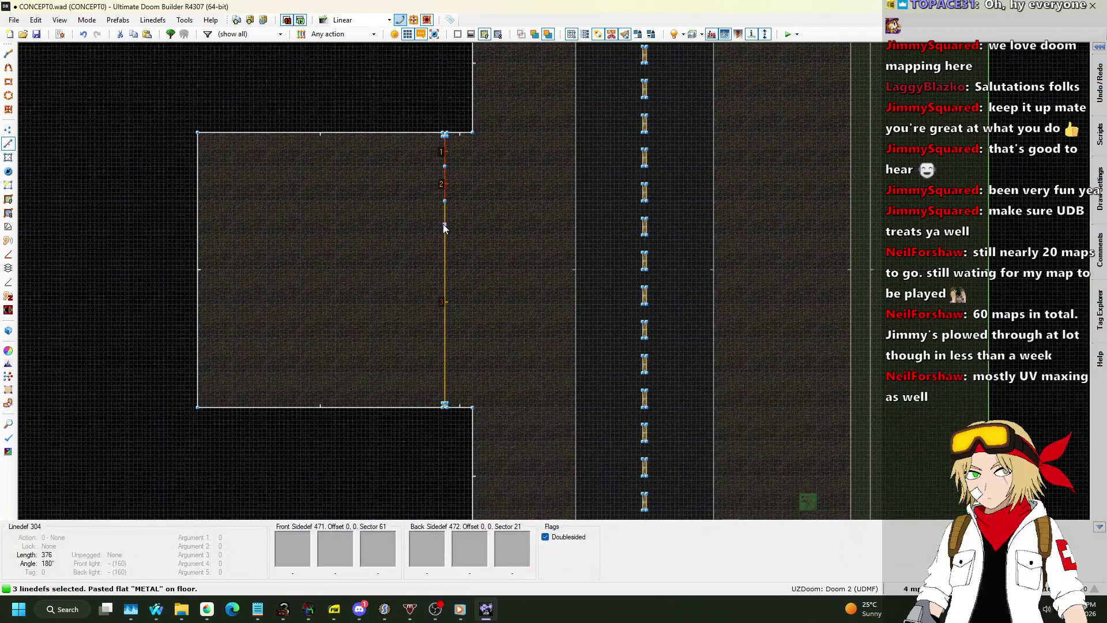
Step: Open Edit Linedefs for the three new lines beside the post and view the Properties tab
right_click(444, 227)
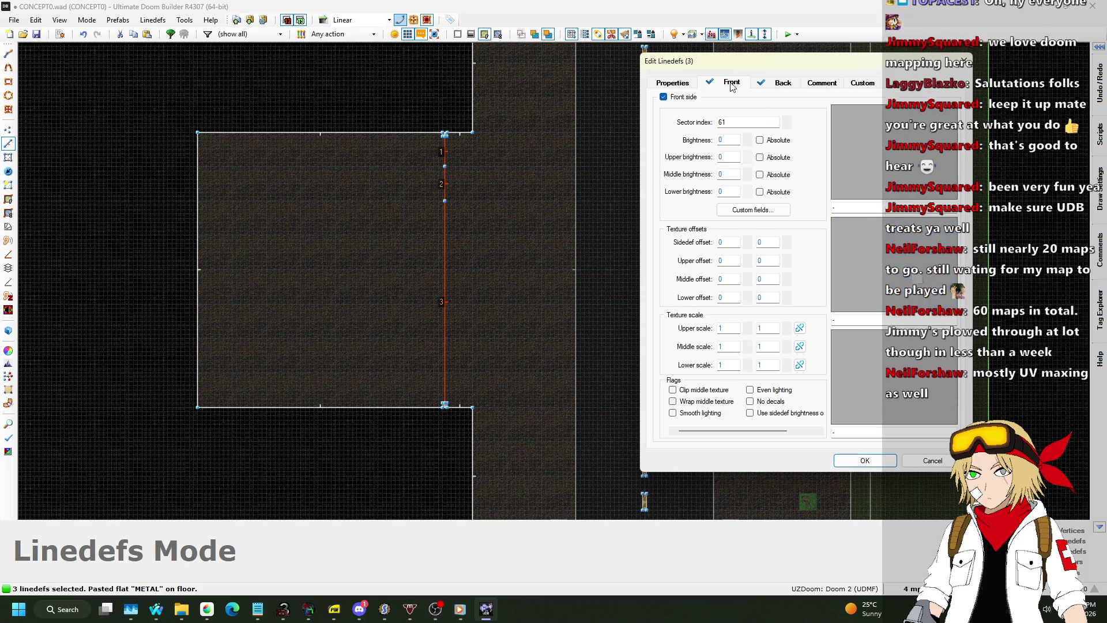
click(672, 83)
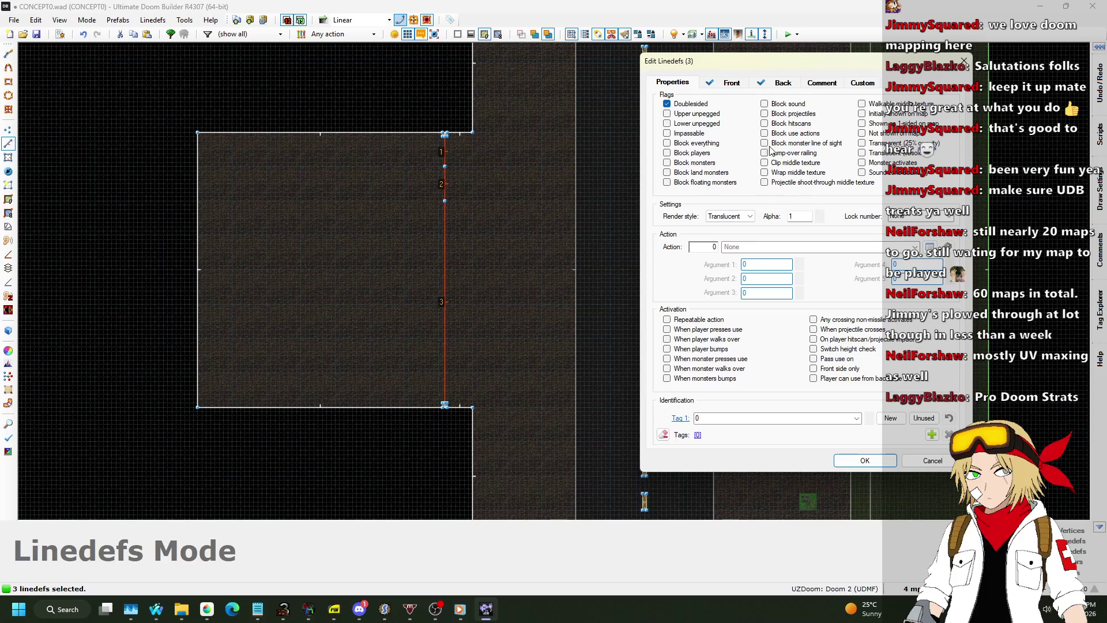
Step: Set MIDSPACE as the front middle texture of the three fence lines
click(727, 89)
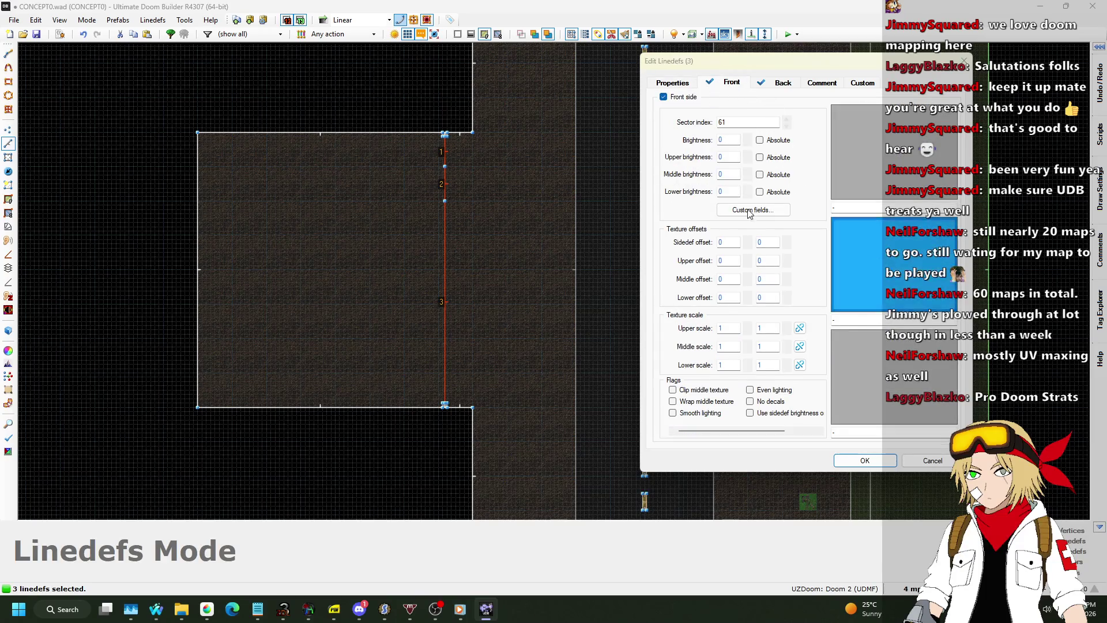
click(865, 264)
click(893, 111)
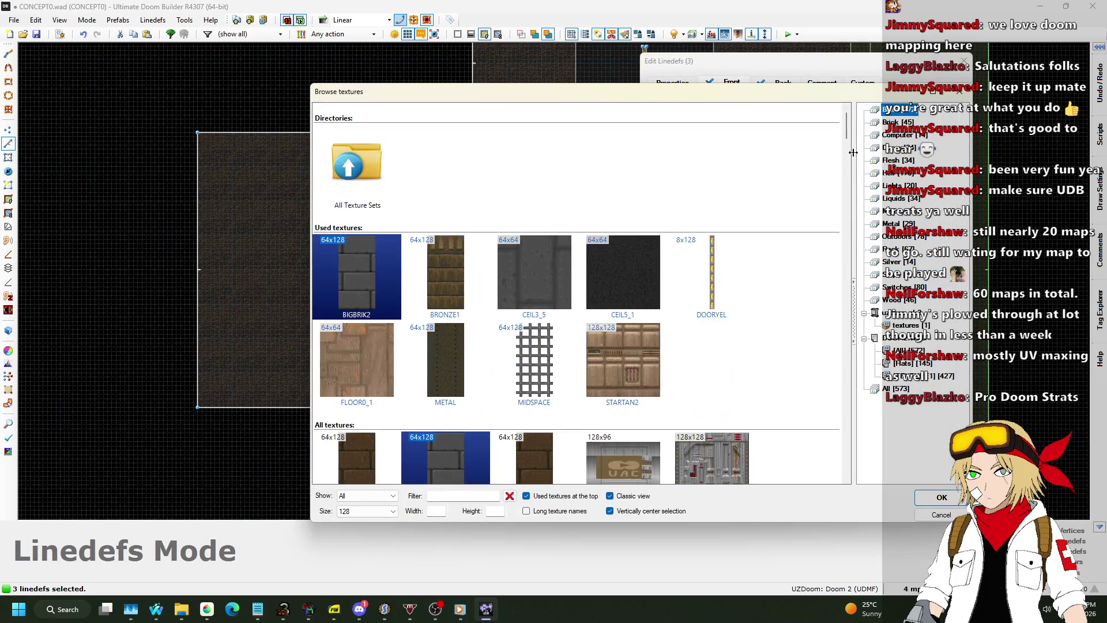
double_click(525, 392)
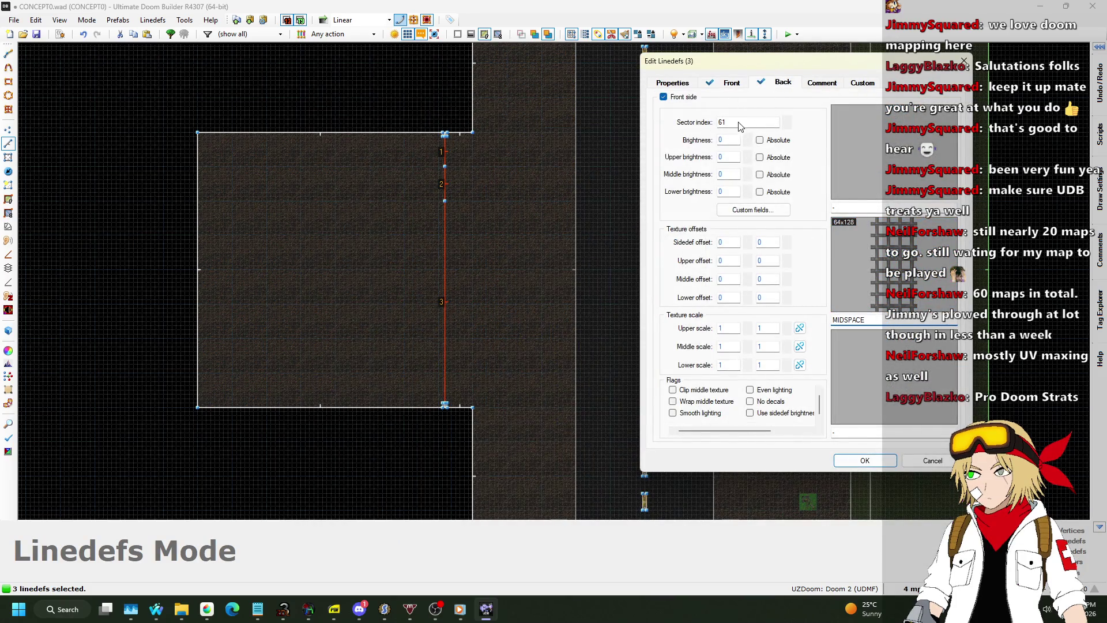
Step: Make the fence lines lower-unpegged and player-blocking, apply, and confirm one fence line's properties
click(678, 84)
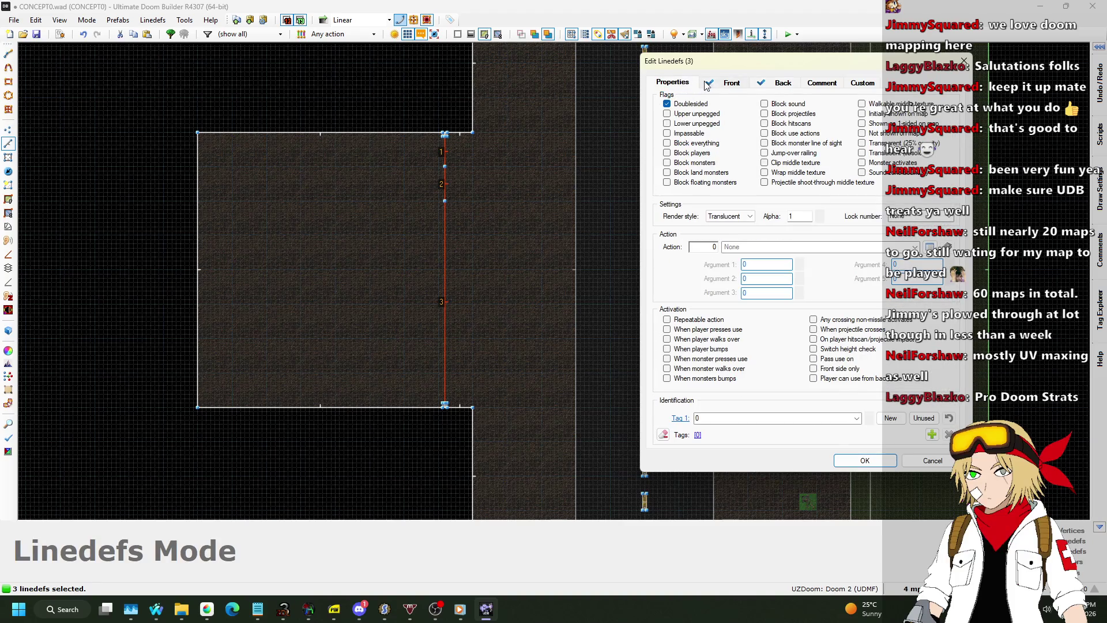
click(728, 83)
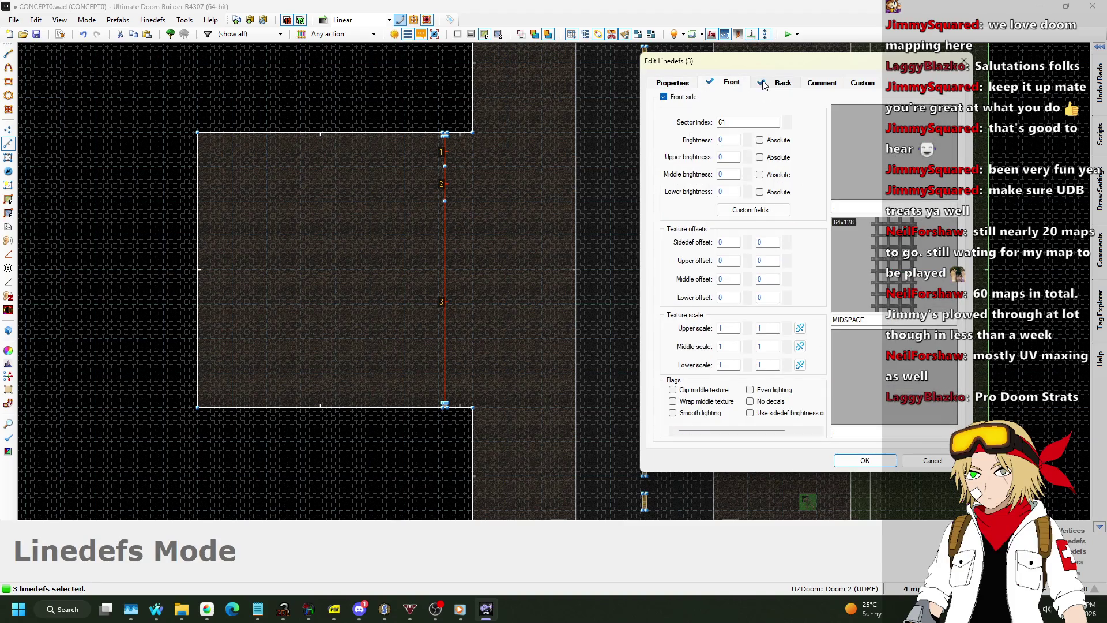
click(678, 83)
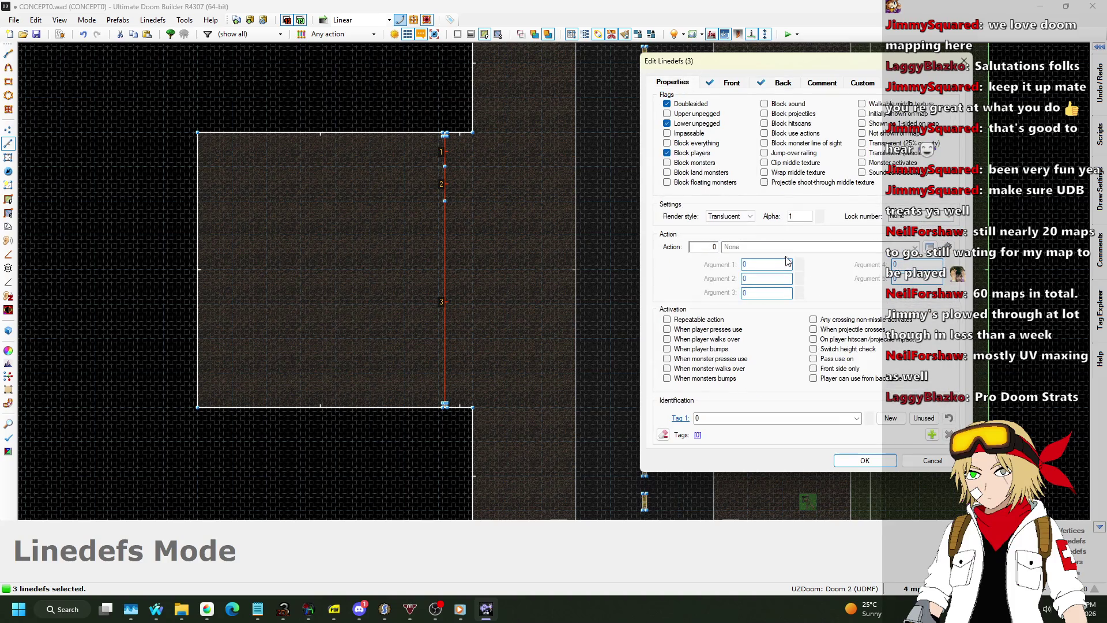
click(865, 461)
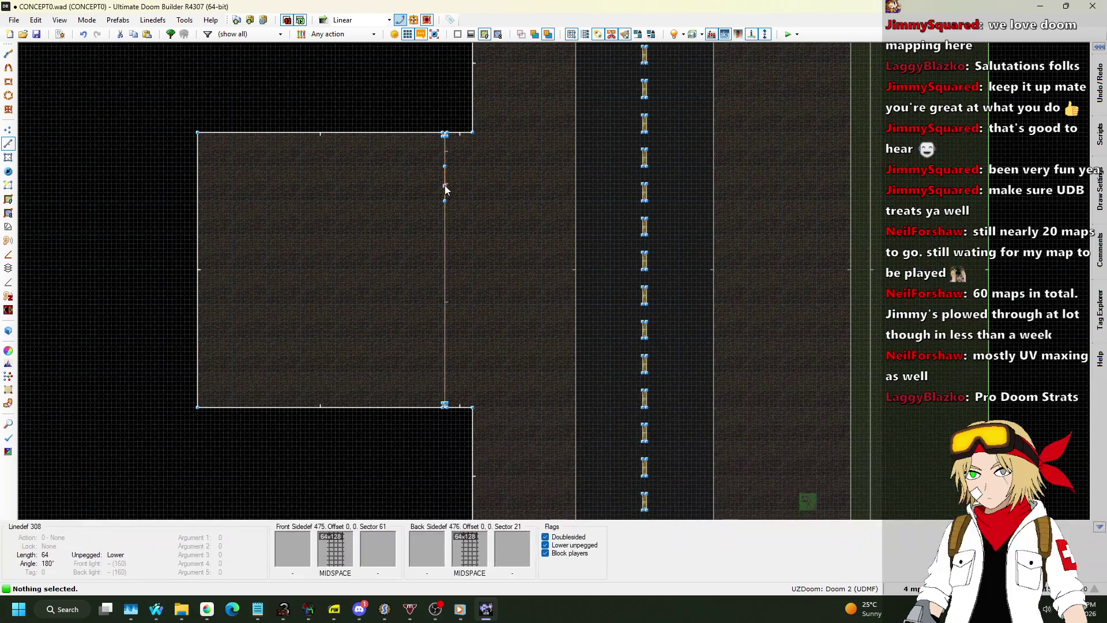
right_click(446, 187)
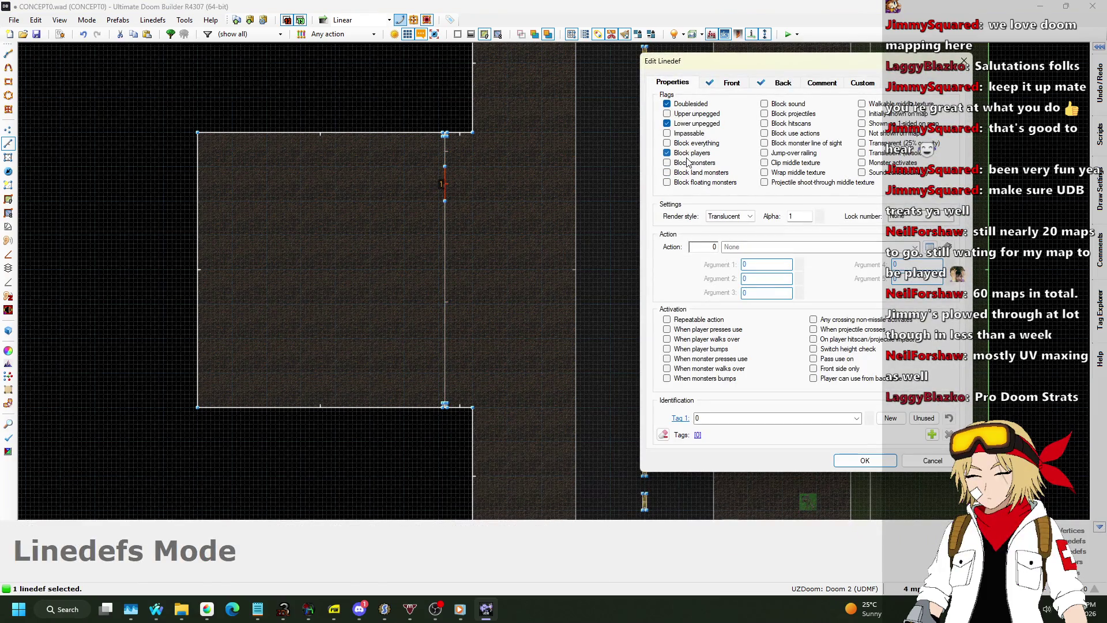
click(879, 454)
Step: Auto-align the MIDSPACE grate textures in the 3D view
key(q)
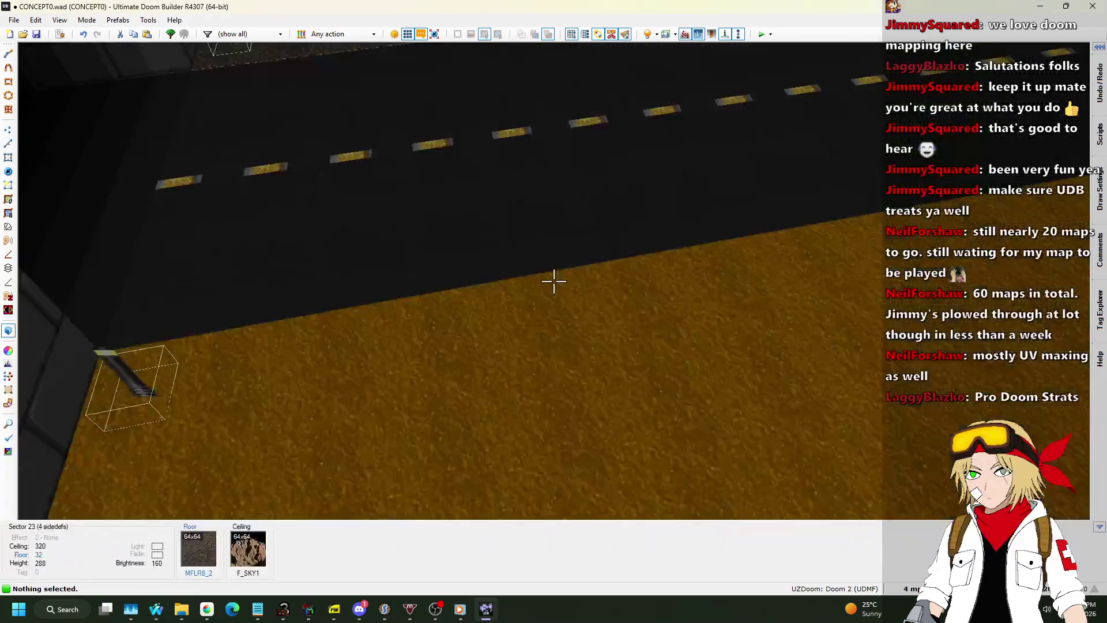
key(w)
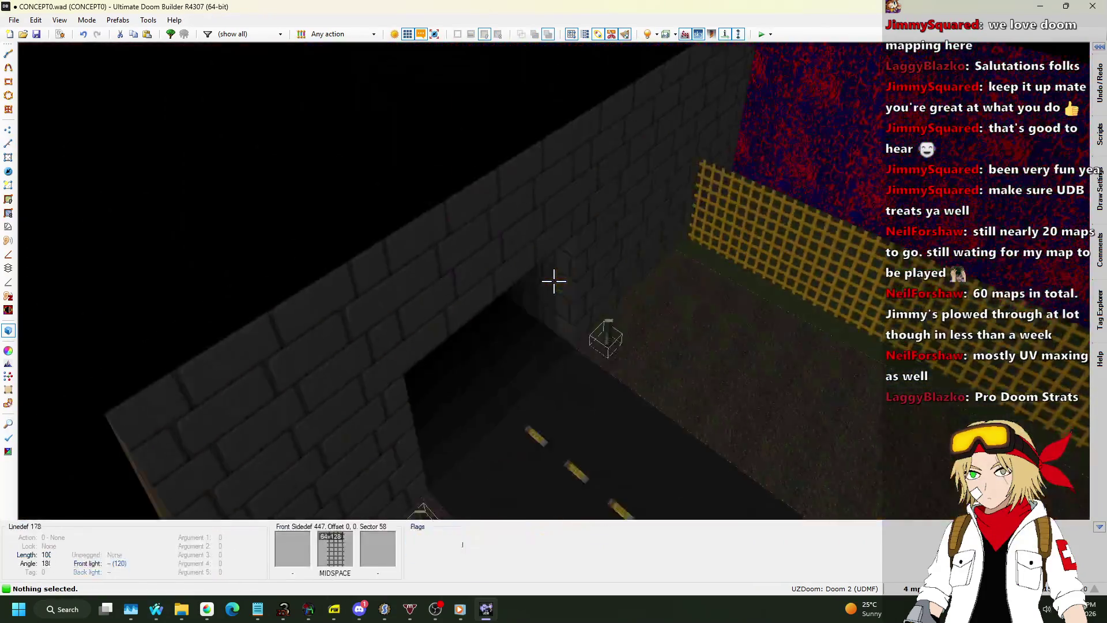
key(w)
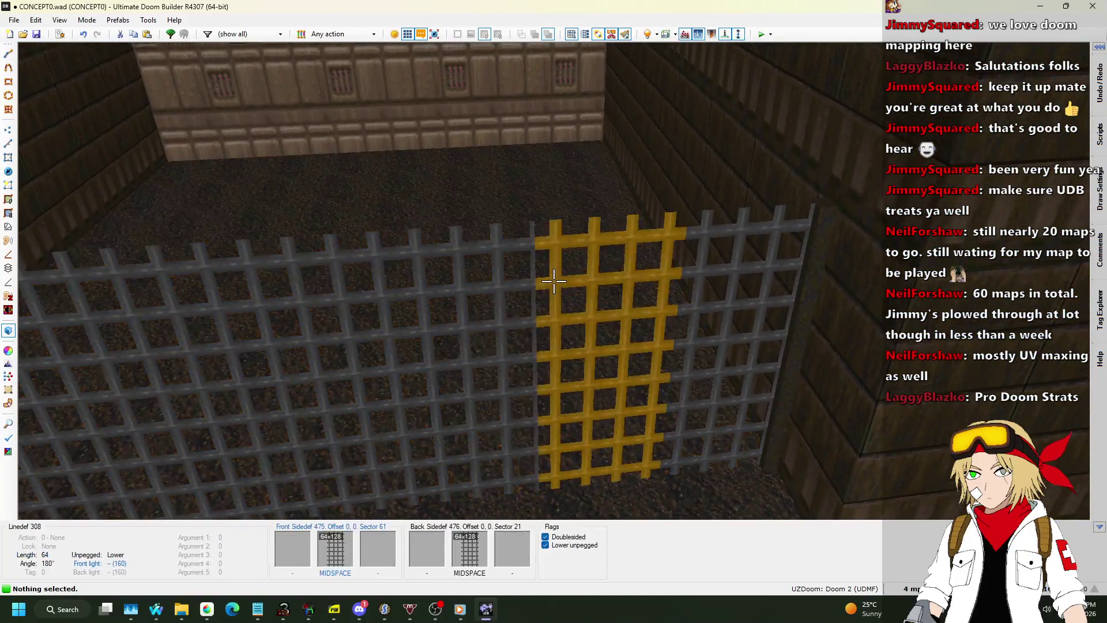
click(553, 281)
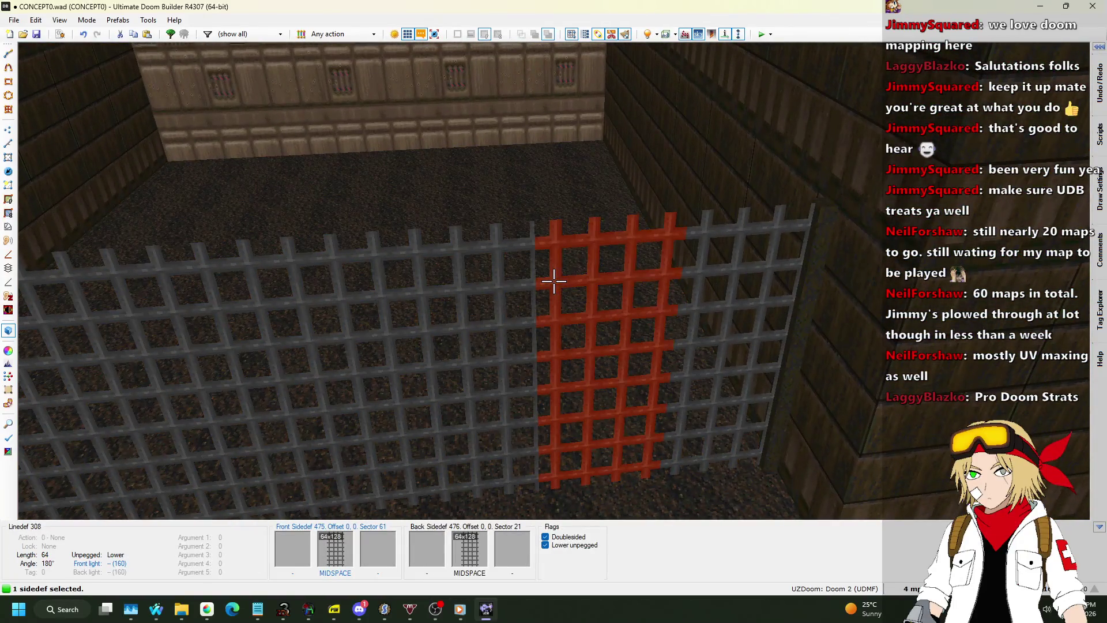
key(a)
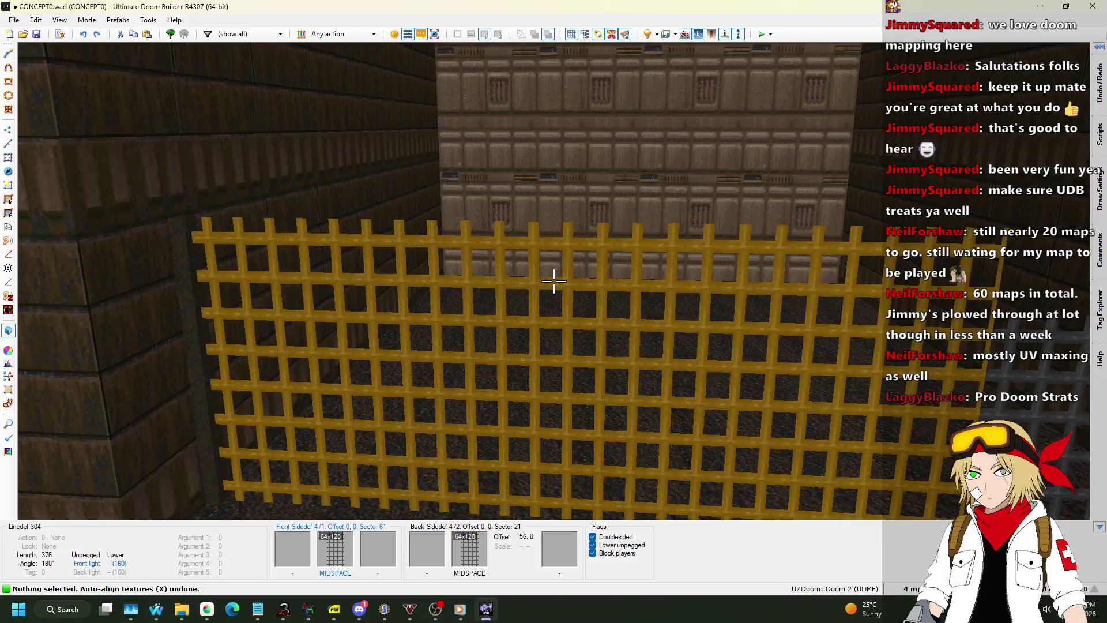
key(w)
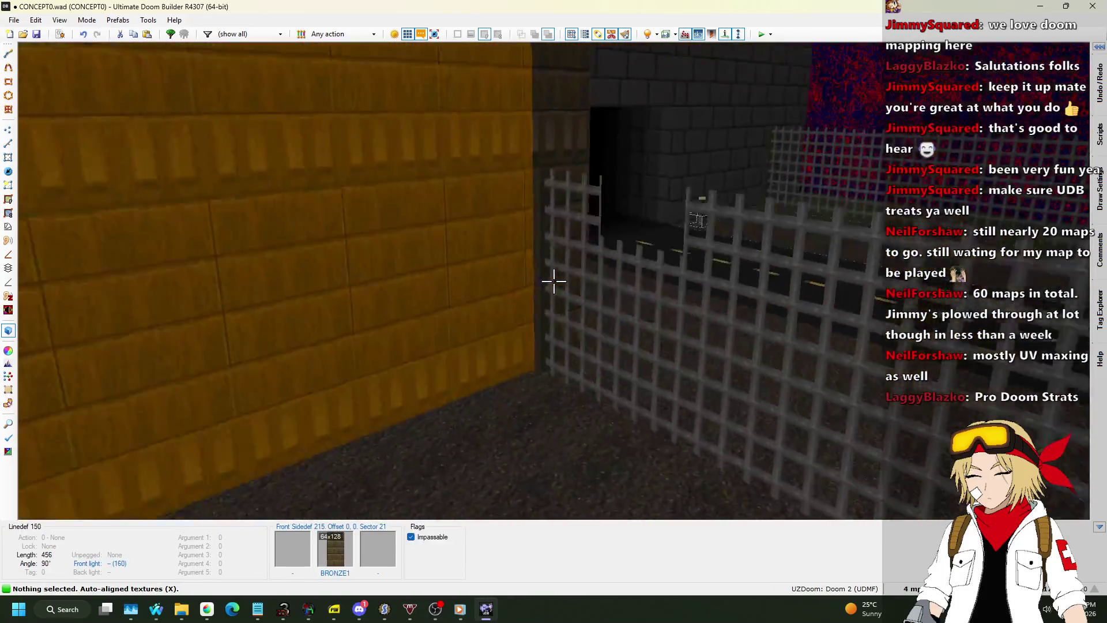
Step: Split the vertical fence line with two new vertices in Vertices Mode
key(q)
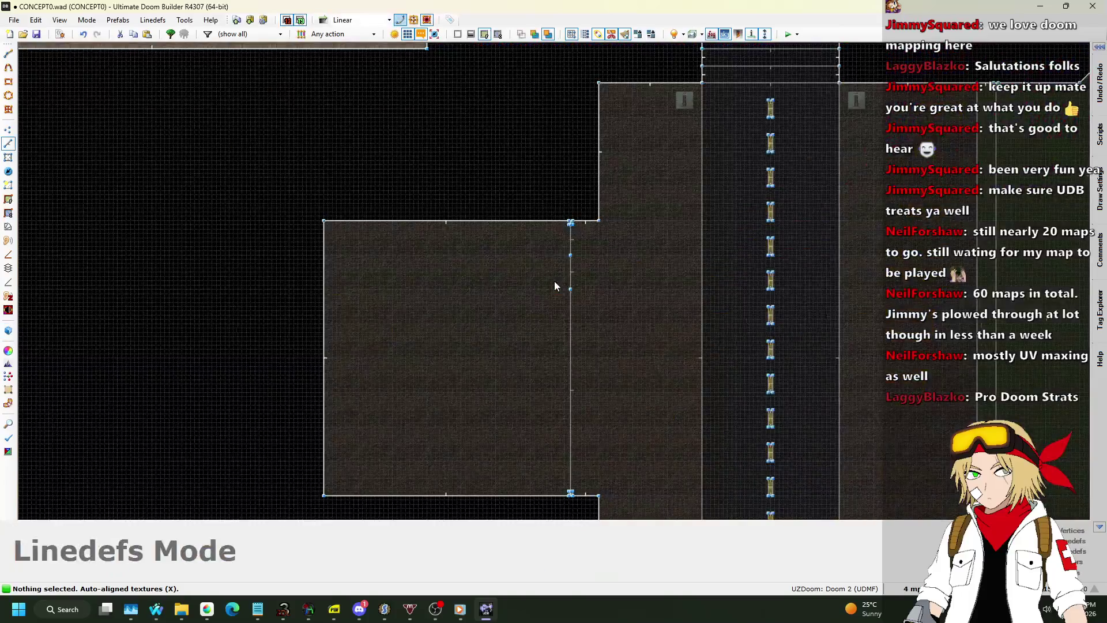
scroll(563, 279, up, 6)
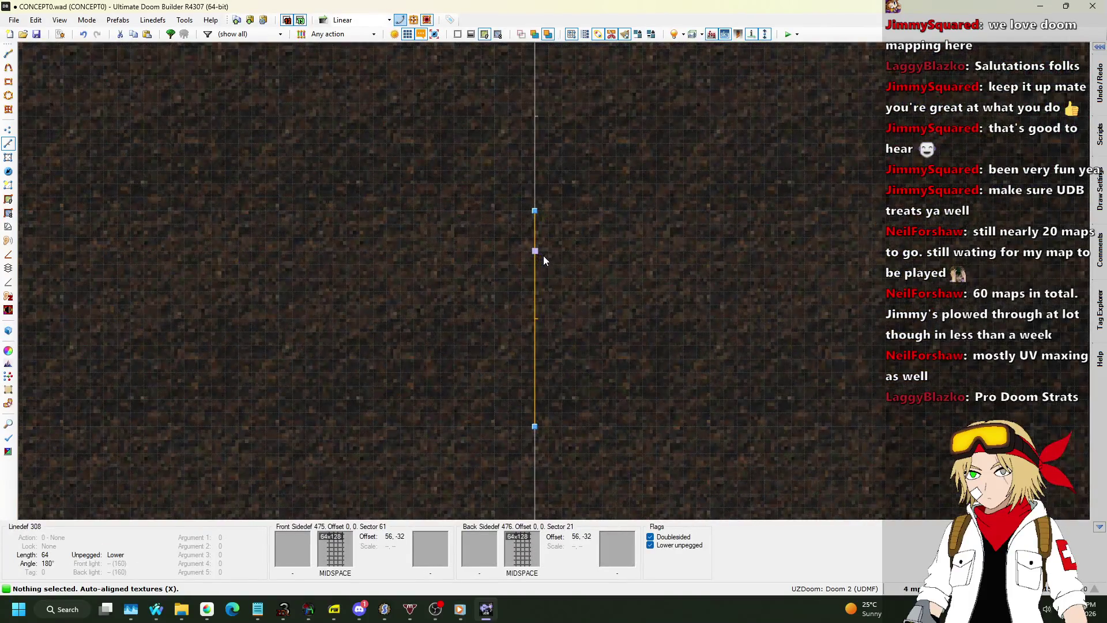
click(8, 129)
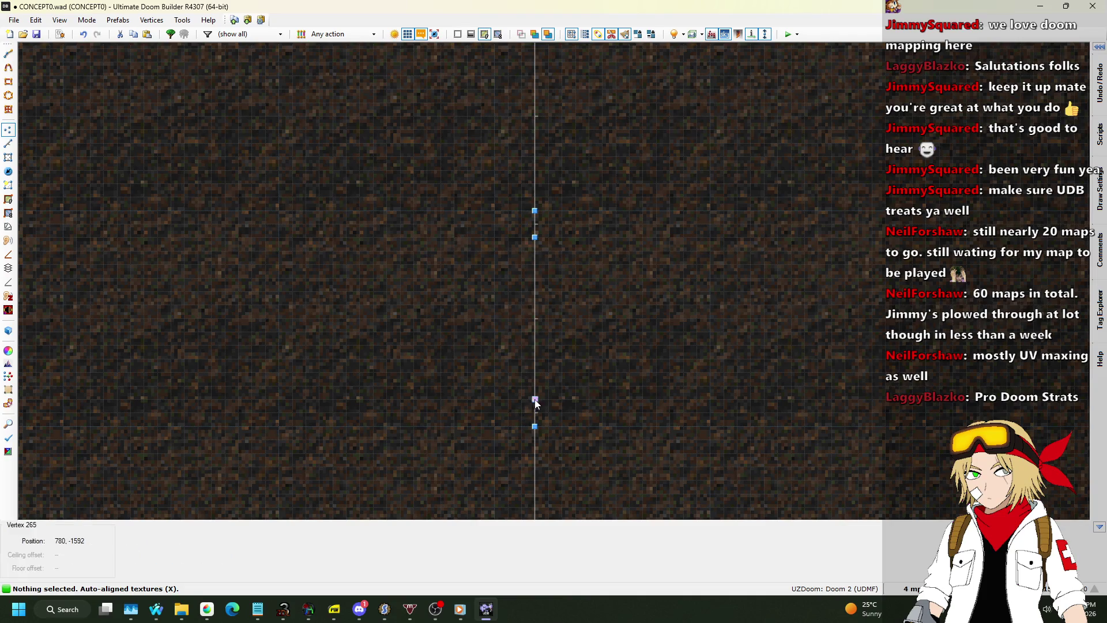
double_click(534, 373)
double_click(535, 344)
key(w)
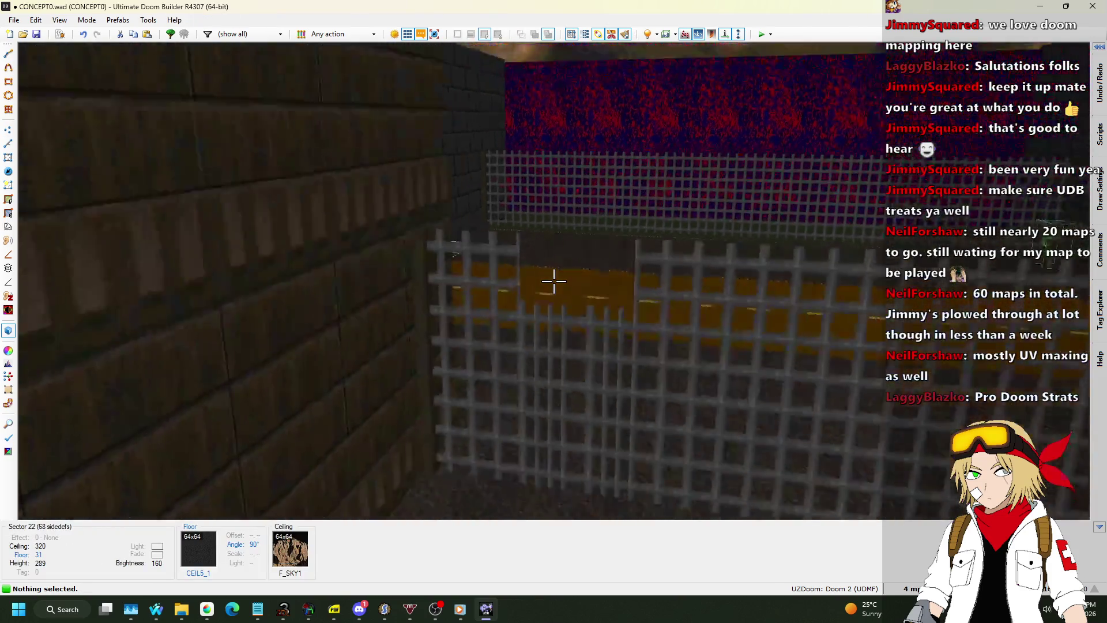
Step: Select four short grate segments and shift their texture offsets left and down
key(a)
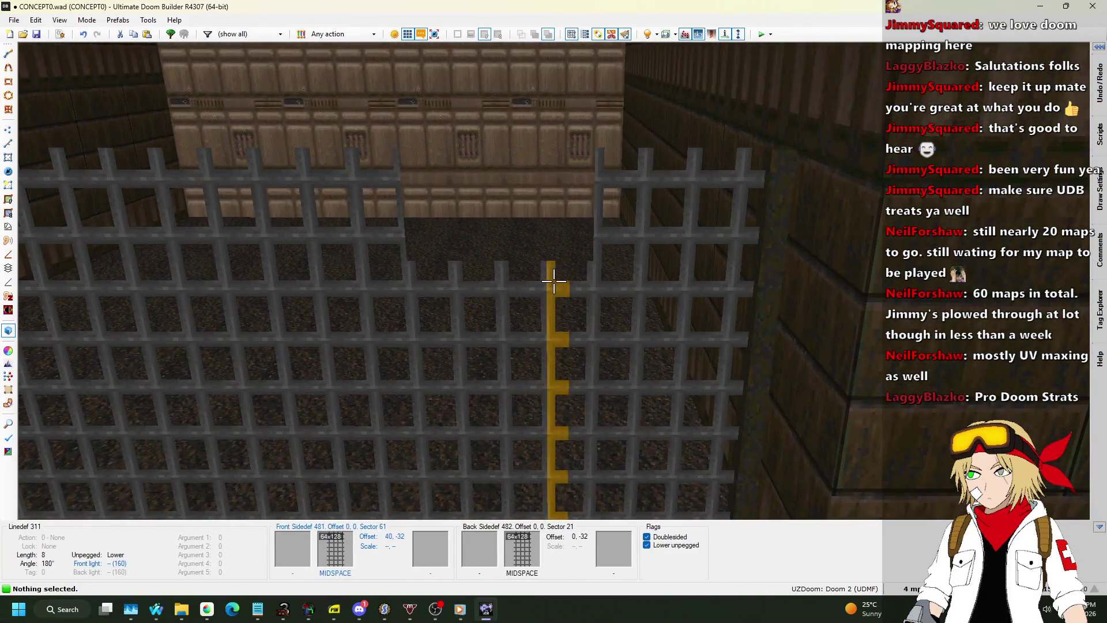
click(554, 281)
click(554, 281)
click(553, 281)
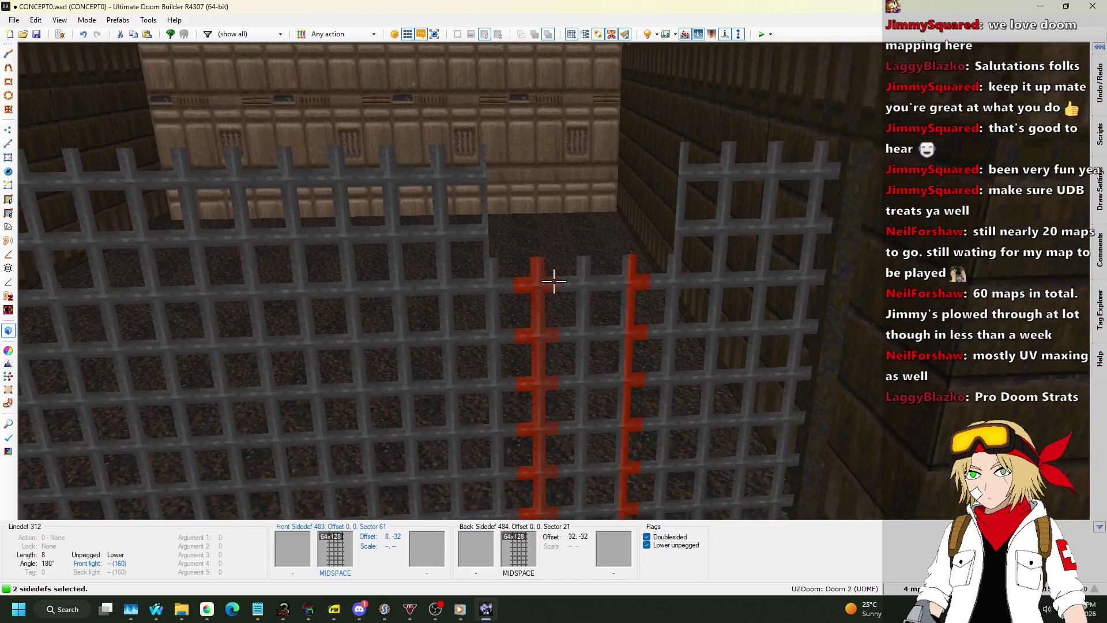
click(554, 281)
click(554, 281)
key(ctrl+Left)
key(ctrl+Left)
key(ctrl+Down)
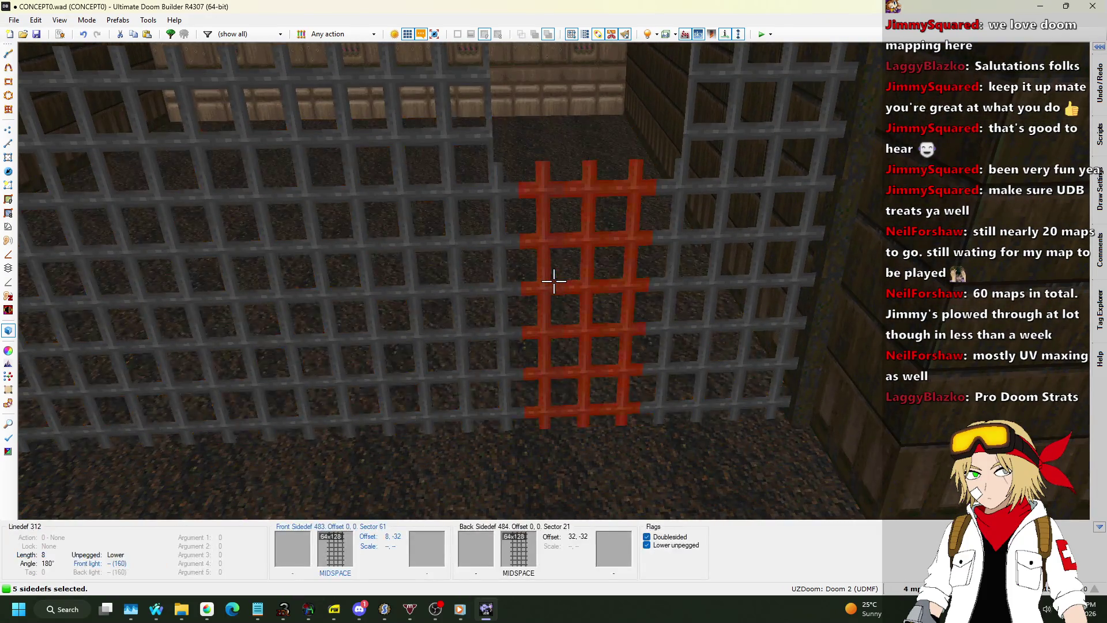
key(ctrl+Down)
key(Escape)
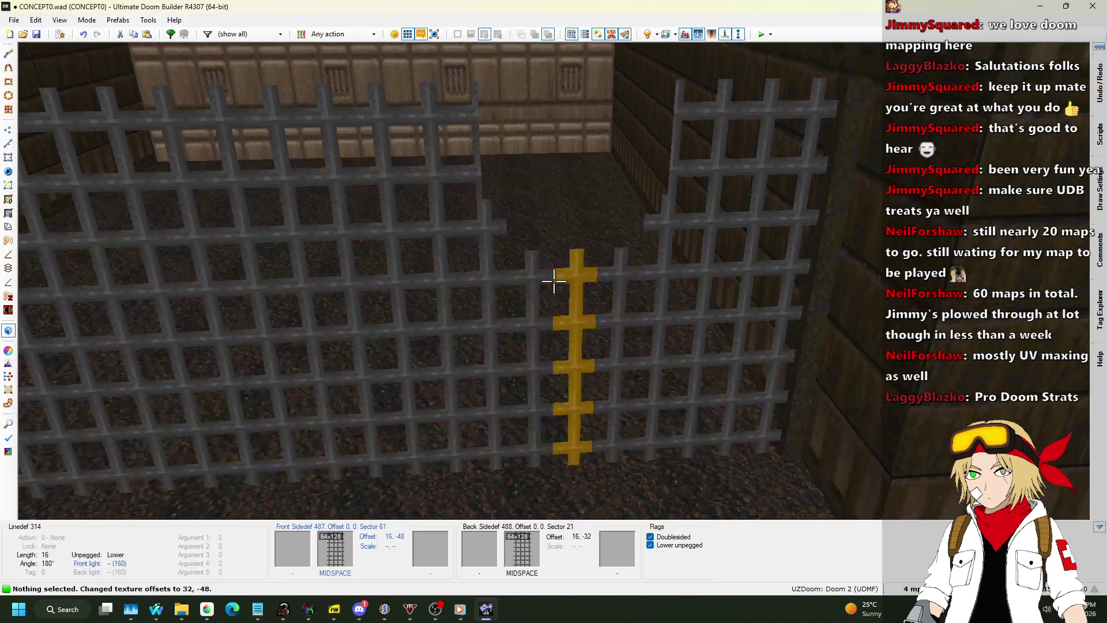
Step: Select two more short grate segments, clear the selection, and return to Vertices Mode
click(554, 281)
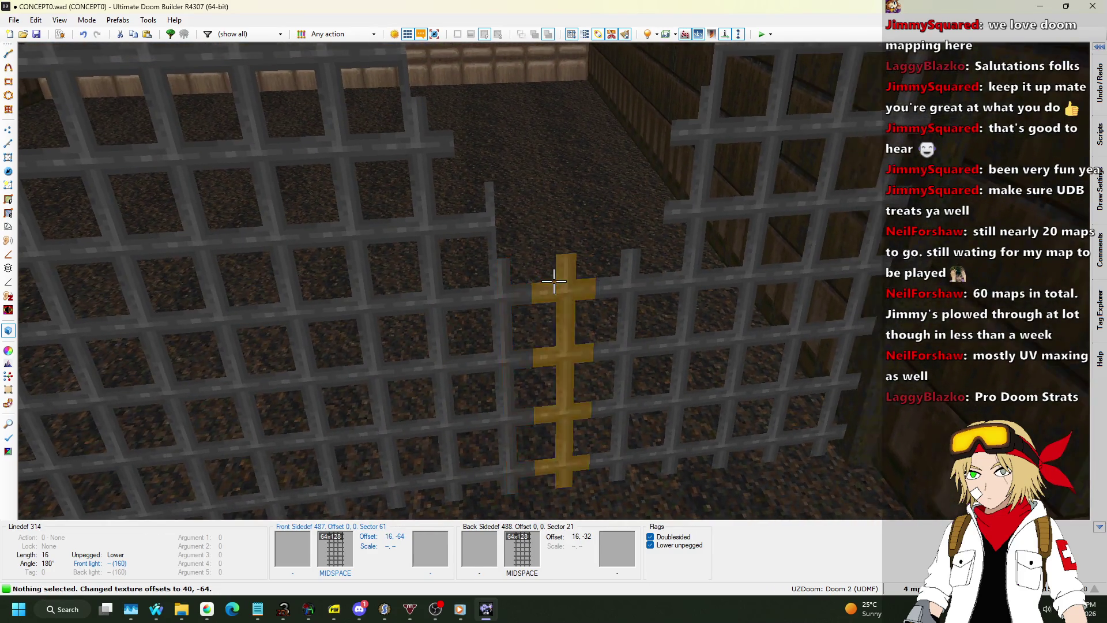
click(553, 281)
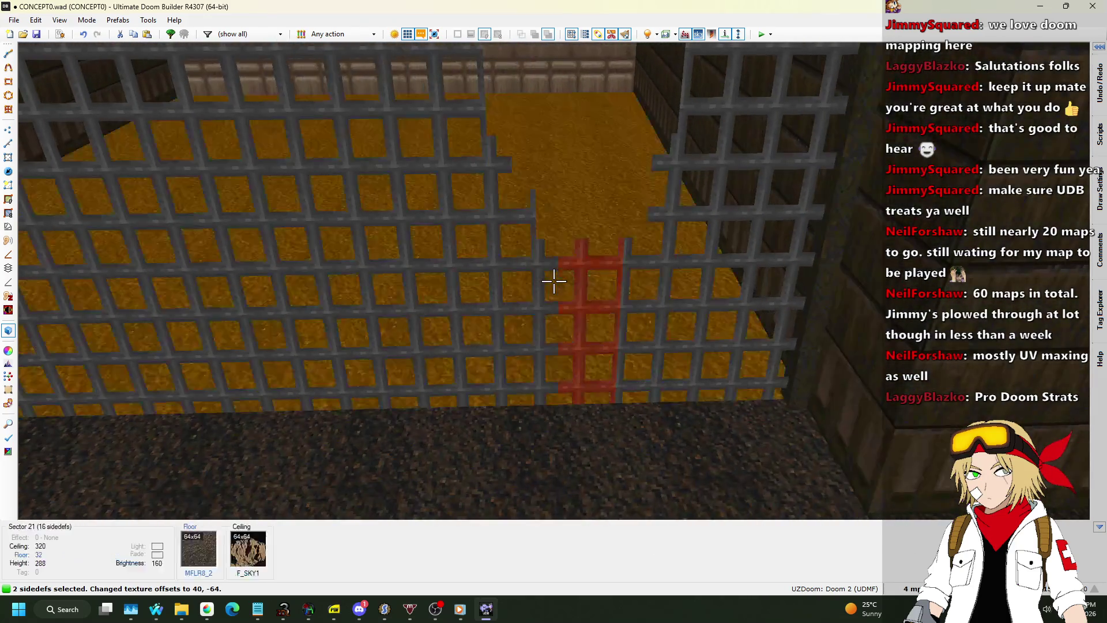
key(c)
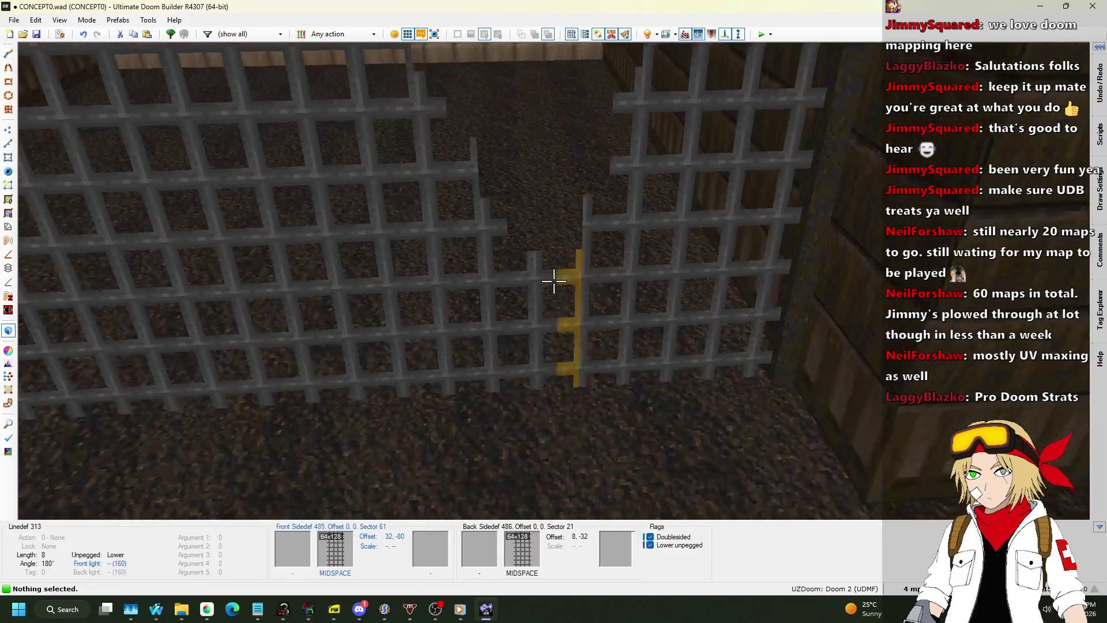
key(q)
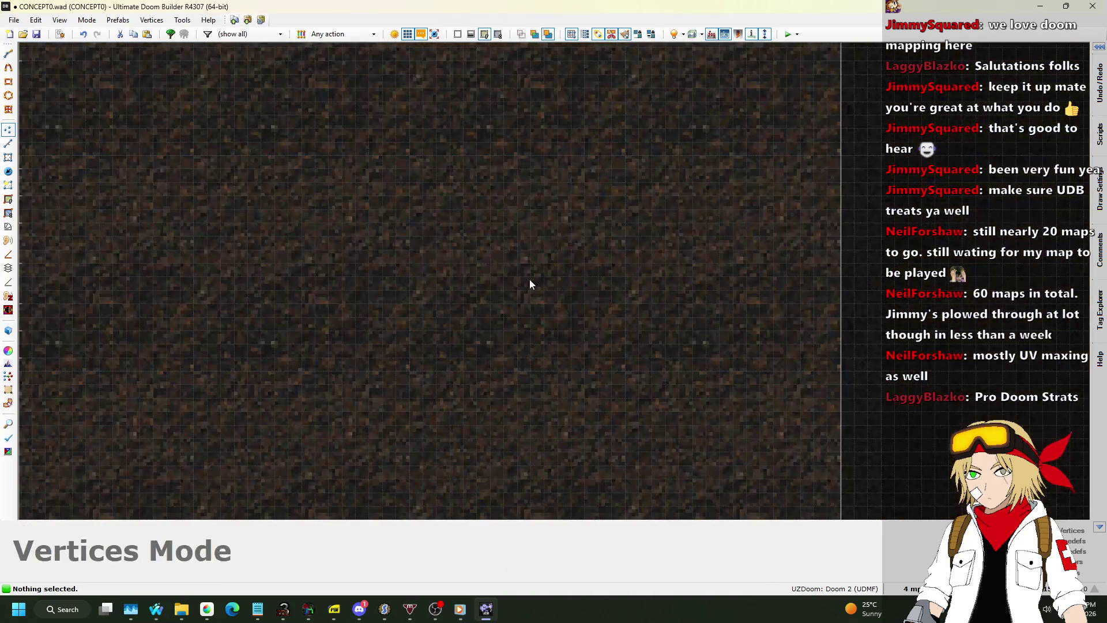
scroll(383, 310, up, 3)
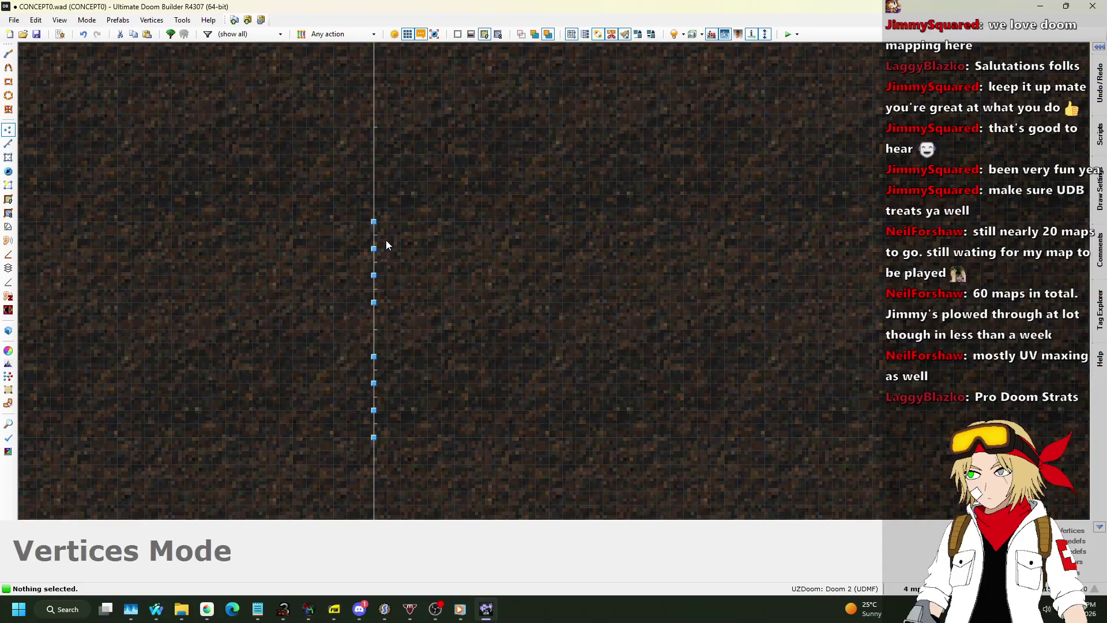
key(q)
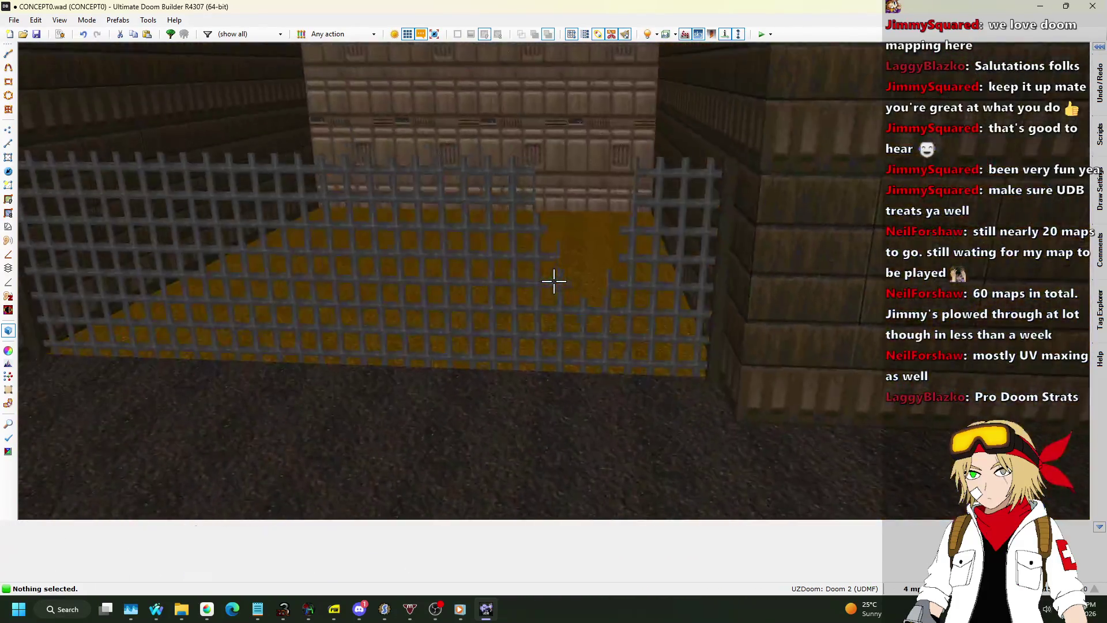
Step: Select the narrow grate pieces and shift their texture offsets down to match neighbouring grates
key(s)
key(w)
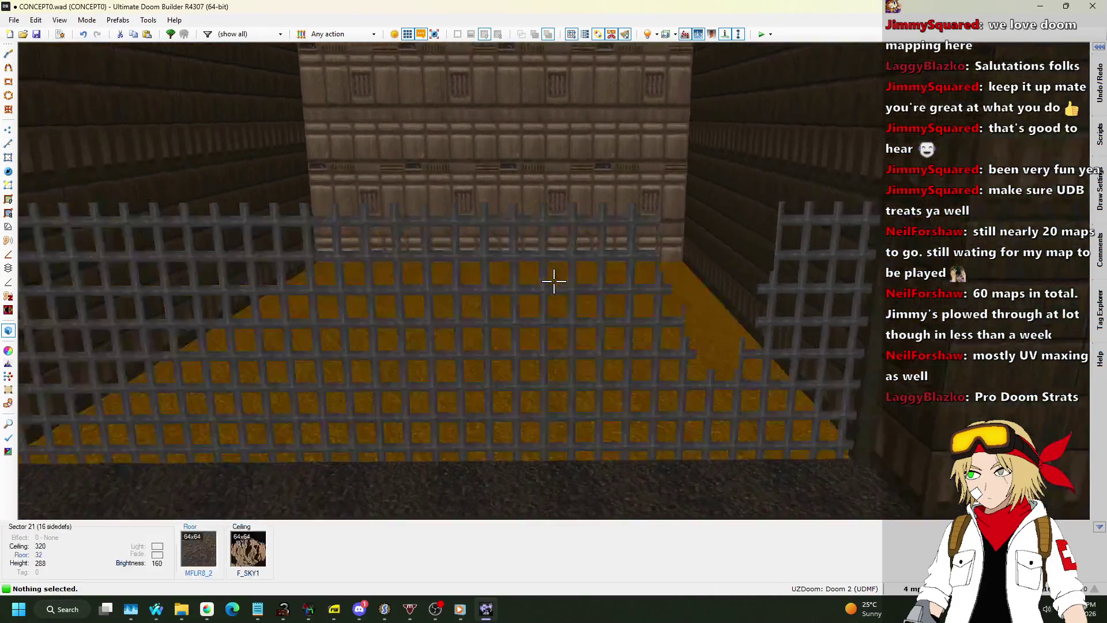
key(w)
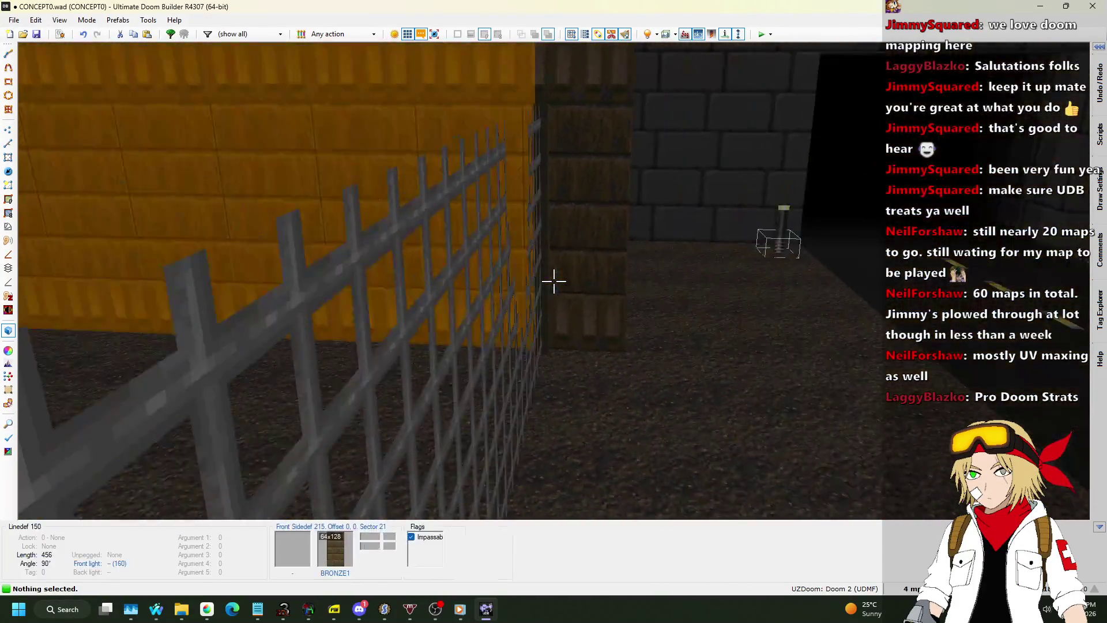
key(w)
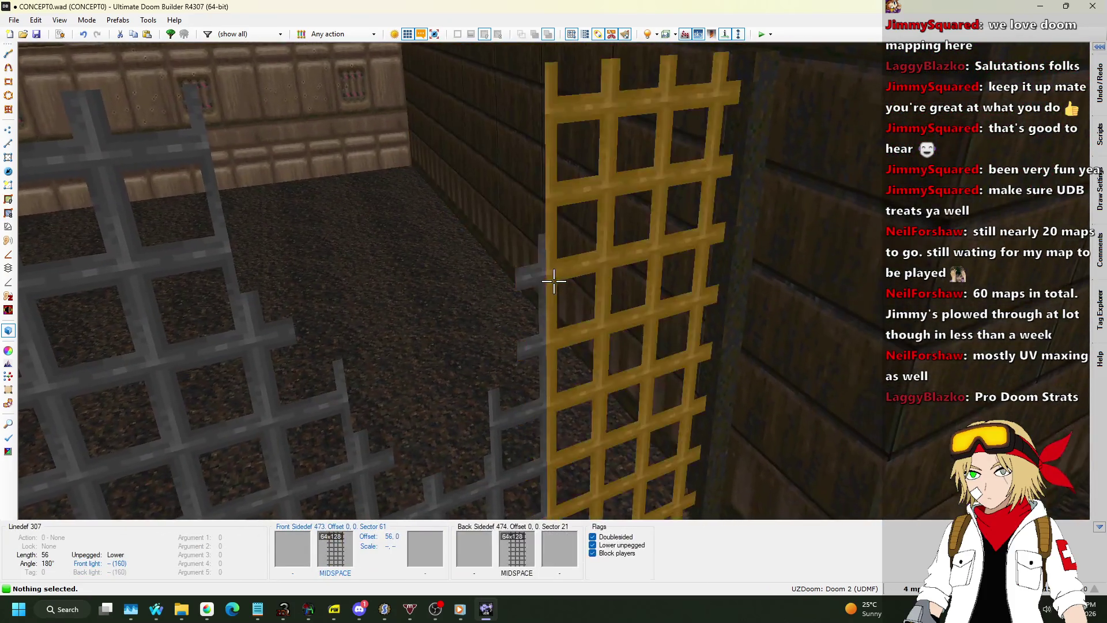
key(w)
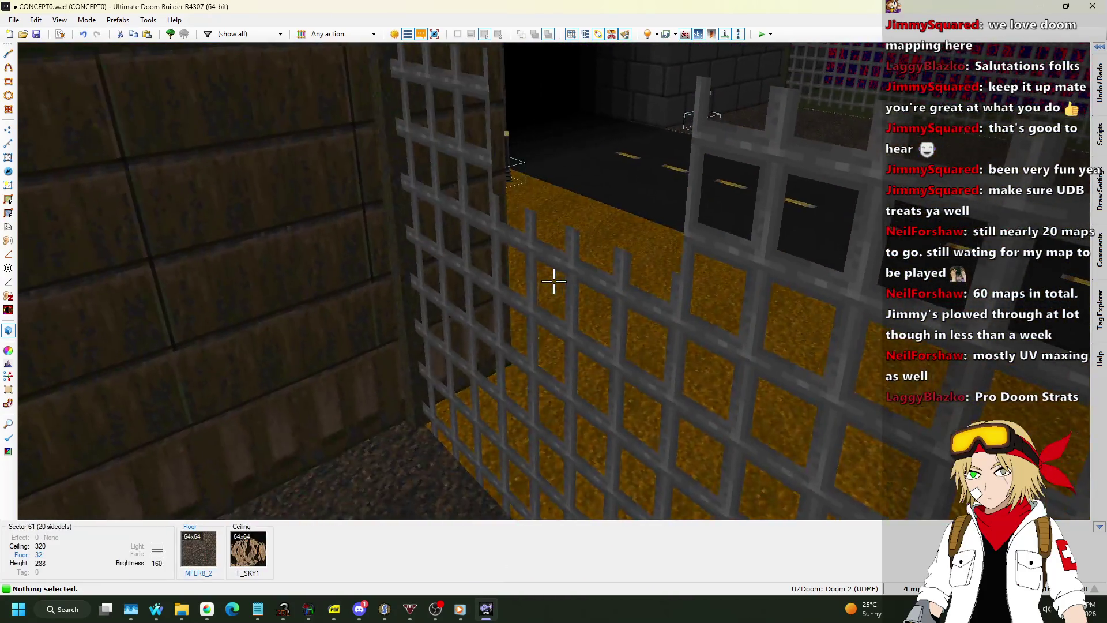
key(w)
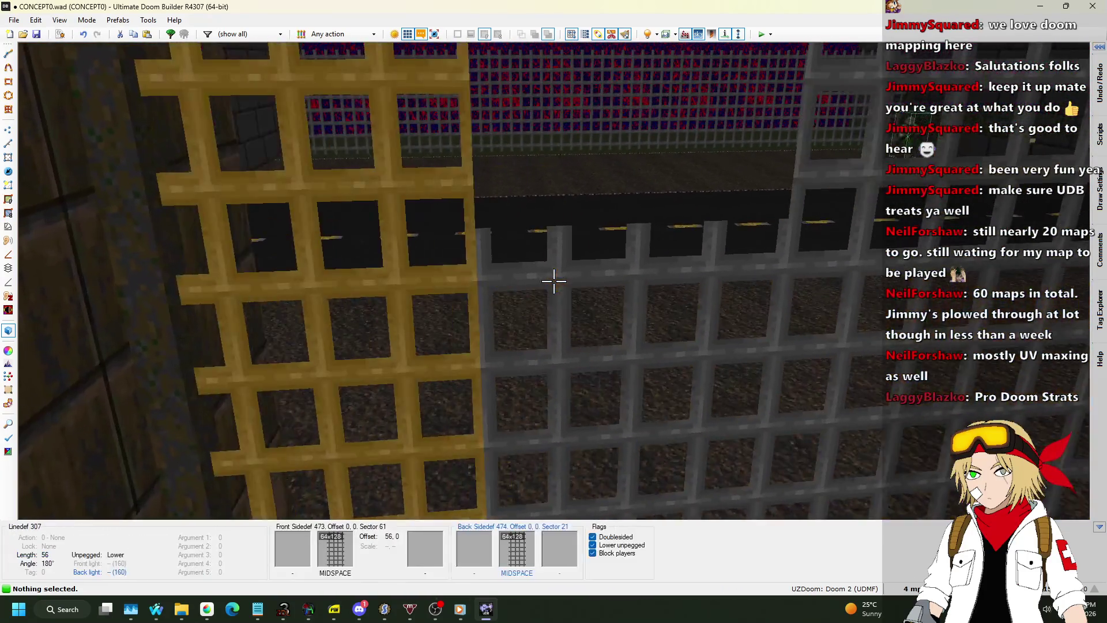
key(s)
click(553, 281)
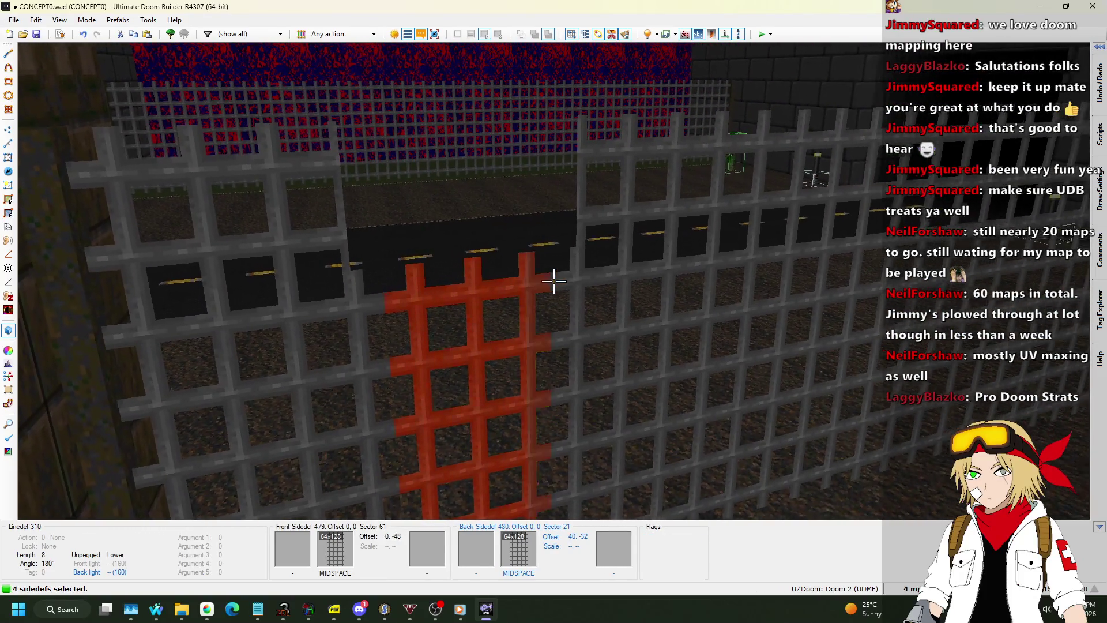
click(554, 281)
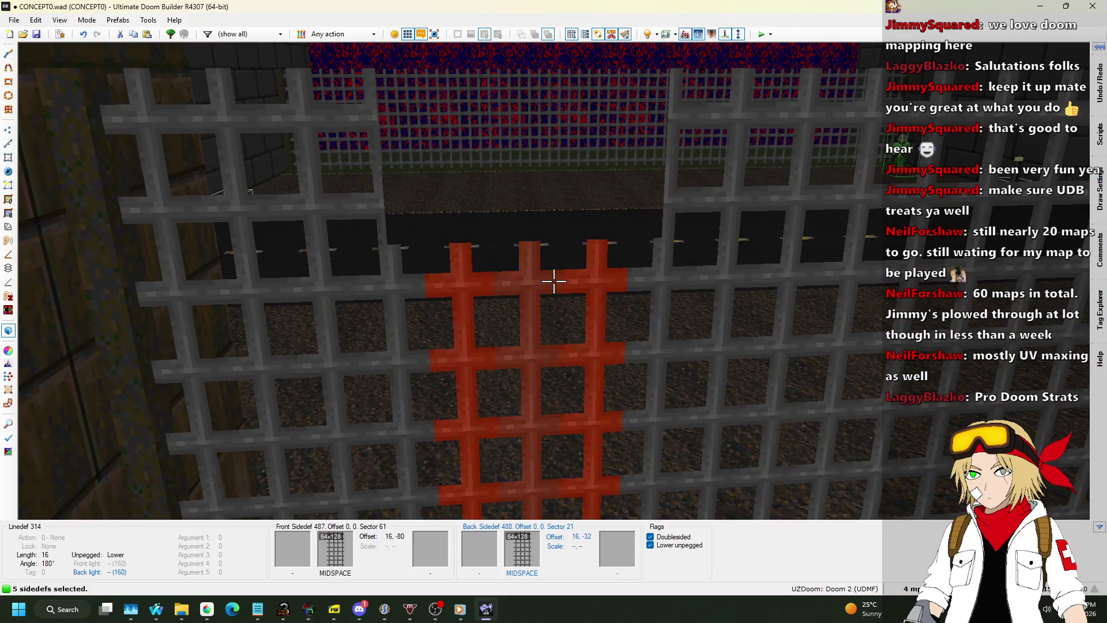
drag(554, 281, 554, 281)
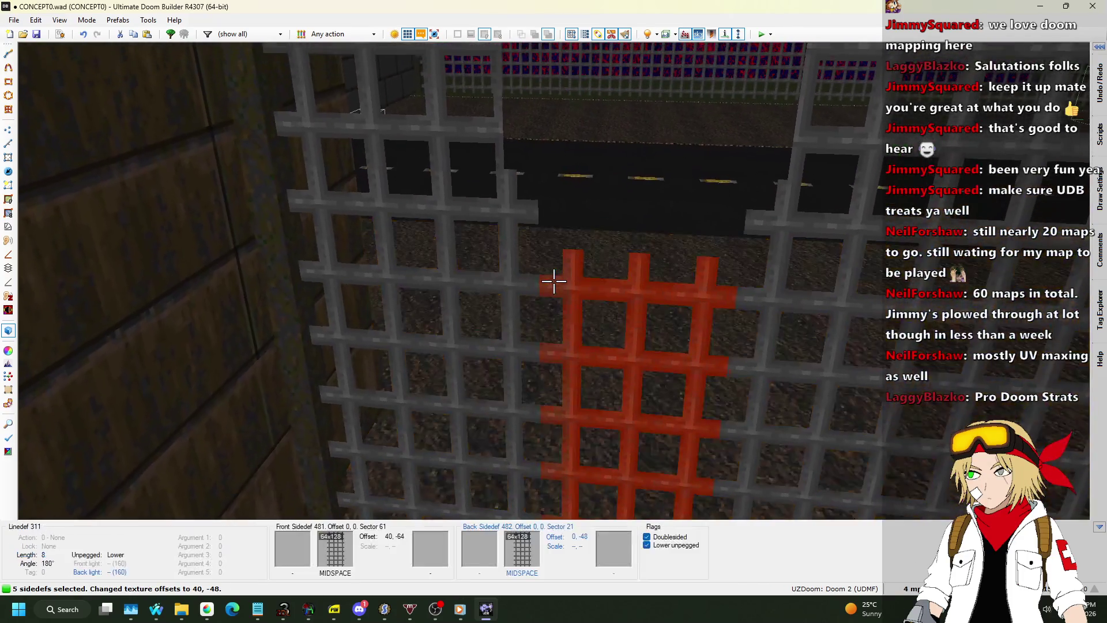
click(553, 281)
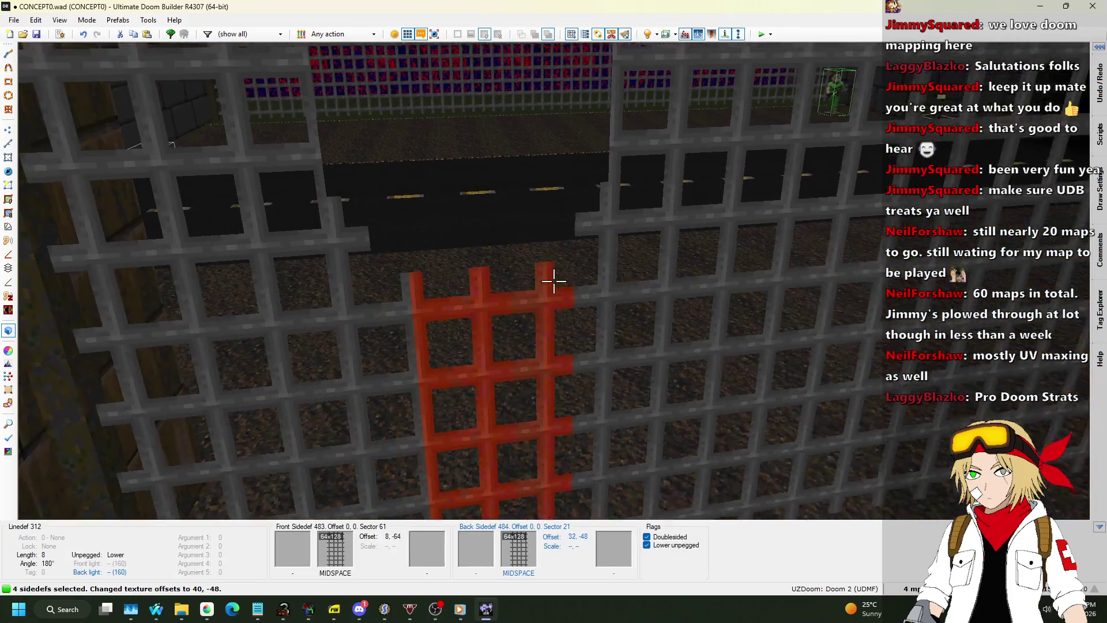
click(554, 281)
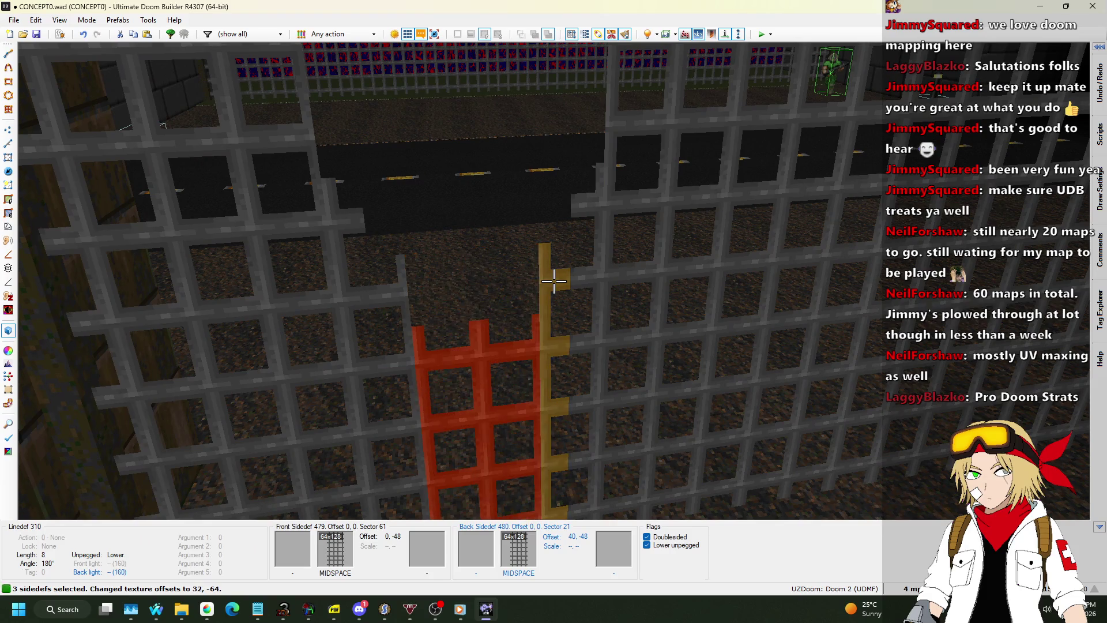
key(w)
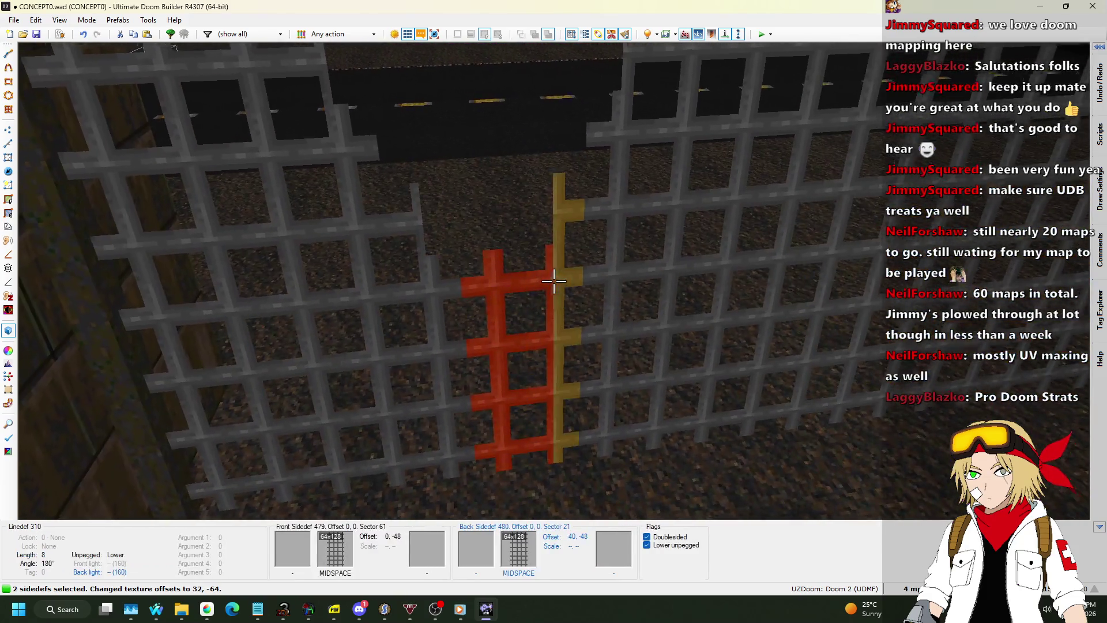
click(554, 281)
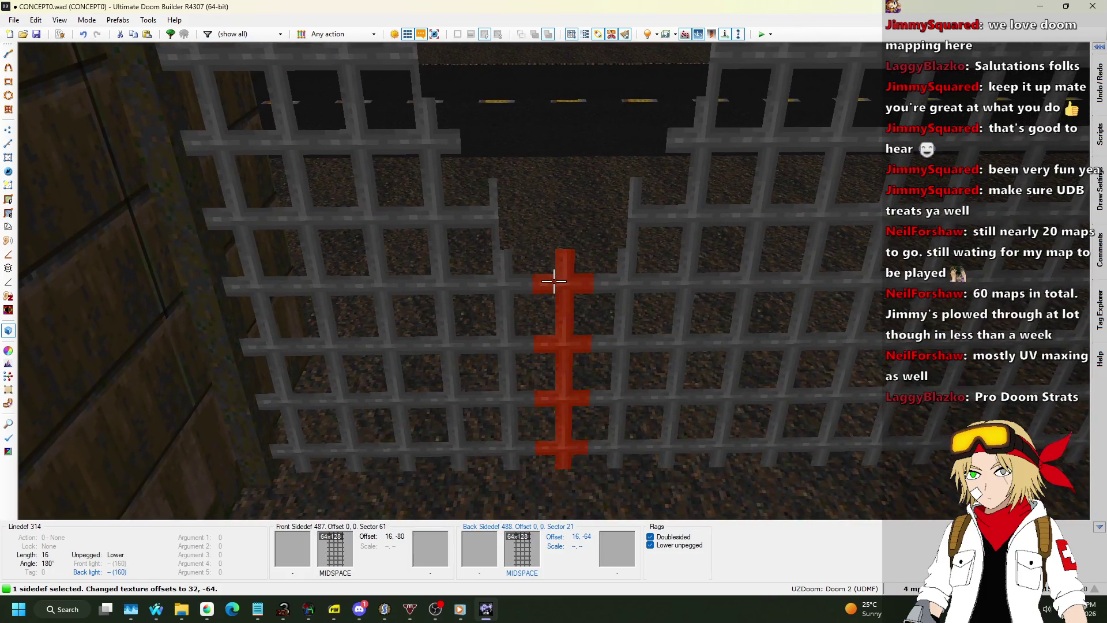
key(Down)
Step: Inspect the narrow grate piece up close and nudge its texture offset by 8 units
key(s)
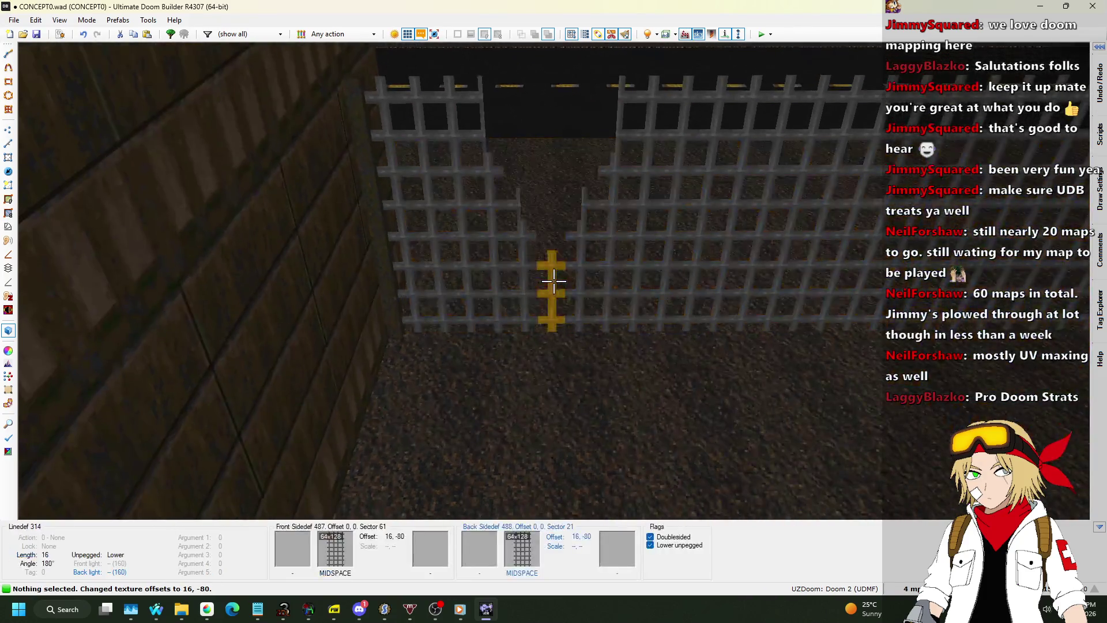
key(w)
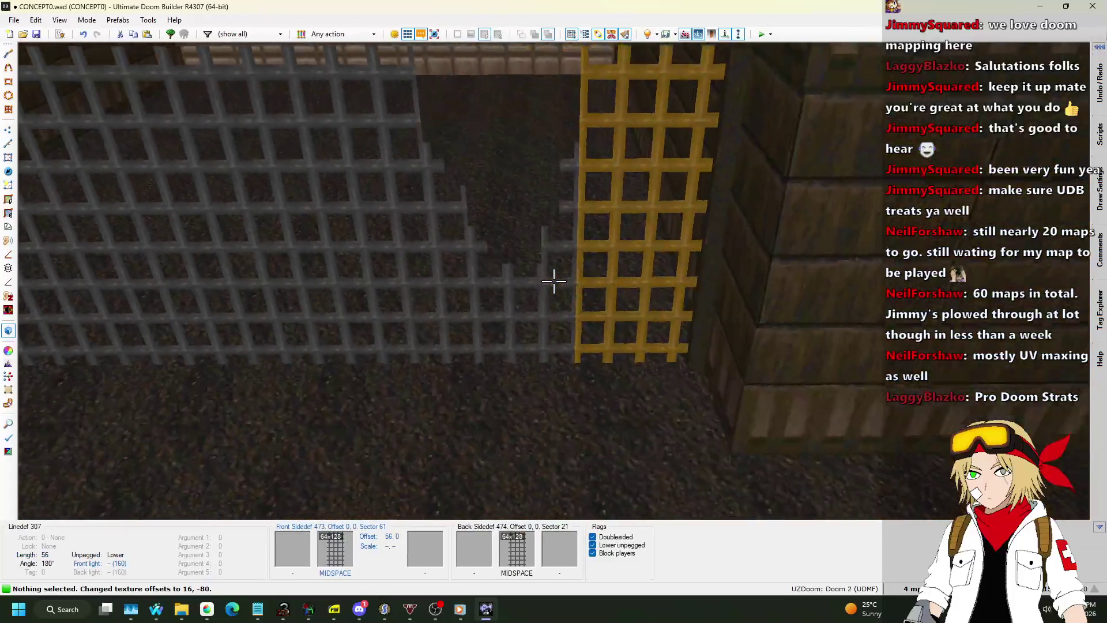
key(s)
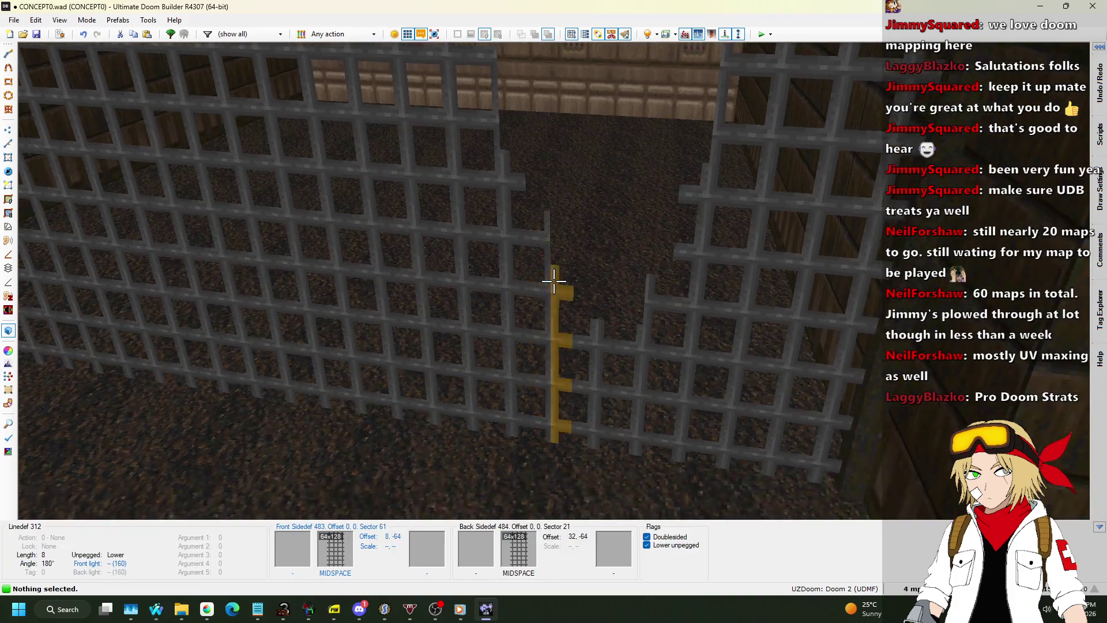
key(w)
key(s)
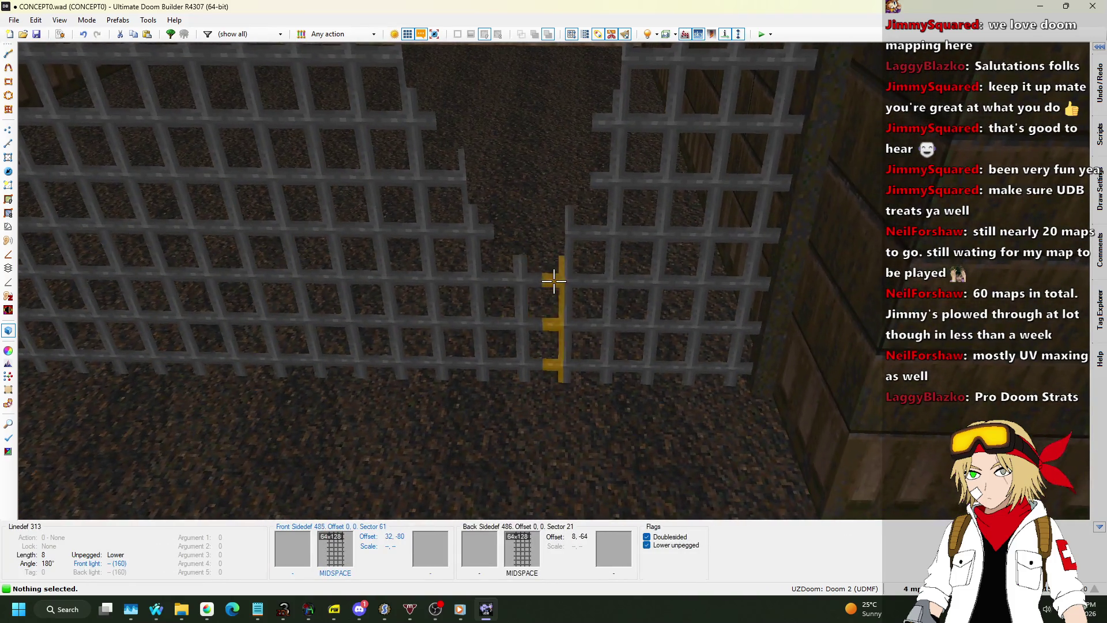
key(w)
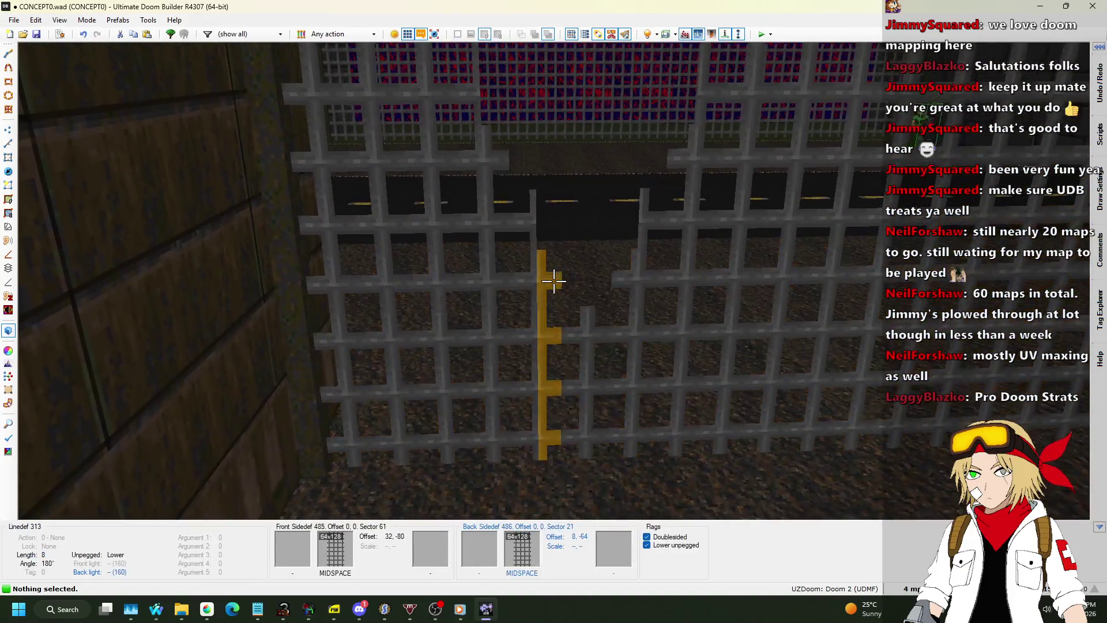
key(ctrl+Up)
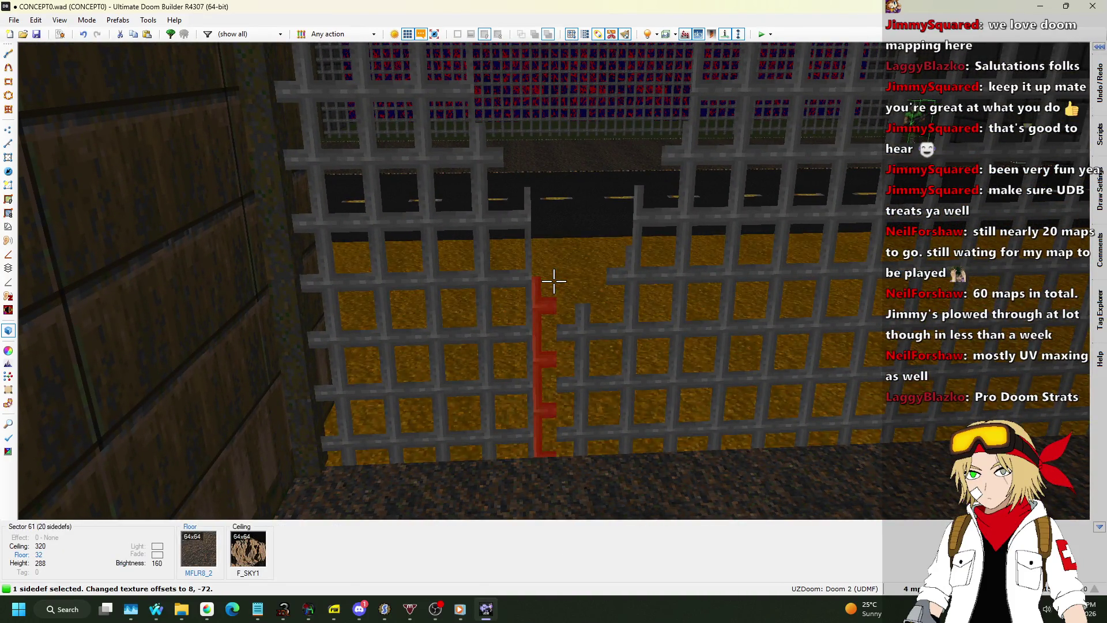
Step: Save CONCEPT0.wad and launch it in a test play
key(w)
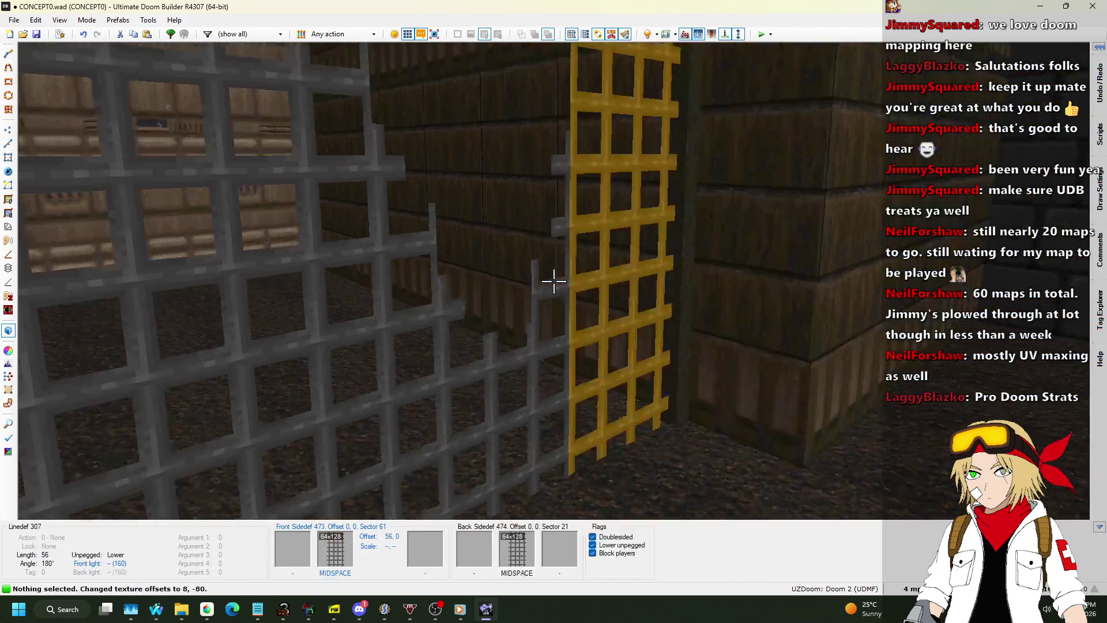
key(a)
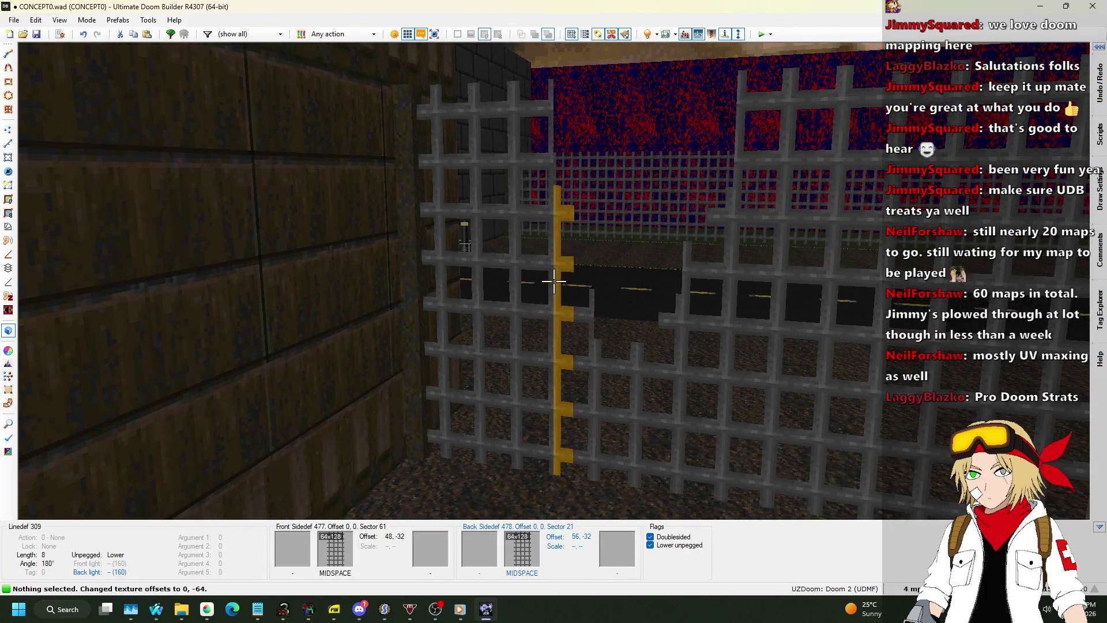
key(s)
key(a)
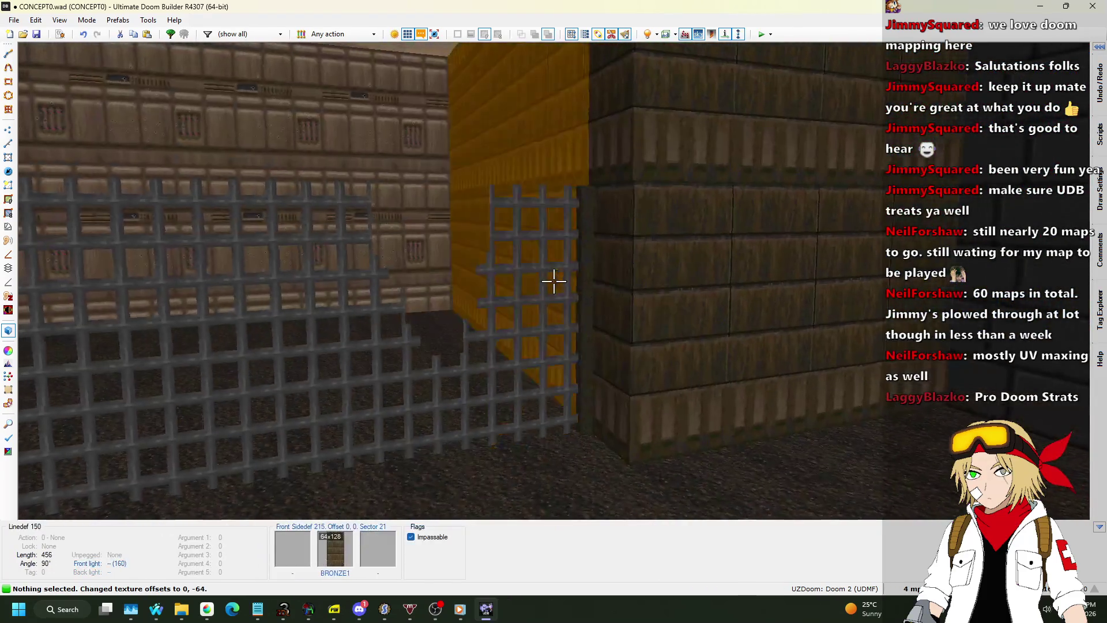
key(w)
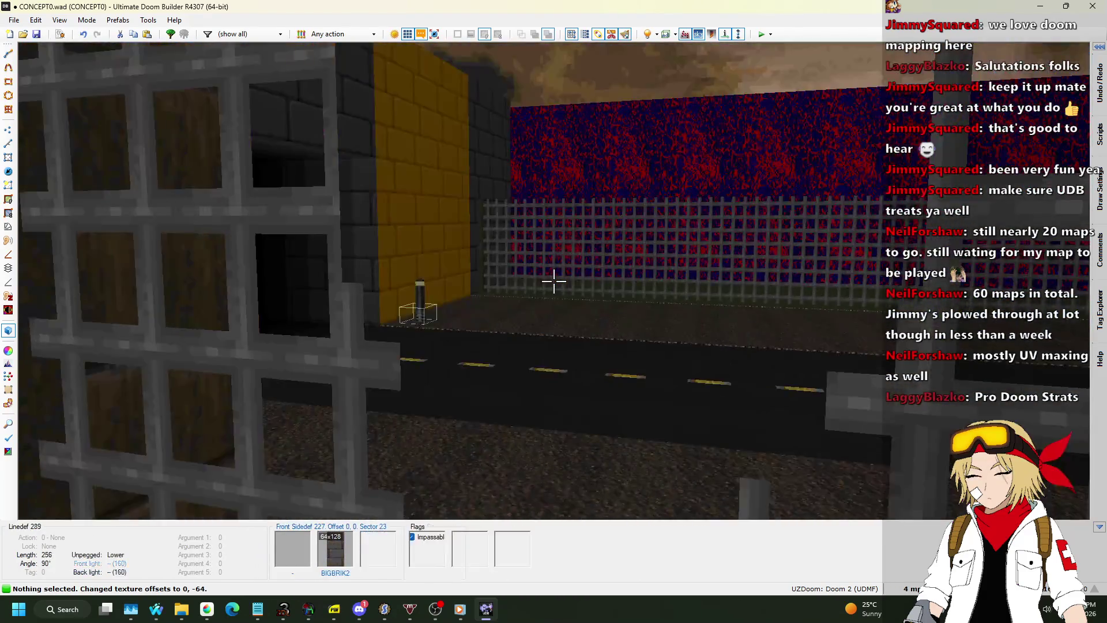
key(w)
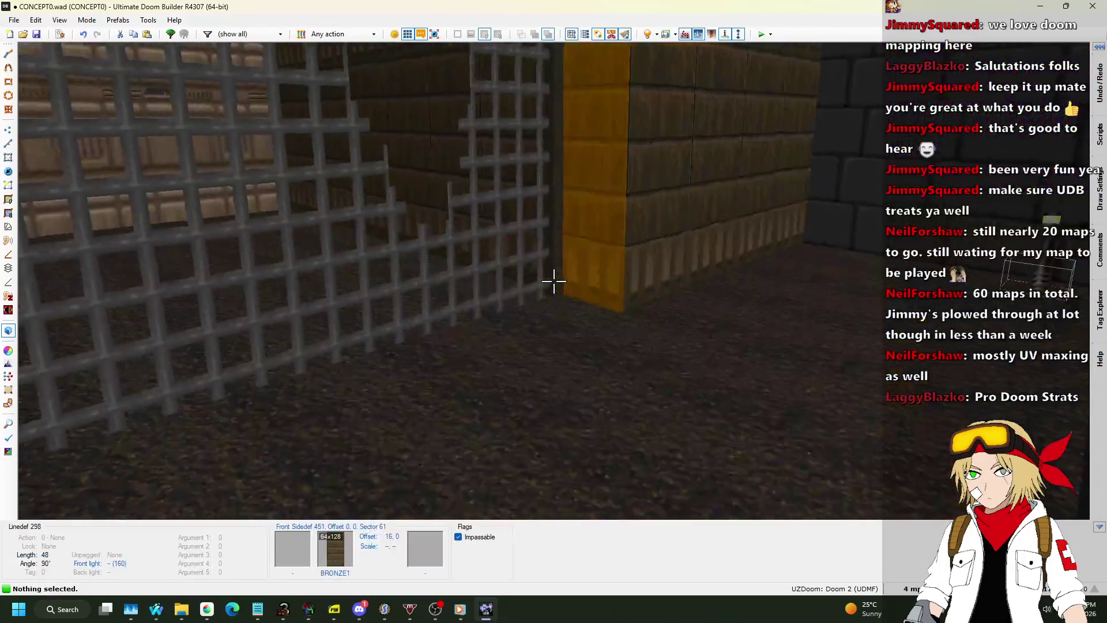
key(w)
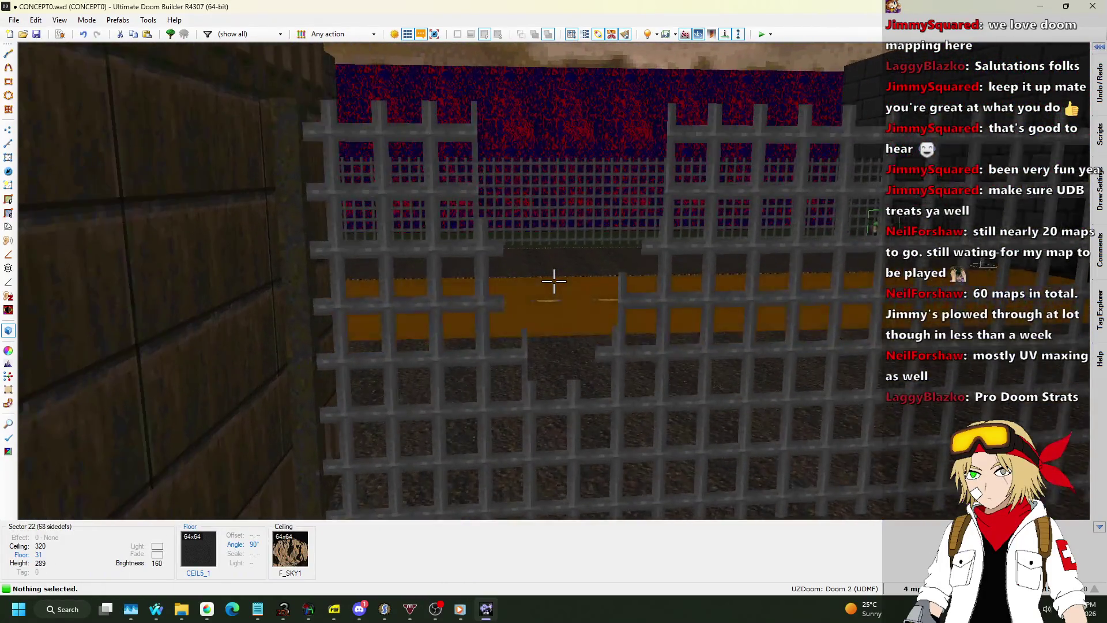
key(w)
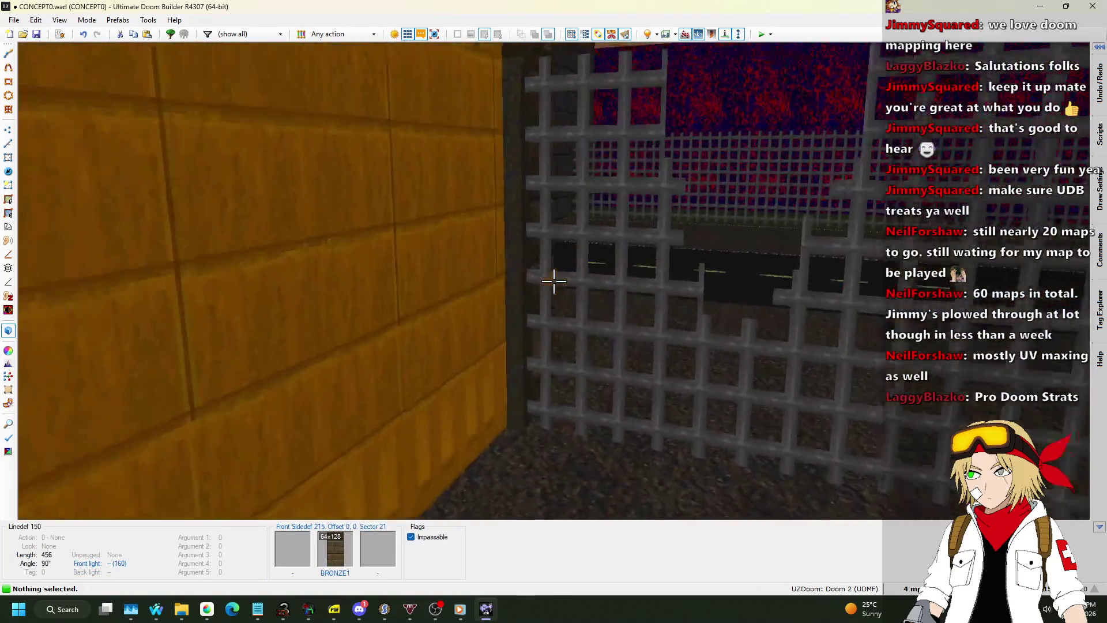
key(w)
key(w)
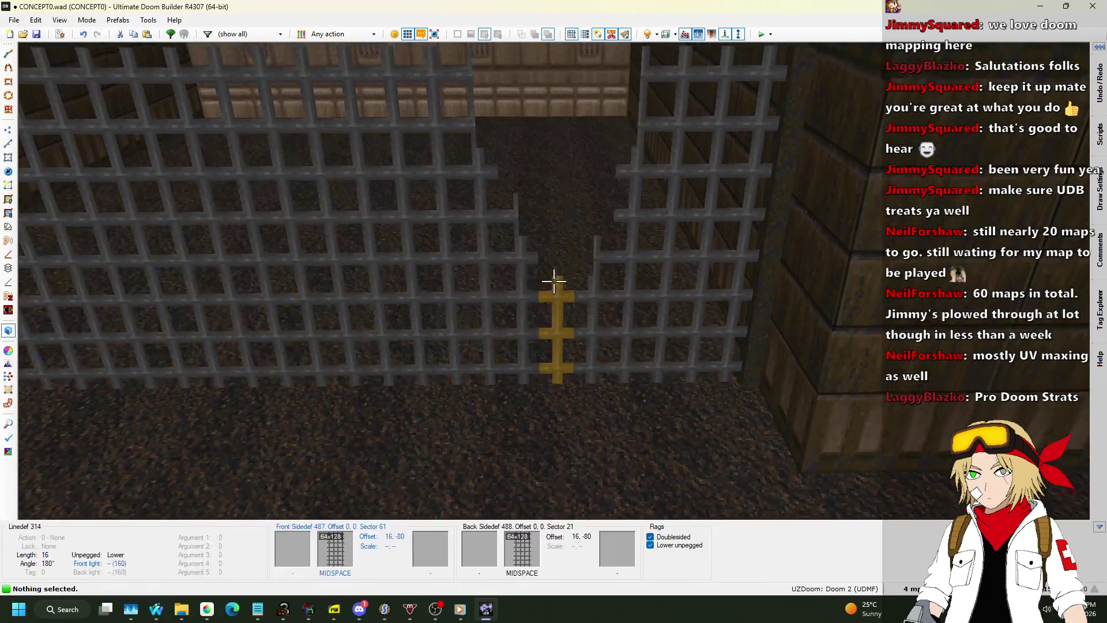
key(w)
key(v)
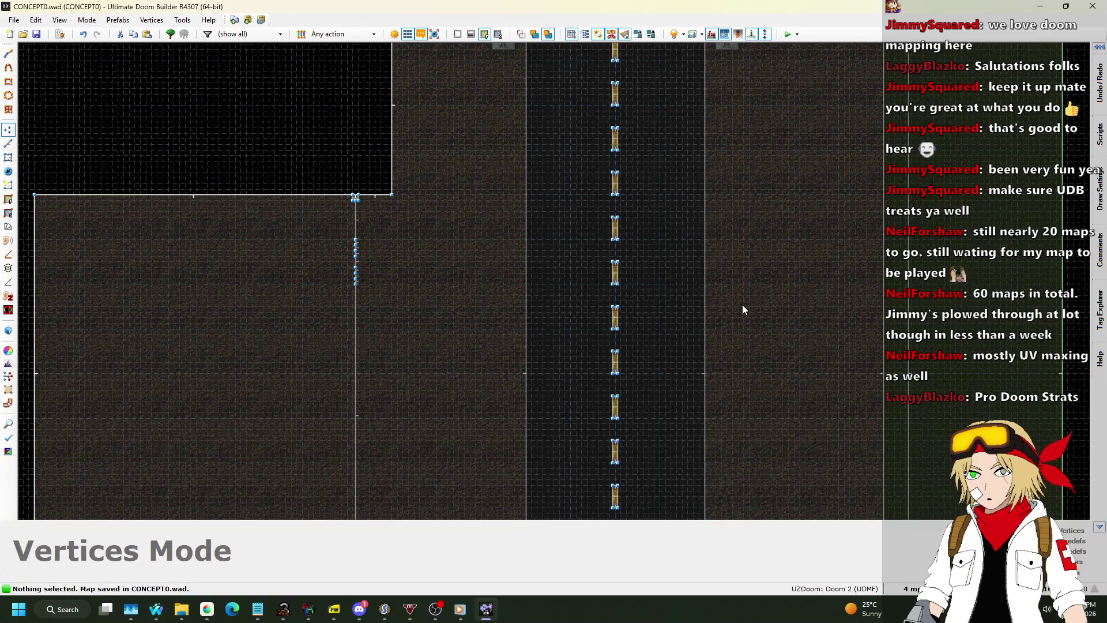
click(788, 35)
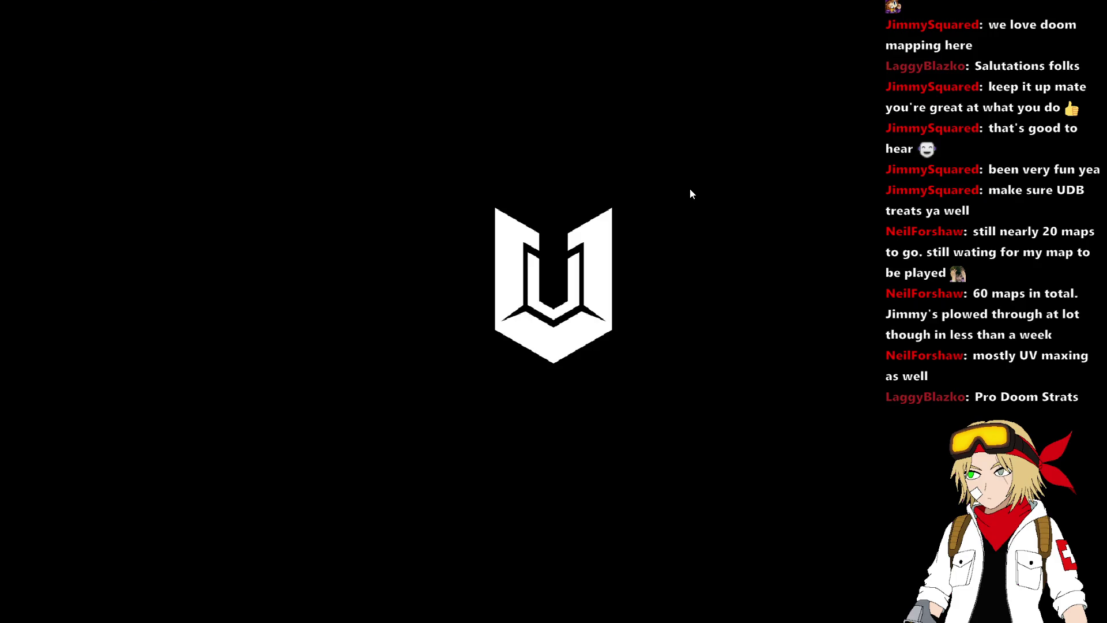
Step: Walk up to the large grate and turn around to survey the fences
key(w)
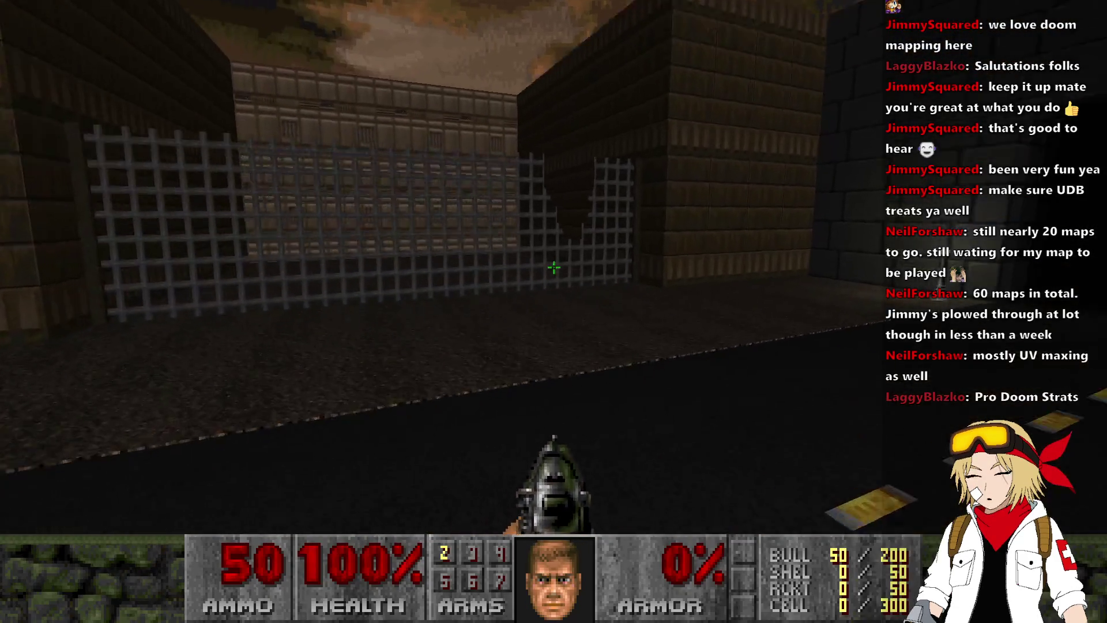
key(Right)
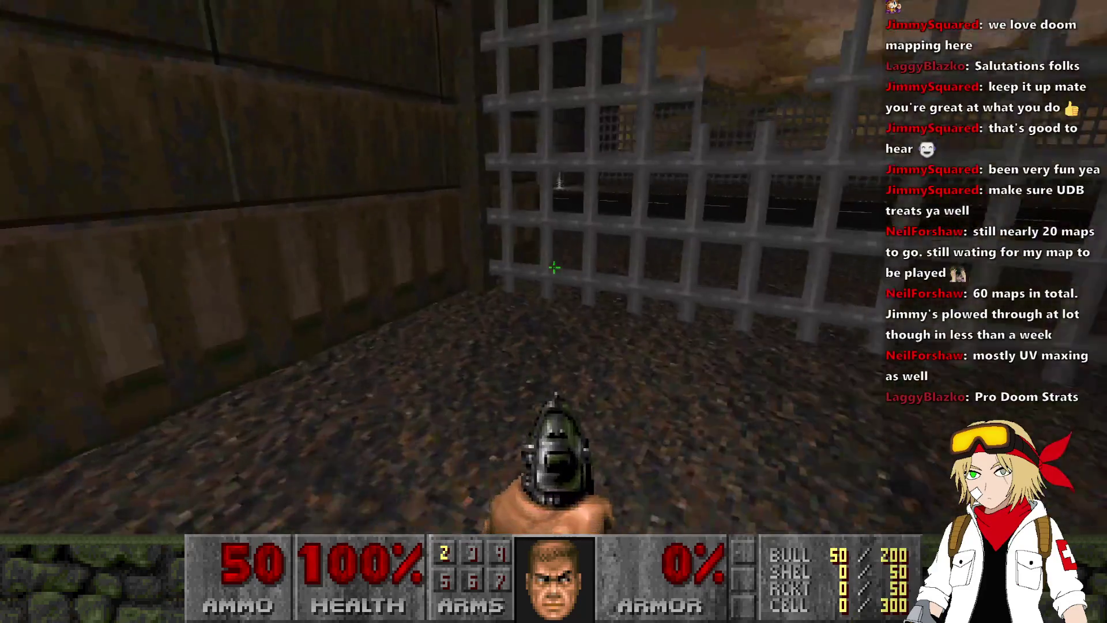
key(Left)
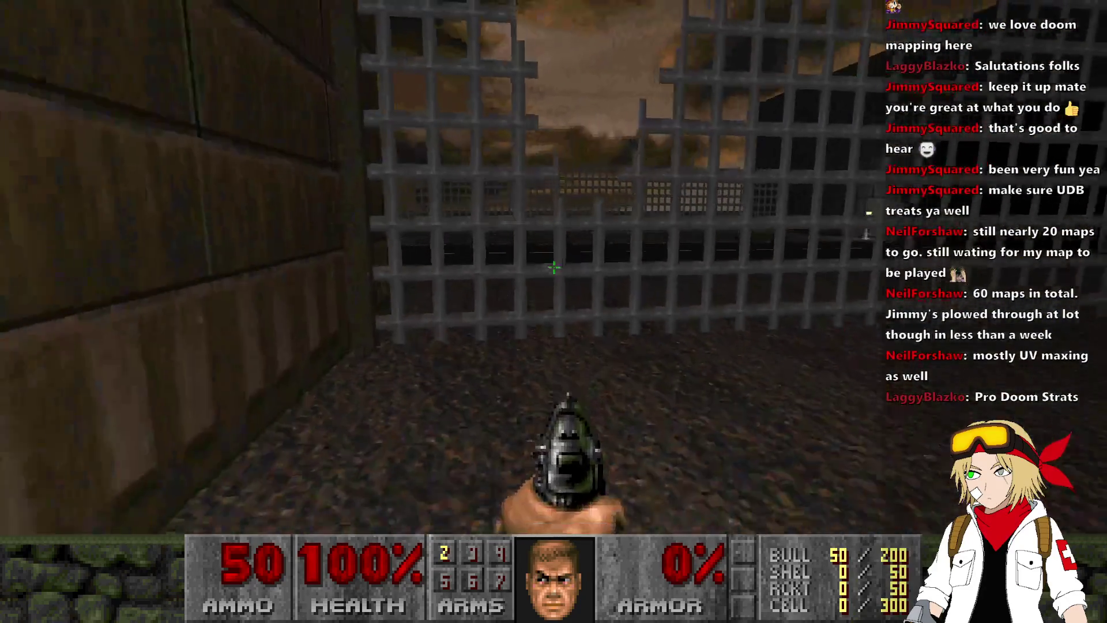
key(Left)
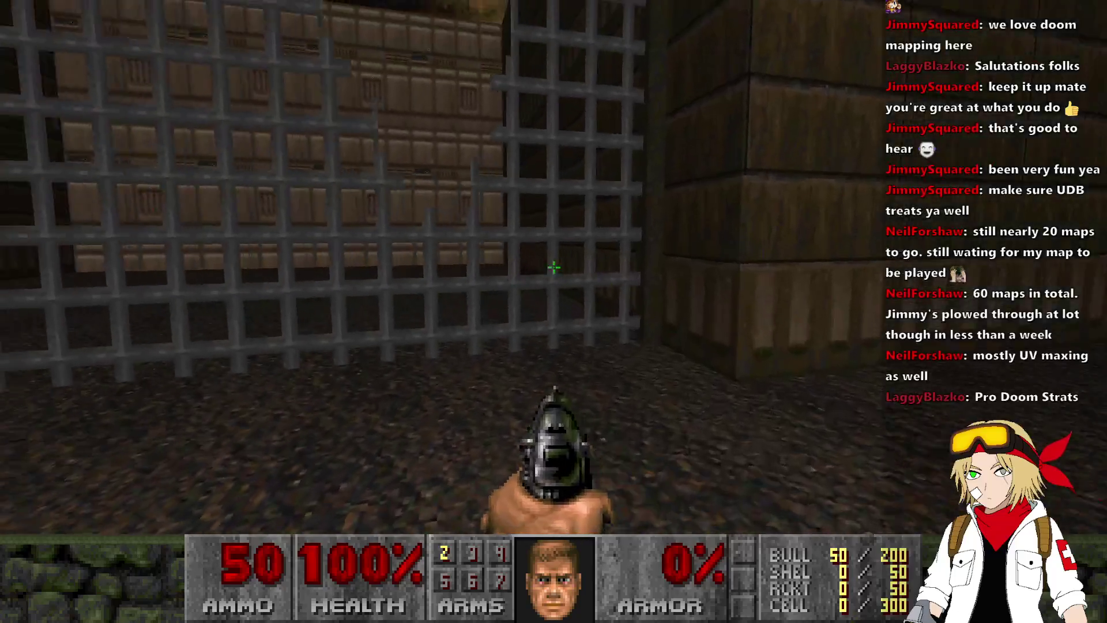
key(Right)
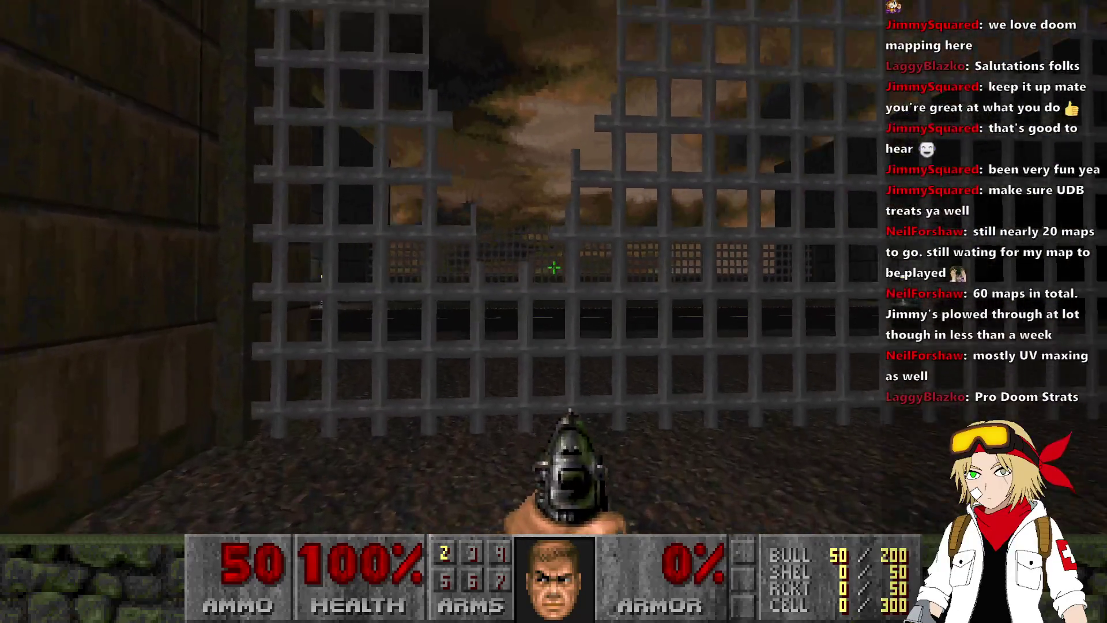
key(Left)
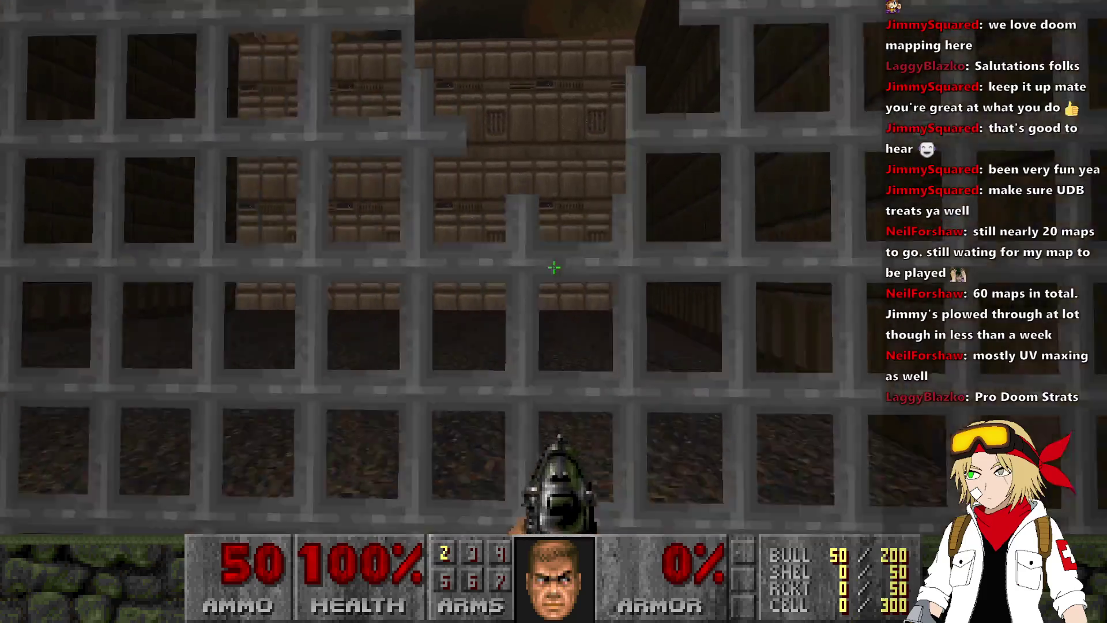
key(Right)
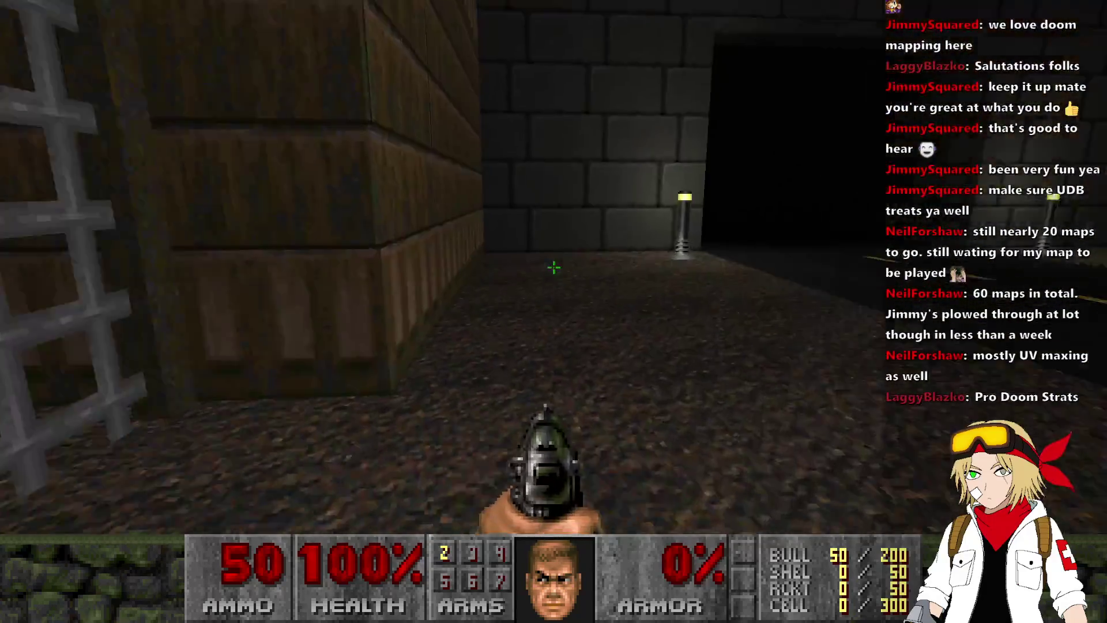
key(Down)
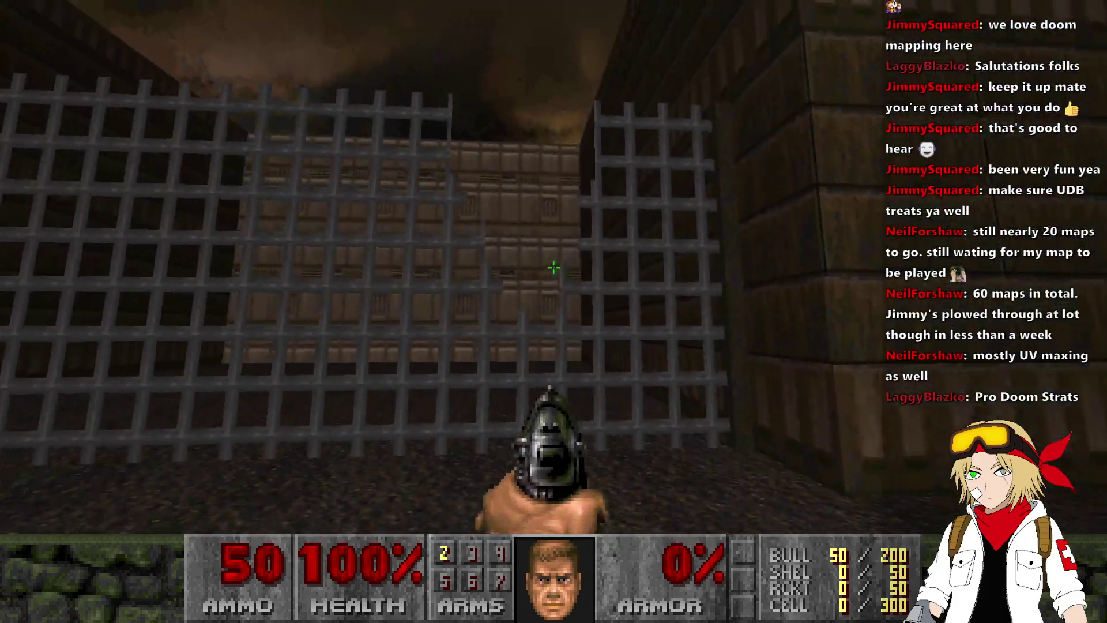
Step: View the nearer grates from several sides, then quit the test game
key(Right)
key(Right)
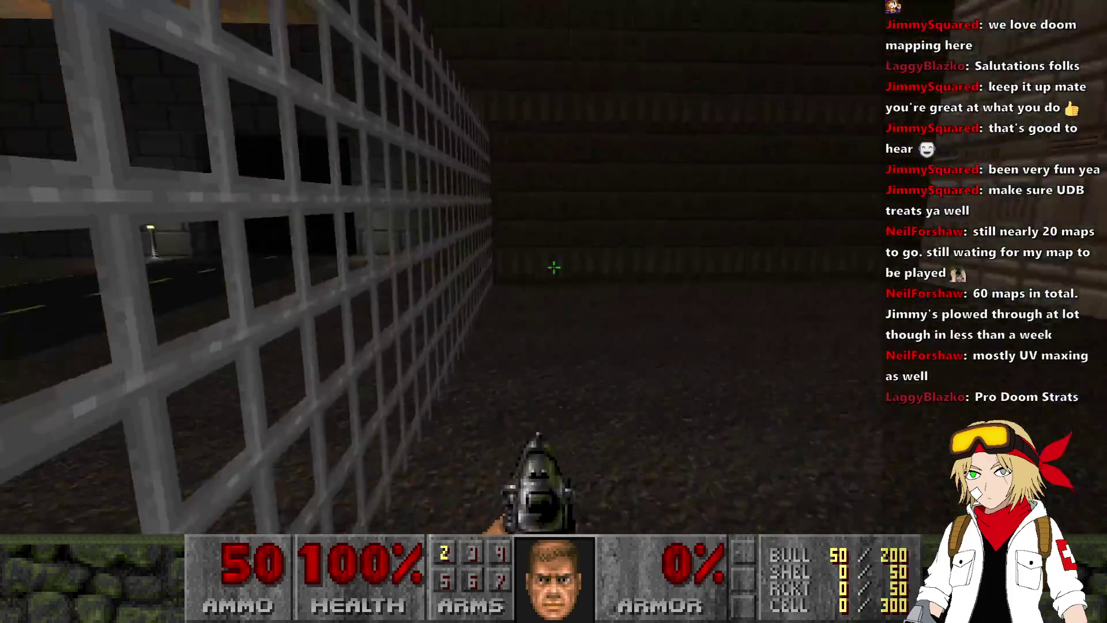
key(Left)
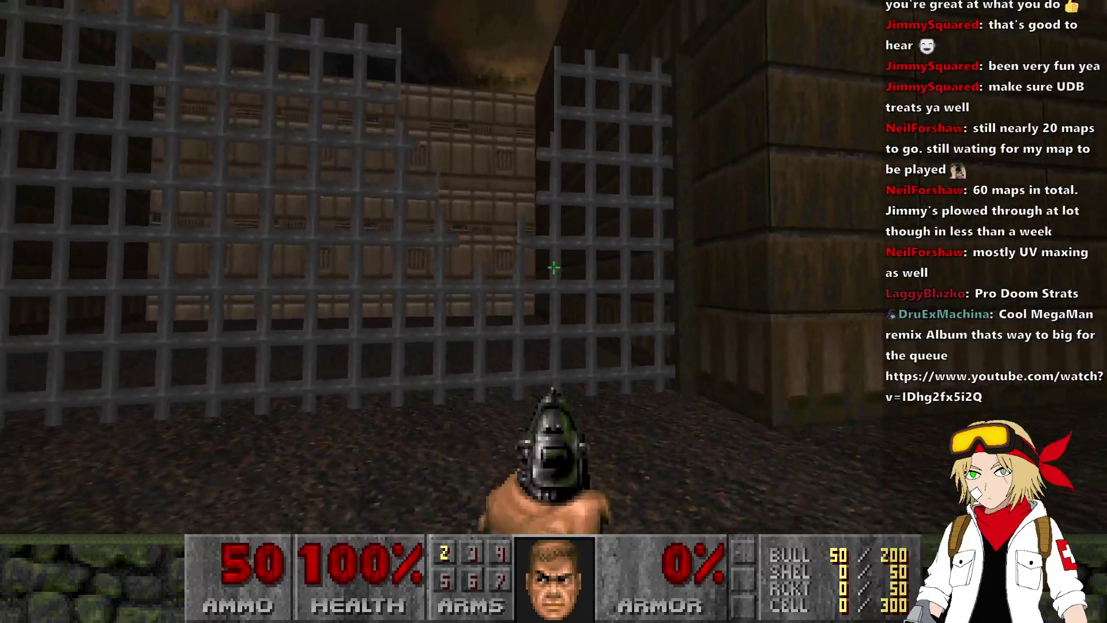
key(Down)
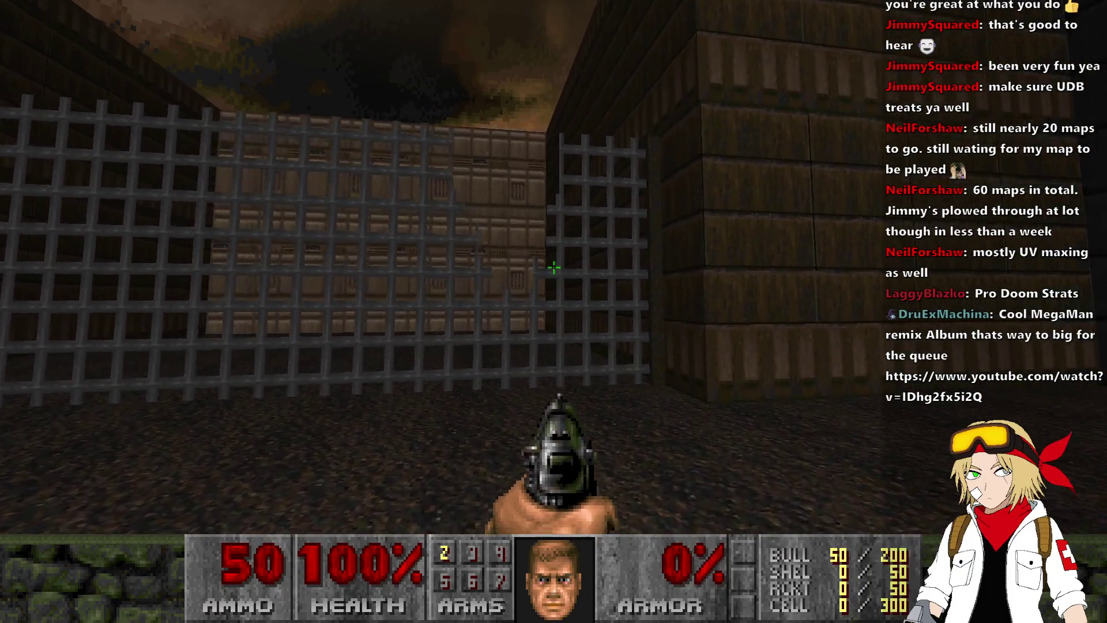
key(Right)
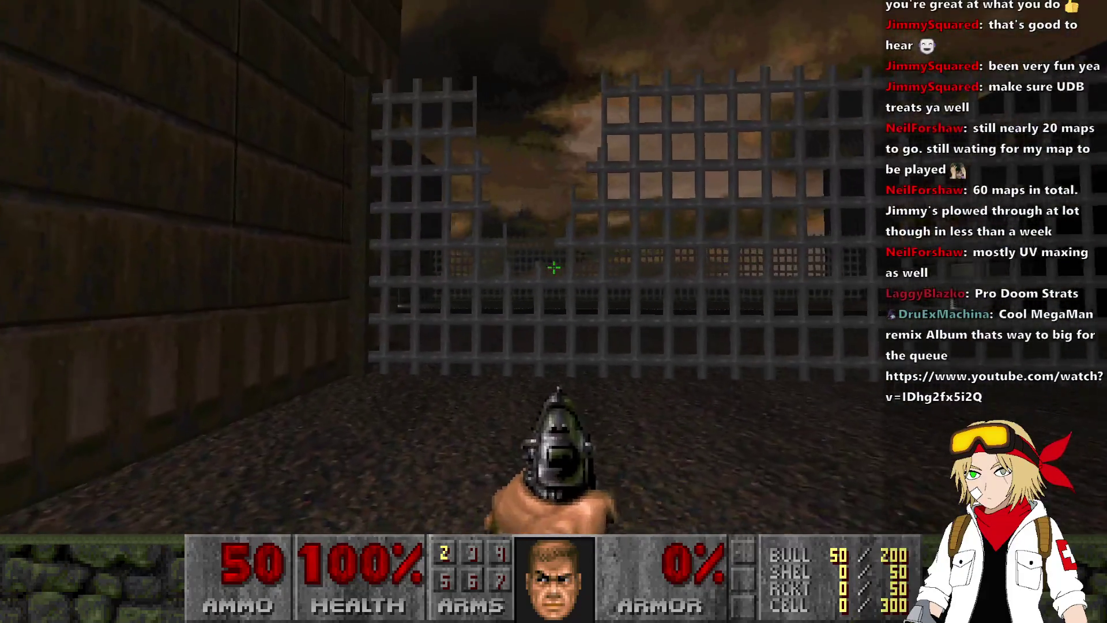
key(Up)
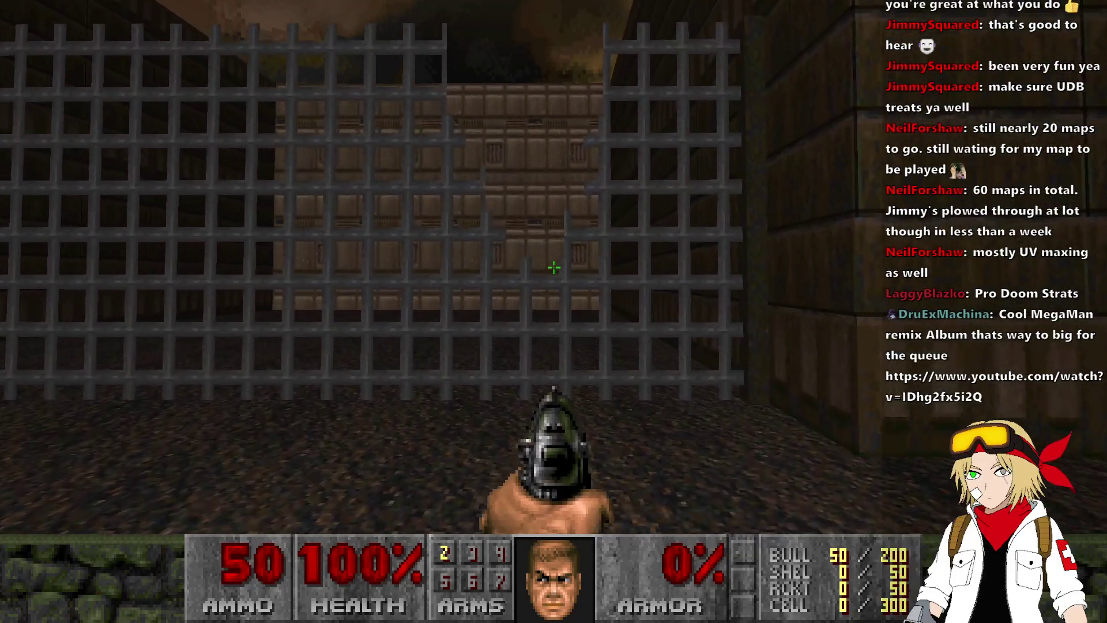
key(alt+F4)
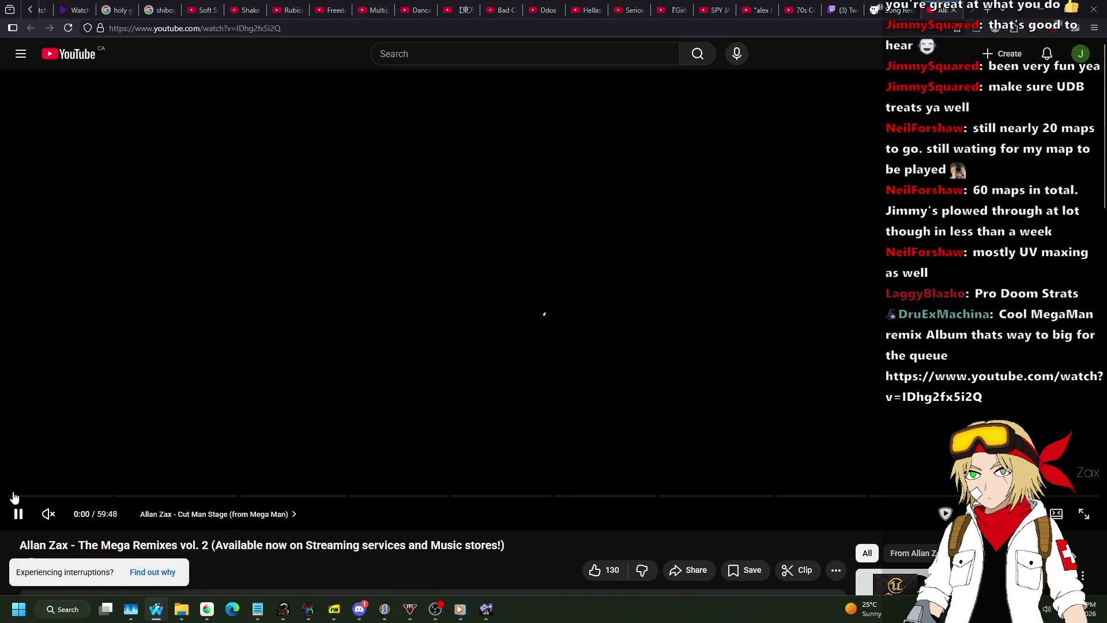
Step: Expand the Mega Remixes vol. 2 video description and pause the video
scroll(313, 335, down, 4)
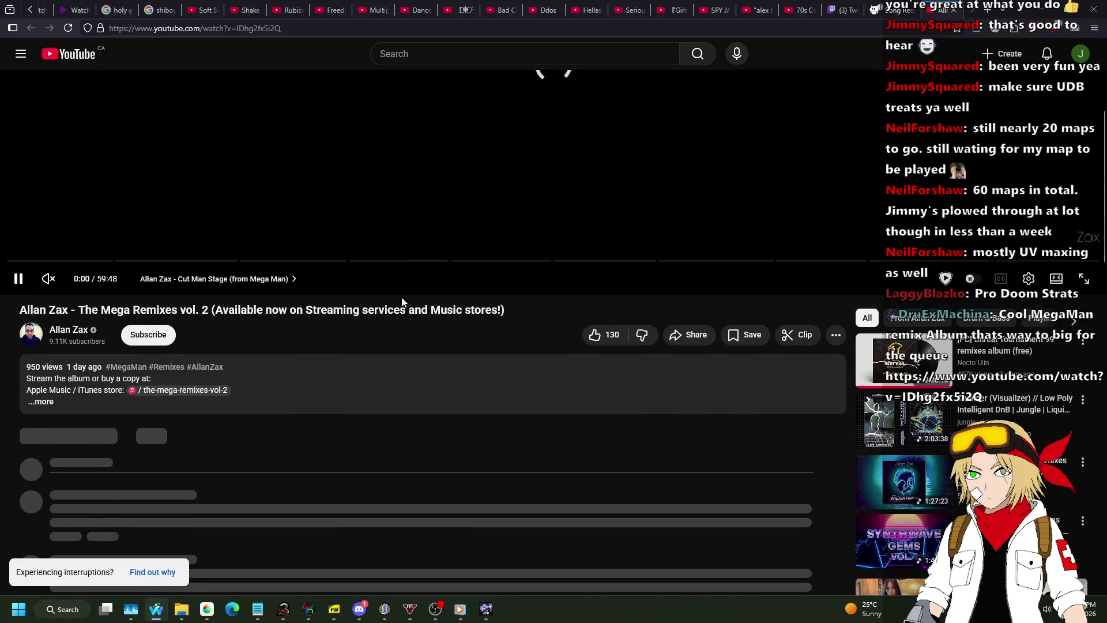
click(427, 386)
scroll(438, 298, down, 3)
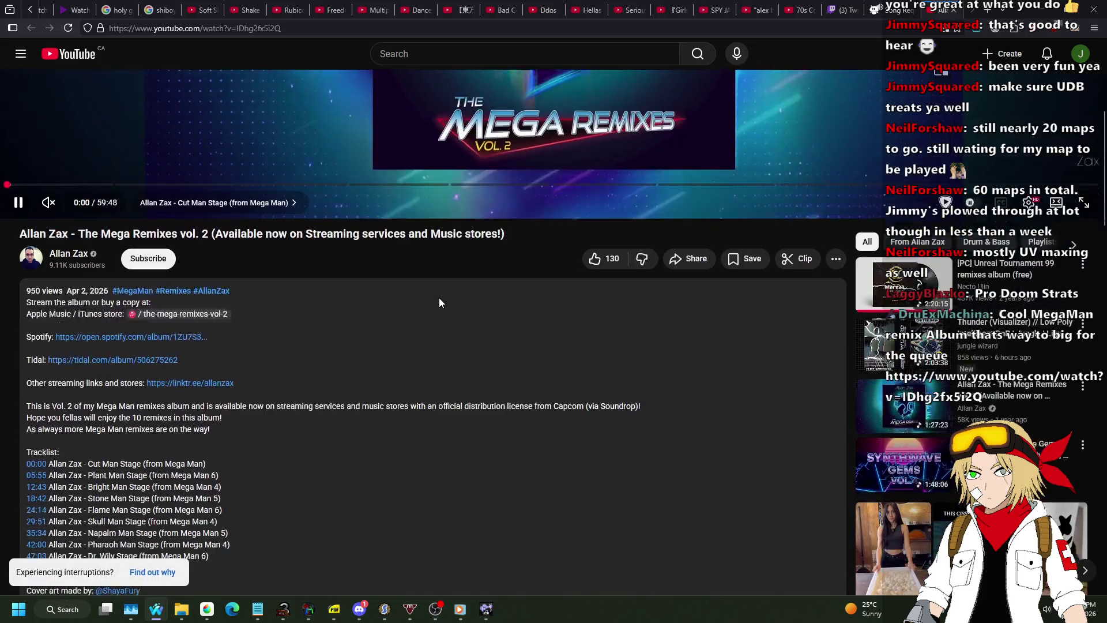
scroll(438, 298, up, 7)
click(431, 296)
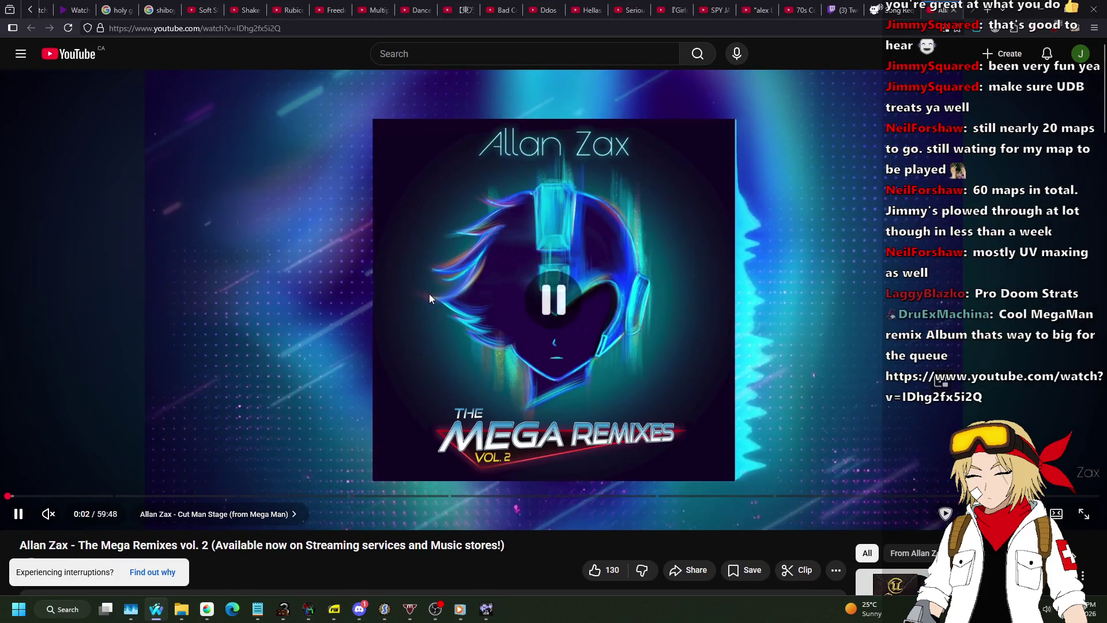
Step: Scroll through the tracklist and bring up the Nightbot song requests page
scroll(430, 291, down, 10)
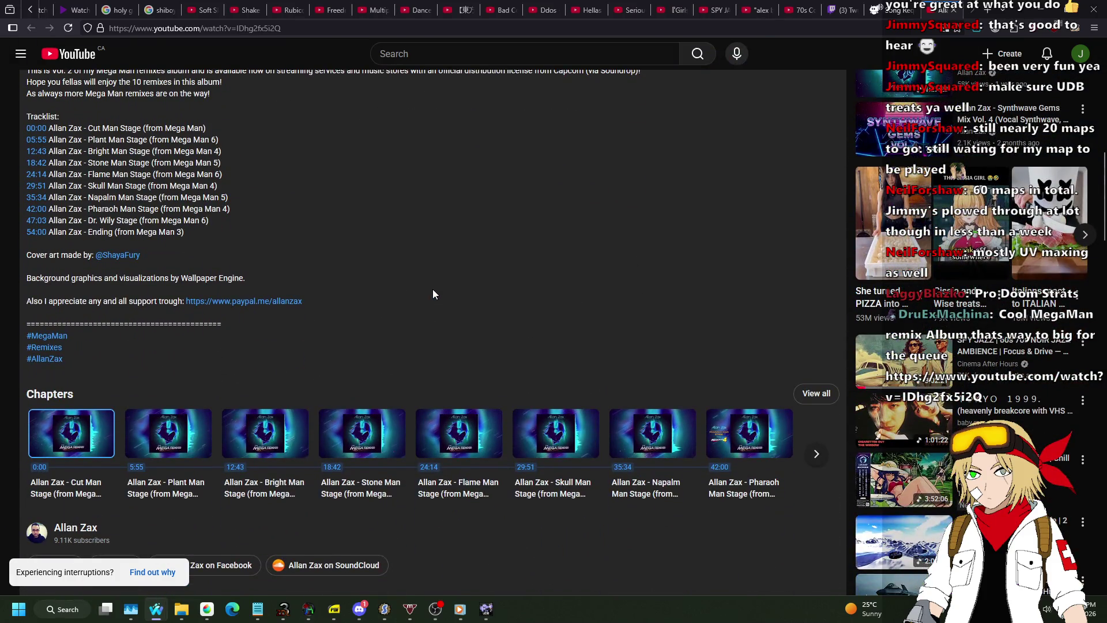
scroll(458, 240, down, 4)
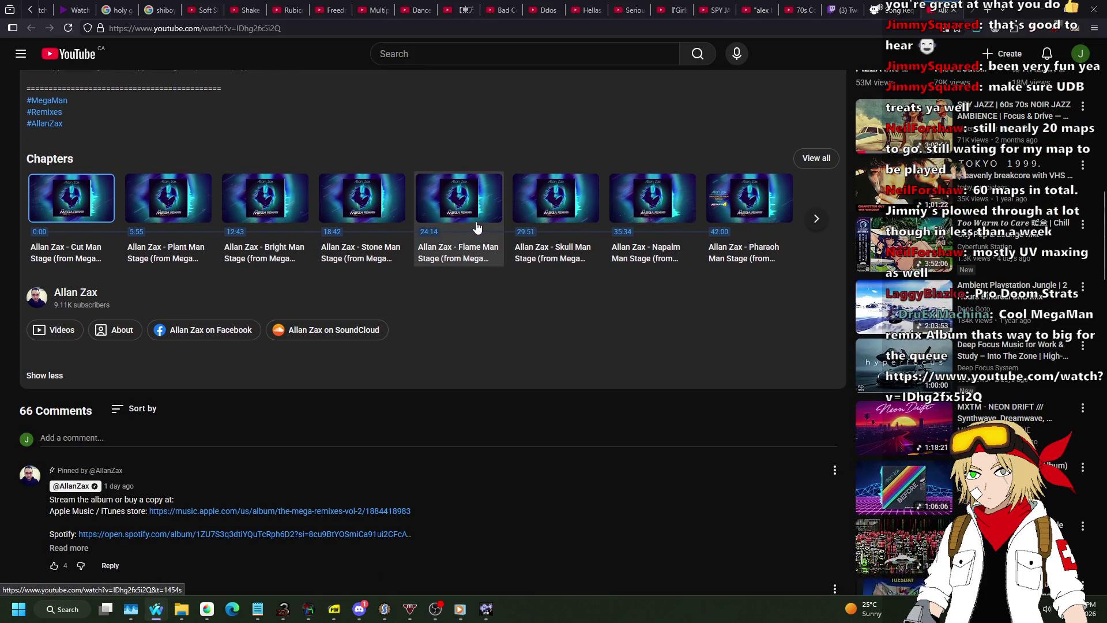
scroll(484, 226, down, 5)
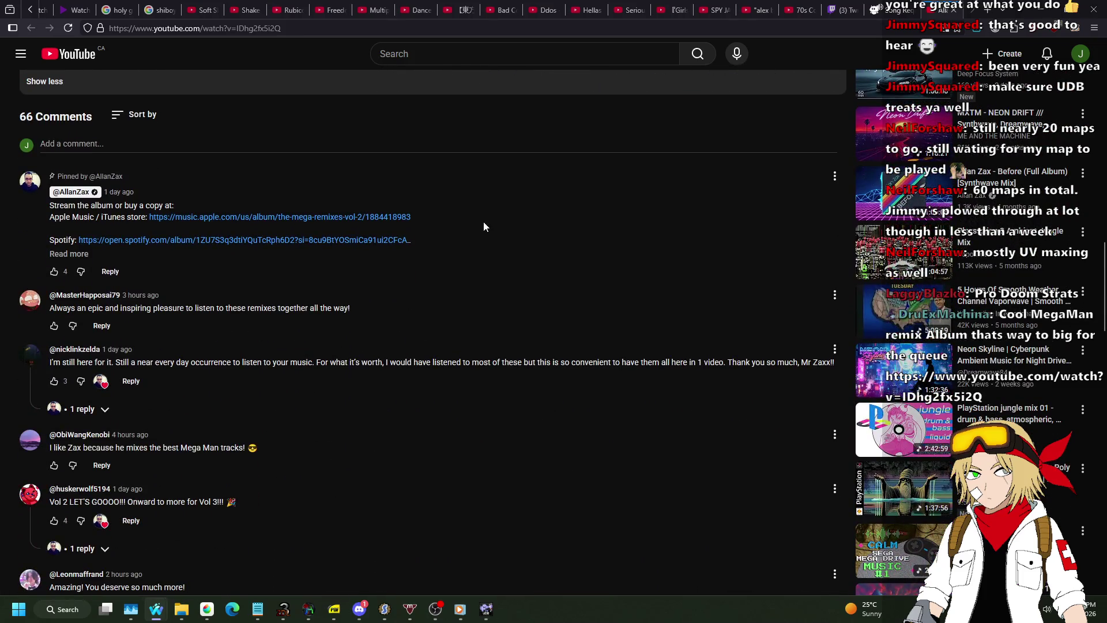
scroll(491, 221, up, 20)
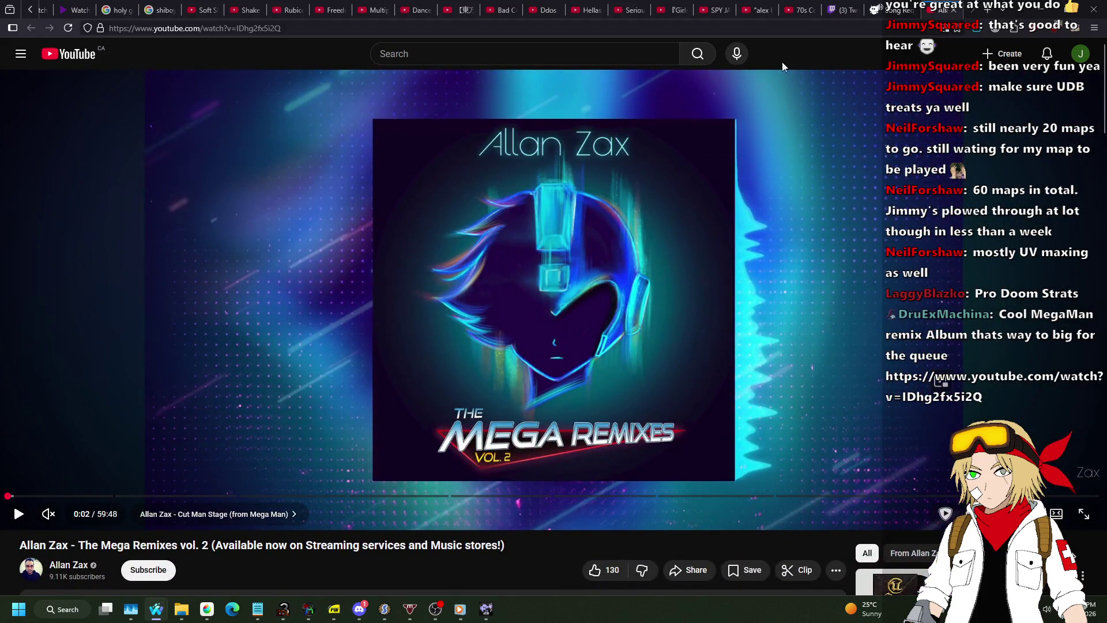
click(892, 10)
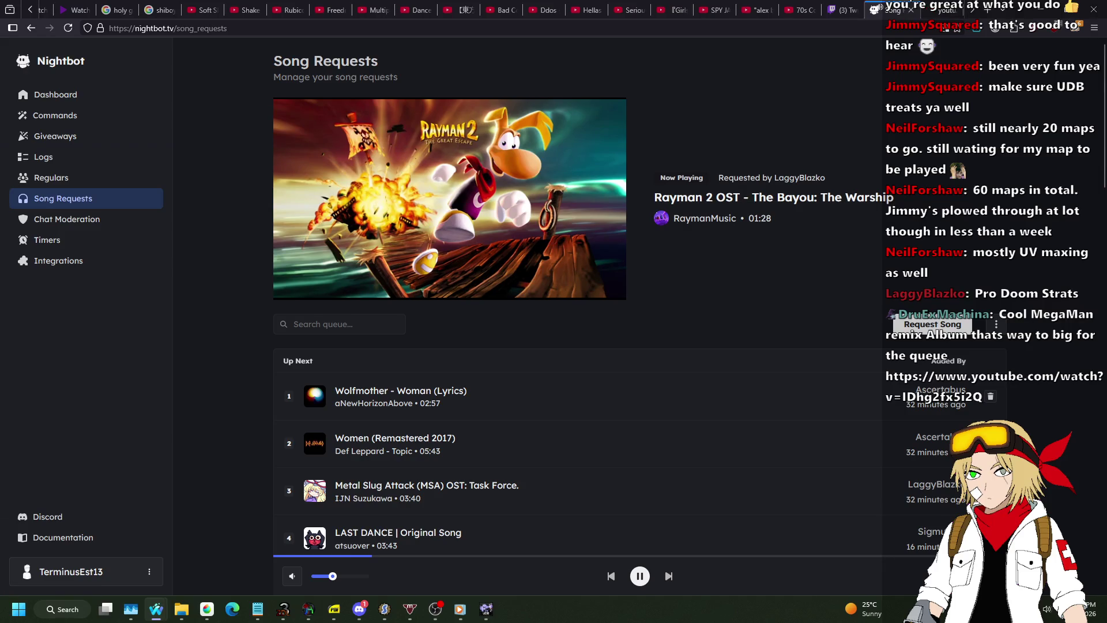
Step: Review the Nightbot song request queue, then switch back to Ultimate Doom Builder
key(alt+Tab)
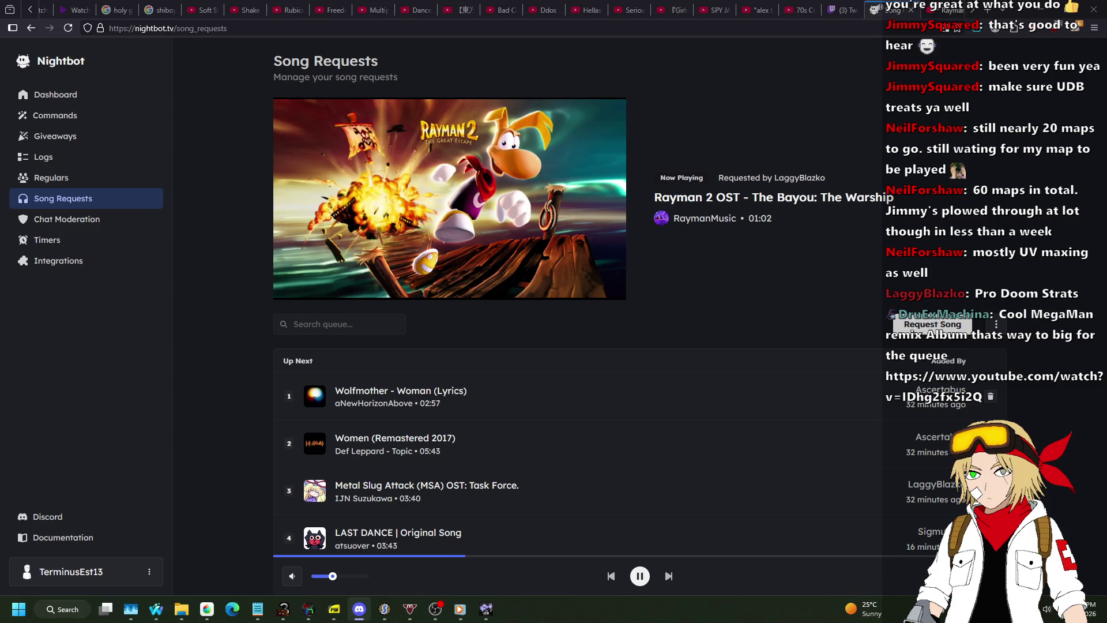
key(alt+Tab)
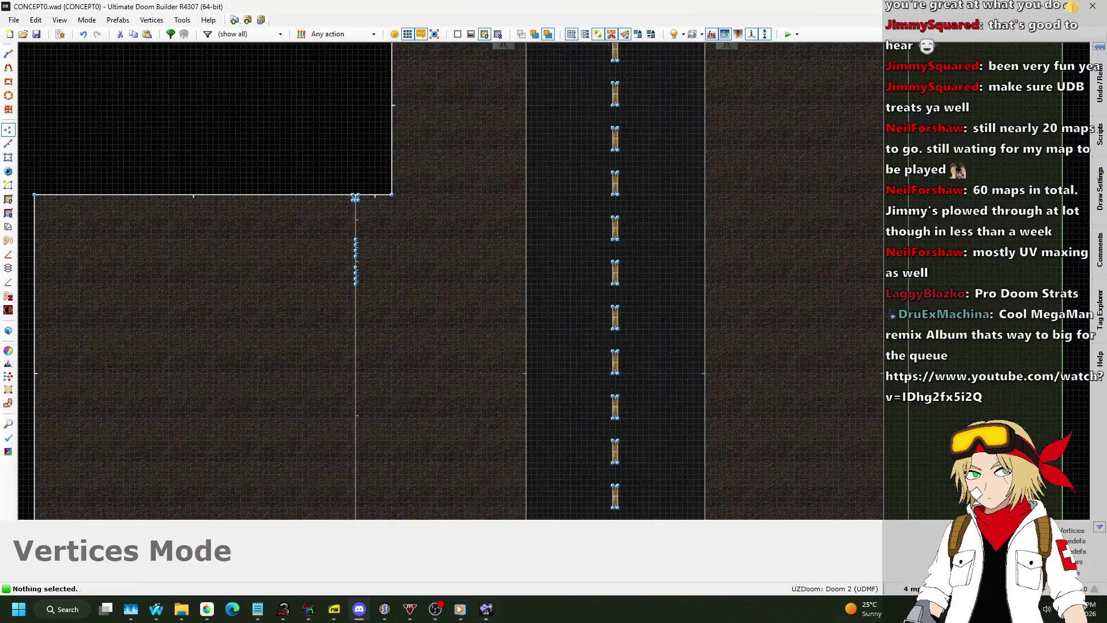
Step: In Linedefs mode, draw the first long line from a fence-end vertex beside the grate
scroll(459, 189, up, 4)
scroll(398, 199, up, 6)
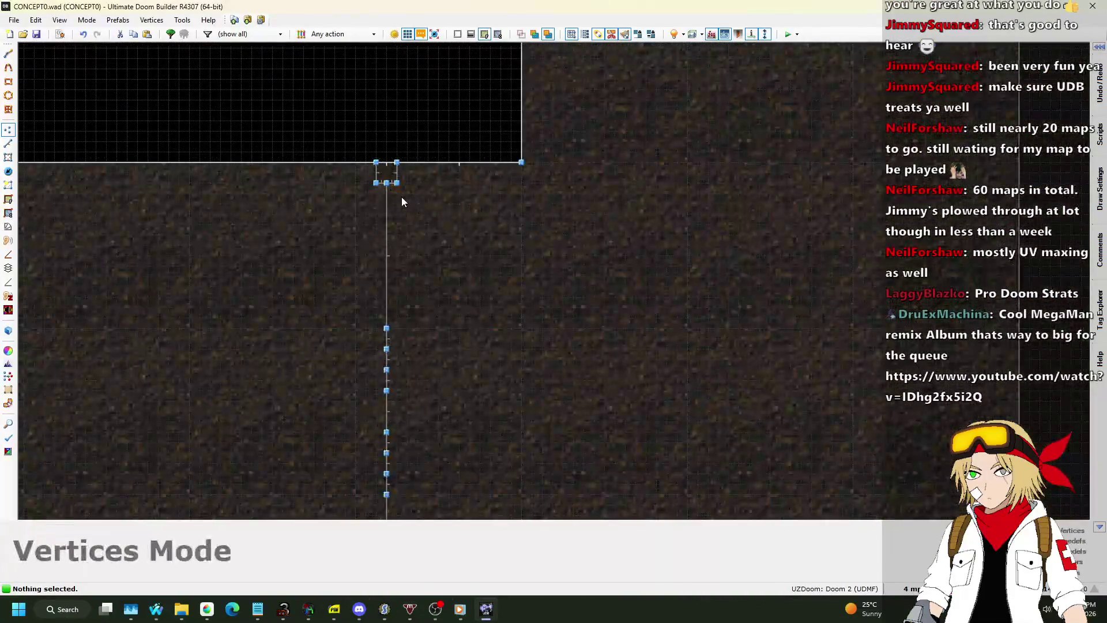
key(Insert)
scroll(403, 176, down, 3)
key(l)
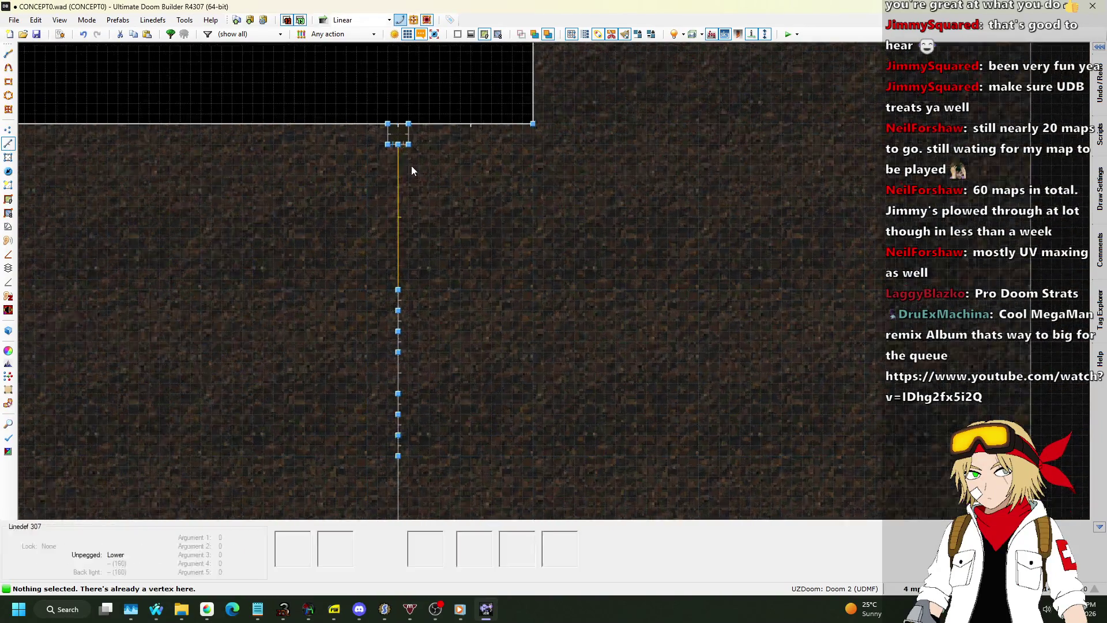
key(Insert)
scroll(455, 114, up, 5)
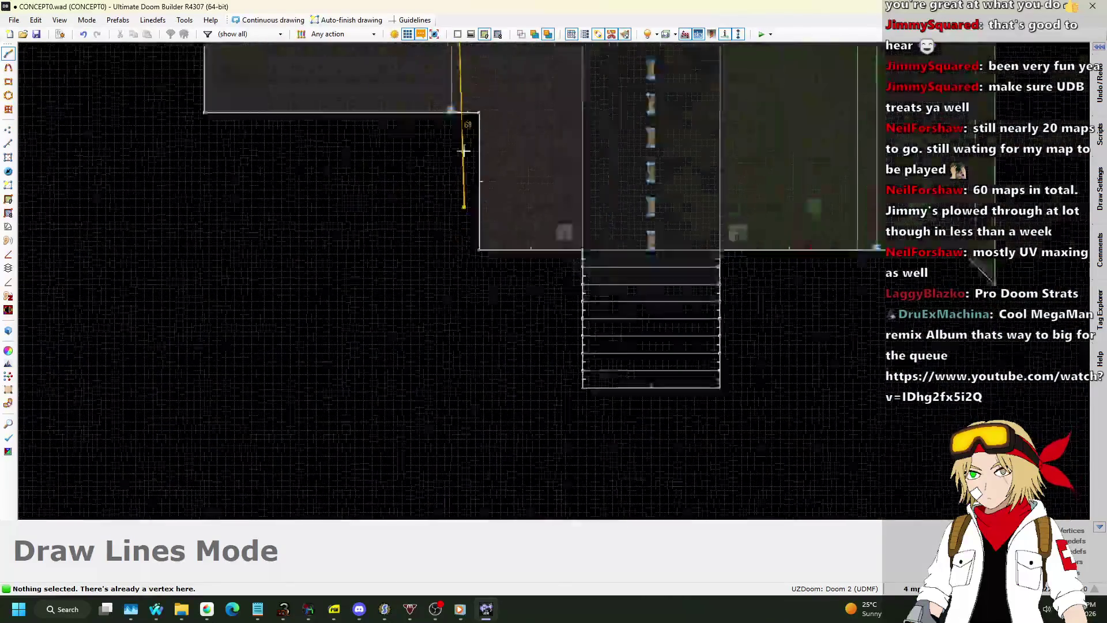
scroll(465, 159, up, 3)
scroll(440, 193, down, 3)
scroll(428, 123, up, 4)
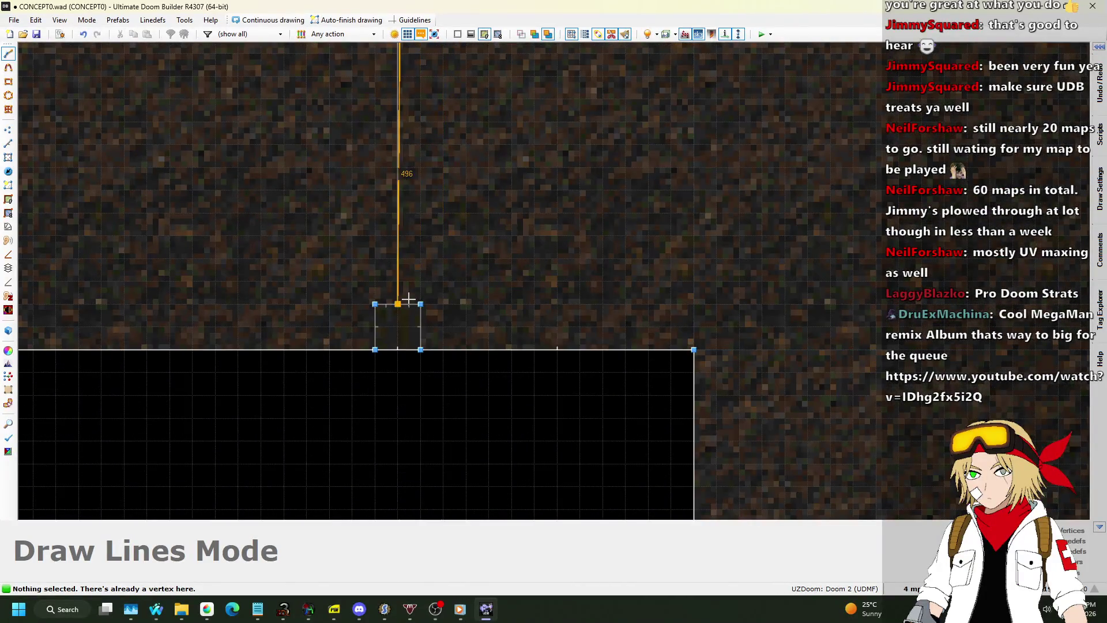
right_click(376, 305)
Step: Draw a second long line beside the grate fence
scroll(369, 335, down, 4)
key(Insert)
scroll(353, 333, down, 2)
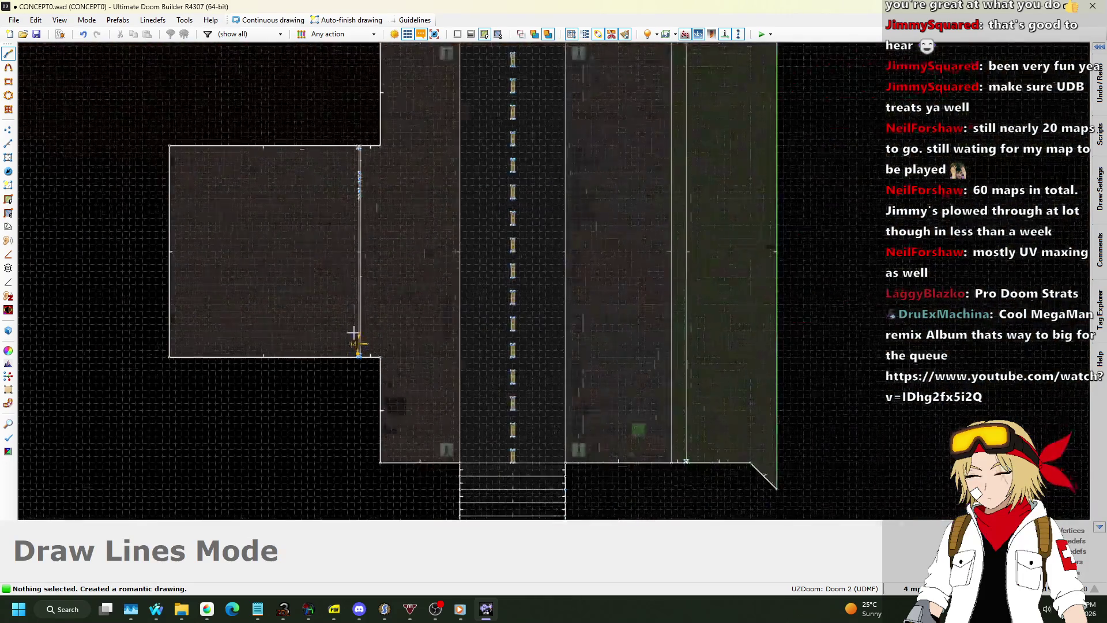
scroll(353, 333, up, 5)
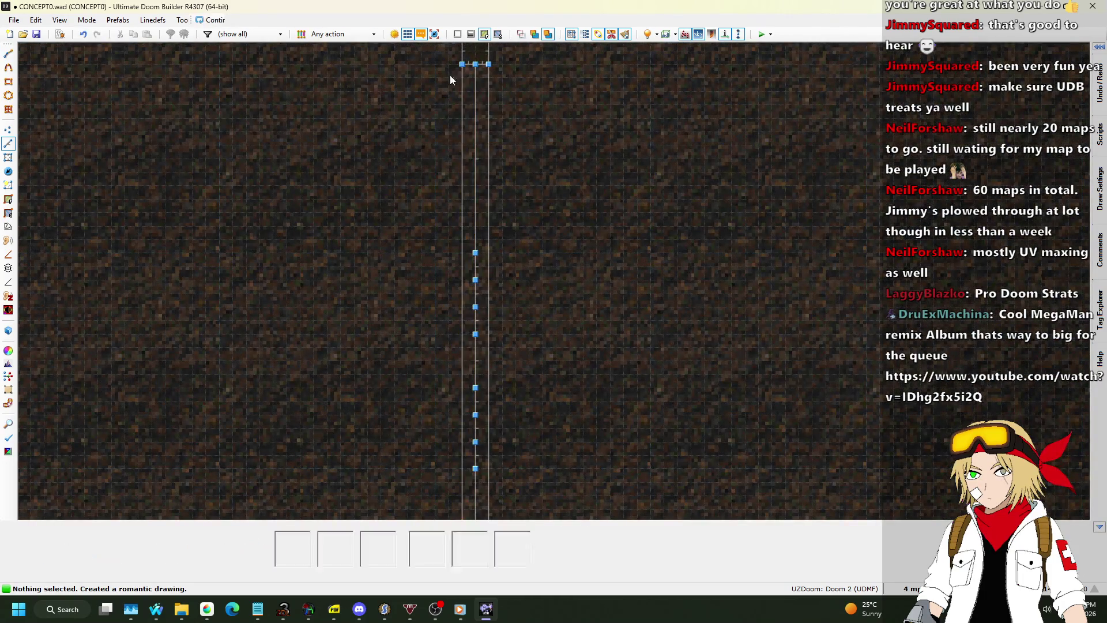
right_click(455, 73)
scroll(312, 141, down, 4)
scroll(576, 154, up, 3)
scroll(628, 176, up, 4)
Step: Draw a line to the end box's top vertex and a slanted line from it
key(Insert)
scroll(664, 103, down, 5)
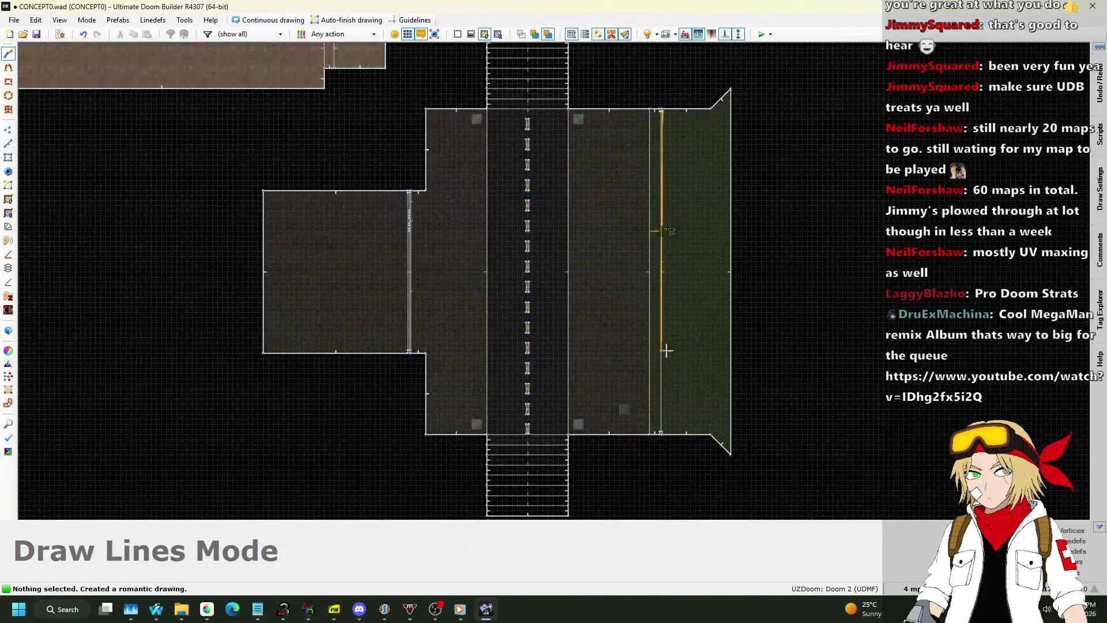
scroll(666, 357, up, 6)
click(655, 430)
key(Insert)
scroll(613, 452, down, 5)
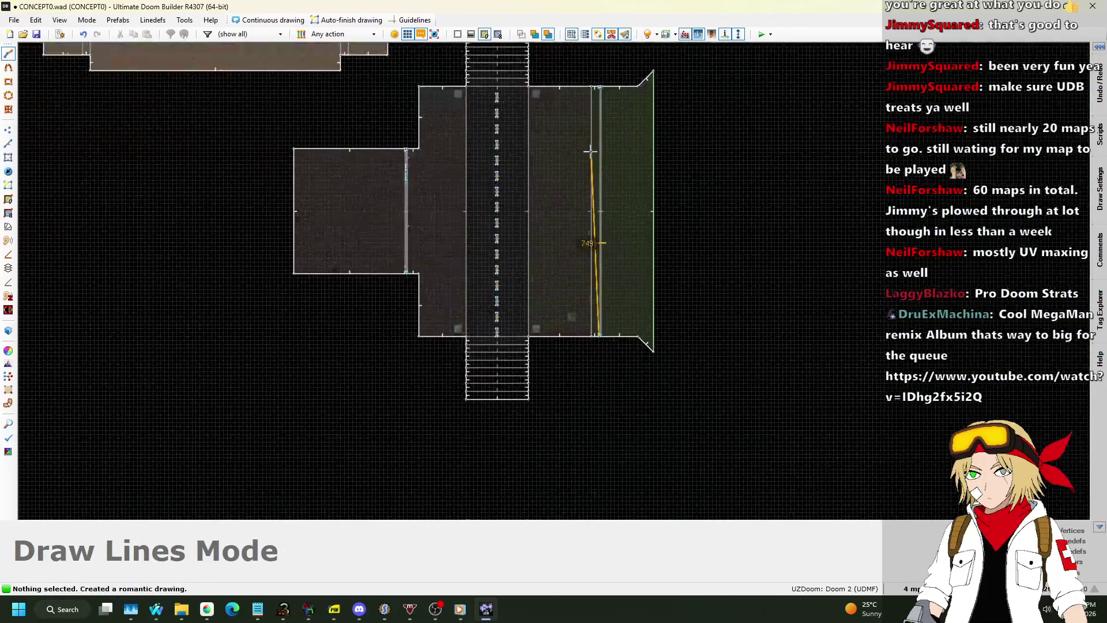
scroll(591, 152, up, 6)
click(649, 83)
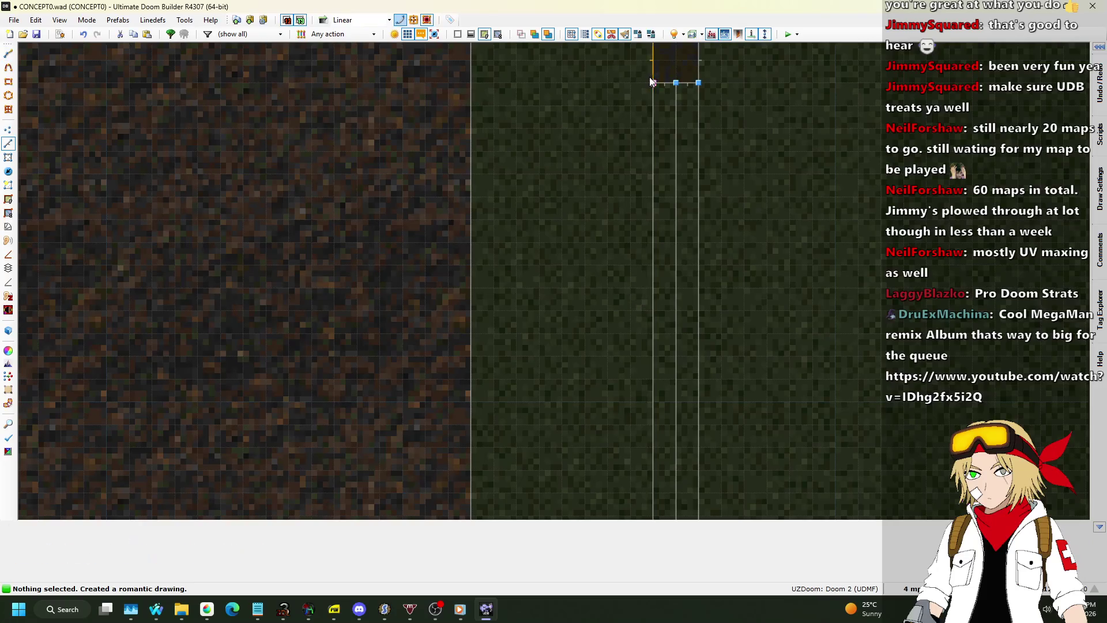
scroll(833, 121, down, 5)
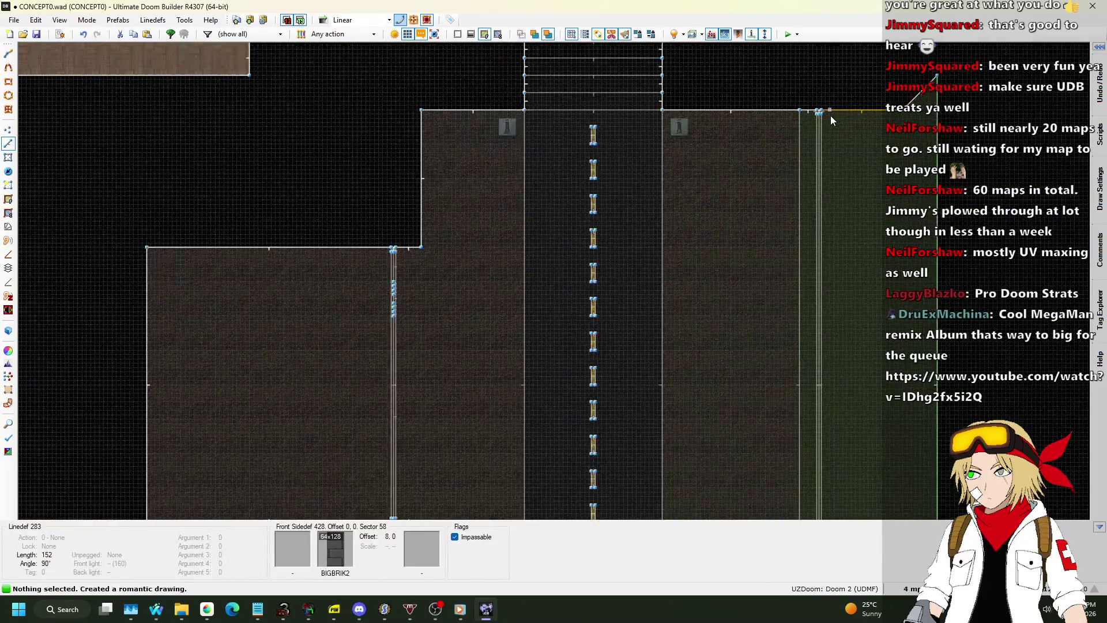
scroll(832, 116, down, 1)
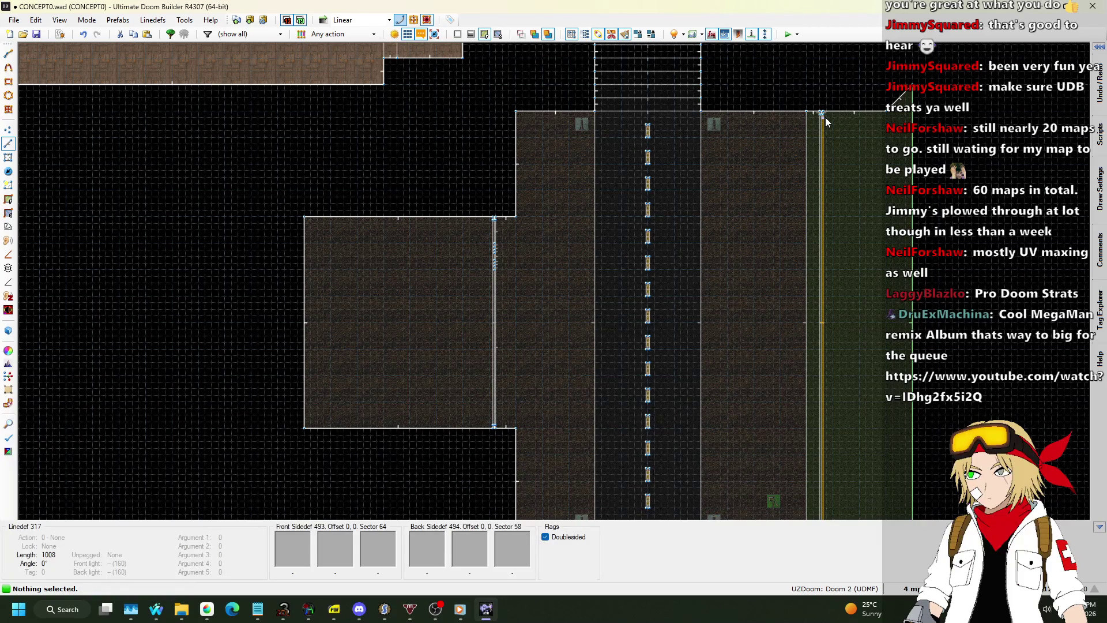
scroll(524, 269, up, 10)
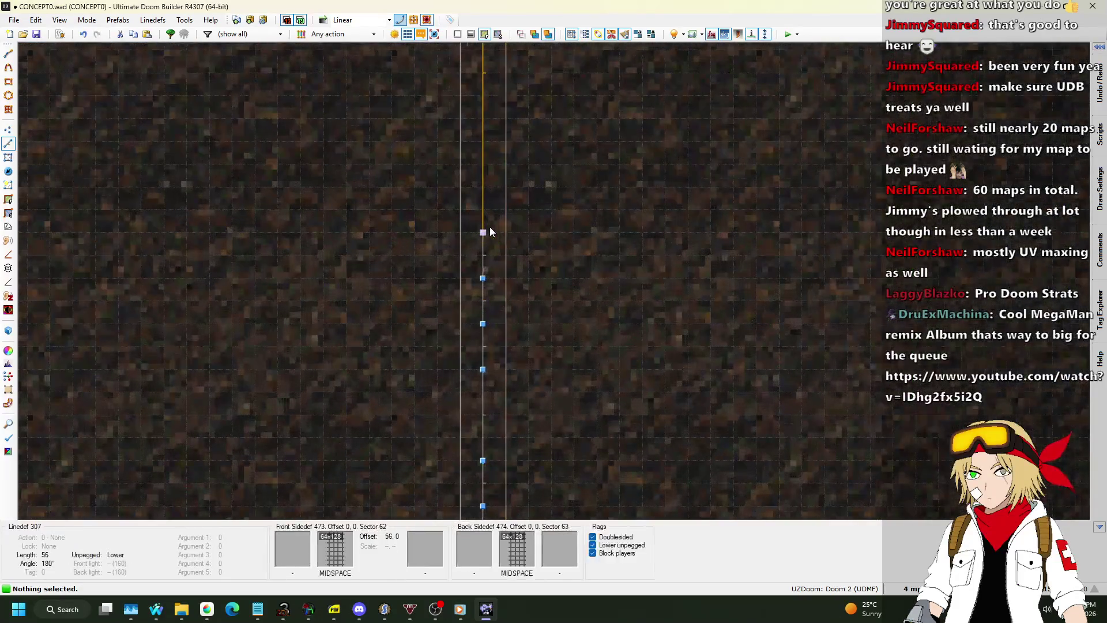
scroll(488, 234, down, 1)
scroll(492, 251, up, 1)
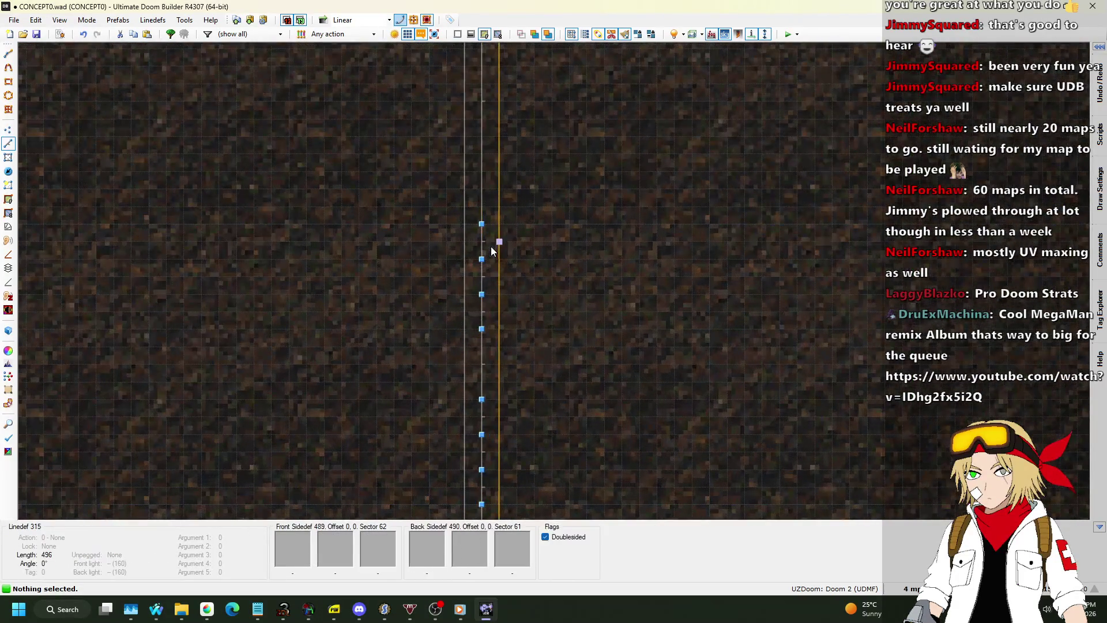
scroll(486, 259, down, 2)
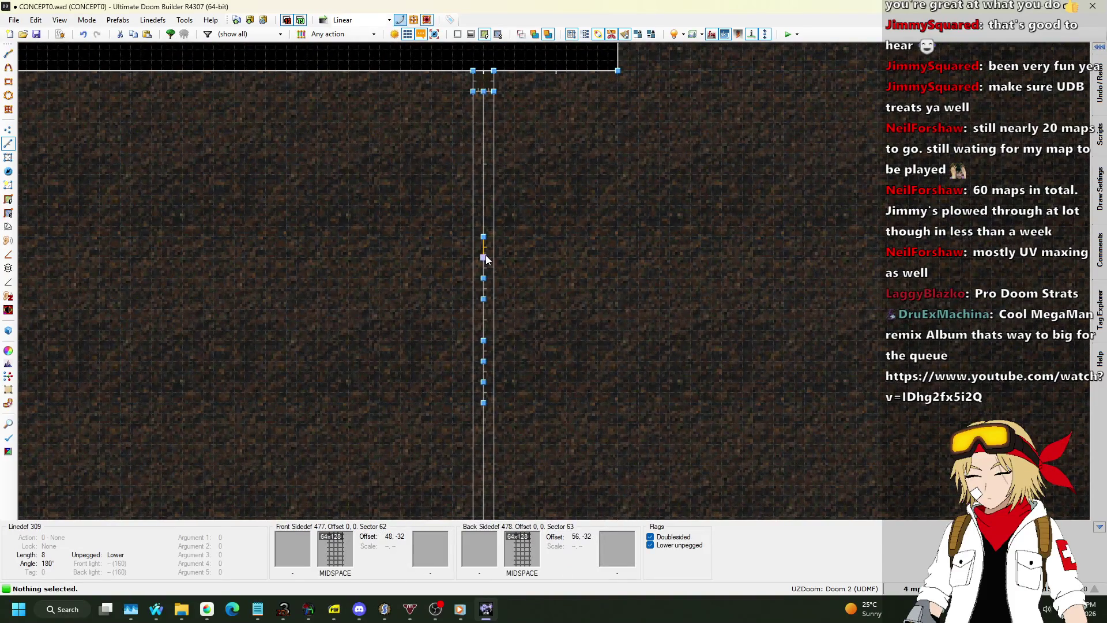
scroll(486, 275, up, 2)
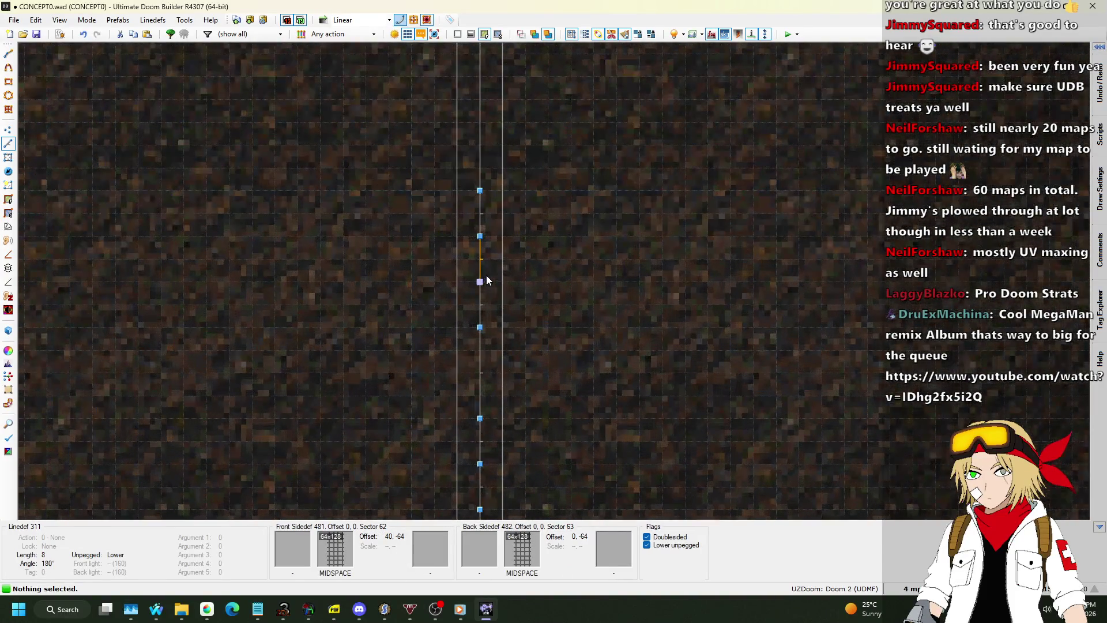
key(Insert)
Step: Draw two crosswise lines across the fence strip, boxing off sector 68, and check it in 3D
click(502, 282)
scroll(532, 218, down, 3)
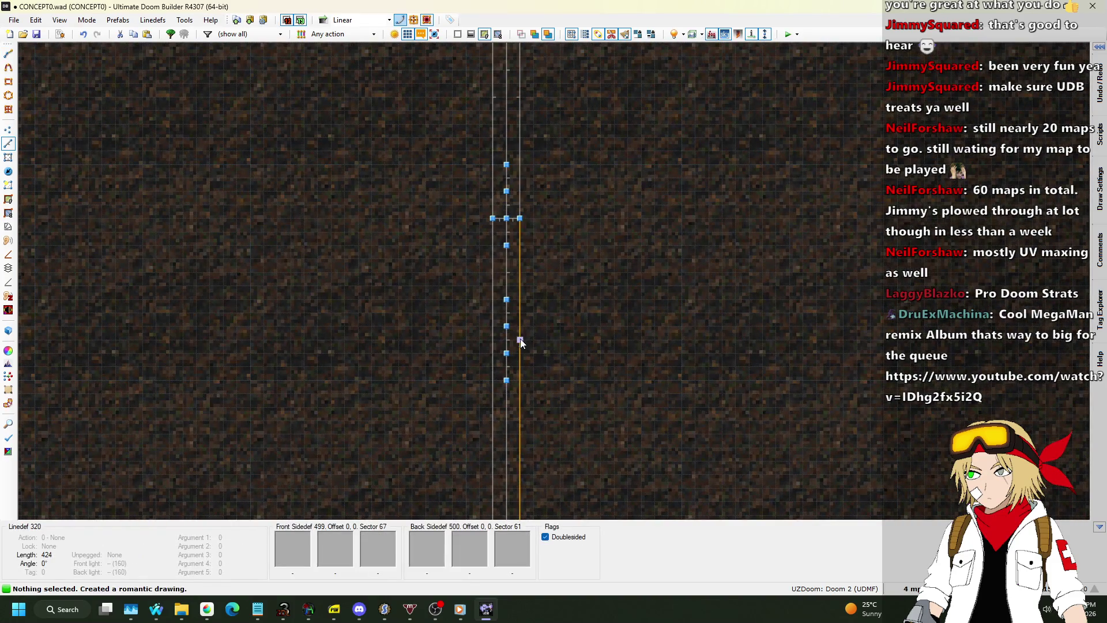
key(Insert)
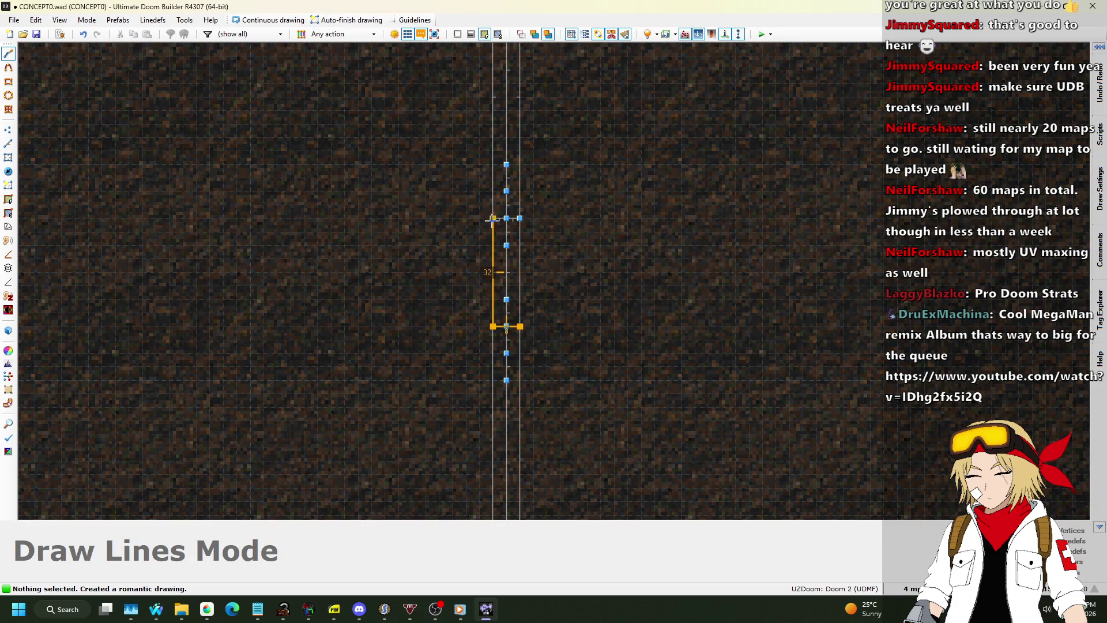
key(Escape)
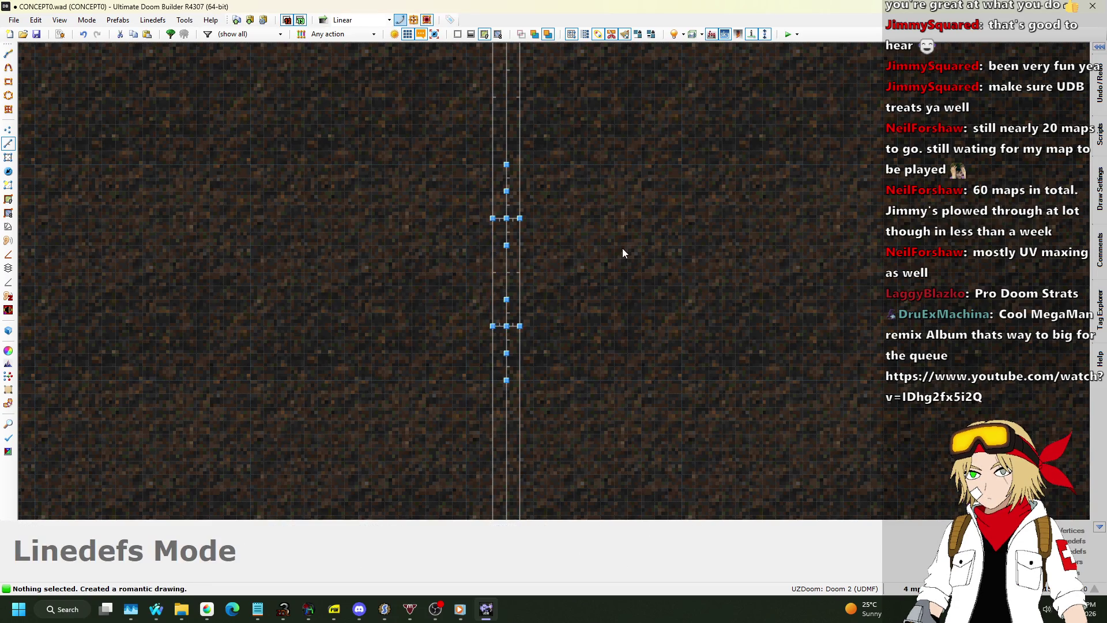
key(w)
key(w)
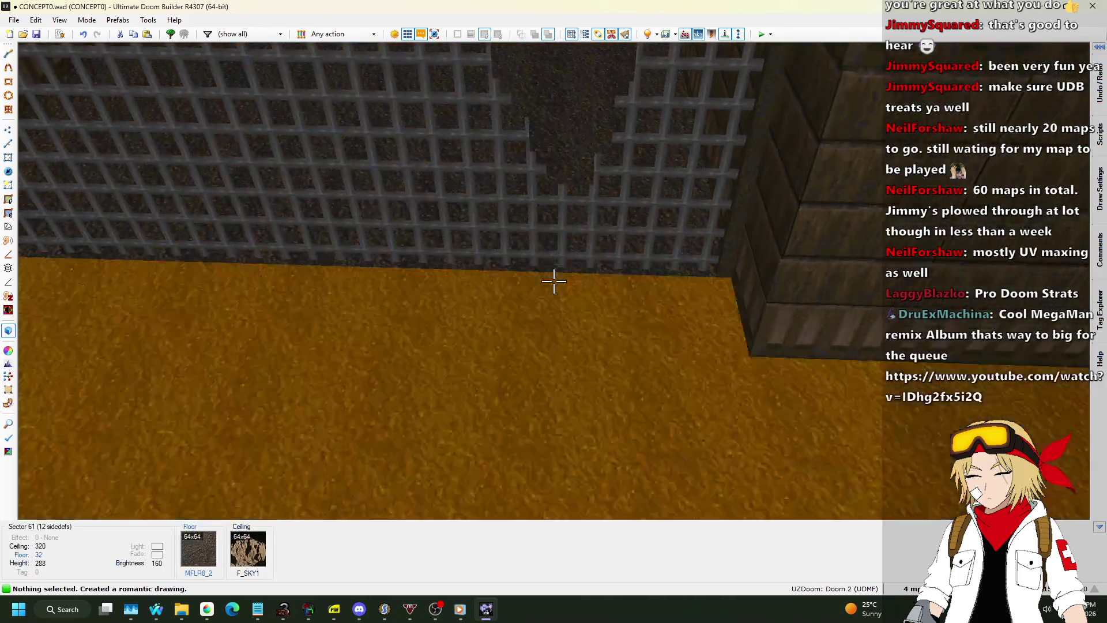
key(w)
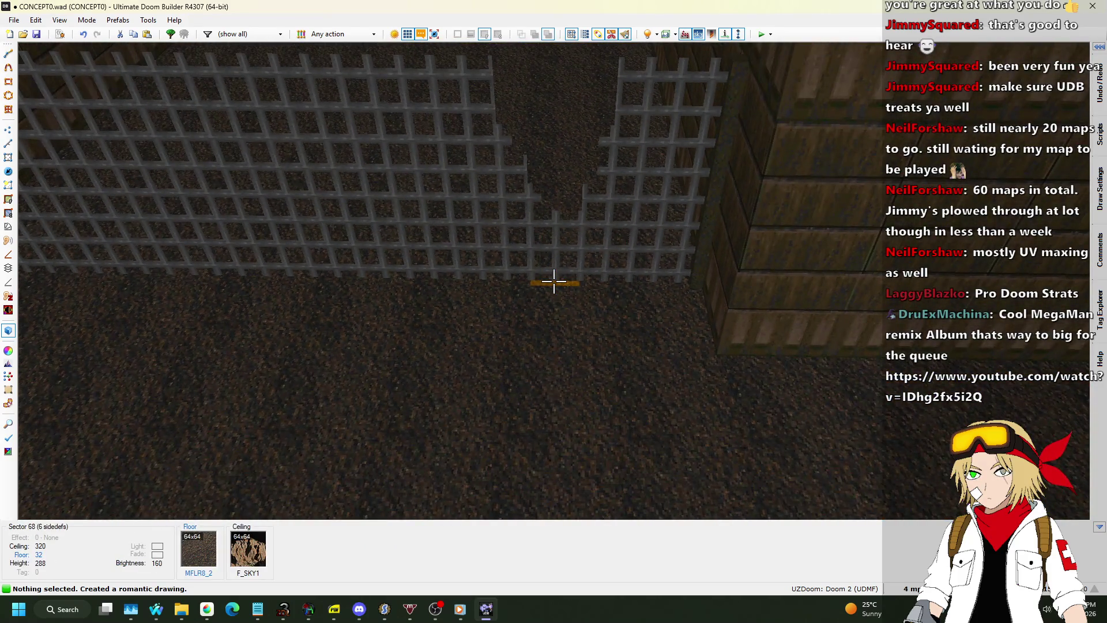
key(w)
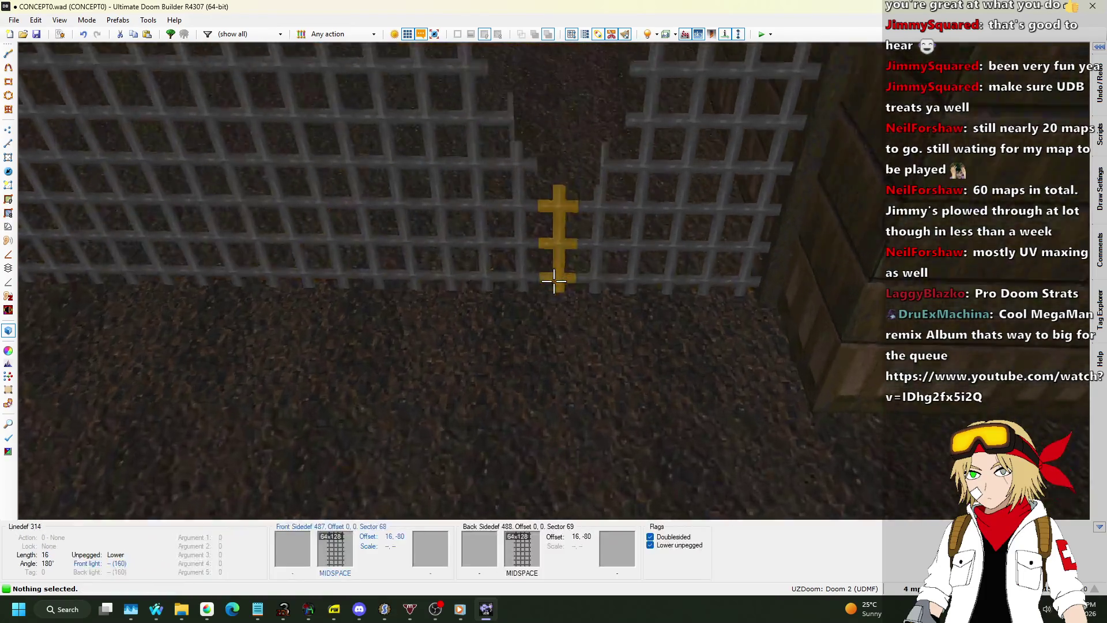
Step: Back in the 2D map, check the tag of the two small strip sectors without changing anything
key(s)
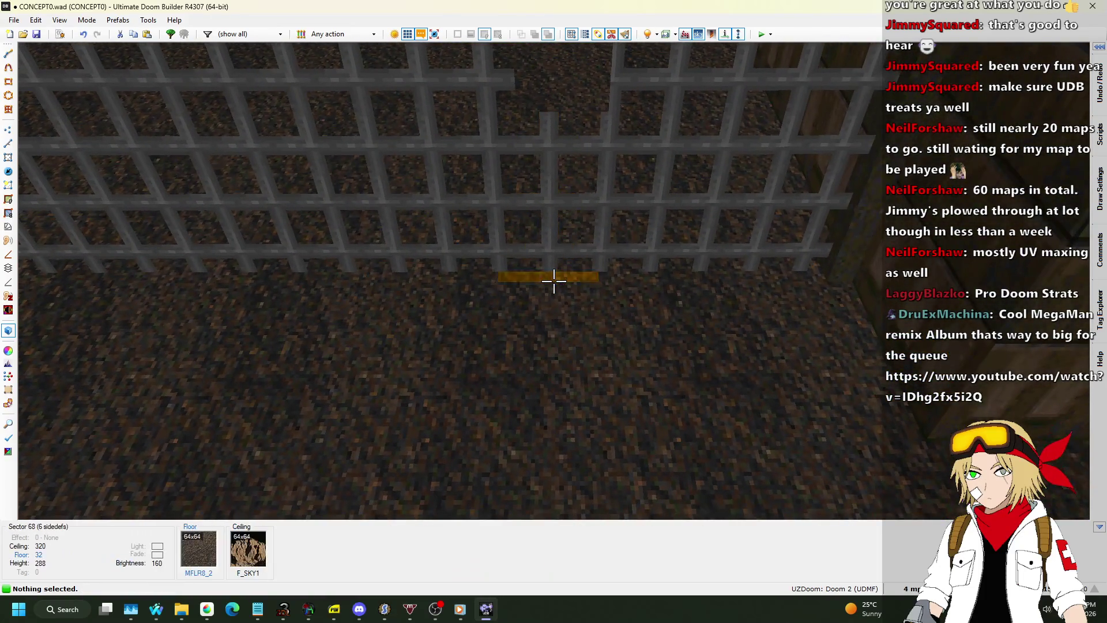
key(q)
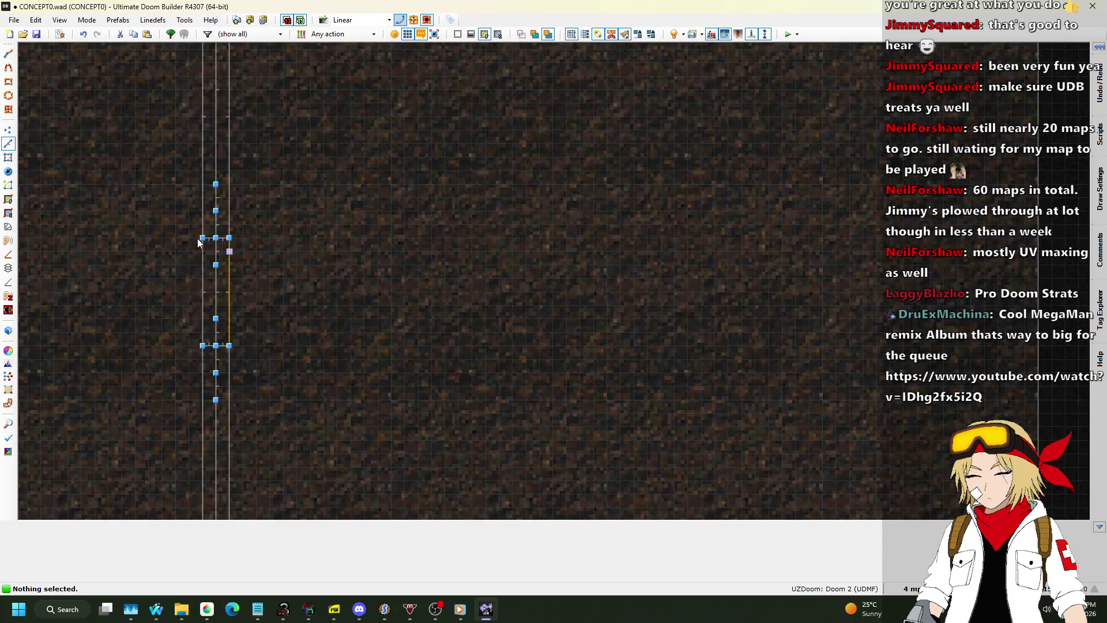
key(s)
click(210, 293)
click(218, 290)
right_click(507, 316)
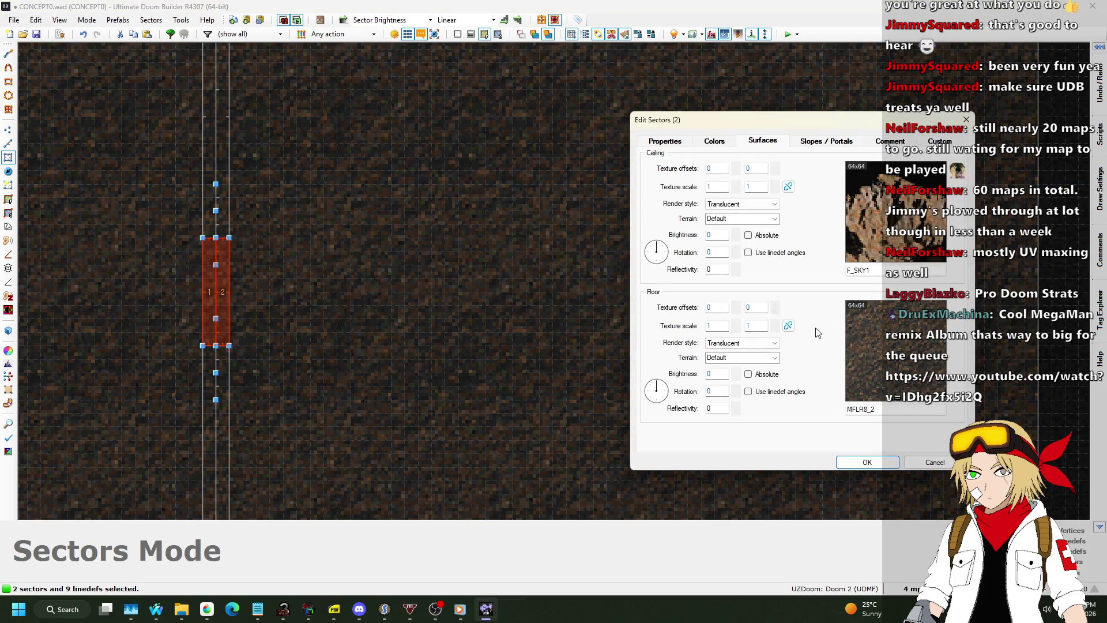
click(665, 141)
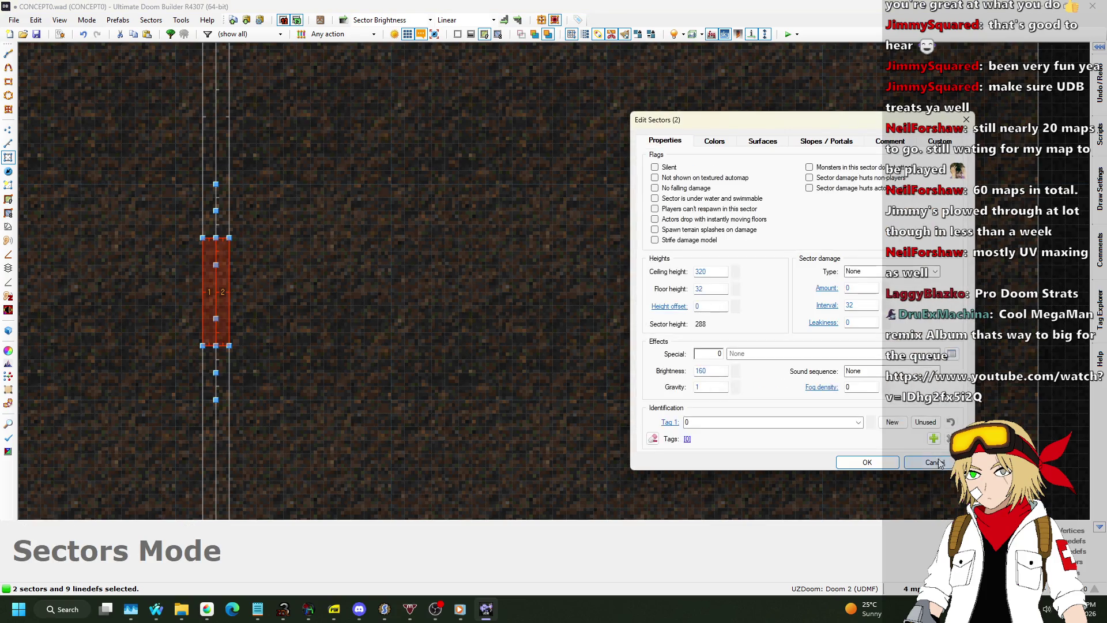
key(Escape)
Step: Tag seven sectors, including the strips and large yellow area, with tag 1
click(212, 203)
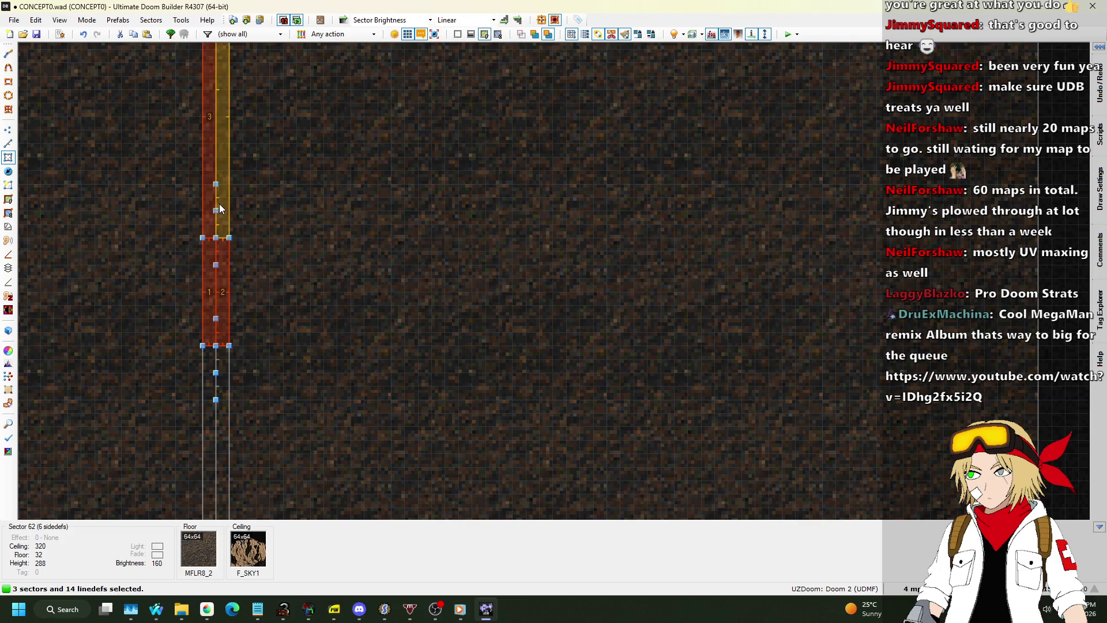
click(222, 398)
scroll(211, 364, down, 6)
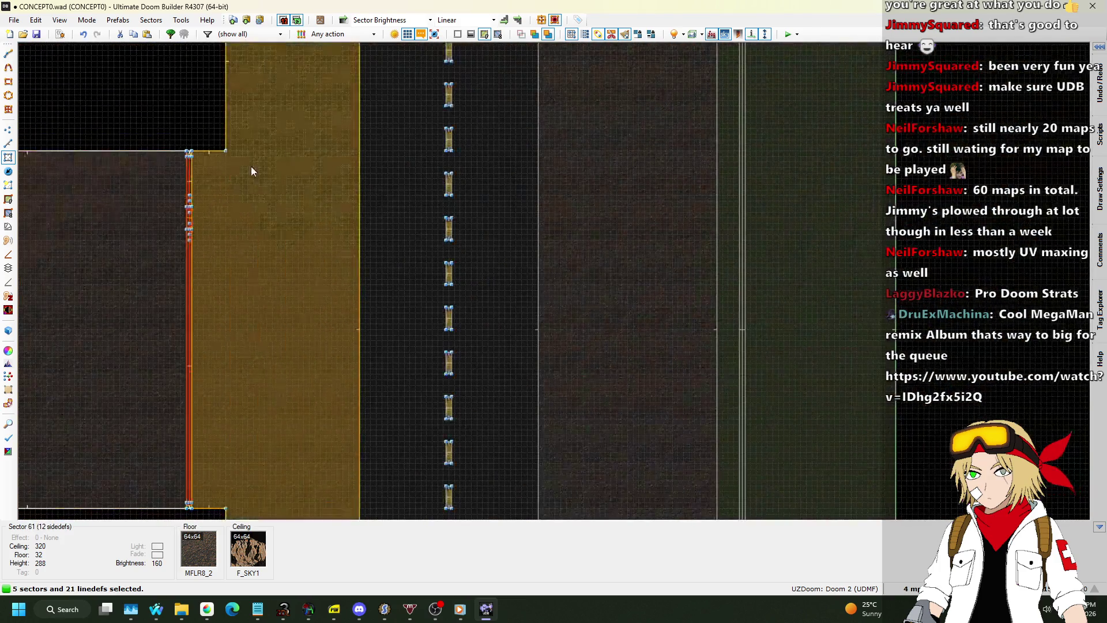
click(547, 97)
scroll(545, 92, up, 5)
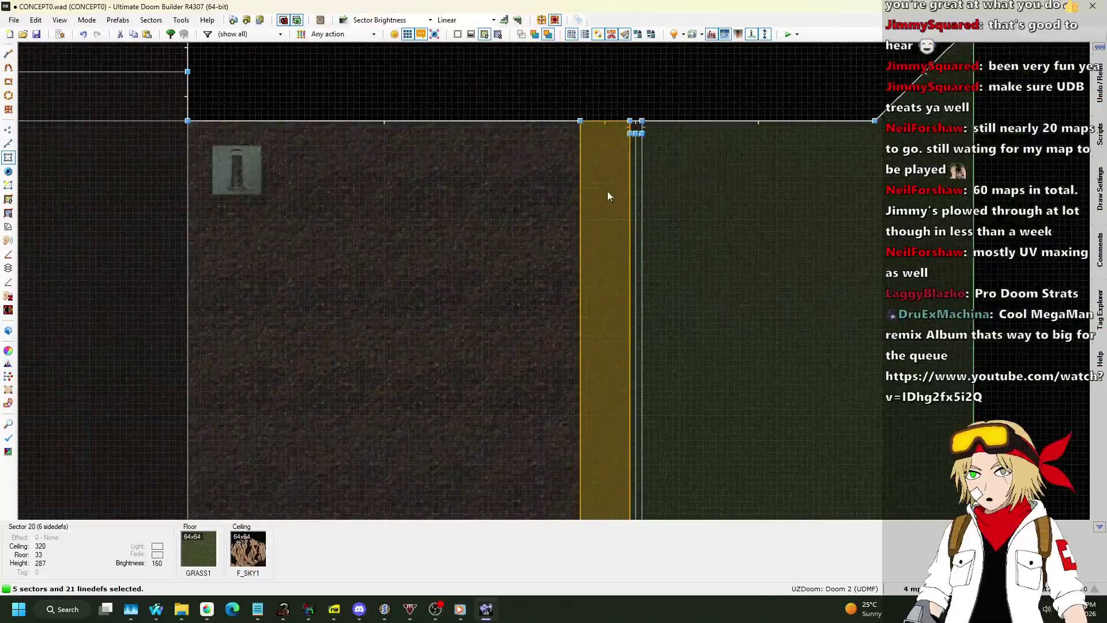
click(635, 123)
click(669, 118)
scroll(683, 109, down, 3)
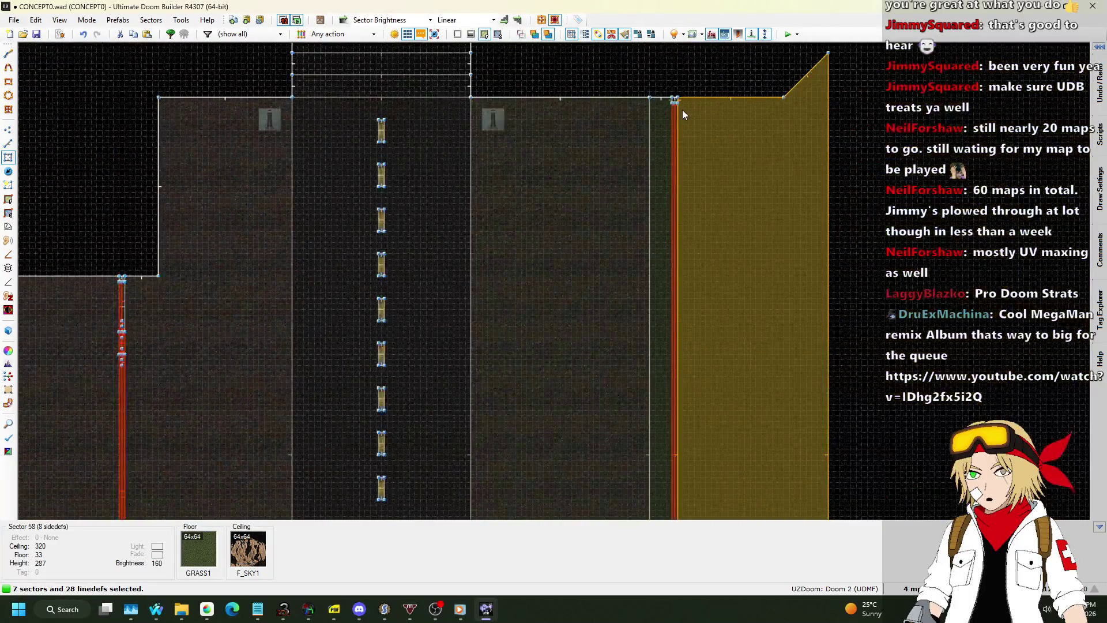
scroll(664, 301, up, 5)
scroll(665, 476, up, 3)
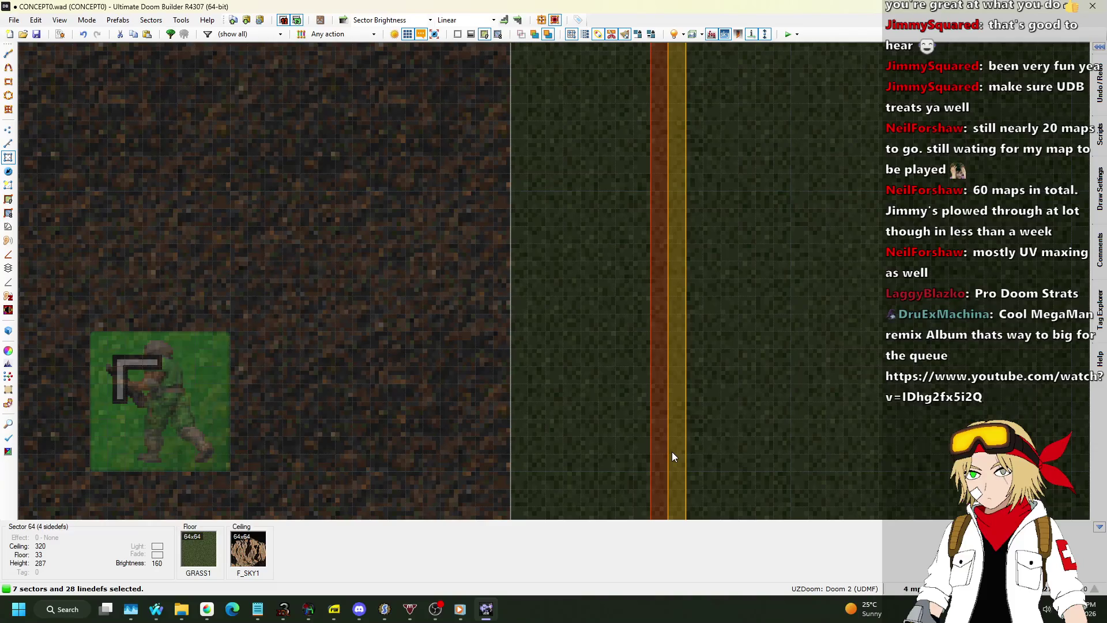
right_click(672, 452)
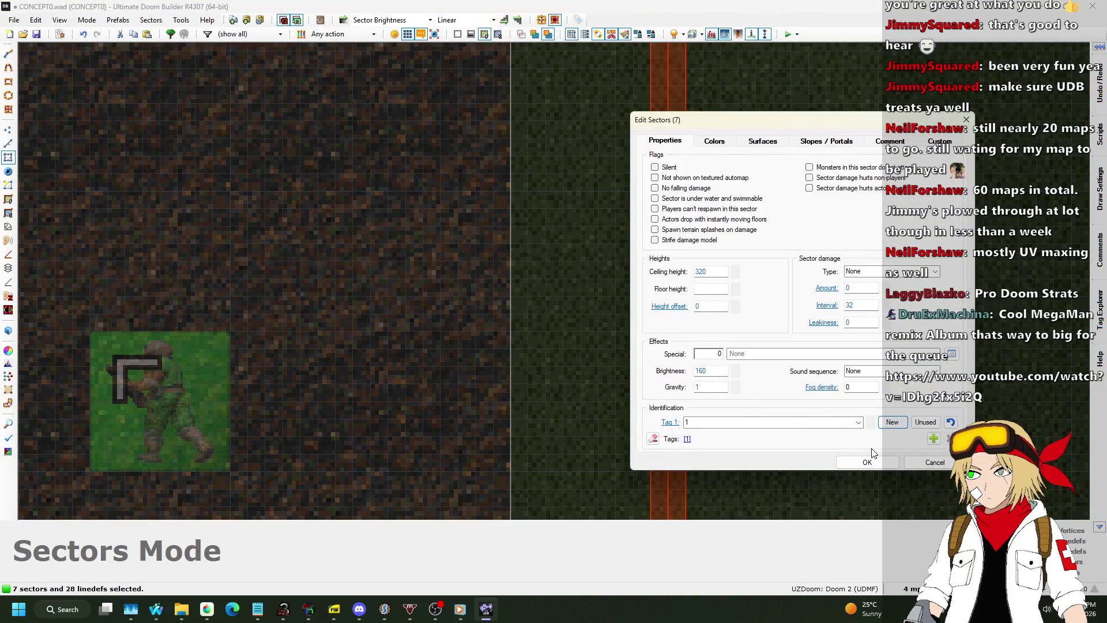
click(875, 463)
Step: Select the six fence-strip sectors and review their shared properties
scroll(736, 371, down, 5)
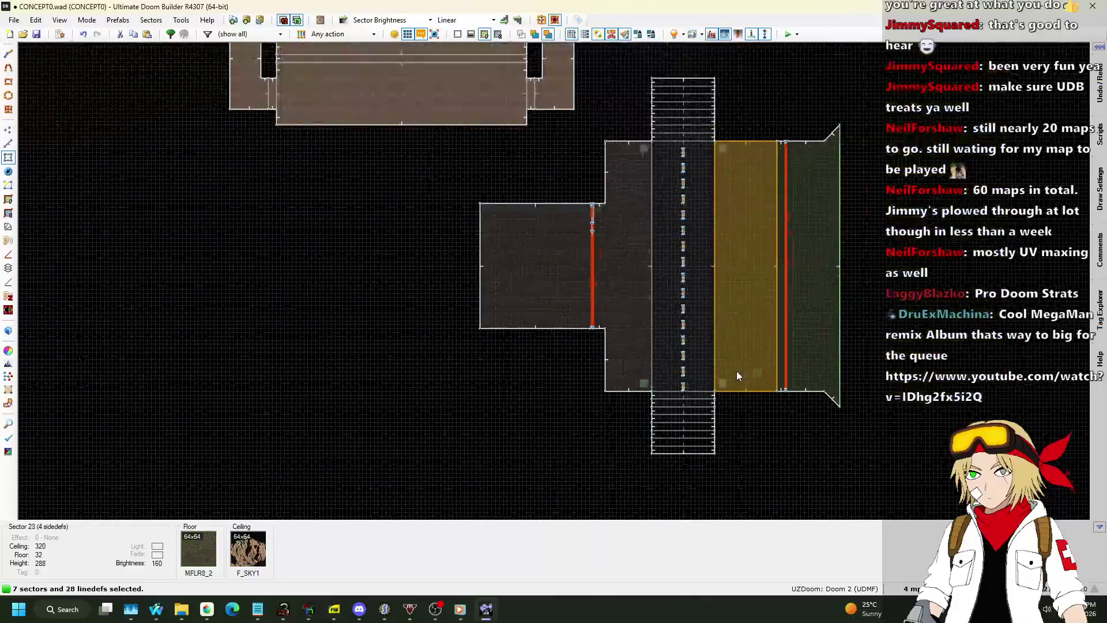
scroll(587, 246, up, 8)
click(583, 206)
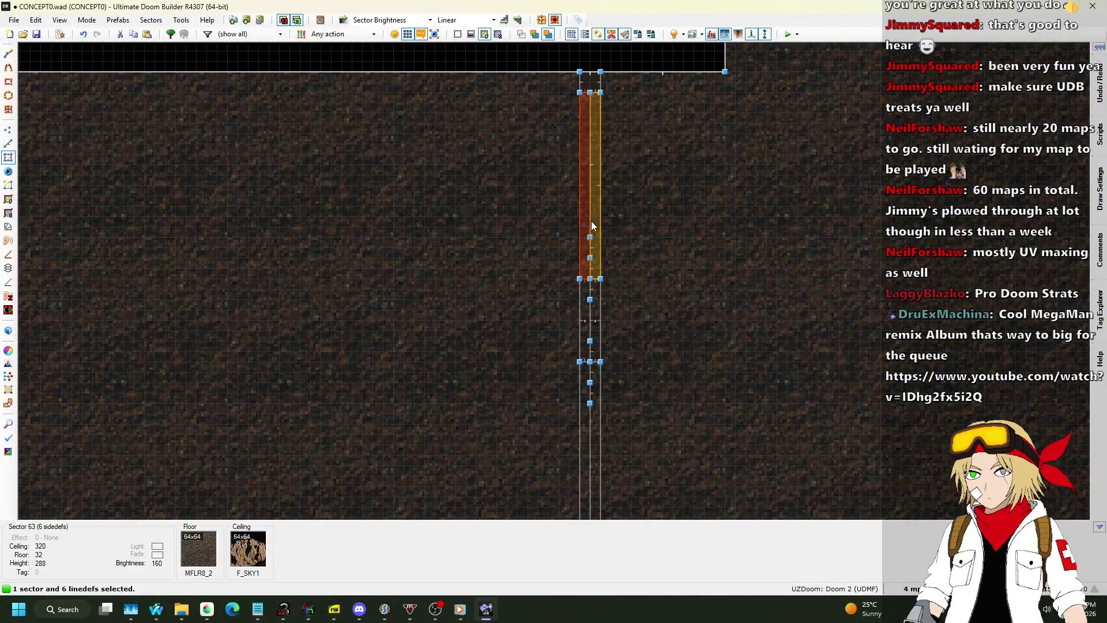
click(600, 234)
click(600, 314)
click(586, 323)
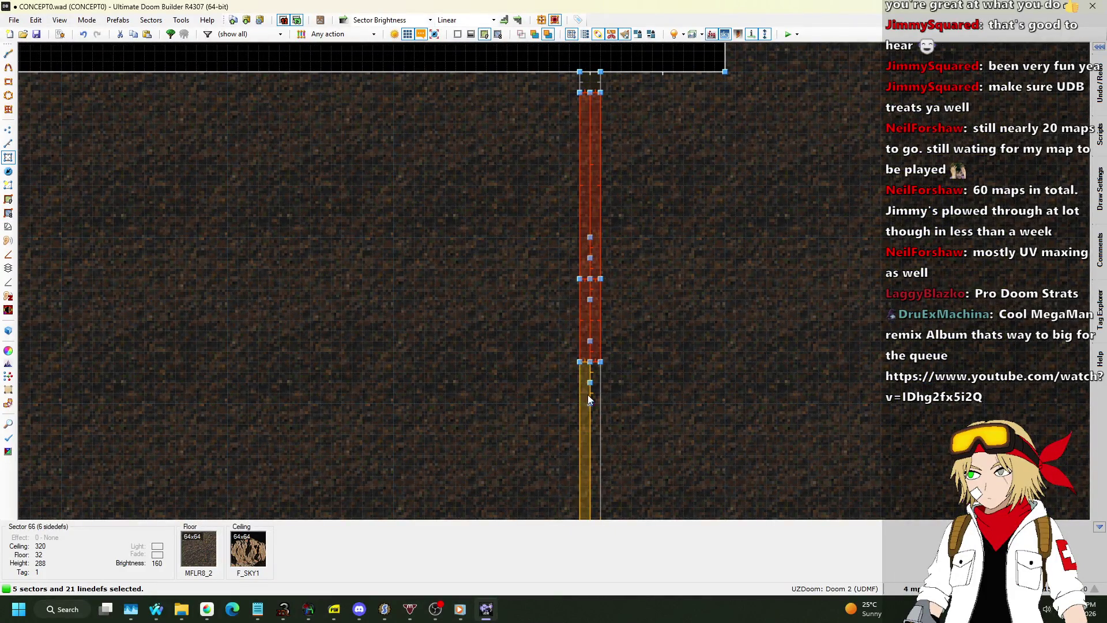
click(587, 395)
right_click(688, 411)
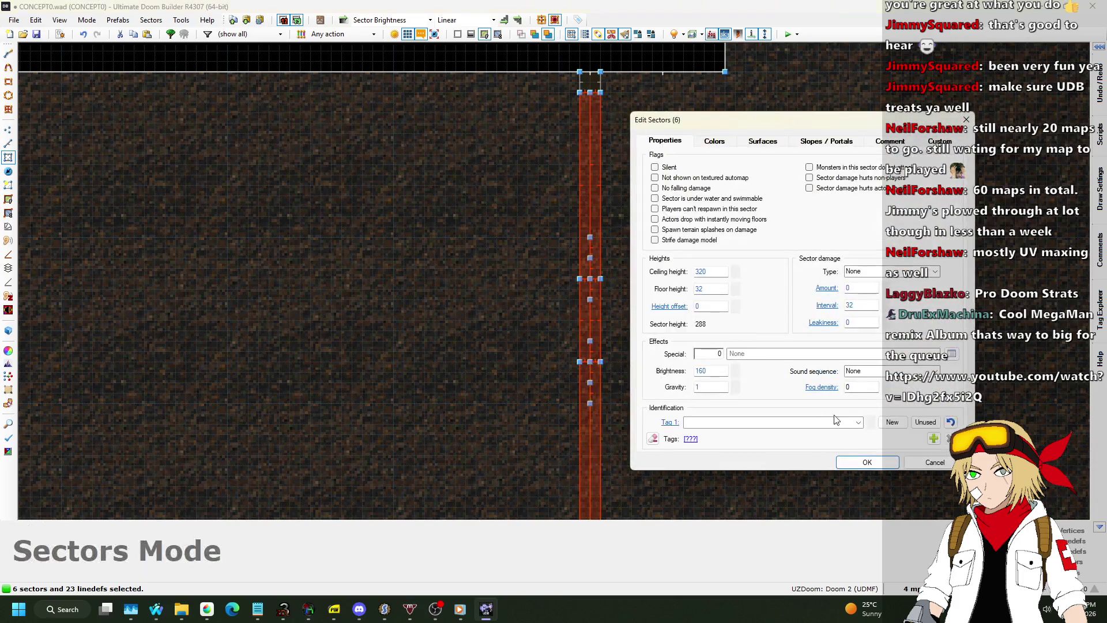
click(864, 462)
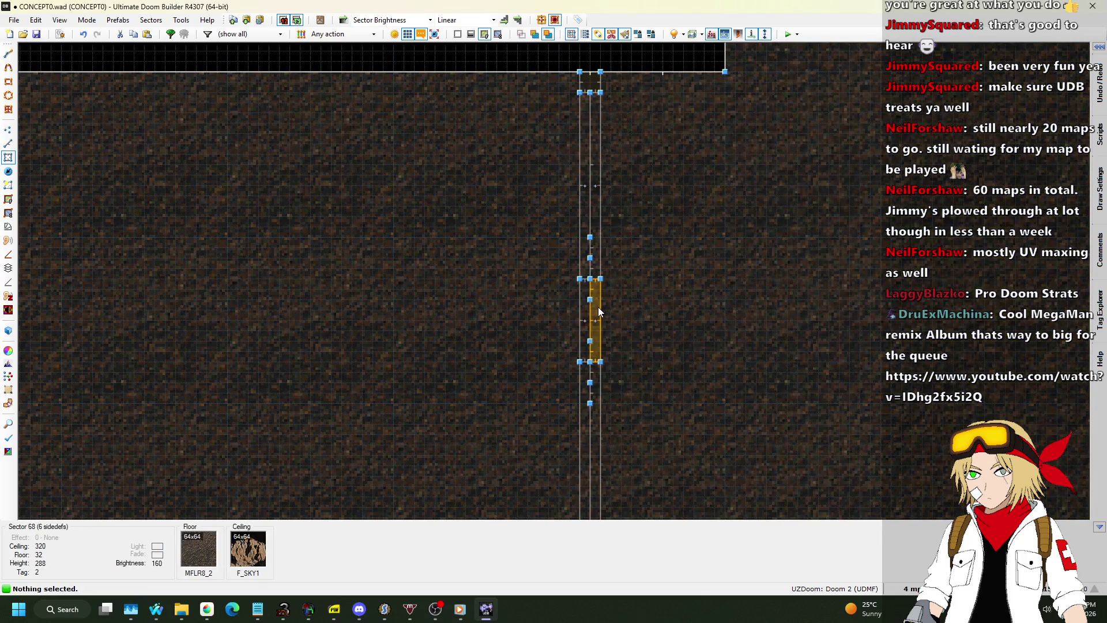
Step: Give the two narrow brace sectors a fresh tag 2
click(589, 306)
right_click(588, 306)
click(896, 427)
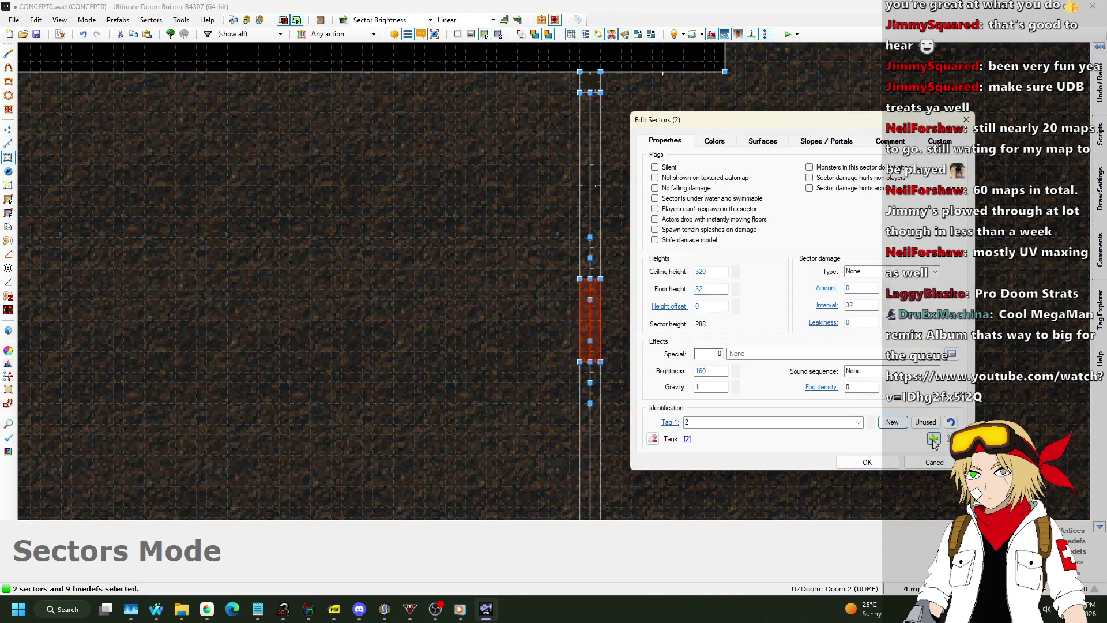
click(867, 462)
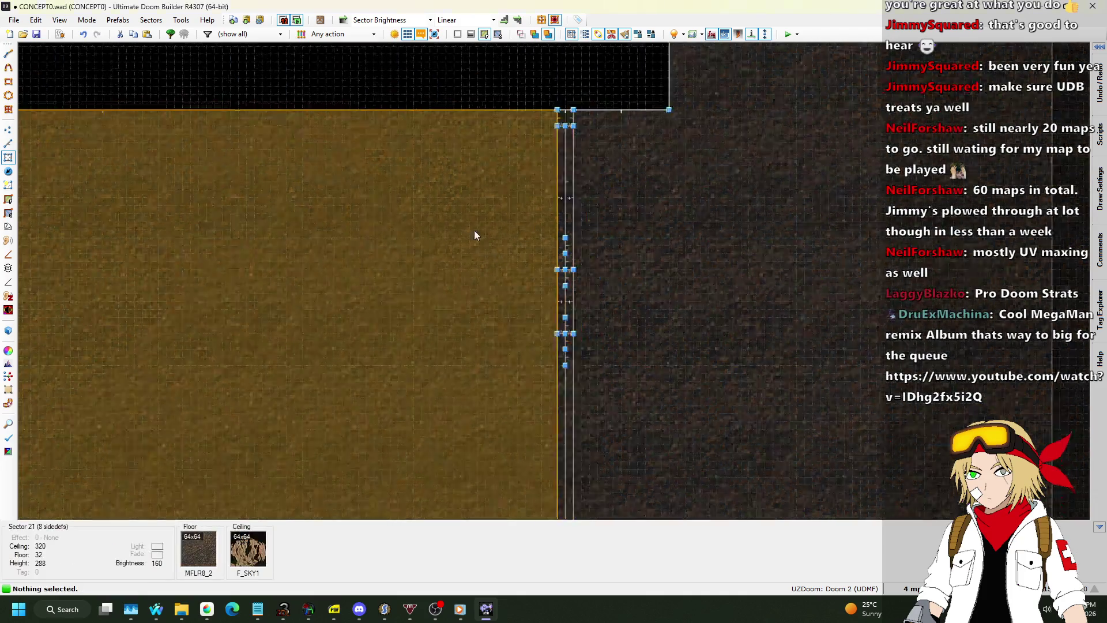
Step: Set the grid size to 16 mp and zoom into the empty area above the fence
click(911, 588)
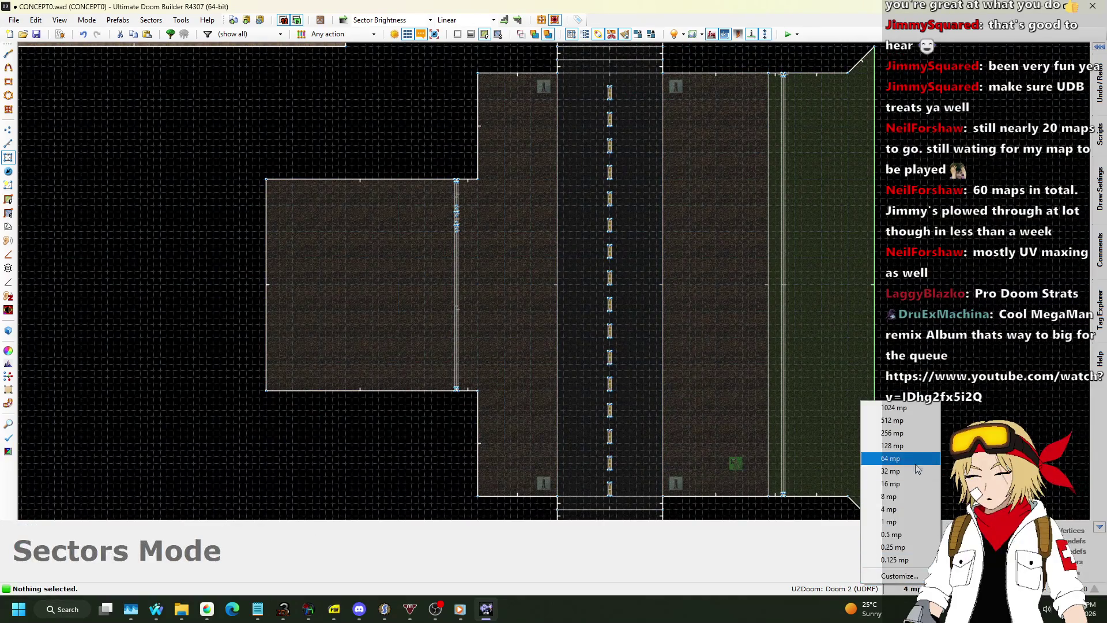
click(907, 461)
scroll(445, 133, up, 2)
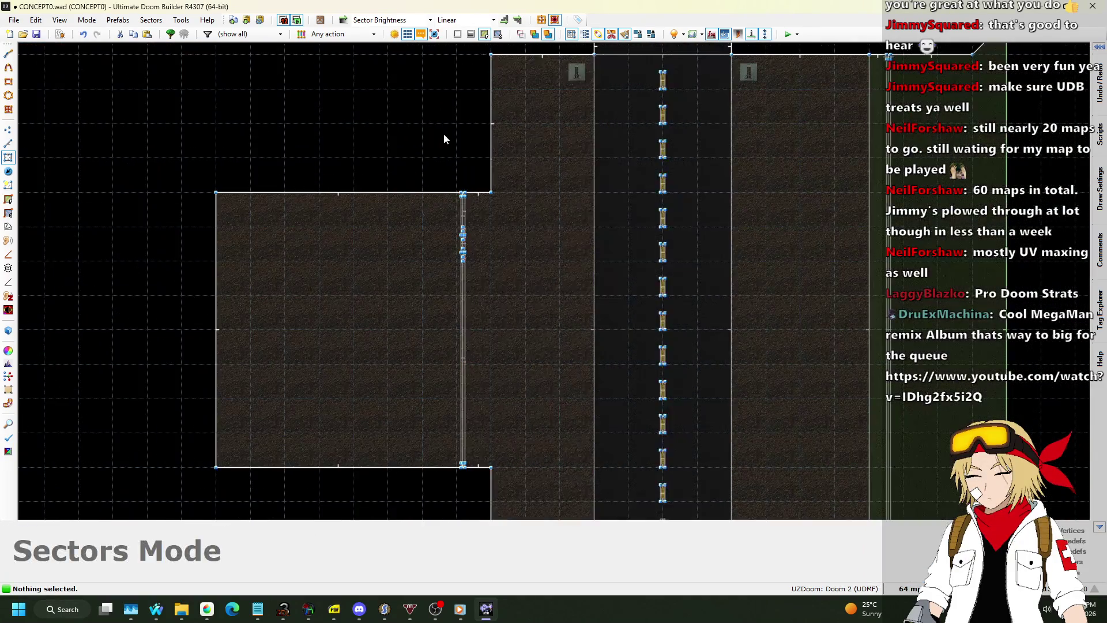
click(910, 588)
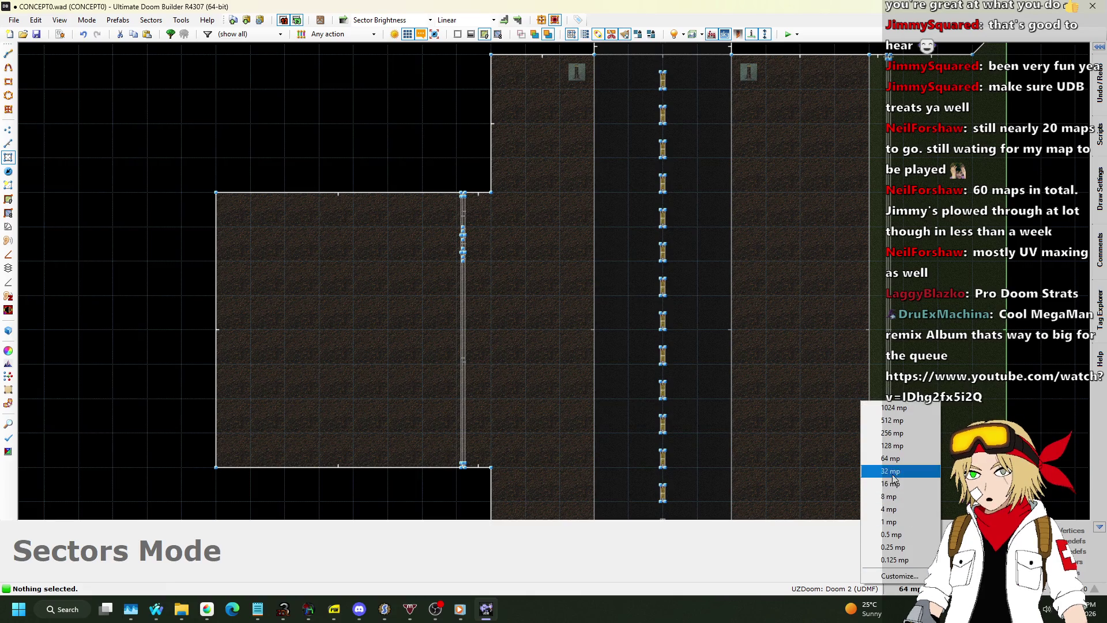
click(899, 481)
scroll(436, 128, up, 2)
scroll(428, 167, up, 3)
scroll(482, 200, down, 1)
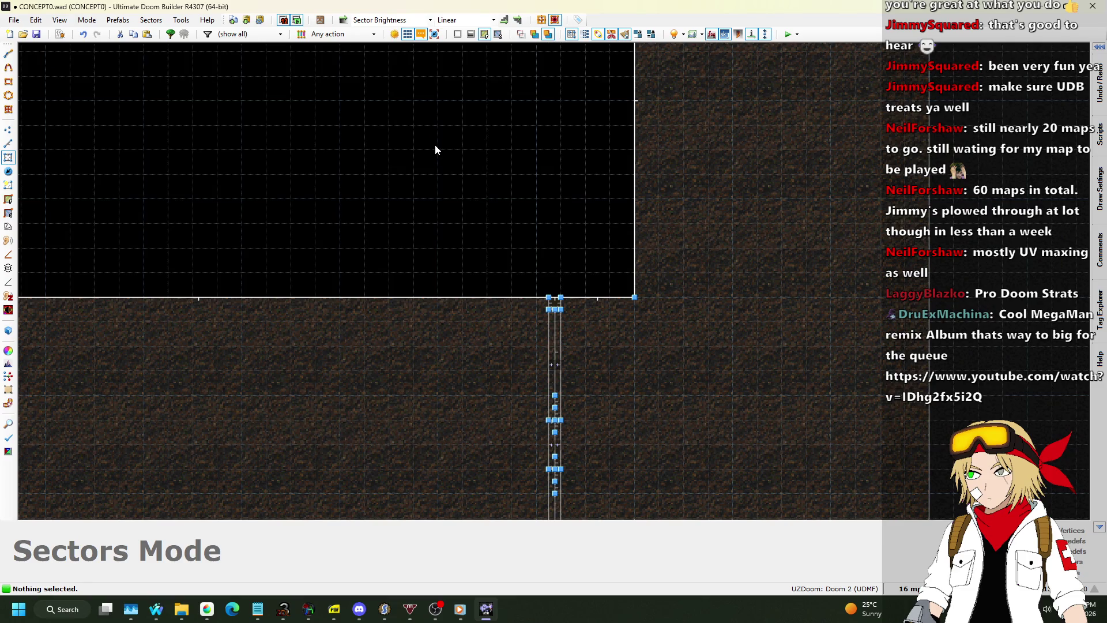
Step: Draw two small right triangles side by side as new sectors above the fence strips
key(space)
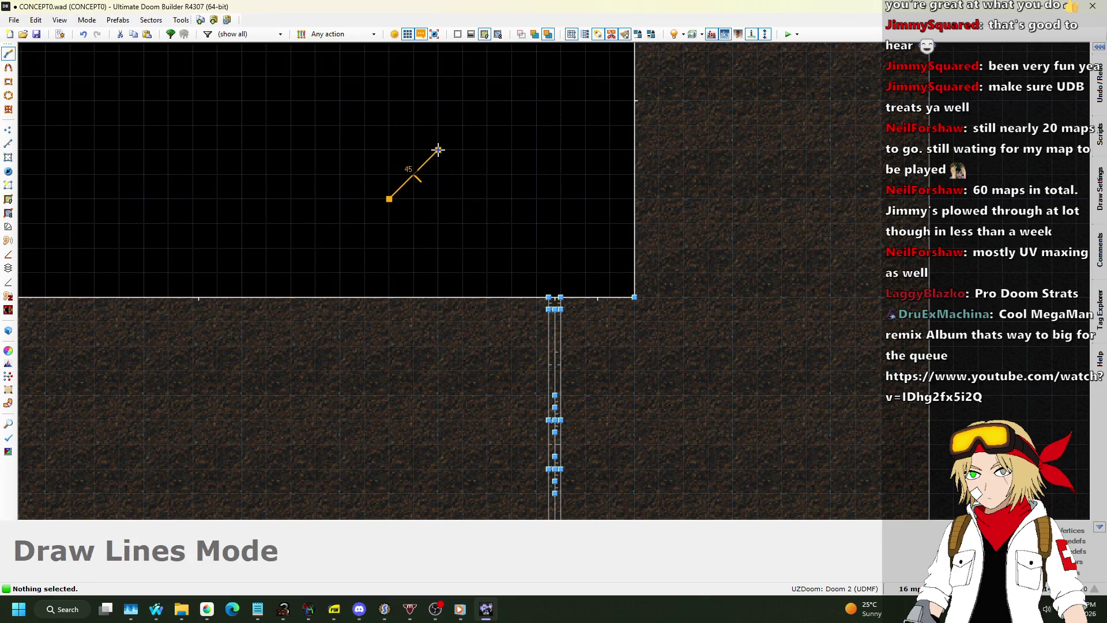
click(438, 149)
click(384, 196)
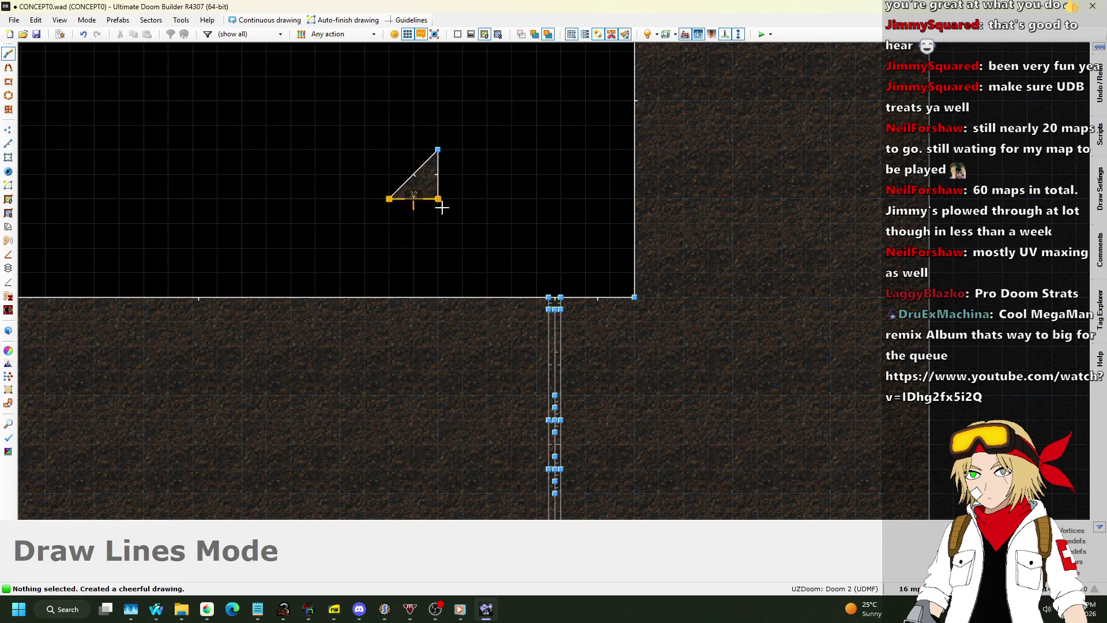
key(space)
click(480, 199)
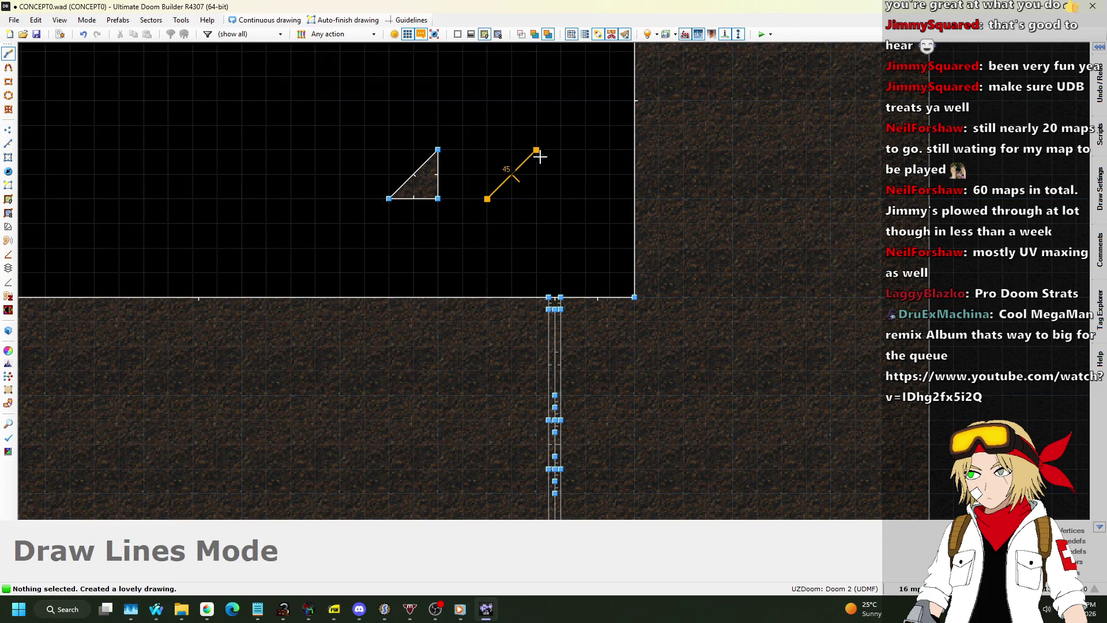
click(487, 199)
key(alt+Tab)
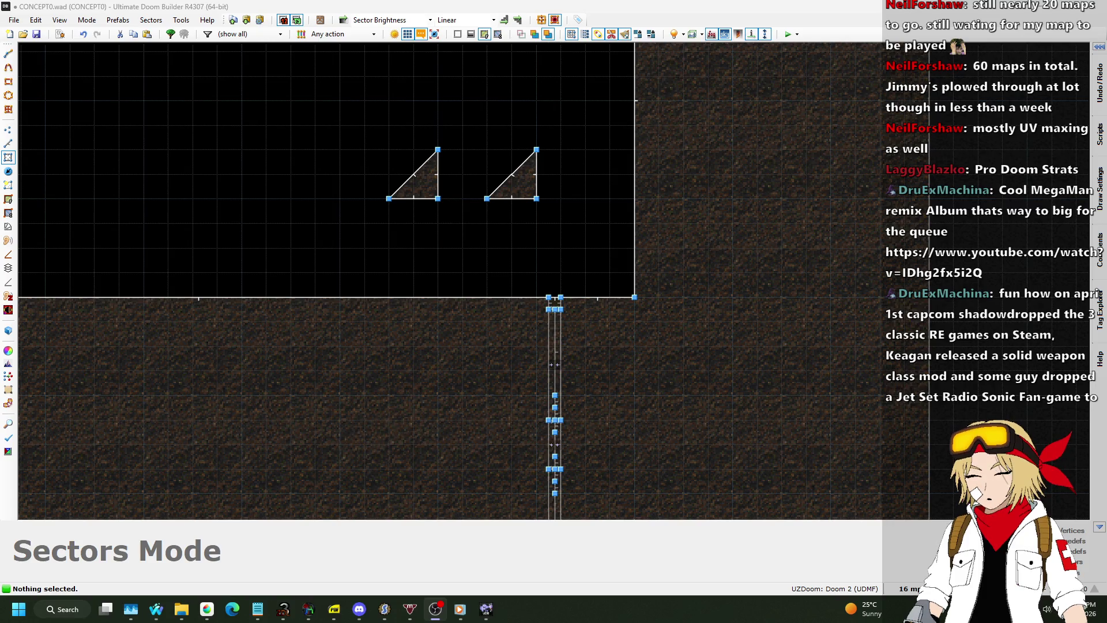
Step: Give the left triangle's diagonal line a METAL front middle texture
key(l)
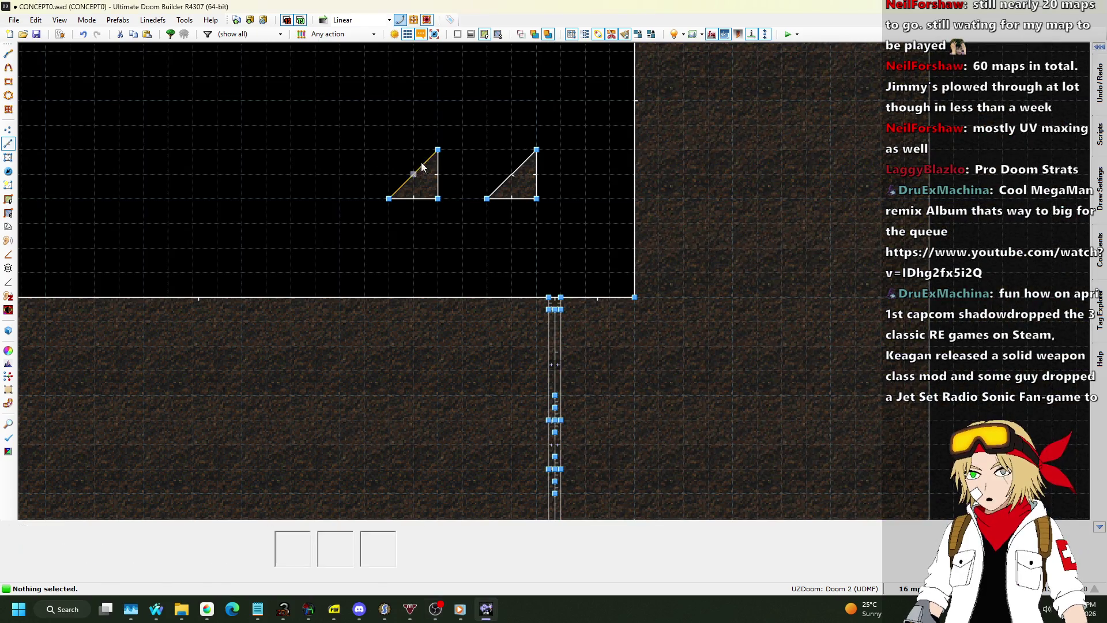
scroll(429, 162, up, 3)
right_click(413, 182)
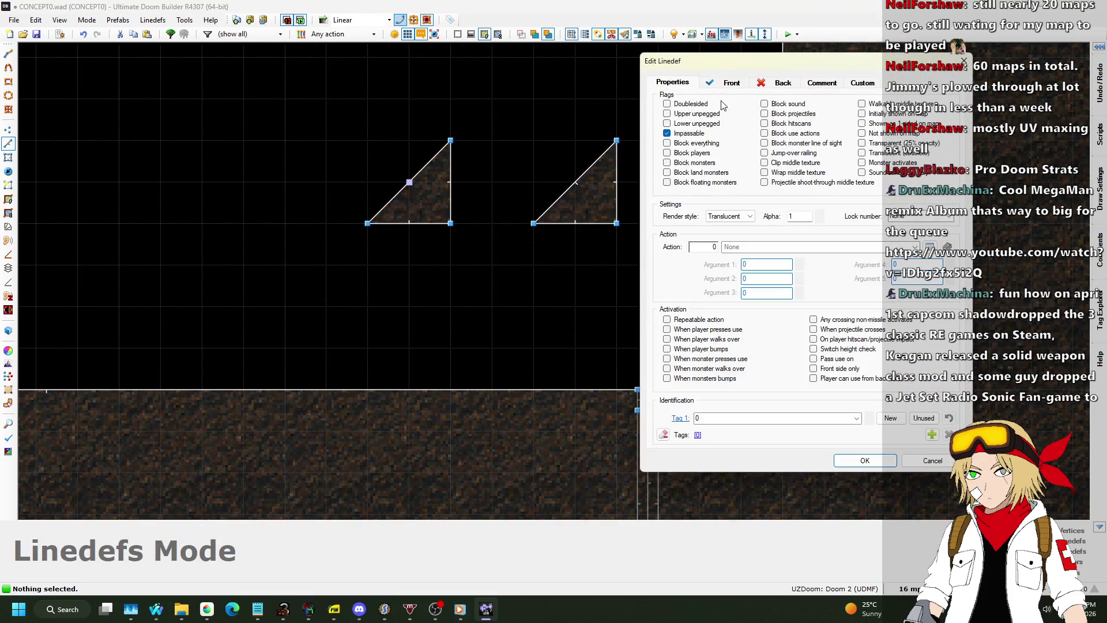
click(710, 84)
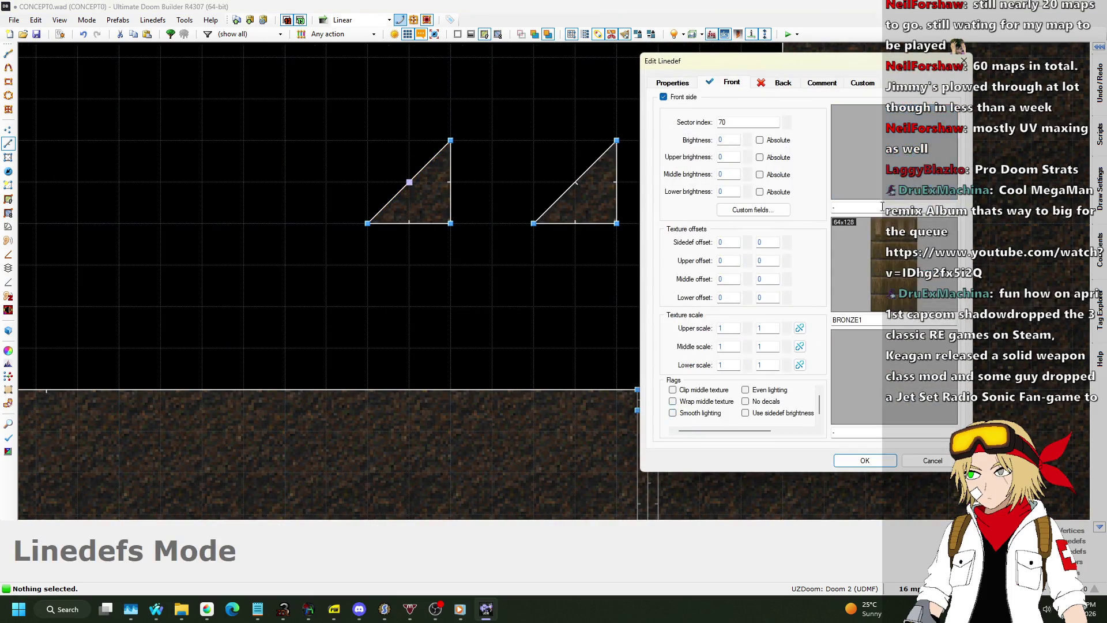
click(896, 275)
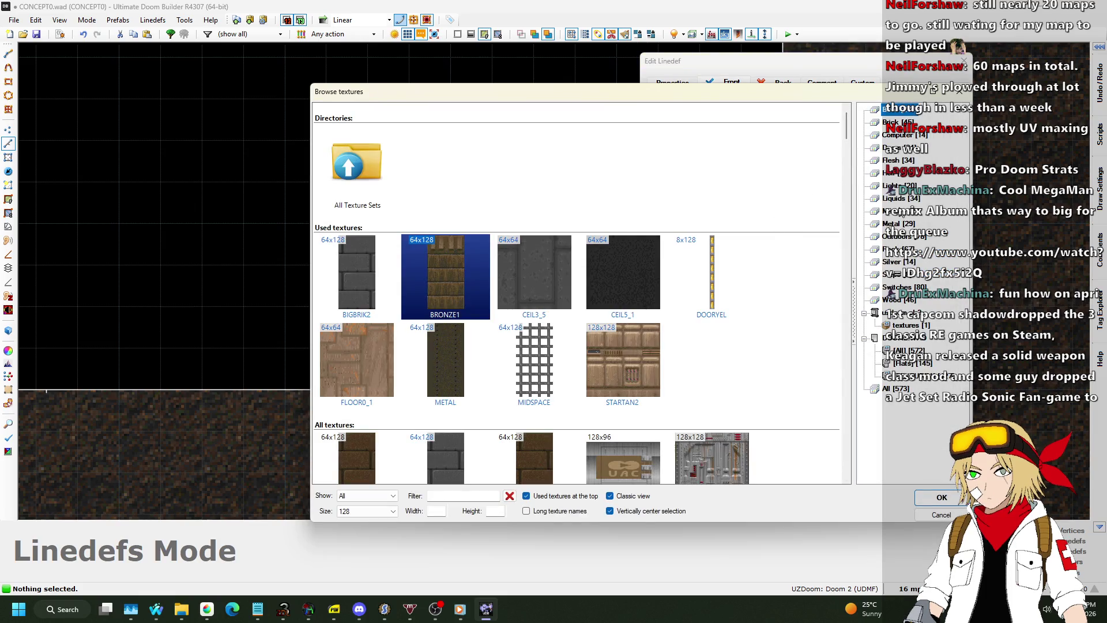
click(898, 223)
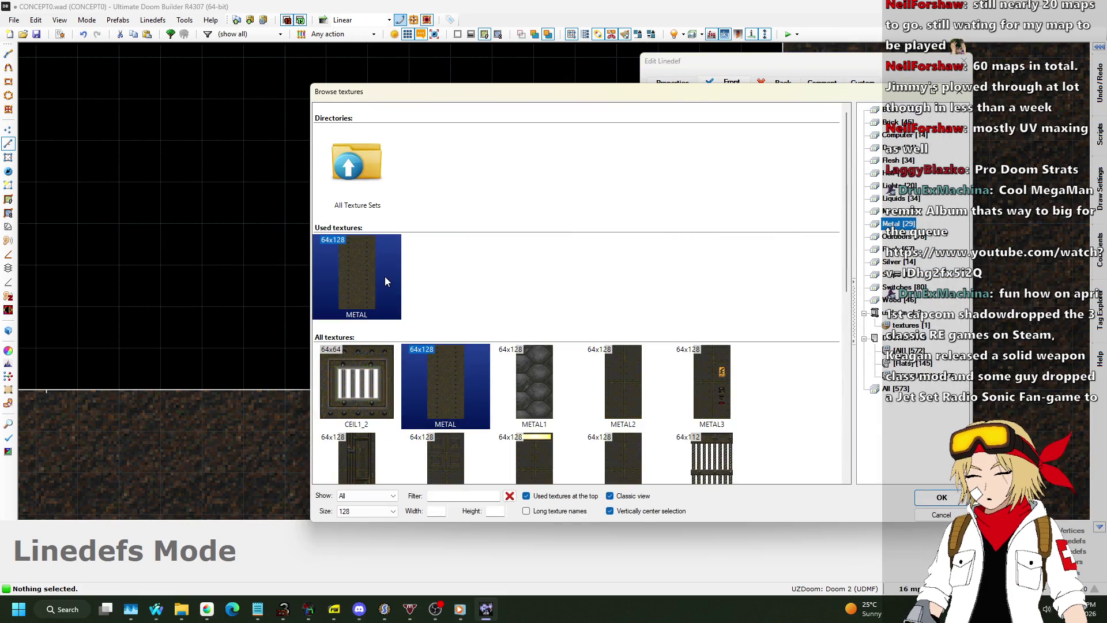
double_click(385, 276)
click(866, 461)
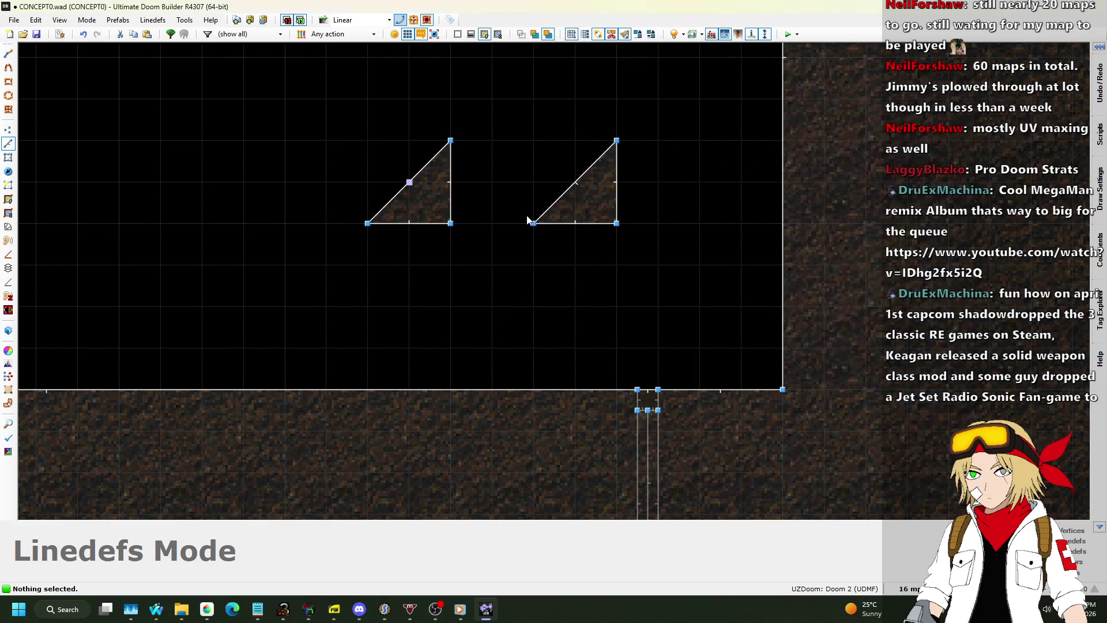
key(l)
Step: Set both triangle sectors' floor and ceiling textures to METAL
click(8, 157)
click(592, 209)
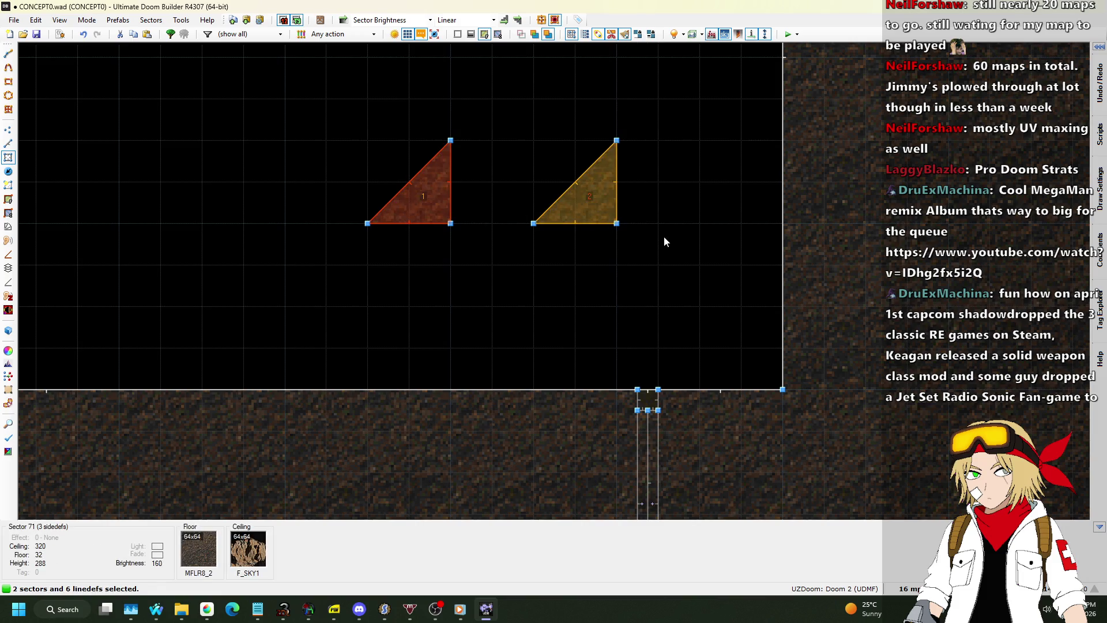
right_click(663, 241)
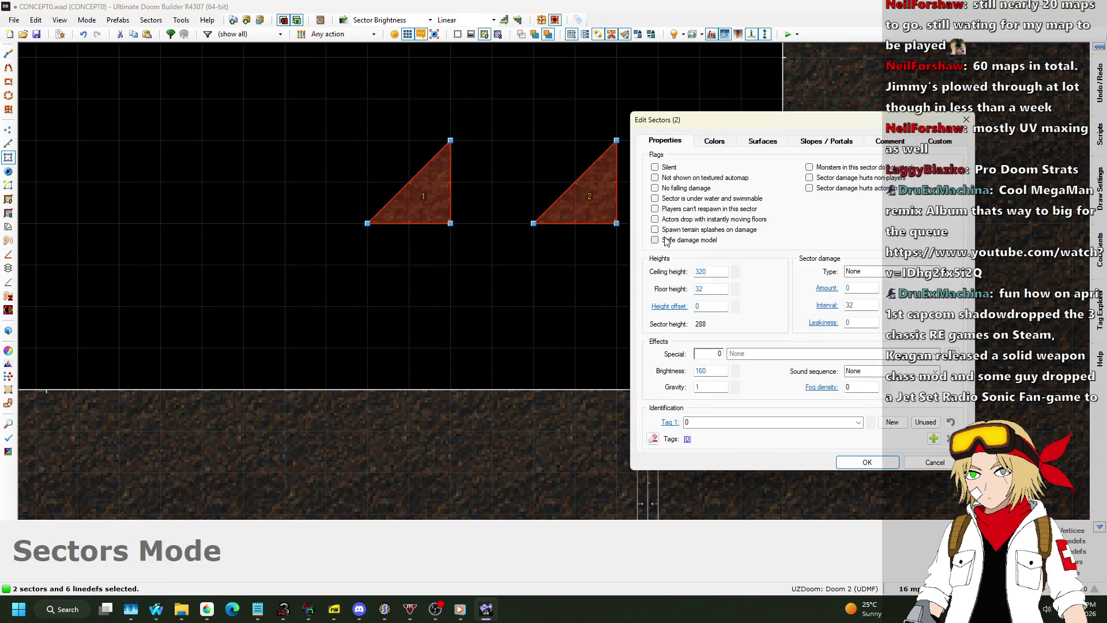
click(763, 141)
click(895, 350)
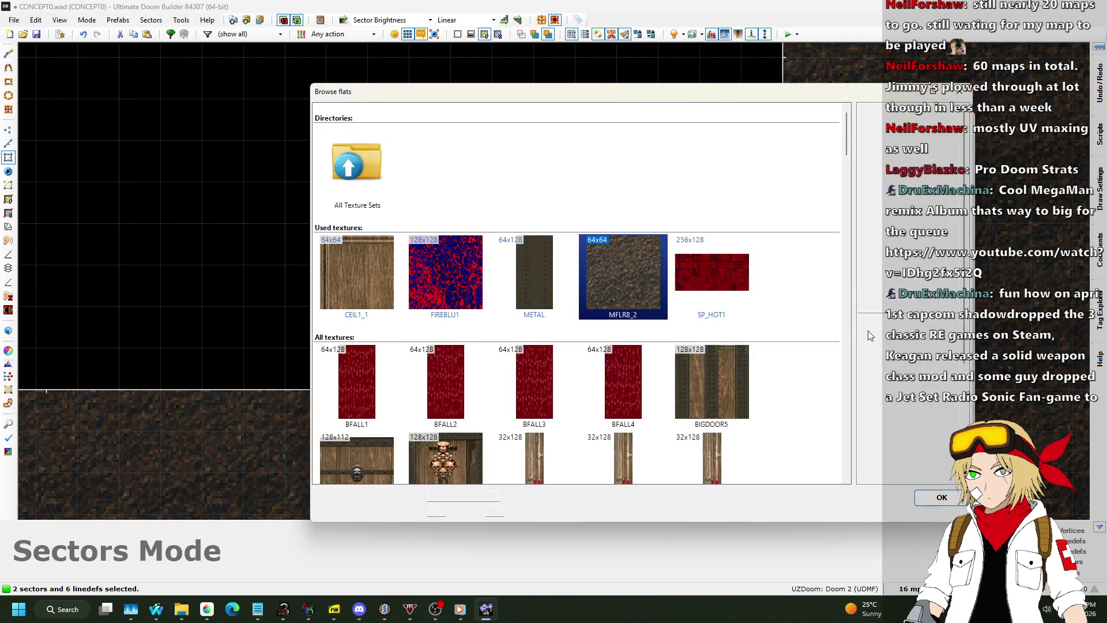
double_click(545, 272)
double_click(859, 409)
key(ctrl+c)
click(859, 270)
key(ctrl+v)
click(860, 469)
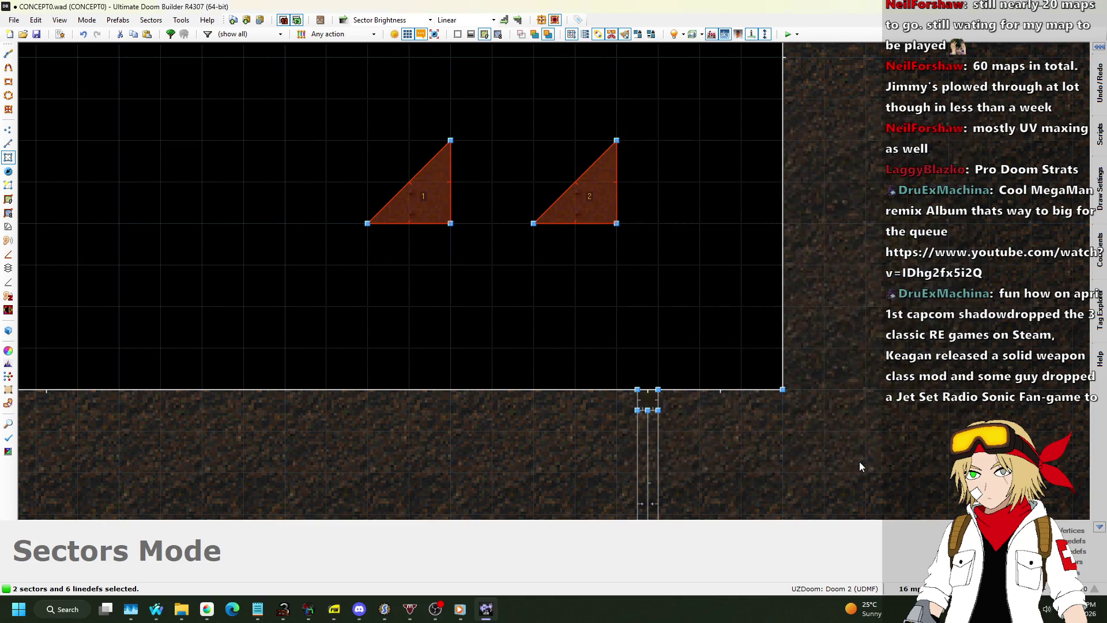
click(528, 296)
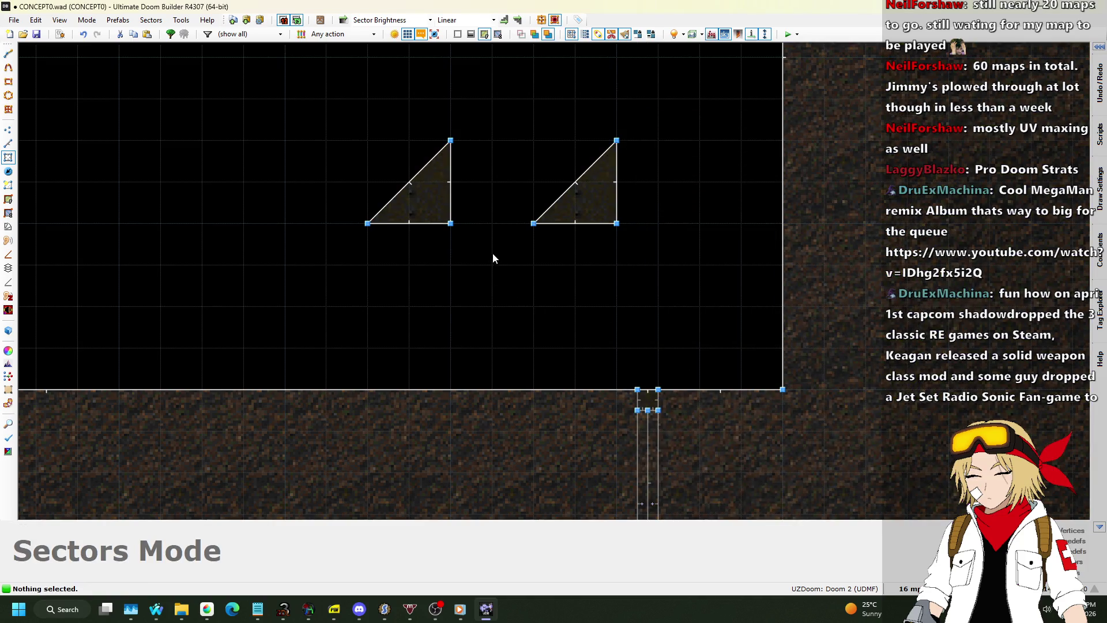
Step: Set both triangles' diagonal lines to a METAL middle texture and preview in 3D
click(4, 144)
click(404, 183)
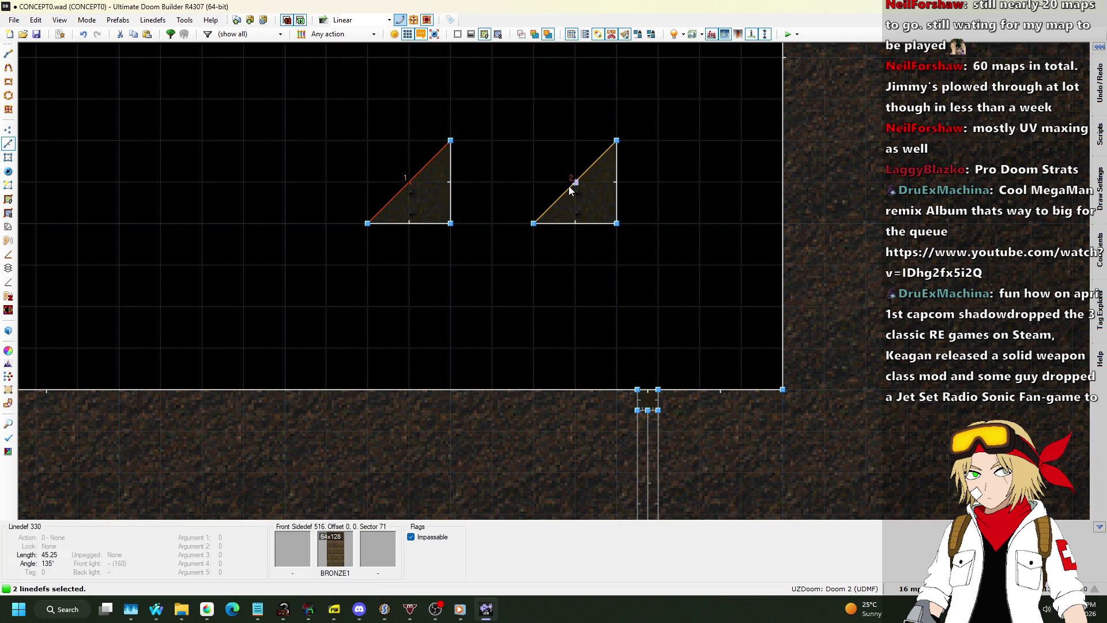
right_click(569, 185)
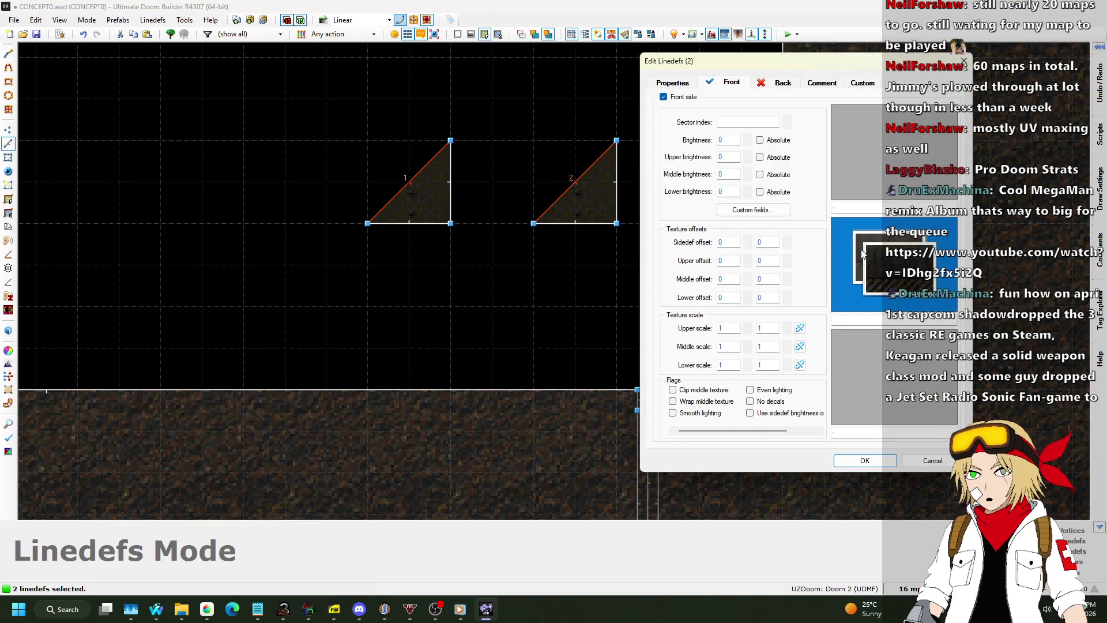
click(862, 254)
double_click(502, 282)
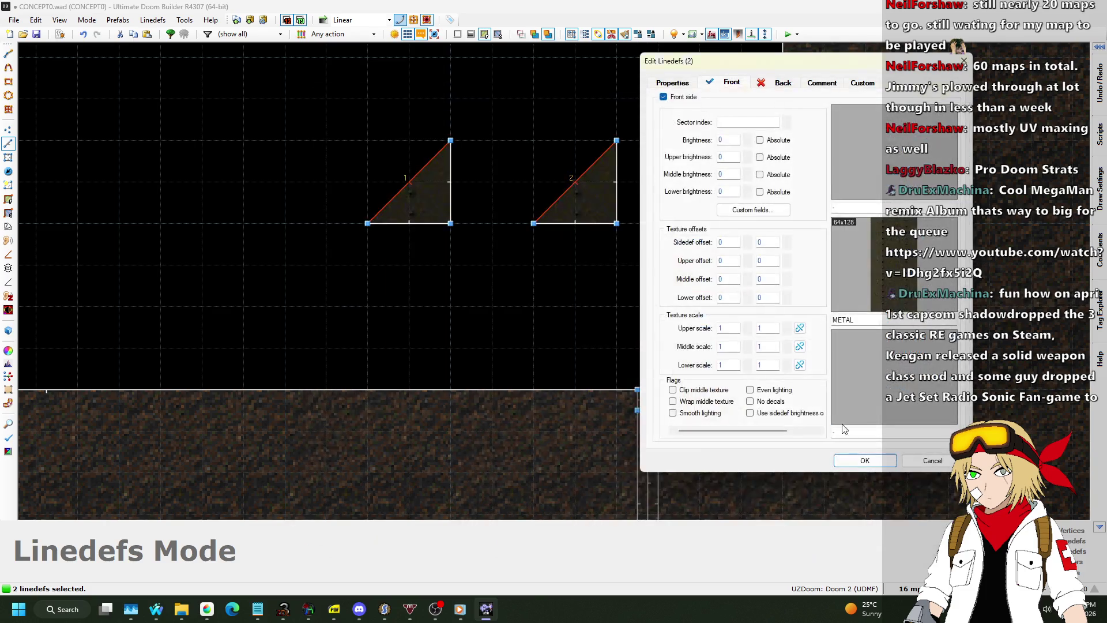
click(865, 461)
key(w)
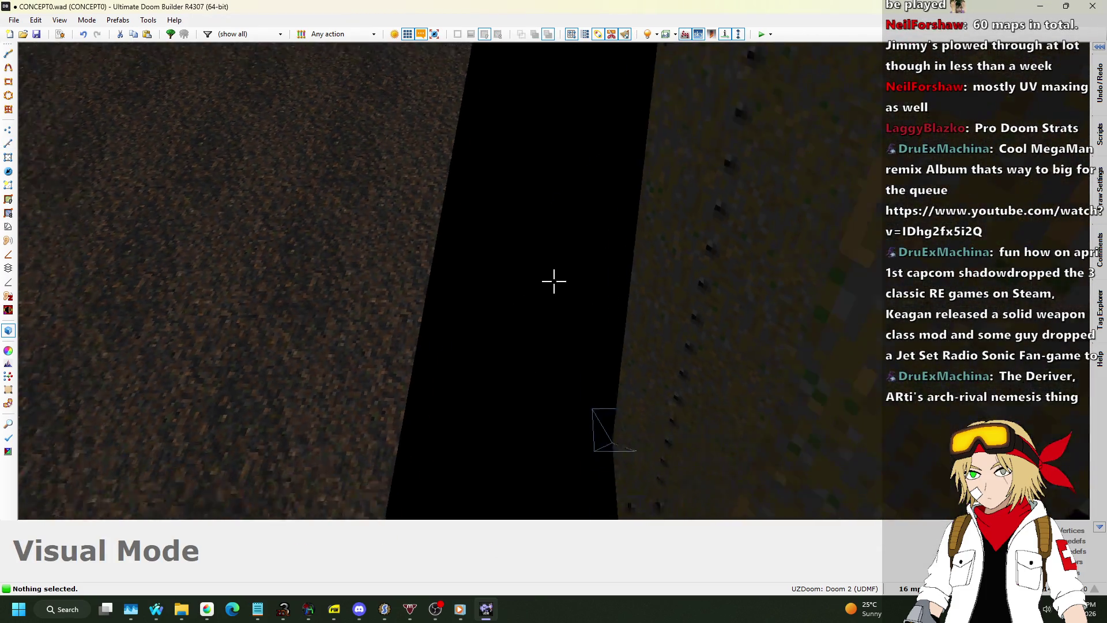
key(w)
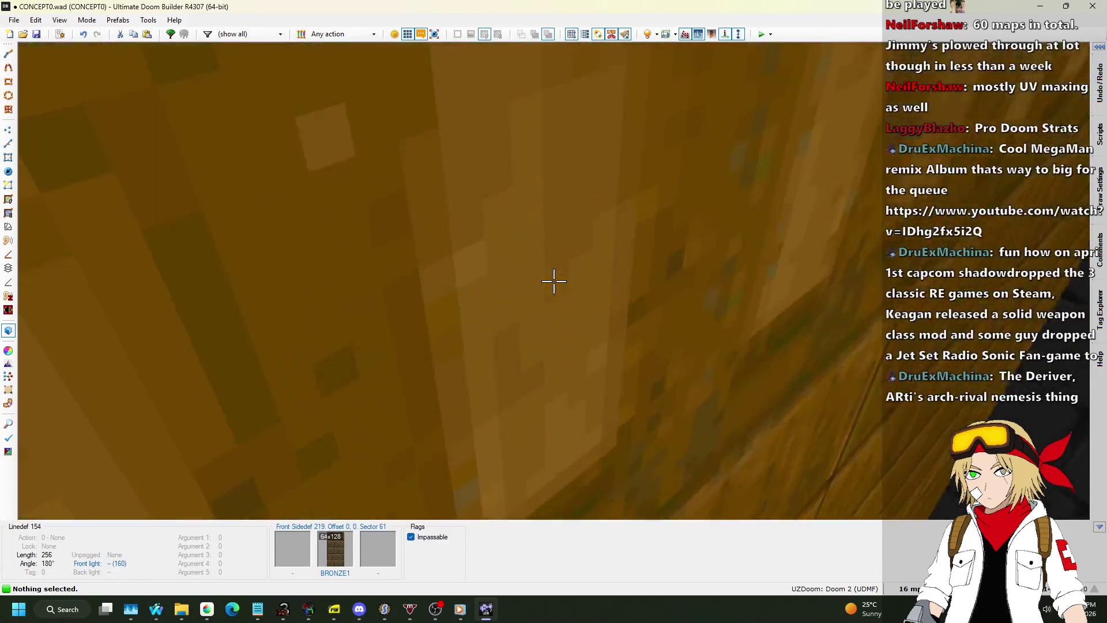
key(w)
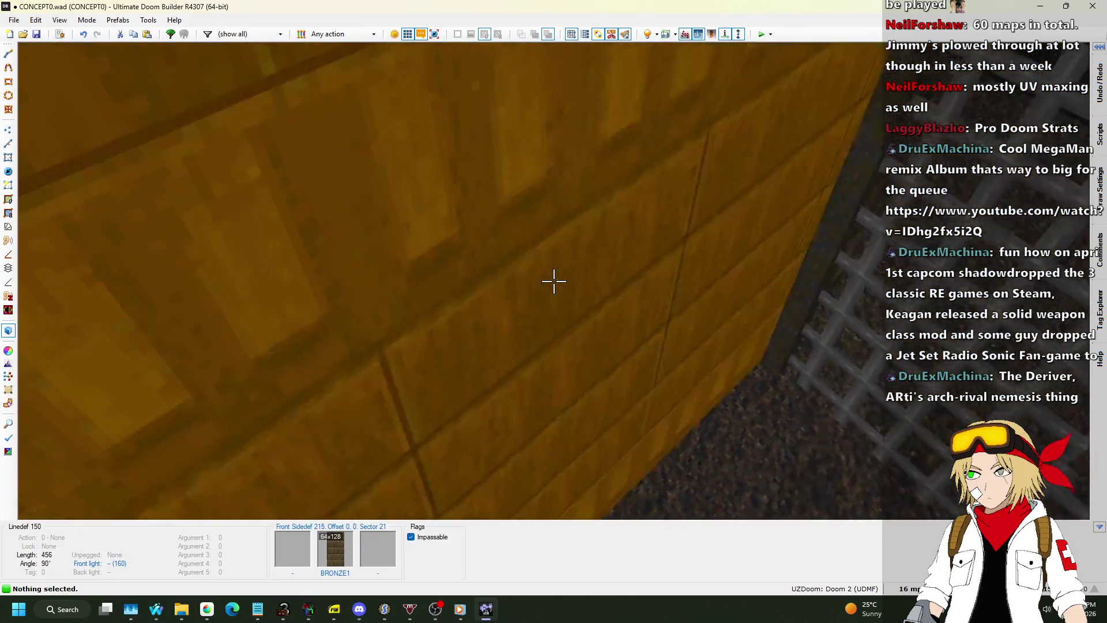
Step: Give the left triangle's diagonal line the Sector Set 3D Floor action with sector tag 1
key(q)
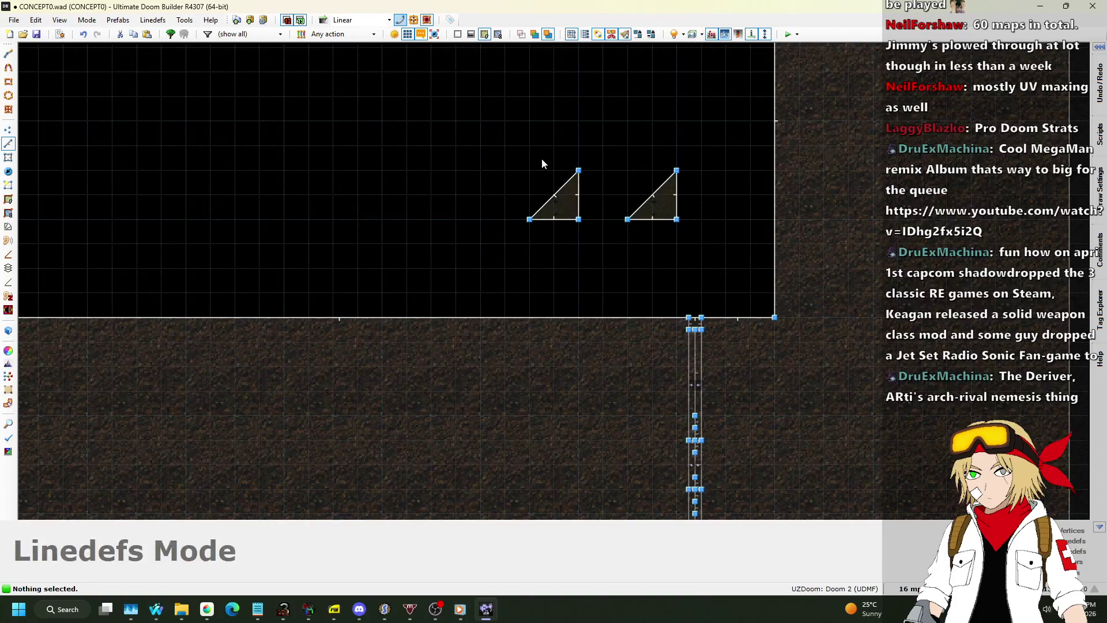
right_click(552, 188)
click(692, 80)
click(930, 247)
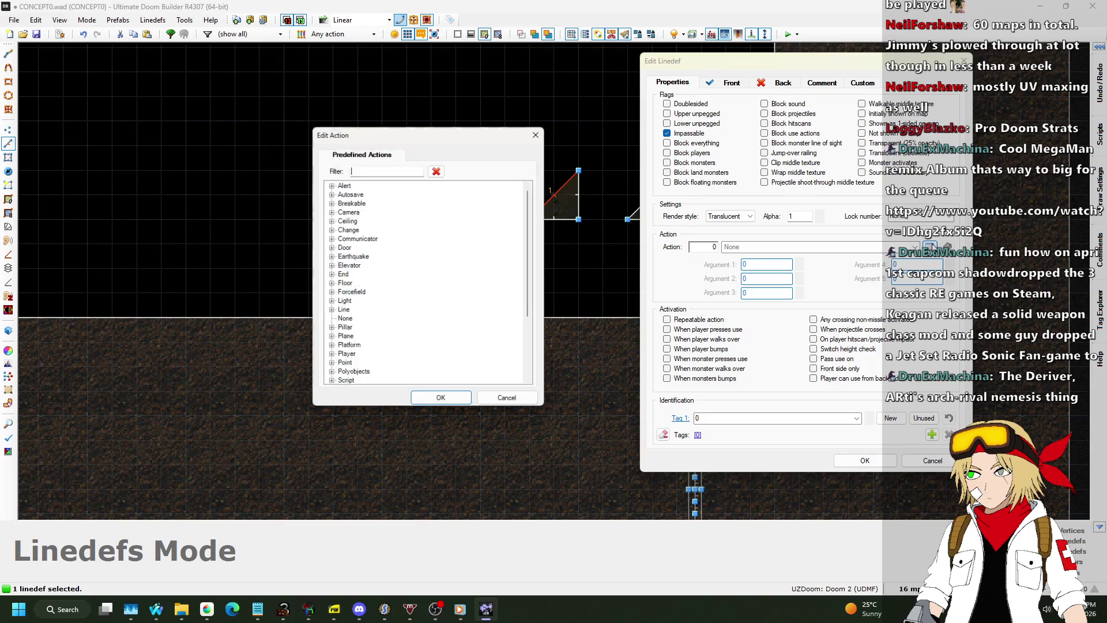
scroll(362, 284, down, 4)
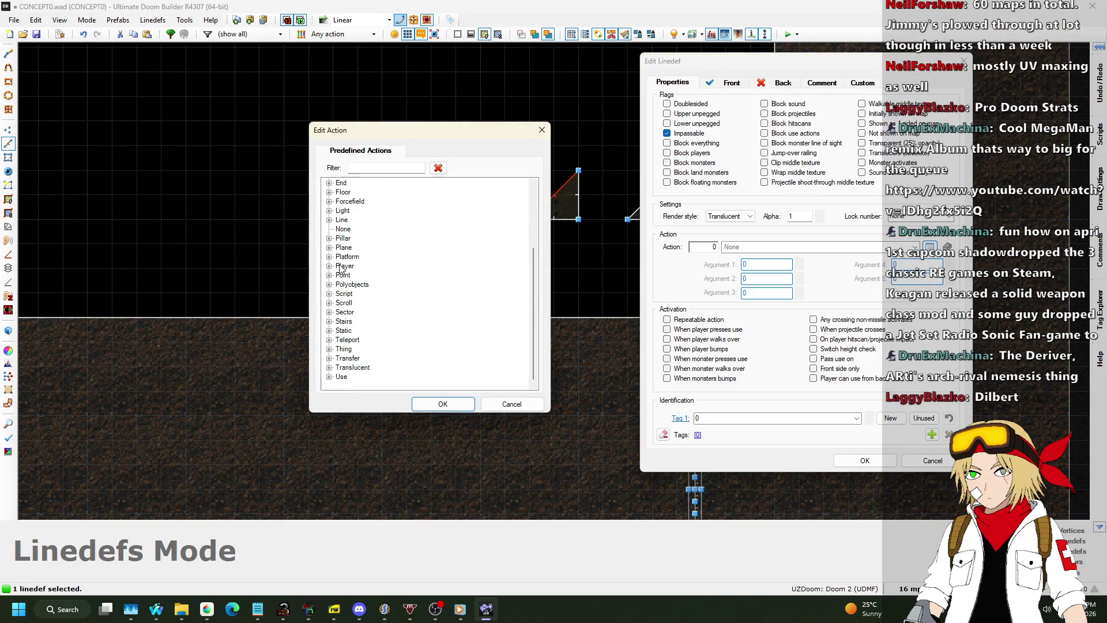
click(330, 315)
click(398, 259)
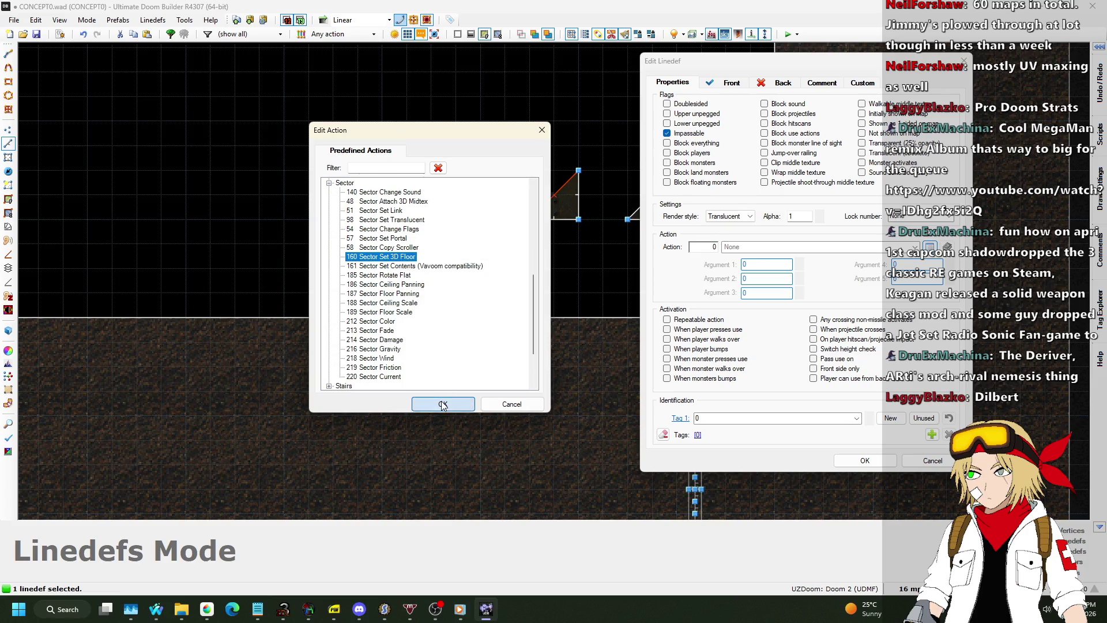
click(443, 404)
click(799, 264)
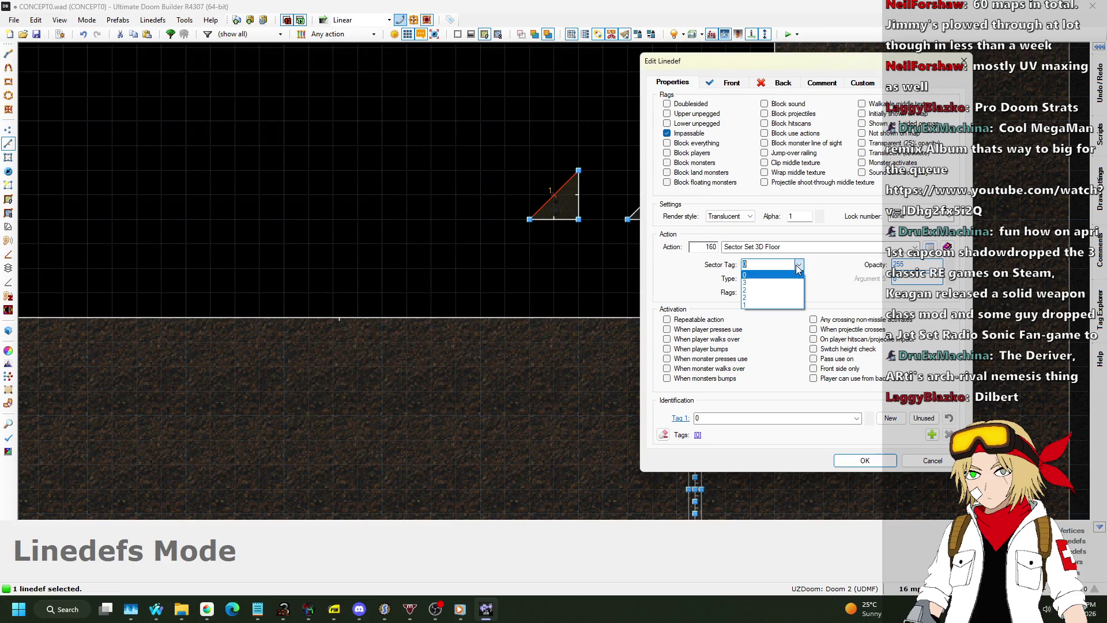
click(761, 299)
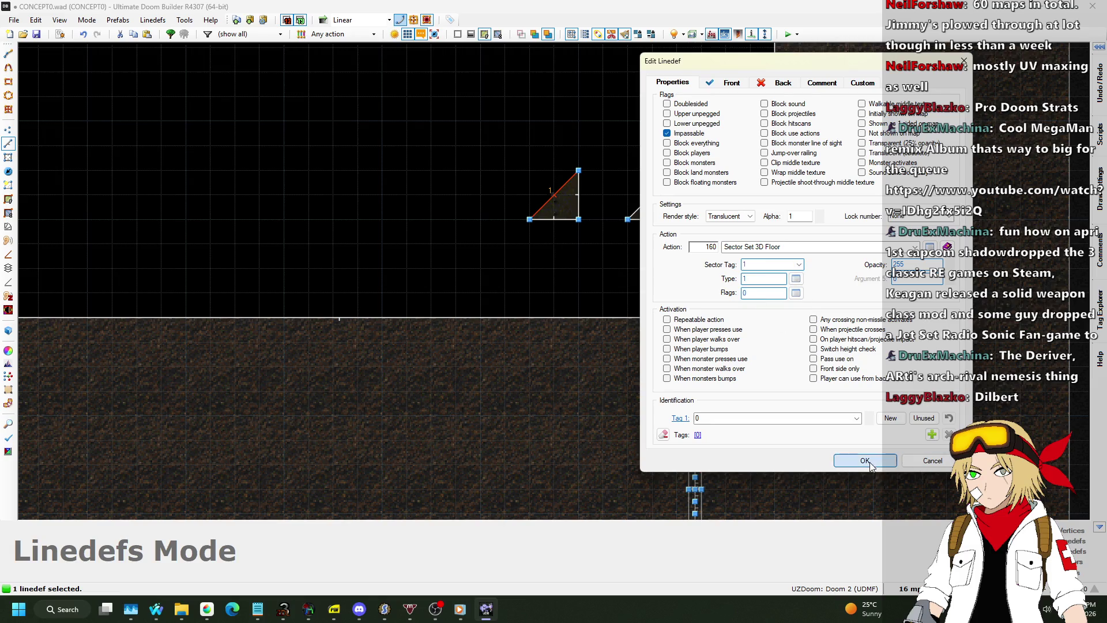
click(866, 460)
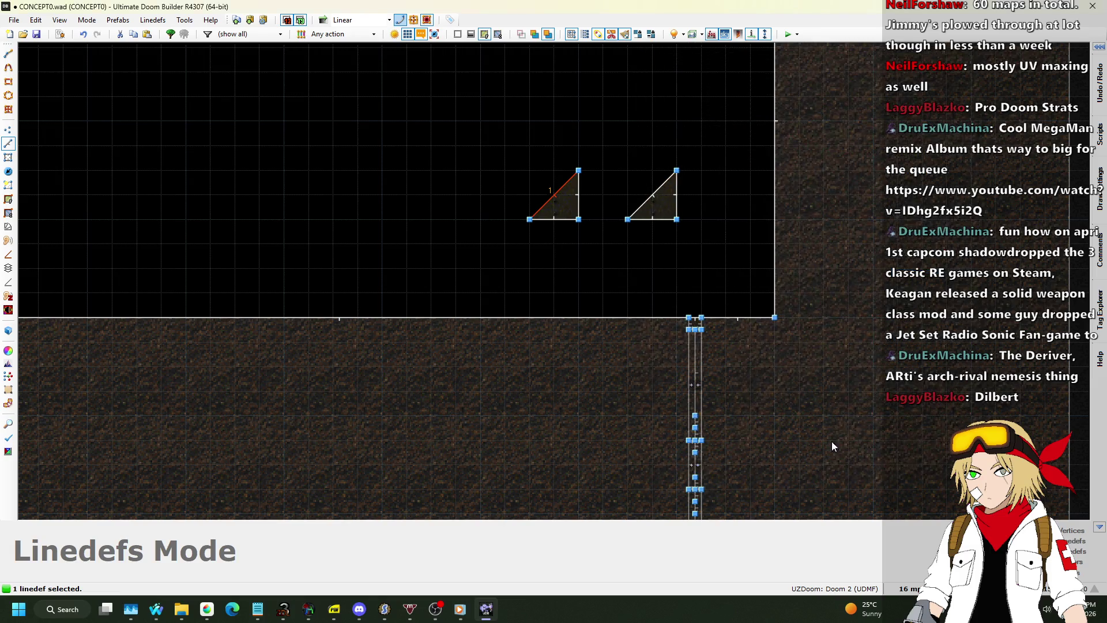
Step: Give the right triangle's diagonal line Sector Set 3D Floor with sector tag 1
right_click(652, 196)
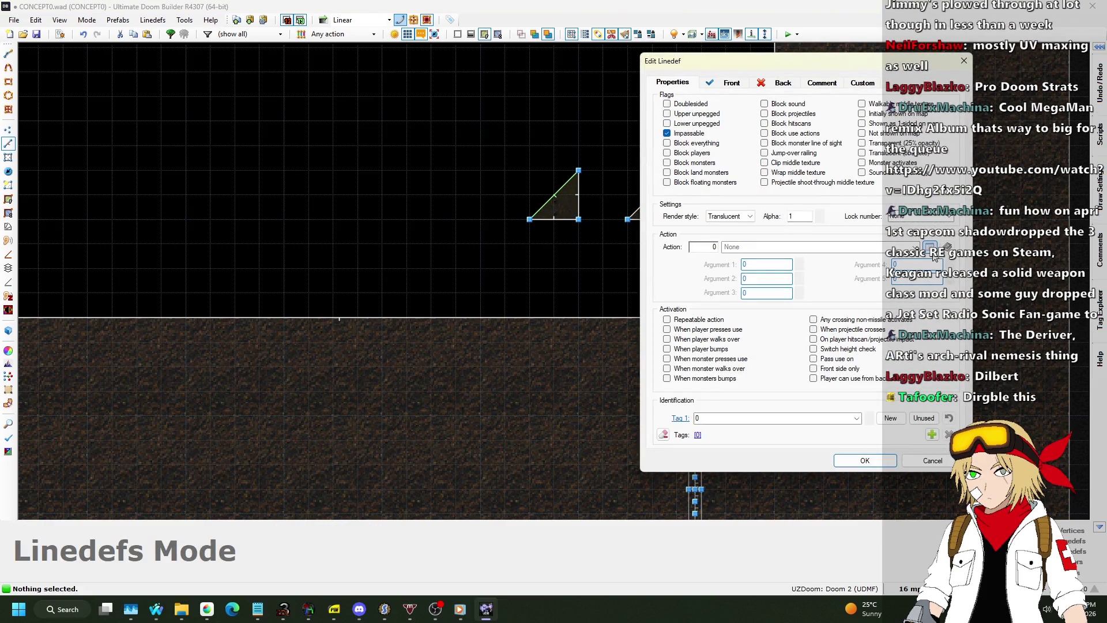
click(931, 248)
scroll(393, 280, down, 3)
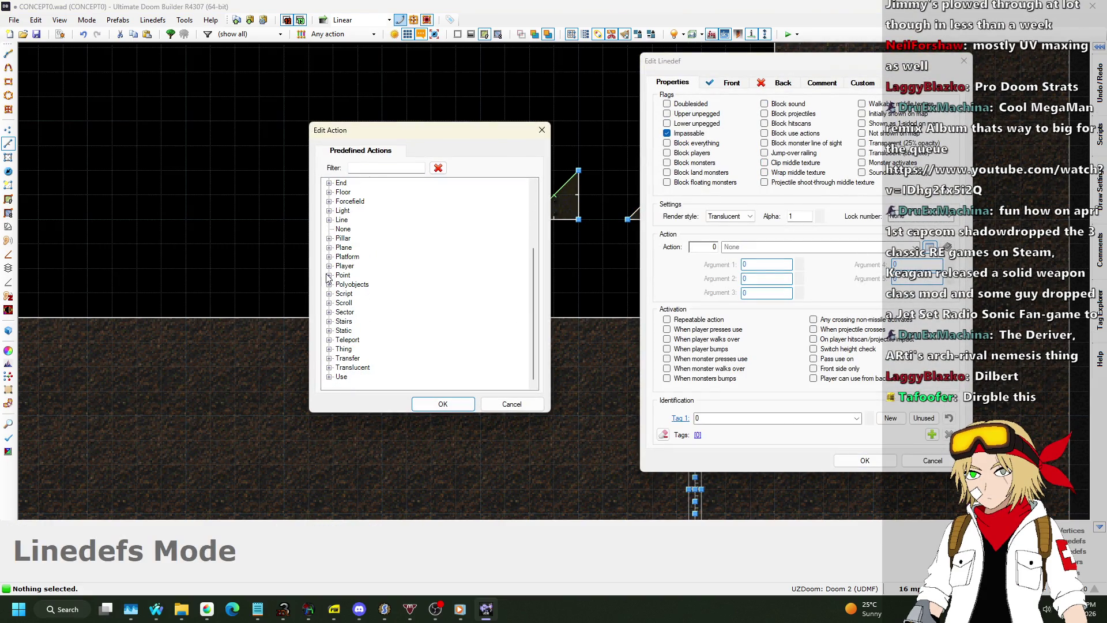
click(330, 315)
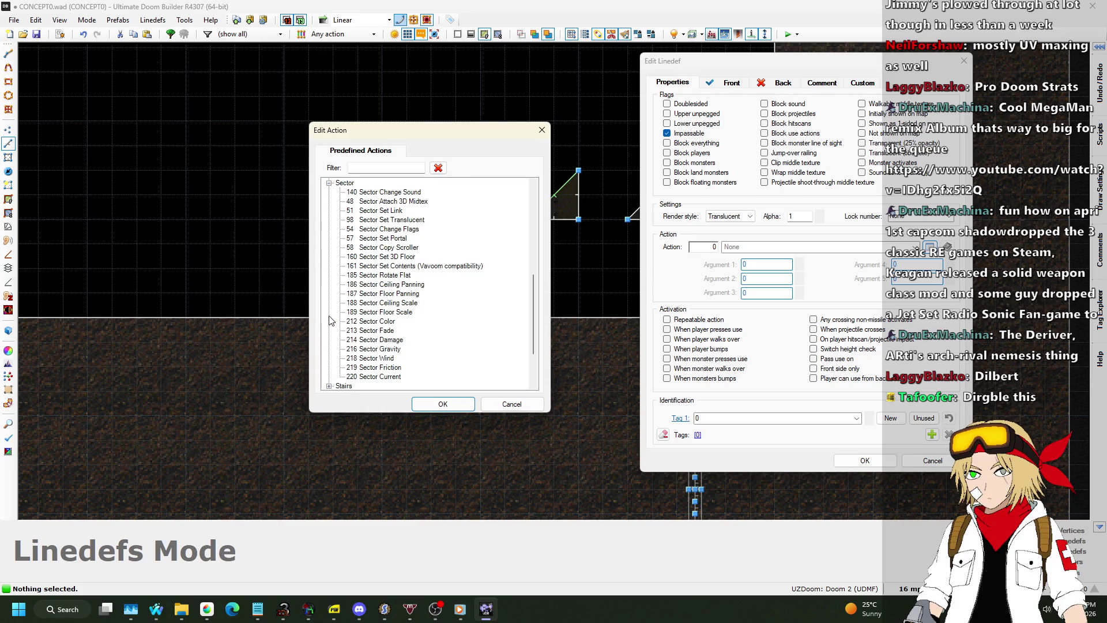
click(387, 257)
click(443, 404)
click(806, 266)
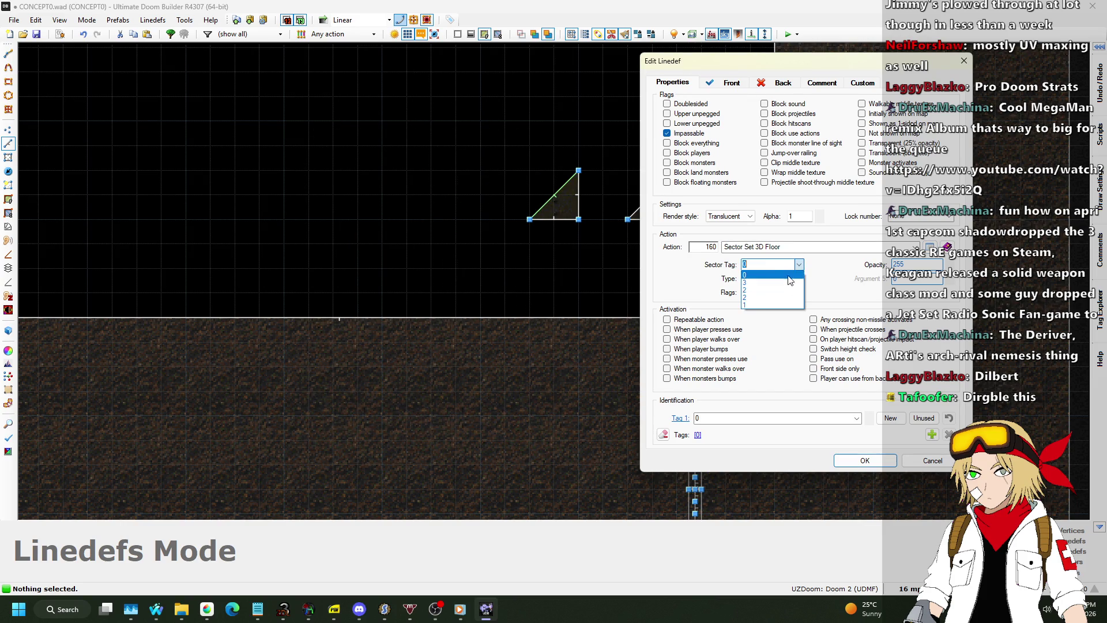
click(752, 301)
click(864, 460)
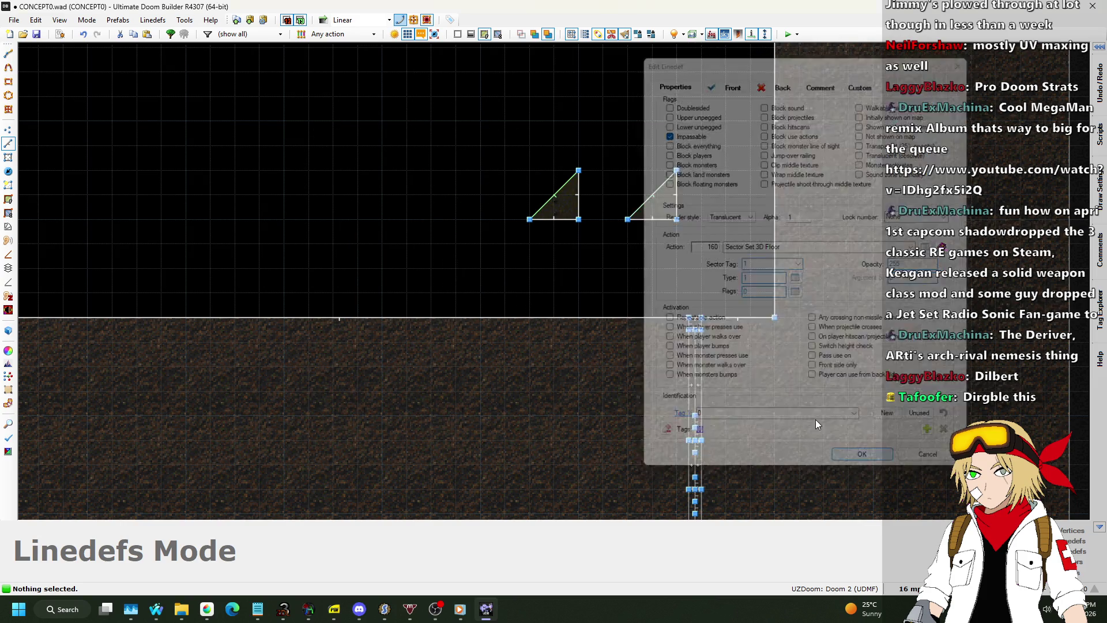
Step: Change that diagonal line's 3D floor target to sector tag 2
right_click(558, 196)
click(799, 265)
click(755, 300)
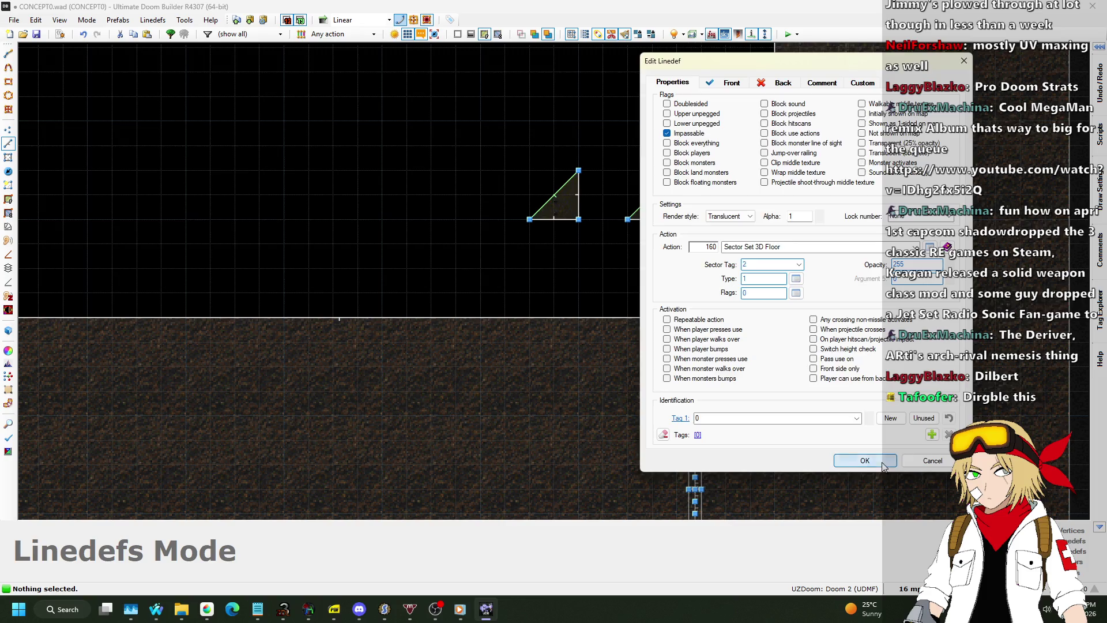
click(883, 462)
scroll(482, 264, down, 2)
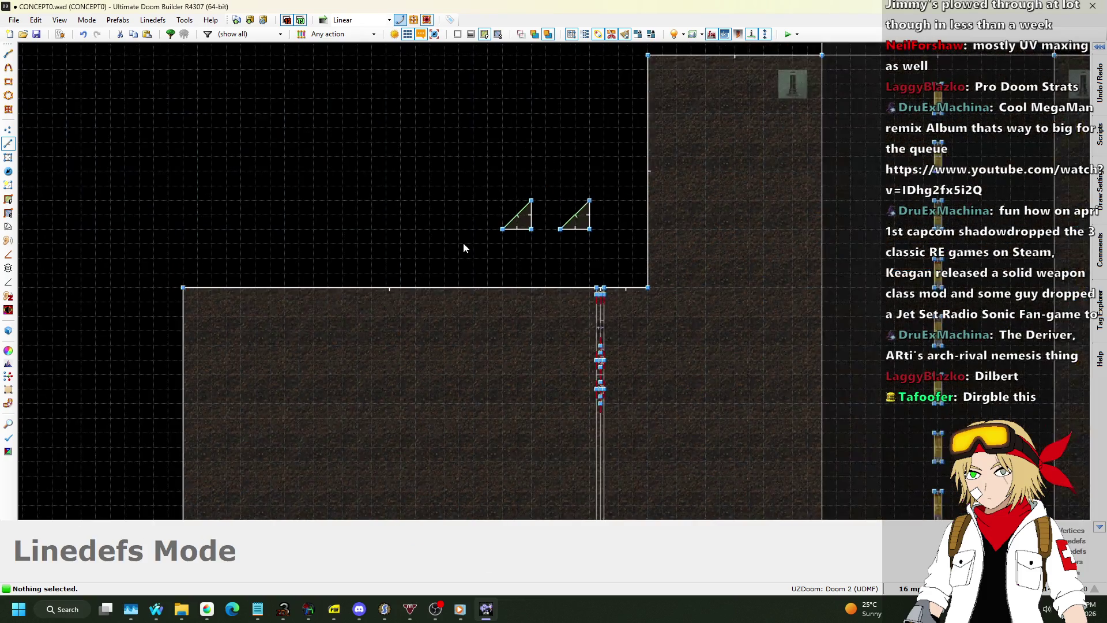
scroll(641, 173, up, 3)
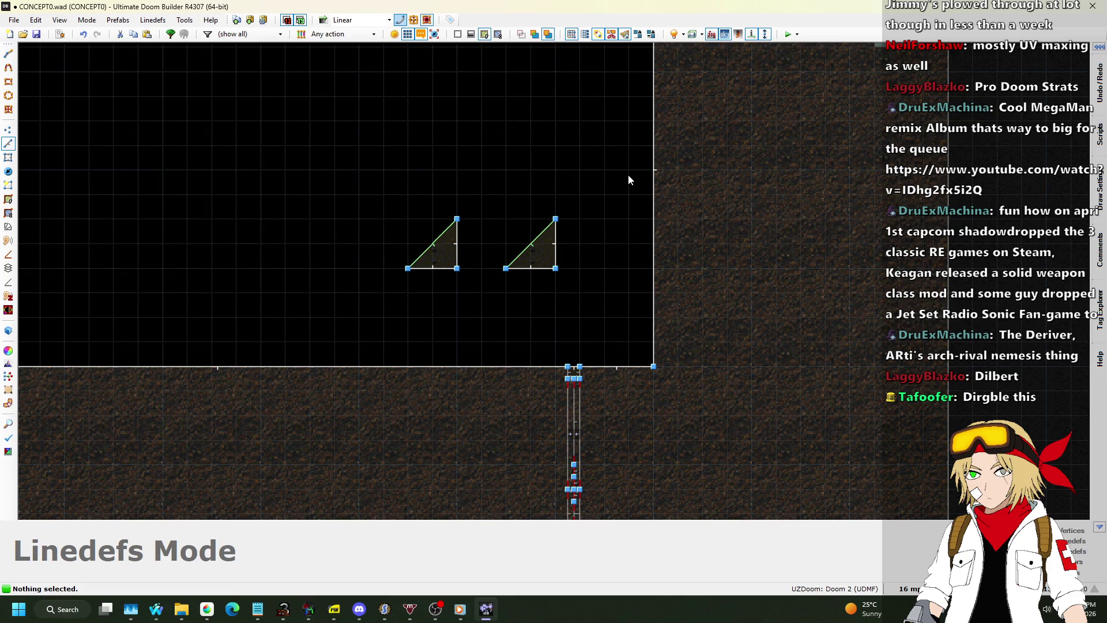
Step: Enter the 3D view and select the triangle brace's METAL floor surface
key(q)
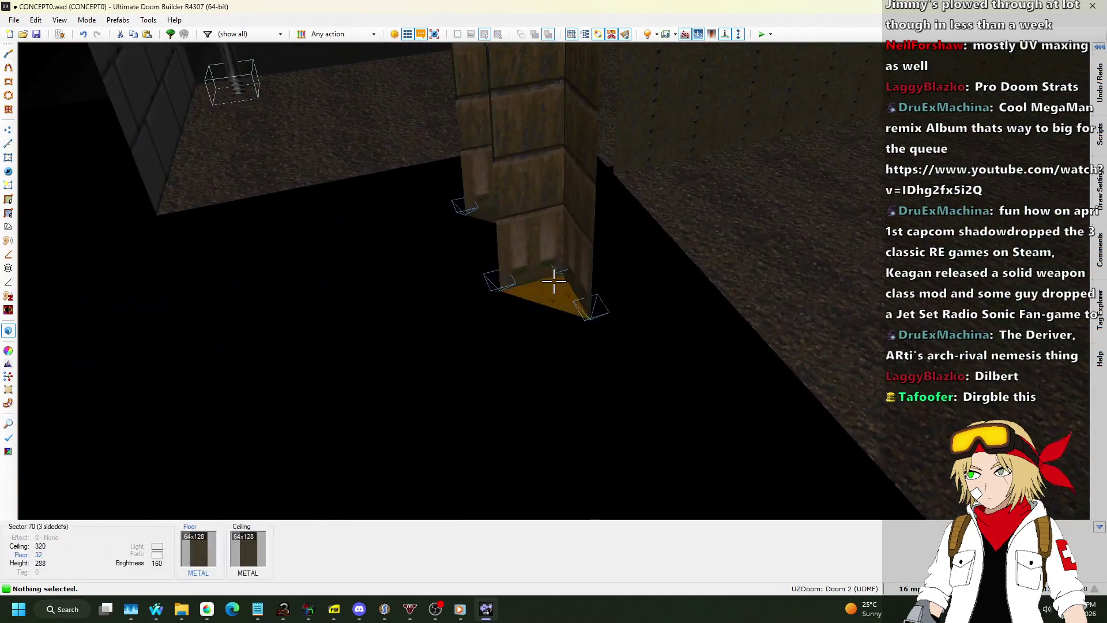
click(554, 281)
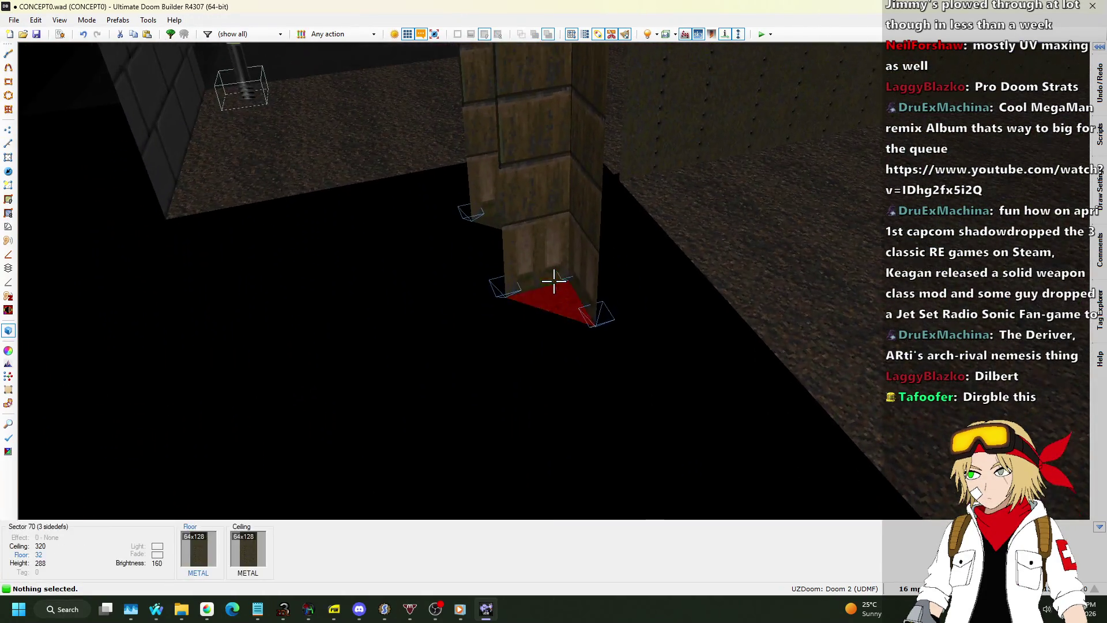
Step: Adjust the brace control sector to floor 152 and ceiling 160, then return to 2D Sectors mode
scroll(553, 281, up, 1)
scroll(554, 281, up, 10)
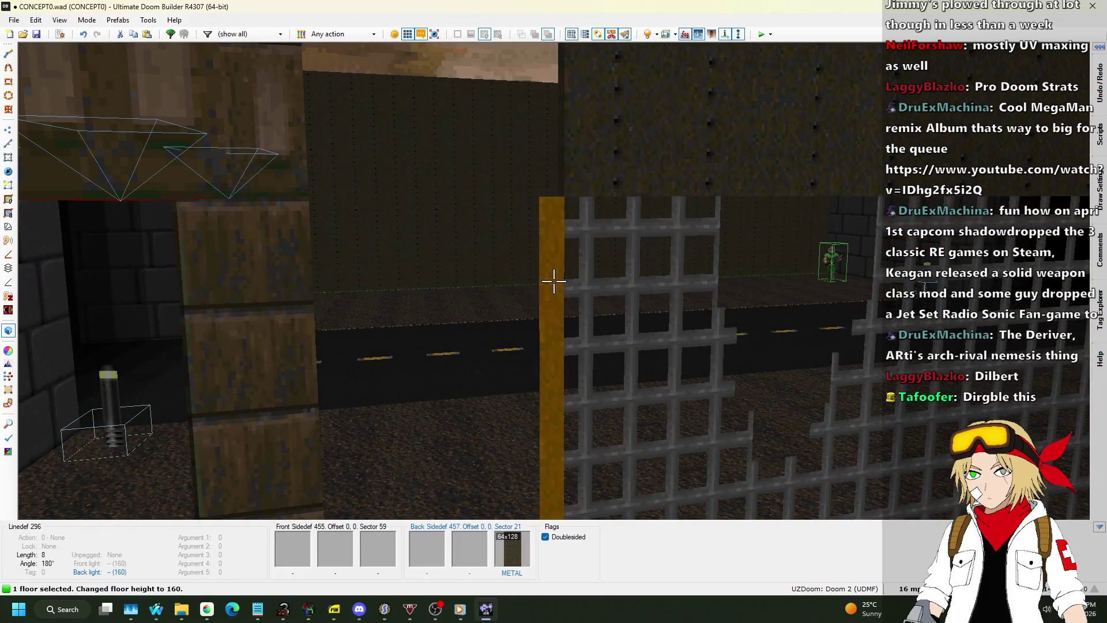
scroll(554, 280, down, 1)
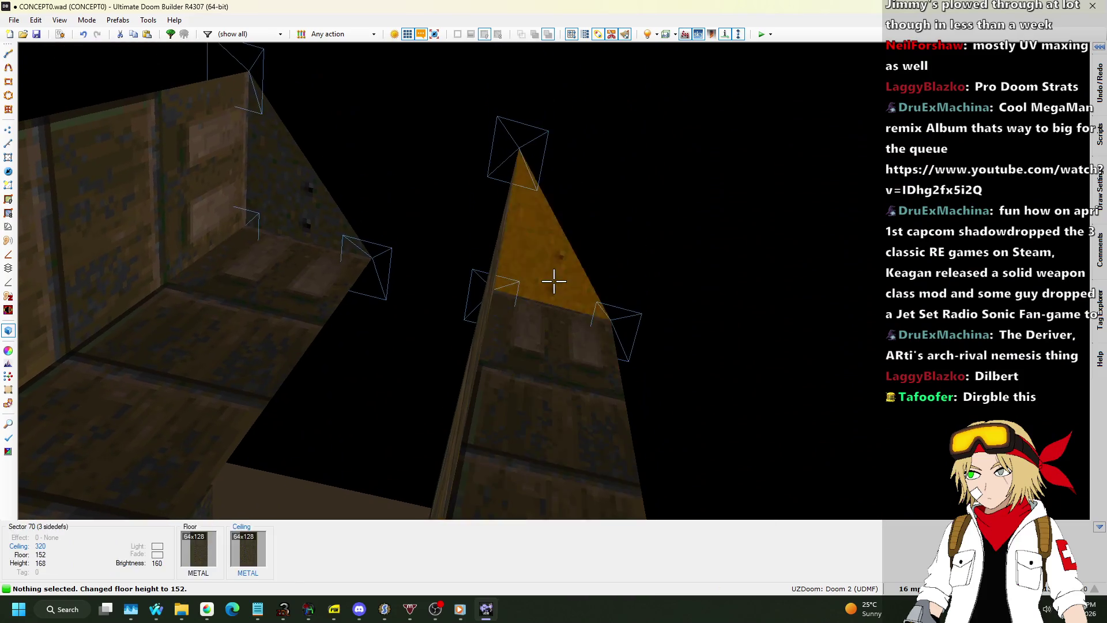
click(554, 281)
scroll(554, 281, up, 1)
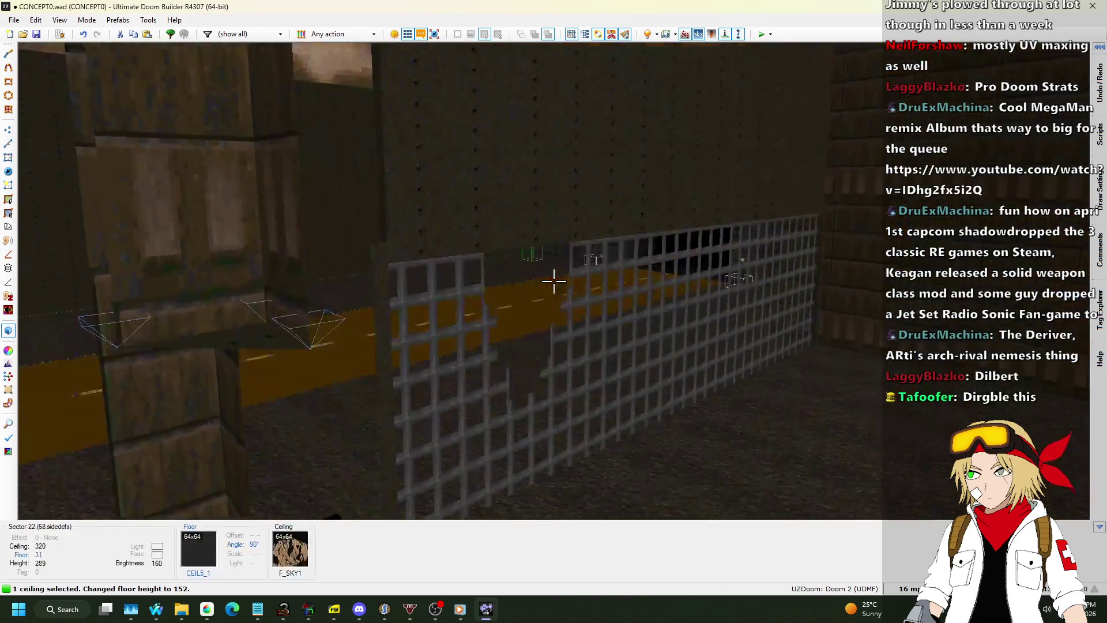
scroll(554, 281, down, 17)
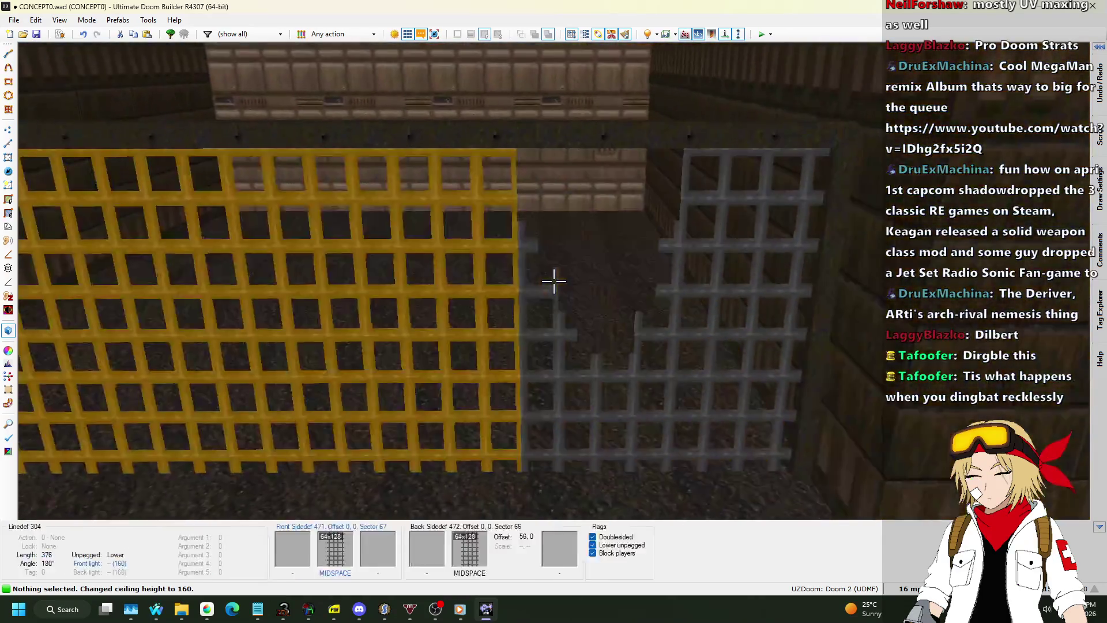
key(q)
scroll(547, 284, down, 2)
scroll(404, 260, up, 4)
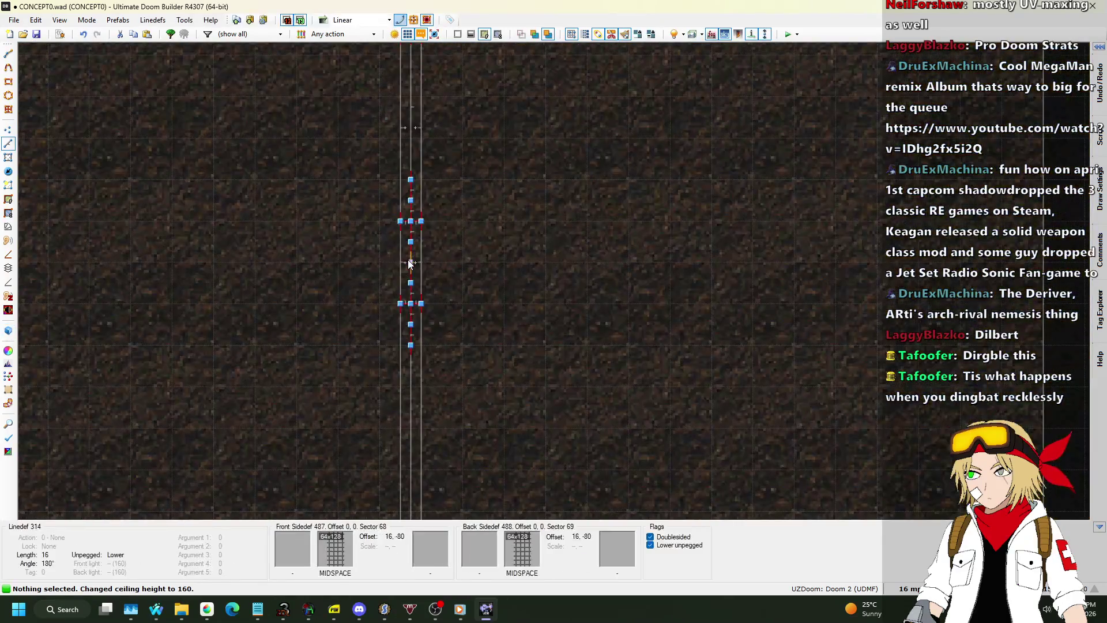
click(8, 157)
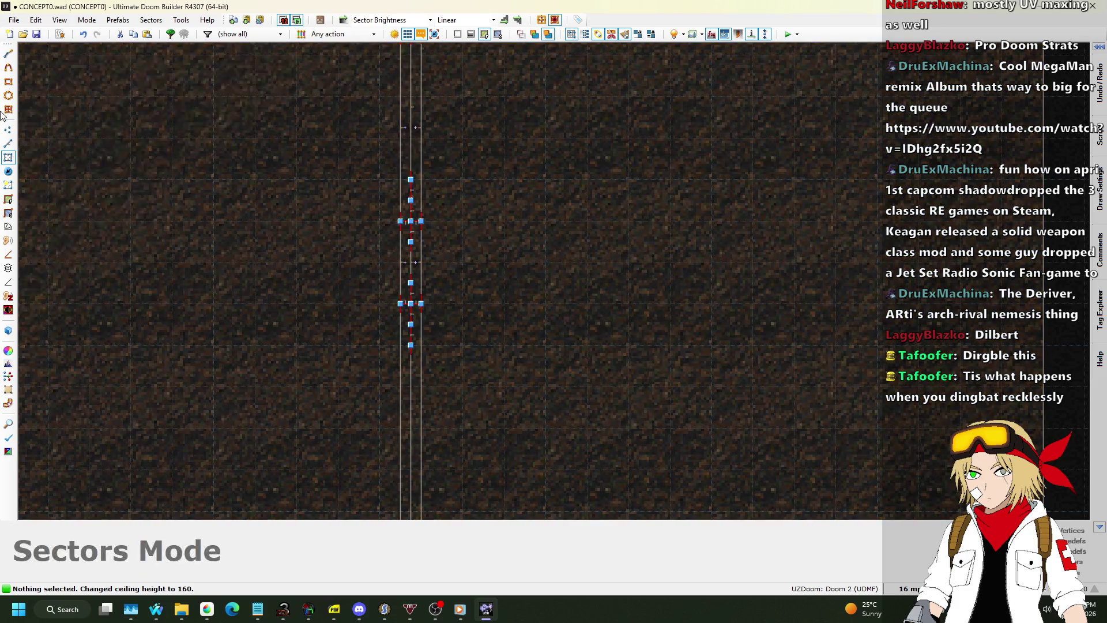
Step: Draw two short split lines across the grate fence, one near the top and one lower down
click(8, 143)
scroll(428, 193, up, 2)
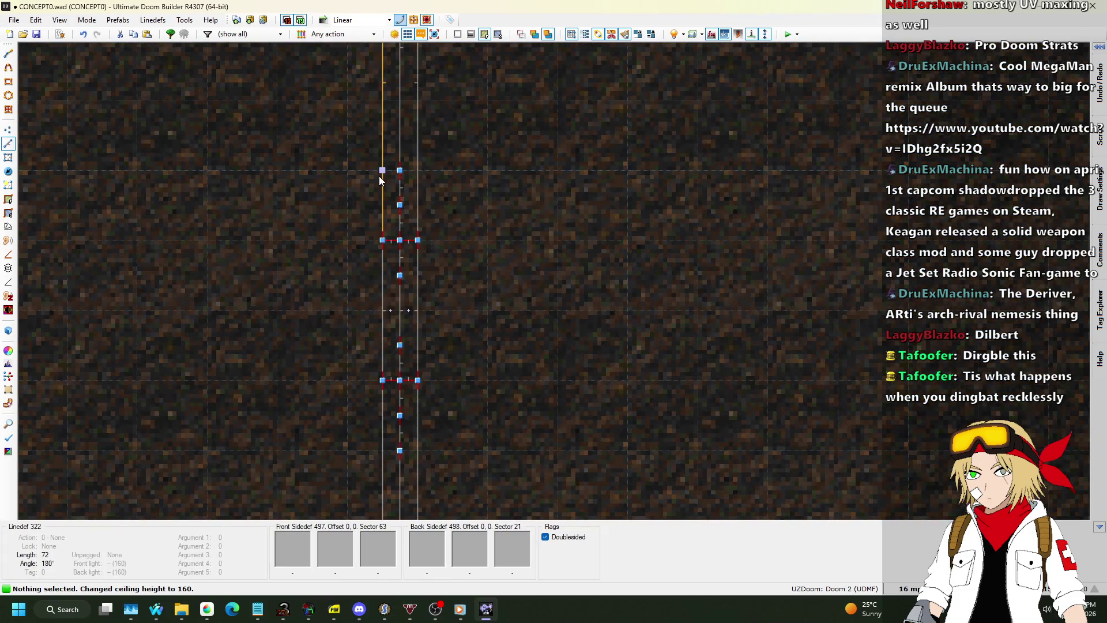
key(Insert)
click(418, 170)
right_click(419, 170)
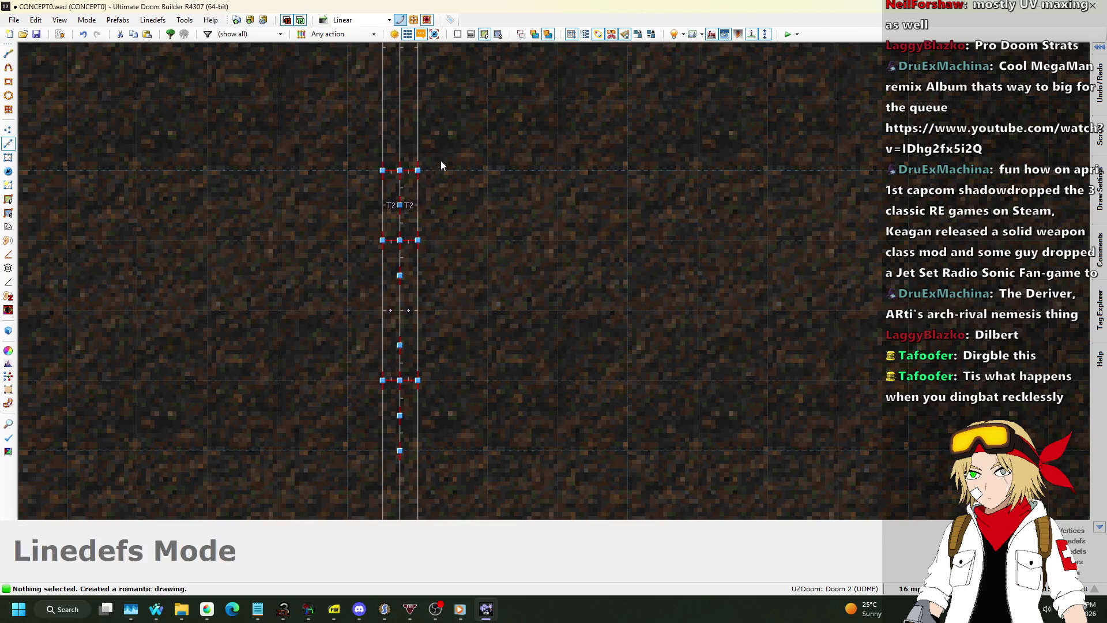
scroll(439, 162, down, 2)
scroll(428, 340, up, 2)
key(Insert)
click(428, 322)
click(396, 321)
right_click(396, 321)
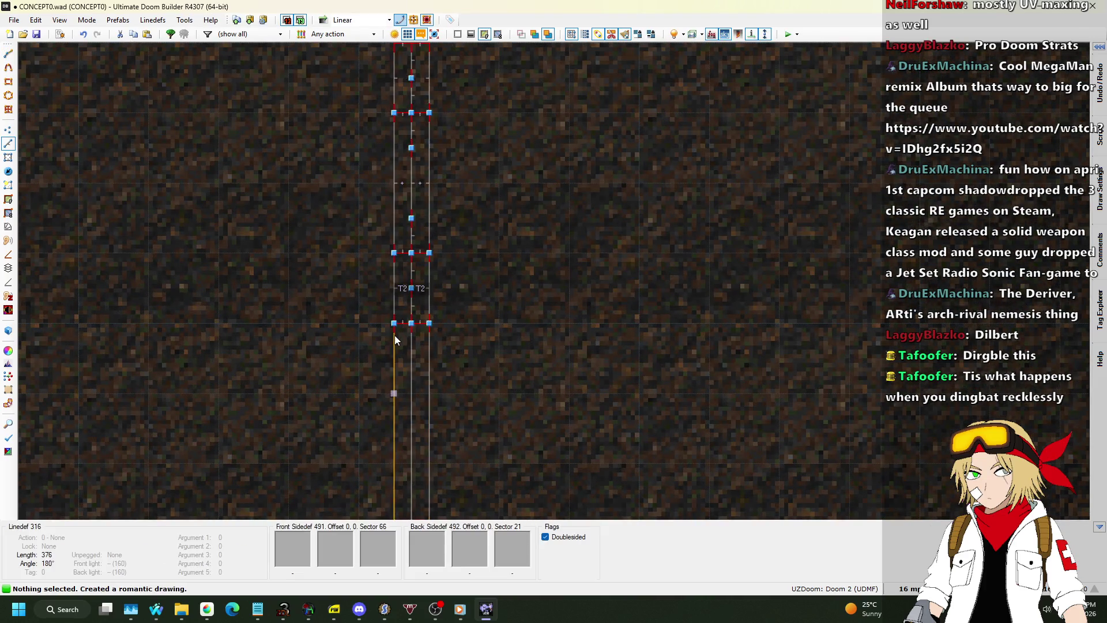
scroll(415, 160, down, 2)
scroll(415, 161, up, 2)
Step: Remove tag 2 from the two middle grate sectors so only tag 3 remains
key(s)
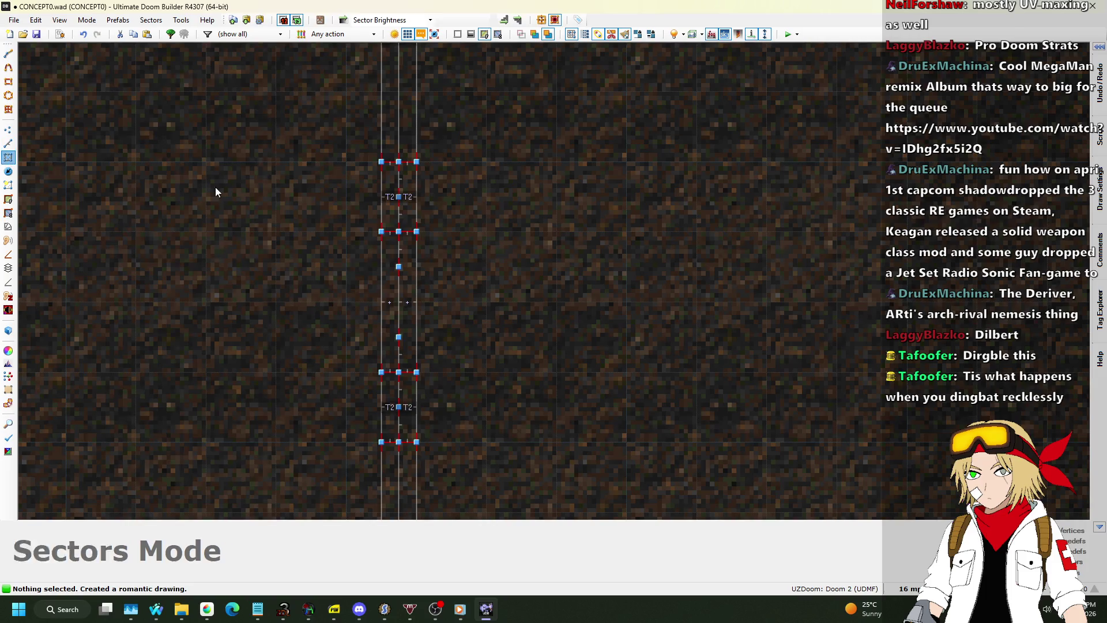
scroll(391, 349, up, 1)
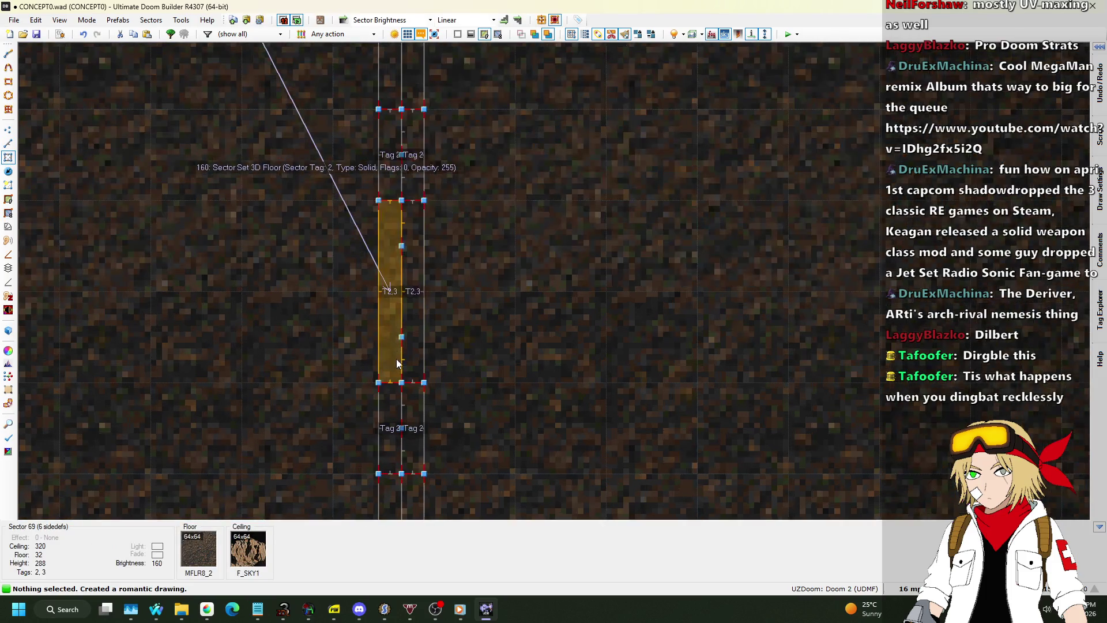
click(390, 312)
click(406, 309)
right_click(406, 305)
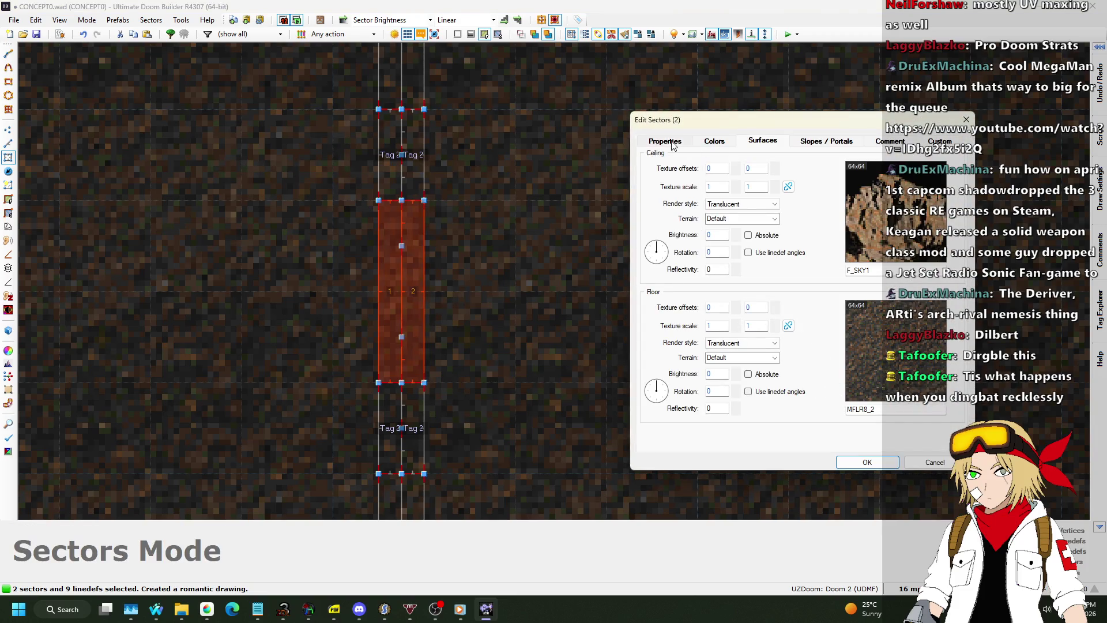
click(678, 144)
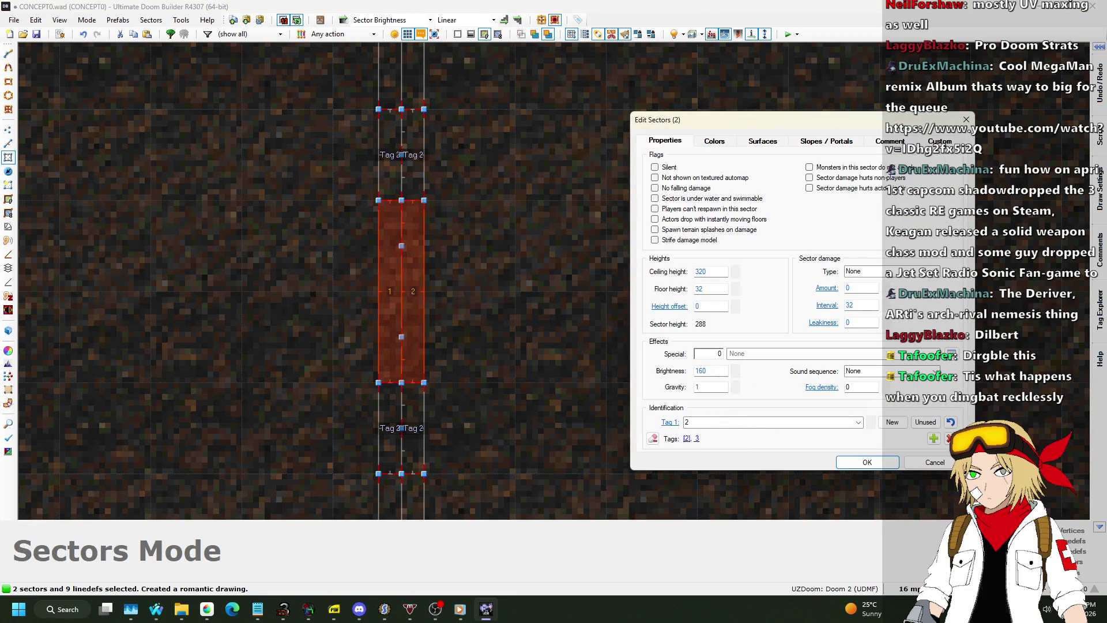
click(949, 439)
click(868, 462)
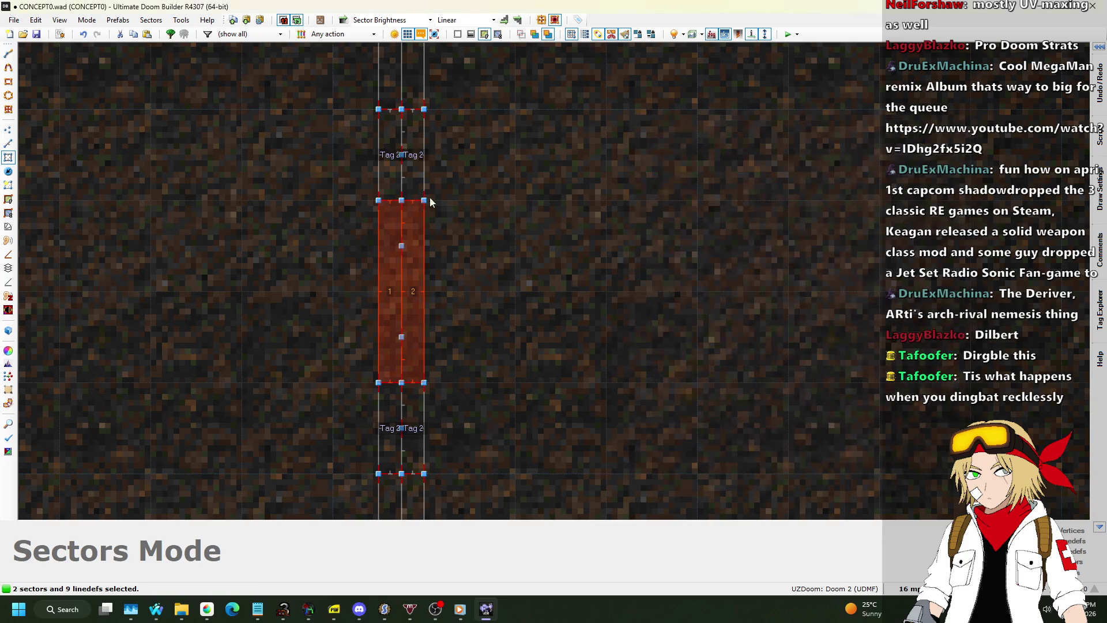
Step: Set the Tag of the four outer grate sectors to 4
click(397, 160)
click(411, 427)
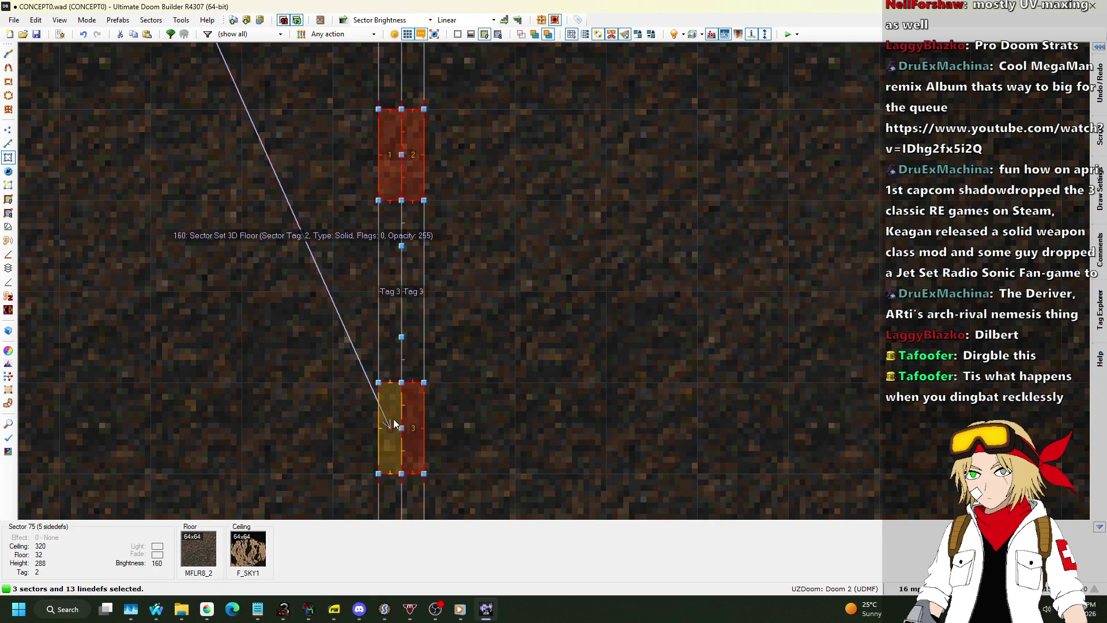
right_click(531, 440)
click(732, 421)
text(4)
click(867, 461)
Step: Inspect the split grate fence up close in the 3D view
key(q)
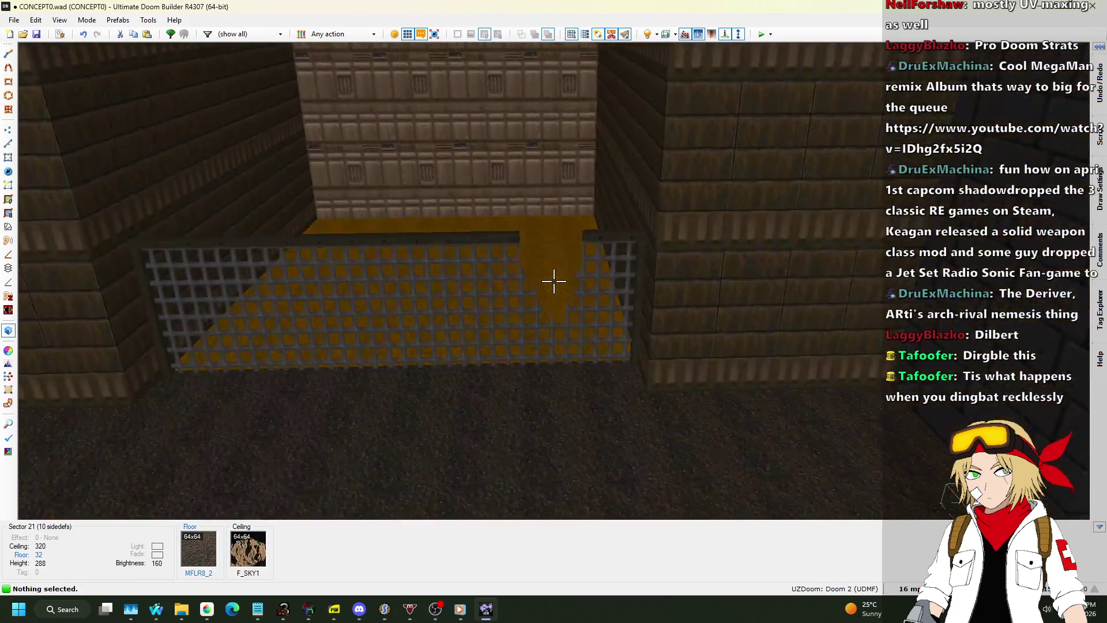
key(w)
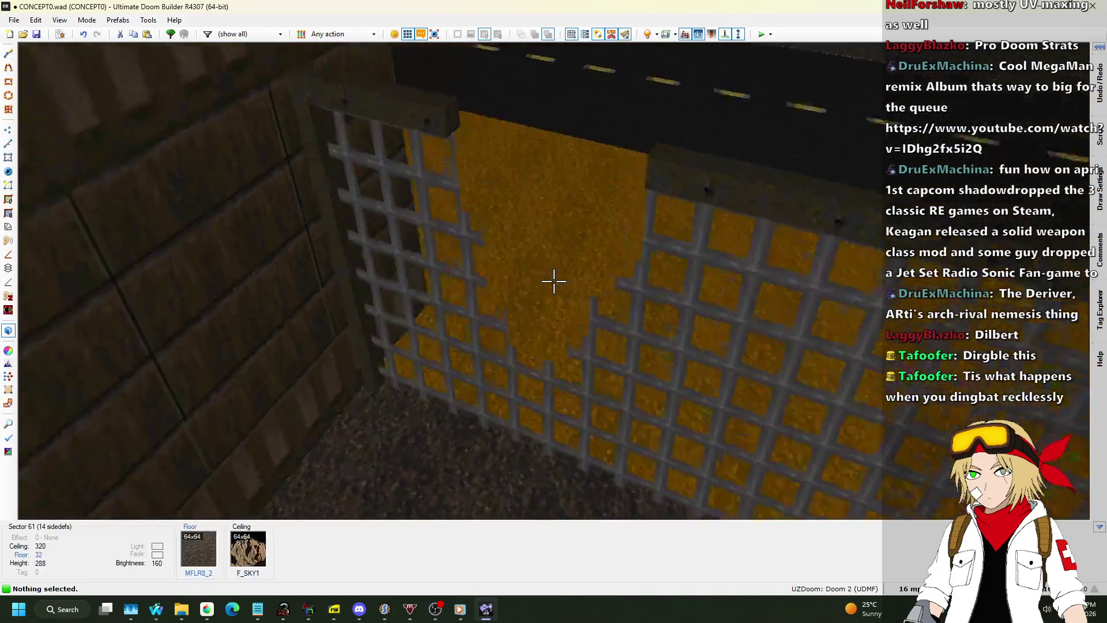
key(w)
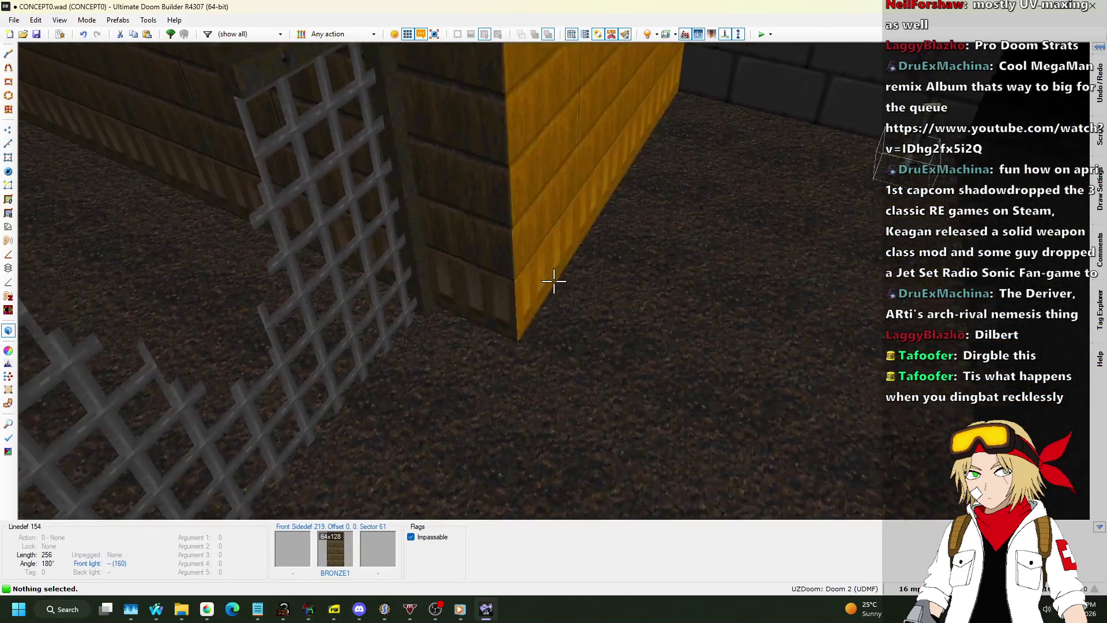
key(q)
scroll(559, 266, down, 8)
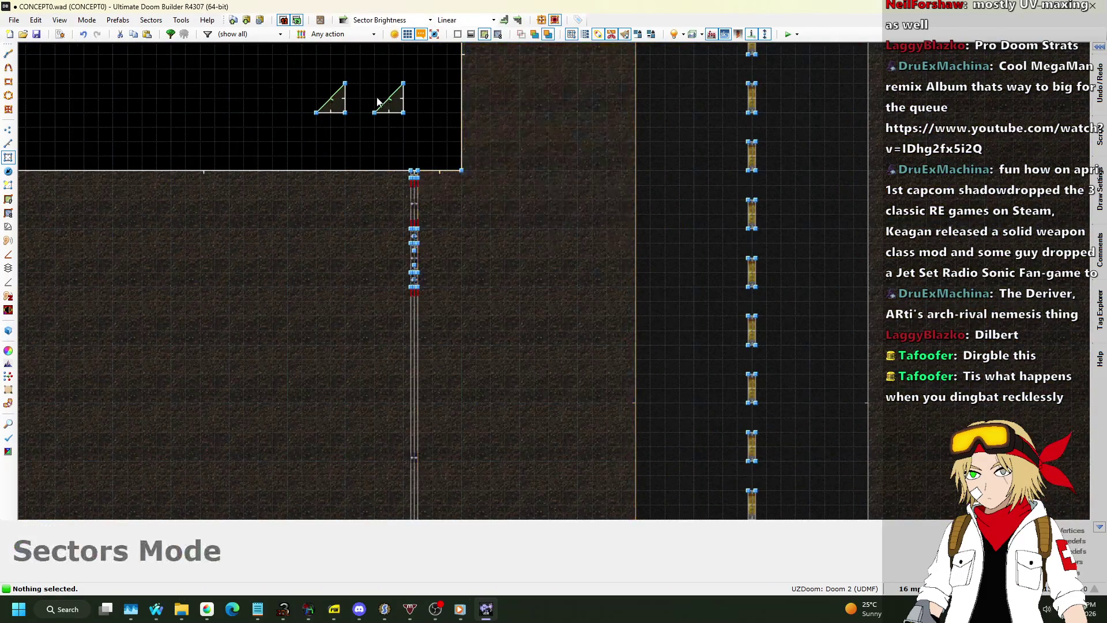
scroll(385, 98, down, 3)
key(q)
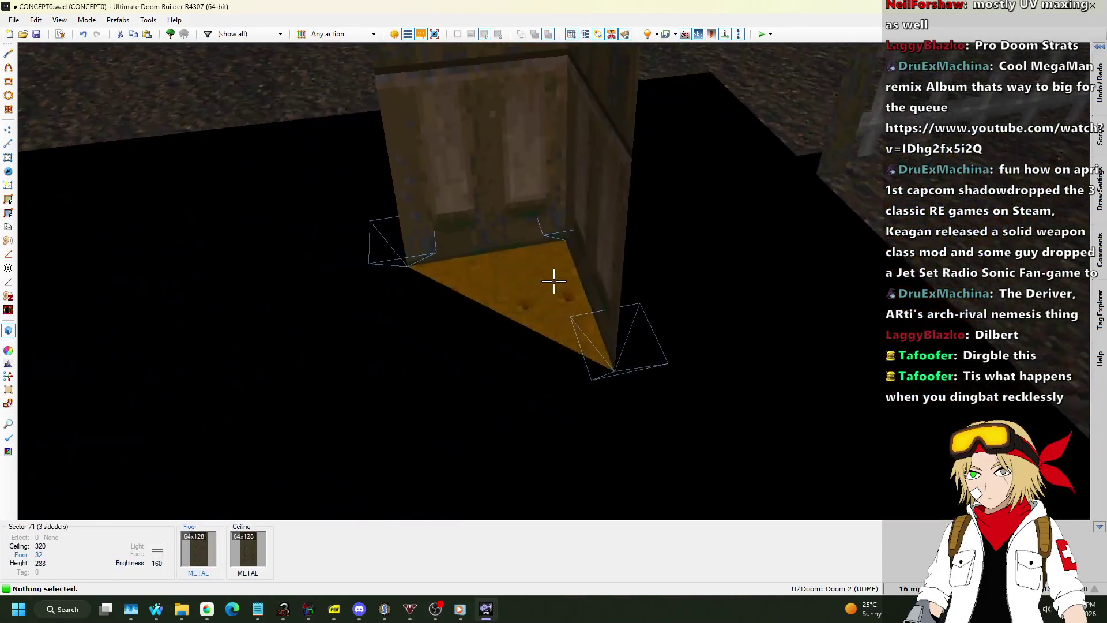
Step: Adjust the triangular METAL brace to floor 152 and ceiling 160, then return to 2D
click(554, 281)
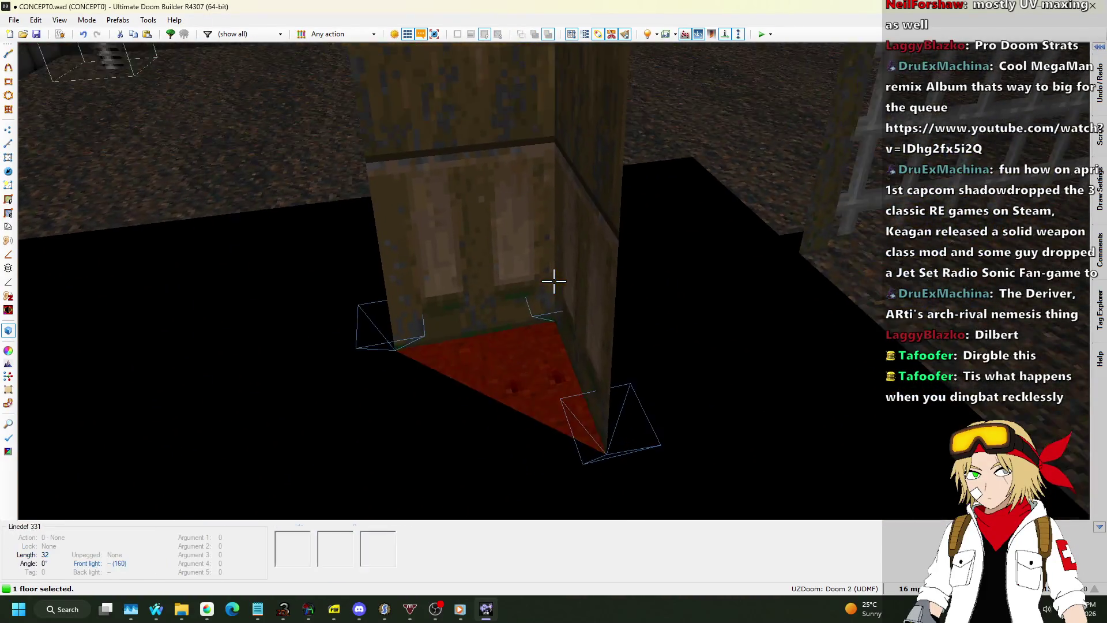
scroll(554, 281, up, 1)
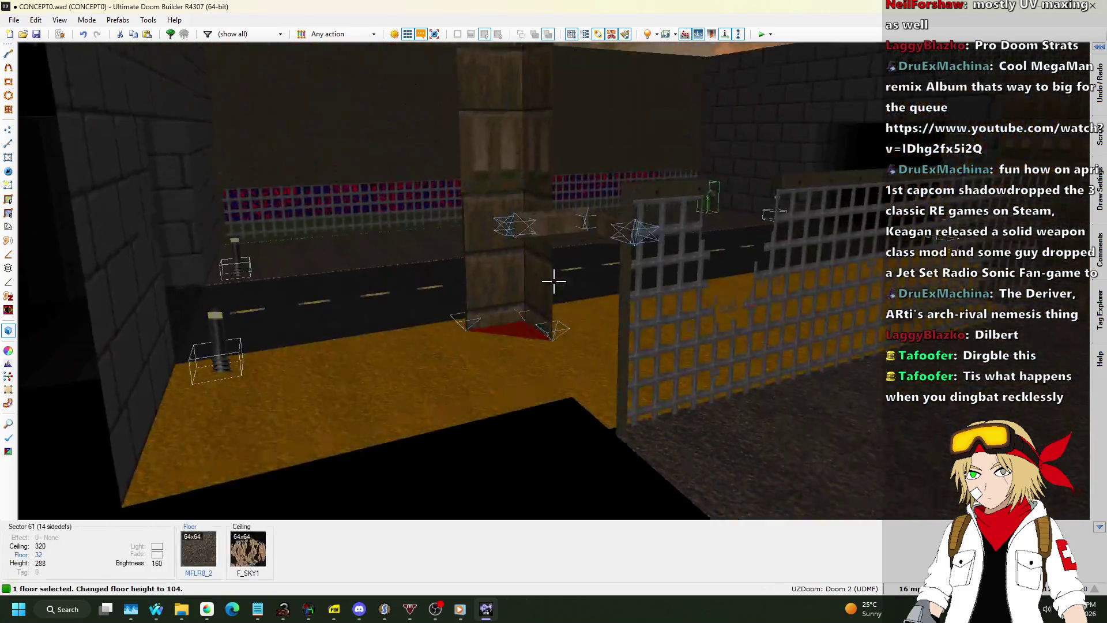
scroll(553, 281, up, 4)
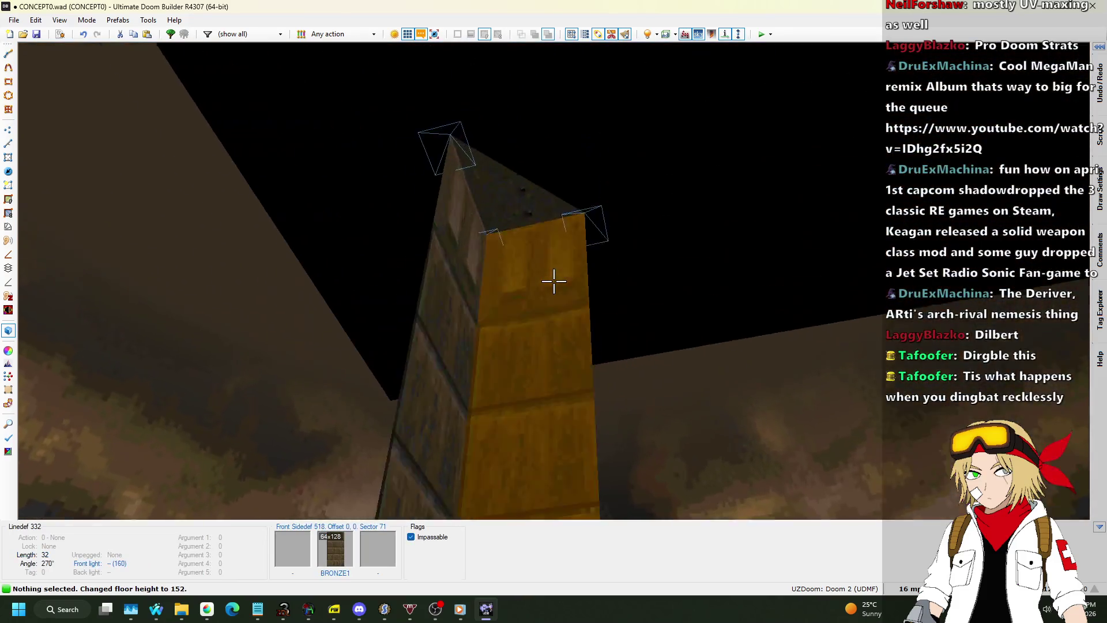
click(553, 280)
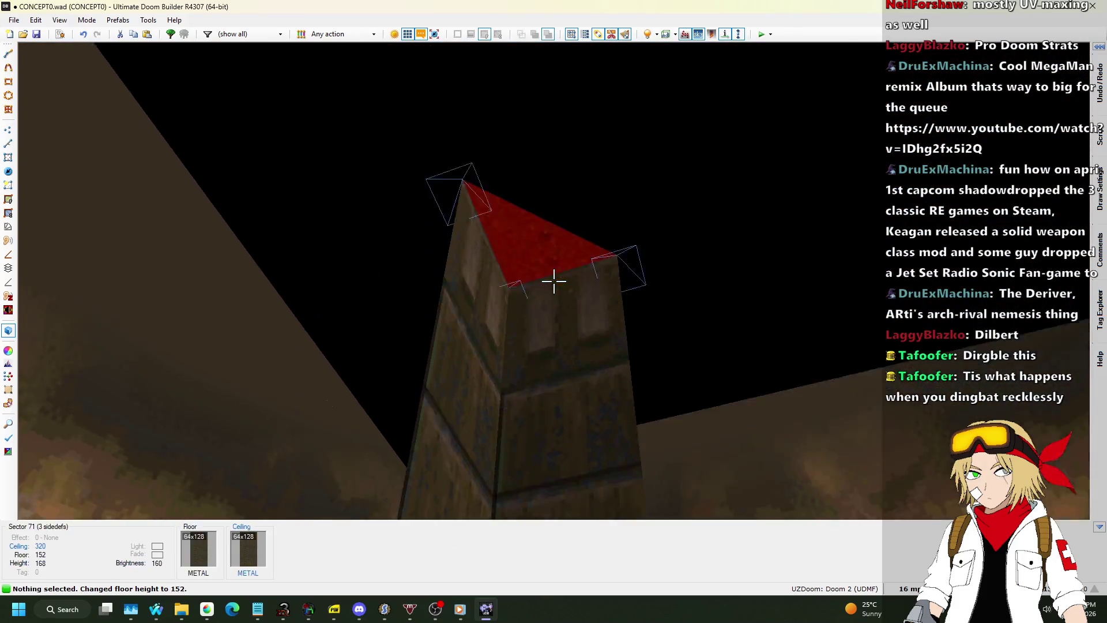
scroll(554, 281, up, 2)
scroll(553, 281, down, 17)
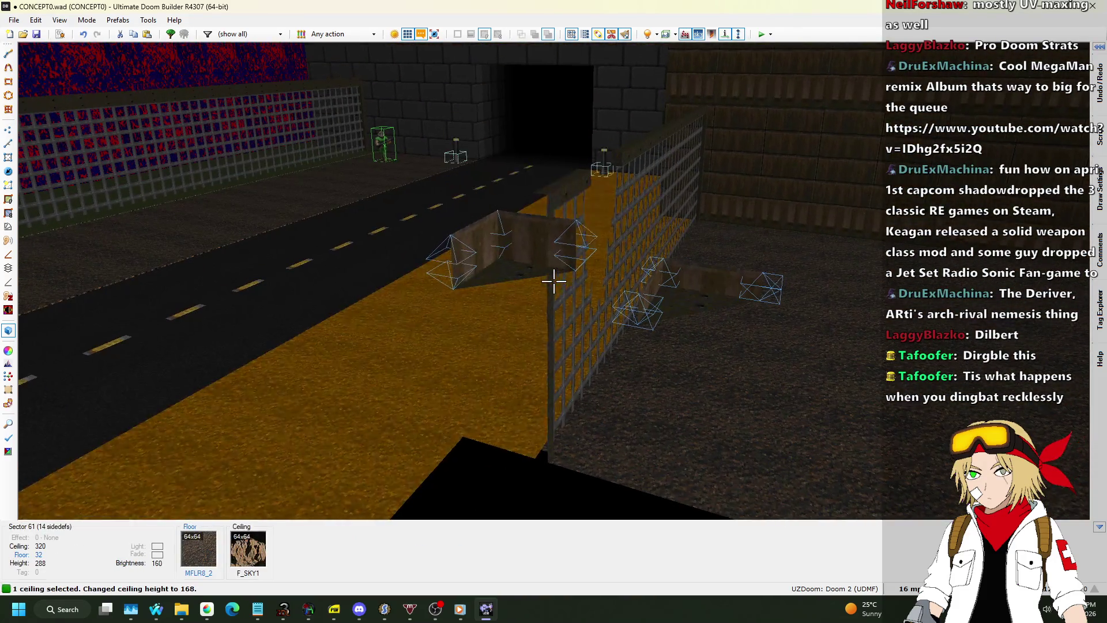
click(553, 281)
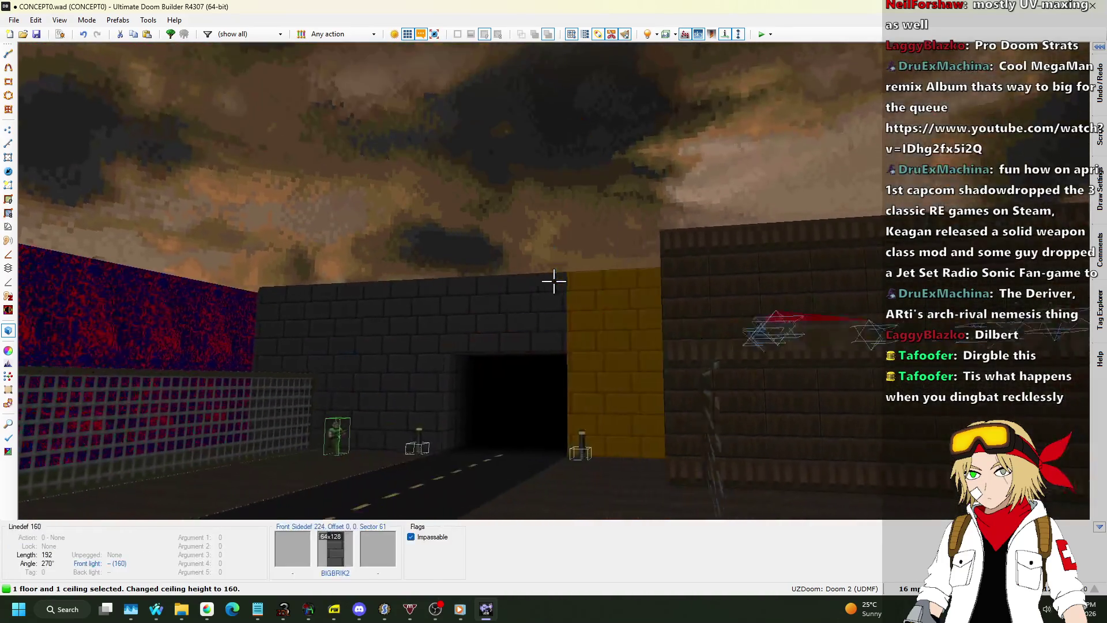
key(w)
key(w)
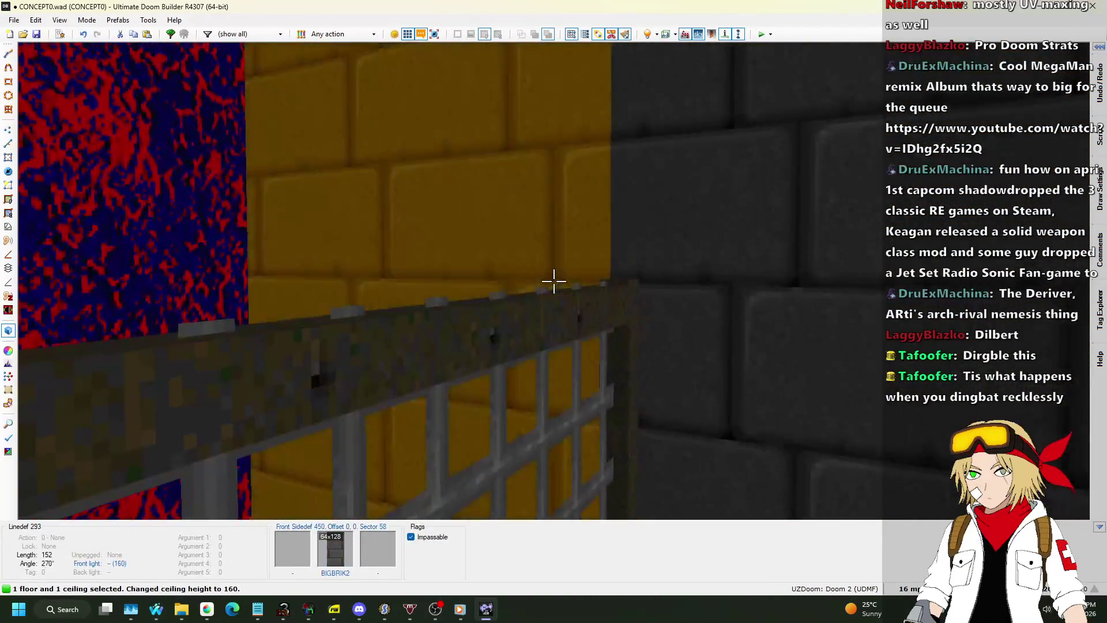
scroll(554, 281, down, 1)
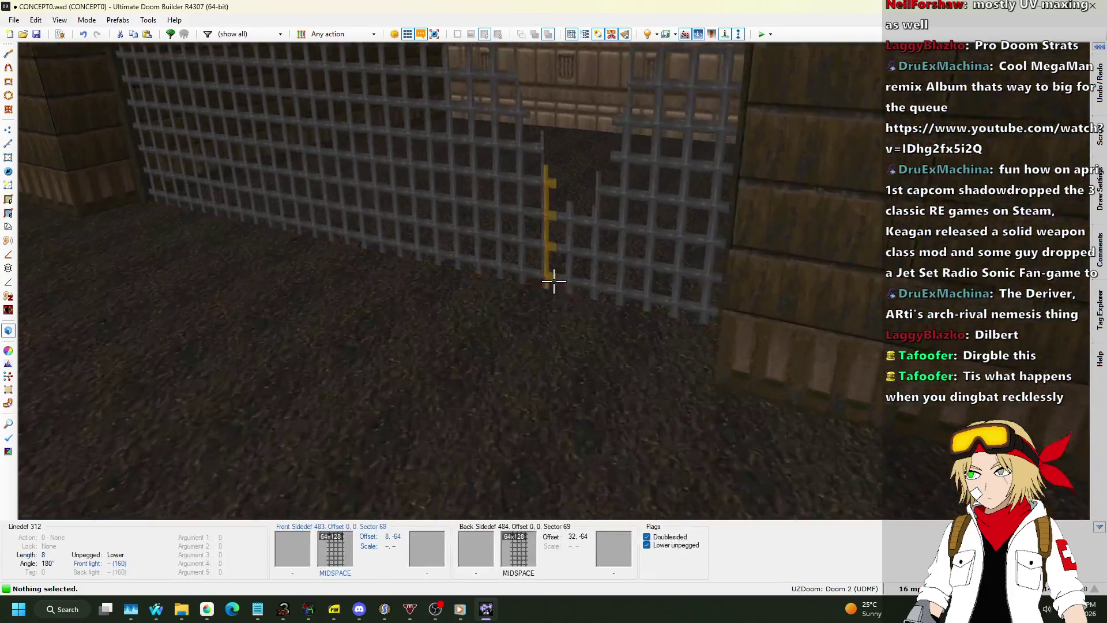
key(q)
scroll(554, 305, up, 8)
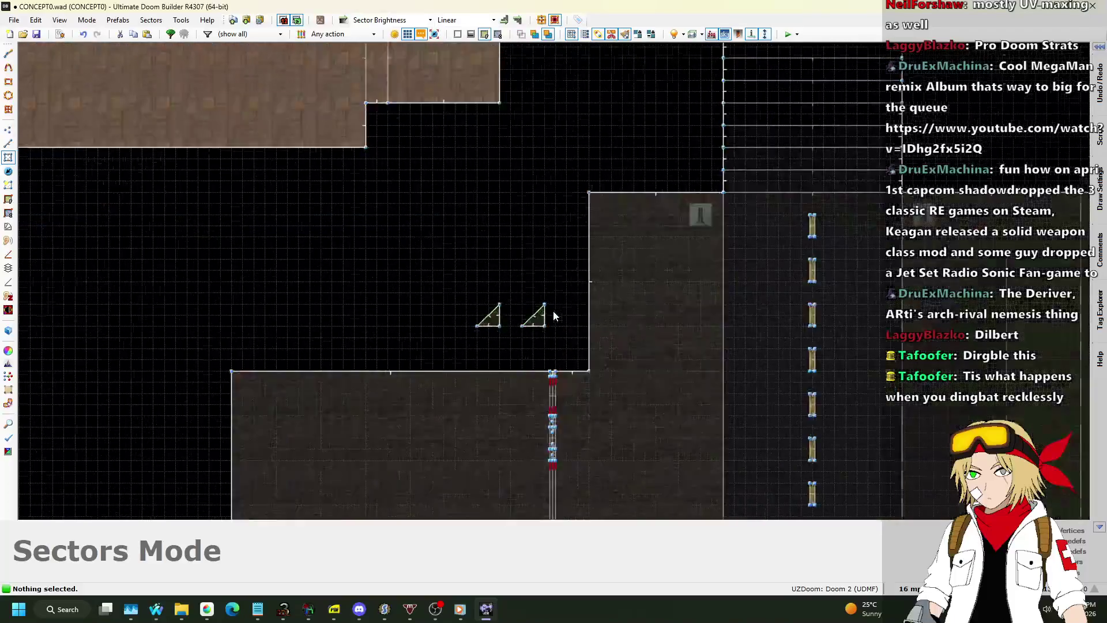
Step: Move the right triangle aside and paste a copy of a triangle one grid step up
click(537, 316)
mouse_move(528, 320)
mouse_down()
mouse_move(486, 301)
mouse_move(219, 334)
mouse_move(794, 182)
mouse_up()
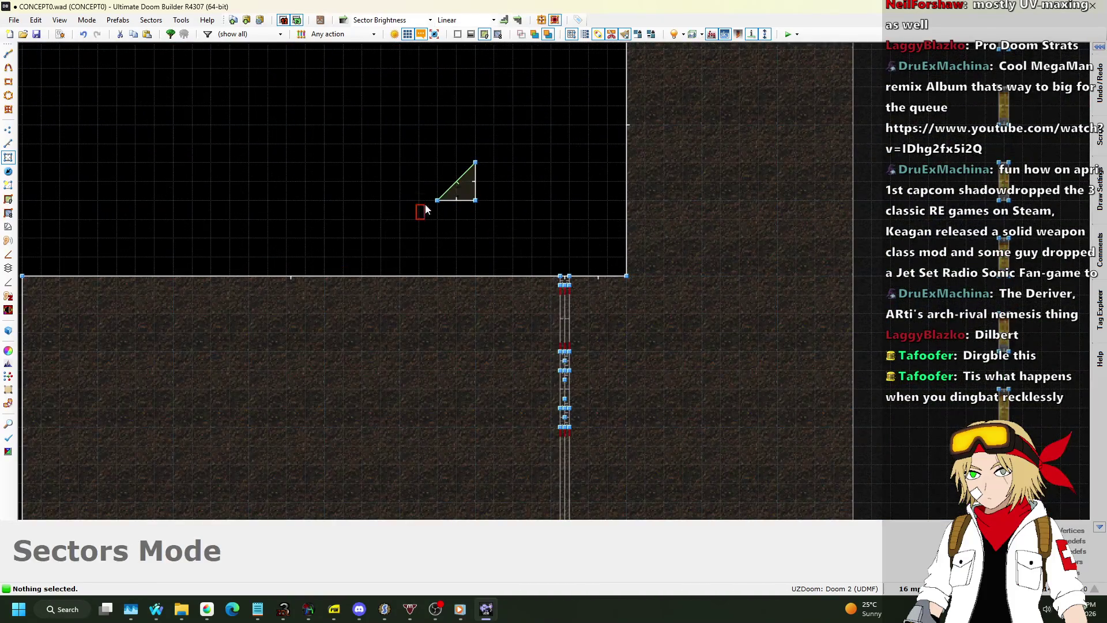
click(466, 190)
key(ctrl+c)
key(ctrl+v)
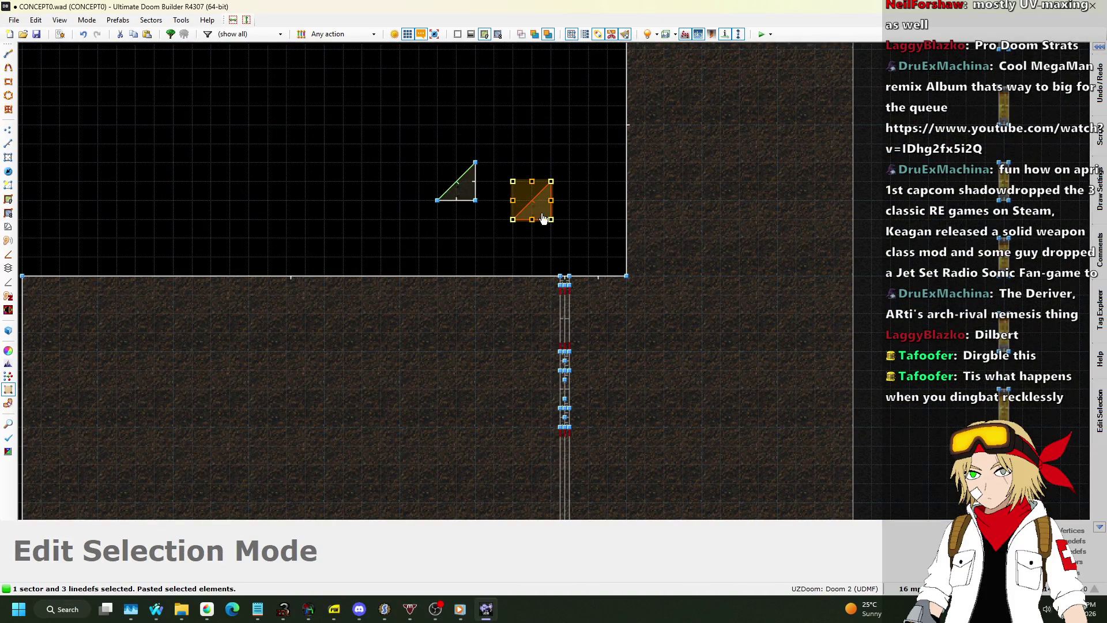
drag(526, 199, 526, 180)
key(Return)
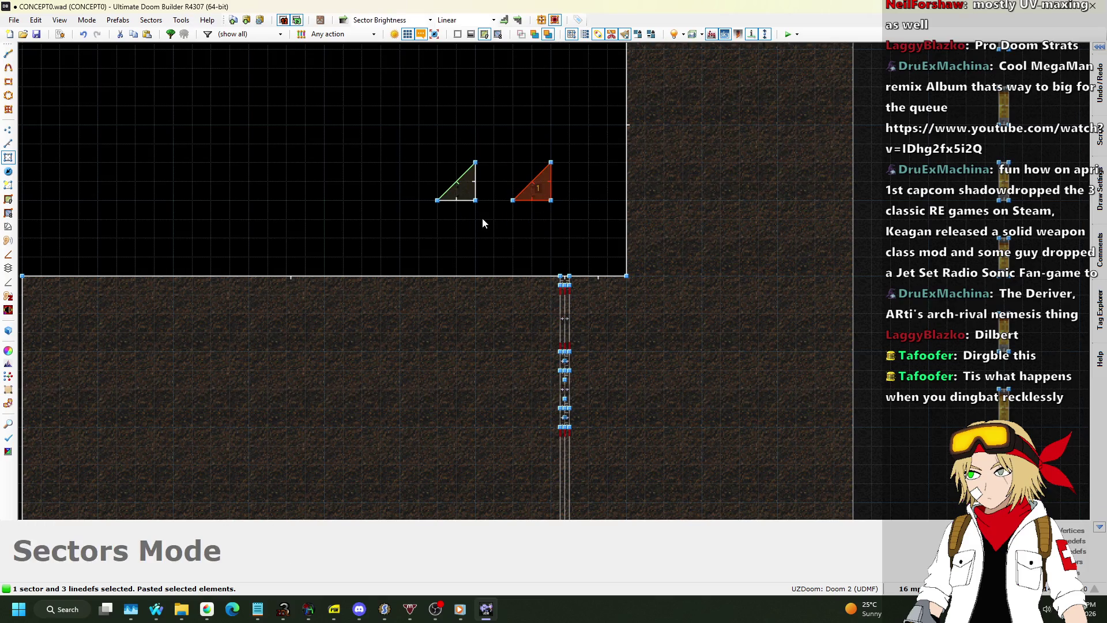
Step: Shift both triangle braces one grid step to the left
drag(403, 225, 580, 126)
key(d)
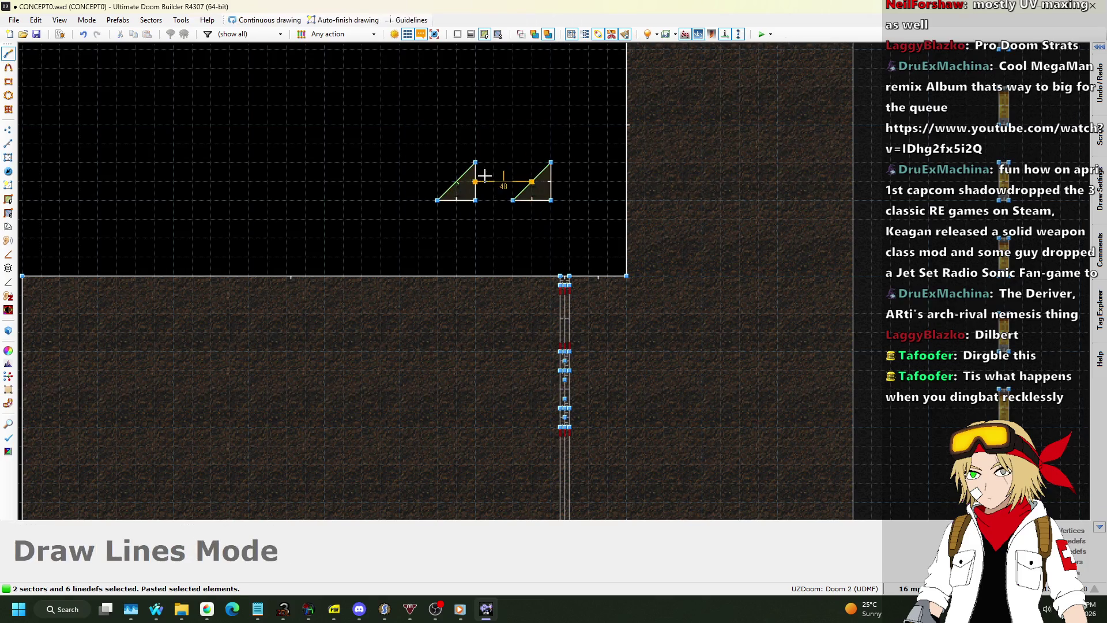
key(Escape)
drag(394, 141, 584, 227)
drag(535, 182, 497, 182)
Step: Copy the right triangle and paste a third one to its right
click(470, 217)
drag(464, 216, 554, 147)
key(ctrl+c)
key(ctrl+v)
key(Return)
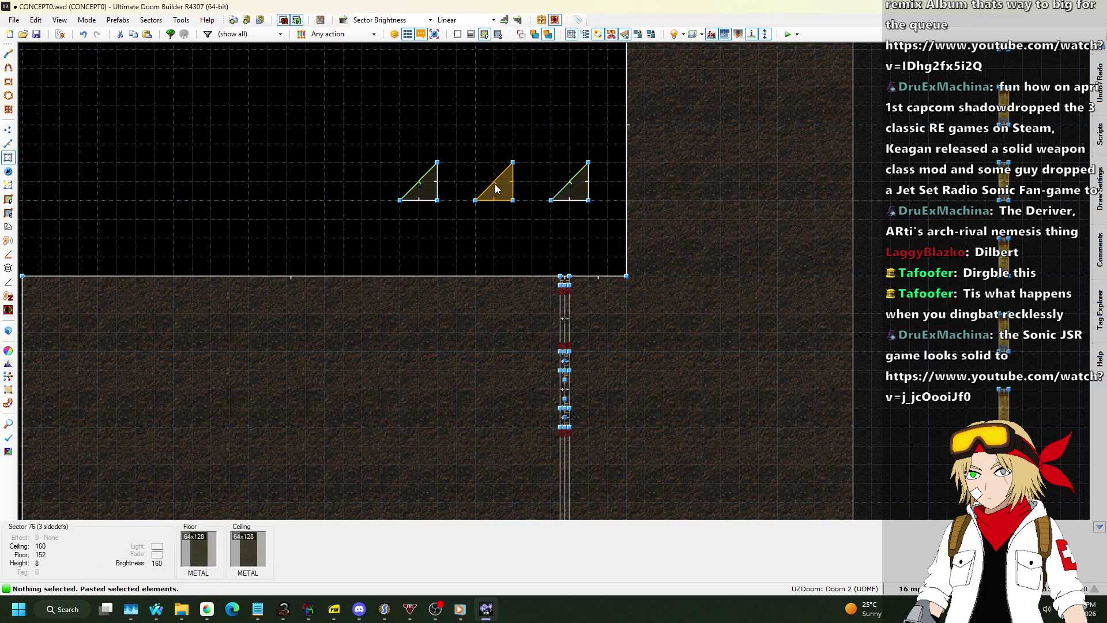
click(8, 144)
Step: Set a triangle line's Sector Set 3D Floor Sector Tag to 4
right_click(501, 182)
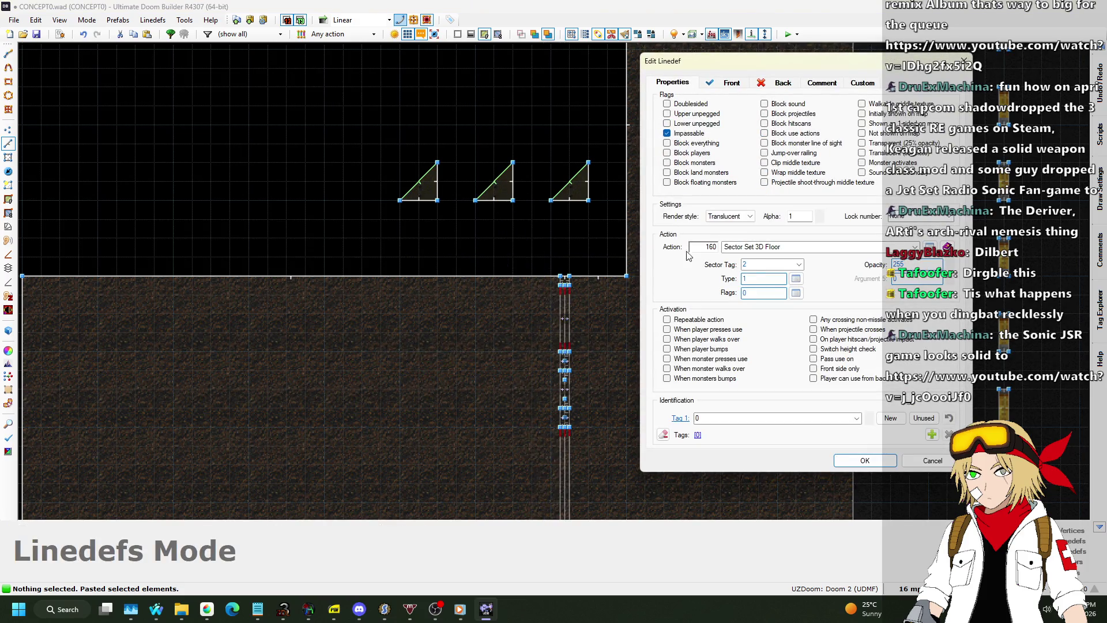
click(846, 455)
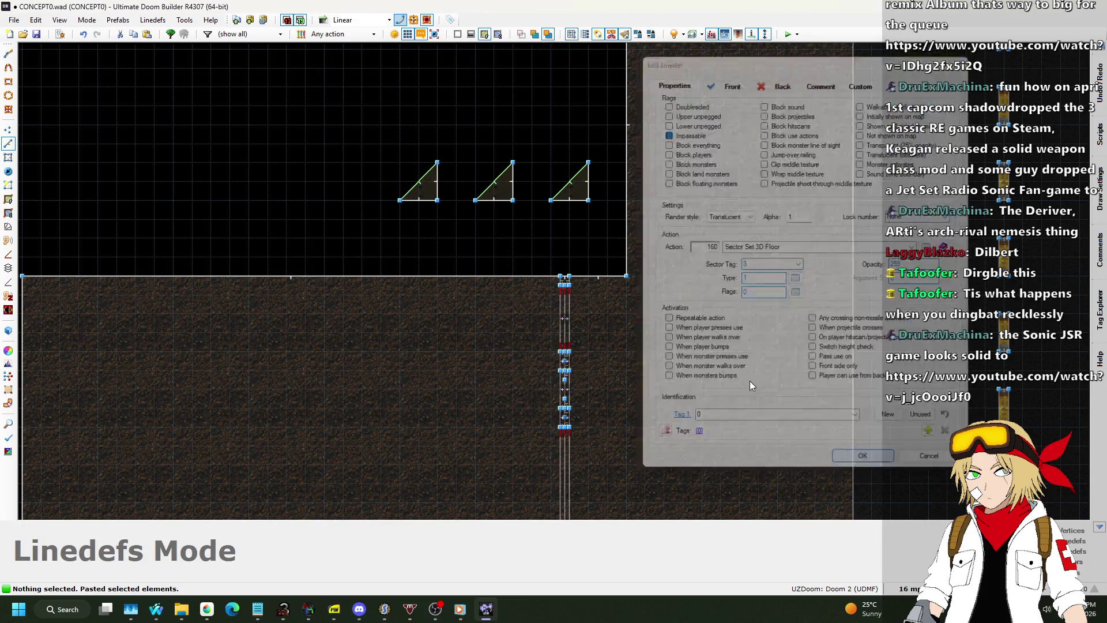
right_click(569, 178)
text(4)
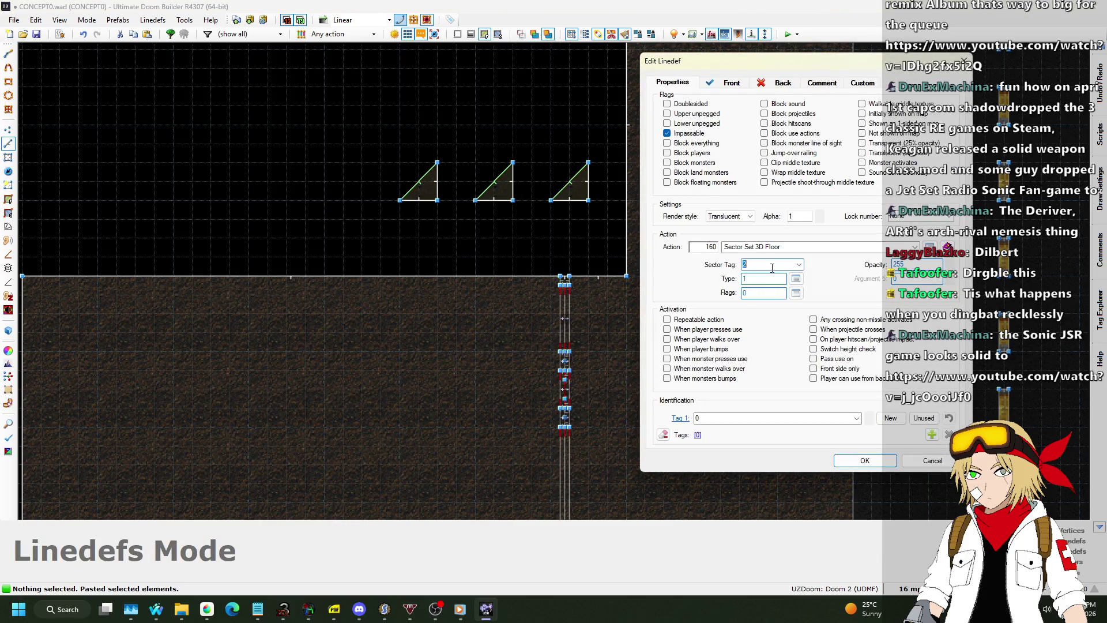
click(865, 461)
Step: In the 3D view, raise a brace floor and lower its ceiling by the fence
key(q)
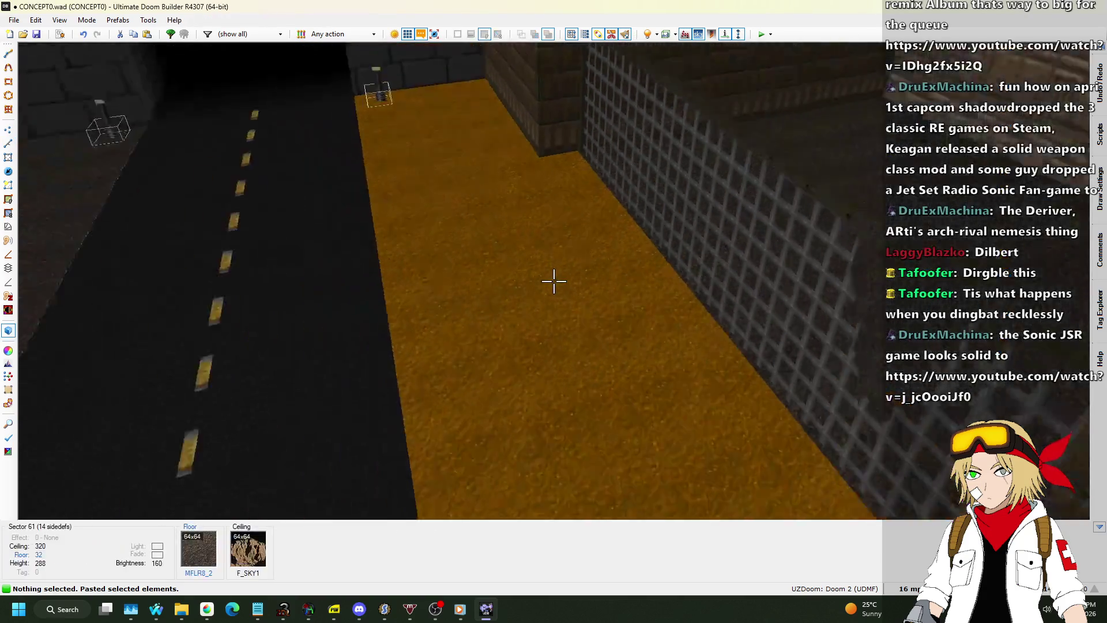
key(w)
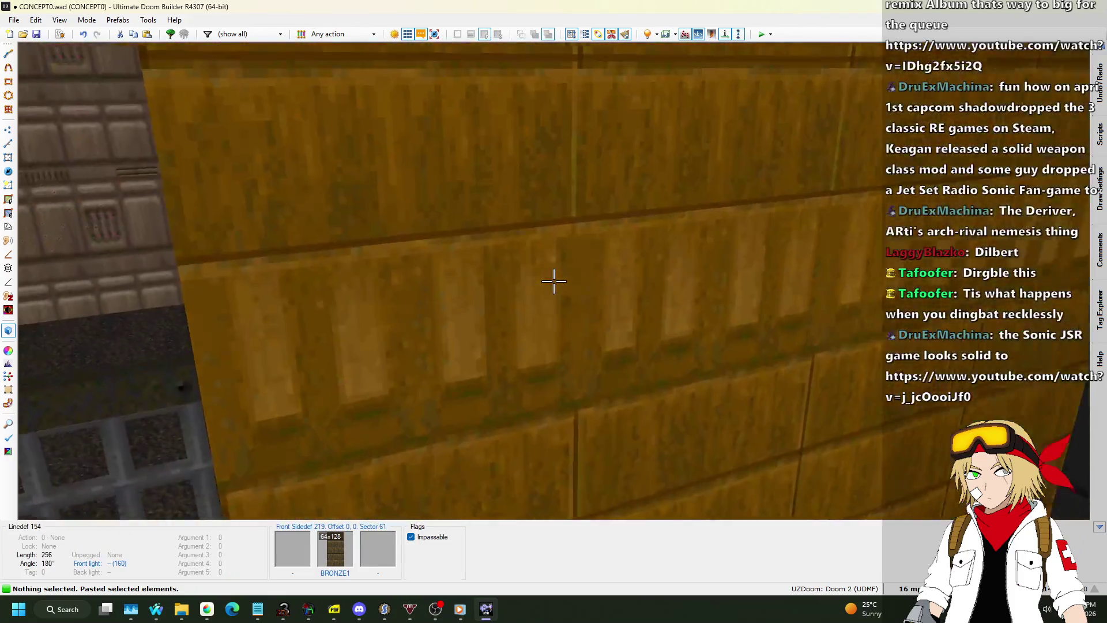
key(w)
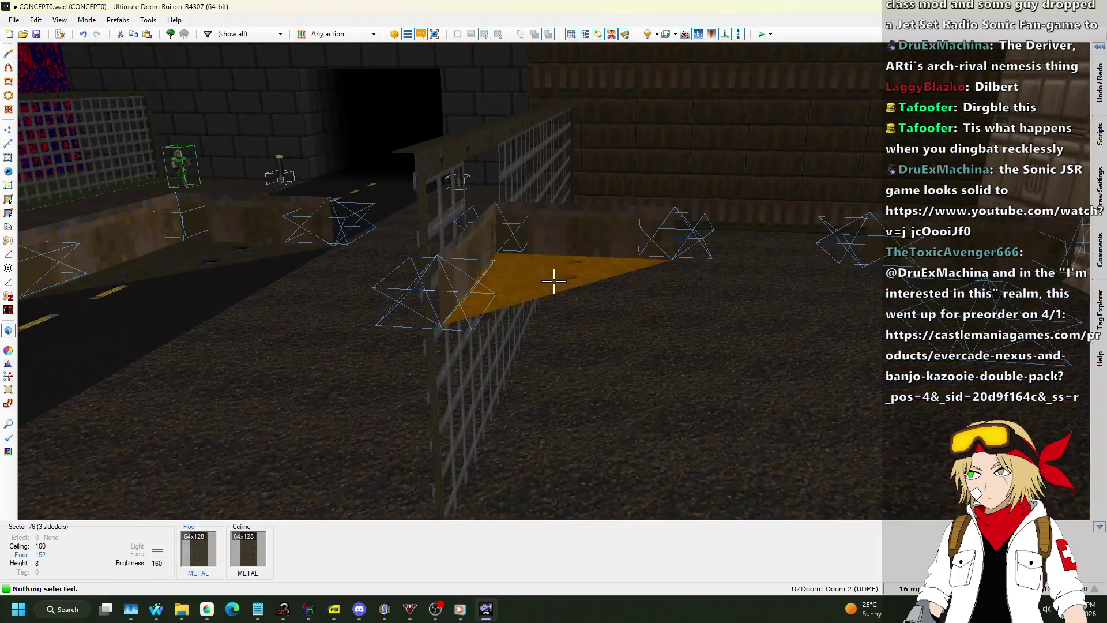
click(554, 281)
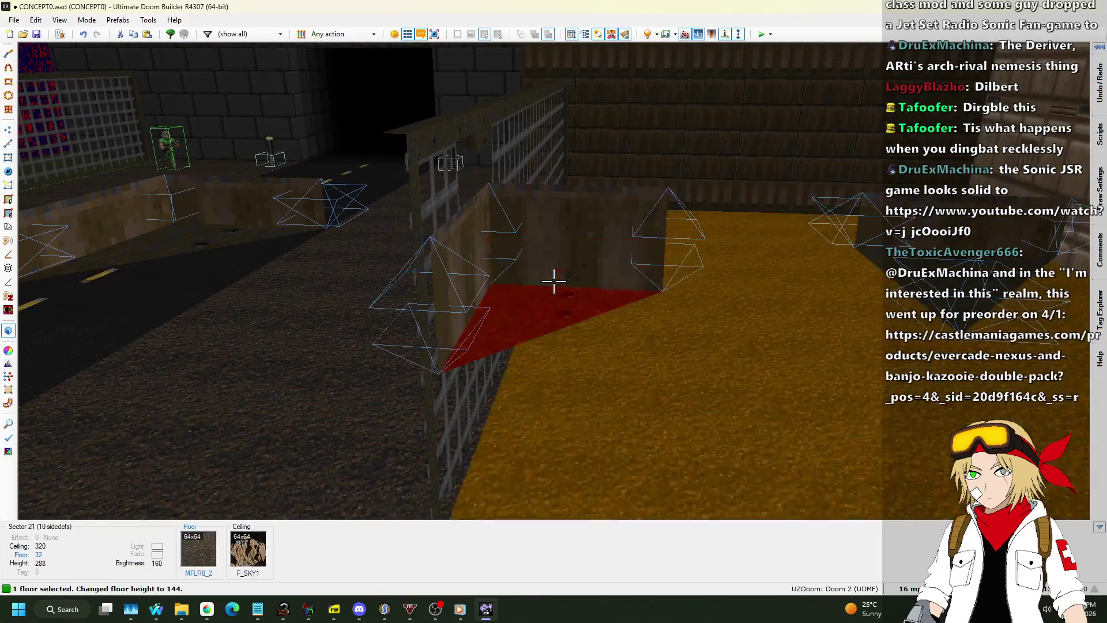
scroll(554, 281, up, 13)
key(w)
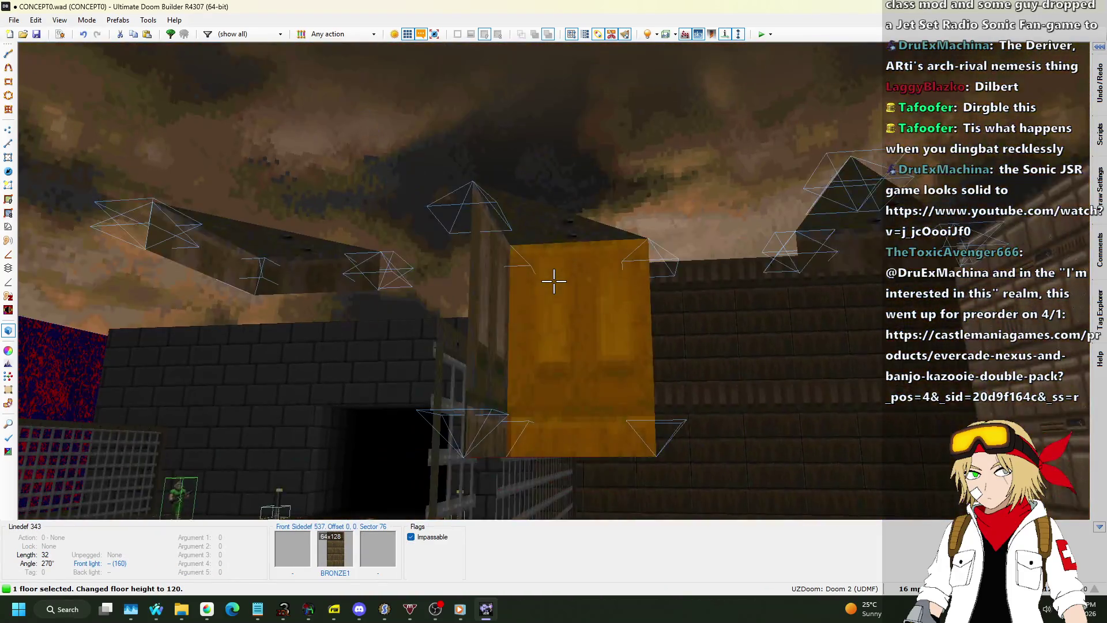
click(554, 281)
key(s)
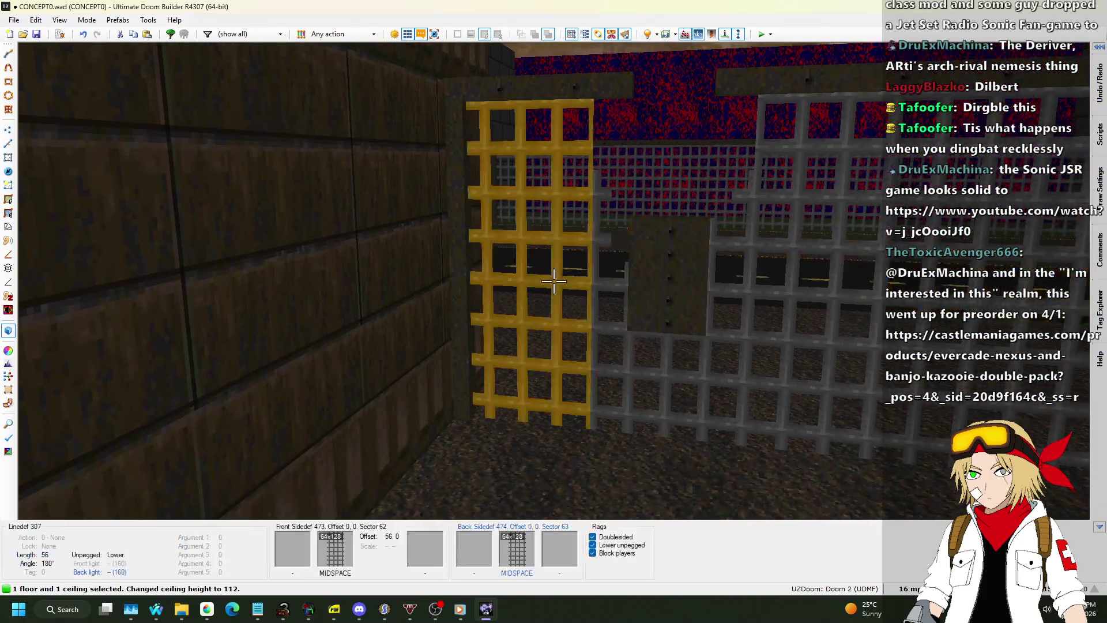
scroll(554, 281, down, 1)
Step: Lower the new brace's floor and ceiling heights, then return to the 2D map
key(c)
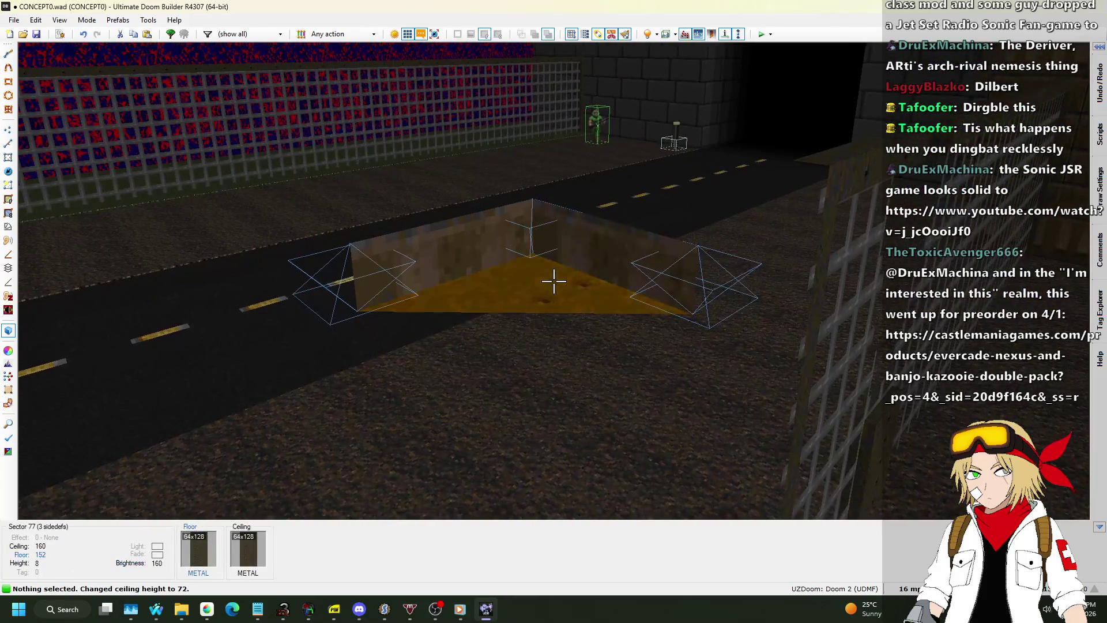
click(554, 281)
scroll(554, 281, down, 3)
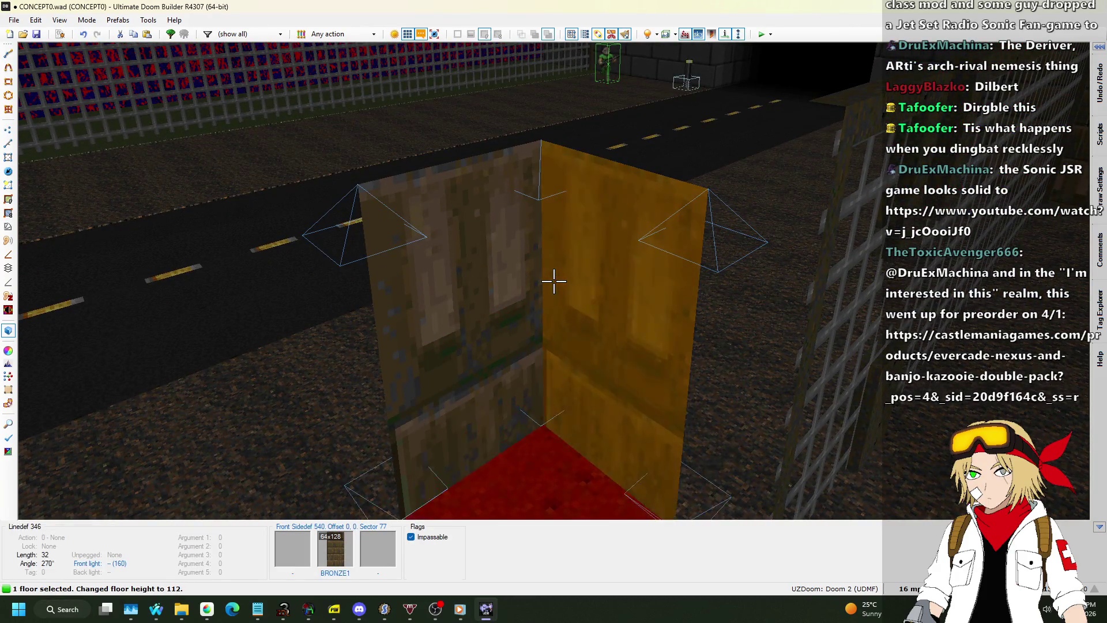
scroll(554, 281, down, 3)
click(553, 281)
scroll(554, 281, down, 1)
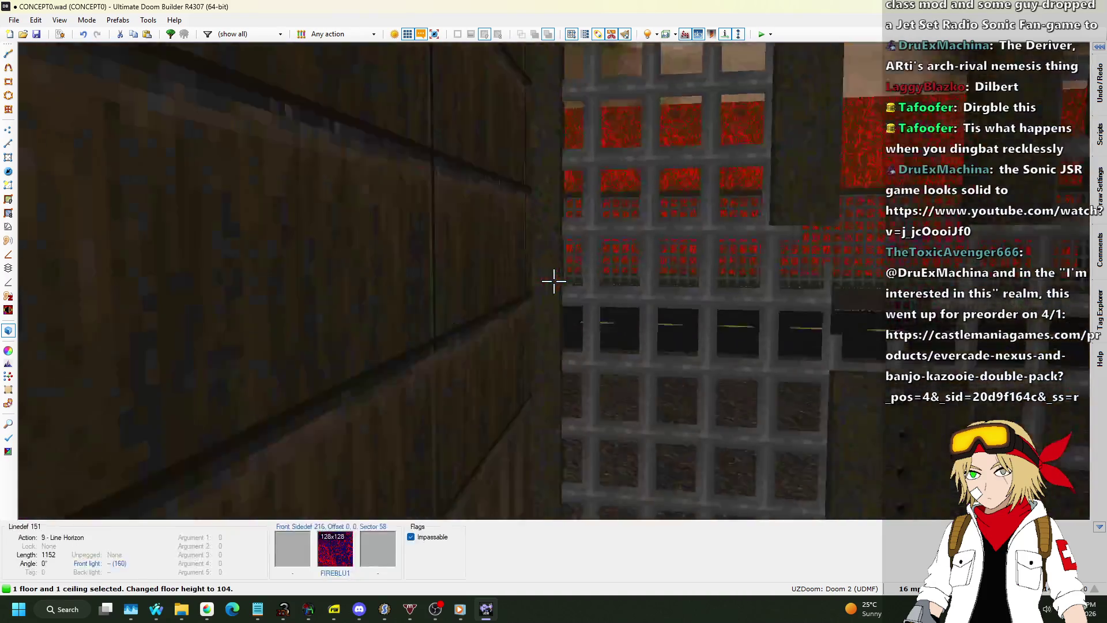
scroll(554, 281, down, 4)
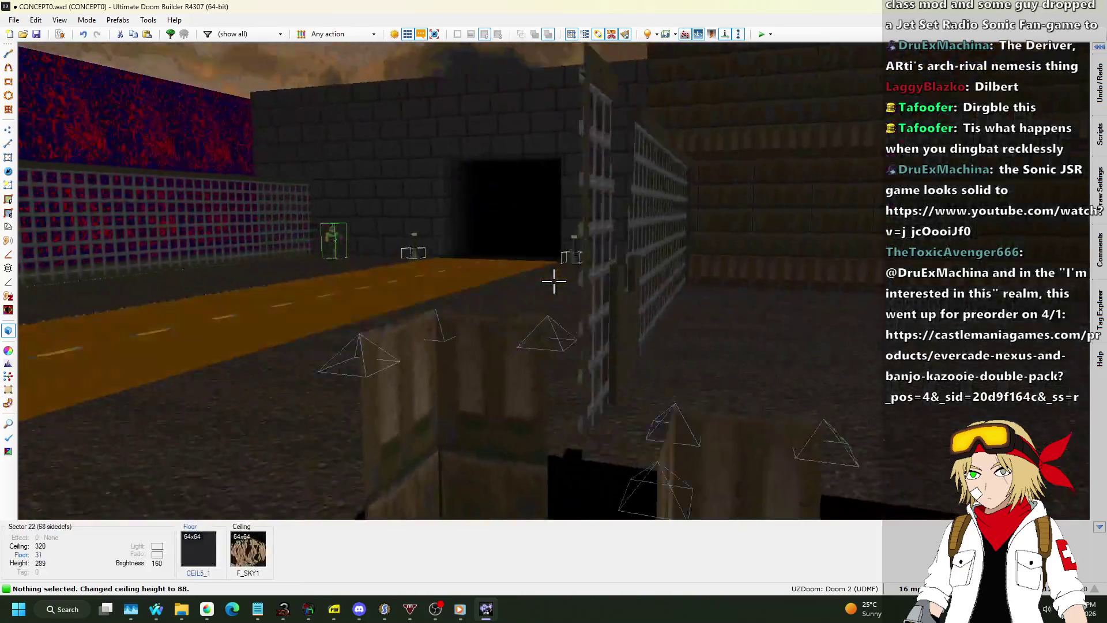
key(q)
scroll(555, 286, down, 2)
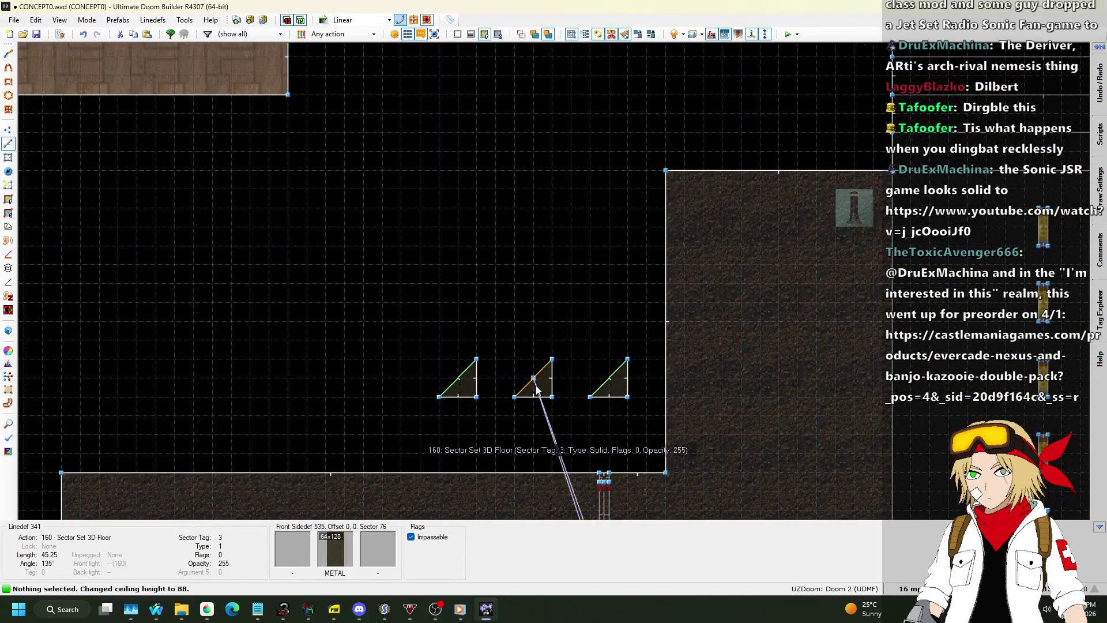
Step: Apply the linedef properties to the middle and third triangles' diagonal lines
click(533, 376)
click(594, 312)
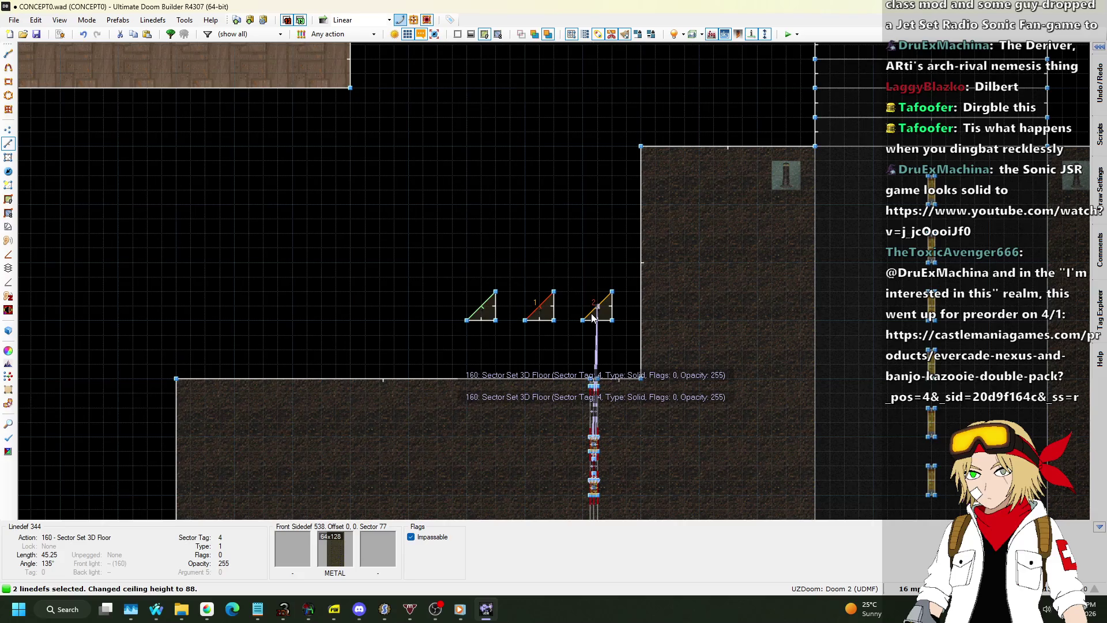
right_click(593, 316)
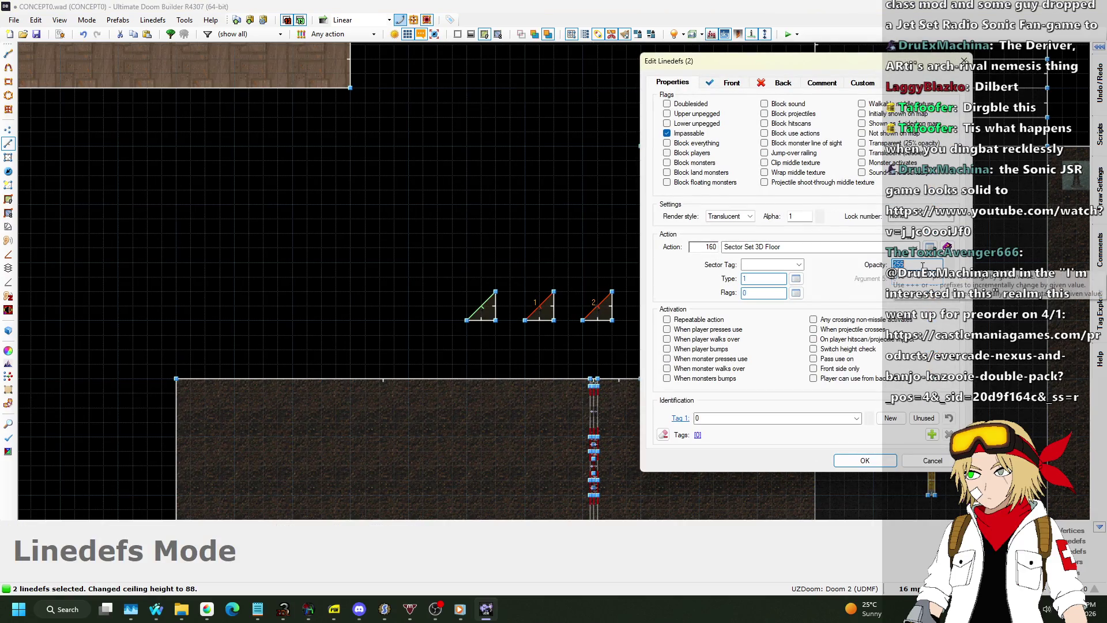
key(Return)
Step: Check the grate fence up close in the 3D view
key(w)
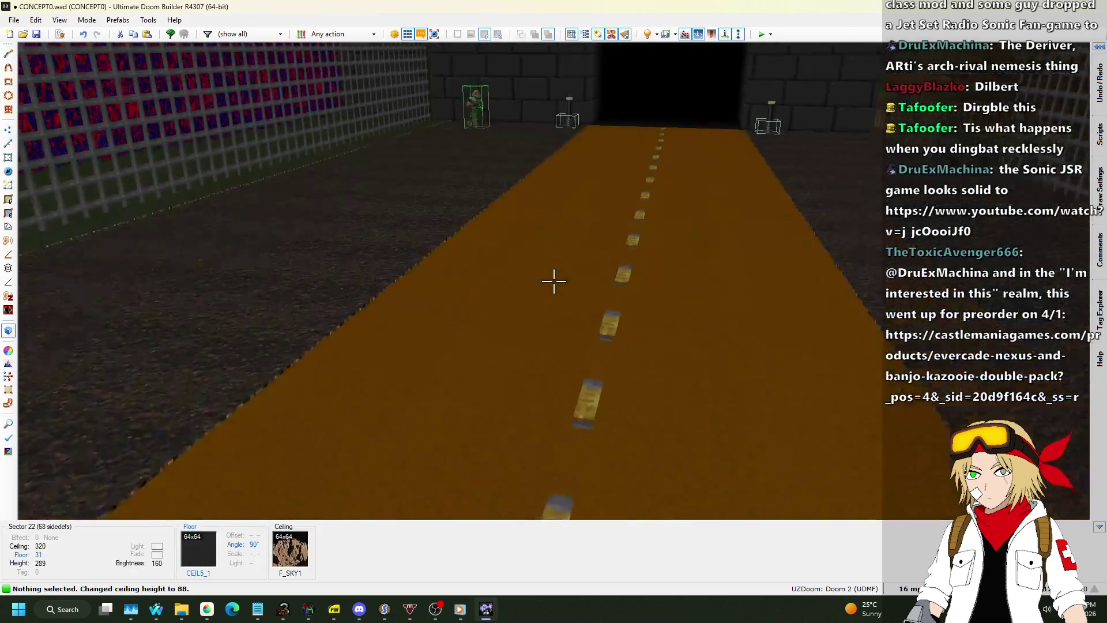
key(w)
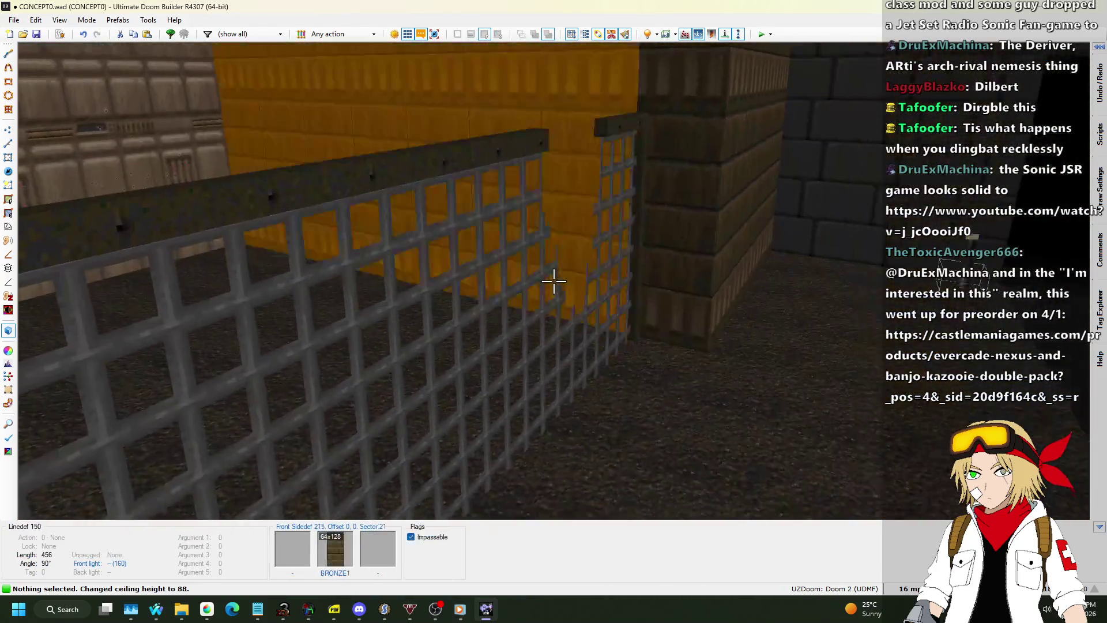
key(q)
Step: Save CONCEPT0.wad and launch it as a test map
key(ctrl+s)
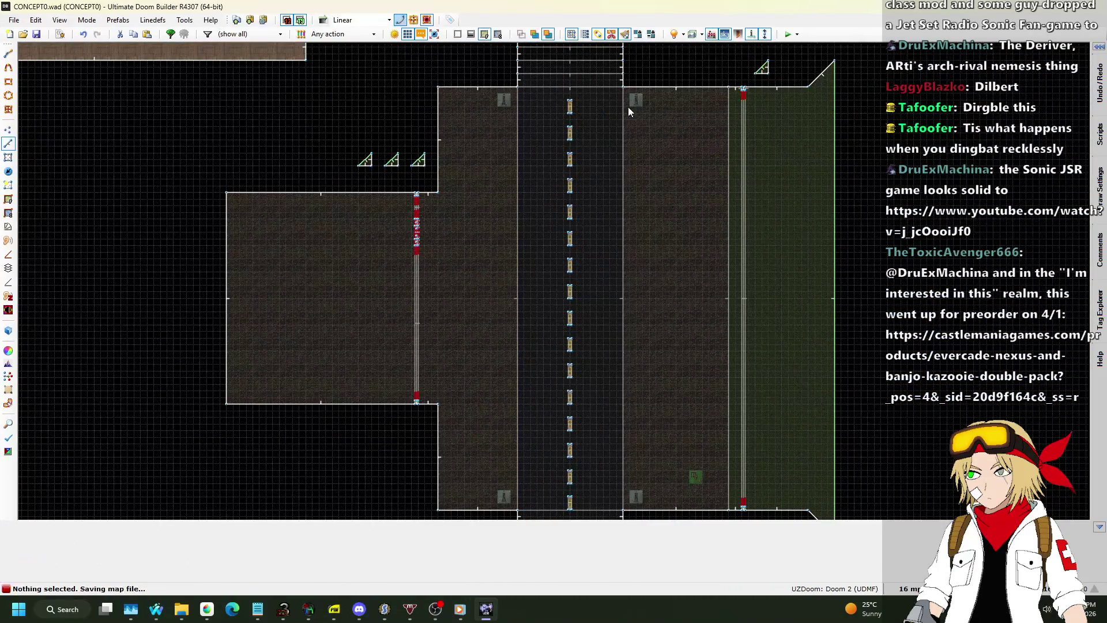
scroll(407, 237, up, 6)
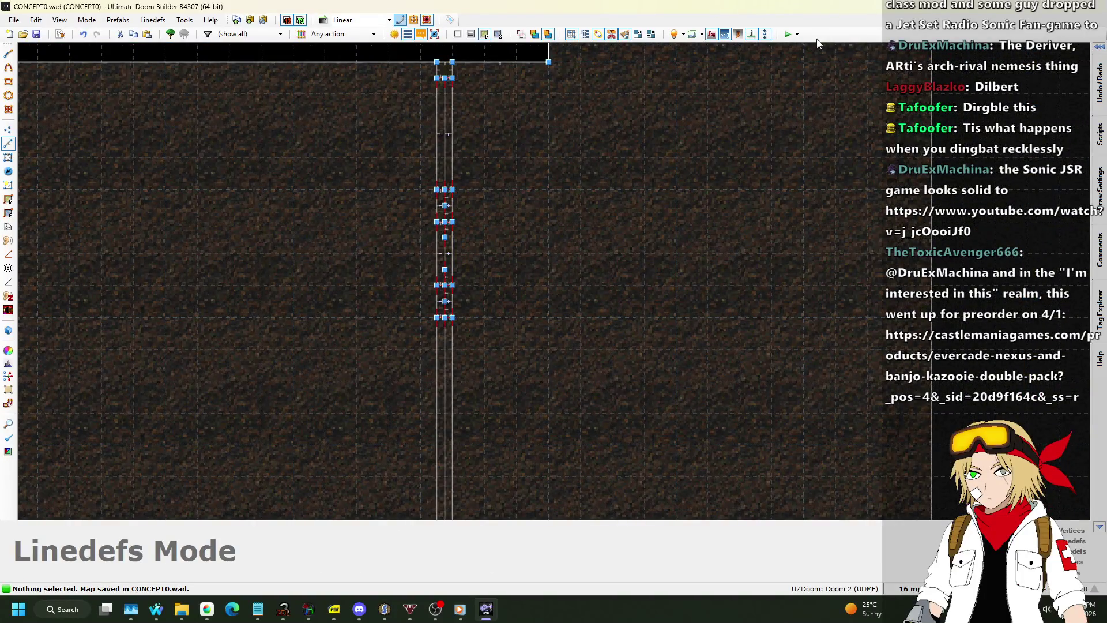
click(789, 34)
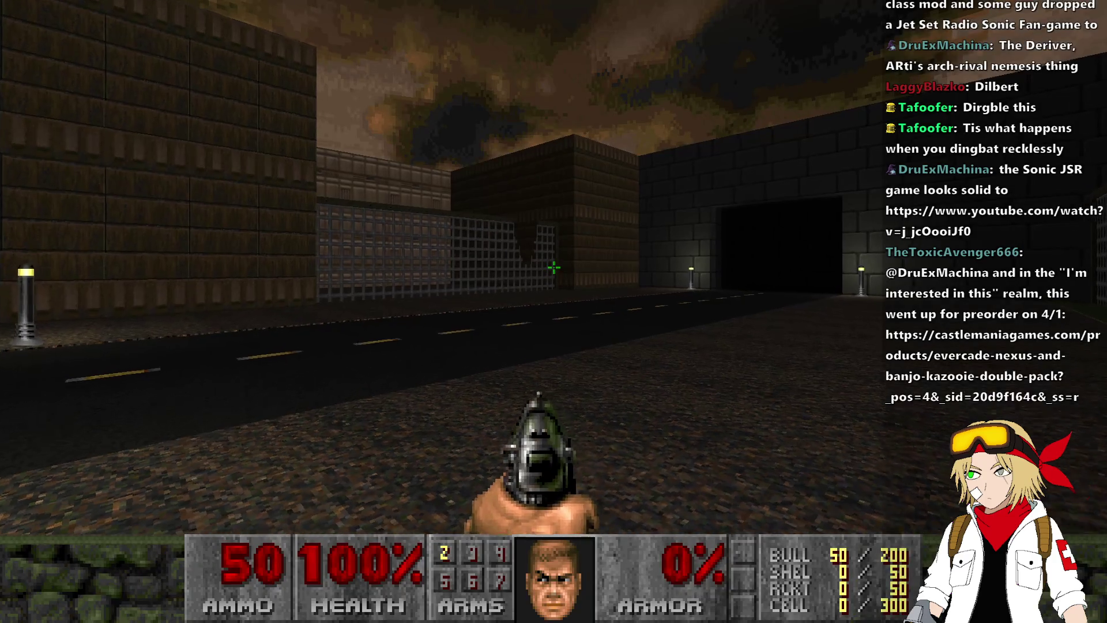
Step: Walk down the street, approaching and backing off the grate fence to view it from several angles
key(w)
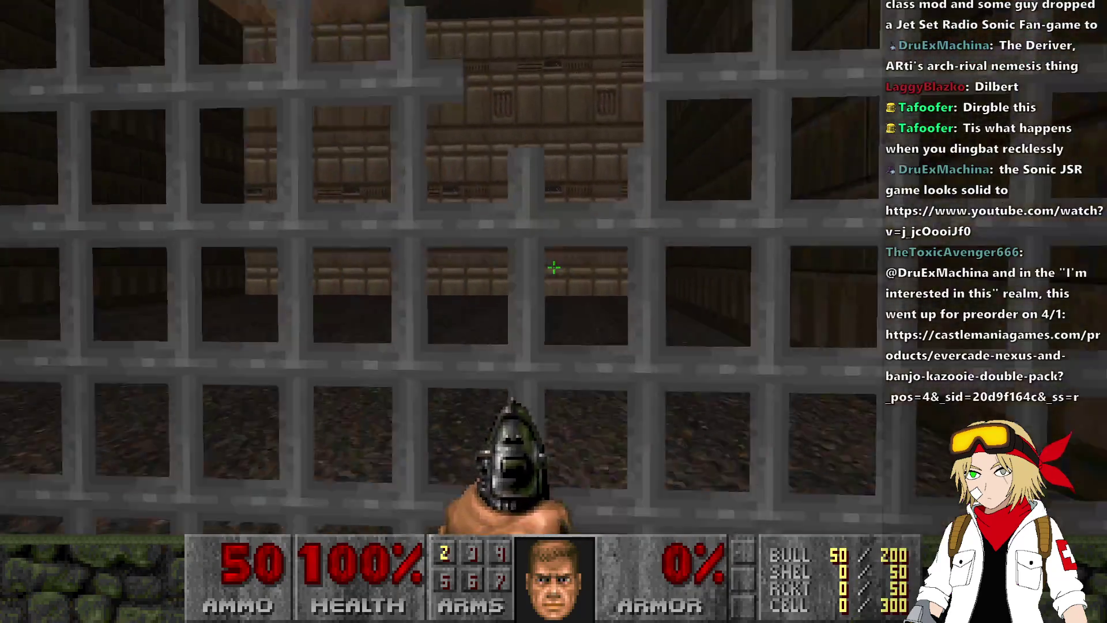
key(s)
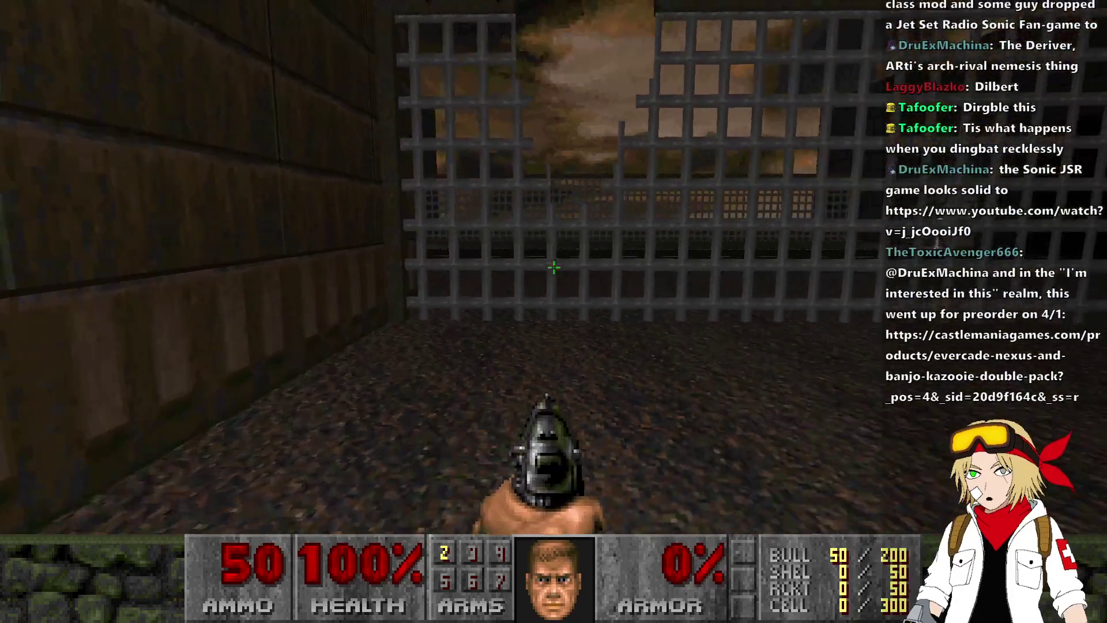
key(w)
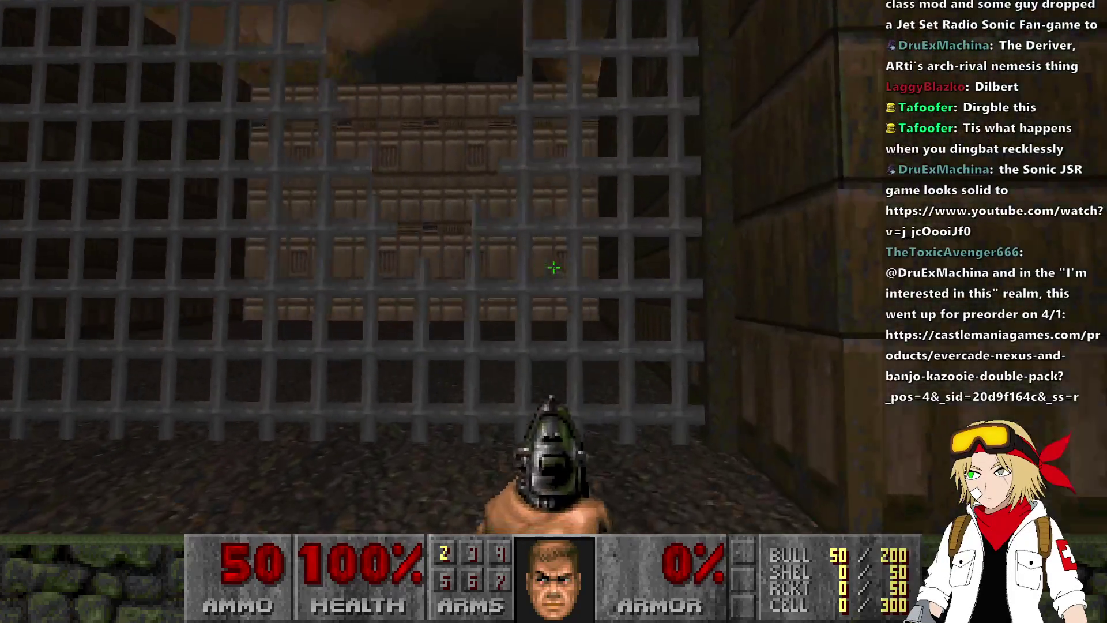
key(w)
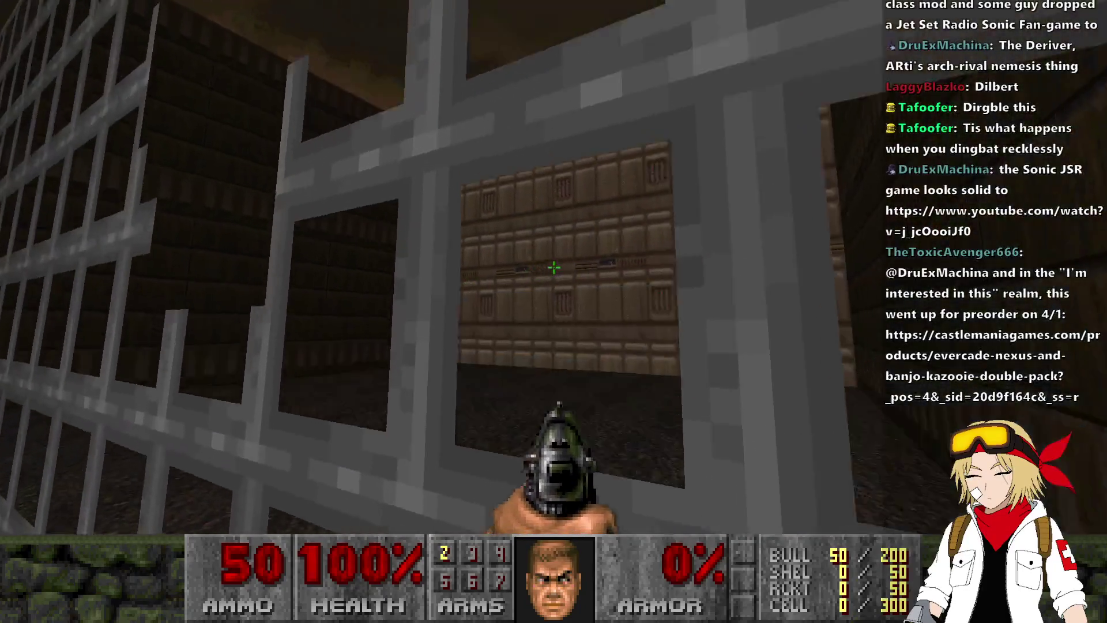
key(s)
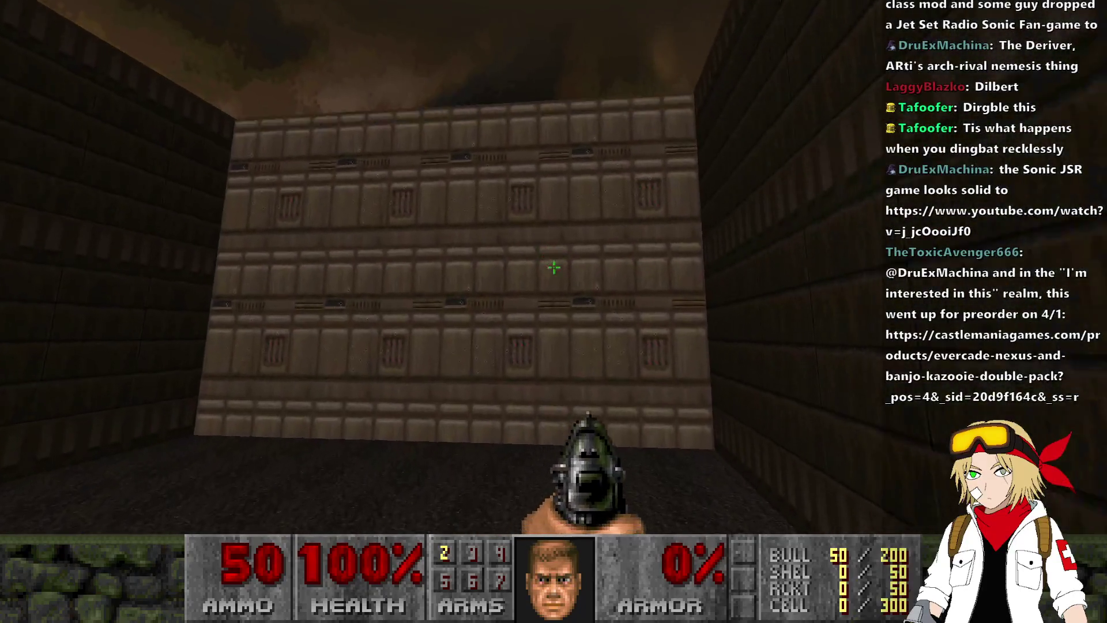
key(w)
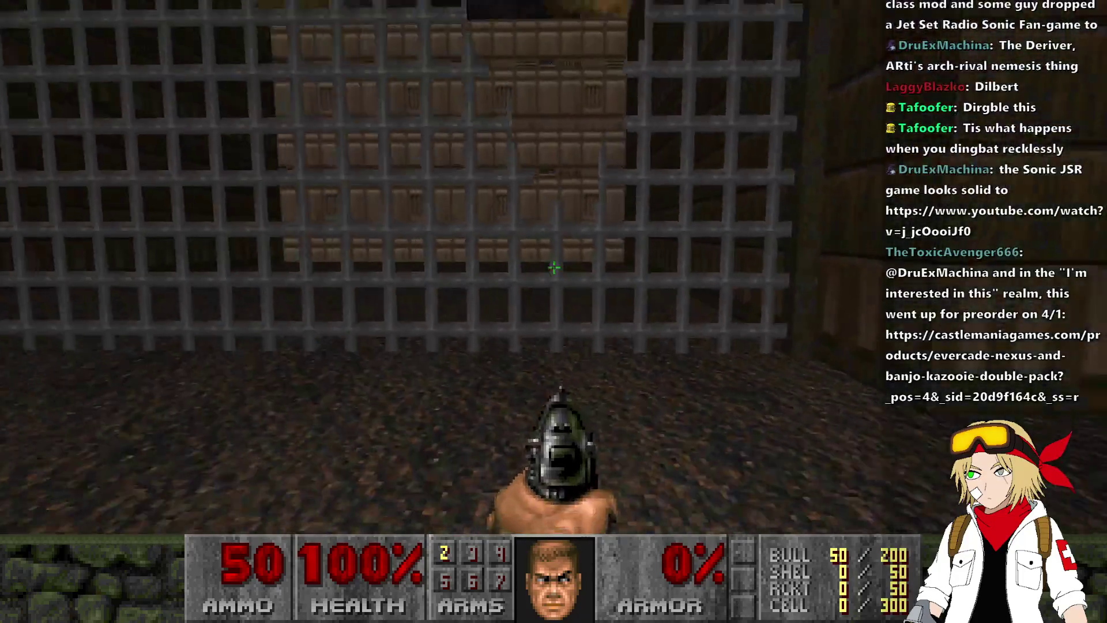
key(w)
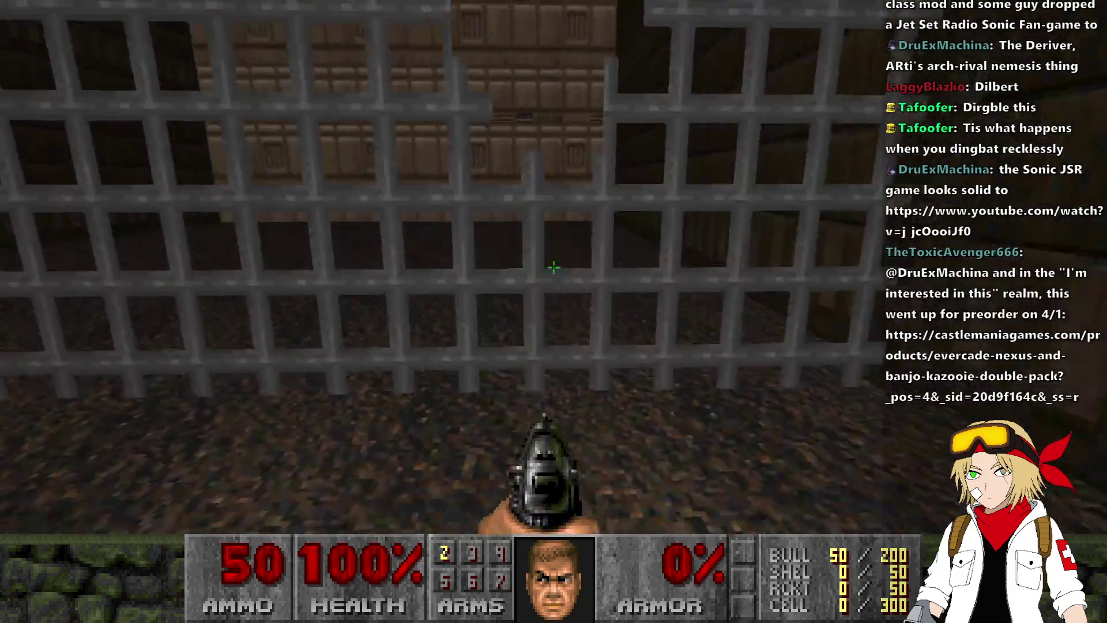
Step: Quit the test game and open the castlemaniagames.com product link from the chat
key(q)
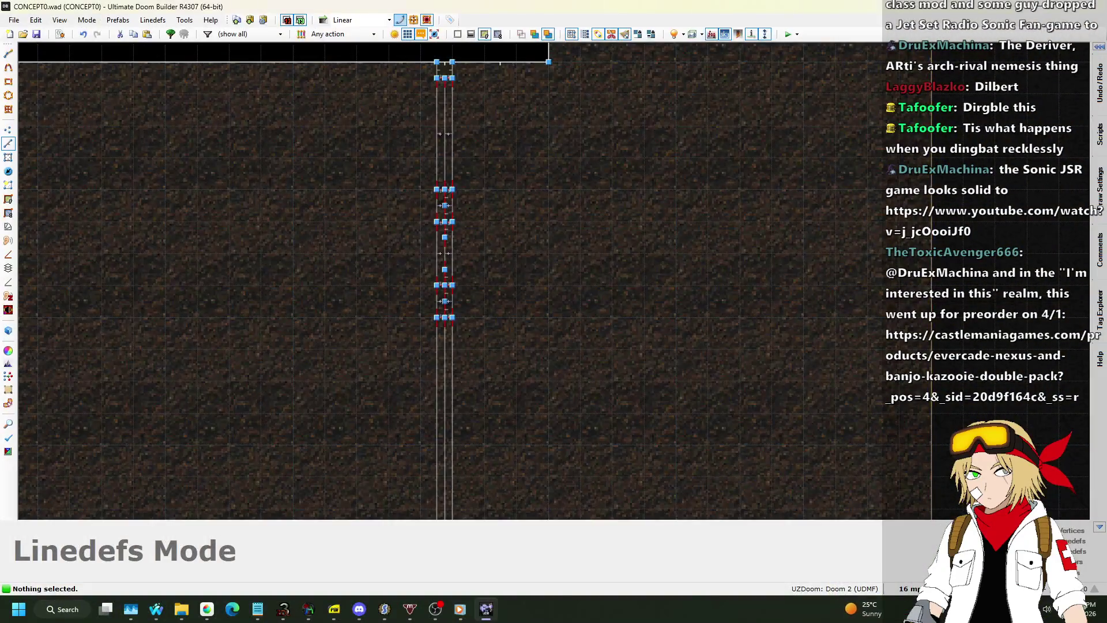
click(992, 356)
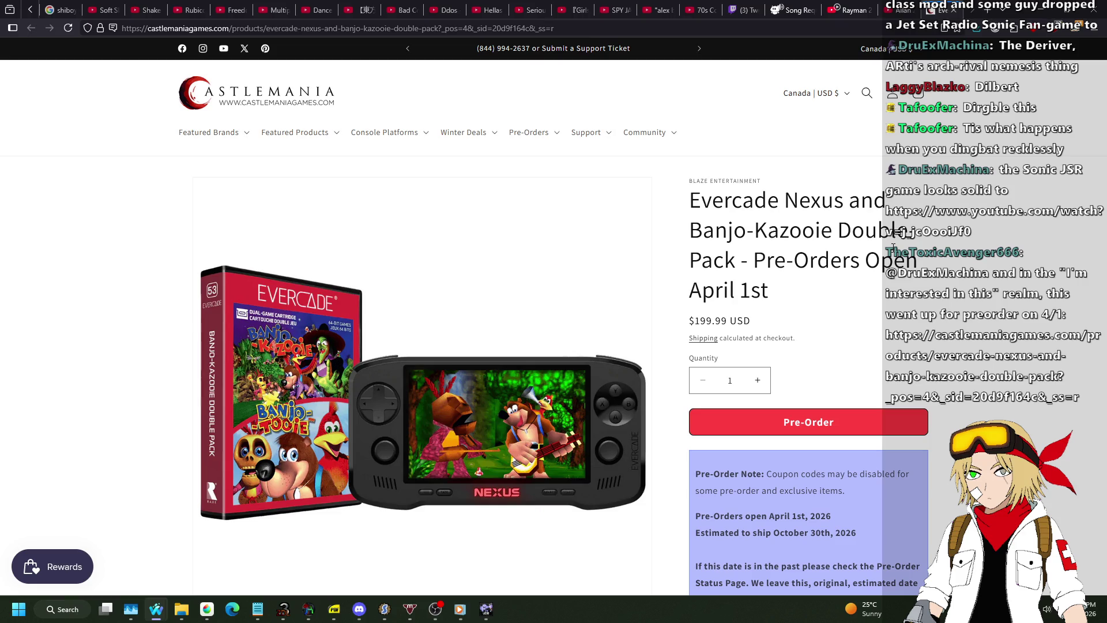
Step: Scroll the Evercade Nexus product page, check Nightbot Song Requests, then return to the map editor
scroll(893, 247, down, 10)
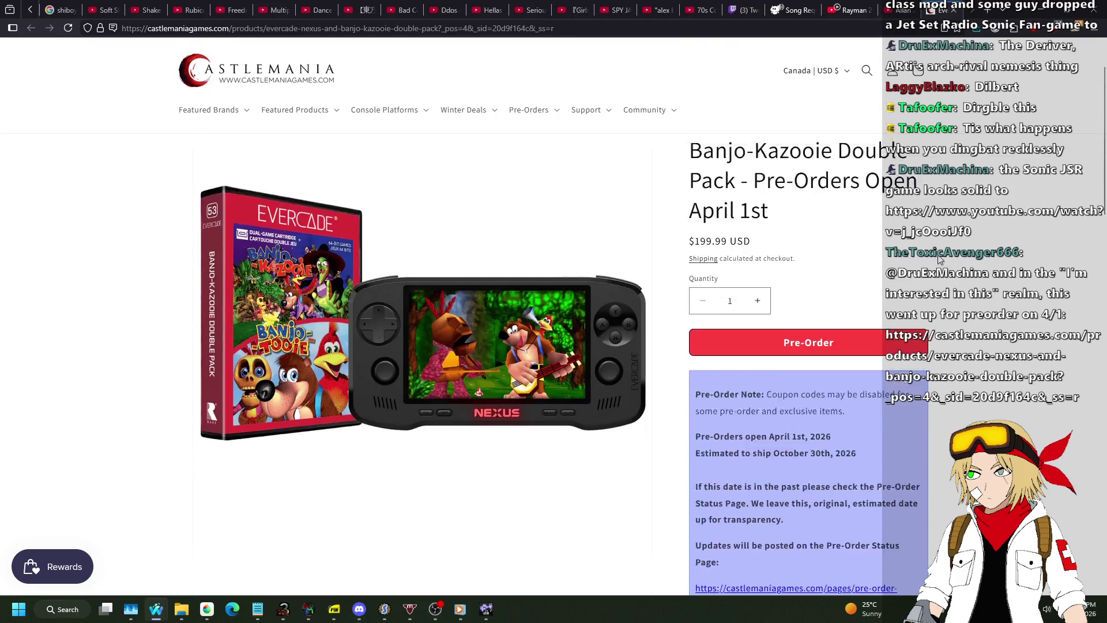
scroll(421, 357, down, 10)
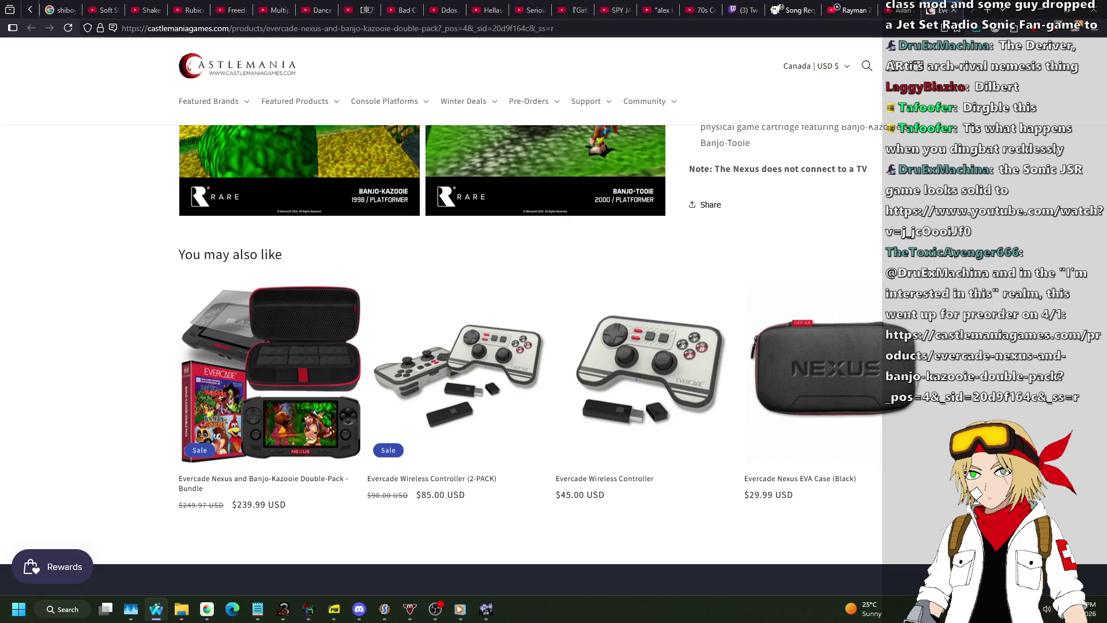
scroll(421, 358, up, 10)
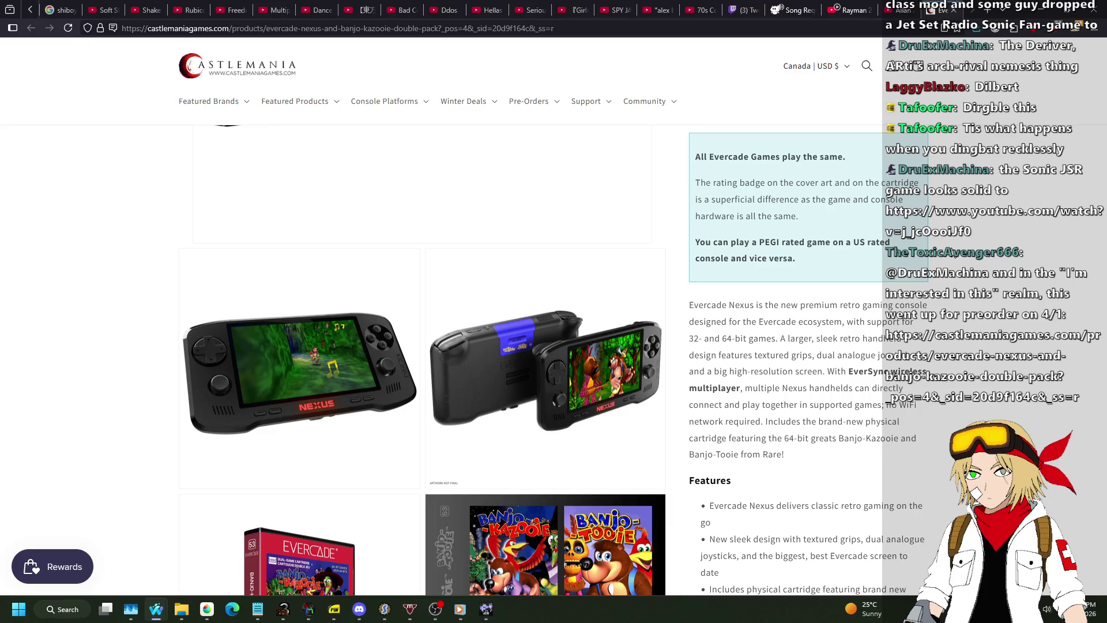
click(801, 12)
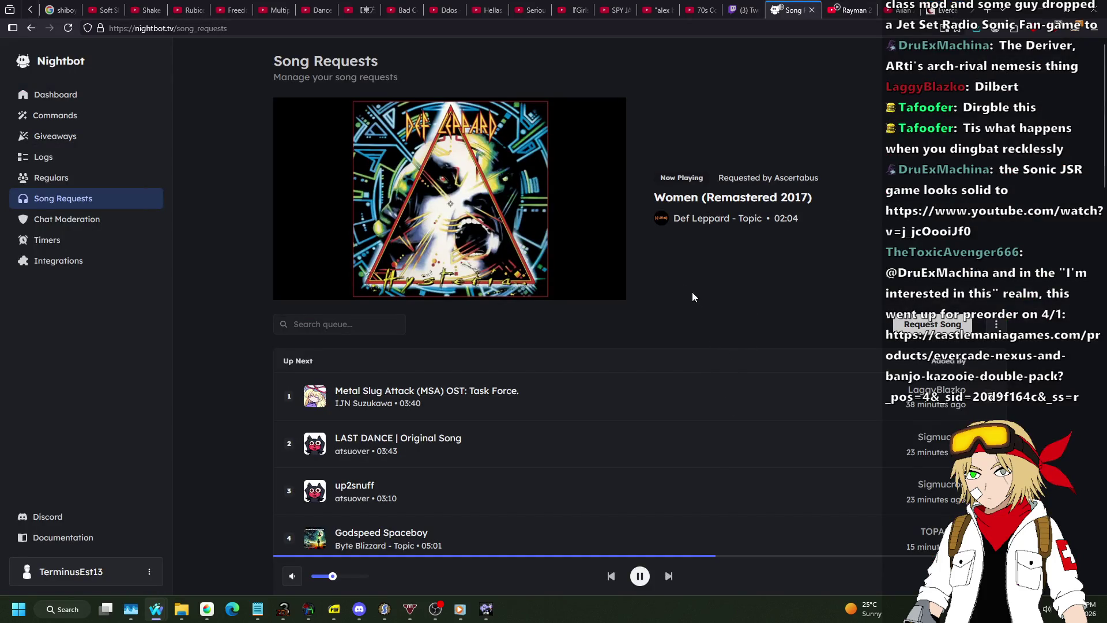
click(491, 616)
Step: Reapply Edit Linedefs properties to the four selected fence linedefs
scroll(452, 123, up, 1)
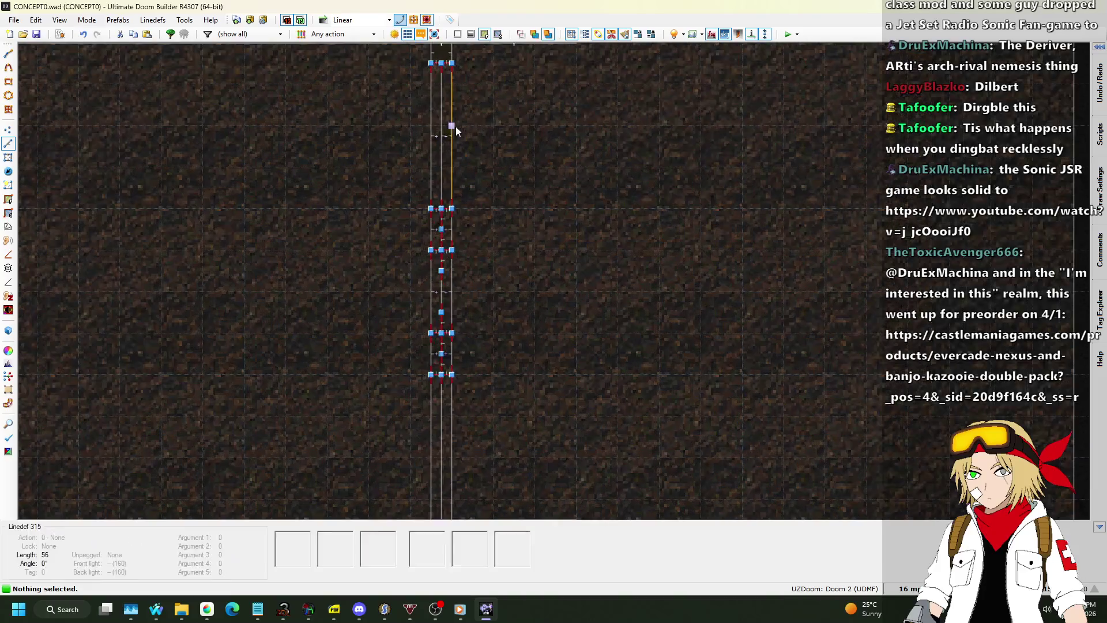
click(455, 126)
scroll(457, 123, down, 2)
click(464, 282)
click(452, 248)
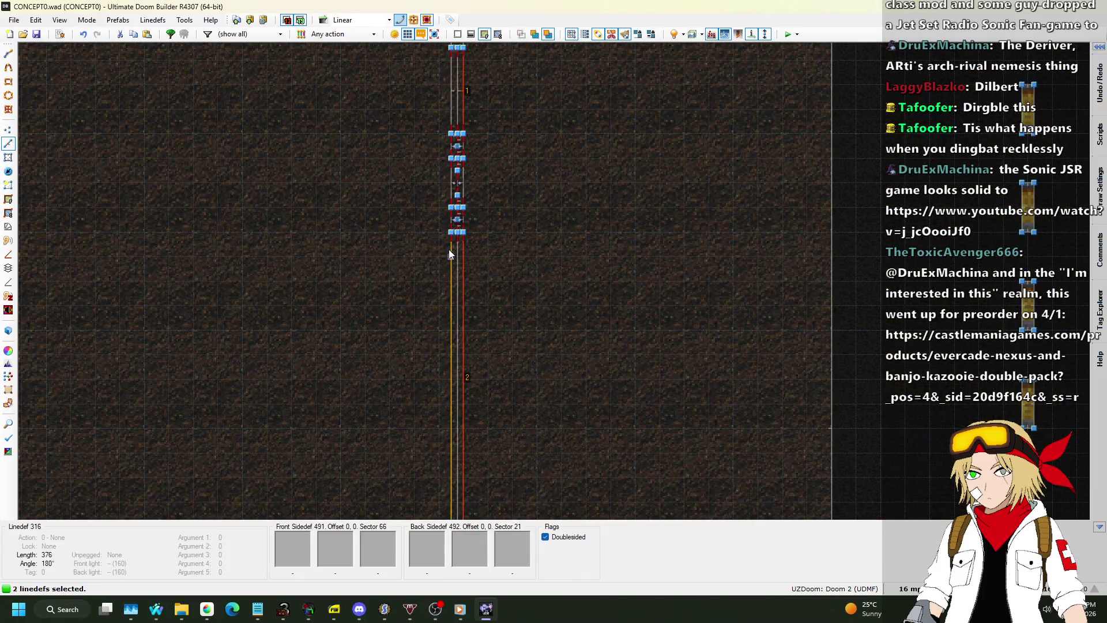
right_click(452, 91)
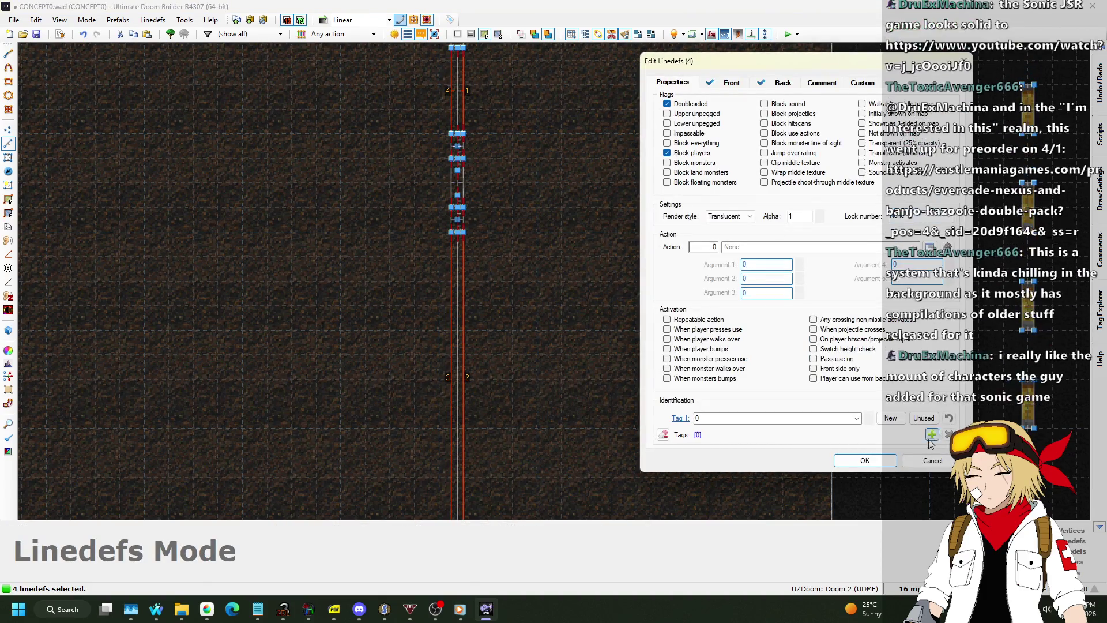
click(865, 461)
Step: Clear the selection, save CONCEPT0.wad and launch another test play
click(867, 403)
key(ctrl+s)
click(789, 36)
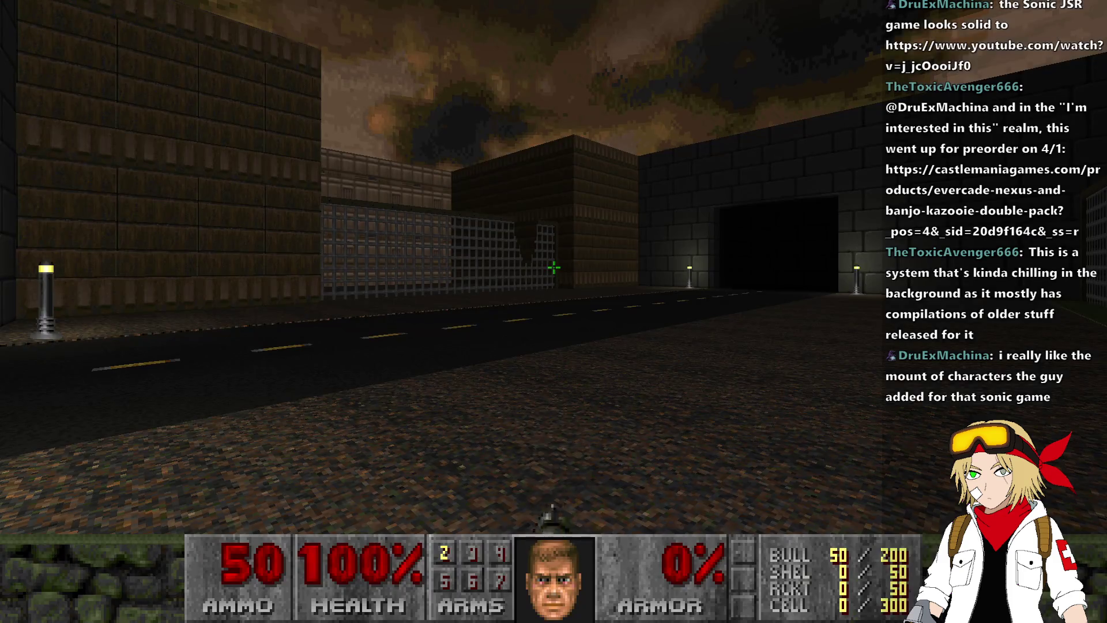
Step: Walk across the road to view the fences on both sides, then quit with Alt+F4
key(w)
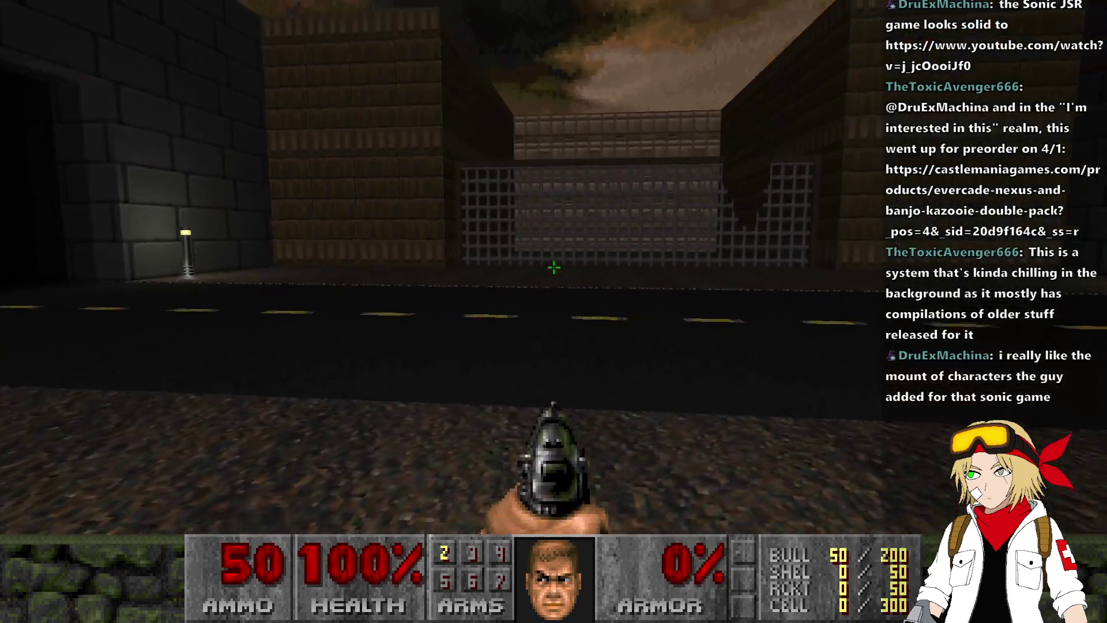
key(w)
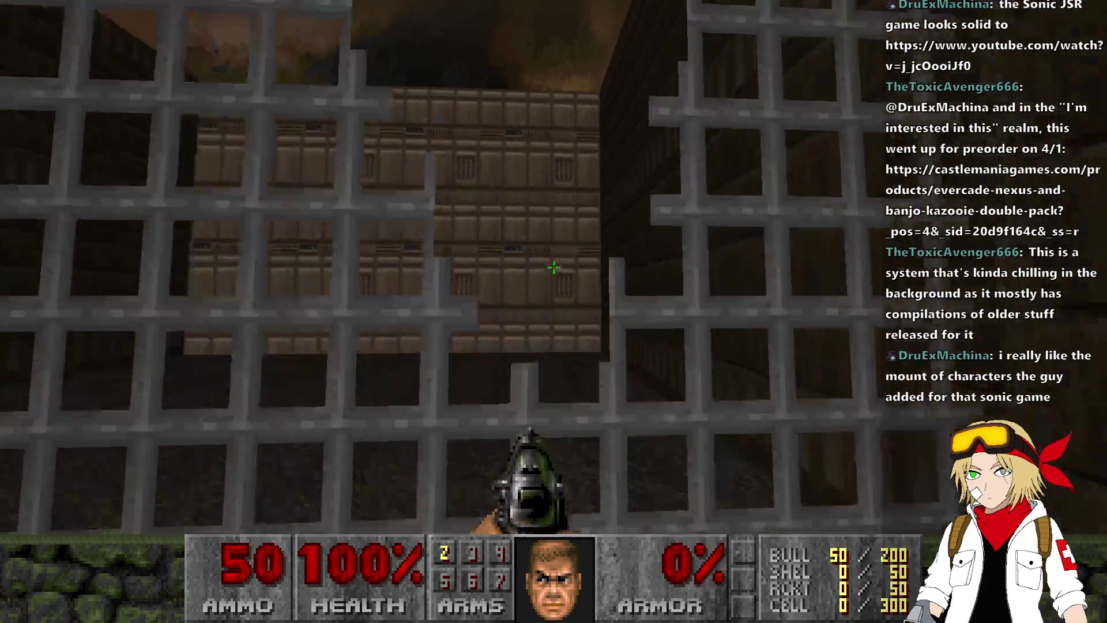
key(w)
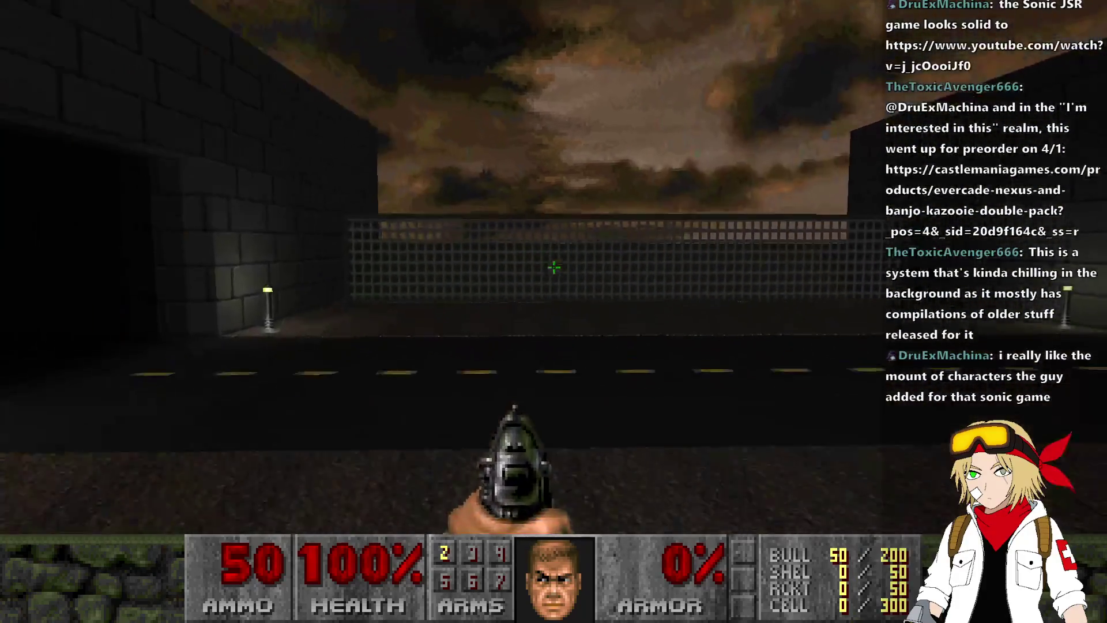
key(alt+F4)
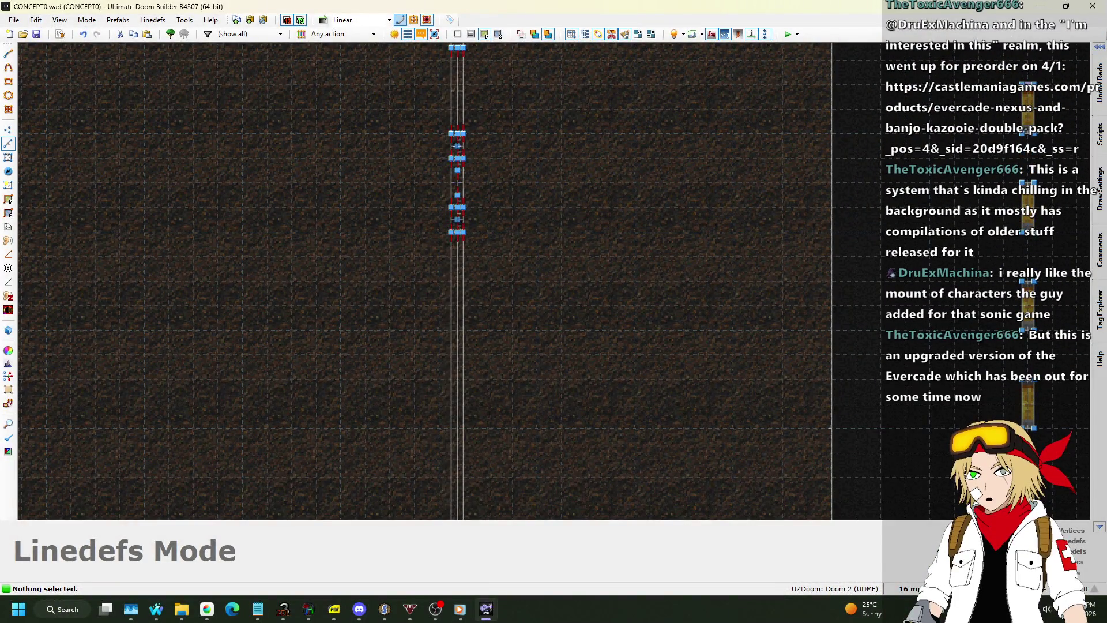
Step: Switch from Doom Builder to the browser showing the Sonic Riders Future Vol. 1 trailer
key(alt+Tab)
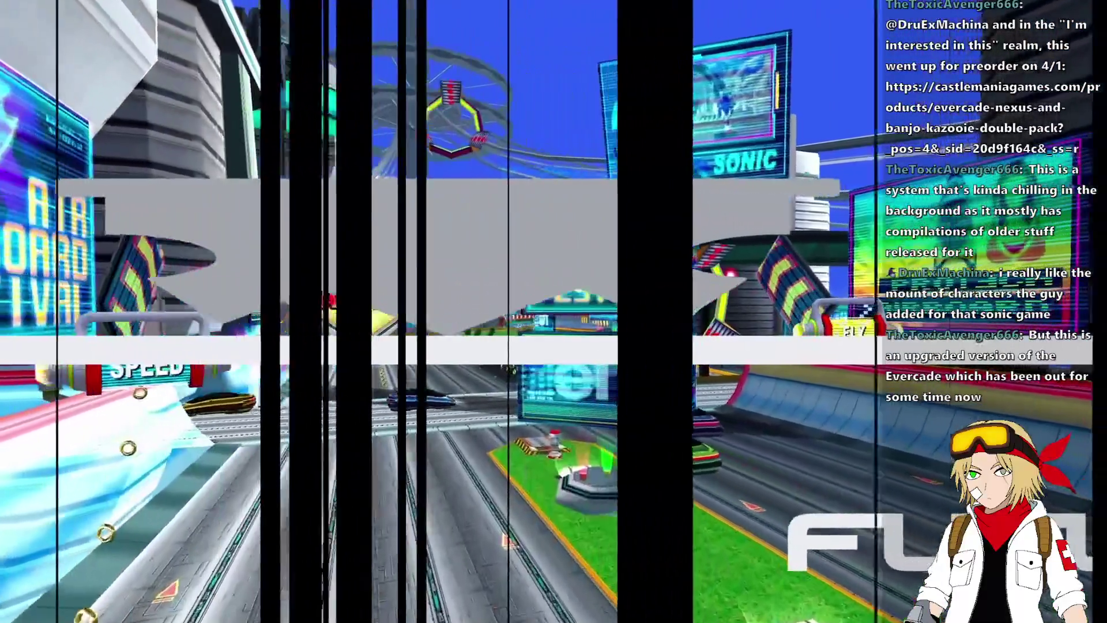
Step: Make the Sonic Riders Future Vol. 1 trailer fullscreen and unmute its sound
mouse_move(541, 549)
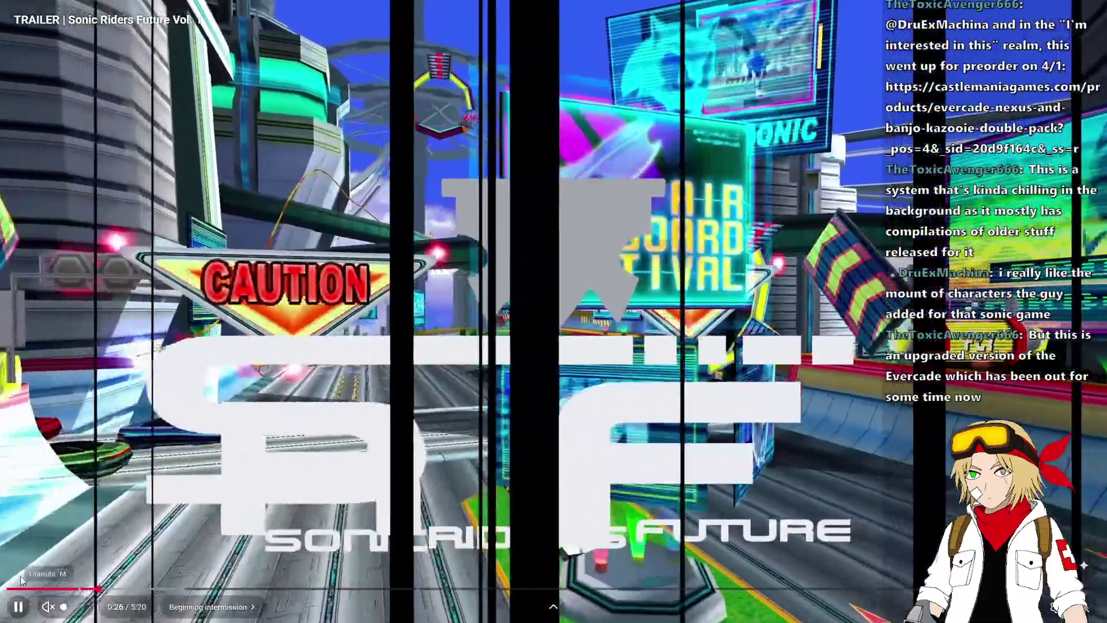
key(f)
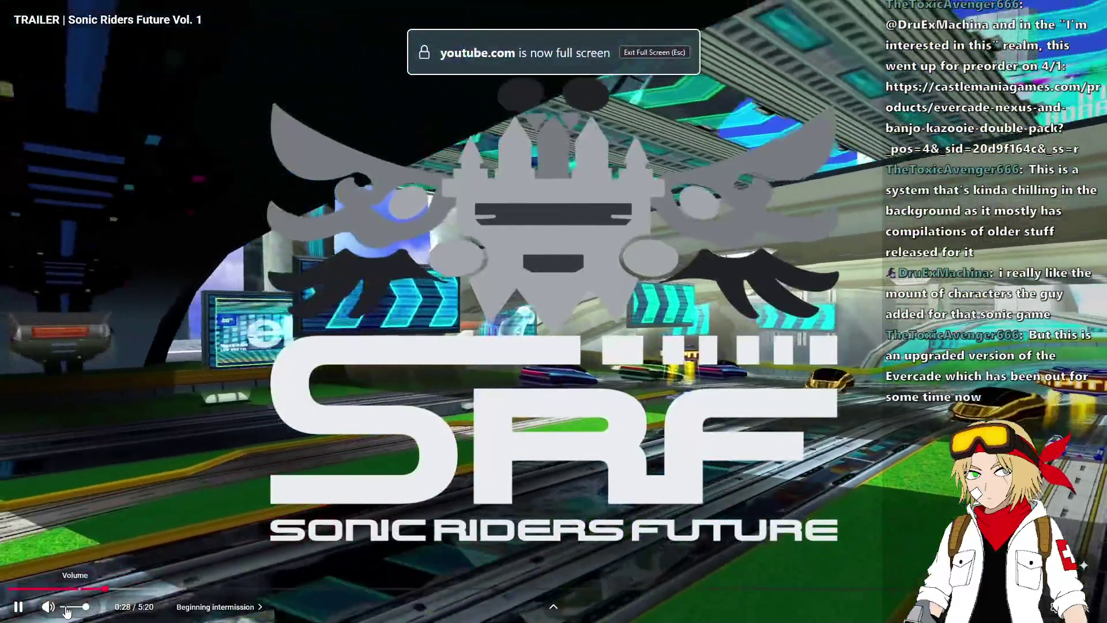
click(73, 607)
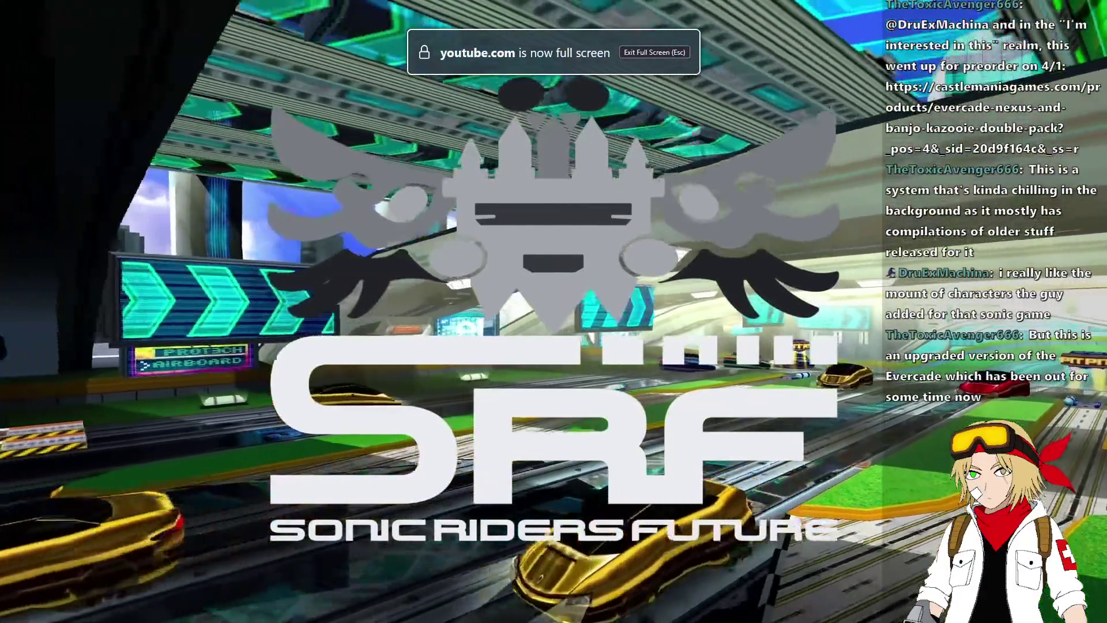
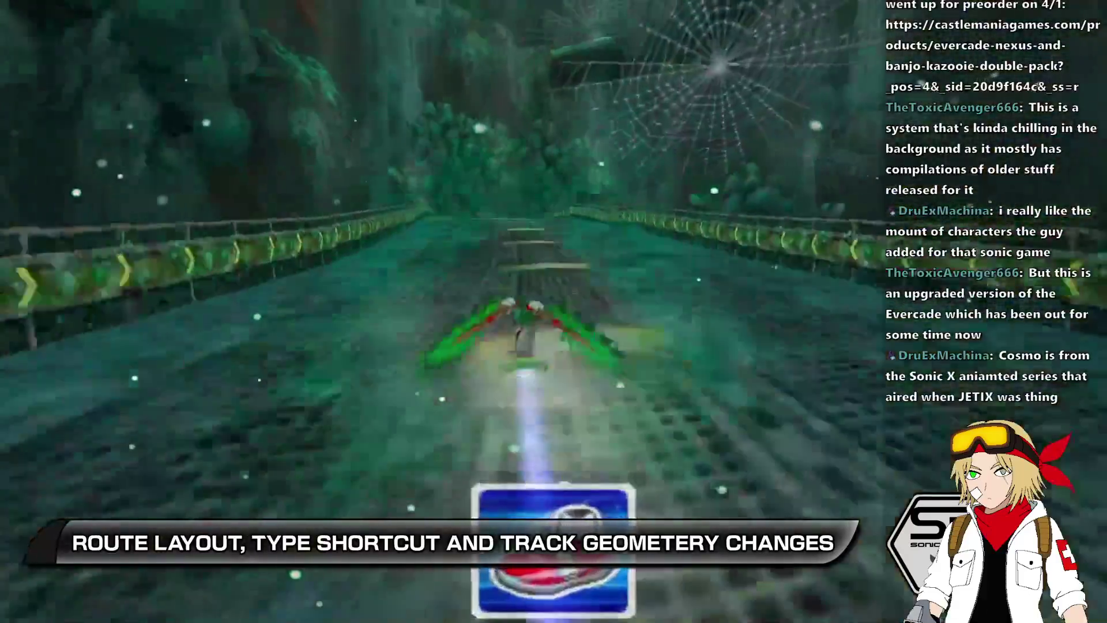
Step: Skip the Sonic Riders Future trailer near its end at 2x speed, then close it for Nightbot
key(Escape)
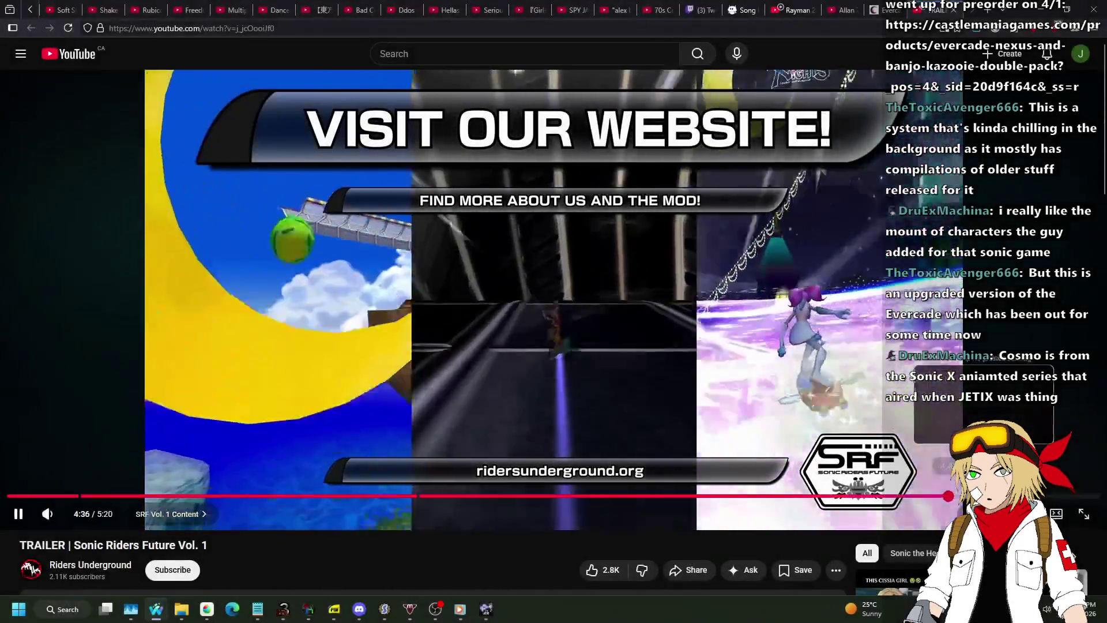
click(968, 496)
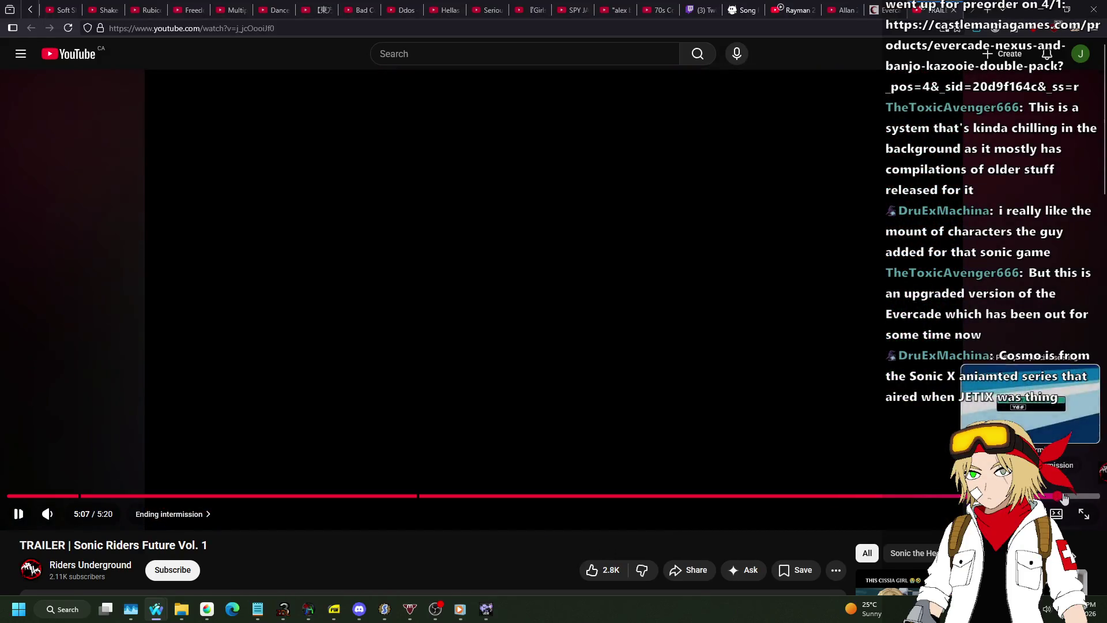
click(1060, 496)
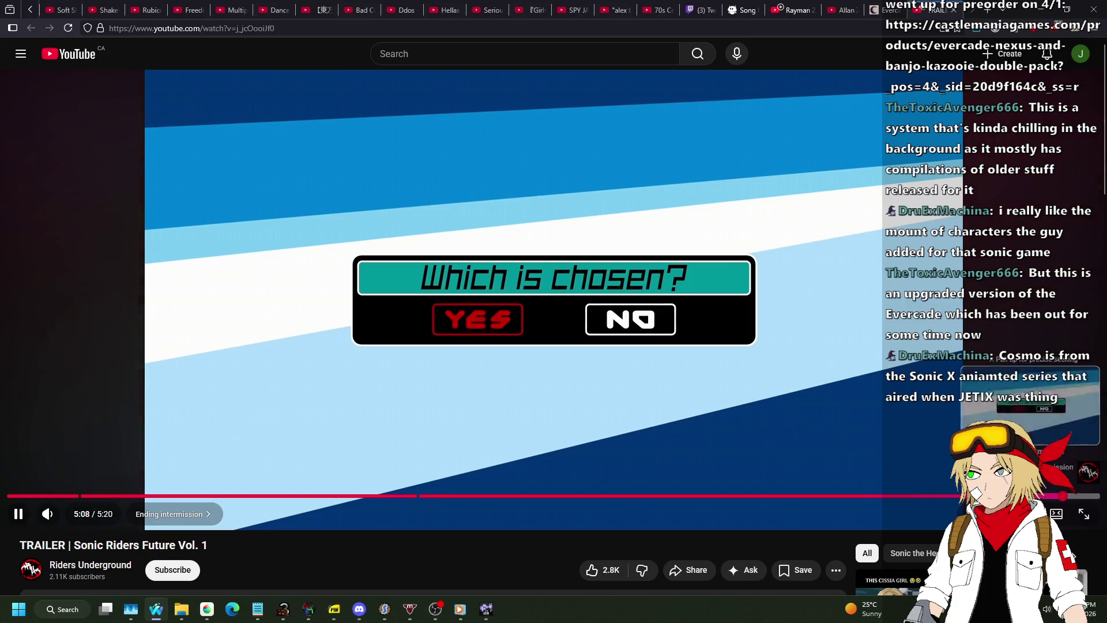
drag(672, 222, 671, 218)
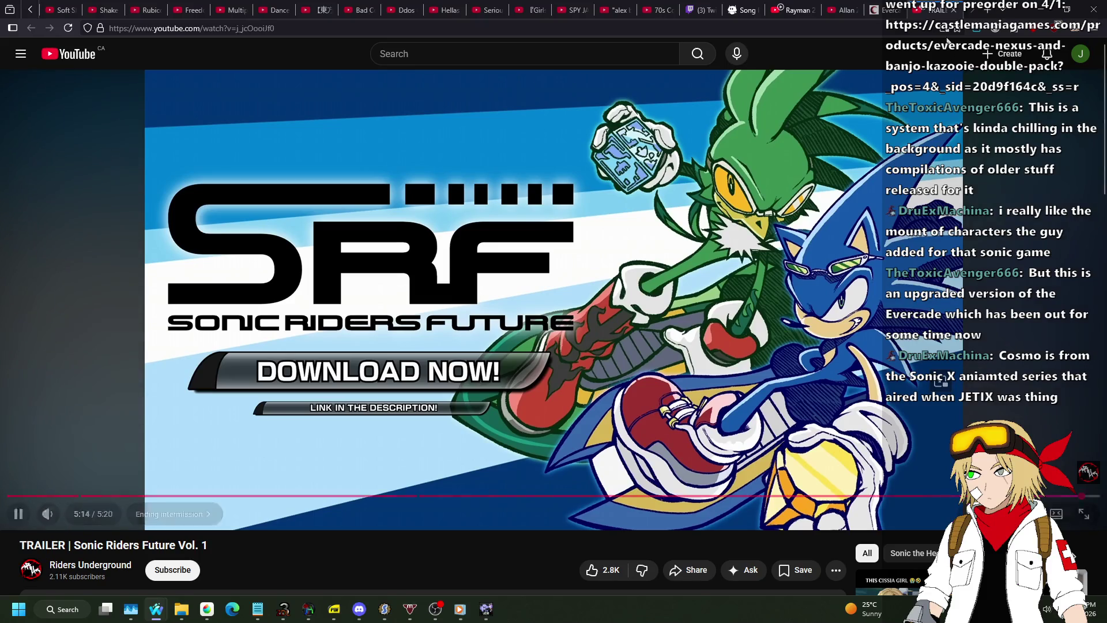
click(953, 10)
click(789, 6)
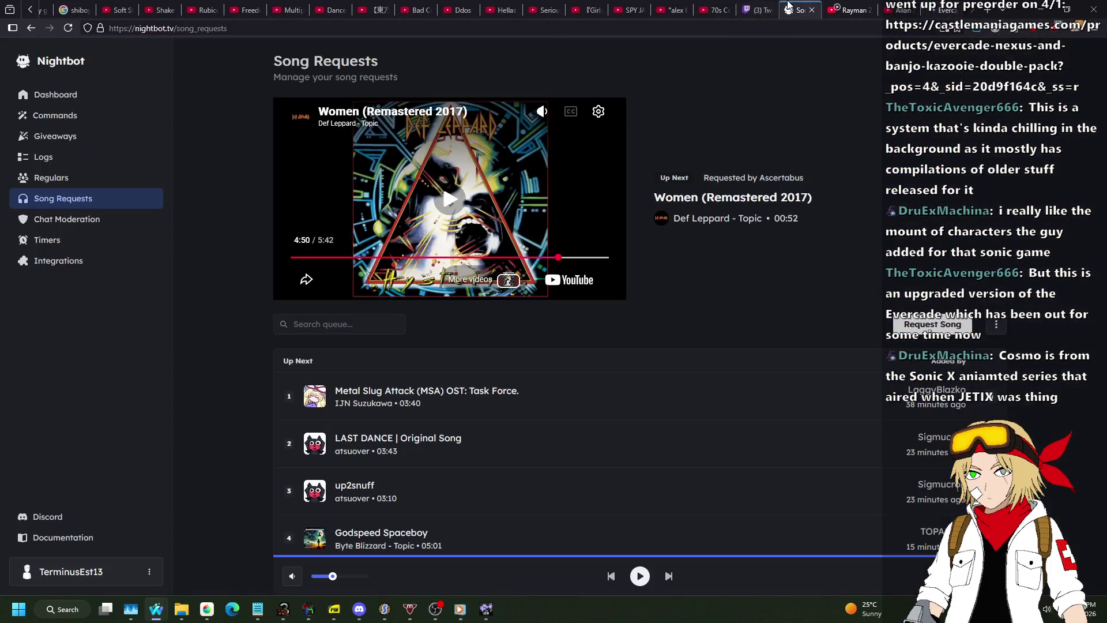
Step: Restart the current Nightbot song request from the beginning and bring up Ultimate Doom Builder
click(410, 184)
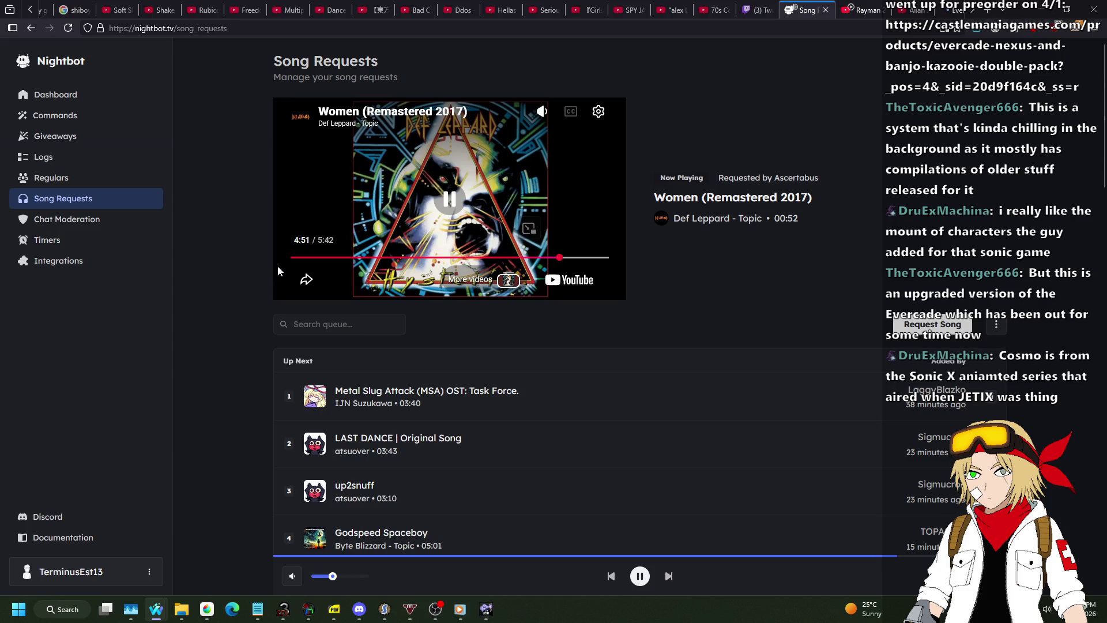
drag(289, 261, 292, 259)
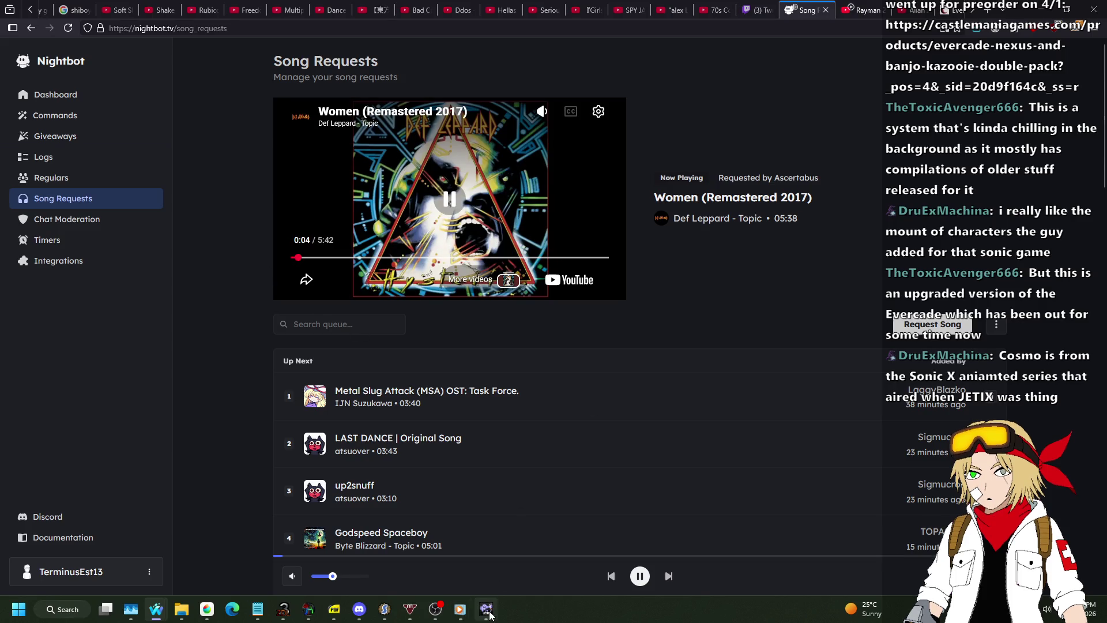
click(488, 610)
scroll(417, 327, down, 5)
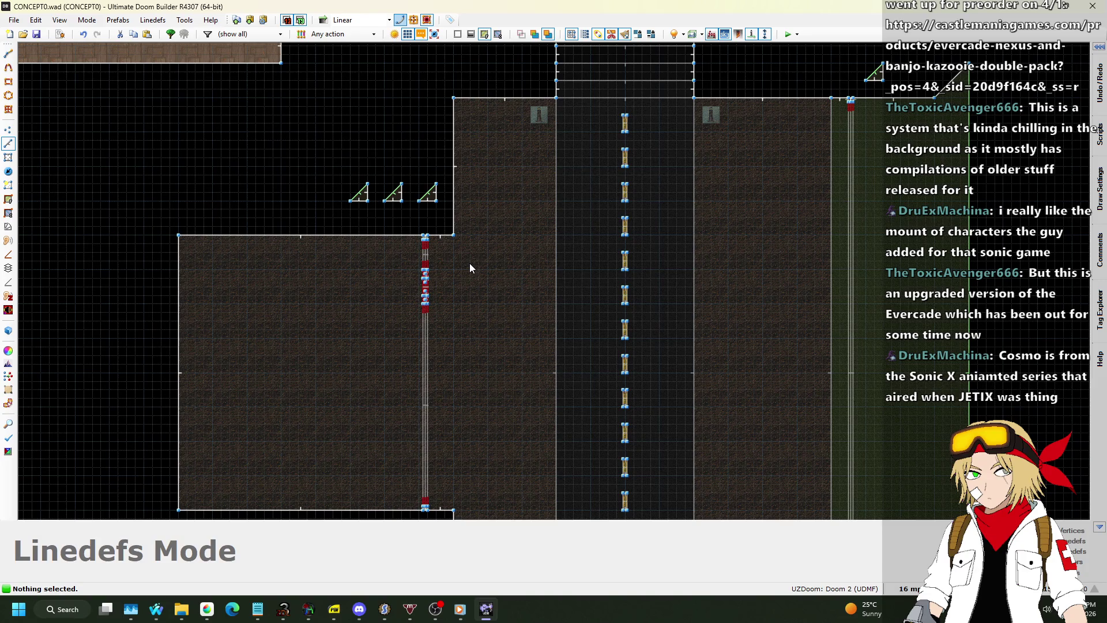
Step: Set the grid size to 4 map units
scroll(462, 265, up, 5)
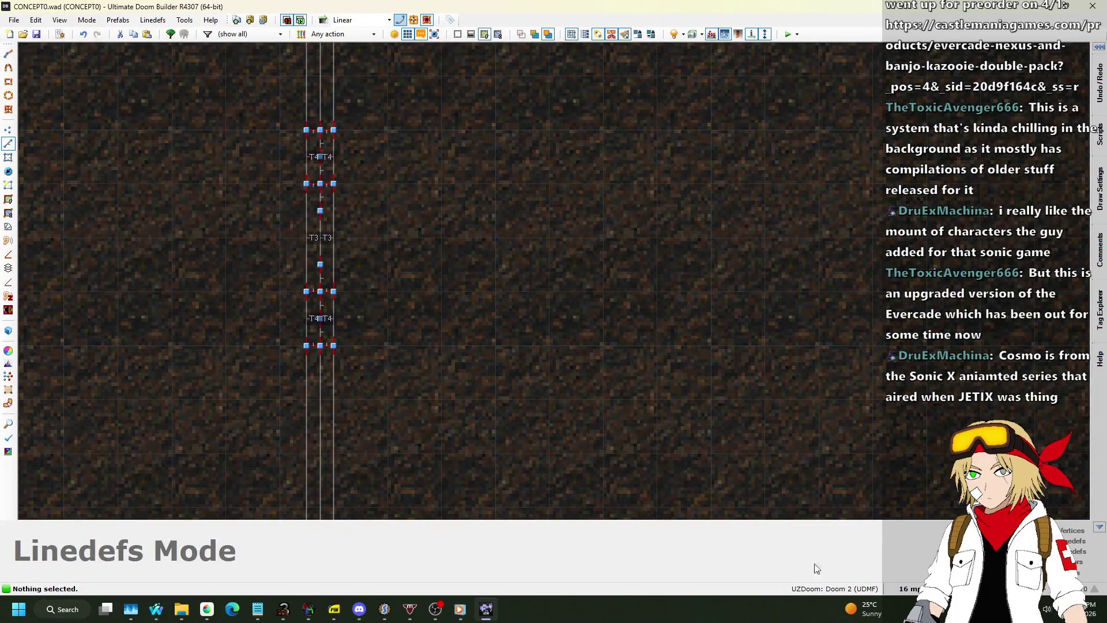
click(911, 588)
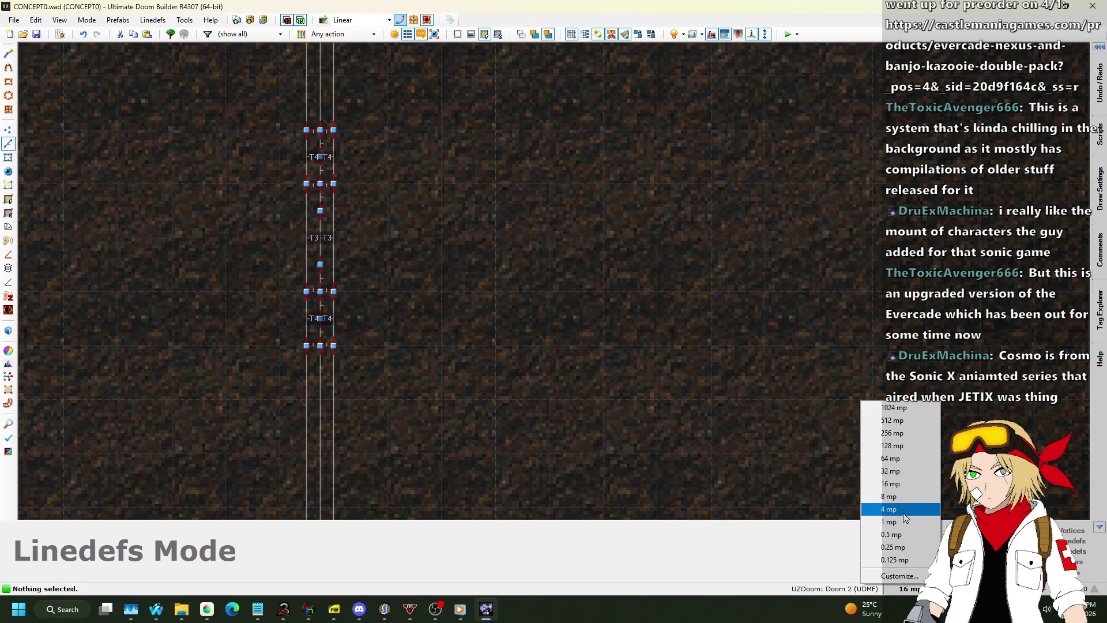
click(889, 509)
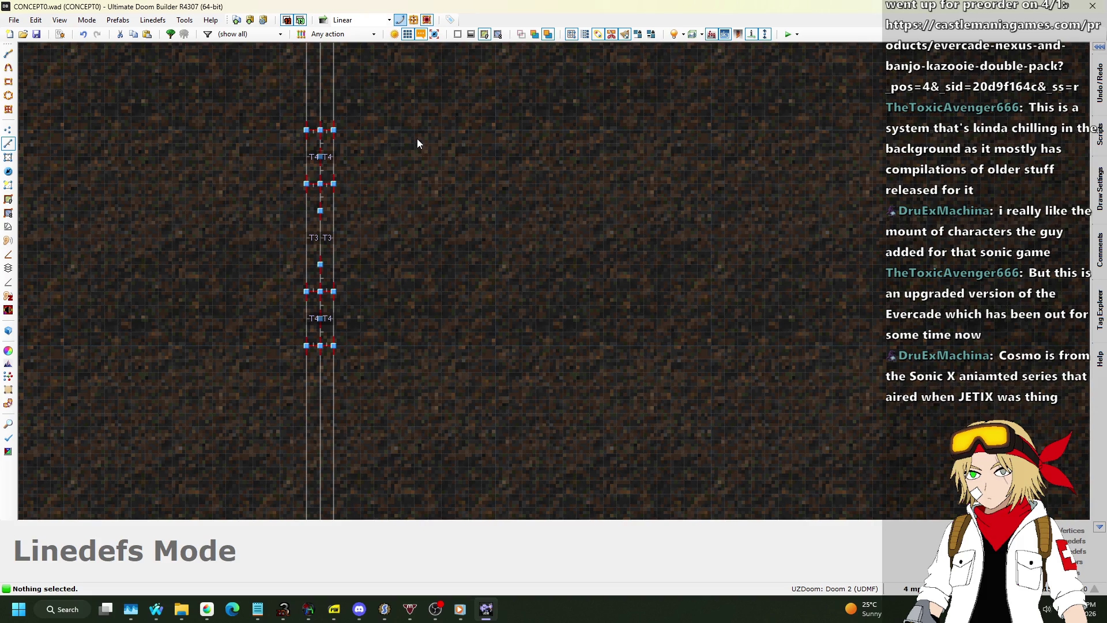
Step: Draw the first small rectangular sector beside the tagged line column
key(space)
click(439, 143)
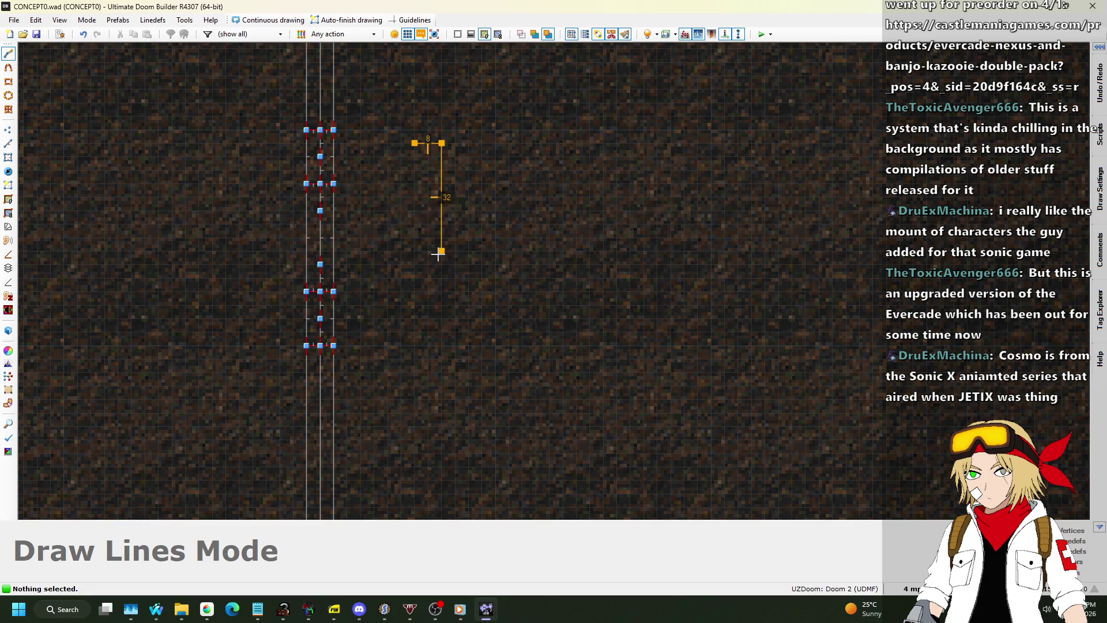
click(414, 359)
click(414, 143)
mouse_move(403, 309)
mouse_down()
mouse_move(482, 399)
mouse_move(433, 355)
mouse_move(430, 260)
mouse_up()
click(473, 273)
Step: Draw two more small rectangular sectors next to the first one
key(d)
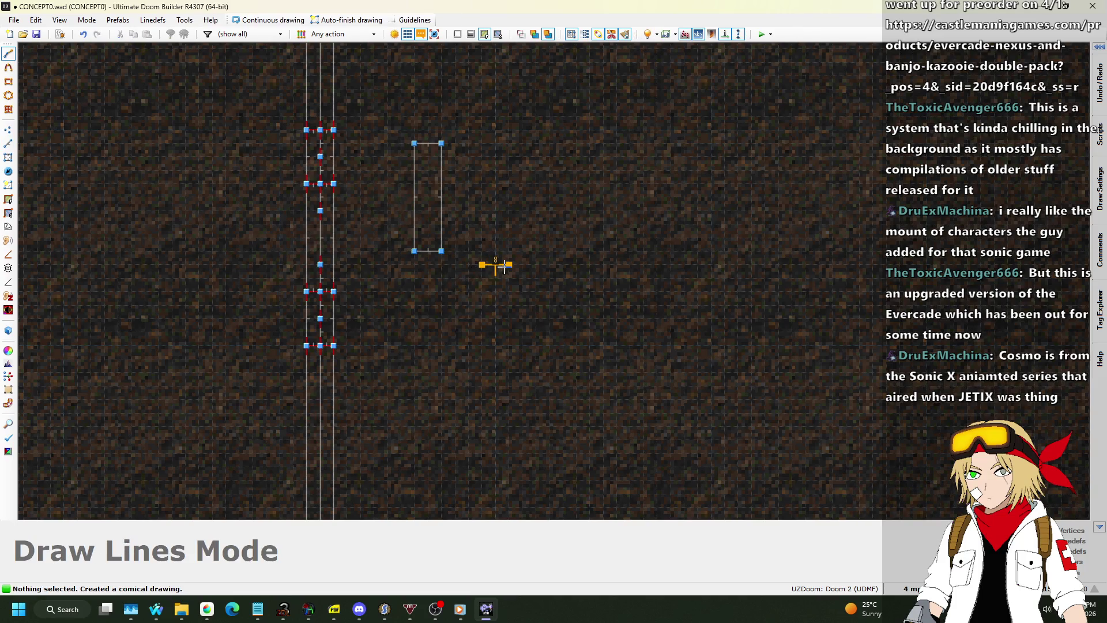
click(483, 322)
key(d)
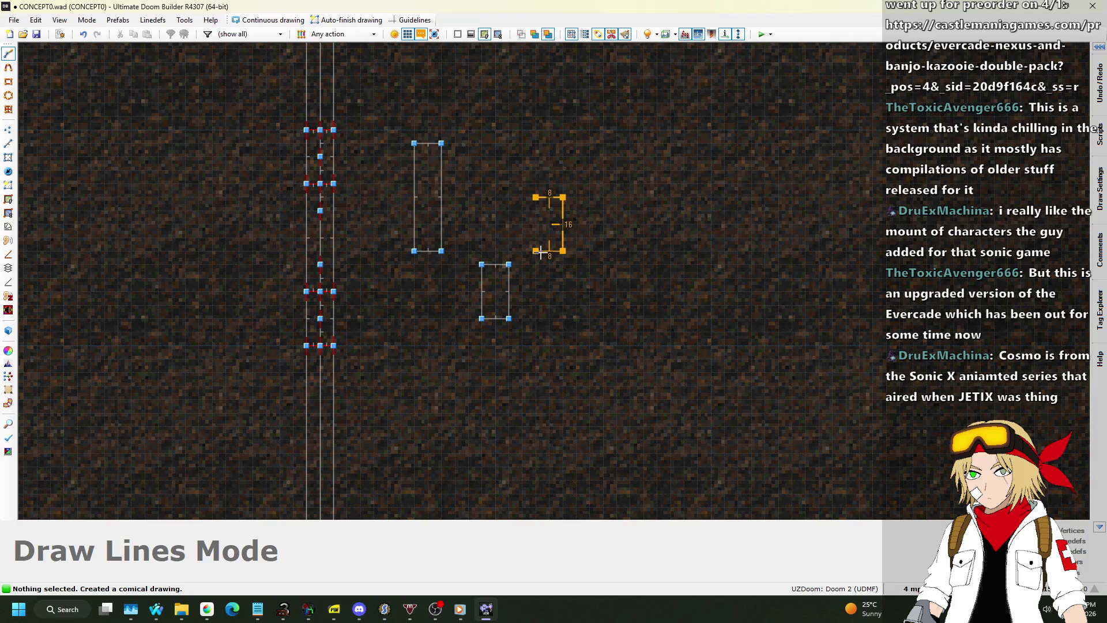
click(544, 198)
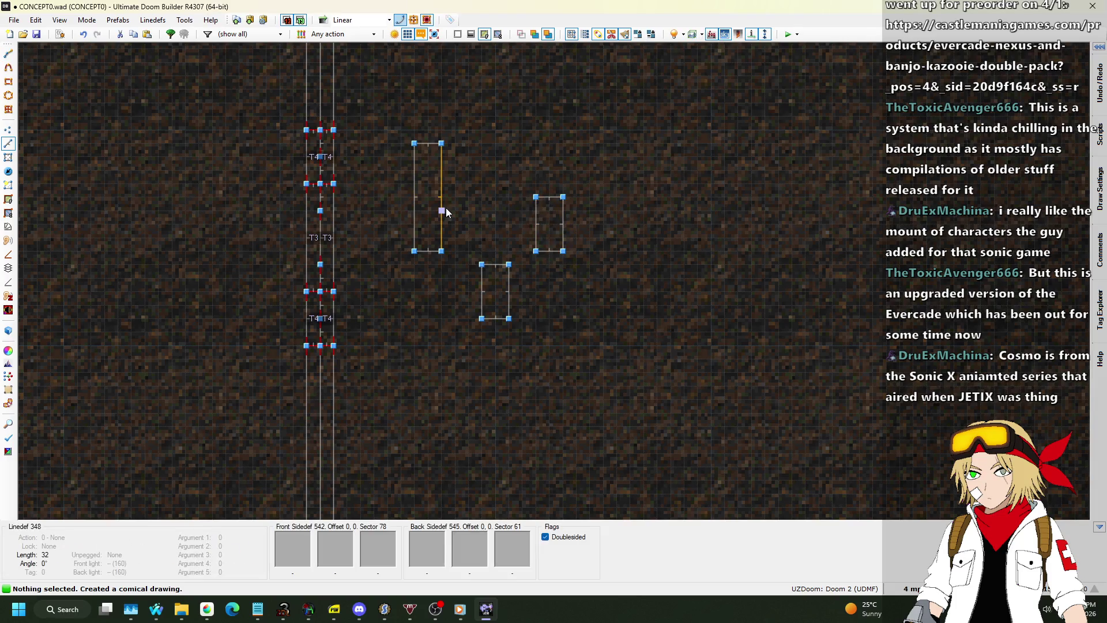
Step: Raise the small sectors' floors to height 40 in Visual Mode
key(q)
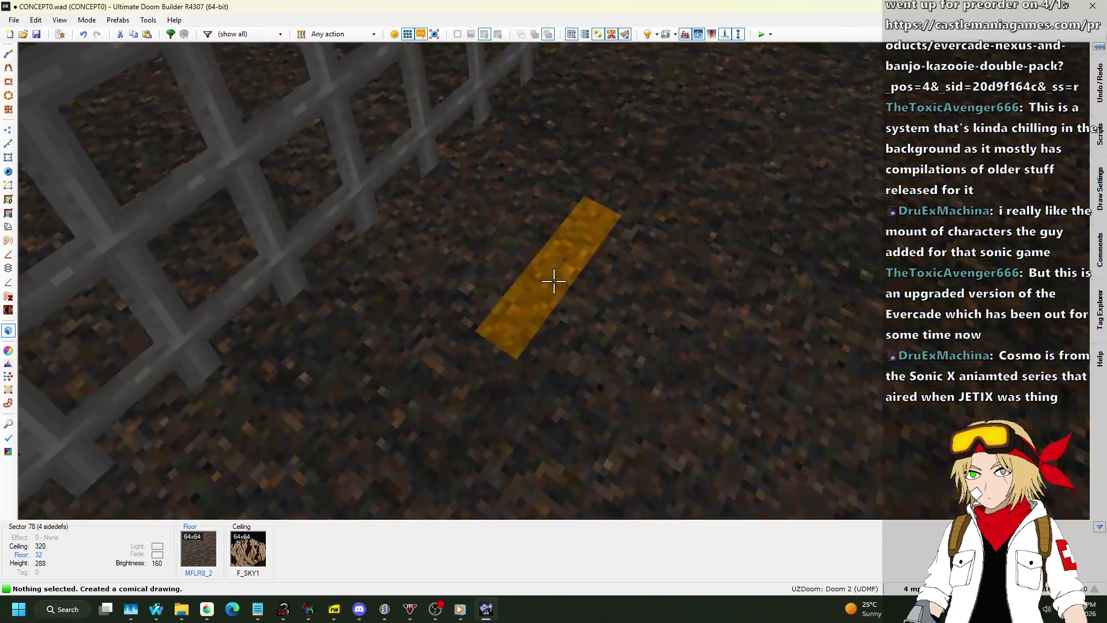
click(554, 281)
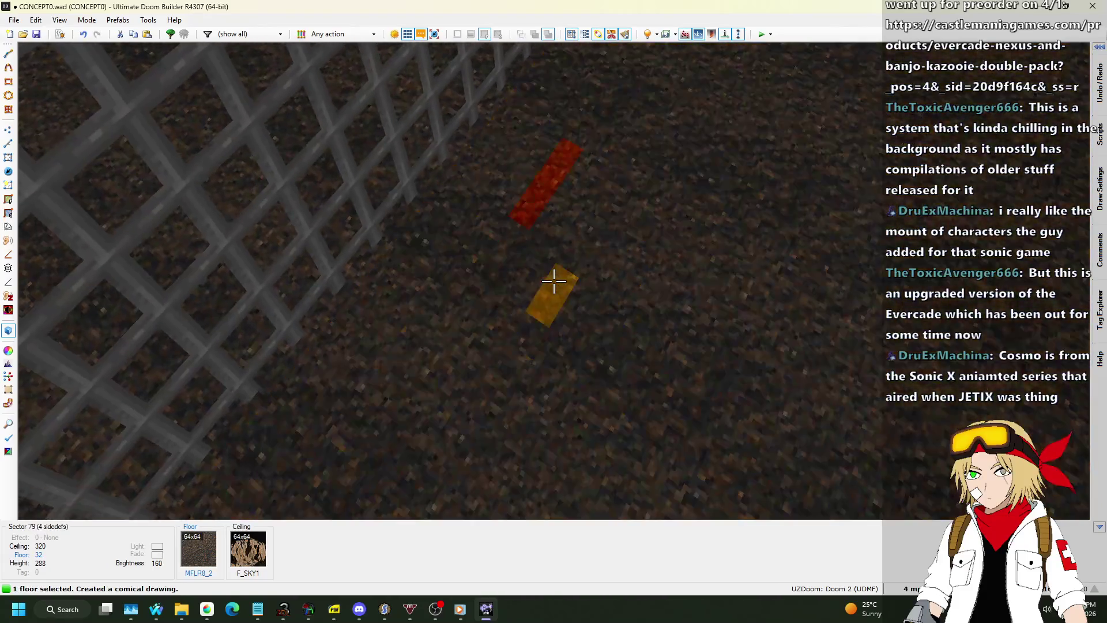
click(553, 281)
scroll(553, 281, up, 1)
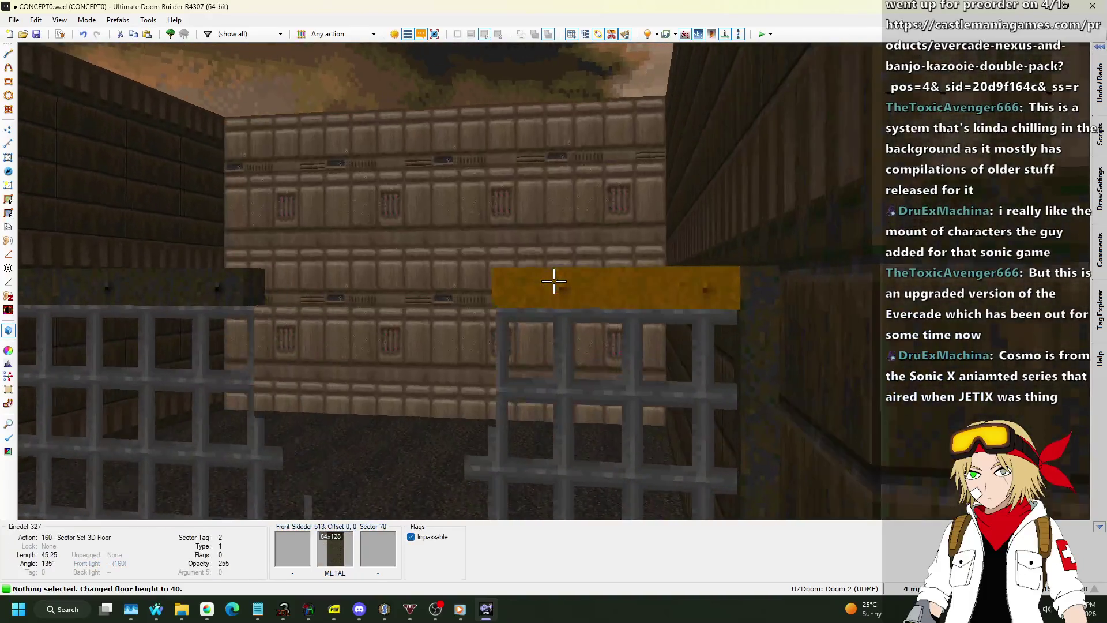
Step: Paste the METAL texture onto the blocks' sides and all three tops
key(ctrl+c)
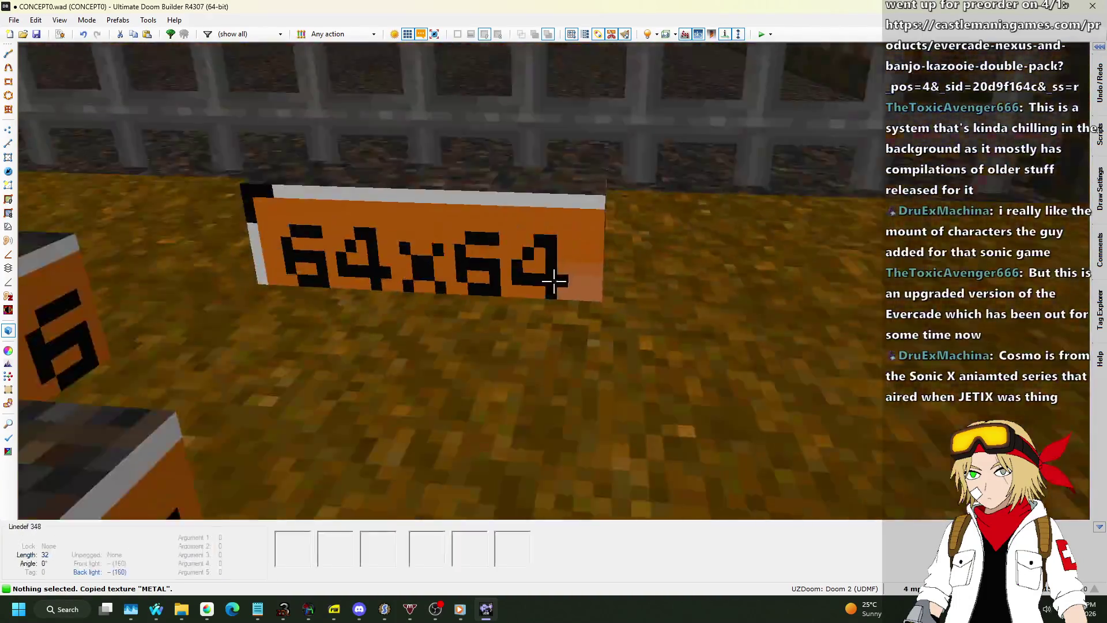
click(554, 281)
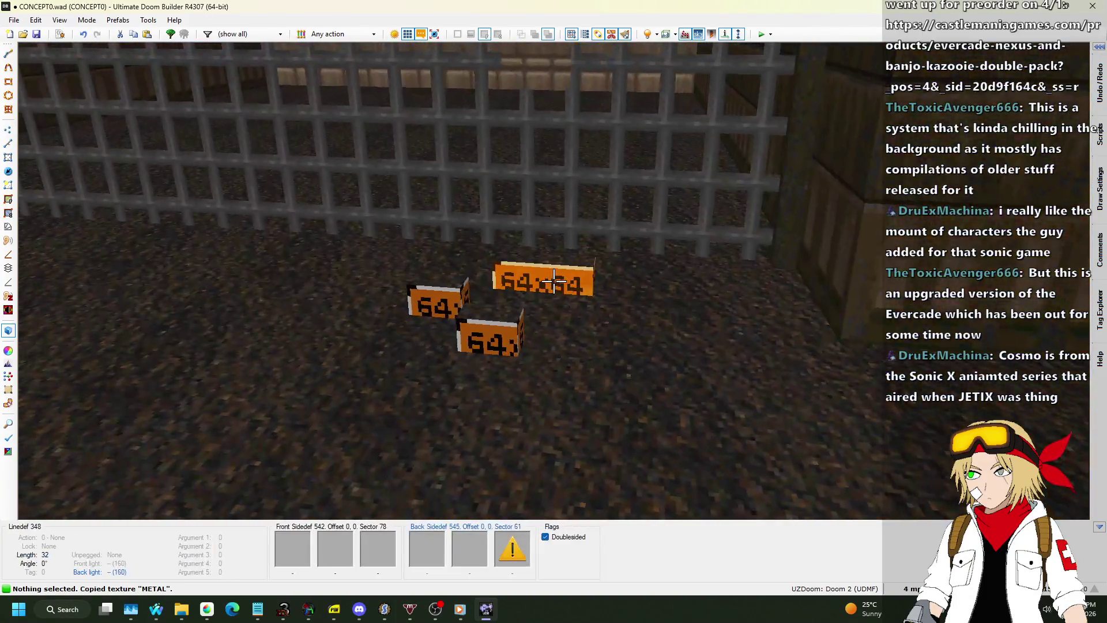
key(ctrl+v)
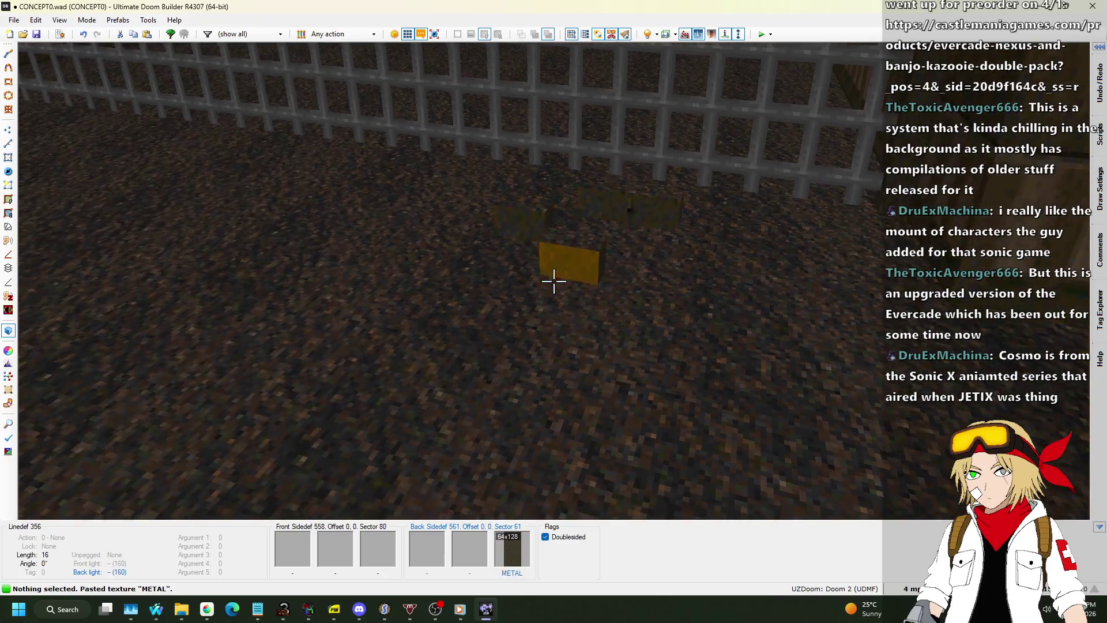
click(554, 281)
click(554, 281)
click(554, 281)
key(ctrl+v)
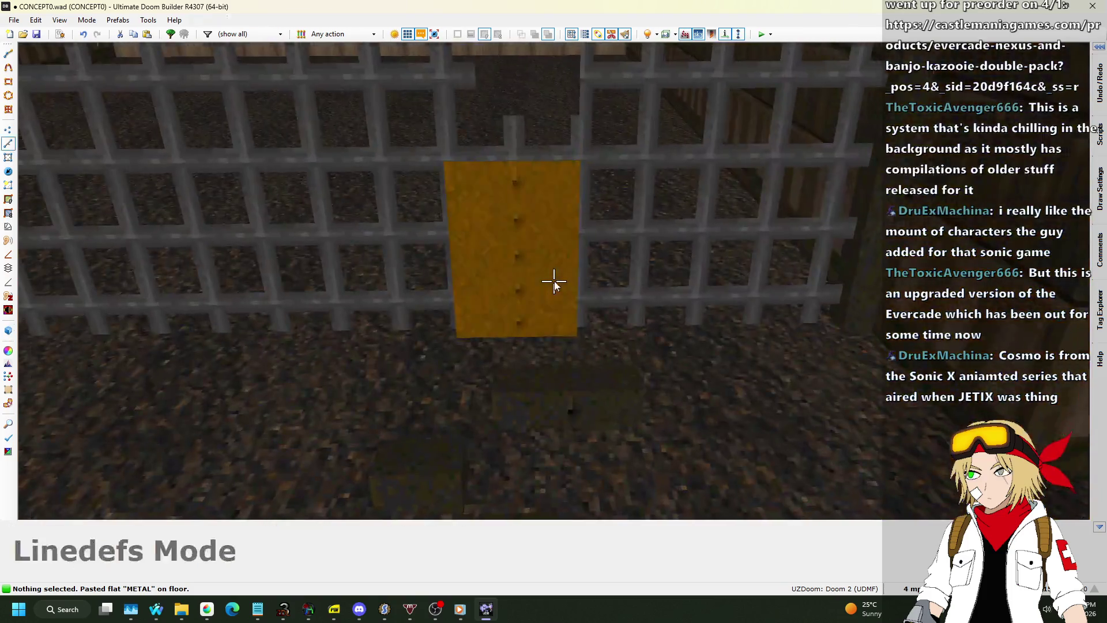
key(q)
scroll(425, 263, up, 2)
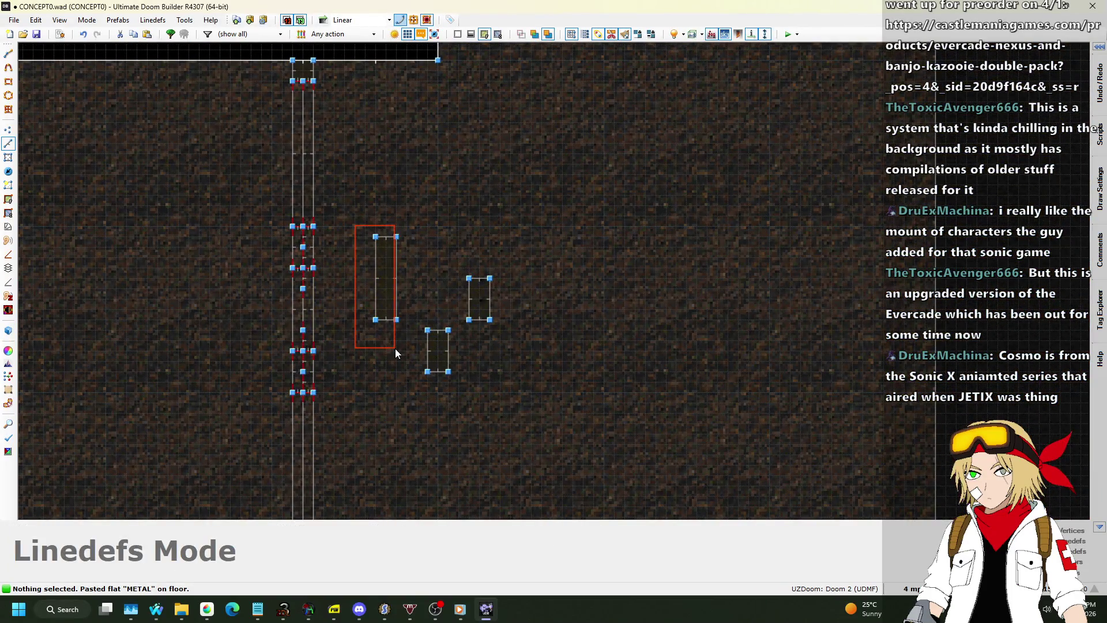
Step: Move the tall rectangle down-left and rotate it about 20 degrees
drag(395, 348, 403, 314)
drag(399, 272, 388, 293)
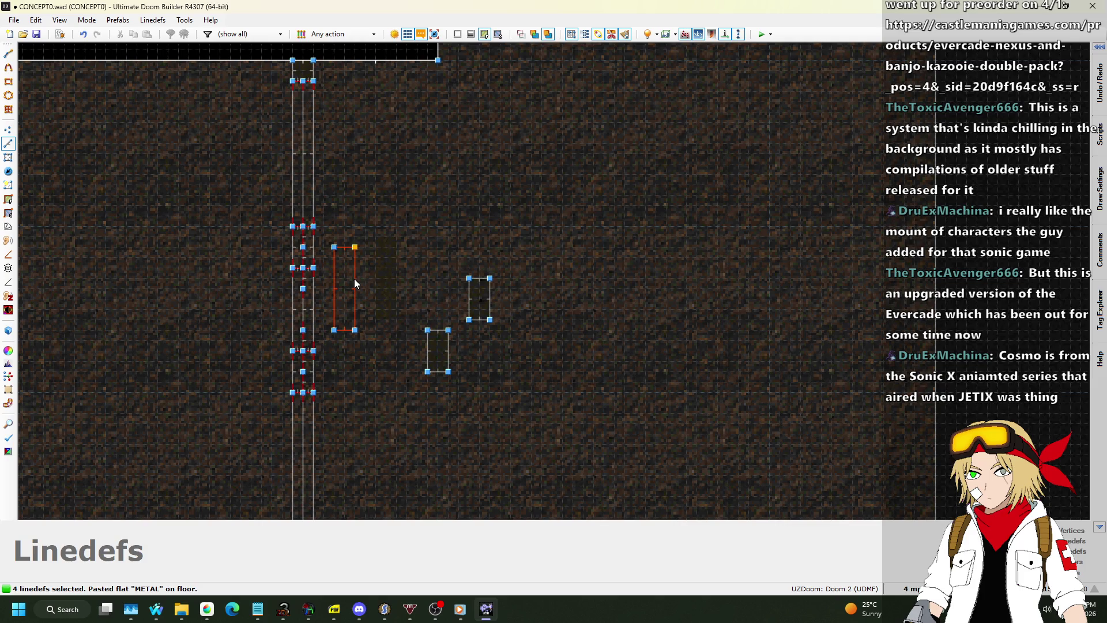
scroll(357, 287, up, 2)
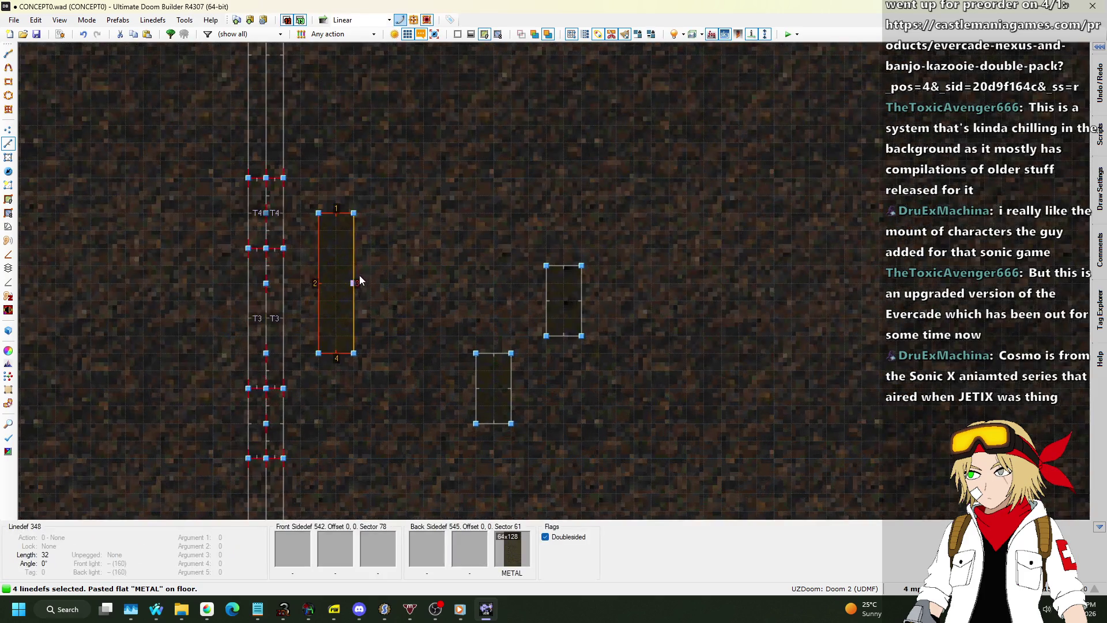
key(e)
drag(354, 213, 339, 211)
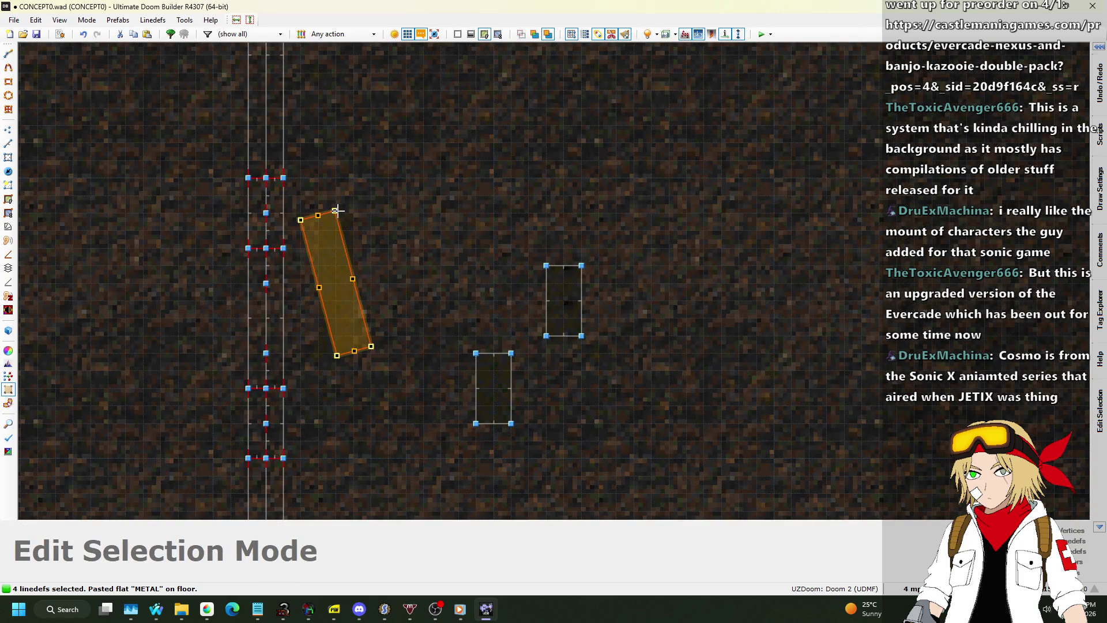
key(Return)
Step: Move the lower rectangle left beside the column at a new angle
drag(453, 319, 526, 454)
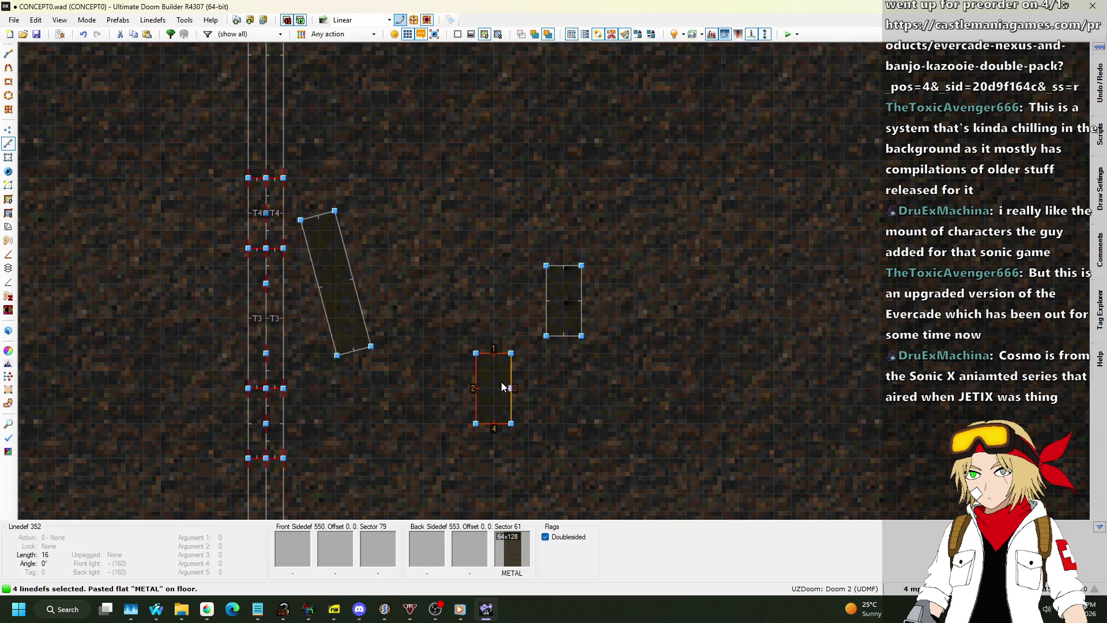
key(e)
mouse_move(502, 386)
mouse_down()
mouse_move(482, 404)
mouse_move(380, 403)
mouse_move(404, 385)
mouse_up()
key(Return)
click(479, 278)
Step: Rotate the right rectangle and move it up-left toward the column
drag(506, 235, 629, 387)
key(e)
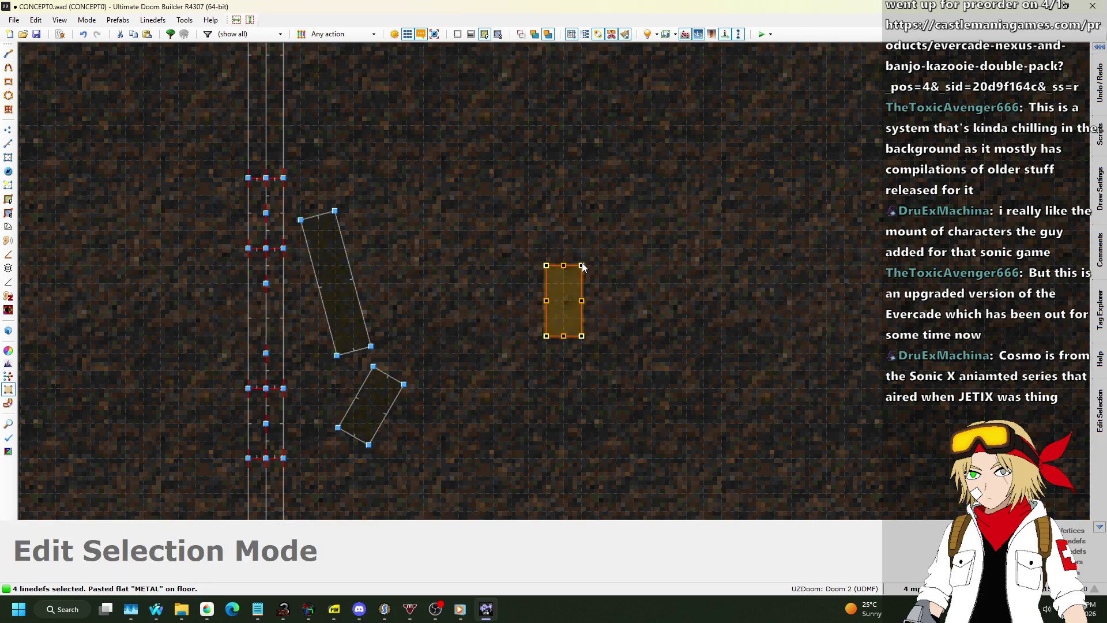
mouse_move(582, 265)
mouse_down()
mouse_move(590, 271)
mouse_move(504, 275)
mouse_move(415, 248)
mouse_move(413, 232)
mouse_up()
key(Return)
click(580, 283)
Step: Inspect the tilted blocks in 3D, save CONCEPT0.wad, and launch a test run
key(w)
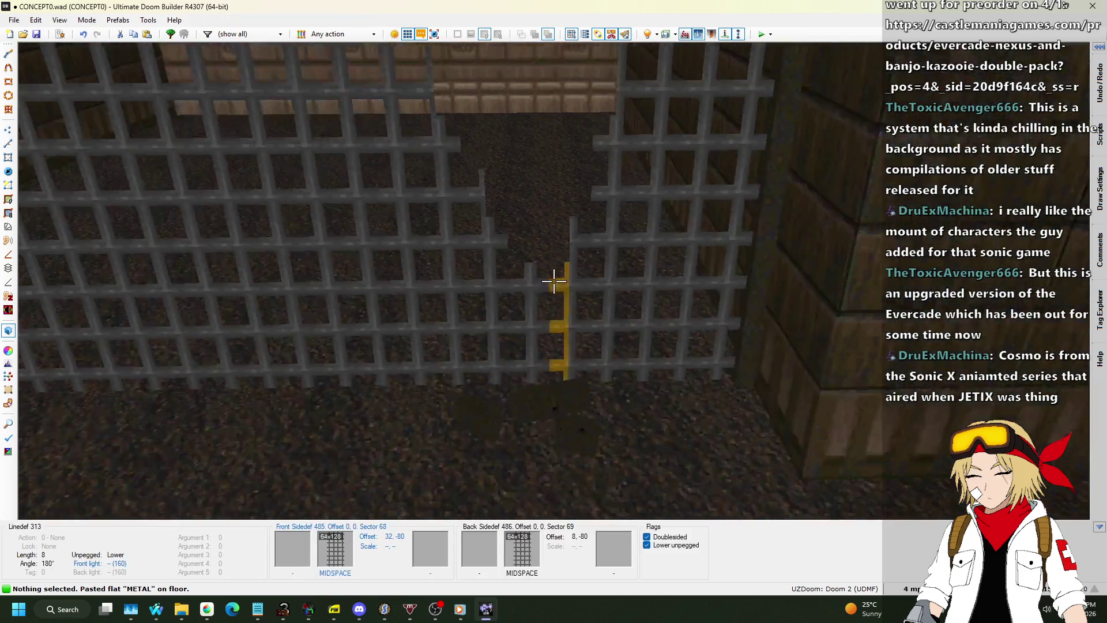
key(w)
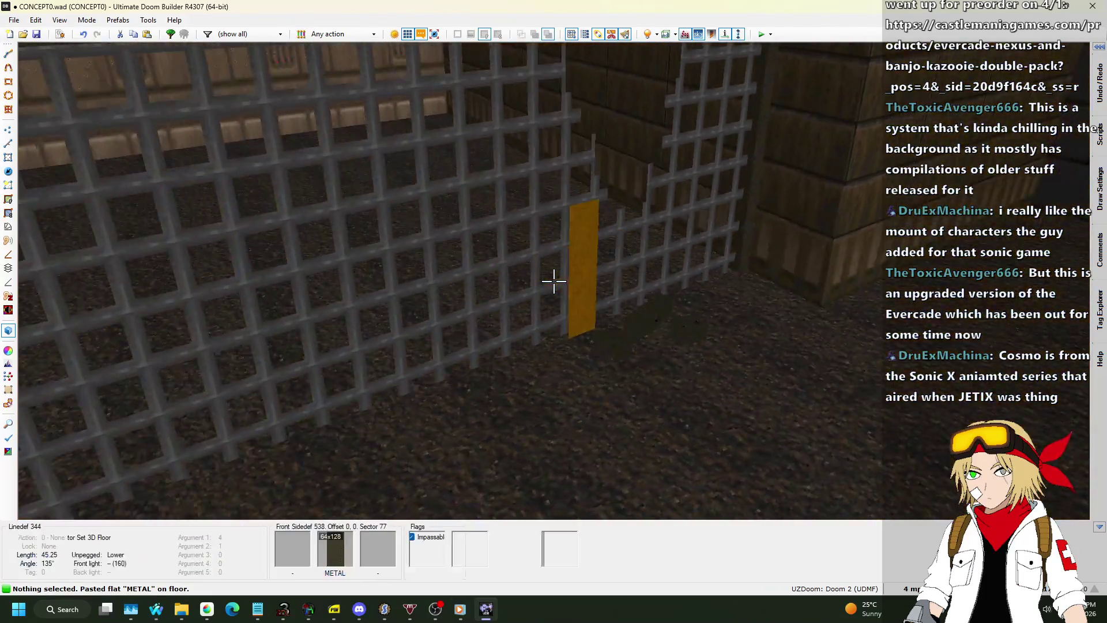
key(w)
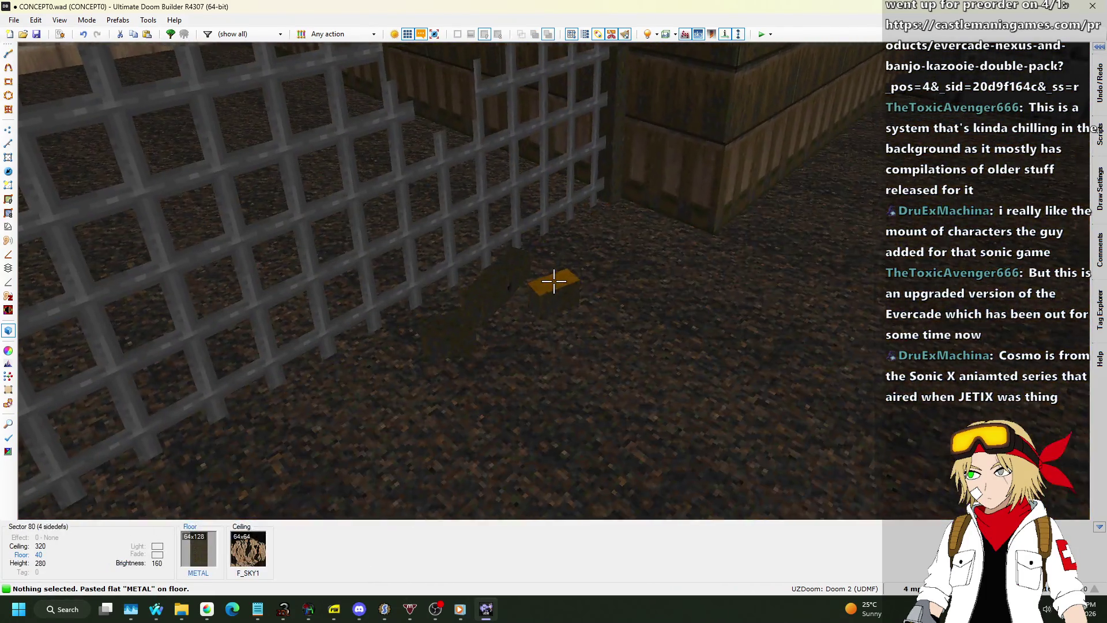
key(w)
key(ctrl+s)
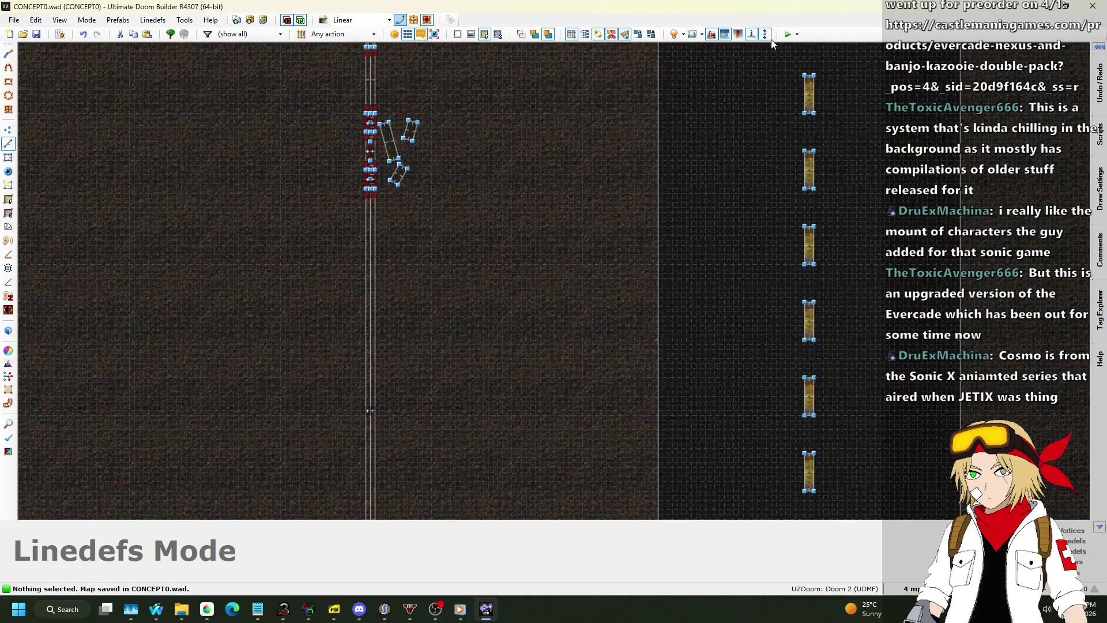
click(789, 34)
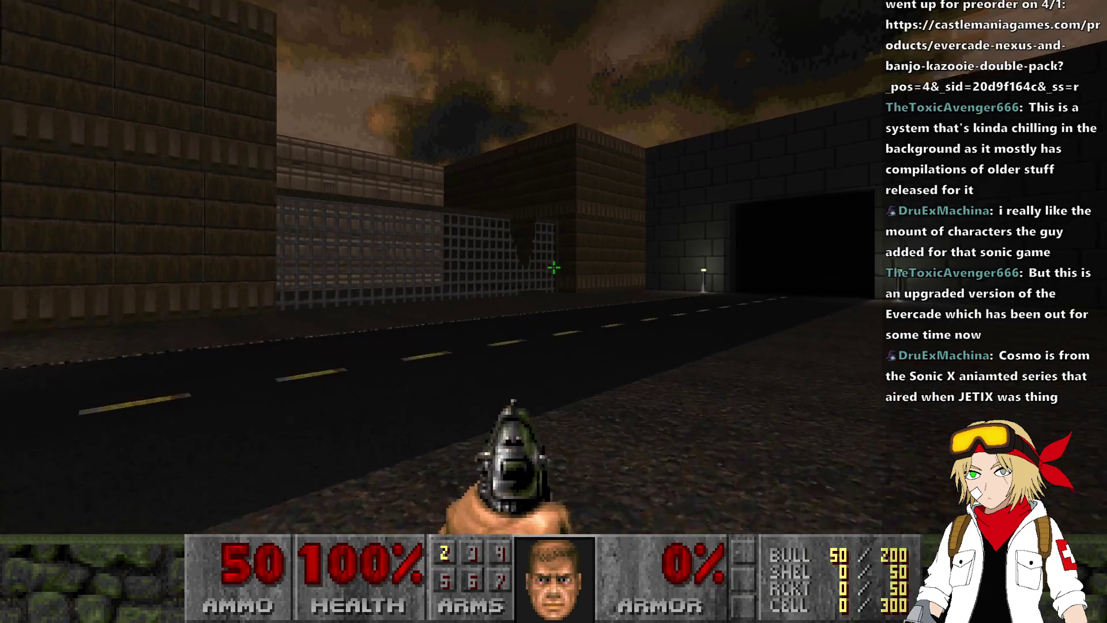
Step: Walk back and forth around the metal grates in UZDoom, then quit to the editor
key(w)
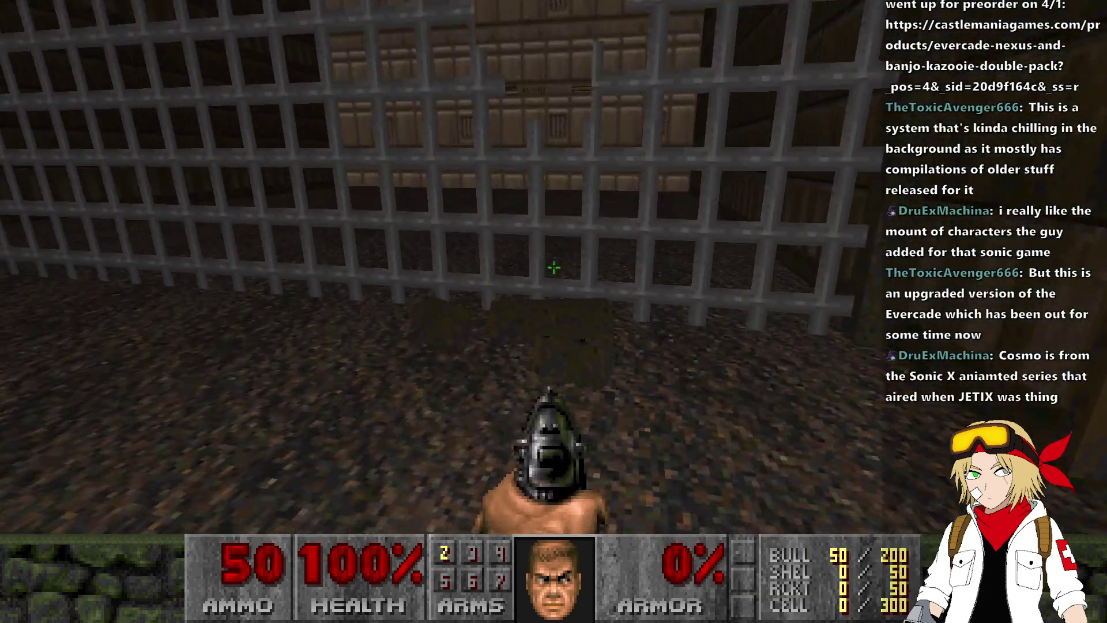
key(s)
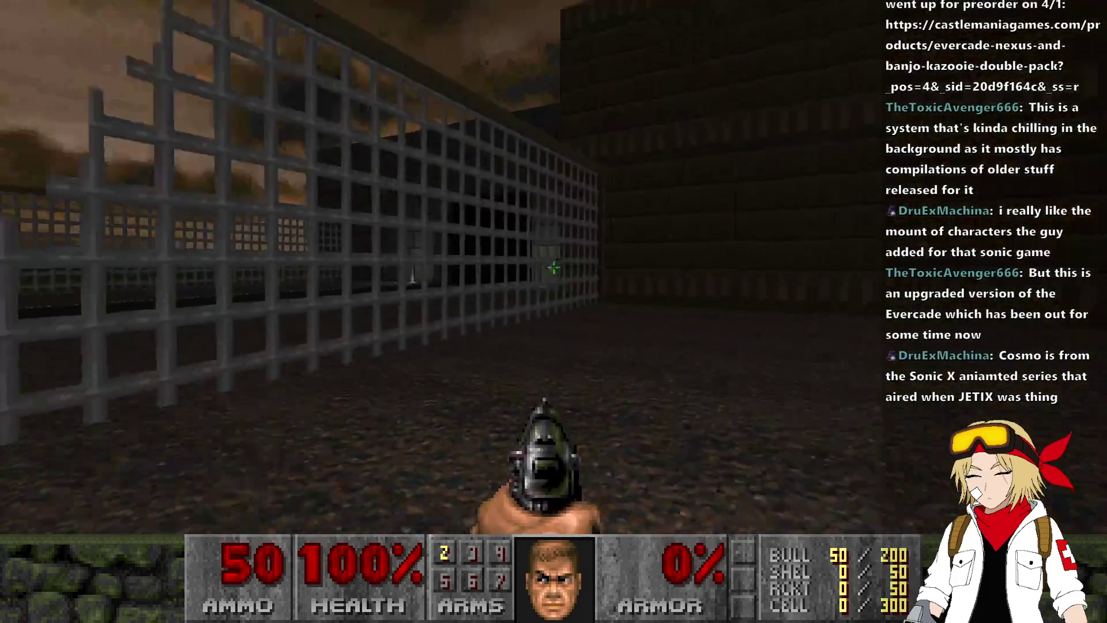
key(w)
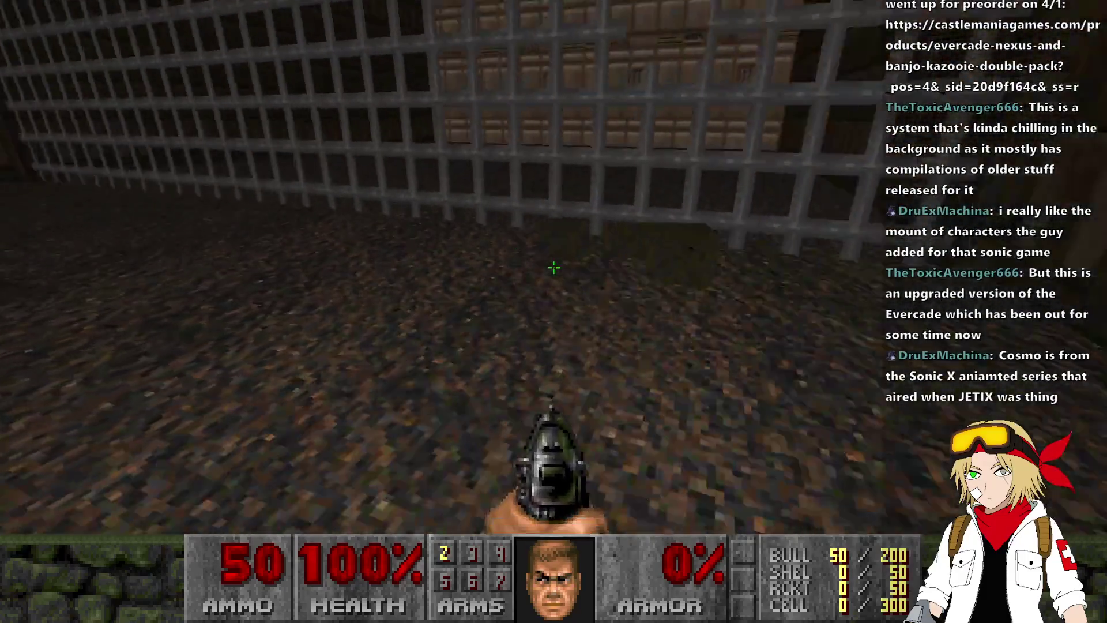
key(w)
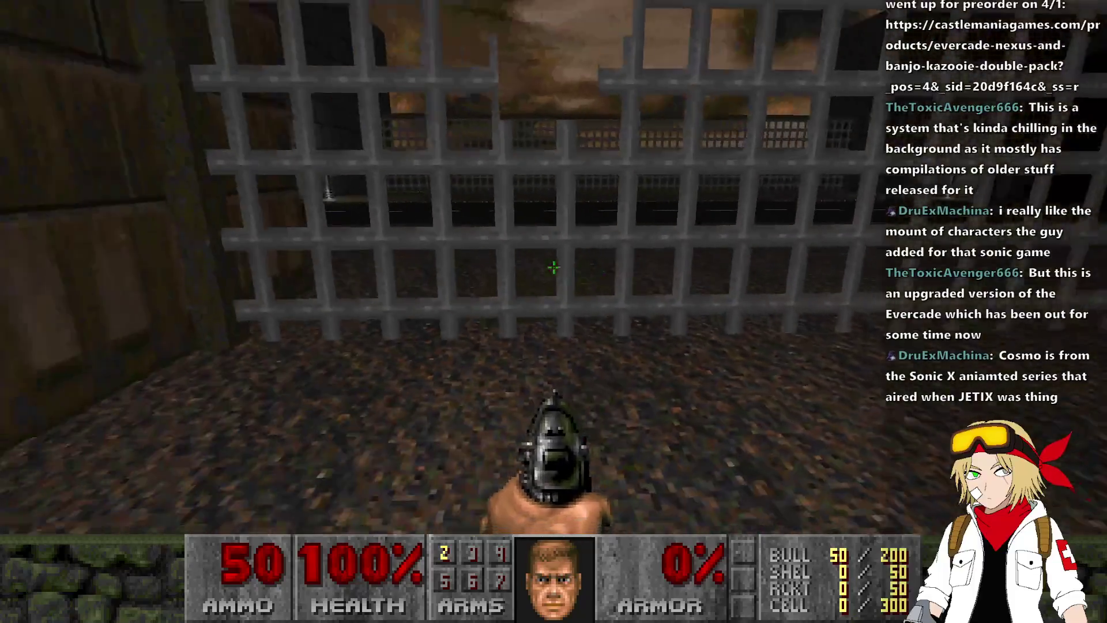
key(s)
key(w)
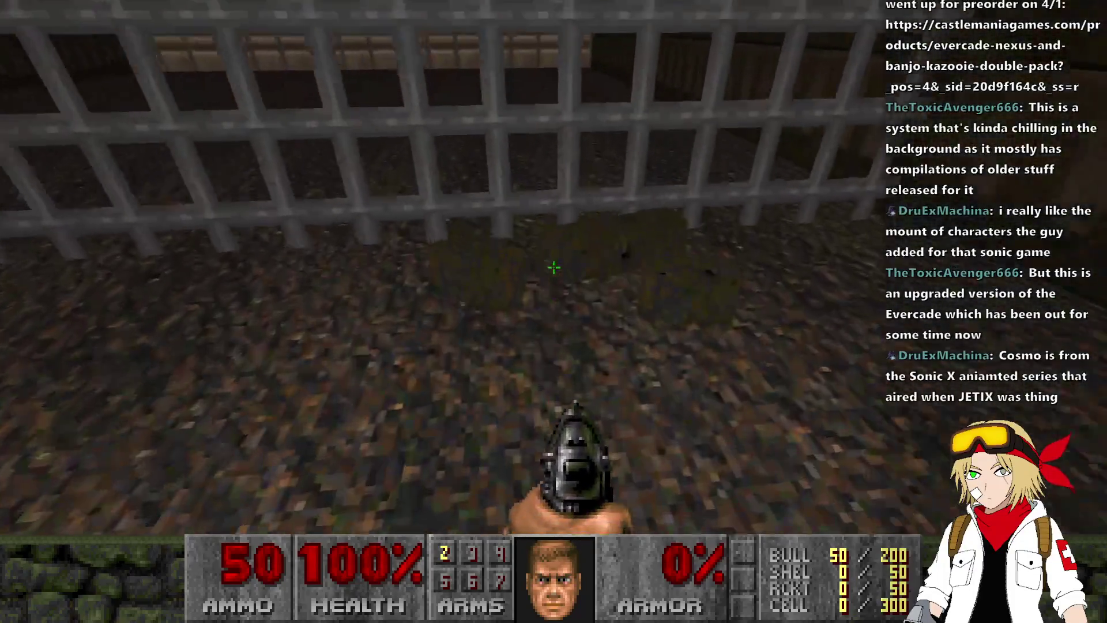
key(s)
key(w)
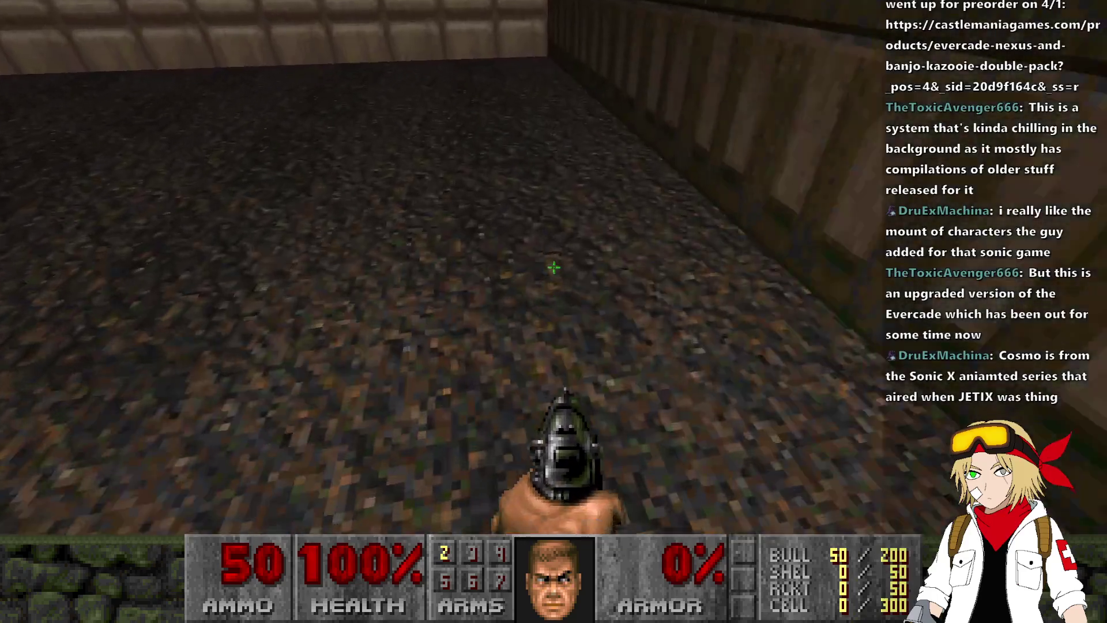
key(alt+F4)
scroll(394, 126, up, 5)
Step: Try moving the small sector, undo it, then move the tall sector left of the corridor
drag(372, 170, 441, 244)
mouse_move(404, 168)
mouse_down()
mouse_move(238, 254)
mouse_move(302, 265)
mouse_move(346, 248)
mouse_move(396, 160)
mouse_move(386, 202)
mouse_move(175, 277)
mouse_move(186, 284)
mouse_move(202, 269)
mouse_up()
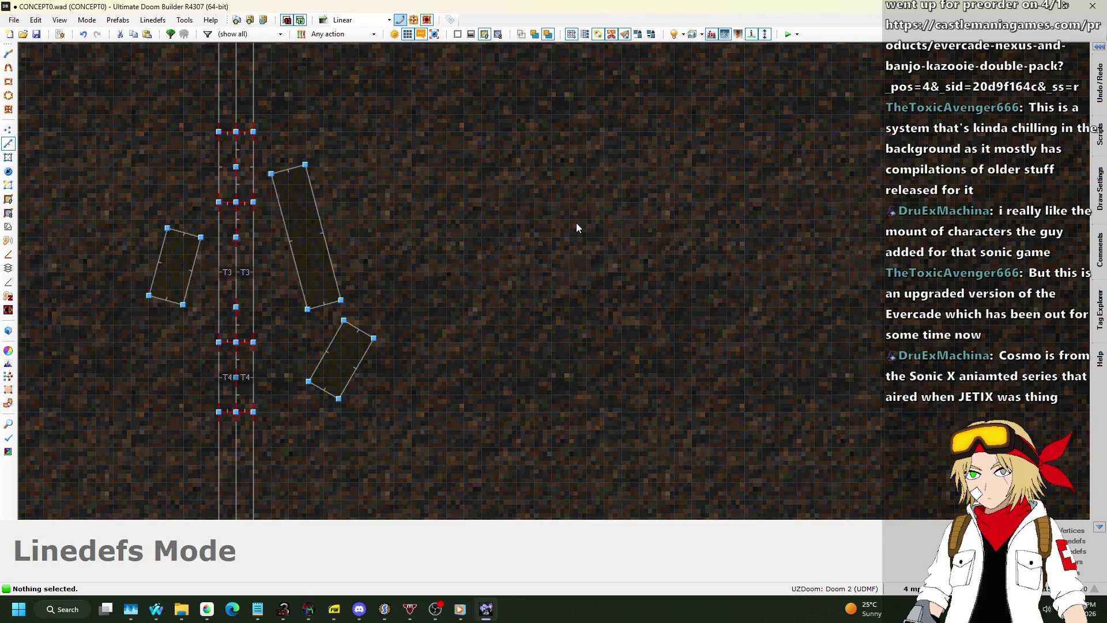
key(ctrl+z)
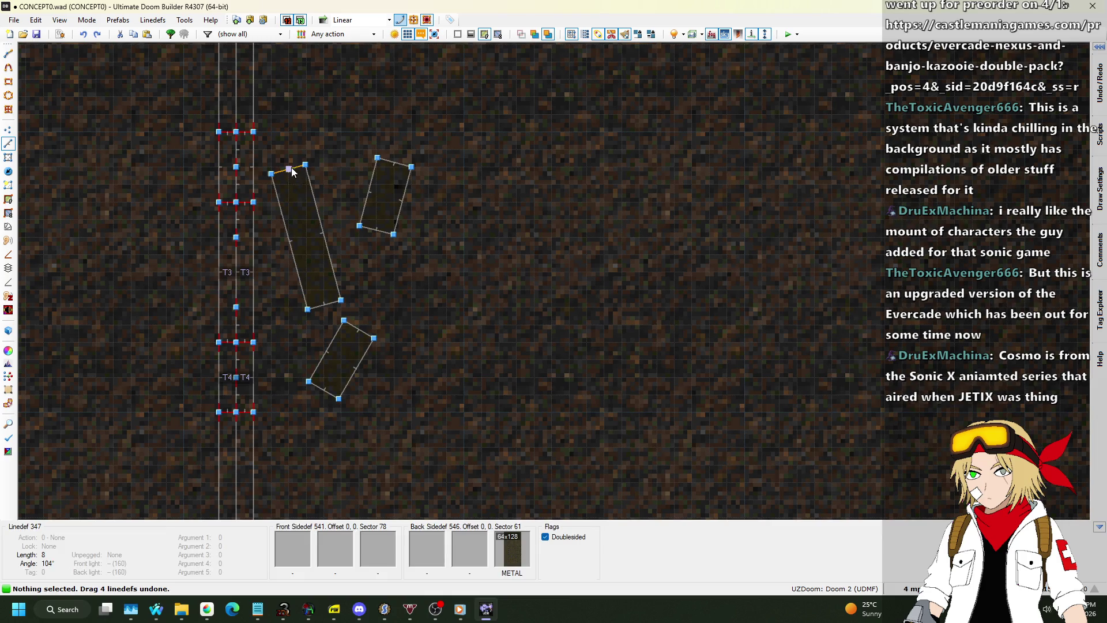
drag(269, 155, 345, 312)
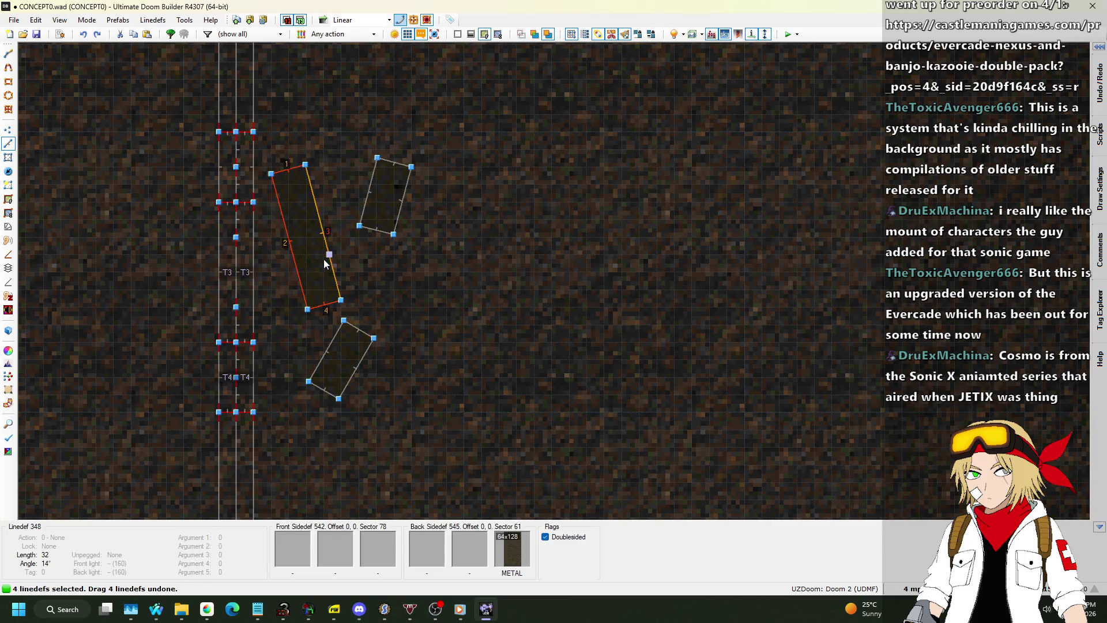
mouse_move(326, 251)
mouse_down()
mouse_move(170, 279)
mouse_move(188, 288)
mouse_up()
Step: Rotate the small upper sector and move it down beside the corridor
drag(344, 132, 439, 258)
key(e)
drag(412, 161, 387, 149)
mouse_move(391, 199)
mouse_down()
mouse_move(352, 250)
mouse_move(322, 258)
mouse_up()
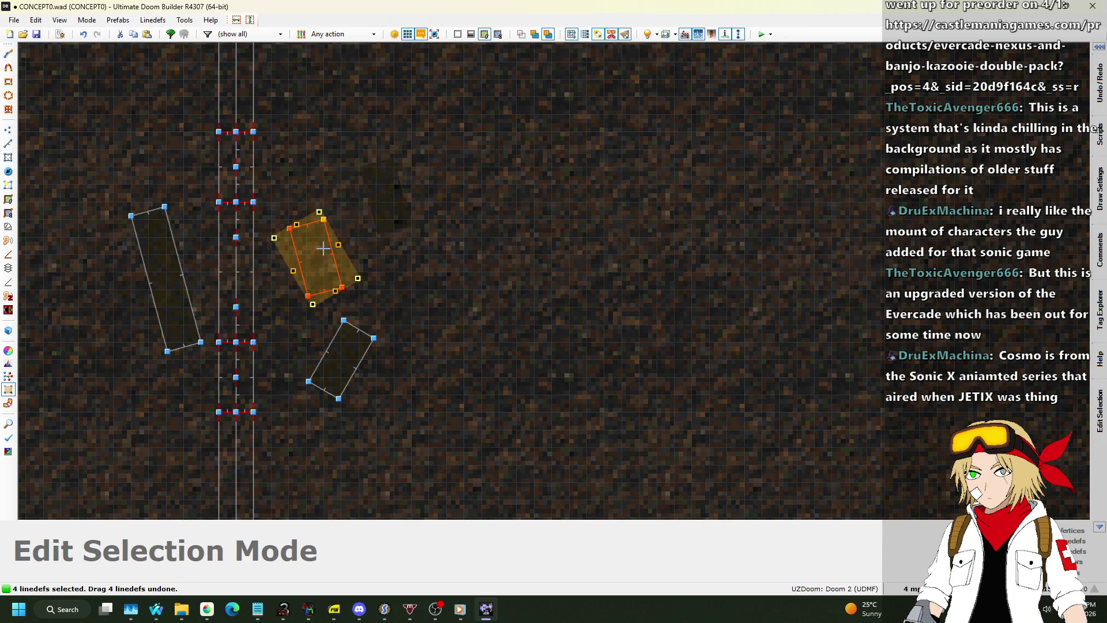
key(Return)
Step: Preview the repositioned blocks in 3D
key(w)
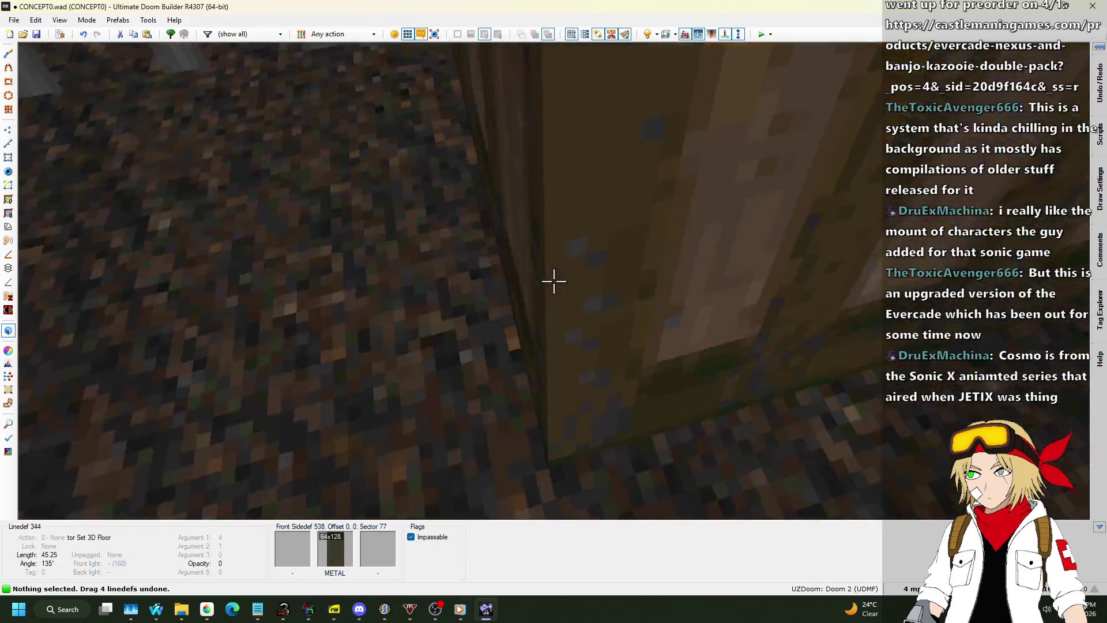
key(s)
mouse_move(554, 281)
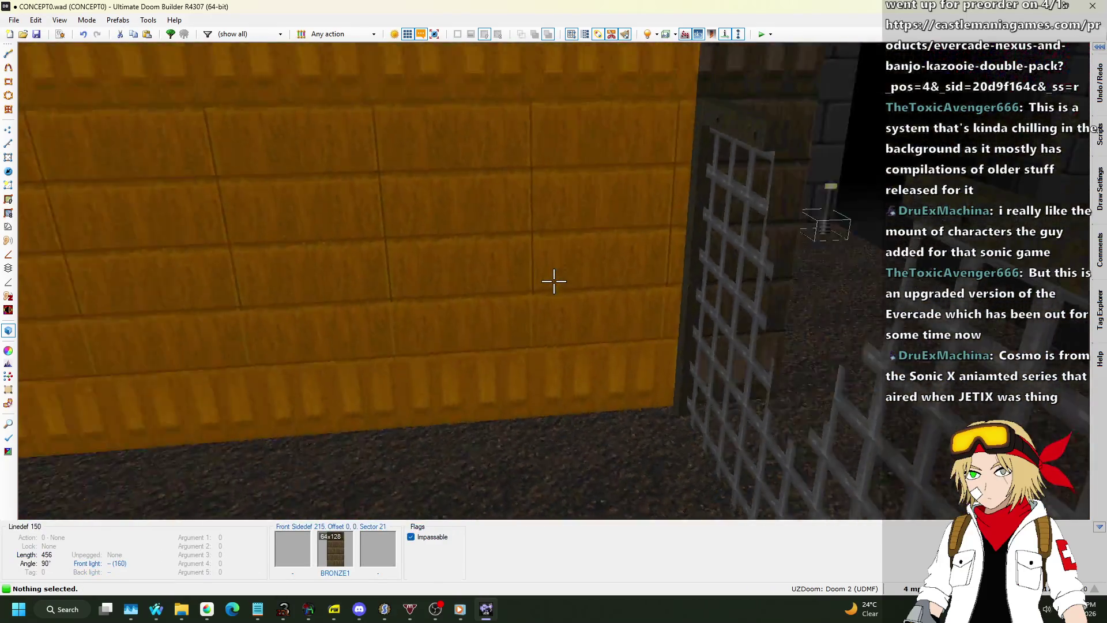
Step: Test the map in UZDoom, walking past the grates, courtyard and street, then quit
key(w)
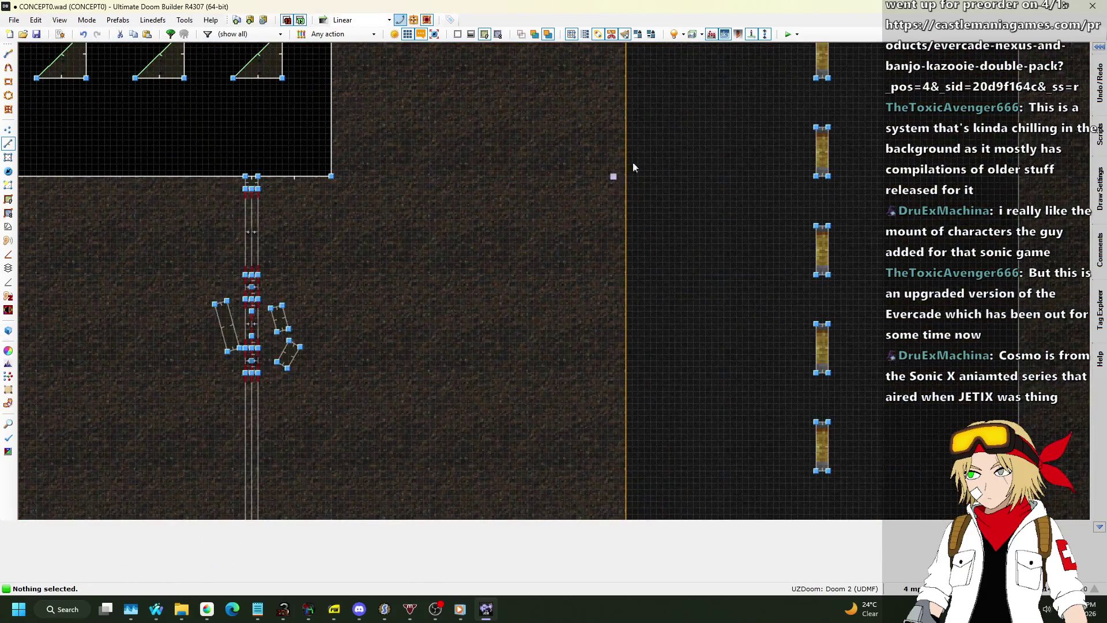
click(788, 35)
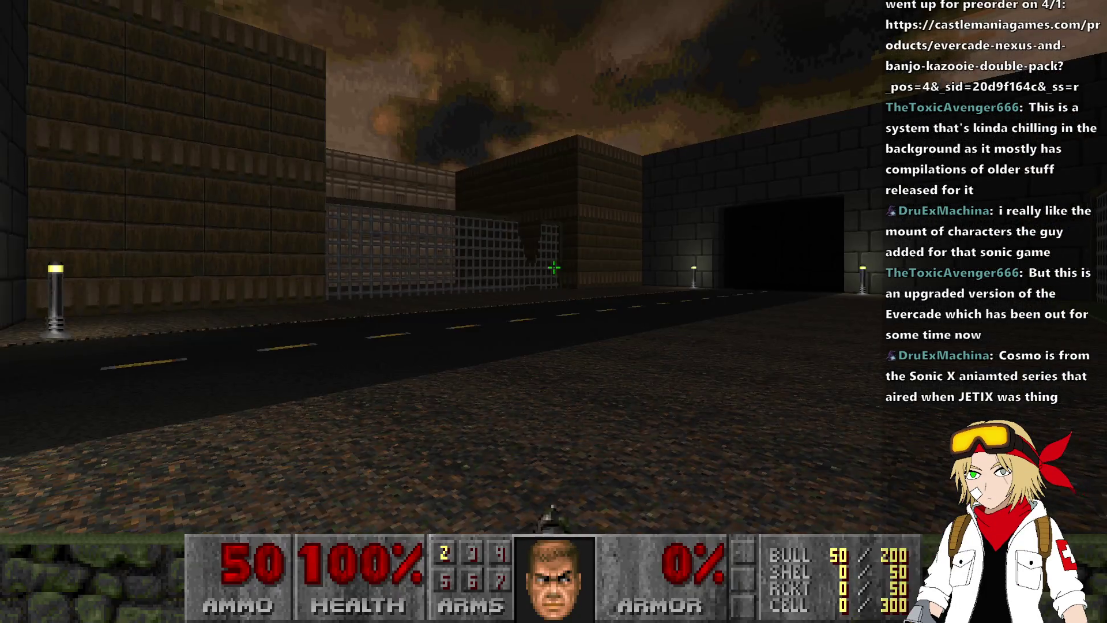
key(w)
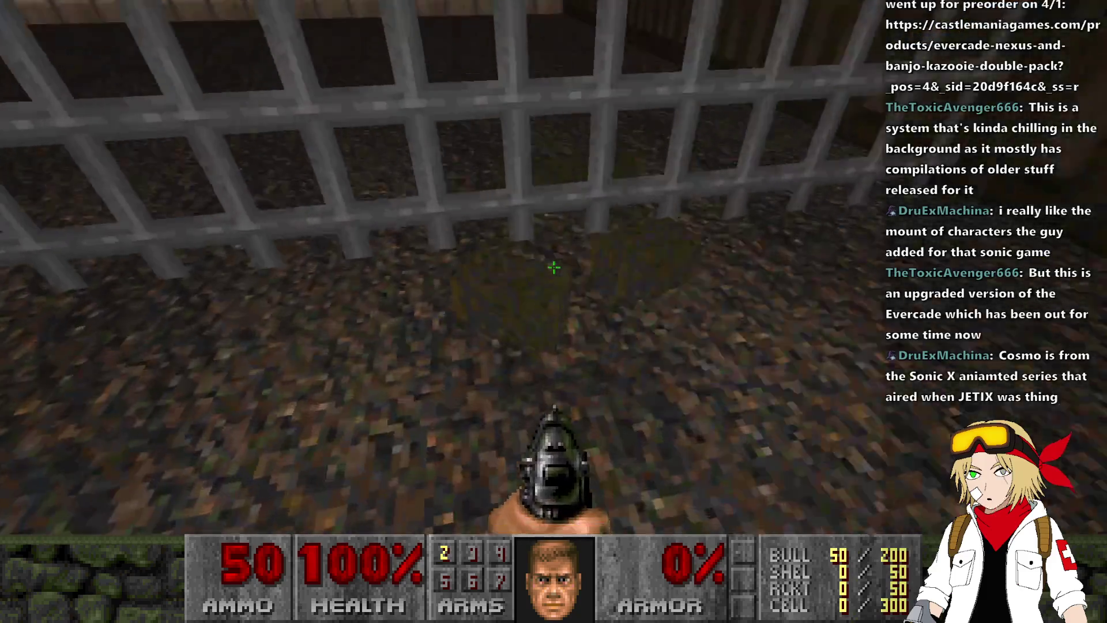
key(w)
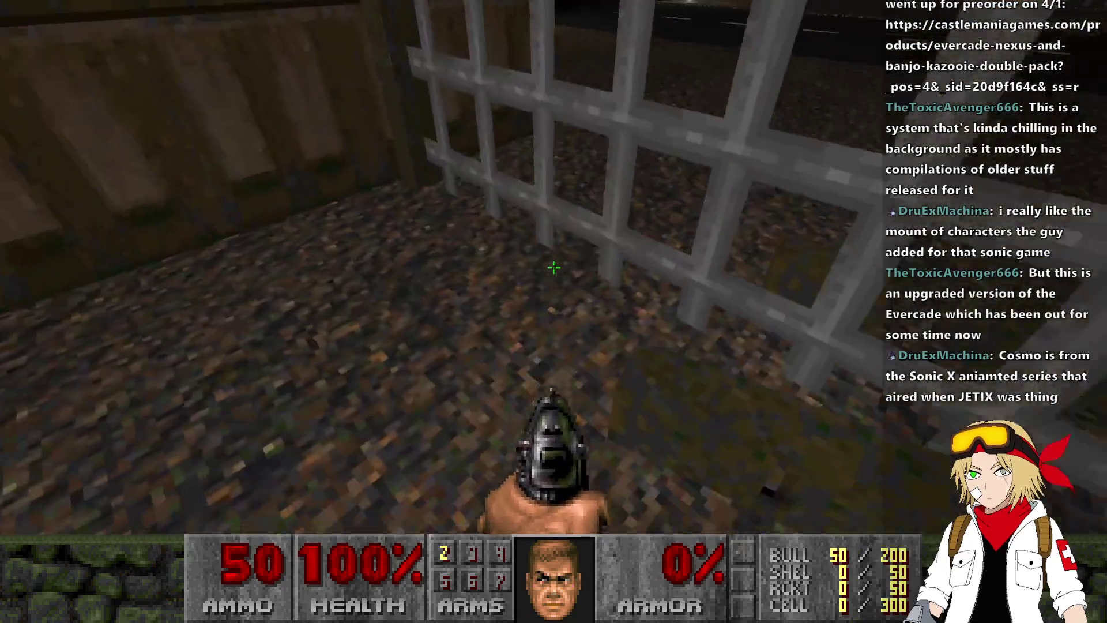
key(w)
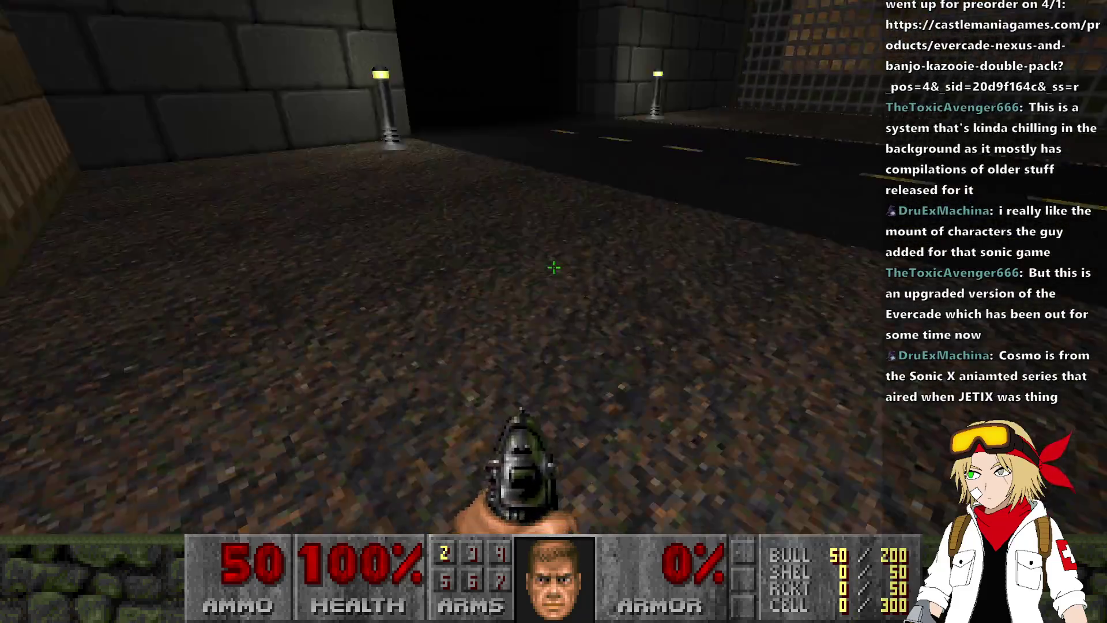
key(w)
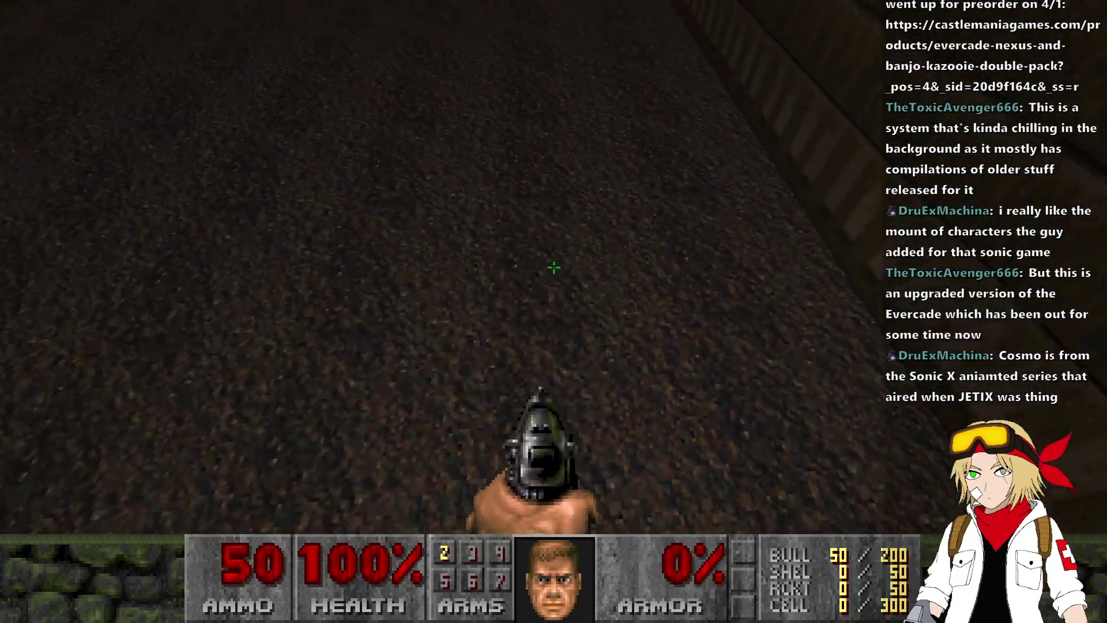
key(w)
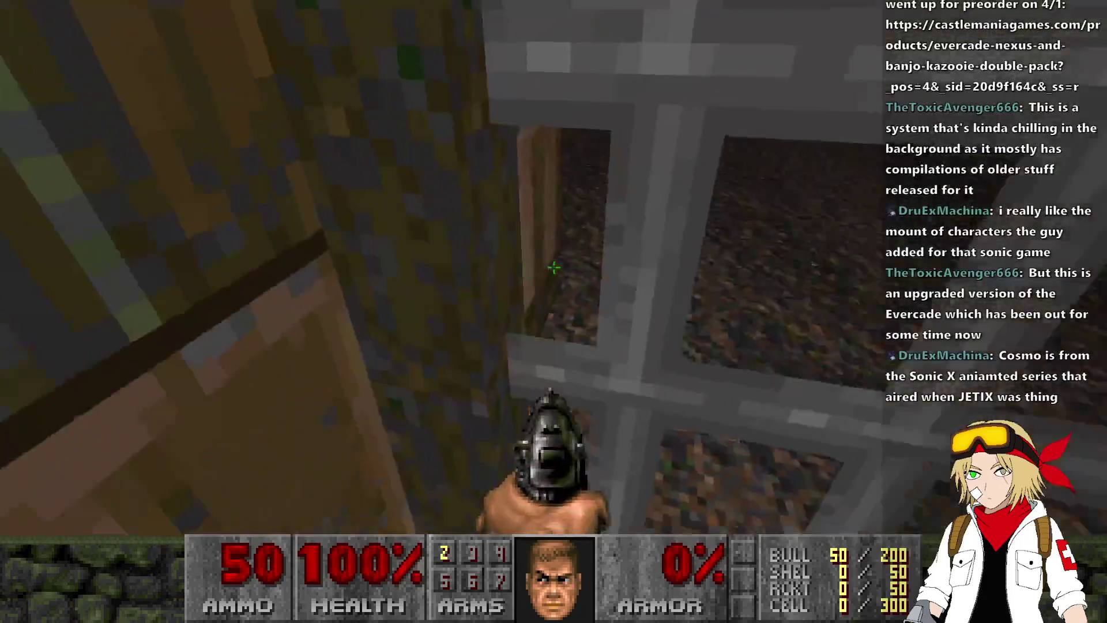
key(w)
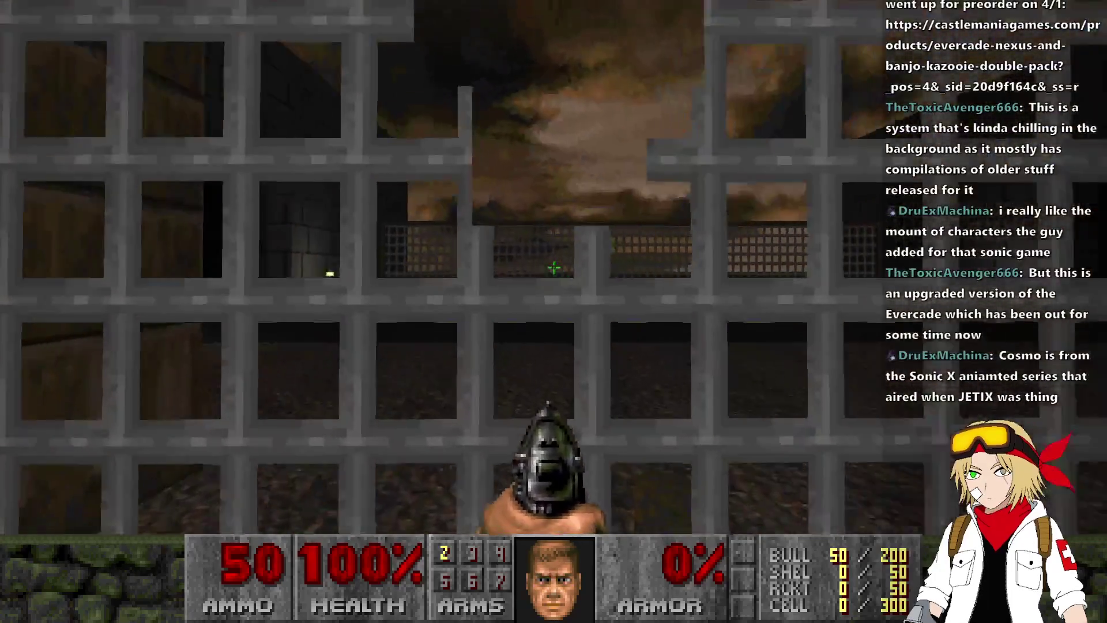
key(w)
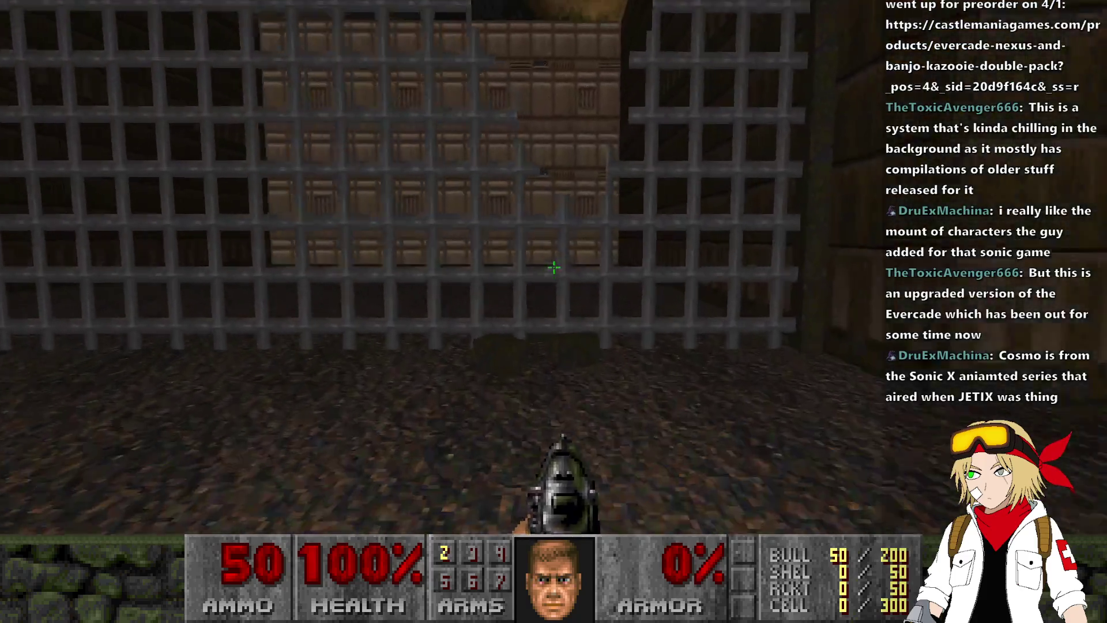
key(w)
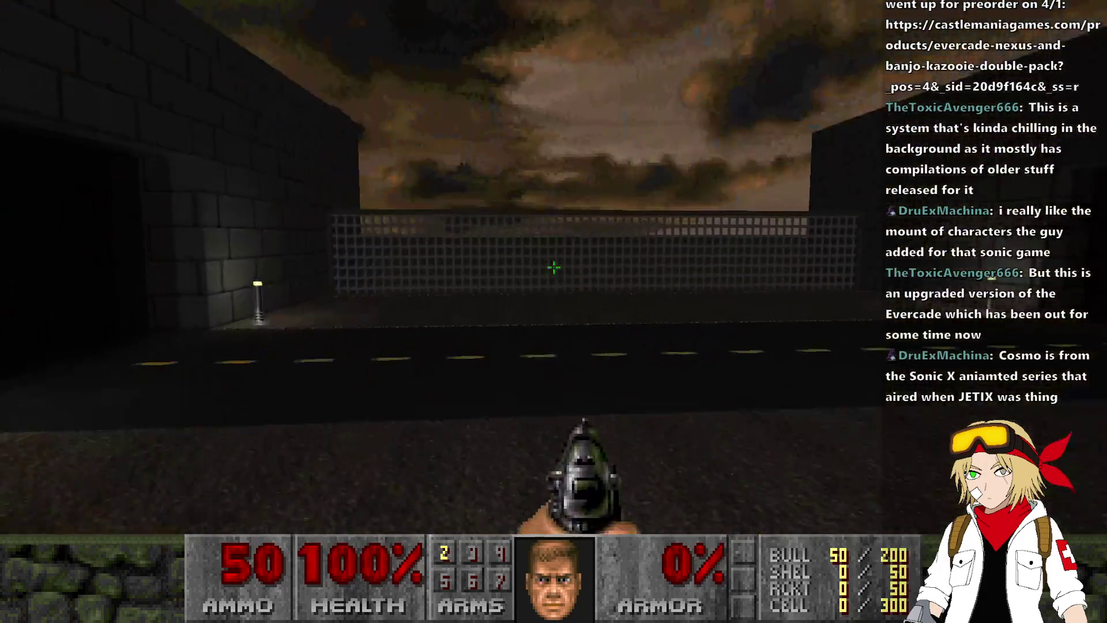
key(w)
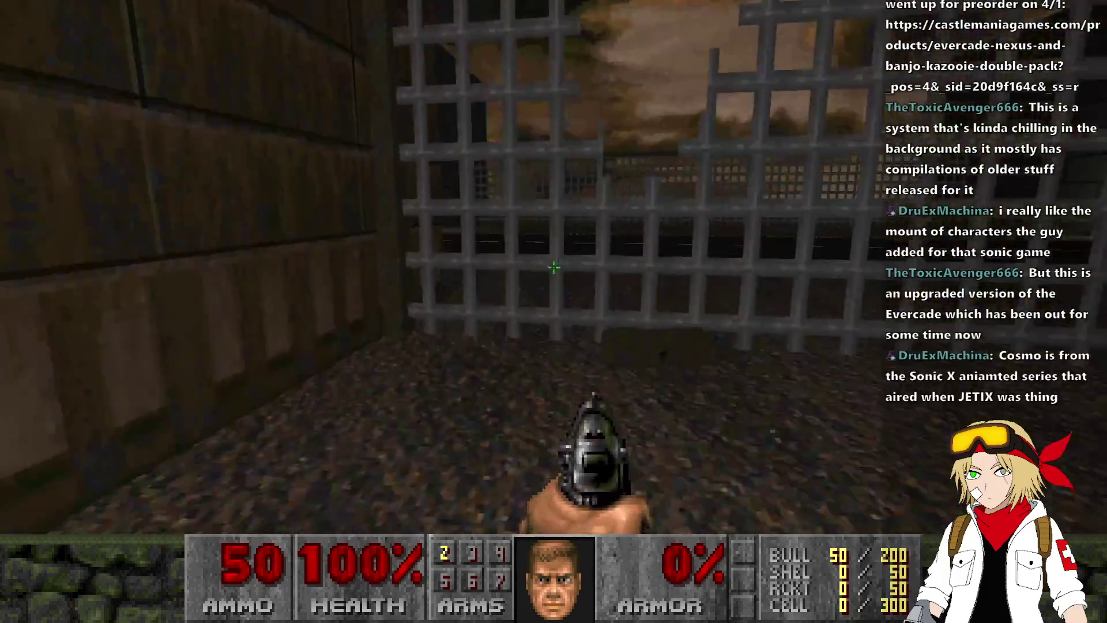
key(w)
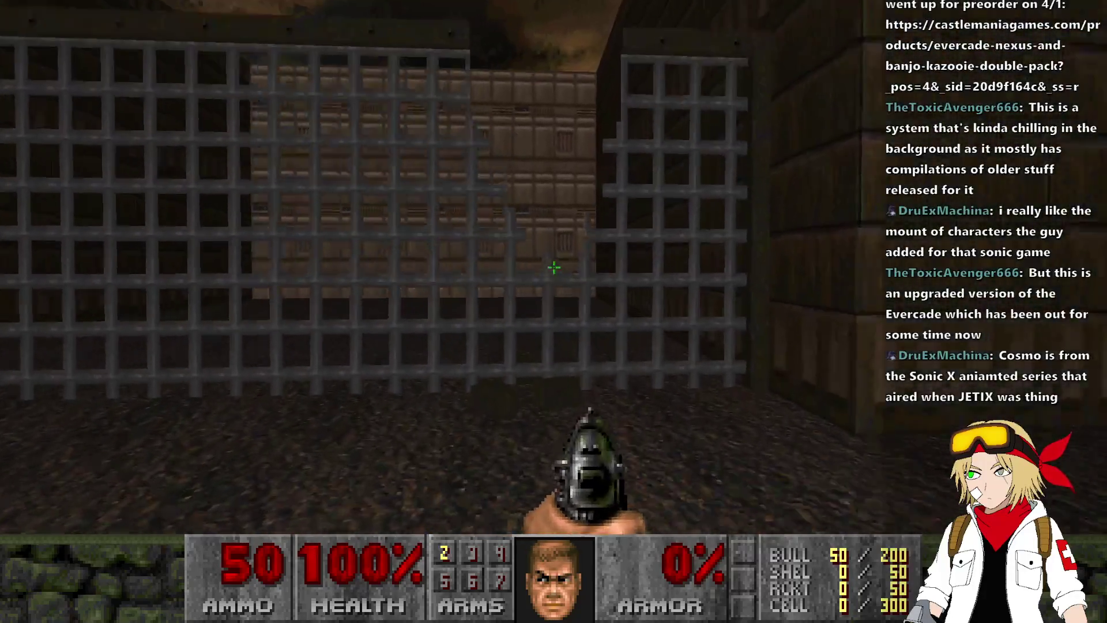
key(alt+F4)
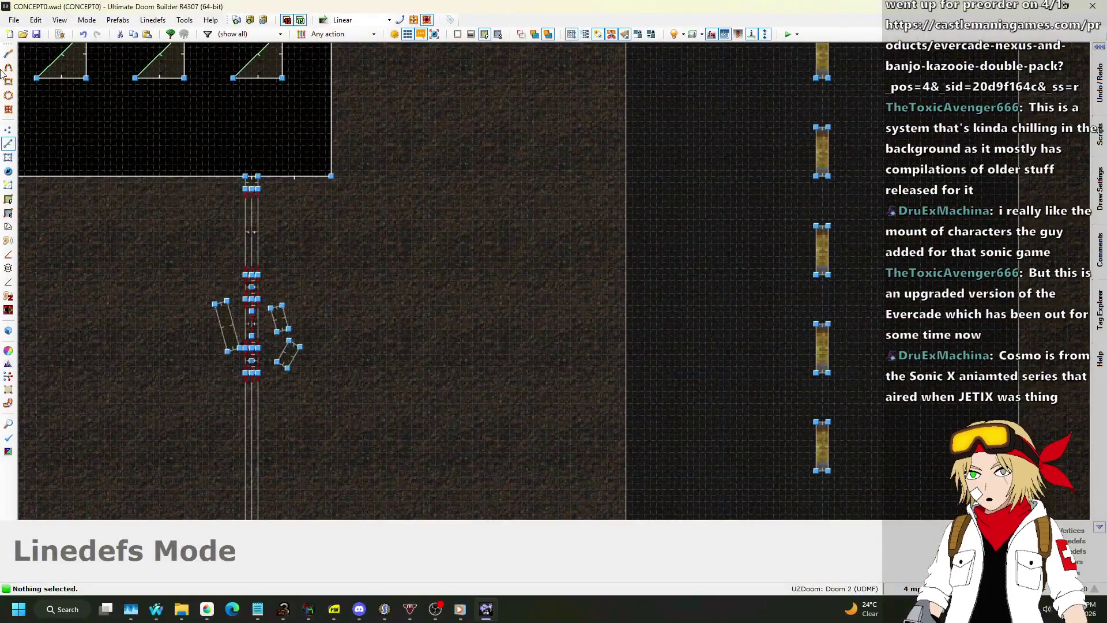
click(33, 26)
Step: Add te13-h4x0r-beta11.pk3 as a map resource in Map Options, then test-play the map
click(124, 414)
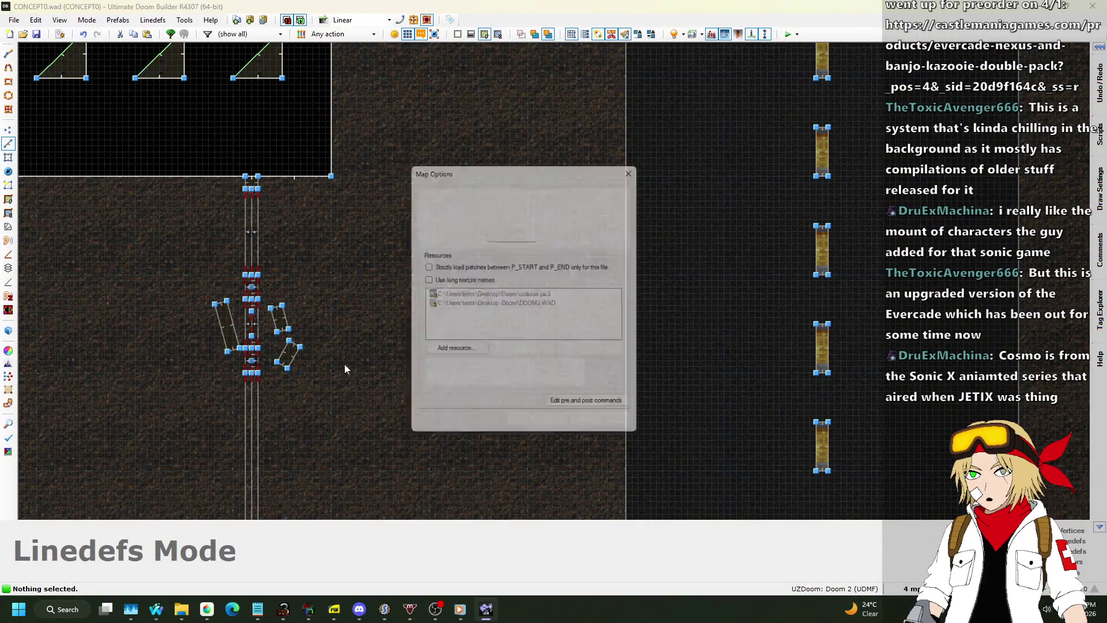
click(448, 354)
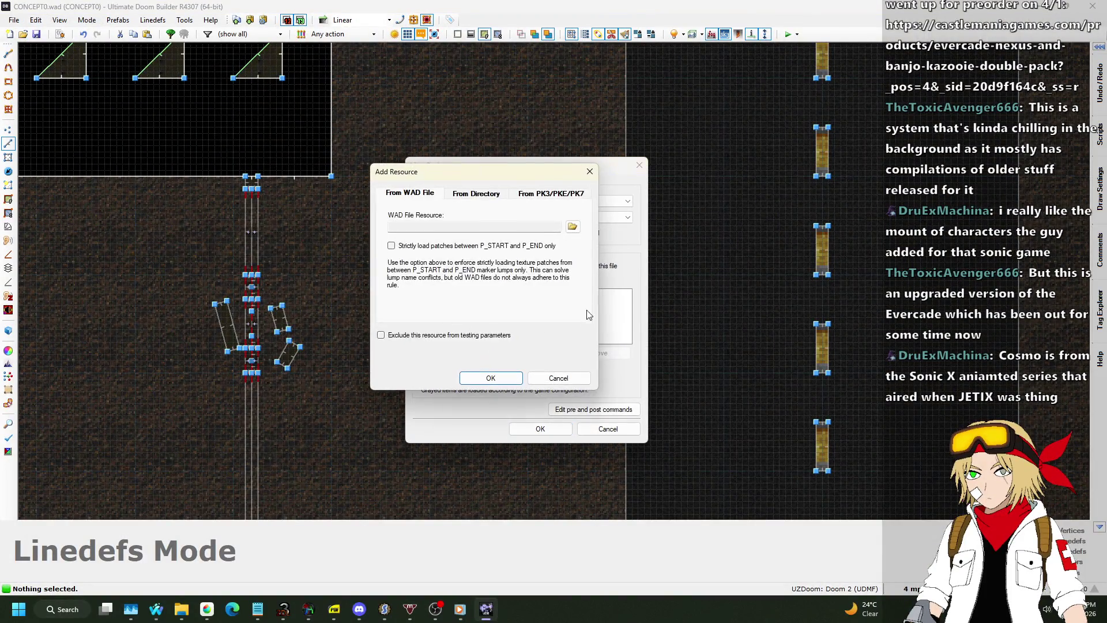
click(542, 195)
click(572, 226)
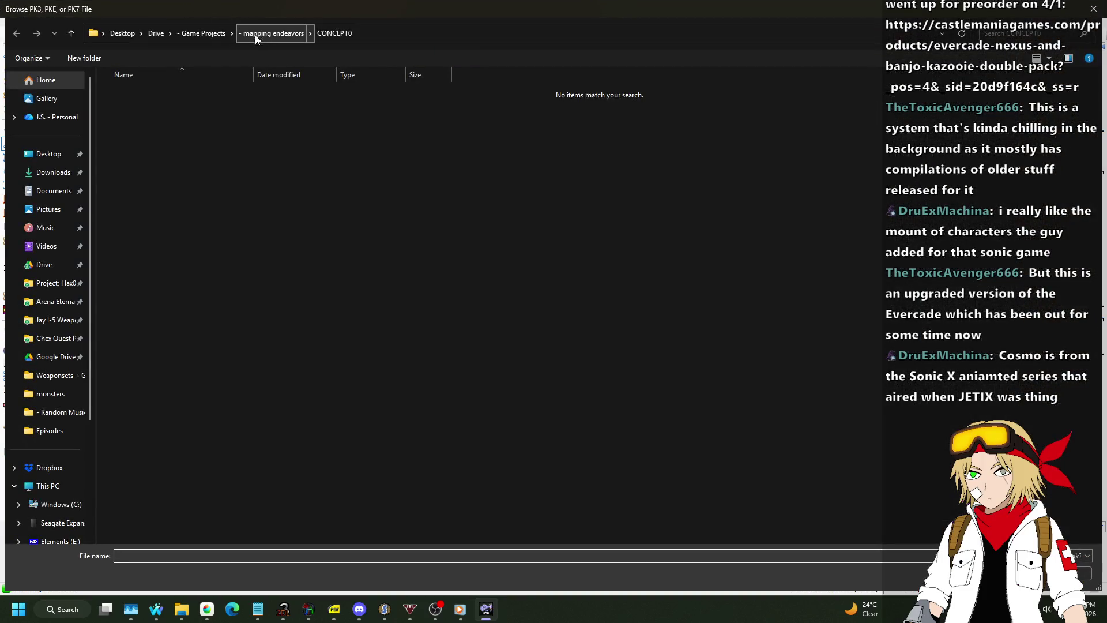
click(40, 283)
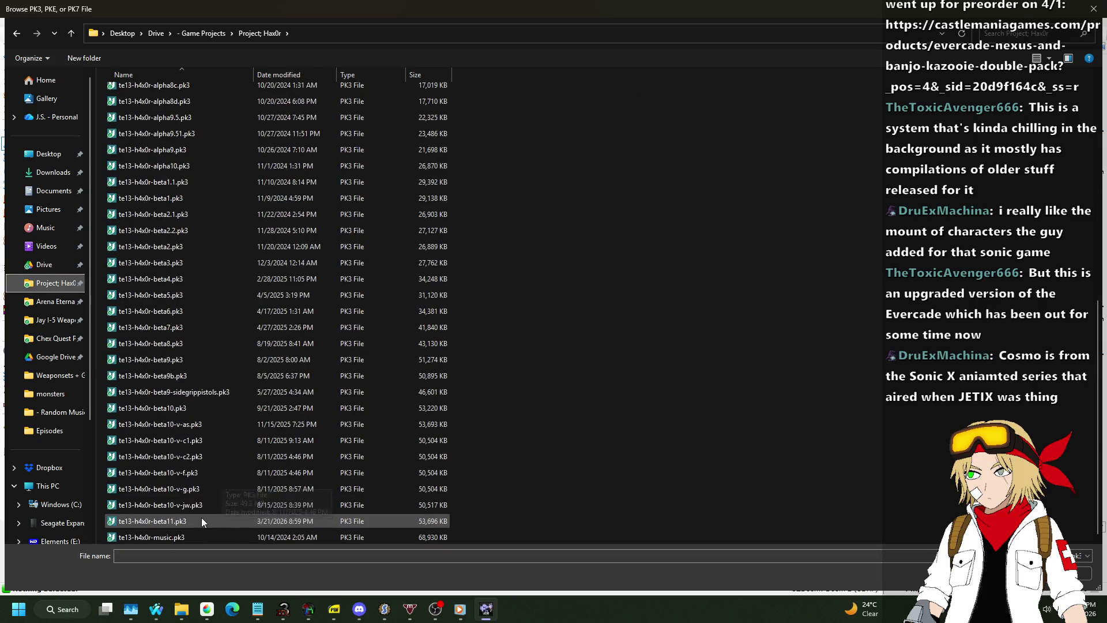
key(Escape)
click(507, 379)
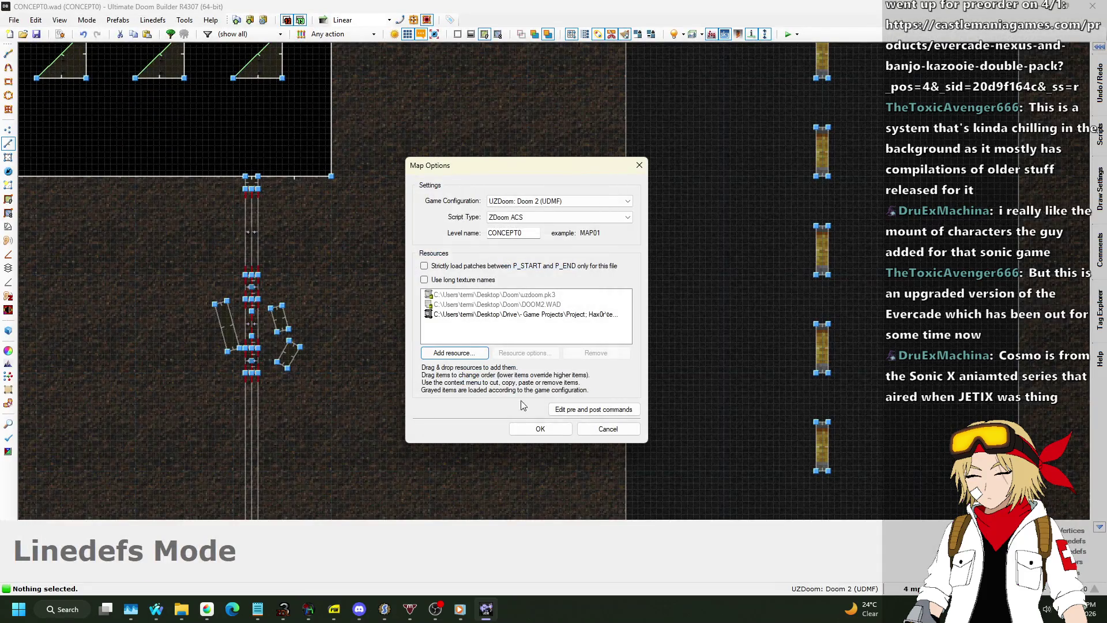
click(545, 432)
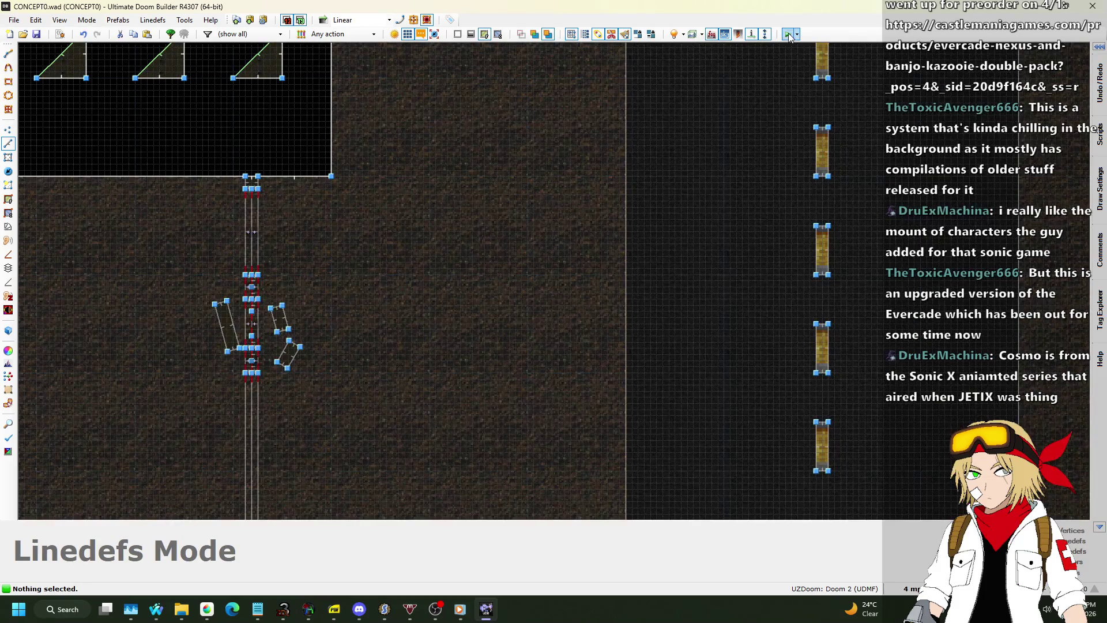
click(788, 35)
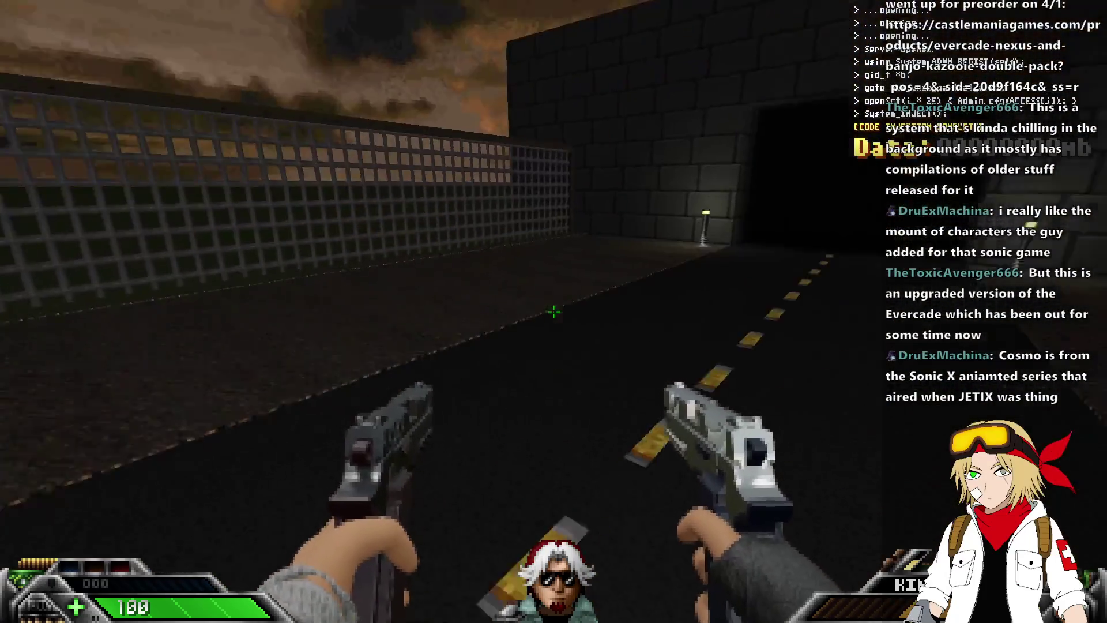
Step: Approach and back away from the metal grate, switching melee and dual pistols, then quit
key(1)
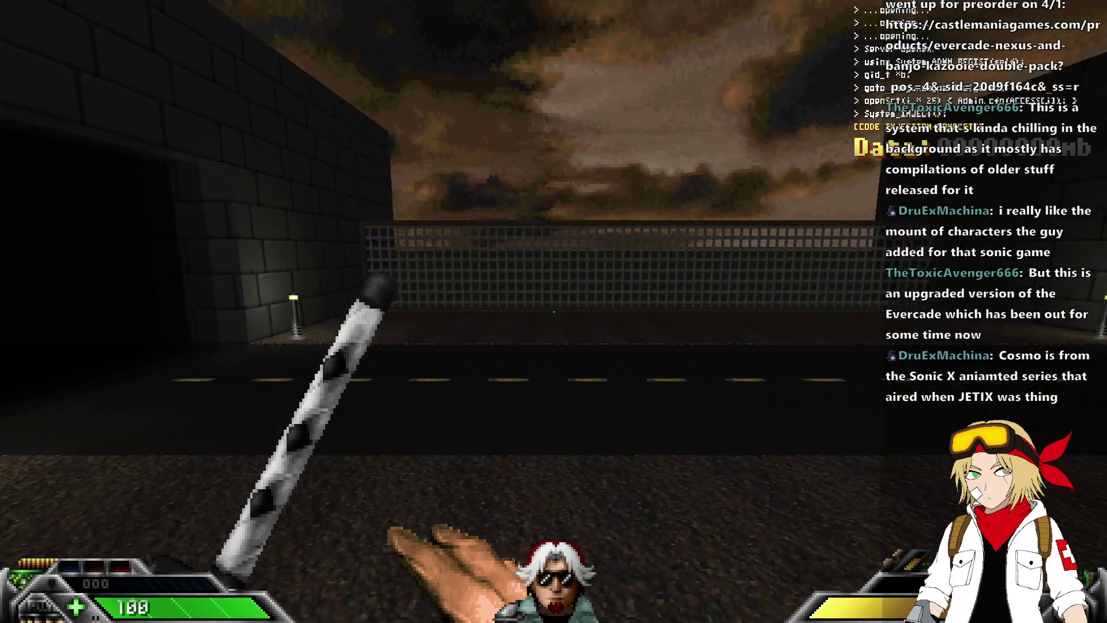
key(w)
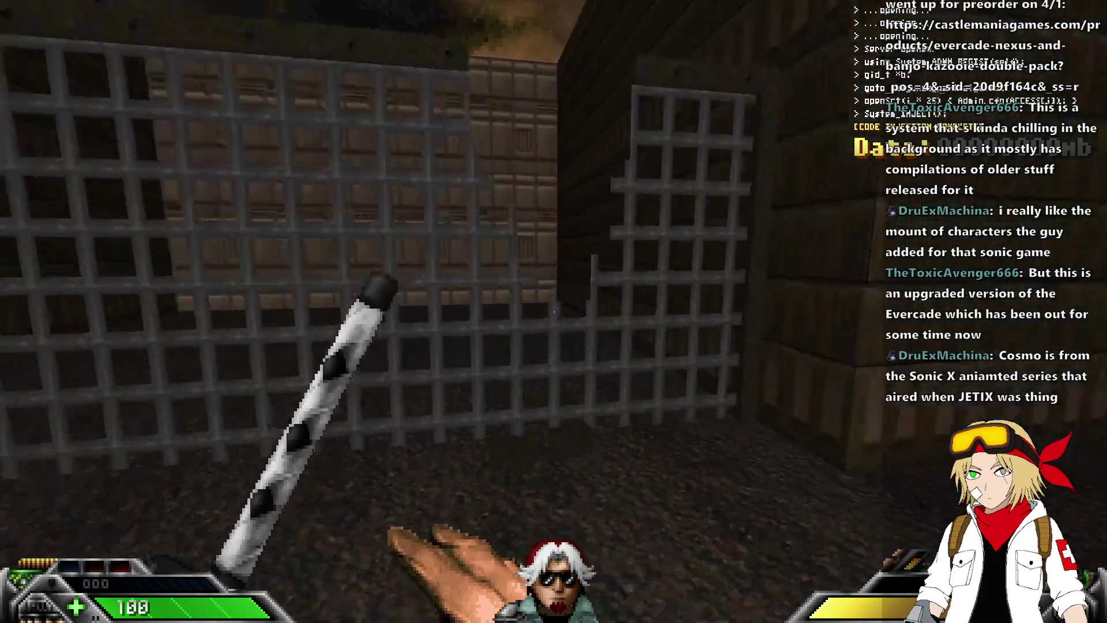
key(s)
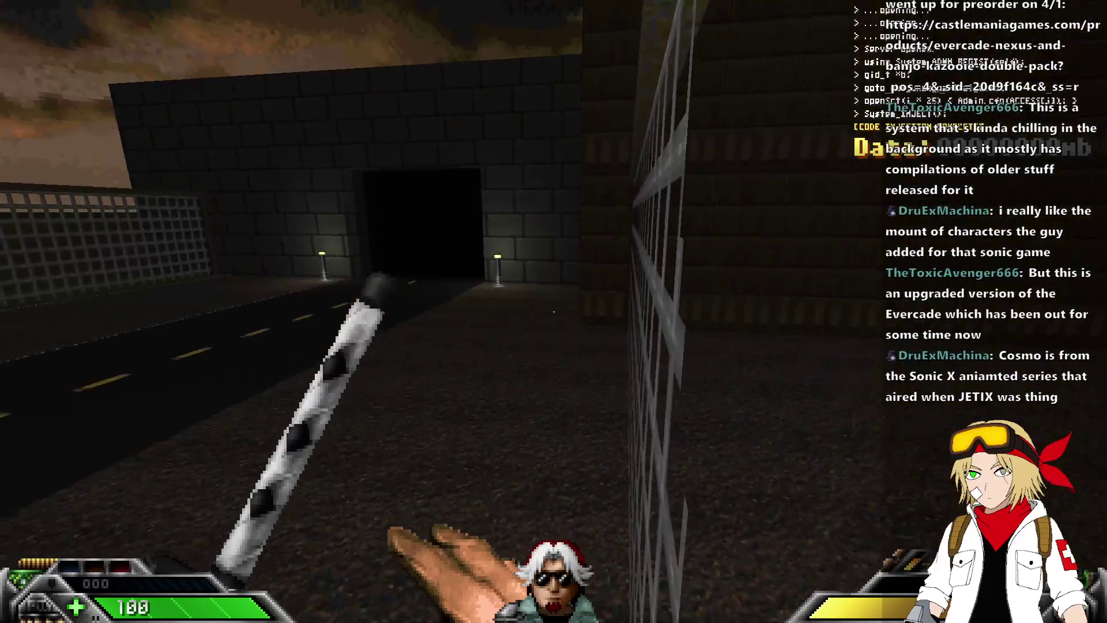
key(w)
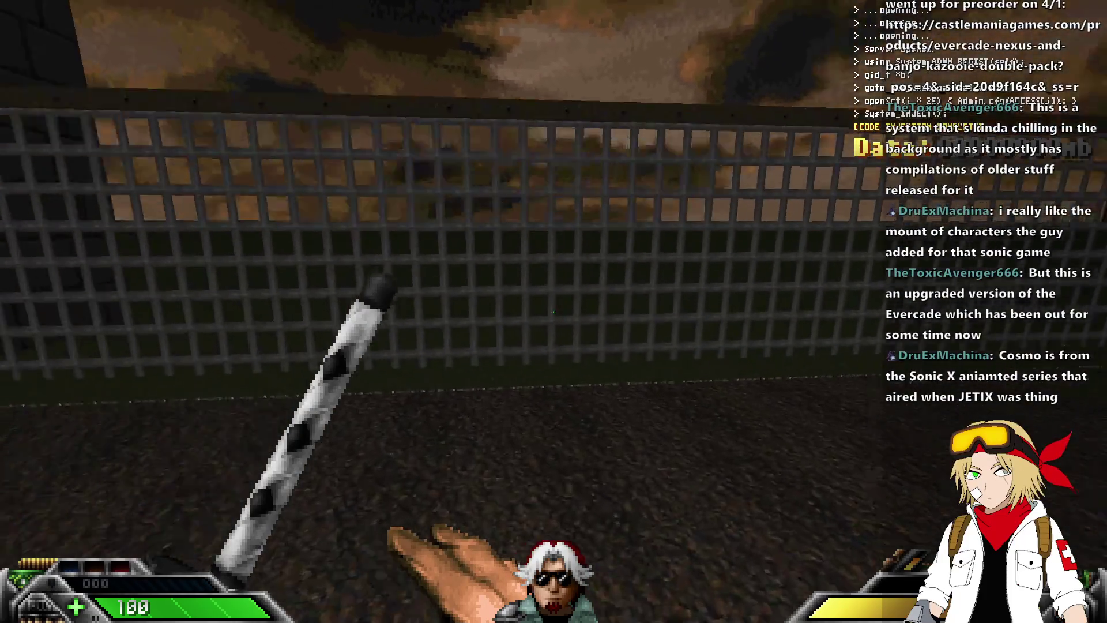
key(2)
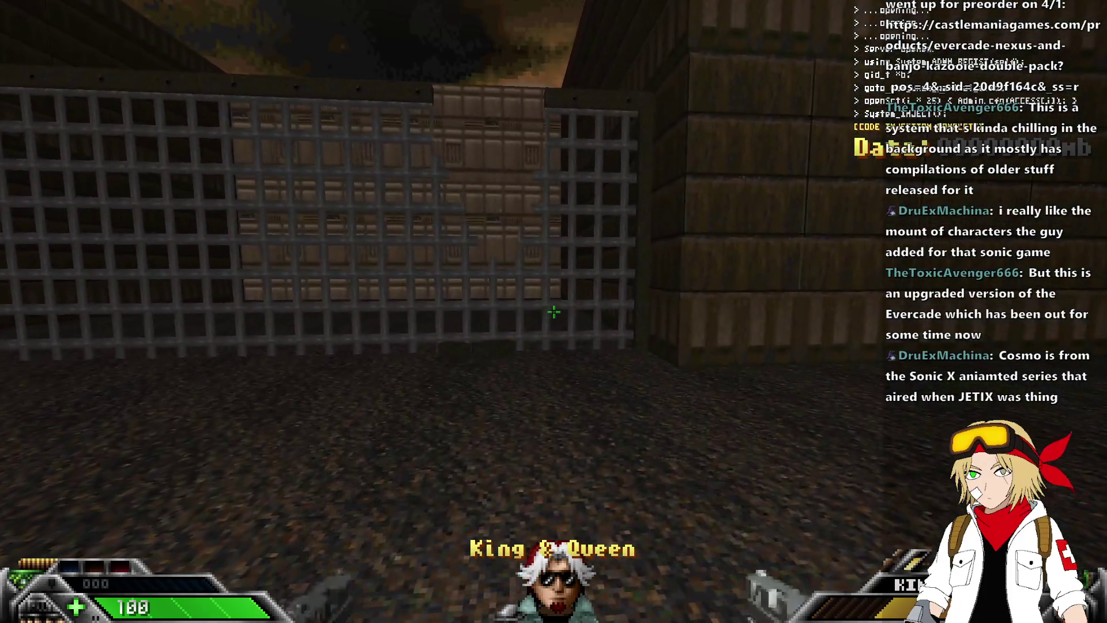
key(s)
key(w)
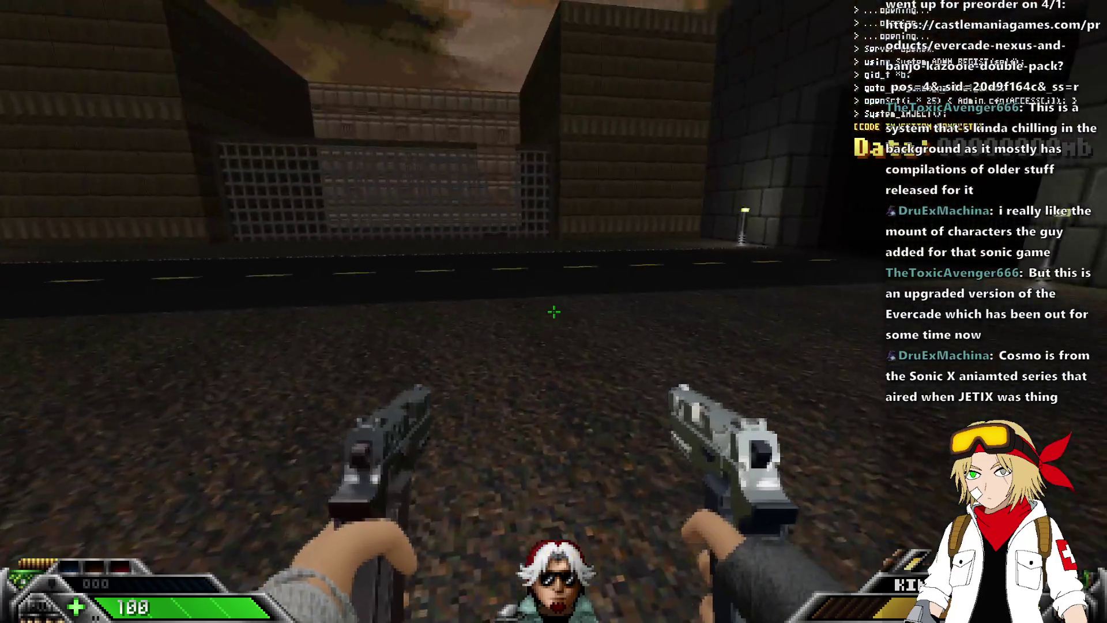
key(Left)
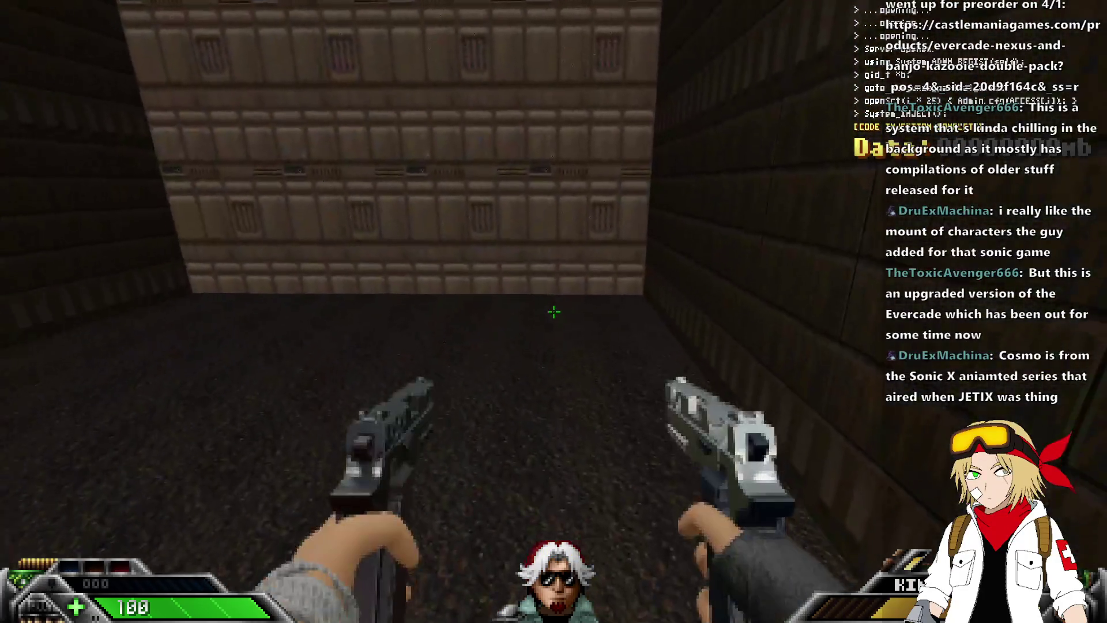
key(Left)
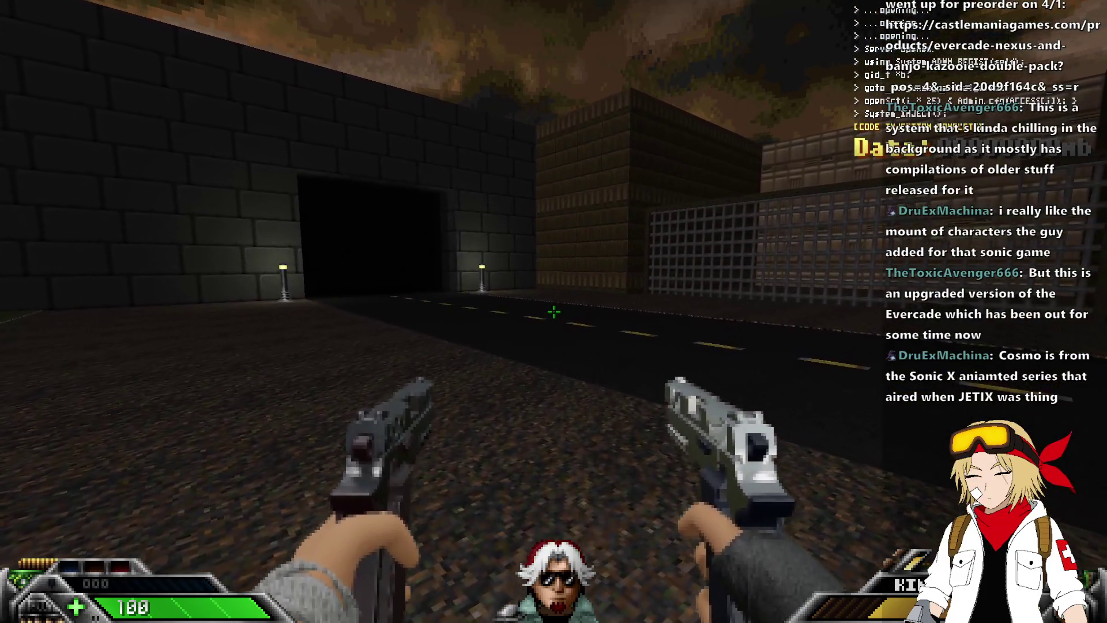
key(alt+F4)
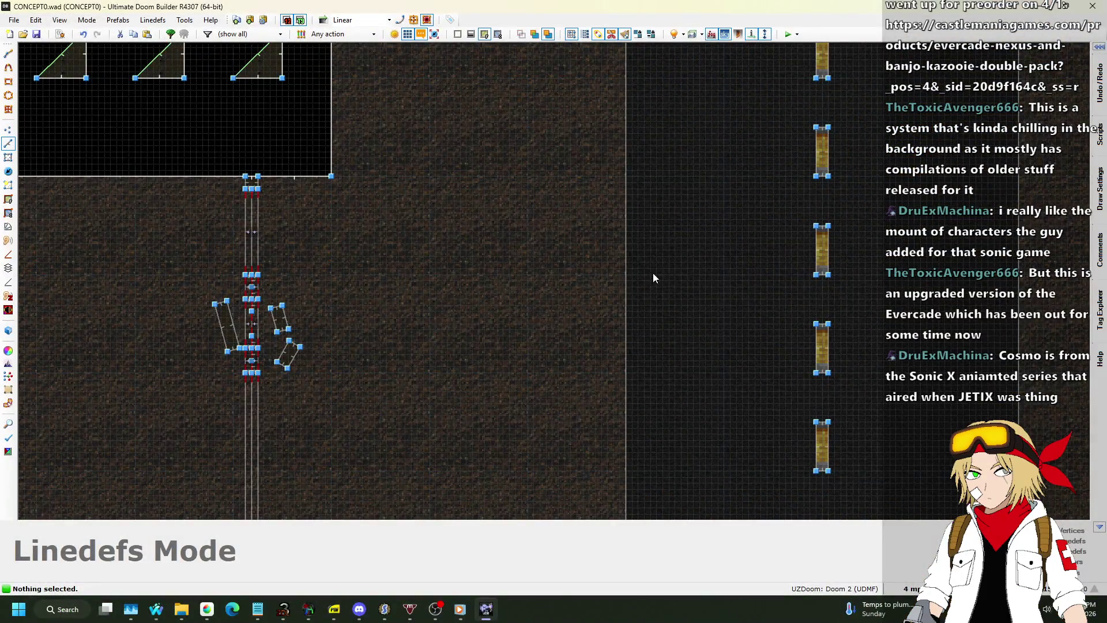
Step: Set the grid to 128 and draw a 128-by-64 box against the room's bottom wall
scroll(407, 328, down, 5)
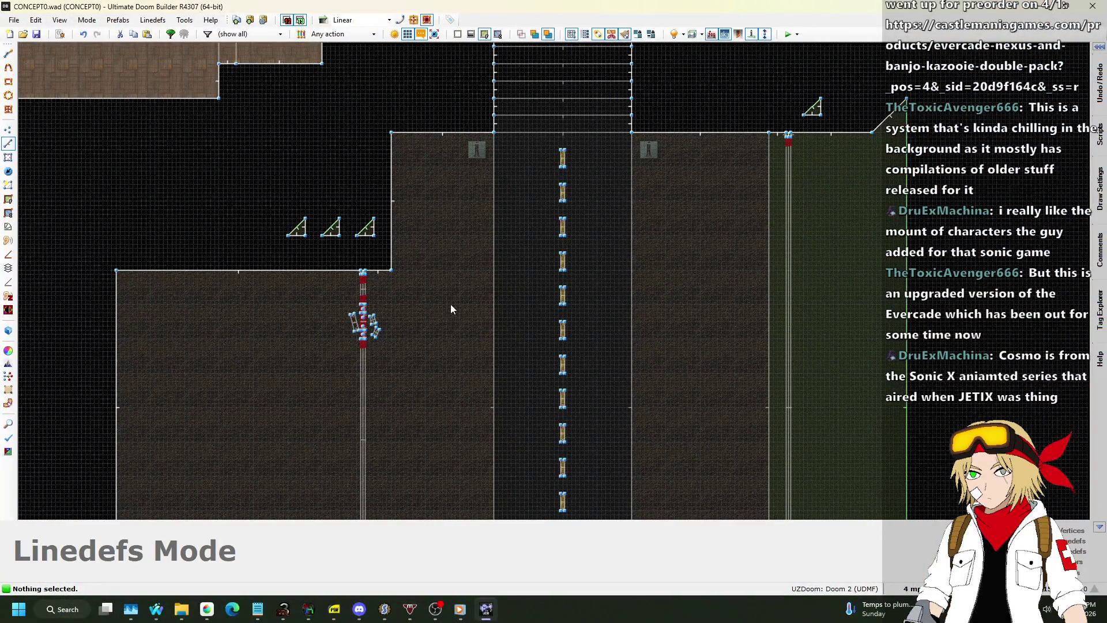
scroll(515, 217, down, 2)
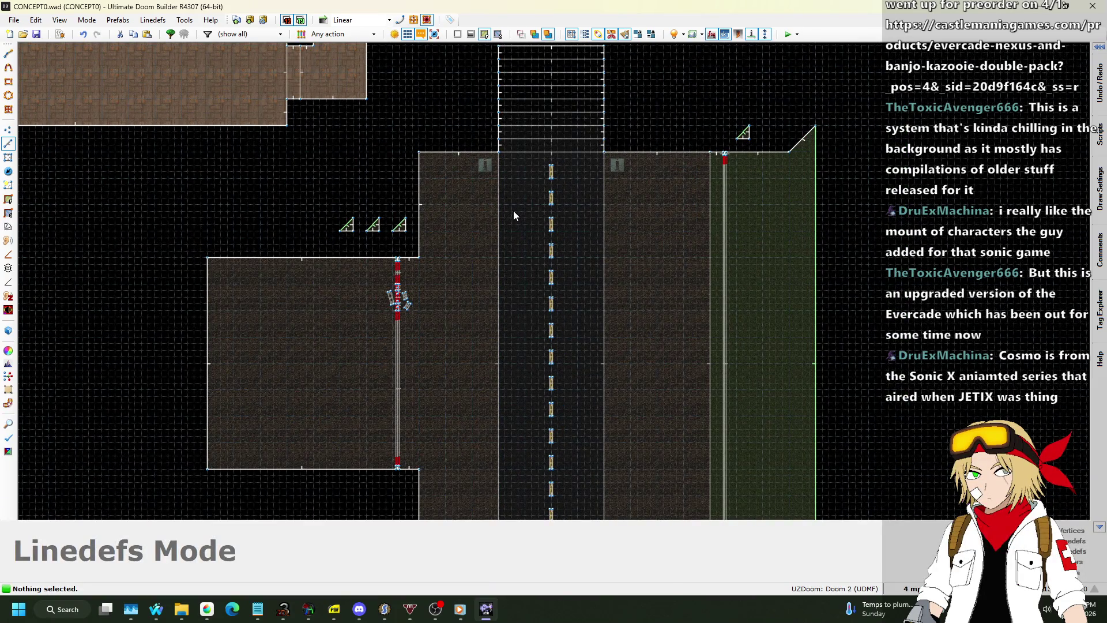
scroll(303, 273, up, 5)
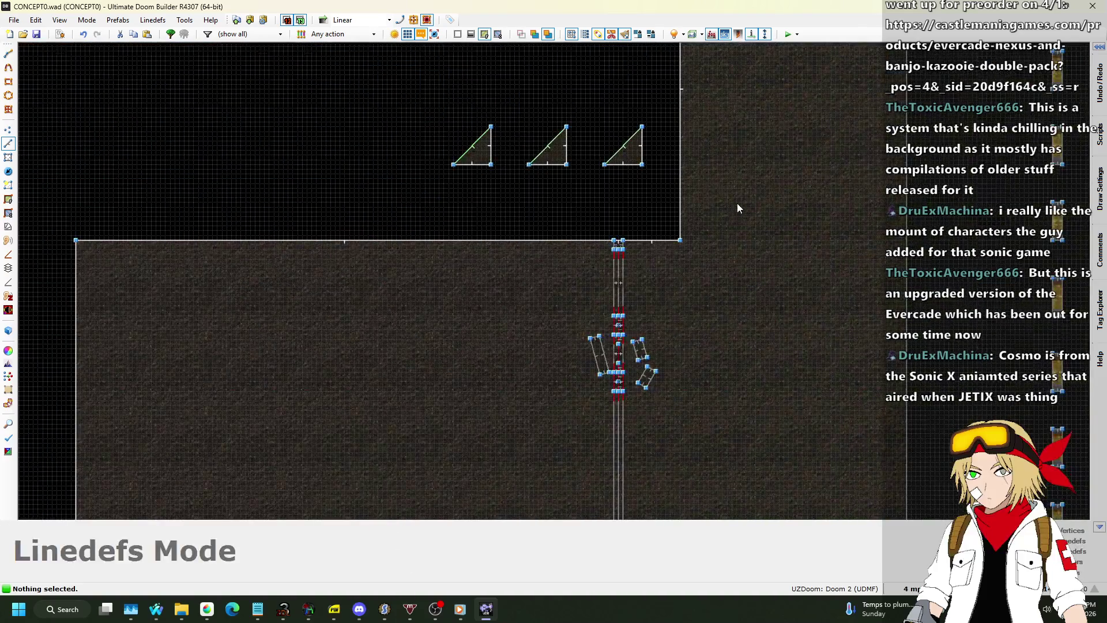
scroll(737, 205, down, 3)
click(912, 588)
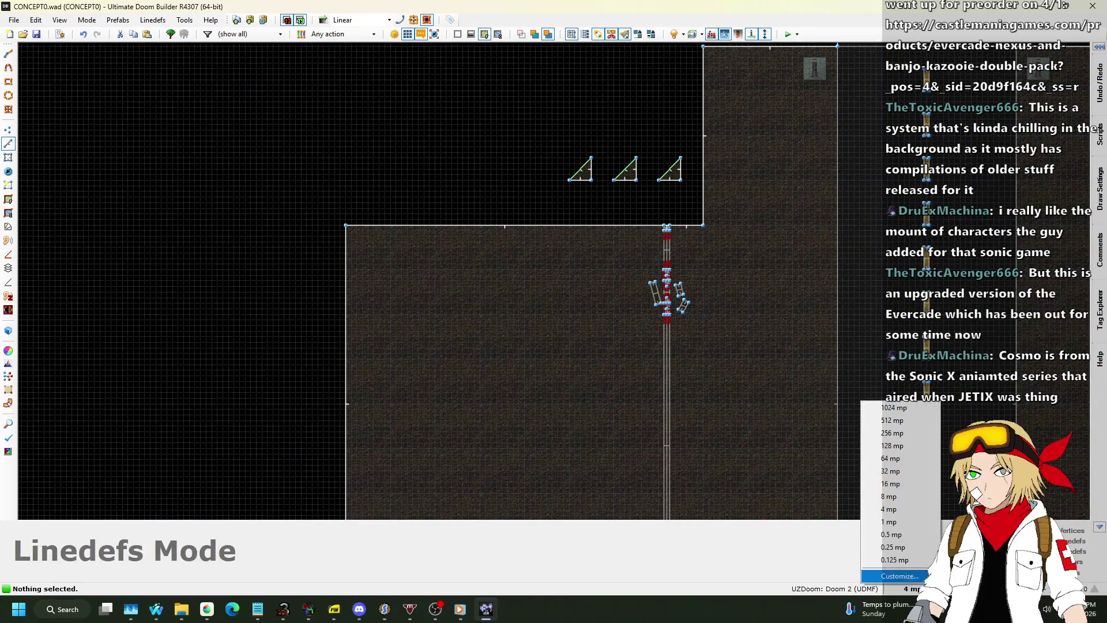
click(896, 449)
scroll(600, 111, down, 1)
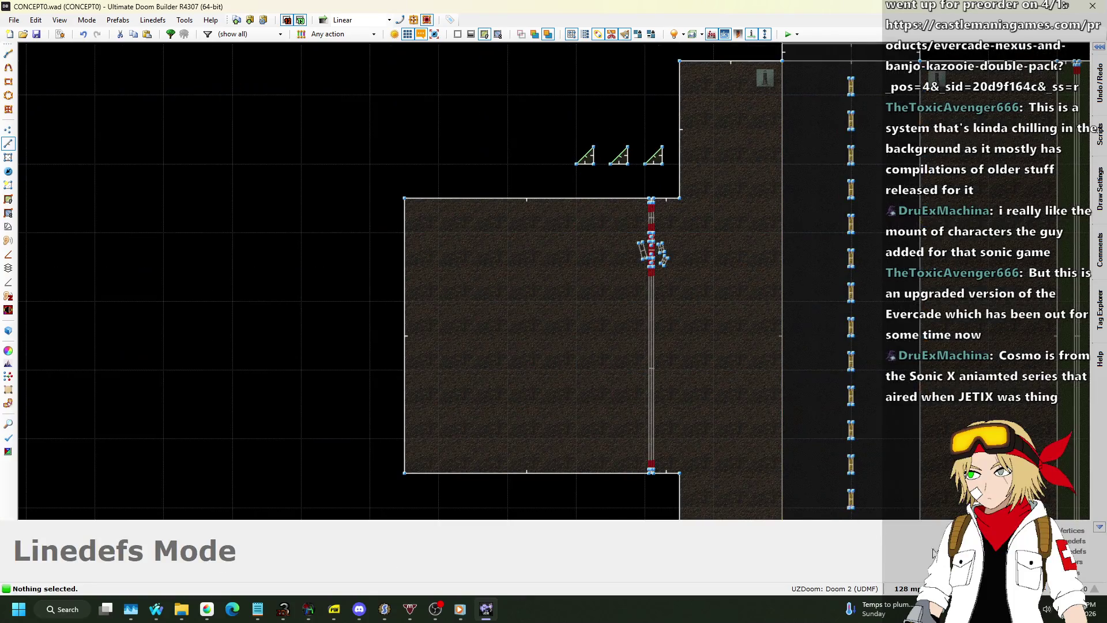
scroll(554, 482, up, 4)
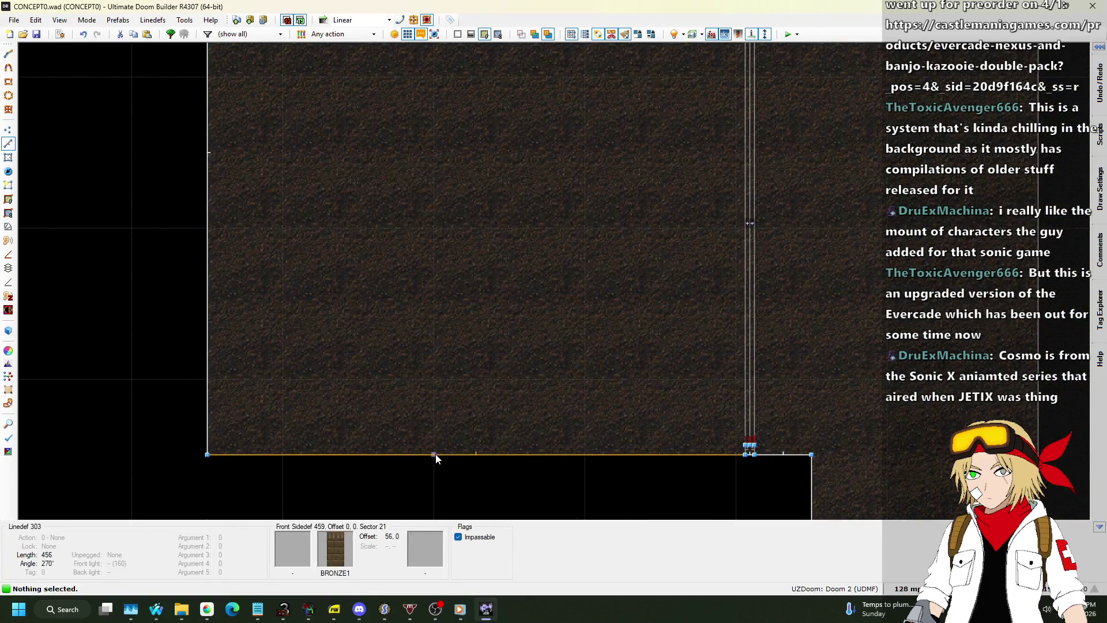
key(space)
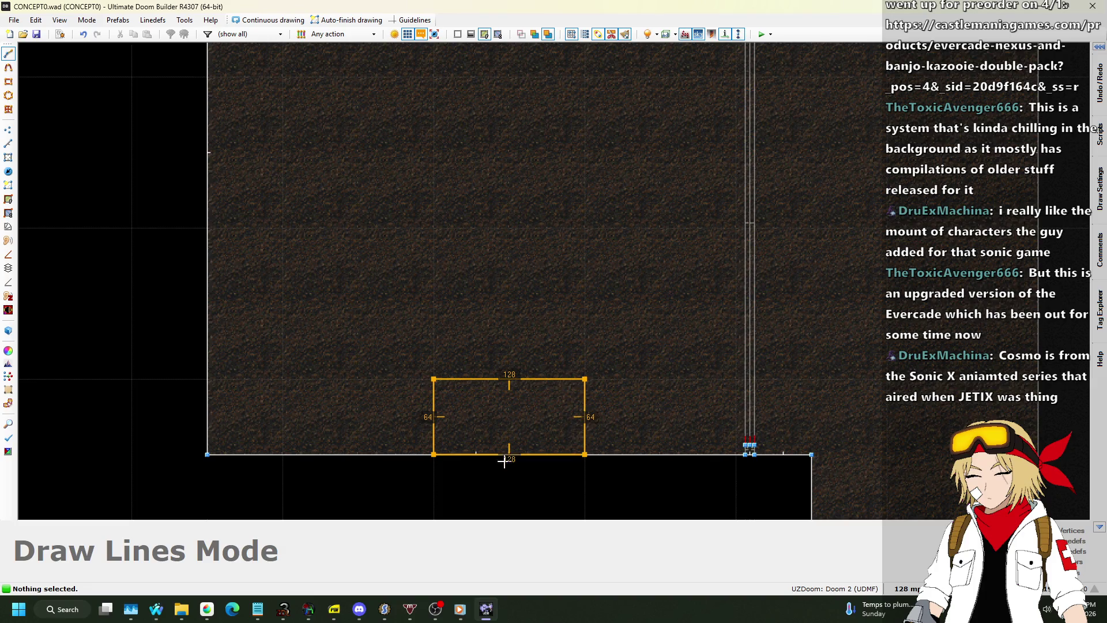
click(527, 459)
scroll(638, 437, down, 4)
scroll(638, 437, up, 2)
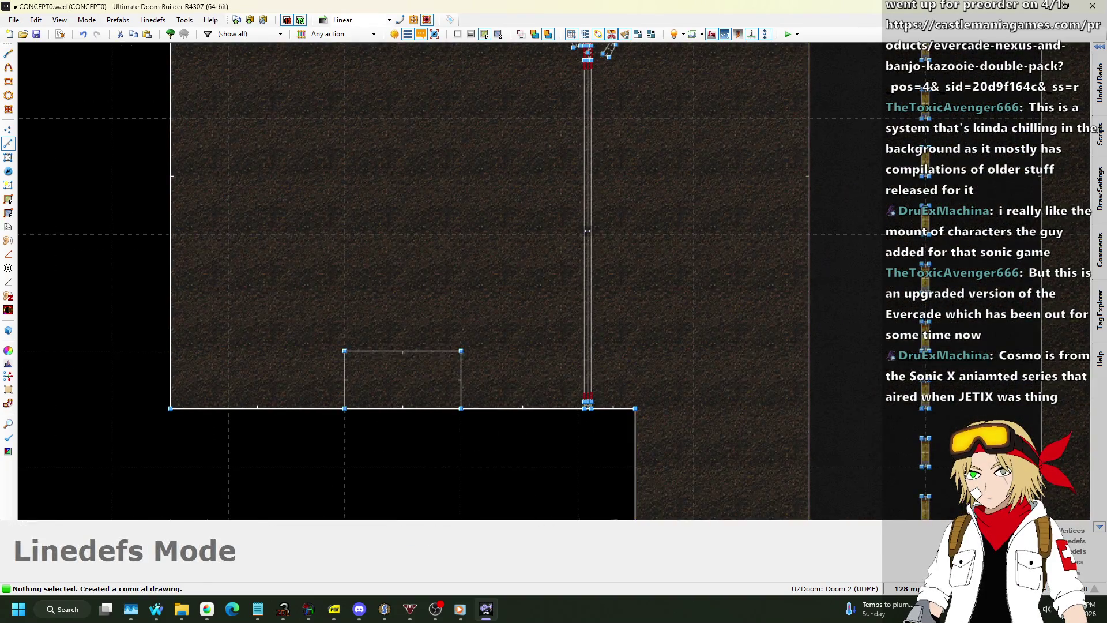
Step: Switch the grid to 32 and slide the box further left along the wall
click(909, 588)
click(899, 474)
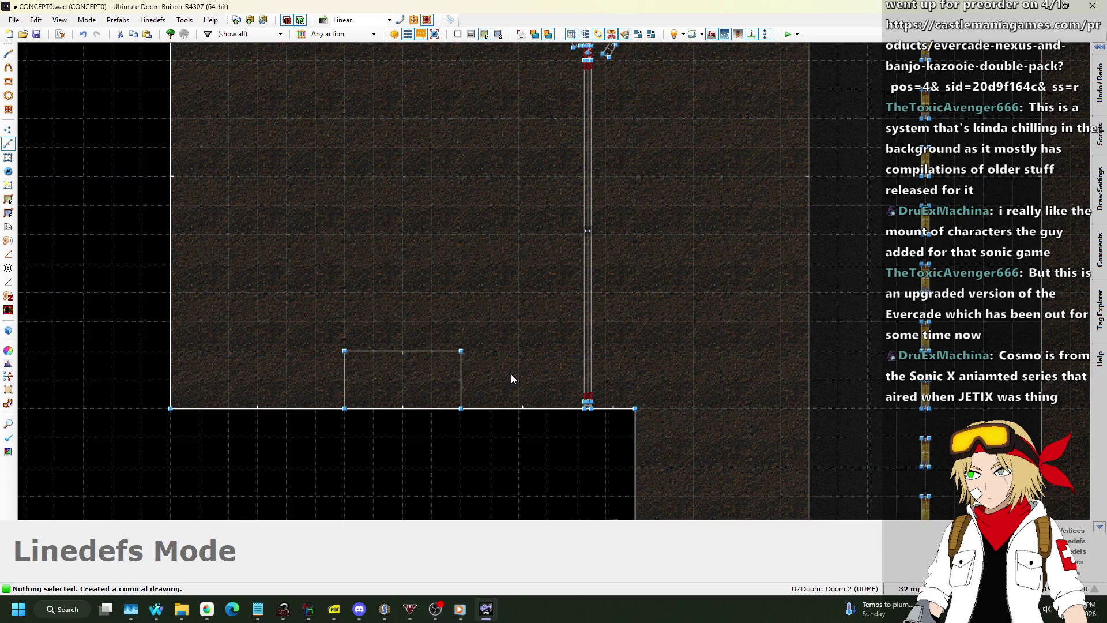
scroll(511, 379, up, 5)
scroll(537, 406, down, 8)
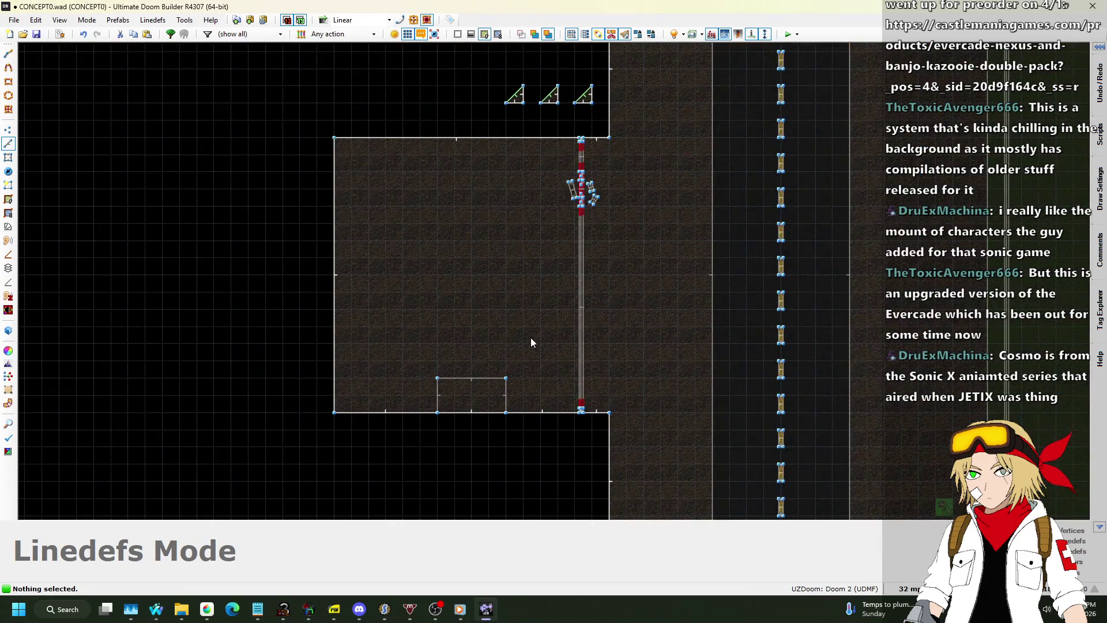
scroll(507, 143, up, 2)
scroll(543, 137, down, 2)
scroll(459, 350, up, 2)
drag(615, 372, 615, 373)
mouse_move(597, 305)
mouse_down()
mouse_move(457, 305)
mouse_move(468, 305)
mouse_up()
click(525, 324)
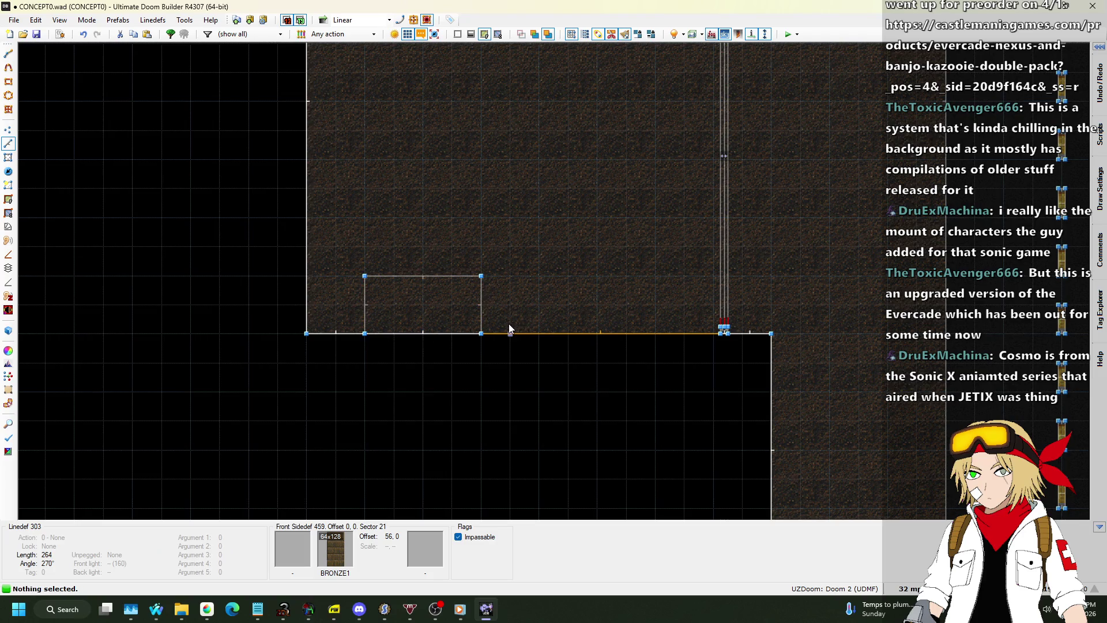
Step: Draw a second 128-by-64 box beside it and shift both boxes right along the wall
key(space)
click(510, 333)
click(511, 275)
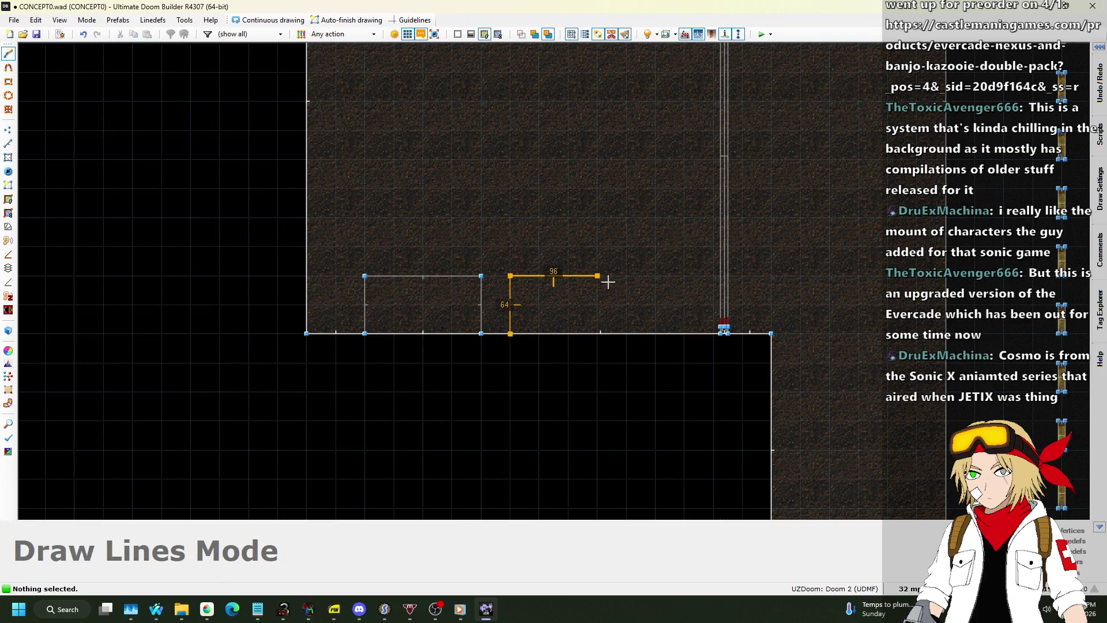
click(516, 338)
drag(344, 249, 625, 389)
drag(636, 306, 668, 299)
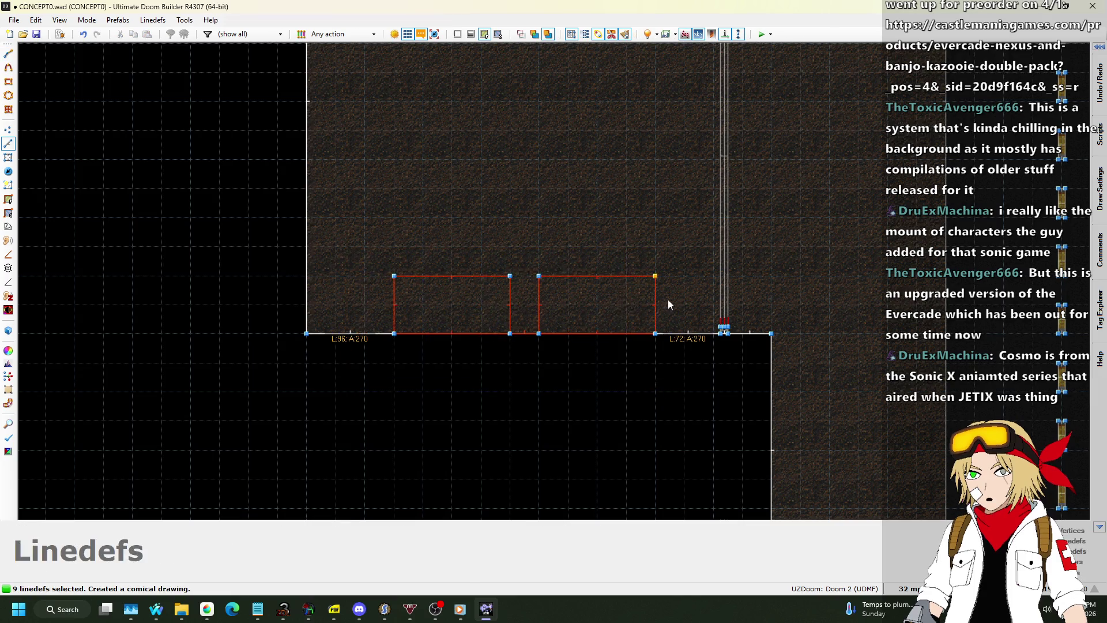
click(614, 292)
Step: In the 3D view, raise both box floors to height 96
key(w)
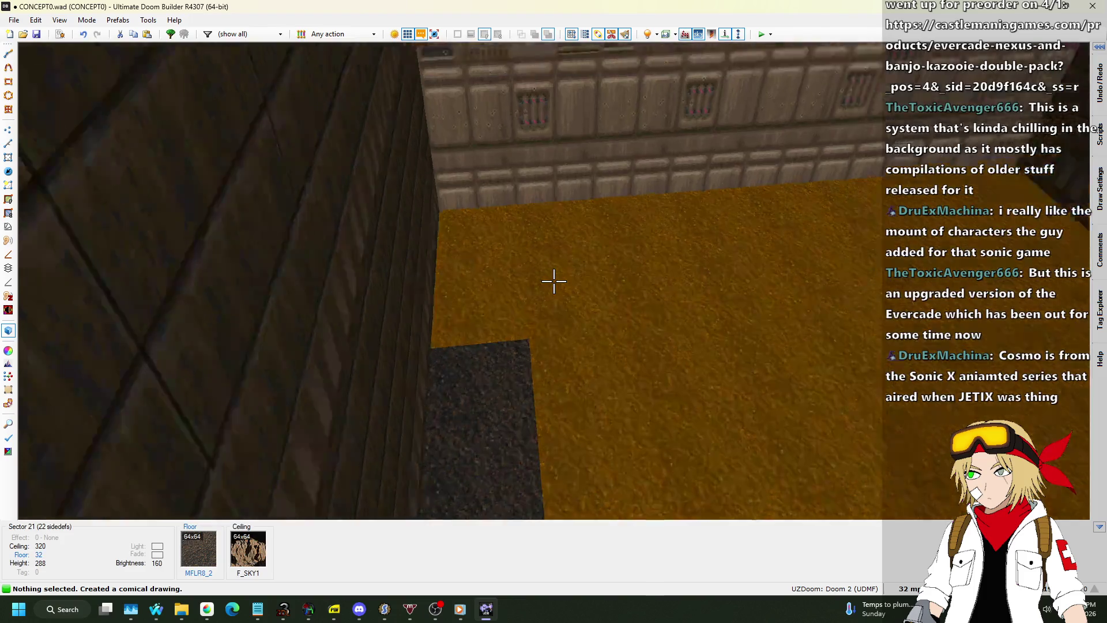
click(554, 282)
click(554, 282)
scroll(554, 281, up, 4)
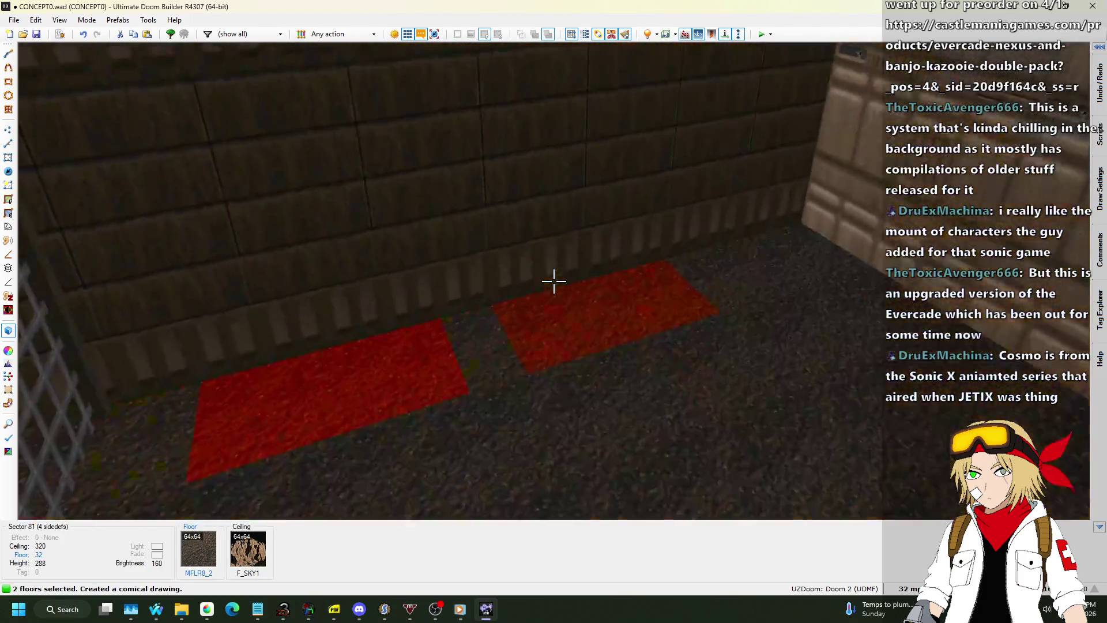
scroll(554, 281, up, 4)
key(Escape)
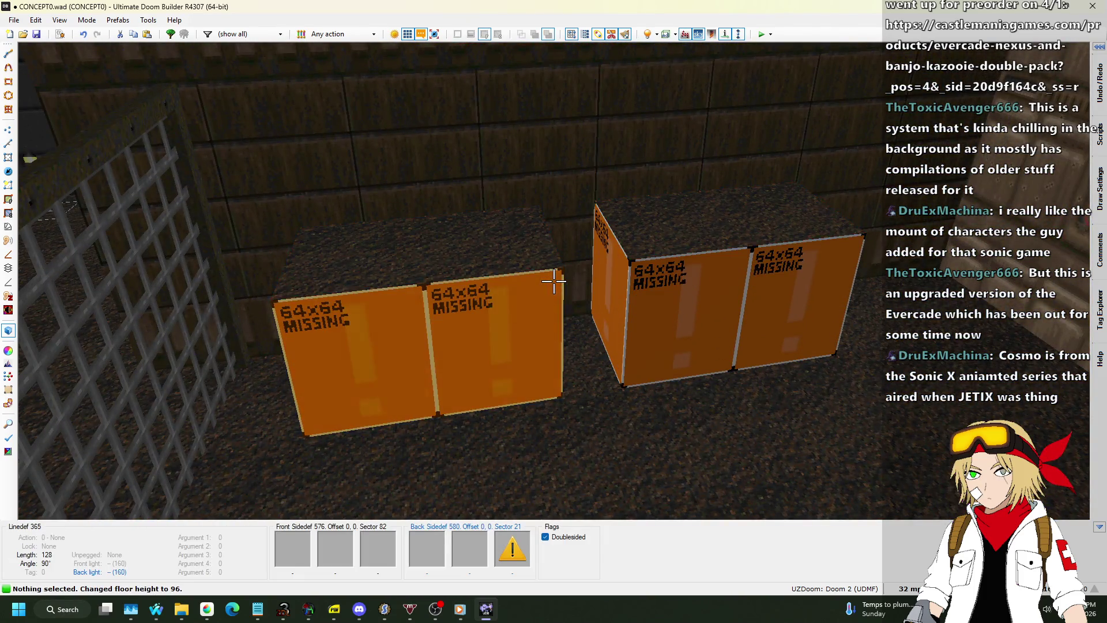
key(w)
Step: Open a box wall's linedef properties and bring up the texture browser for its lower texture
click(554, 281)
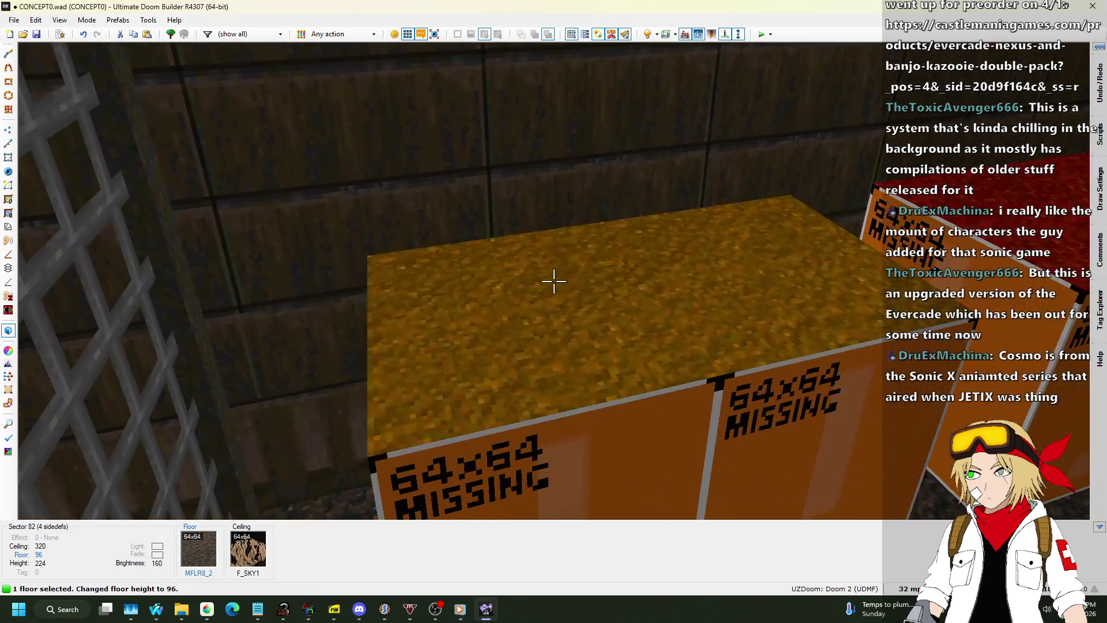
click(553, 282)
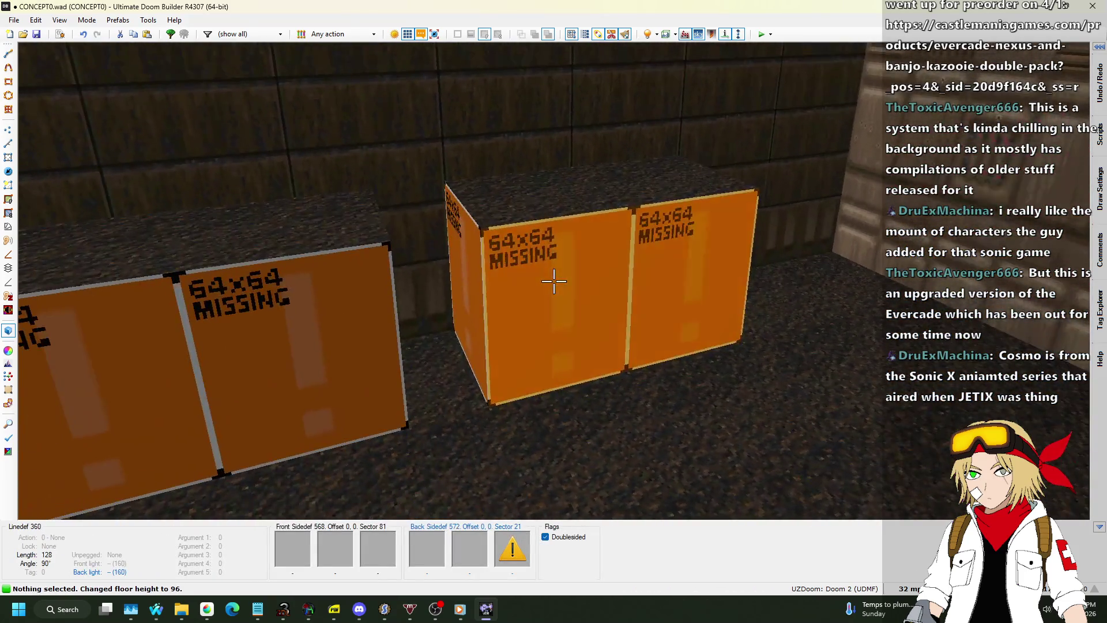
click(553, 281)
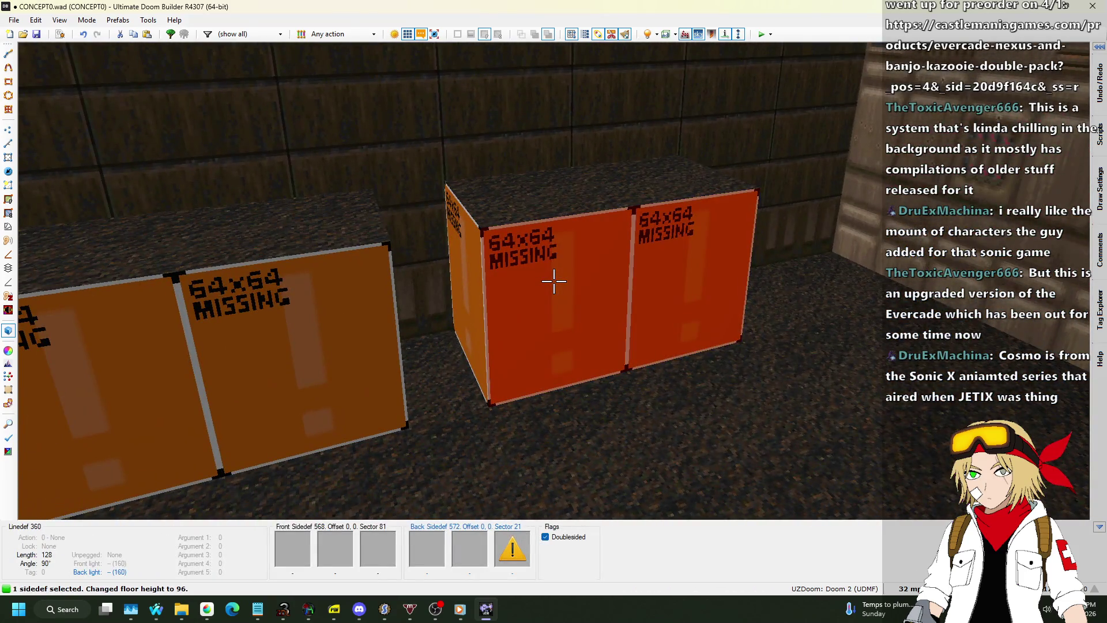
right_click(554, 281)
click(733, 82)
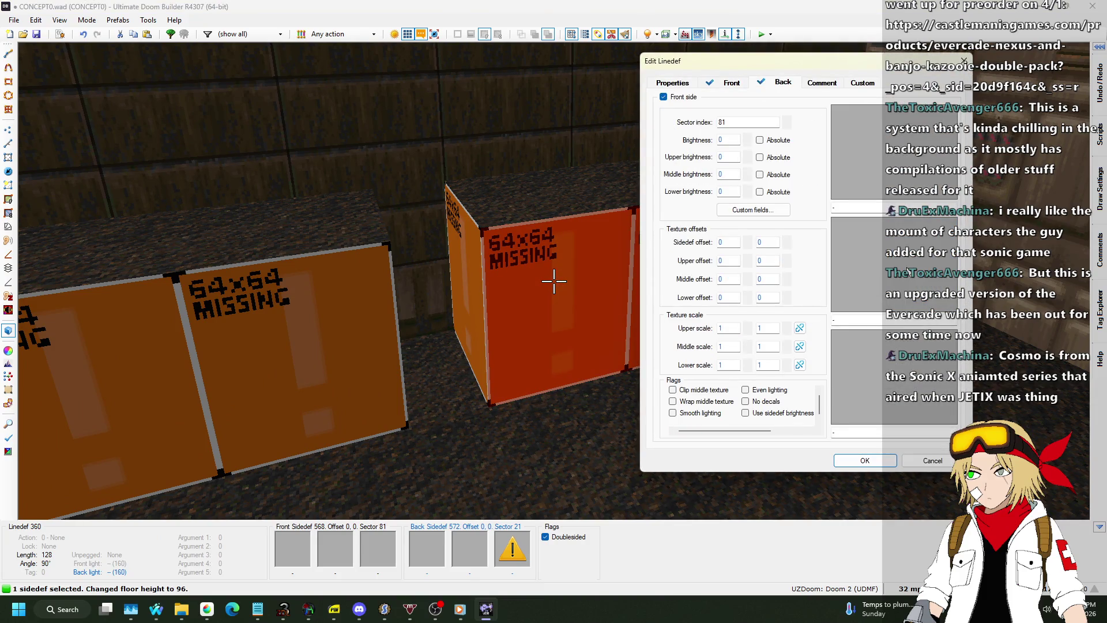
click(862, 384)
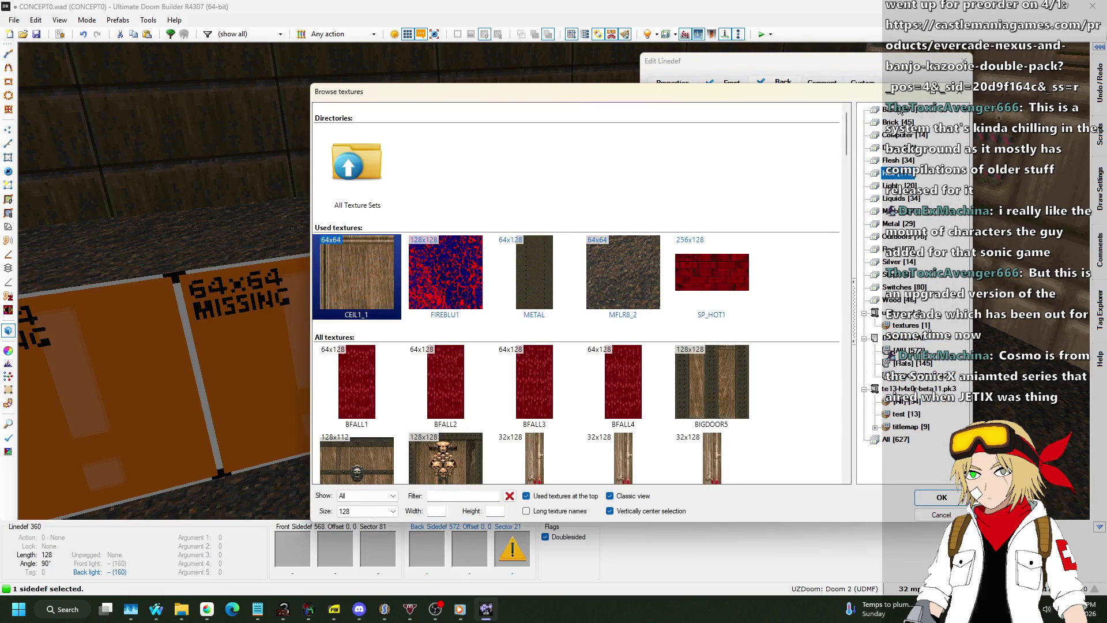
Step: Choose BROWNGRN as the box wall's lower texture and confirm the linedef change
click(899, 110)
scroll(635, 216, down, 10)
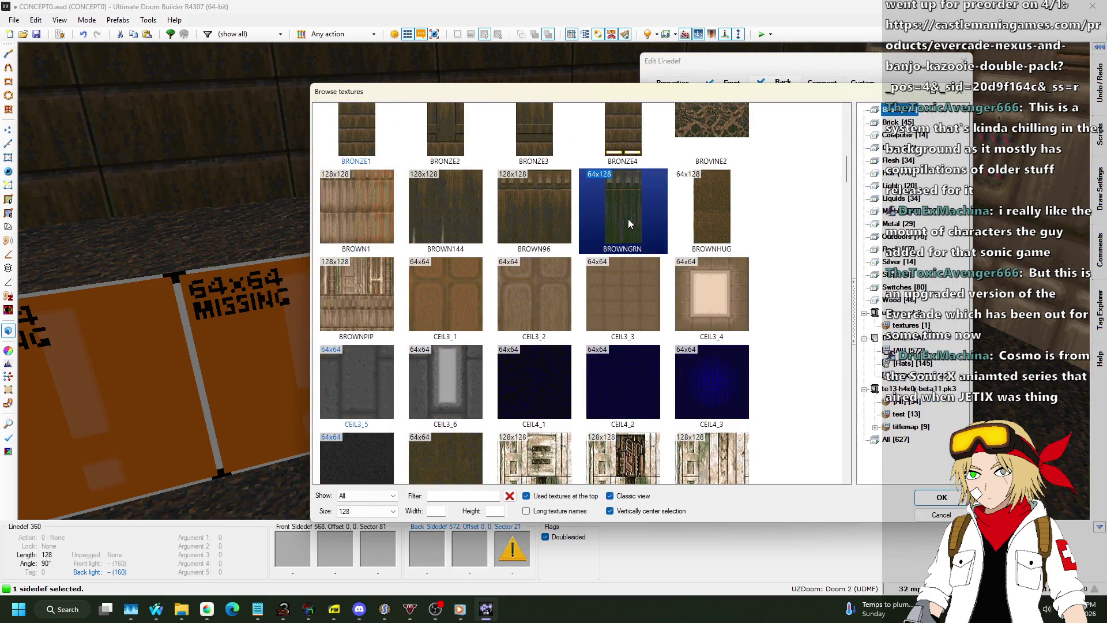
double_click(628, 219)
click(865, 461)
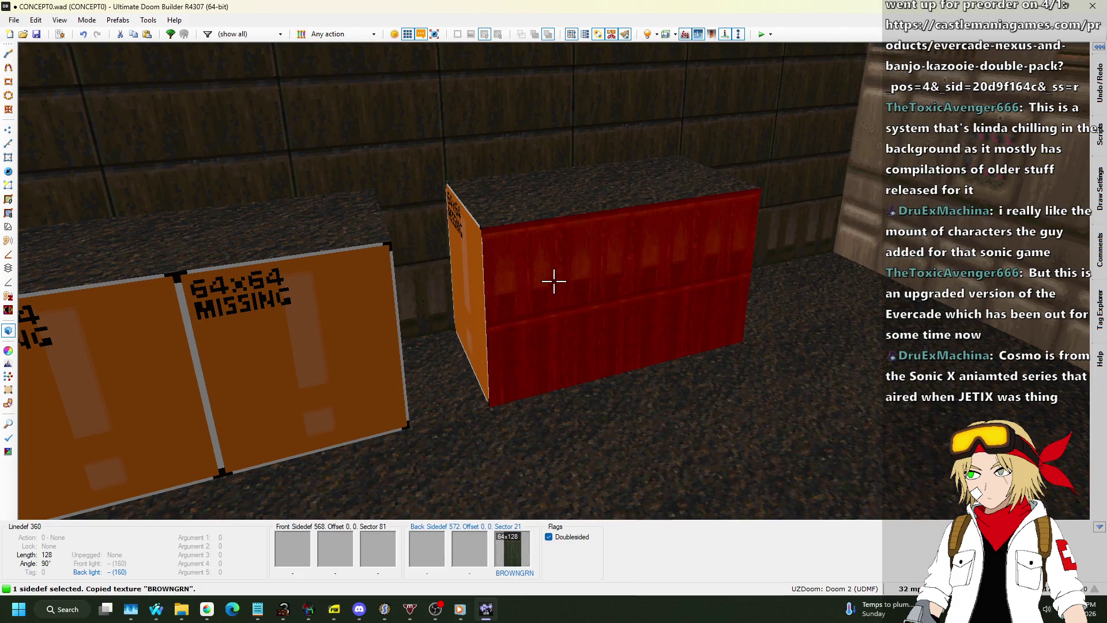
Step: Paste BROWNGRN onto the box walls and floor tops, then bring up properties for both box tops
click(554, 281)
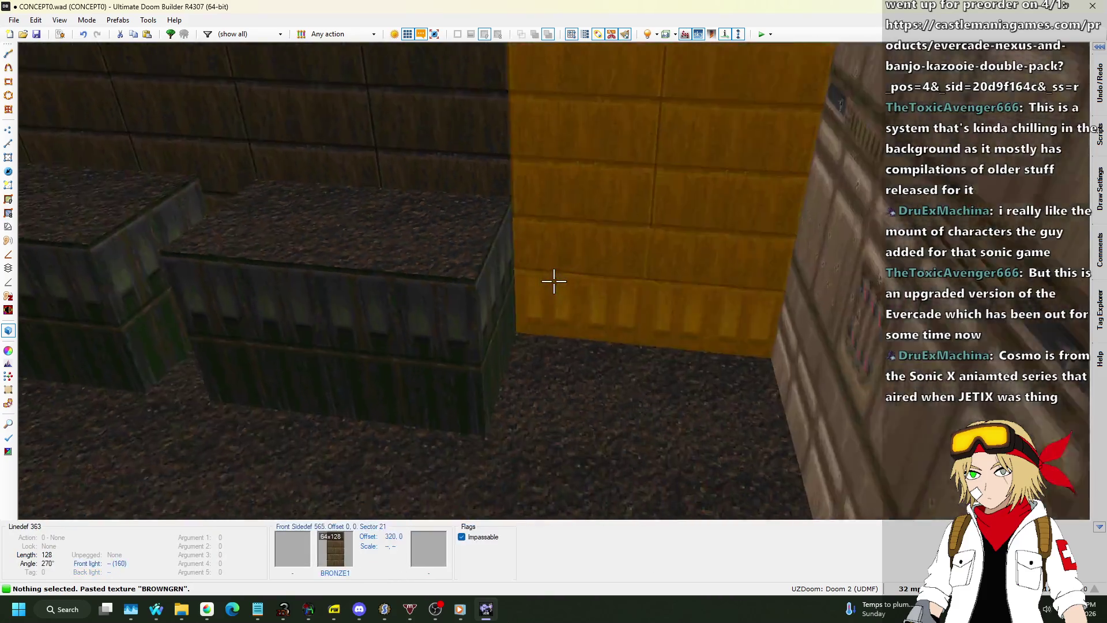
click(554, 281)
key(ctrl+v)
click(553, 281)
key(ctrl+v)
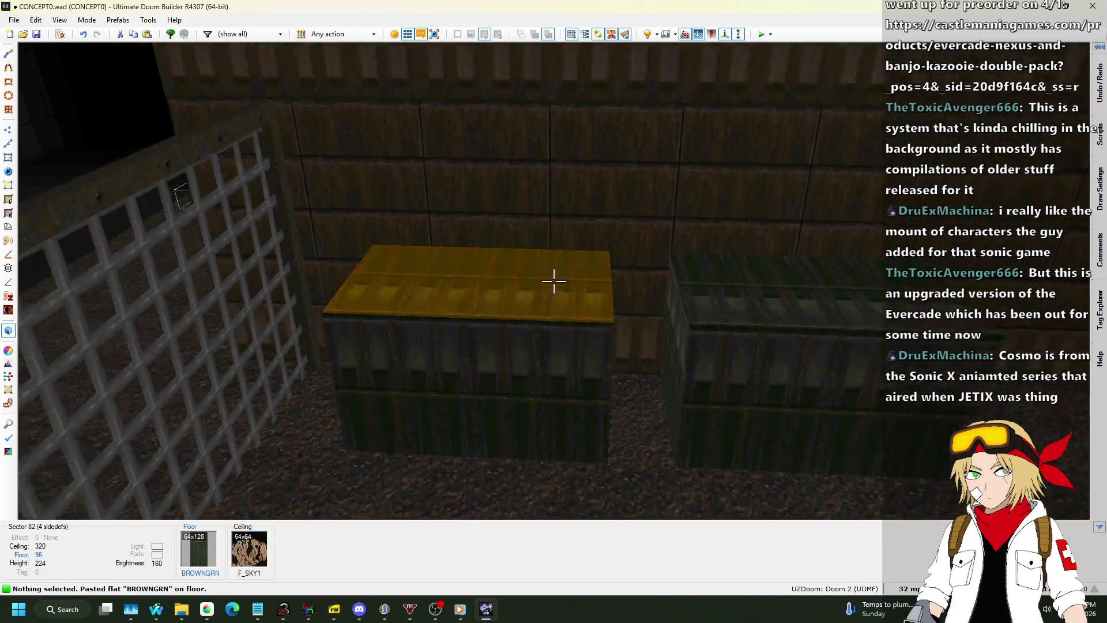
click(553, 281)
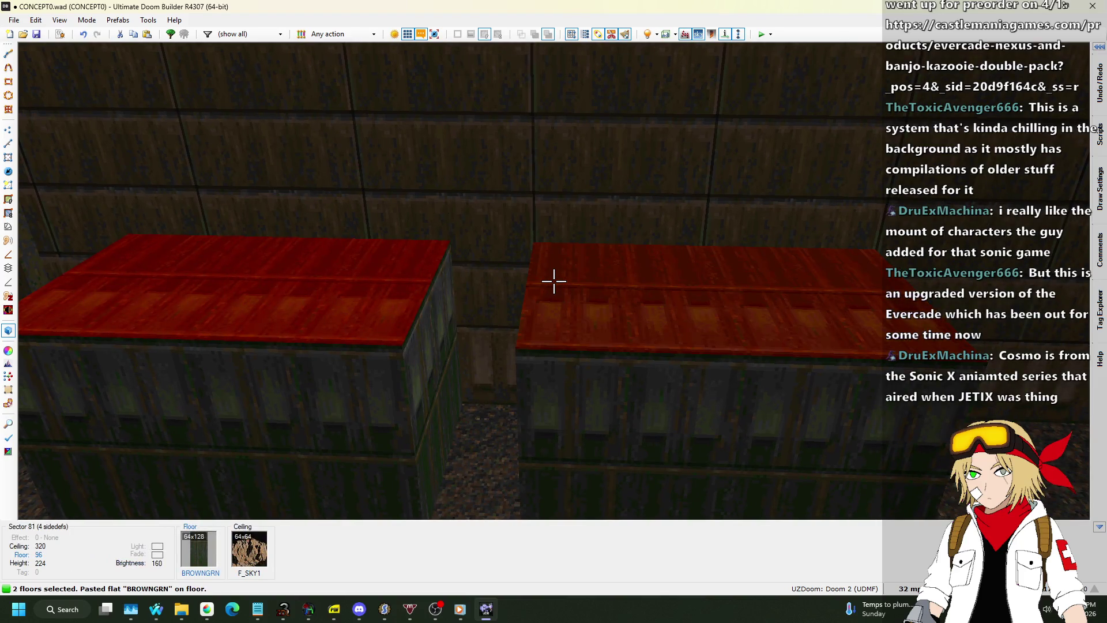
right_click(554, 281)
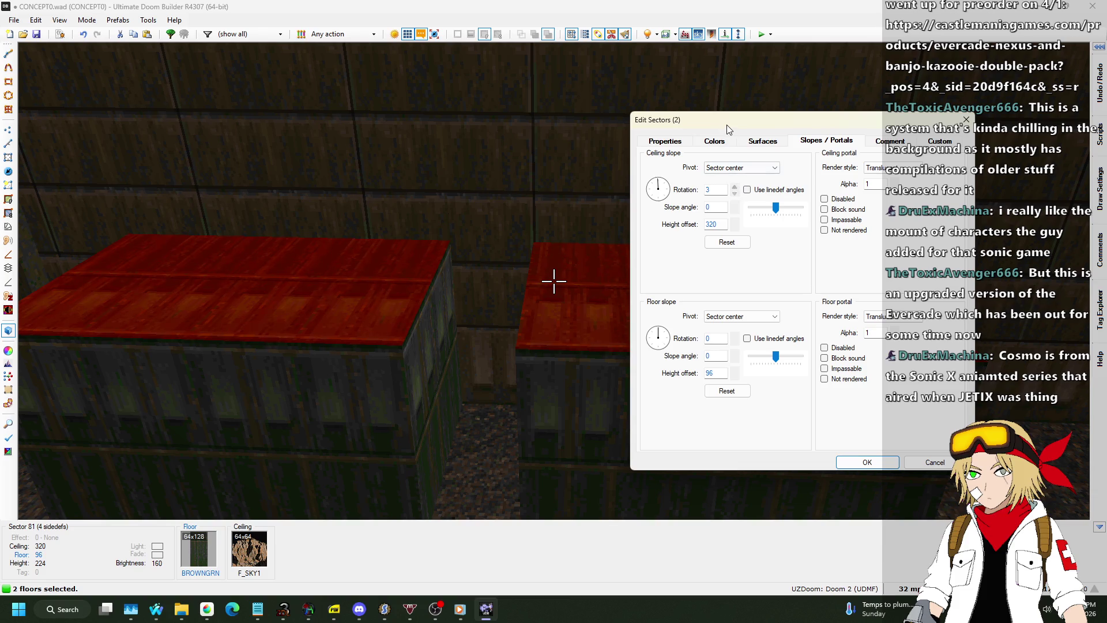
Step: Try a 90 ceiling slope on both box sectors, then undo it
drag(727, 126, 800, 122)
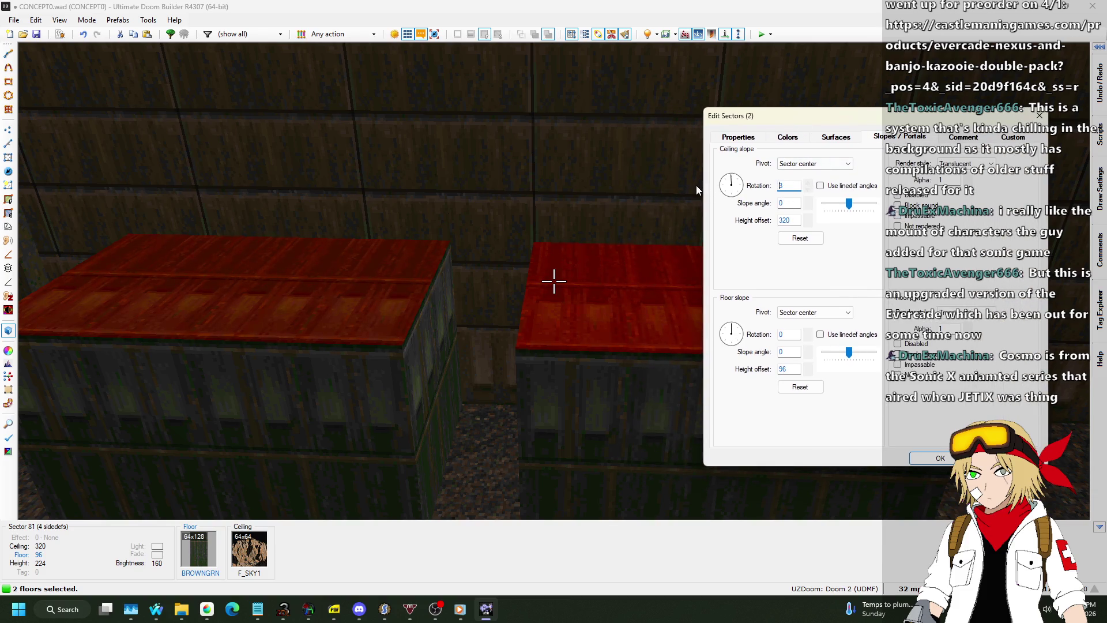
text(90)
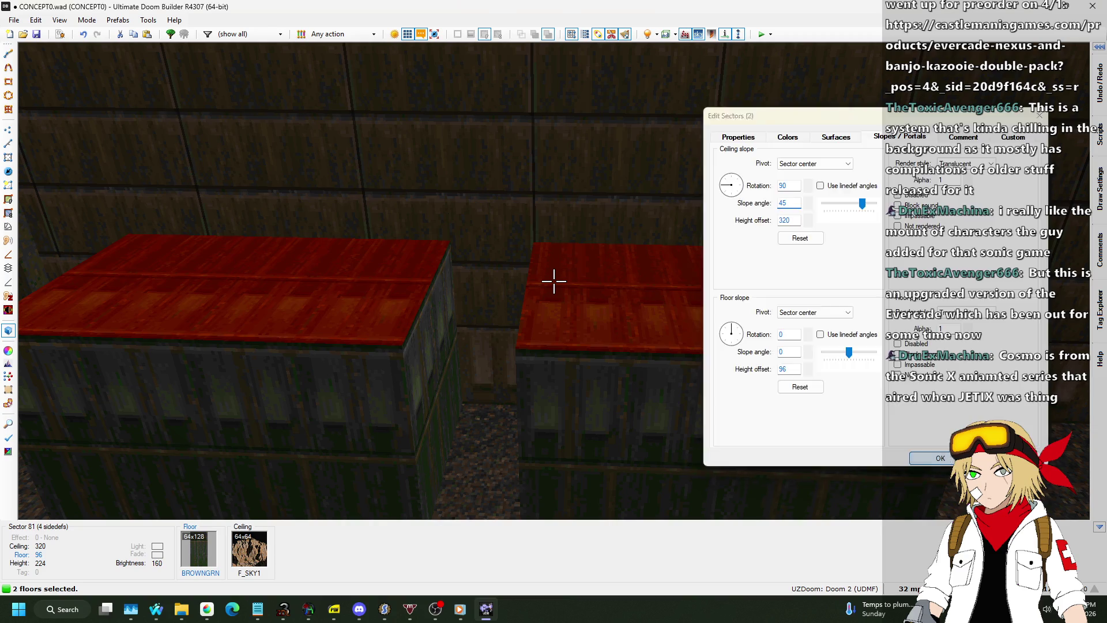
click(941, 458)
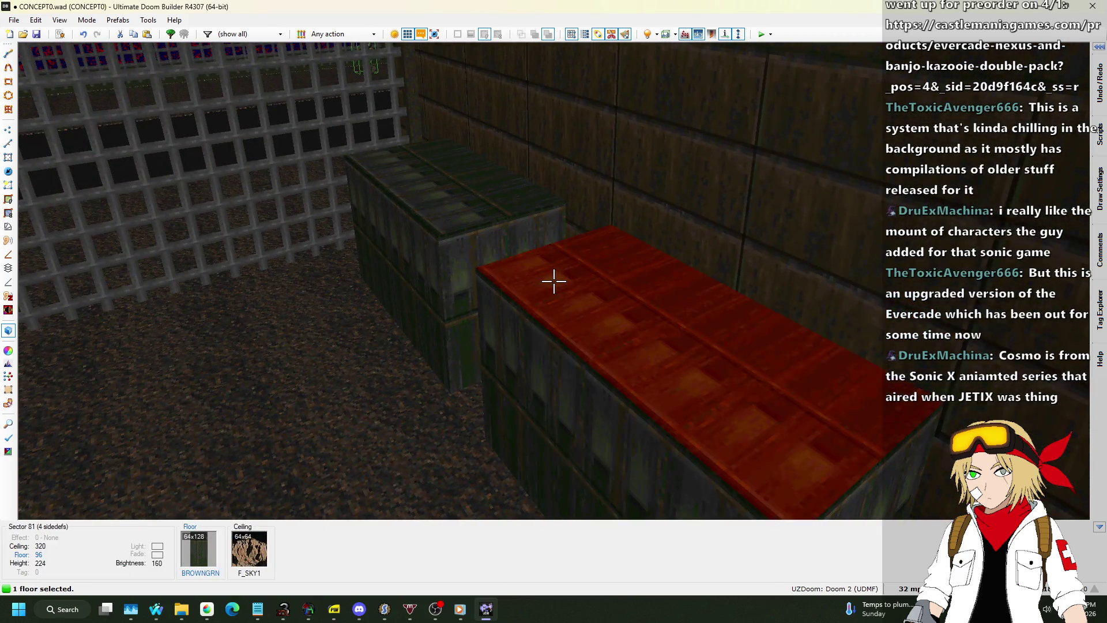
right_click(554, 281)
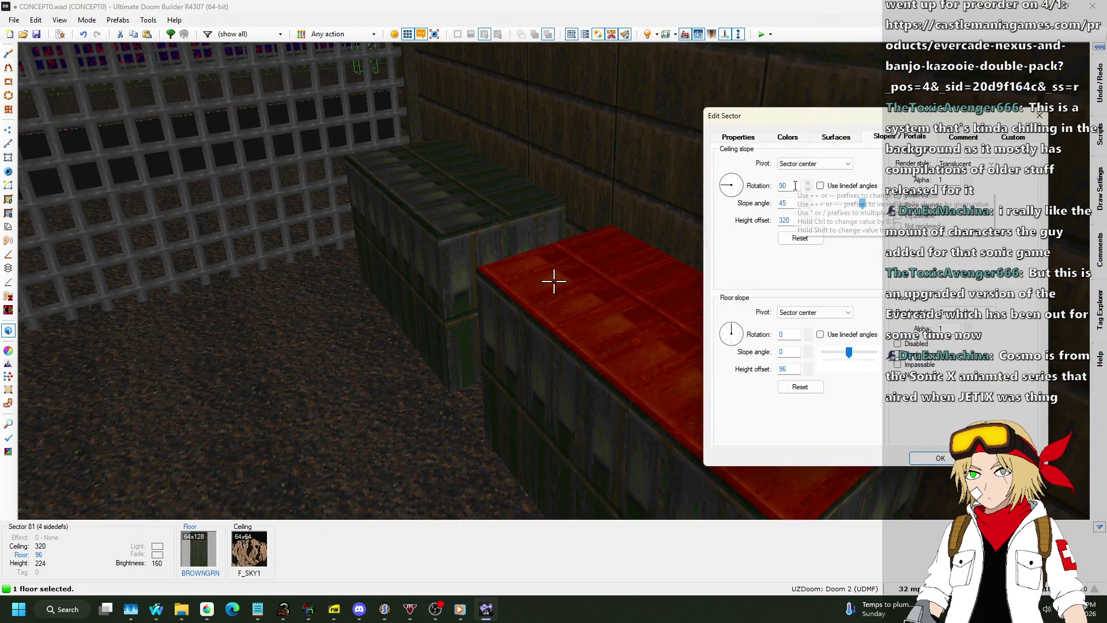
key(Escape)
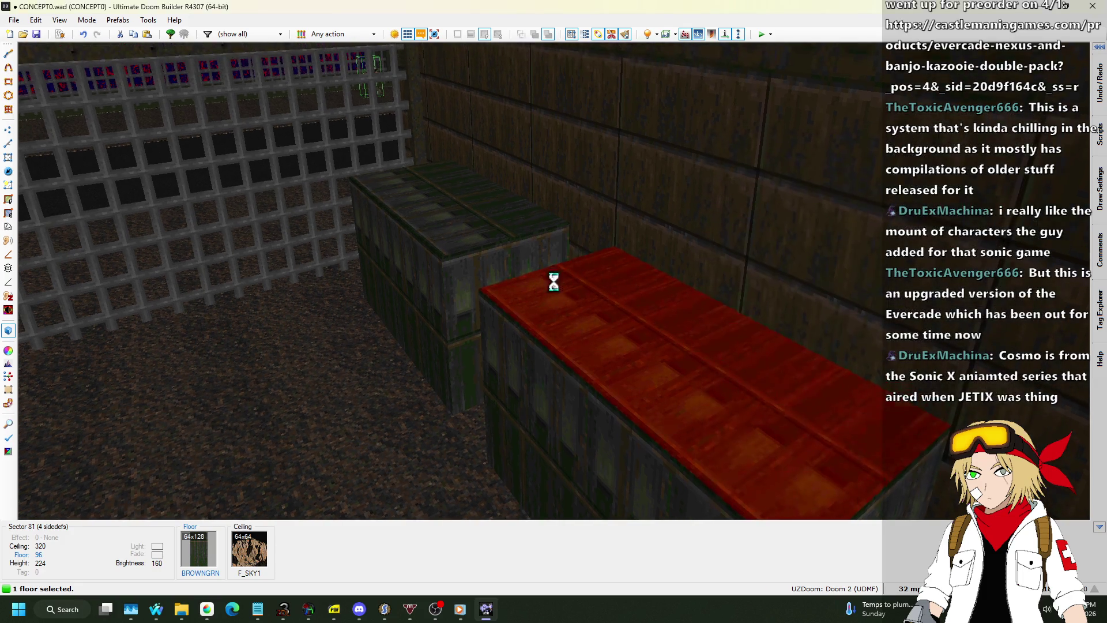
key(ctrl+z)
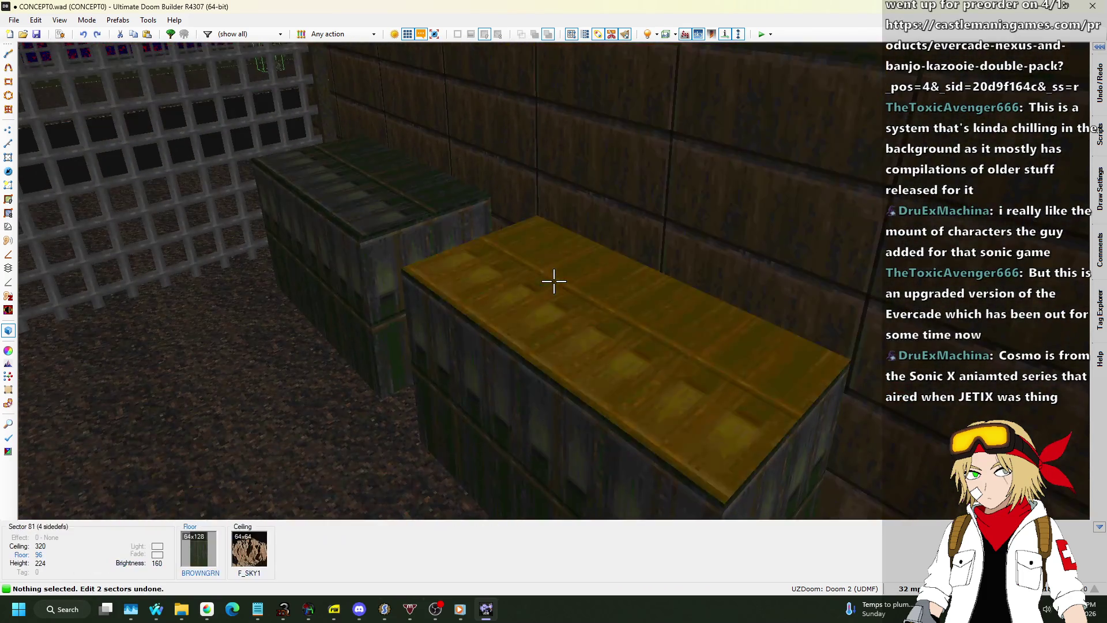
Step: Give one box top a floor slope with rotation 180 and slope angle 22.5
click(554, 281)
right_click(554, 281)
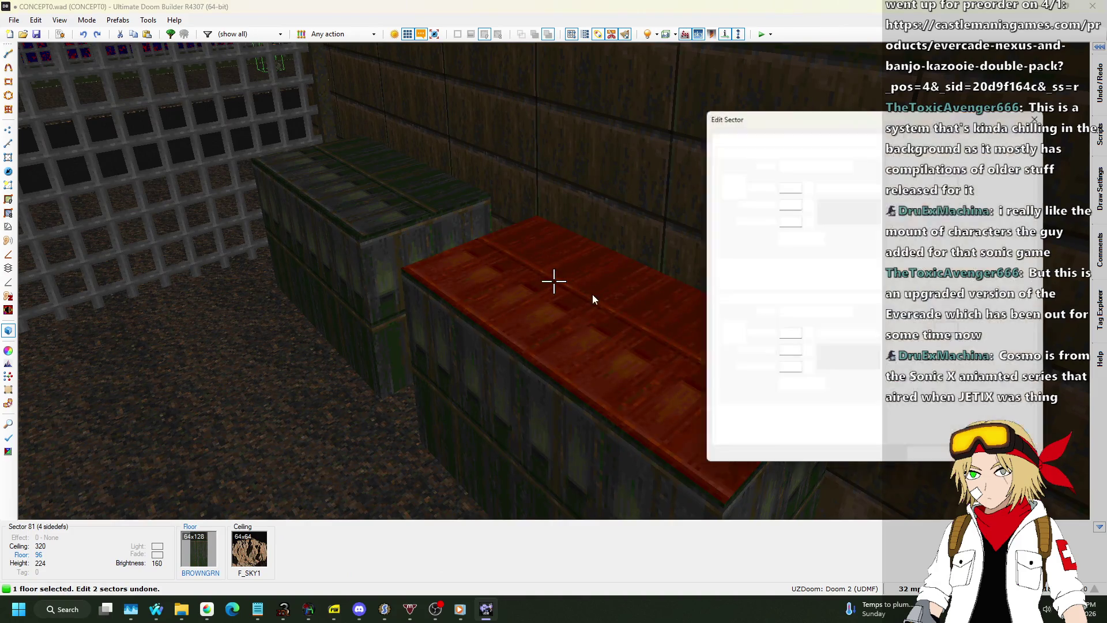
click(790, 334)
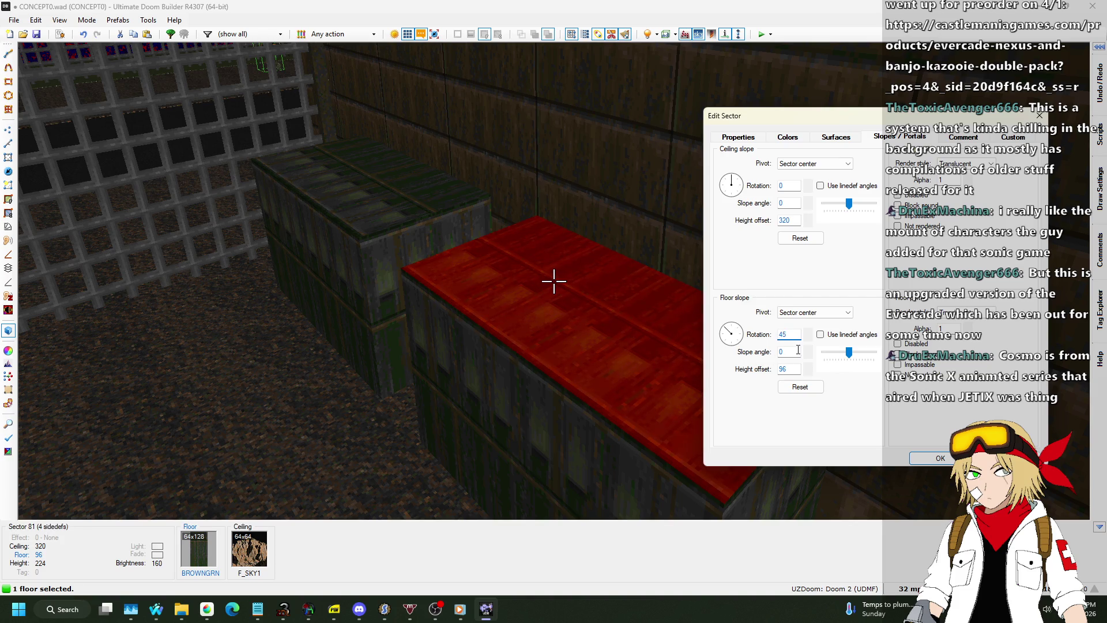
text(45)
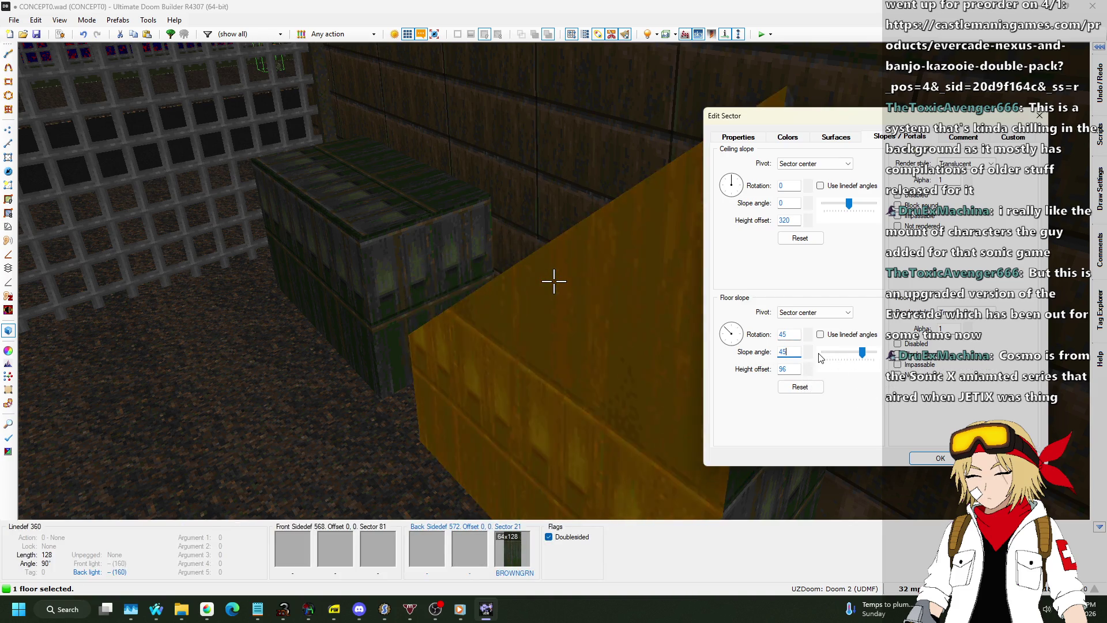
click(725, 334)
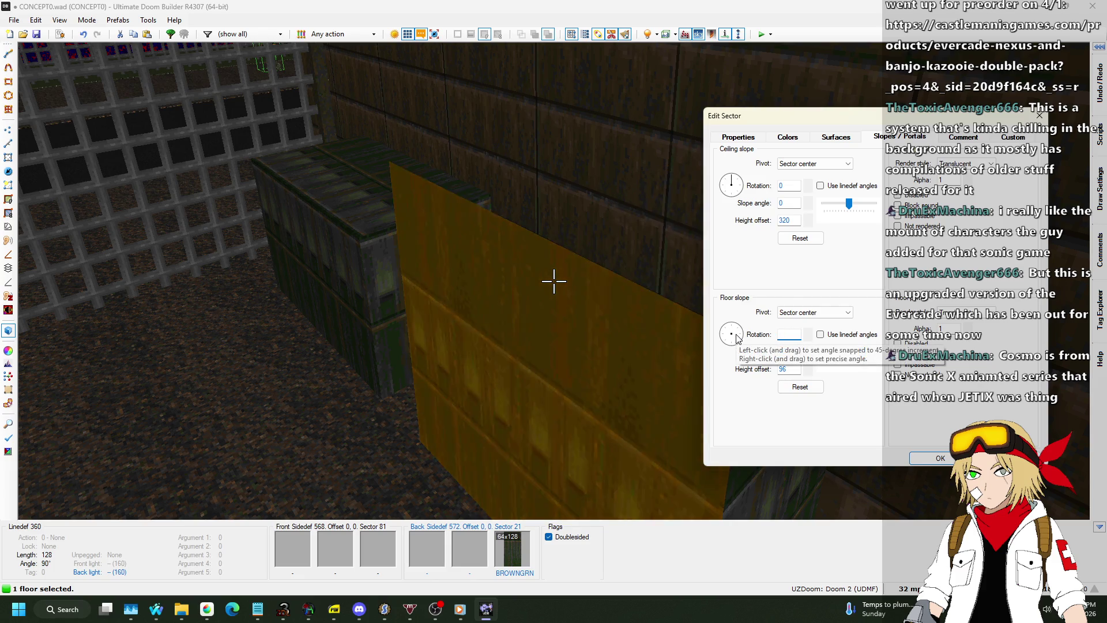
click(734, 340)
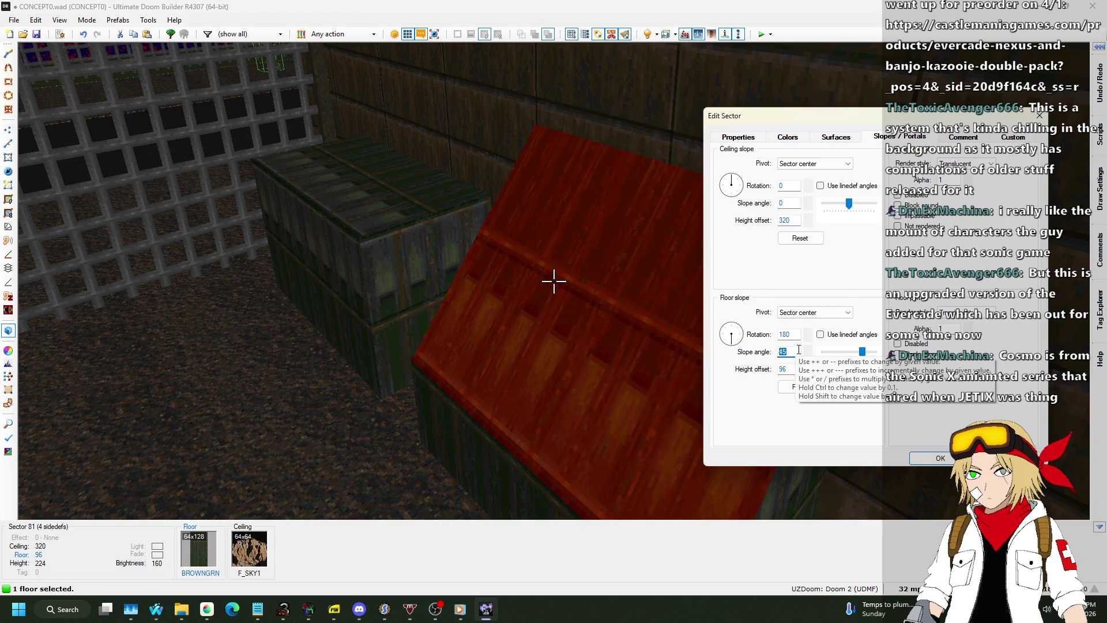
text(10)
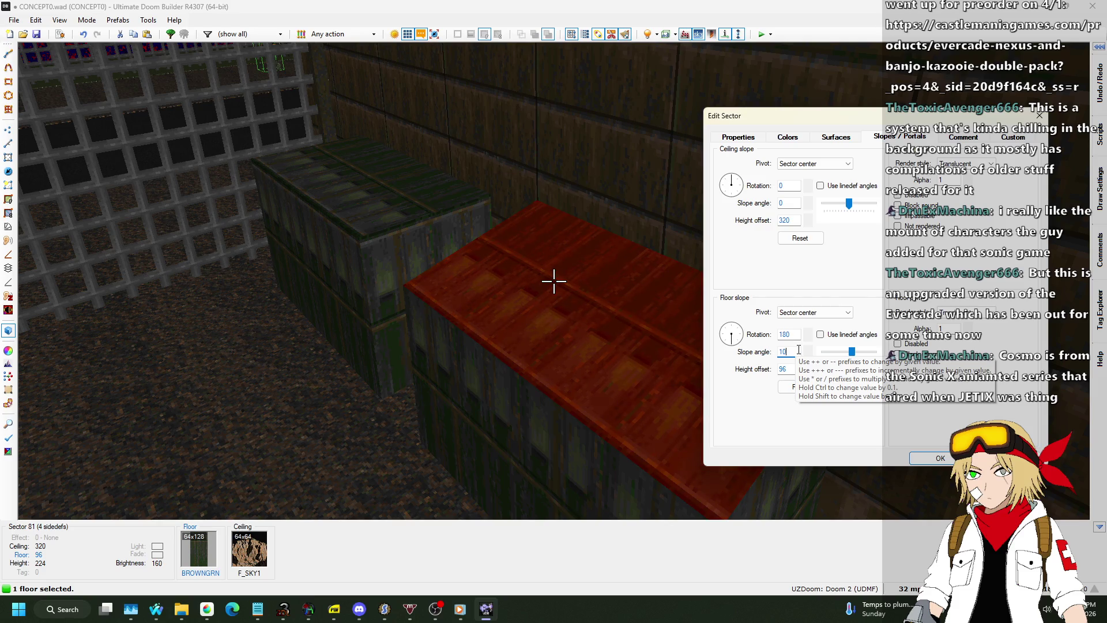
key(BackSpace)
key(BackSpace)
text(24)
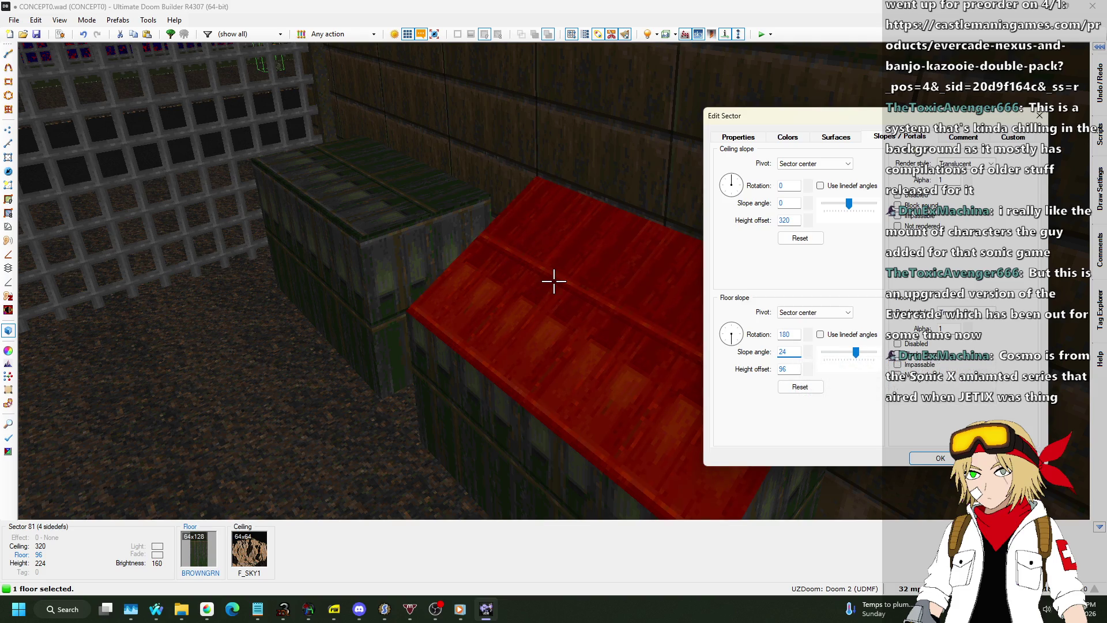
key(BackSpace)
text(2.5)
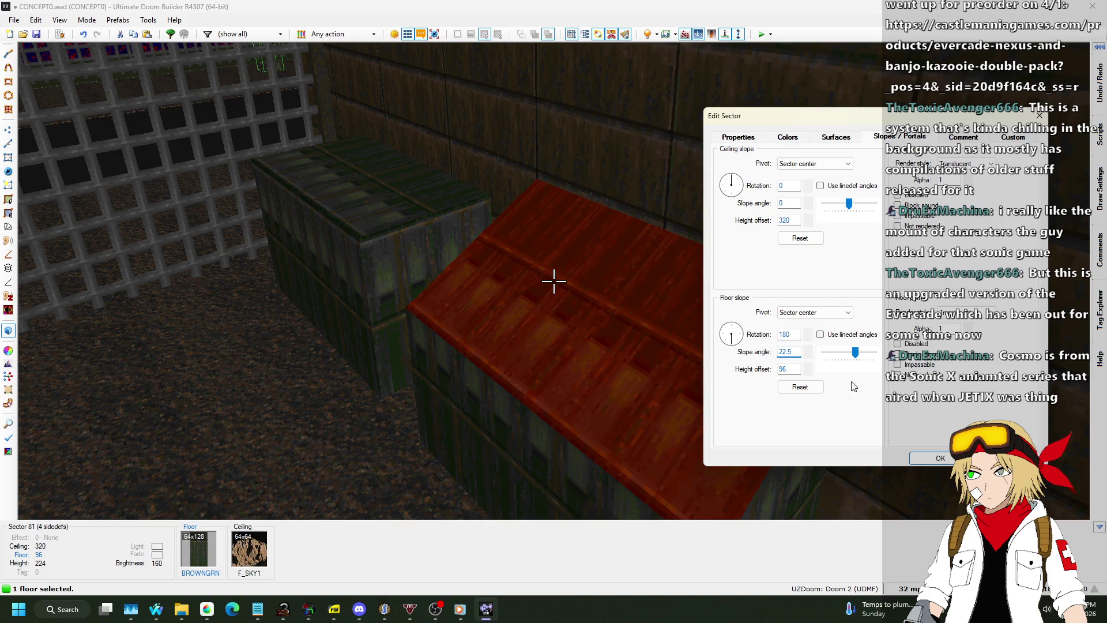
click(938, 458)
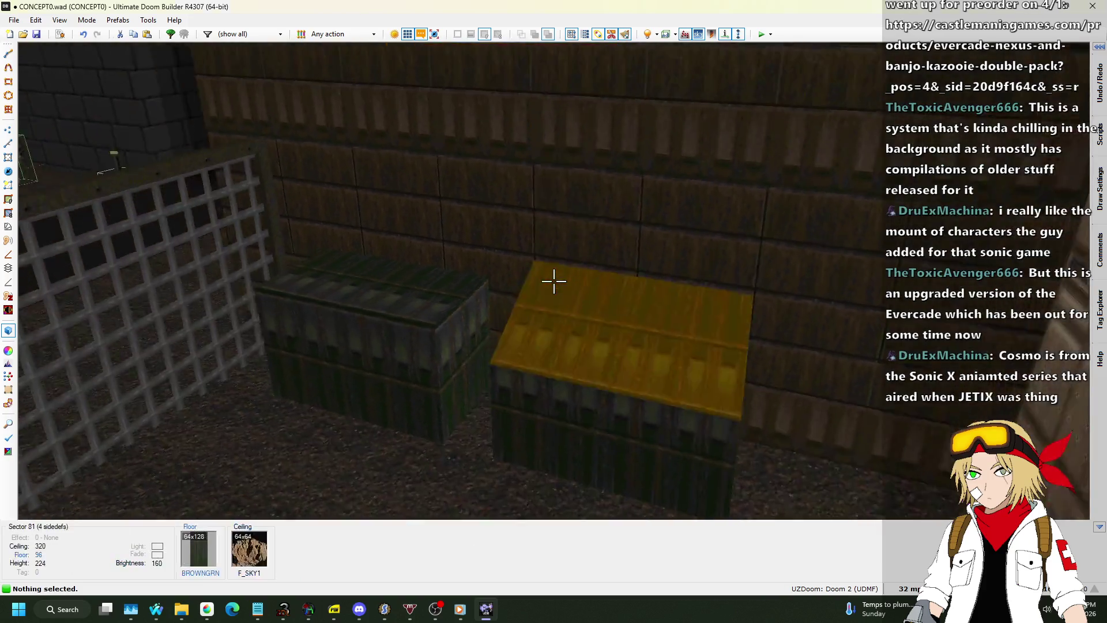
key(s)
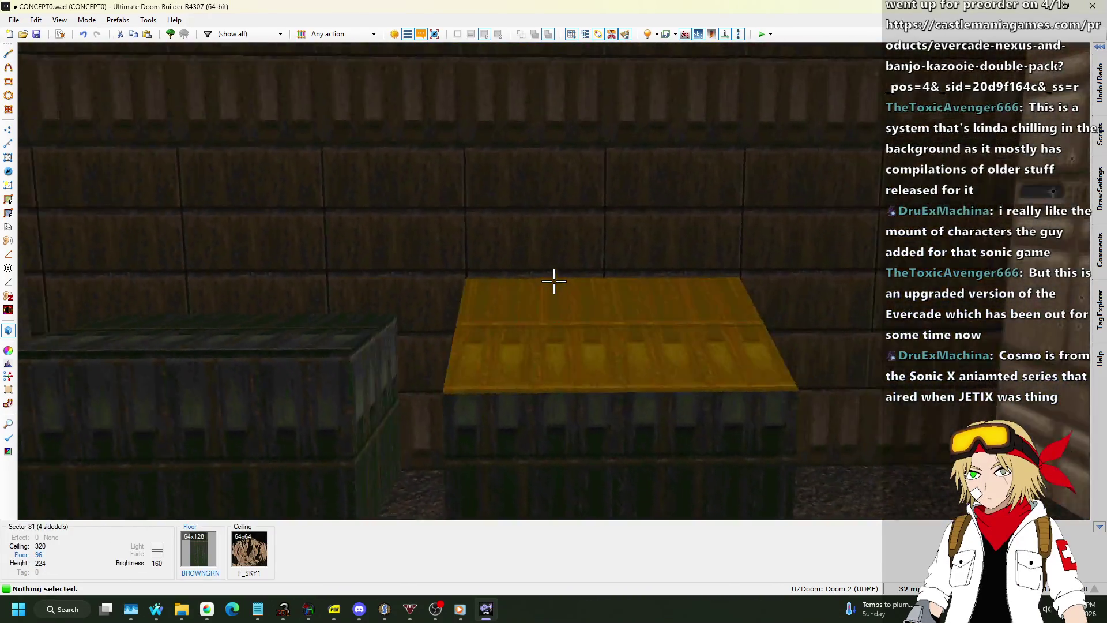
key(s)
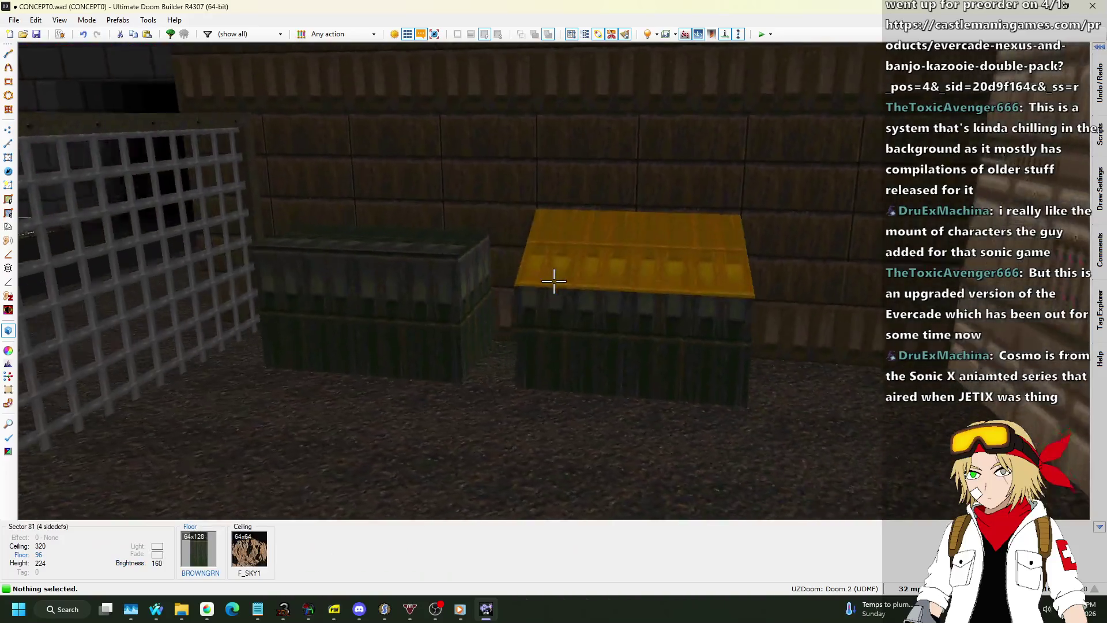
key(w)
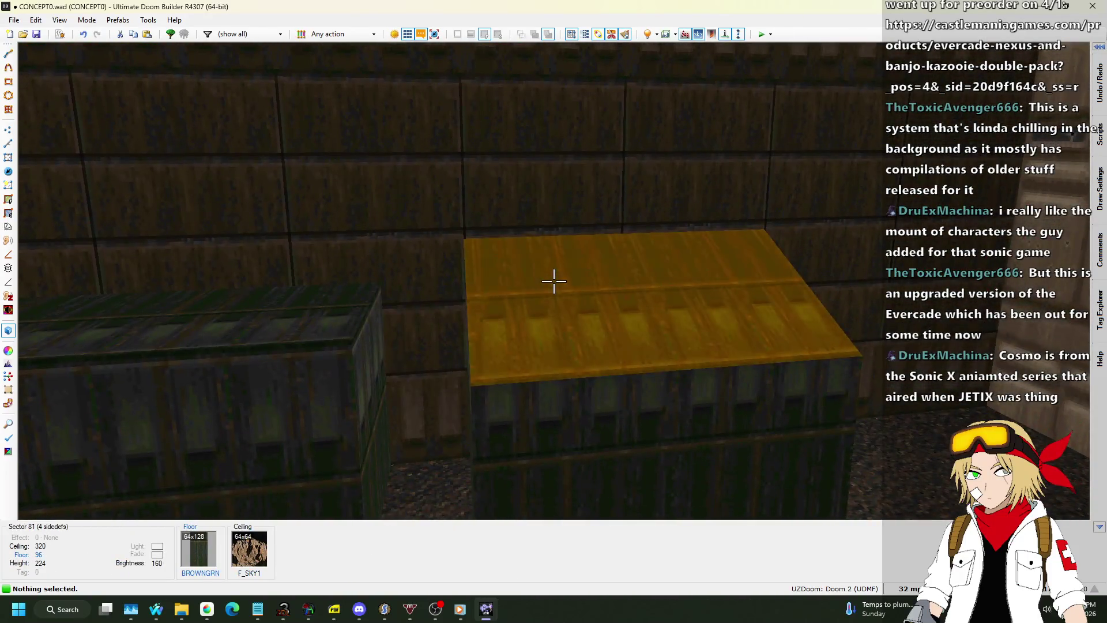
key(q)
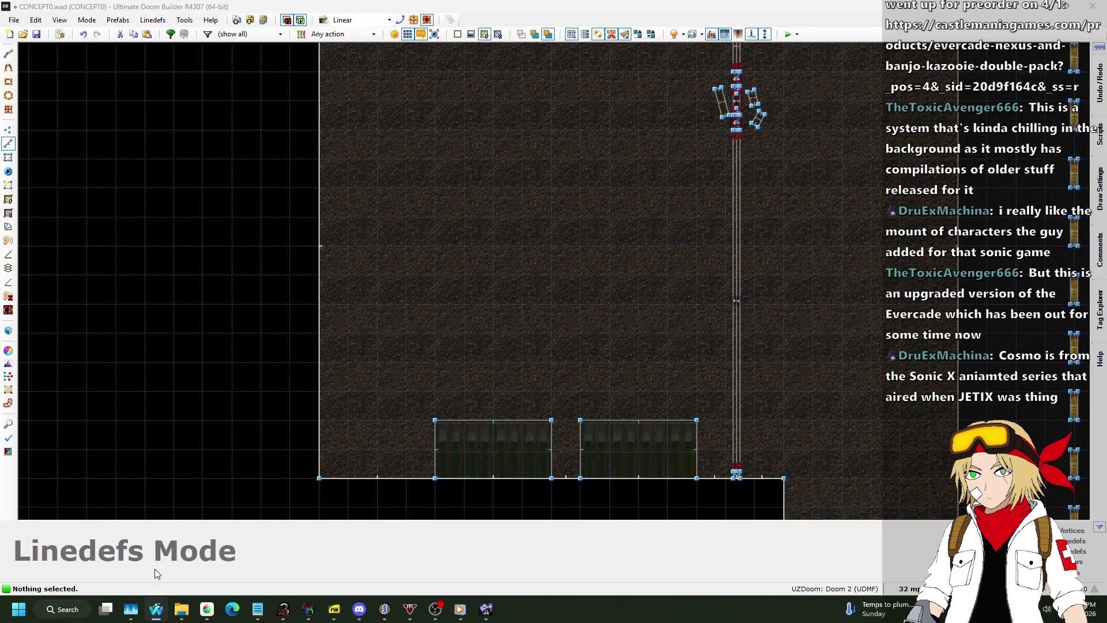
click(213, 552)
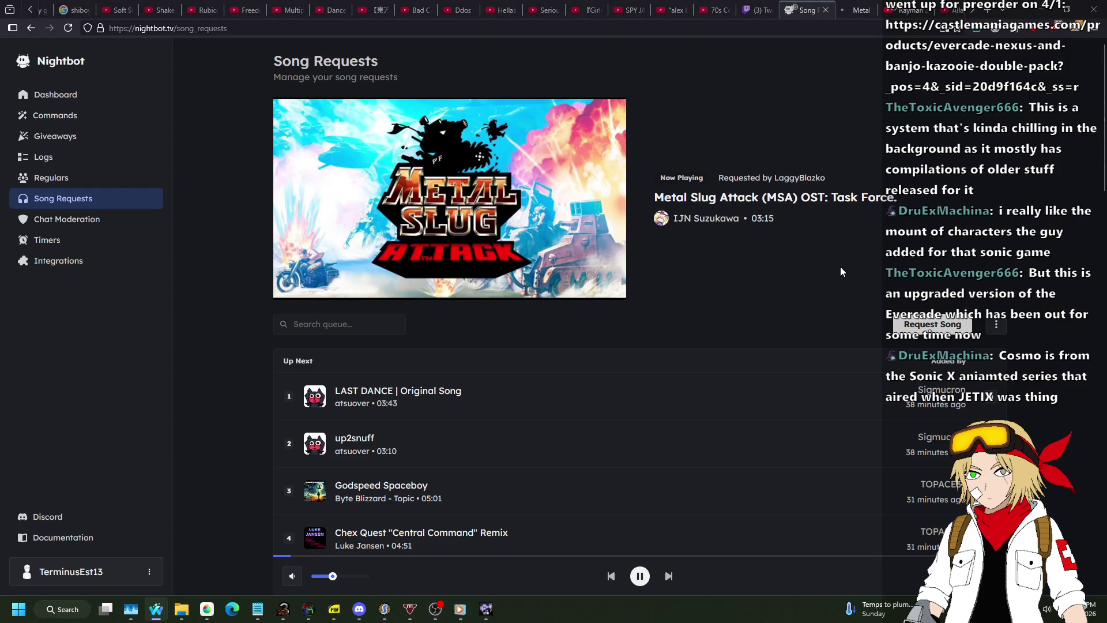
click(484, 611)
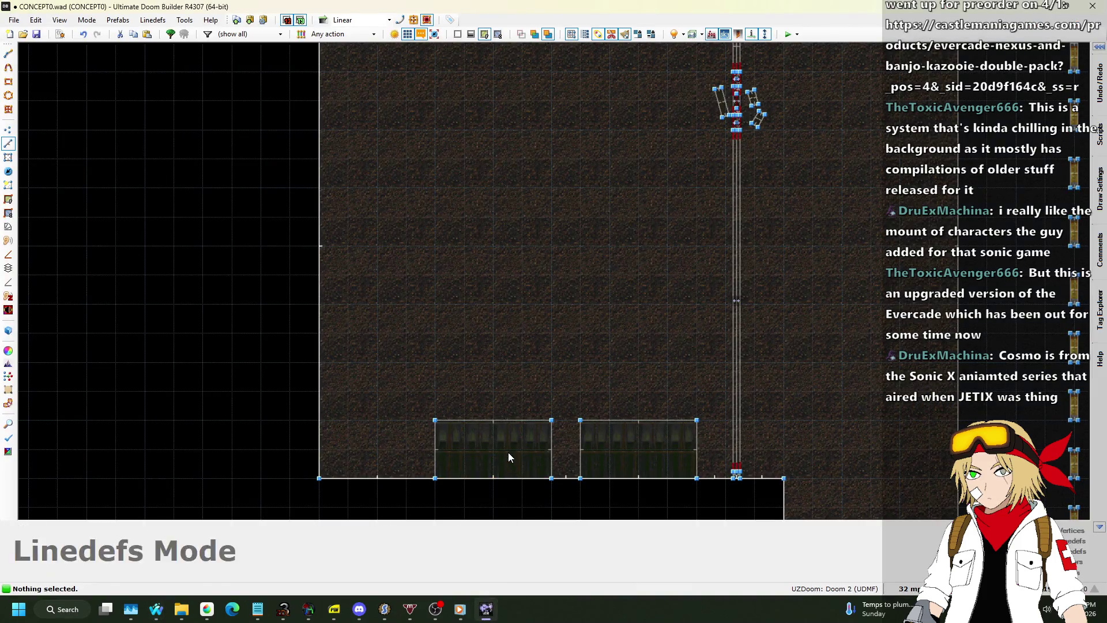
click(8, 158)
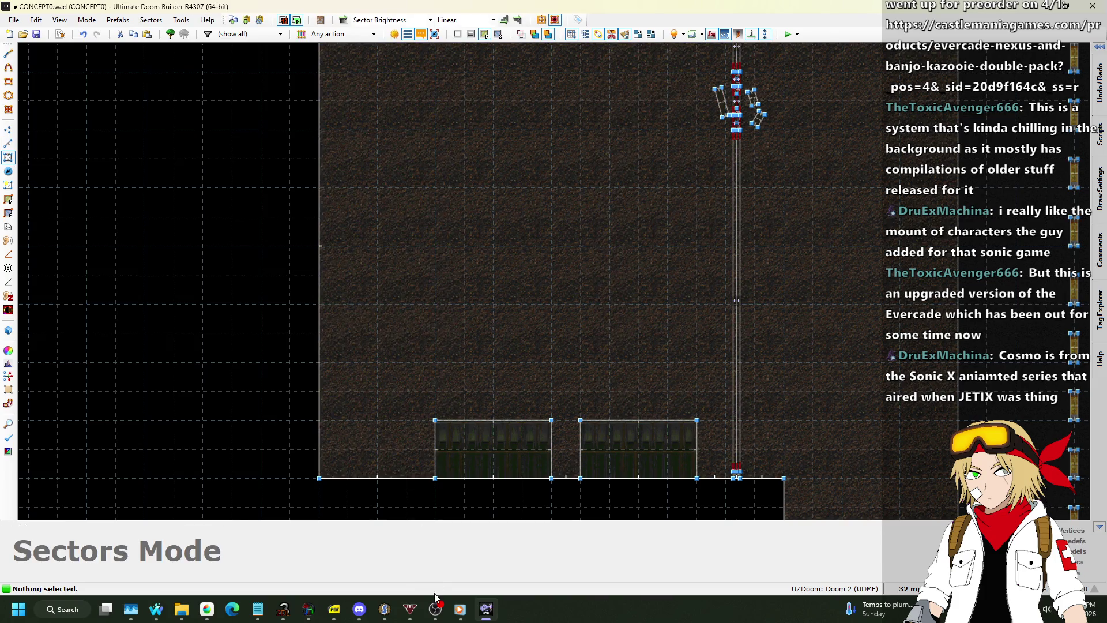
right_click(469, 448)
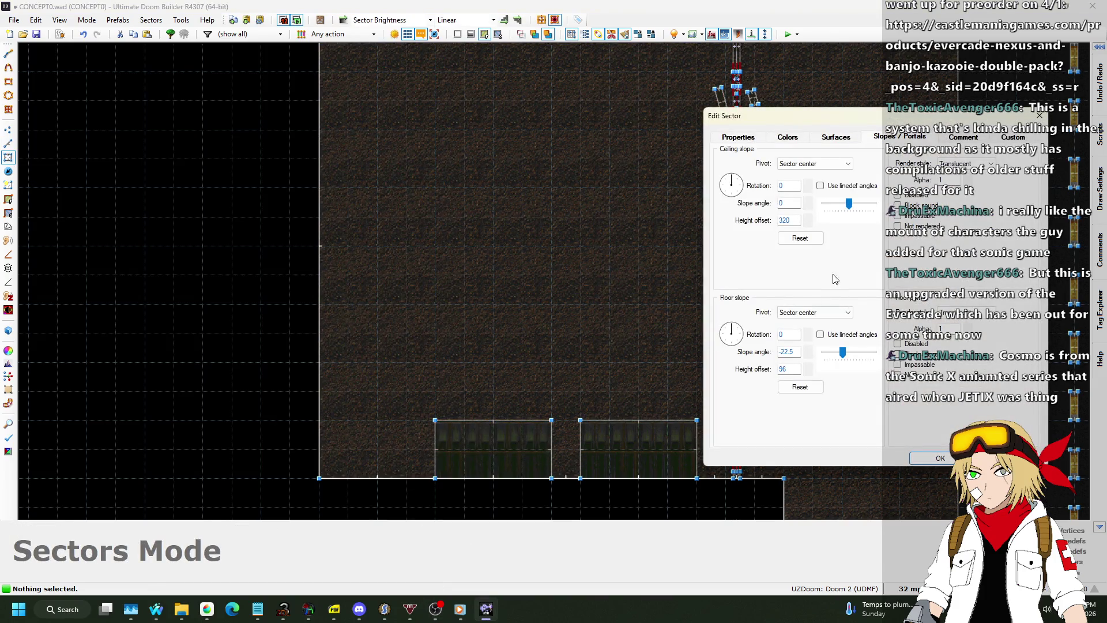
double_click(798, 350)
key(Return)
right_click(623, 430)
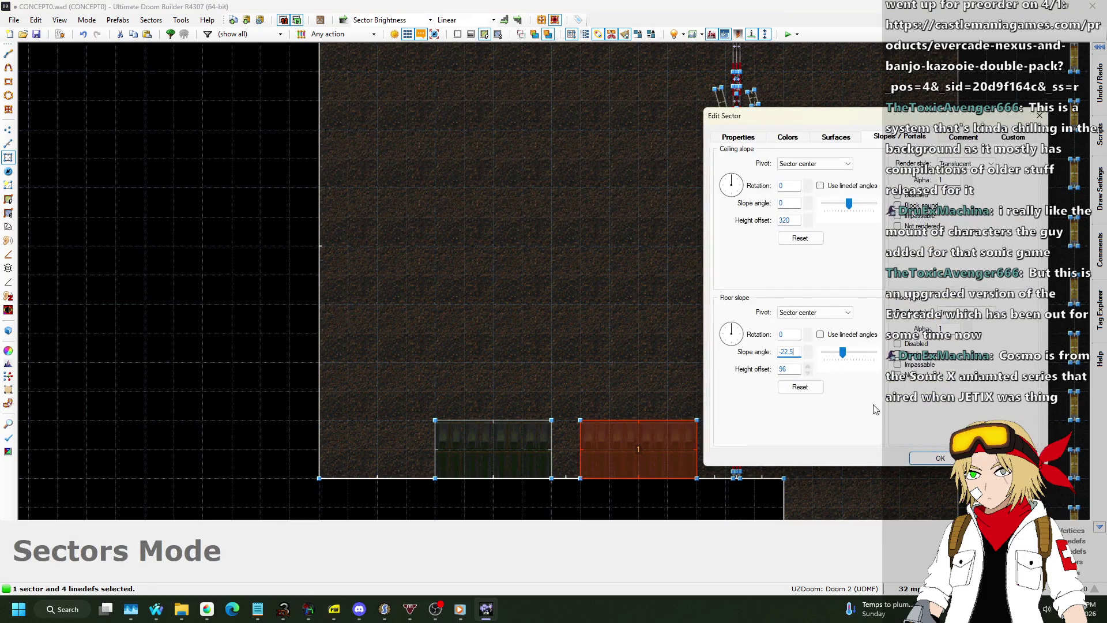
click(931, 459)
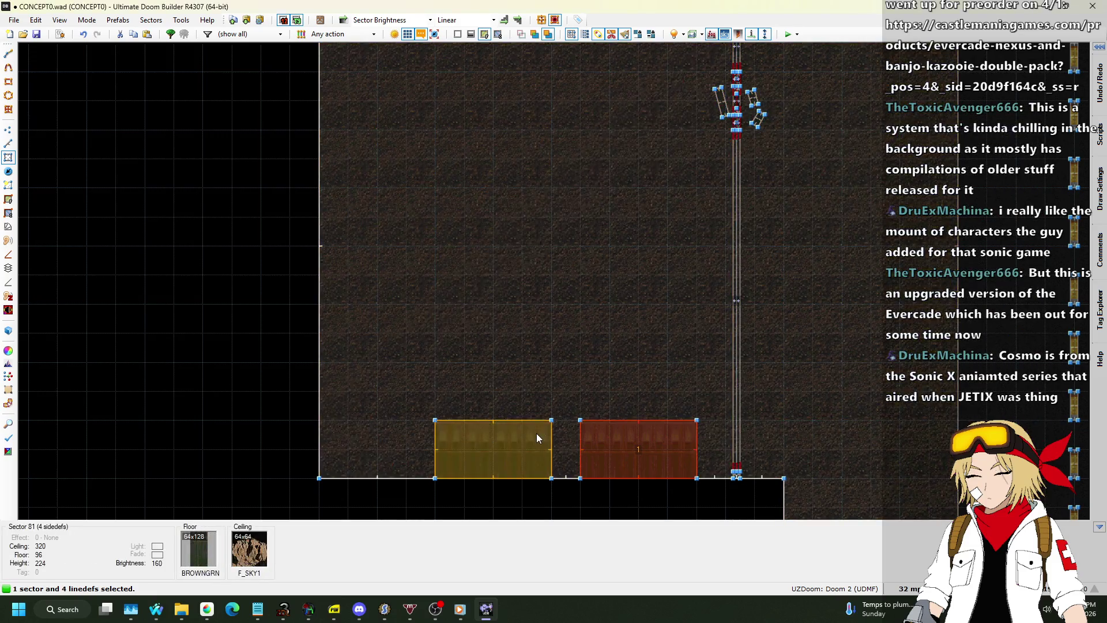
right_click(537, 433)
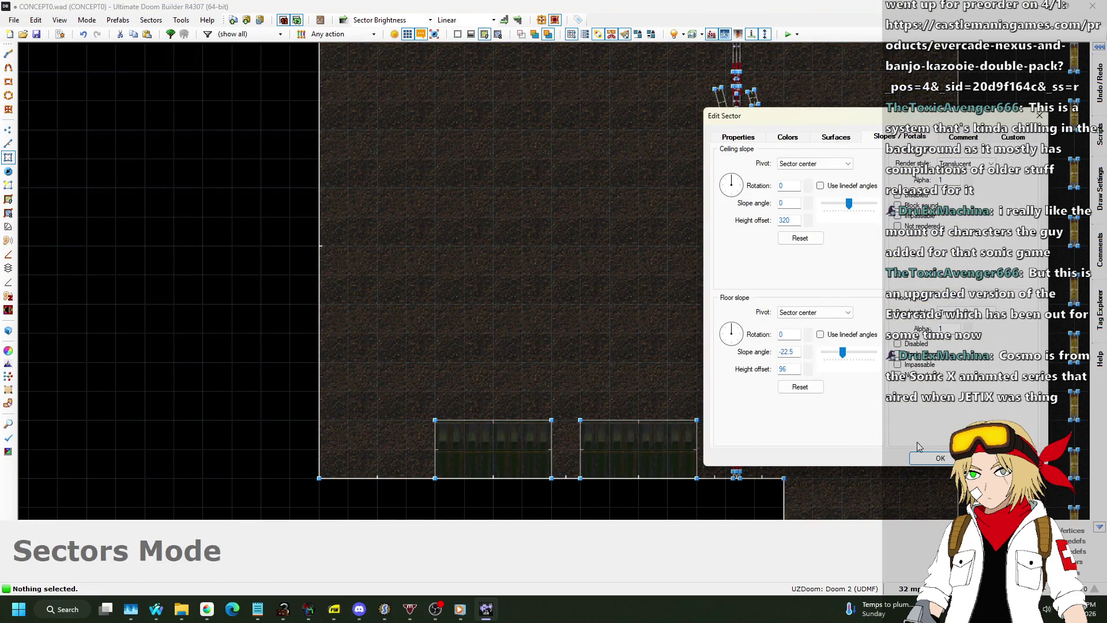
click(946, 459)
key(q)
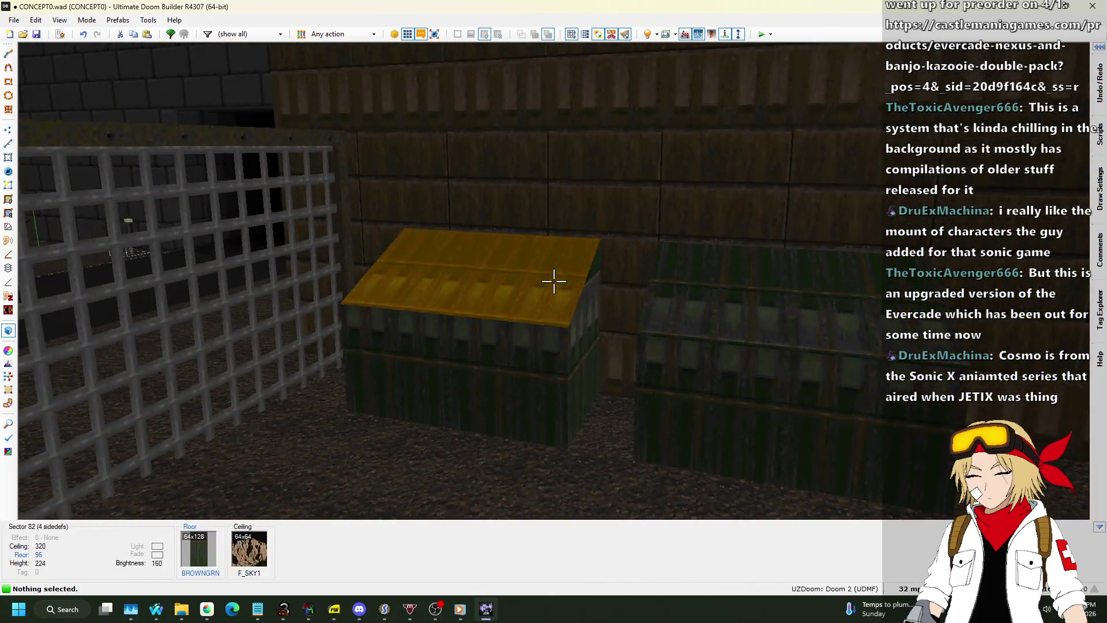
Step: Select both small bottom sectors in 2D, apply their sector settings, then undo that edit in 3D
key(q)
scroll(555, 286, down, 3)
scroll(532, 399, up, 4)
click(549, 430)
click(692, 443)
right_click(692, 443)
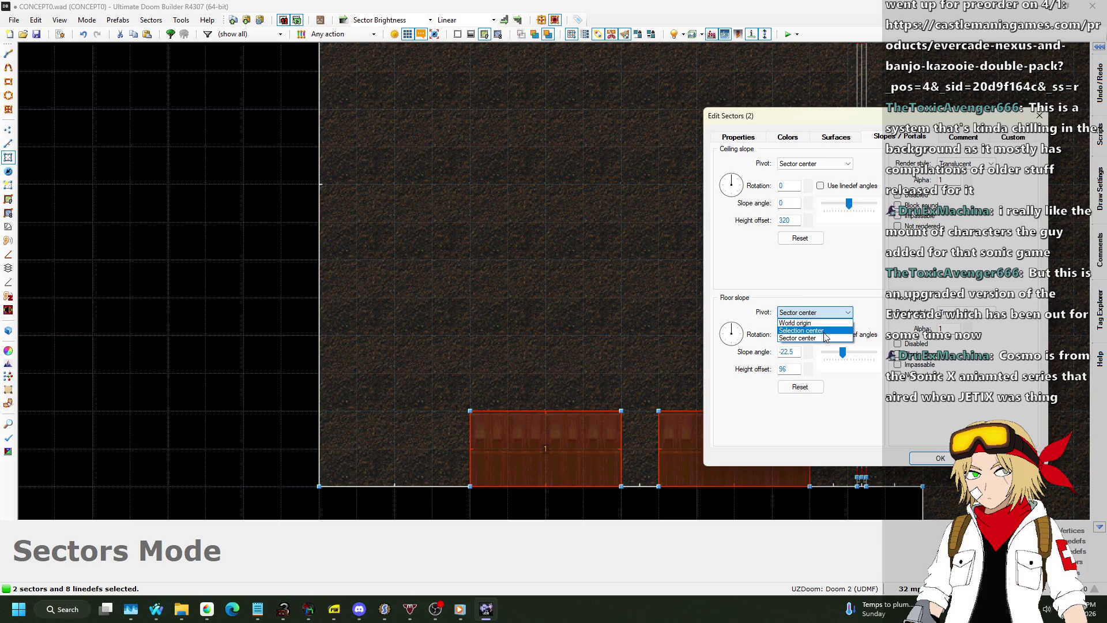
key(Return)
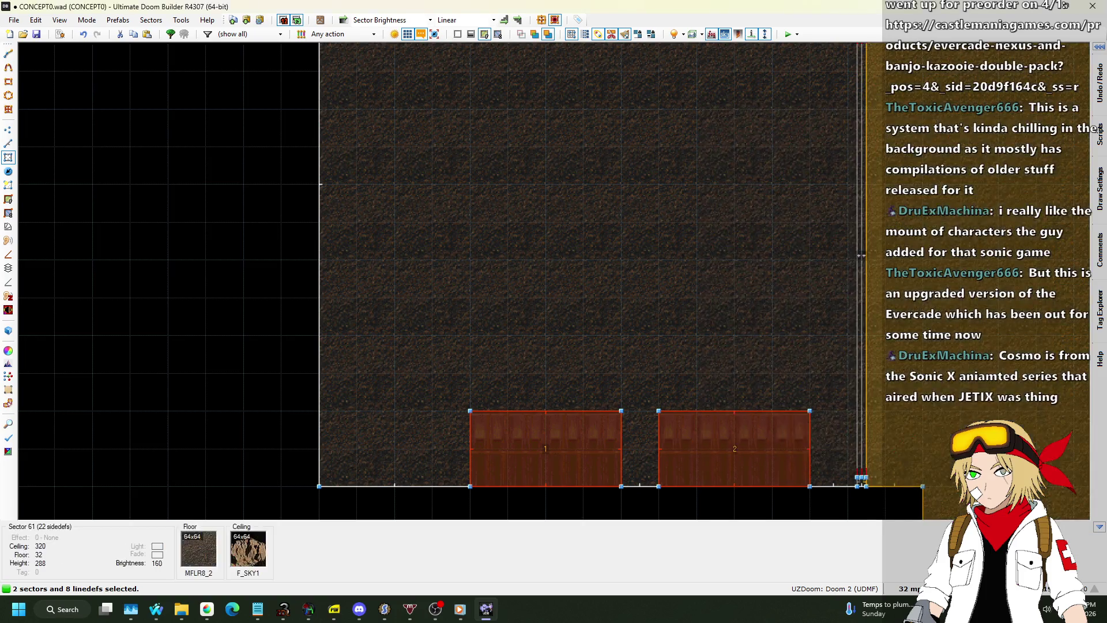
key(q)
key(w)
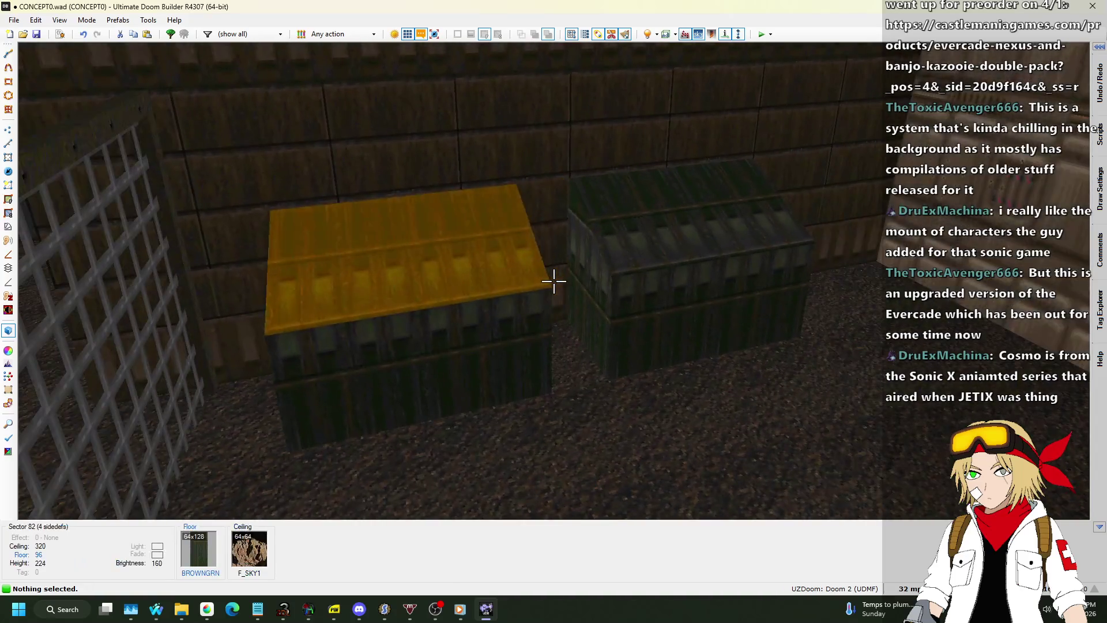
key(ctrl+y)
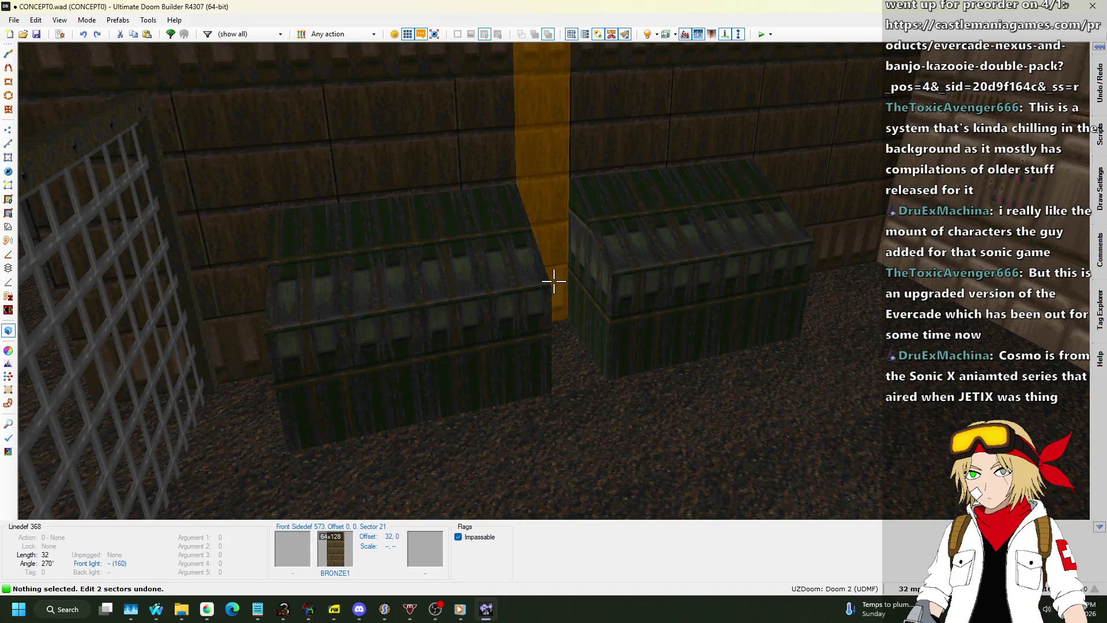
key(ctrl+z)
key(w)
Step: Reset the floor slope of both box tops to flat
click(553, 280)
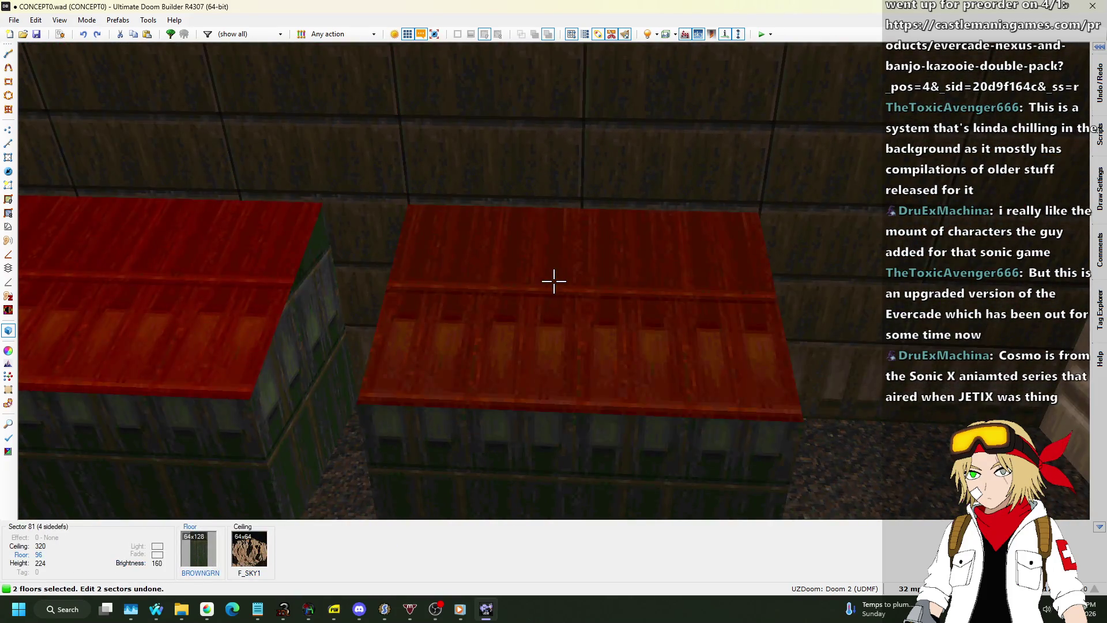
click(554, 281)
scroll(554, 281, down, 1)
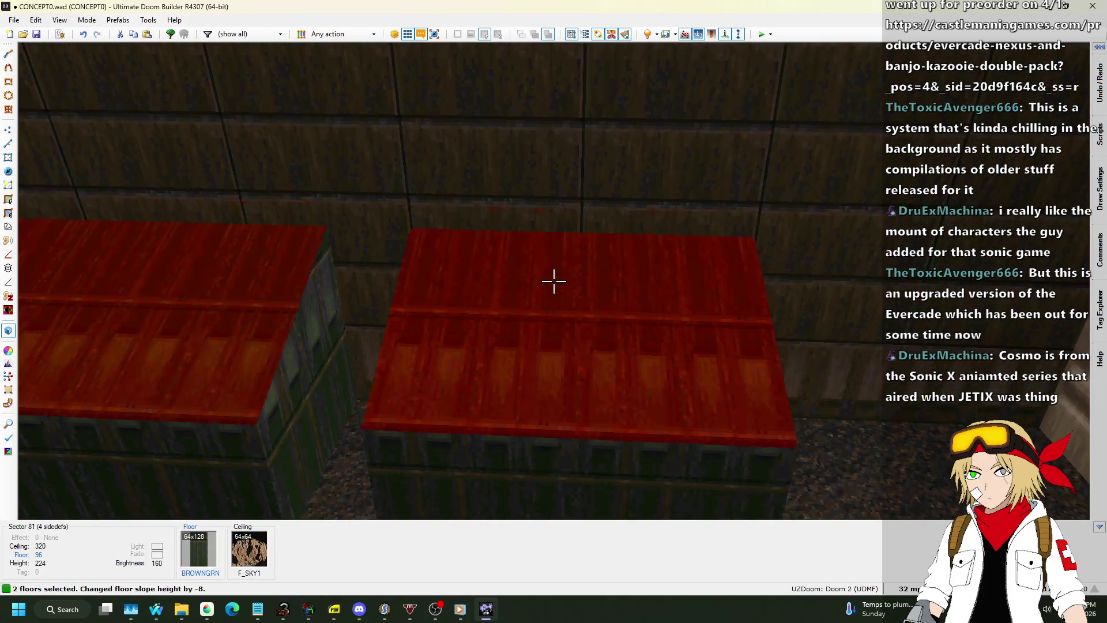
key(Escape)
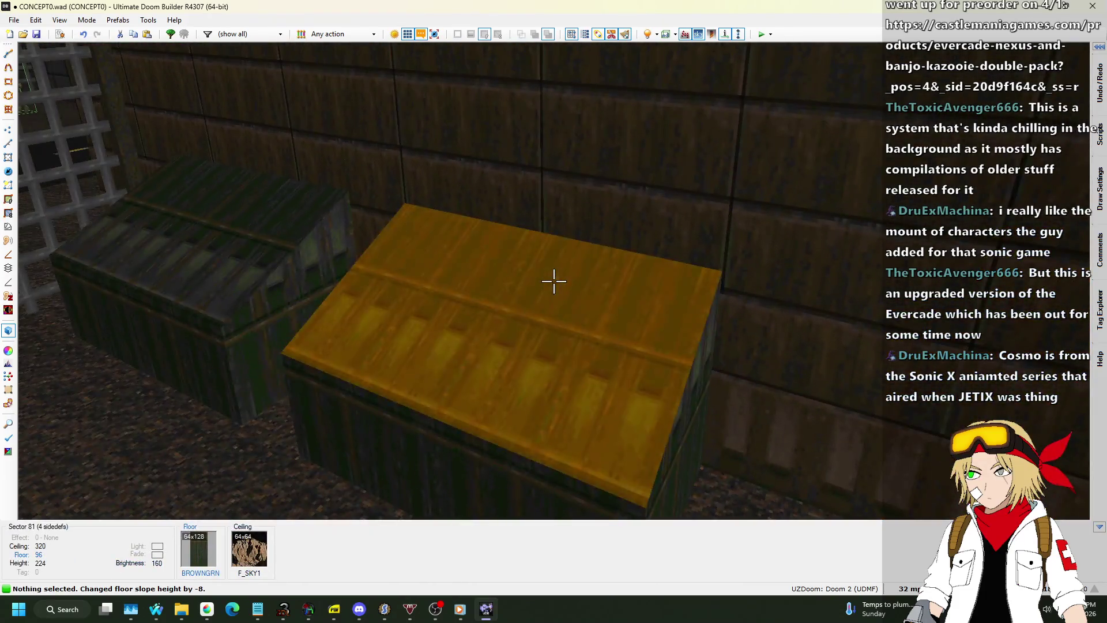
click(554, 281)
click(554, 281)
right_click(553, 281)
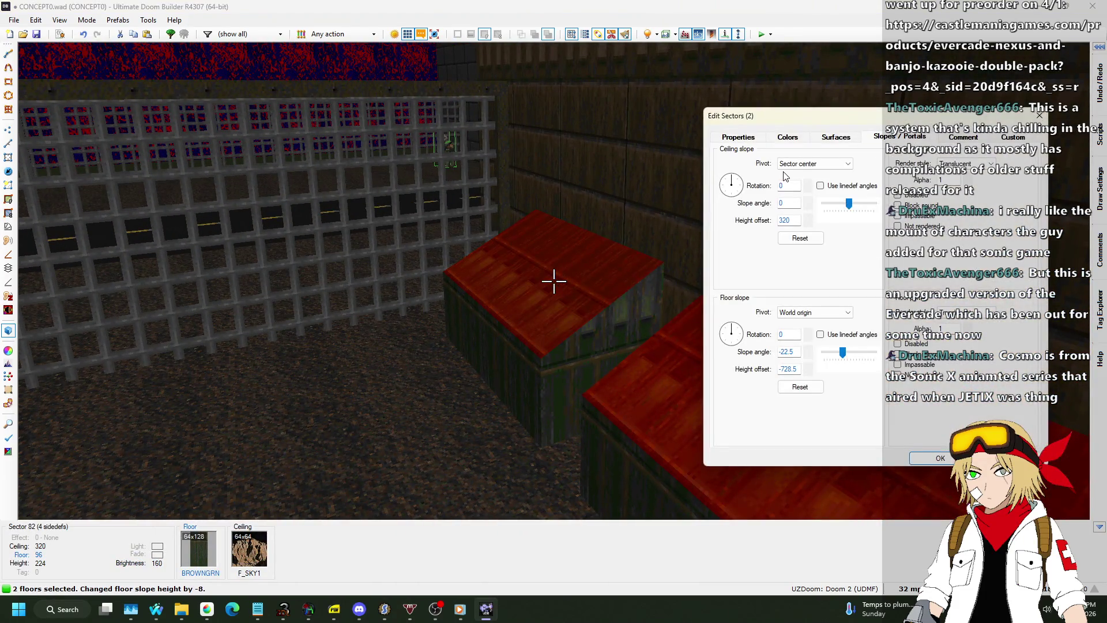
click(808, 351)
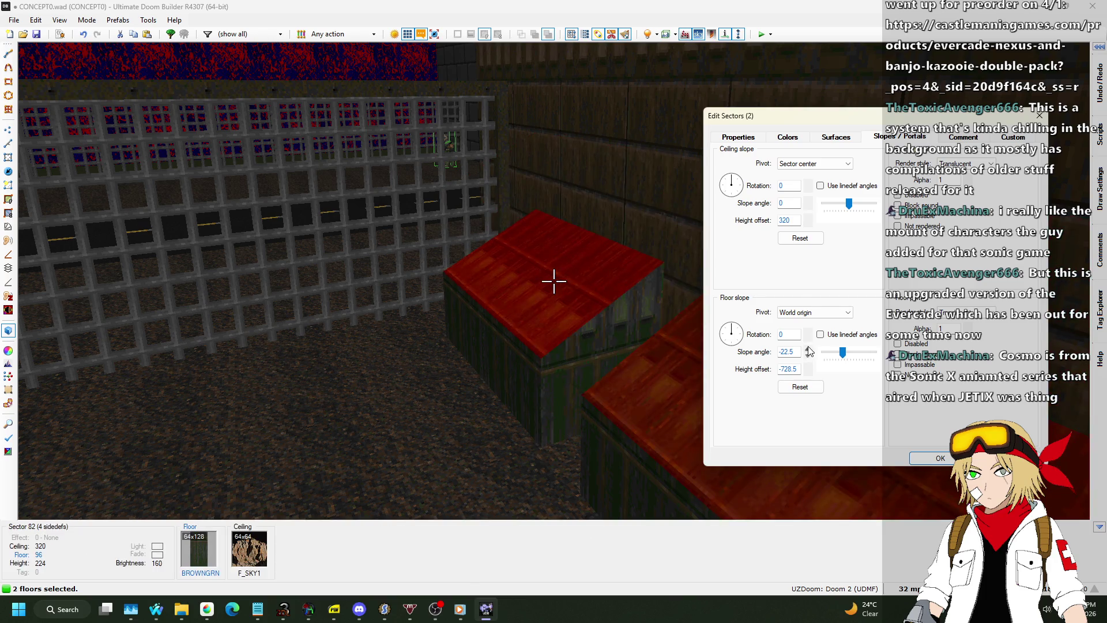
drag(779, 352, 786, 352)
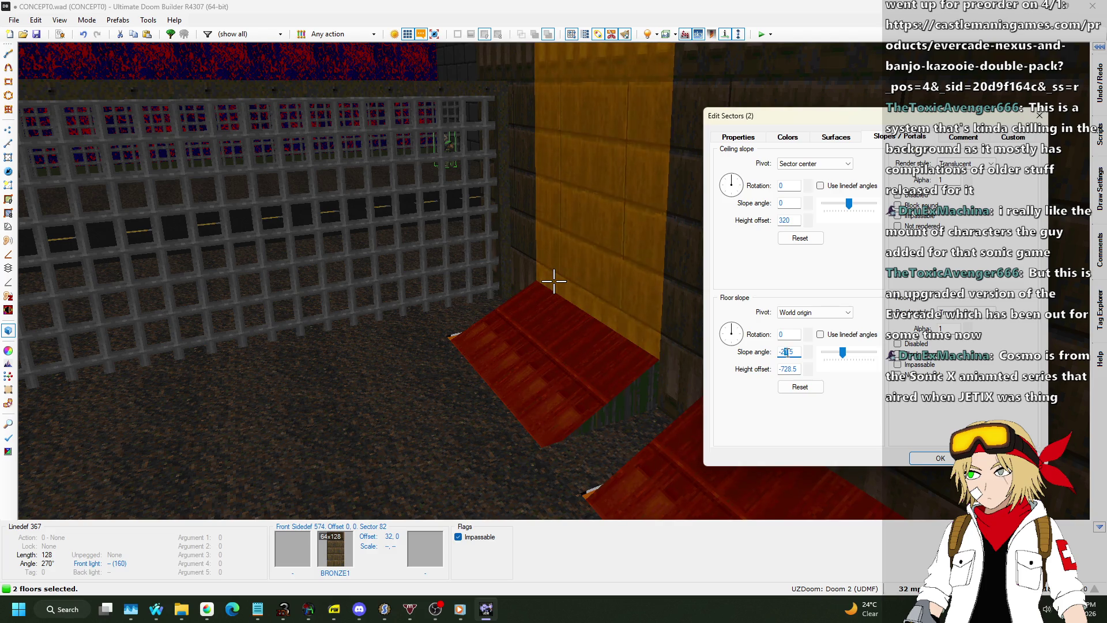
click(806, 385)
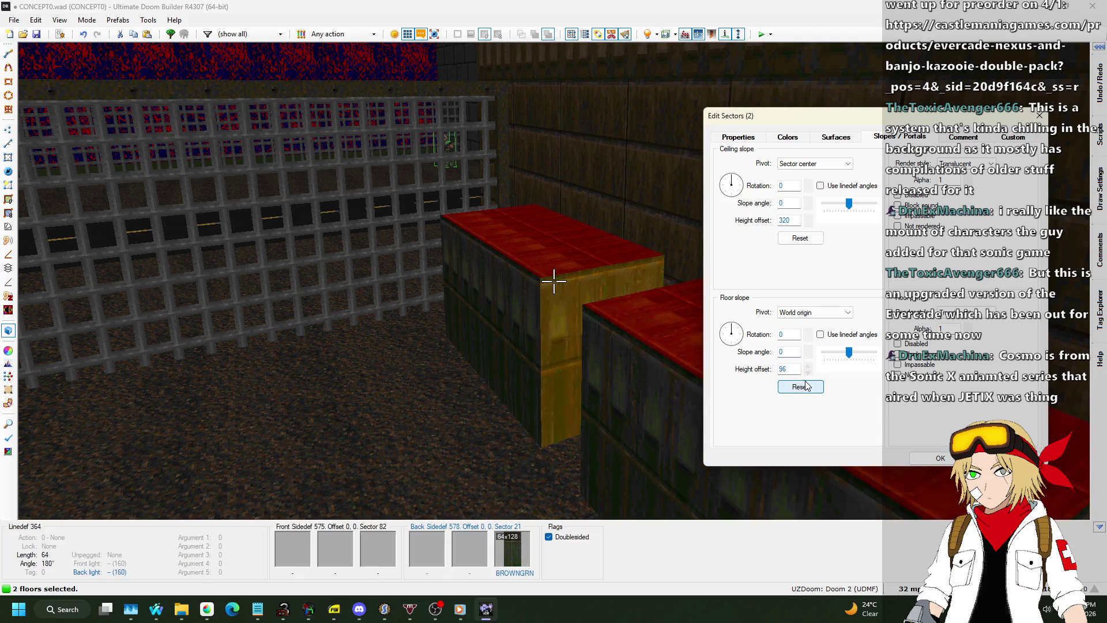
click(938, 458)
Step: Reselect both box tops and reopen their slope settings
click(554, 281)
click(554, 281)
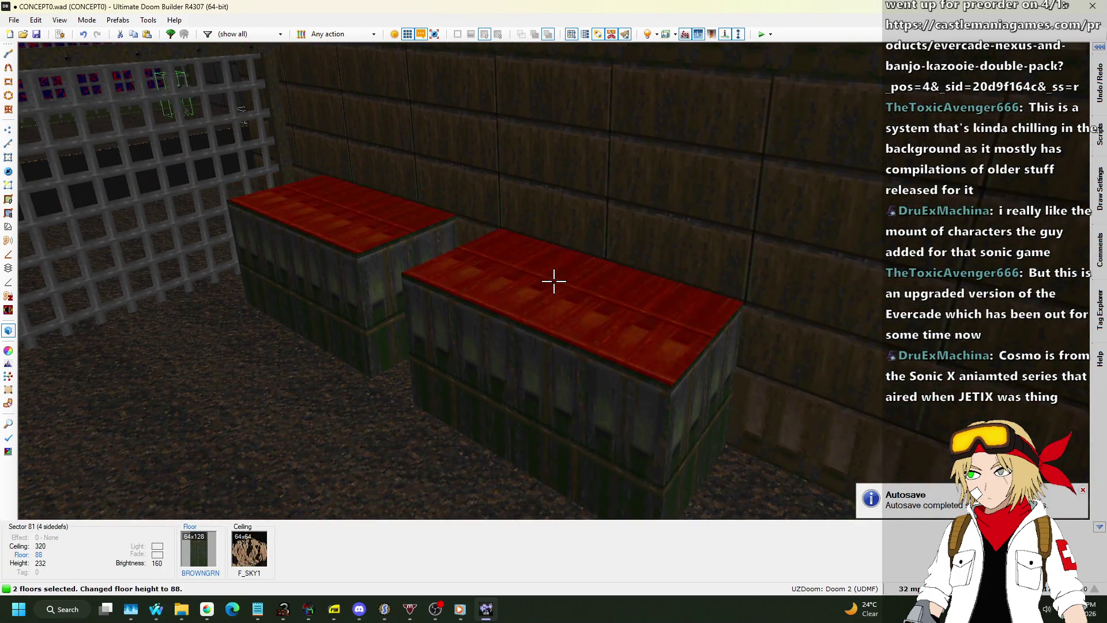
scroll(554, 281, down, 2)
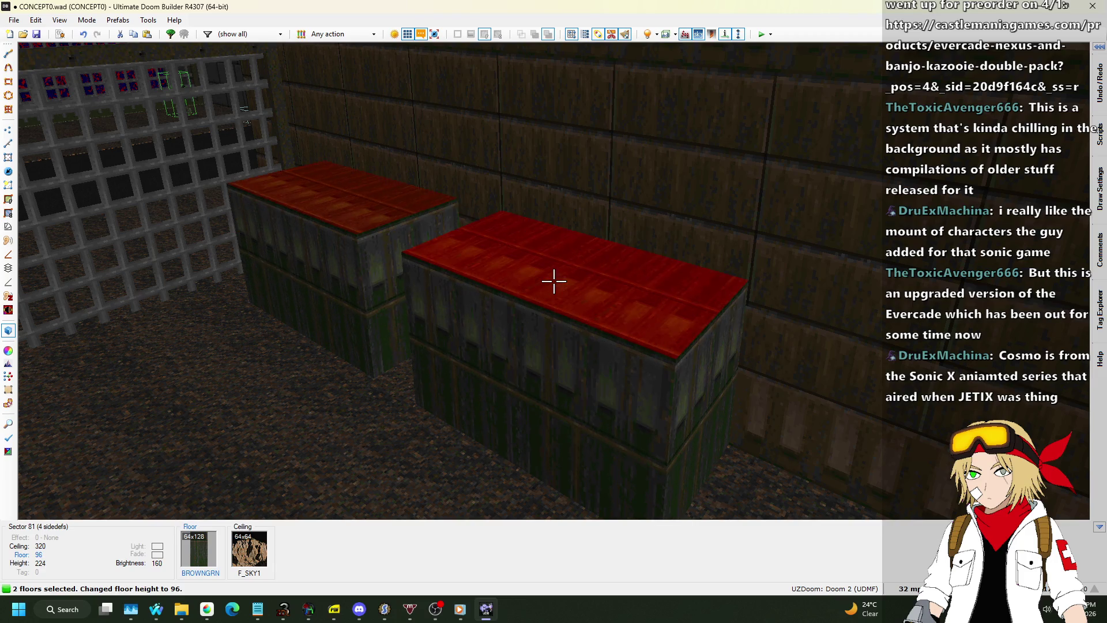
scroll(554, 281, up, 2)
right_click(554, 281)
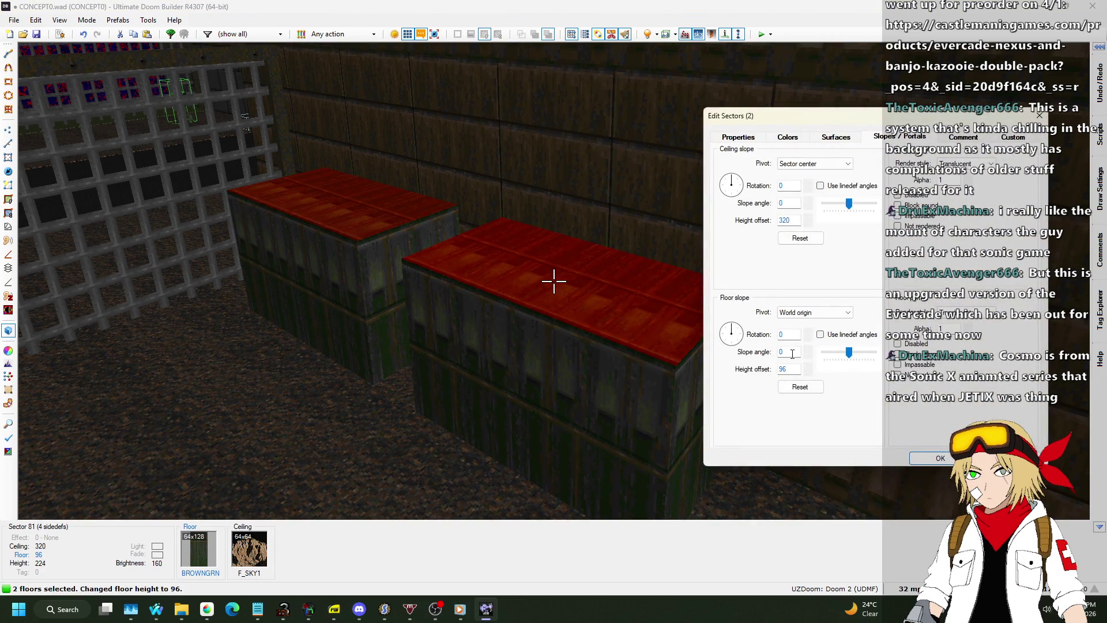
Step: Try a -22 floor slope pivoting on sector centre, then apply it back at 0
click(808, 349)
click(808, 357)
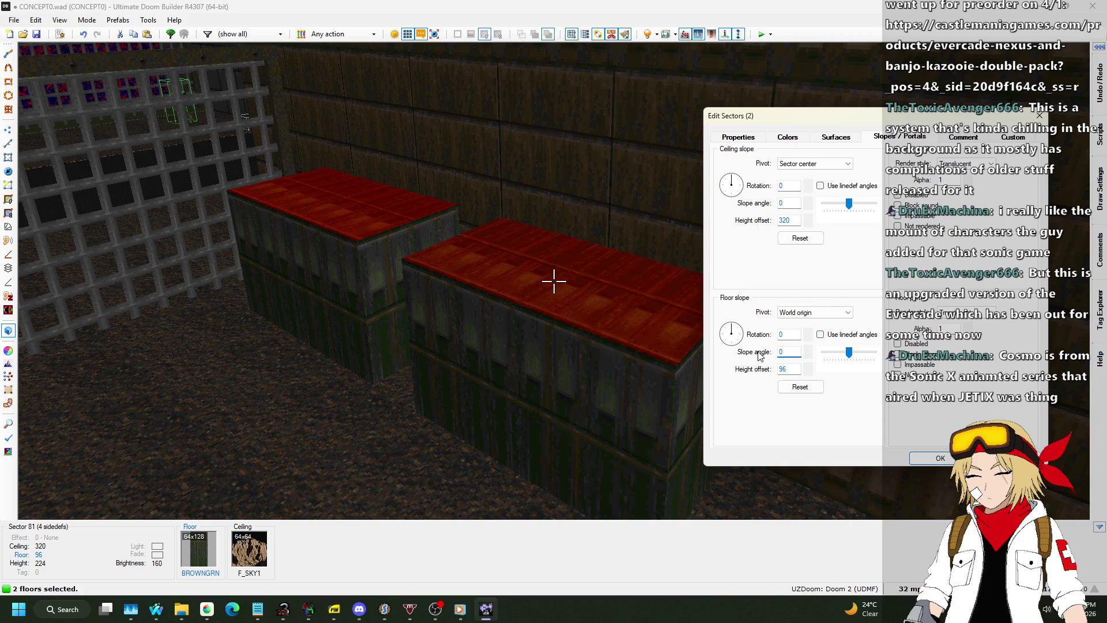
text(-22)
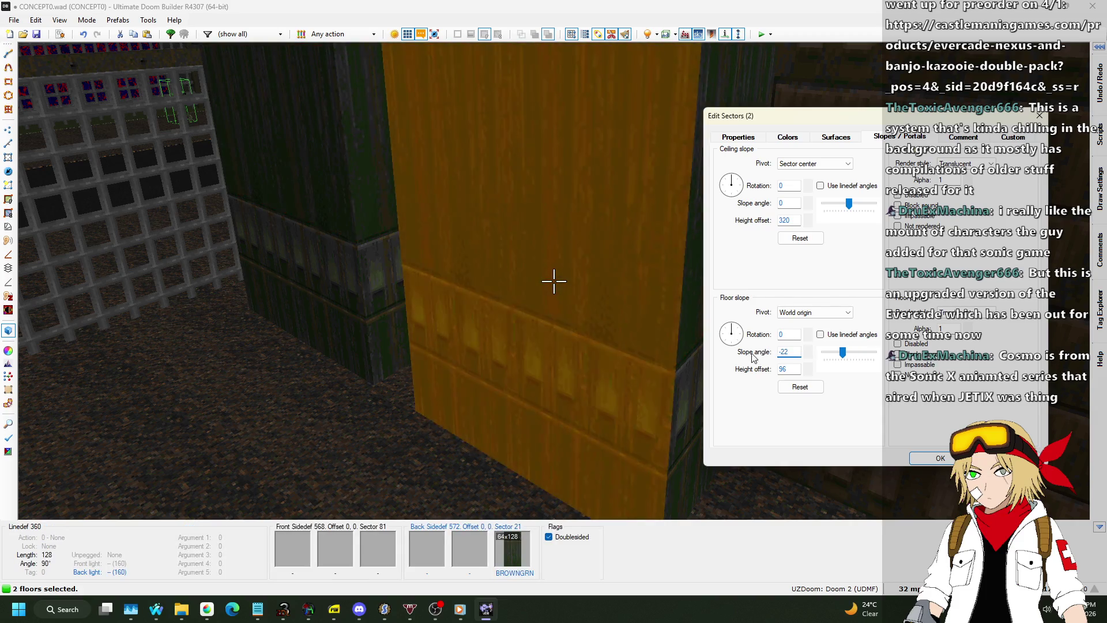
click(813, 312)
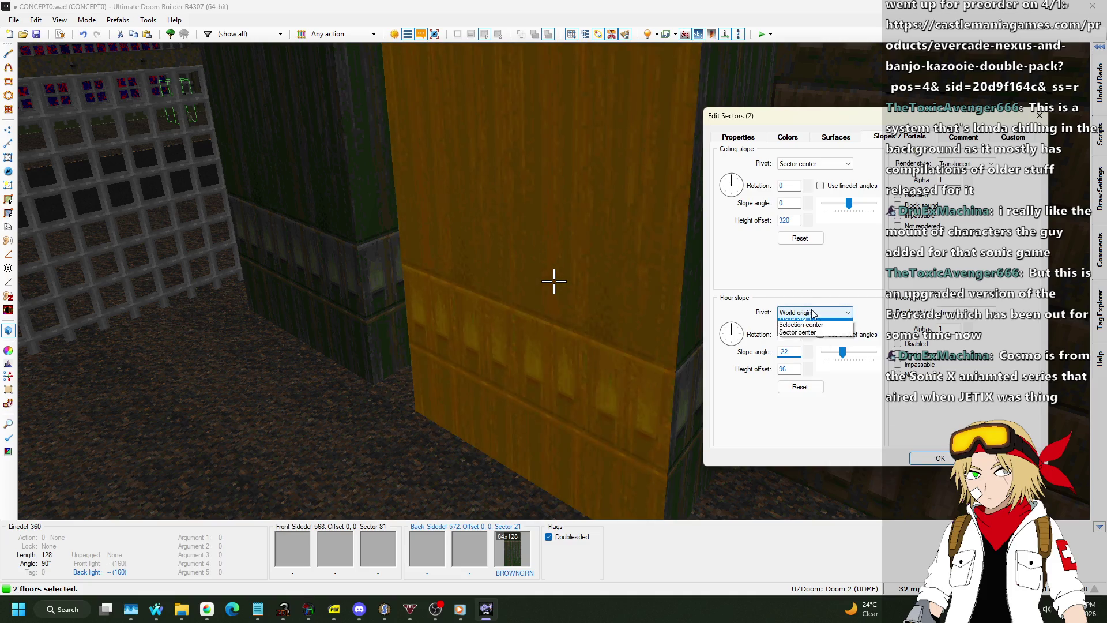
click(805, 337)
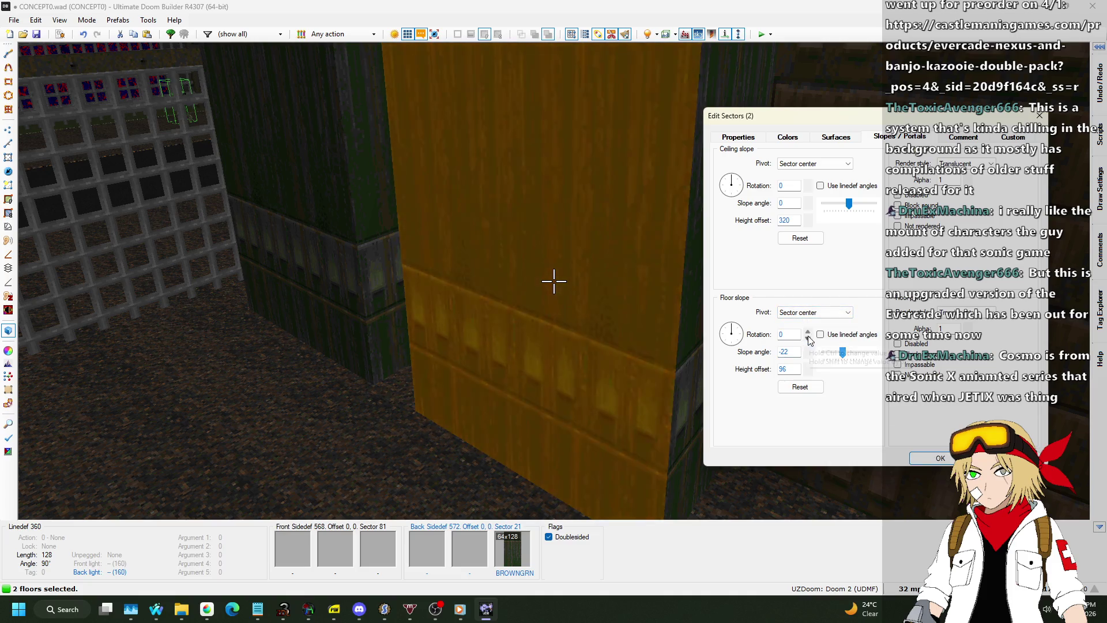
text(0)
key(Return)
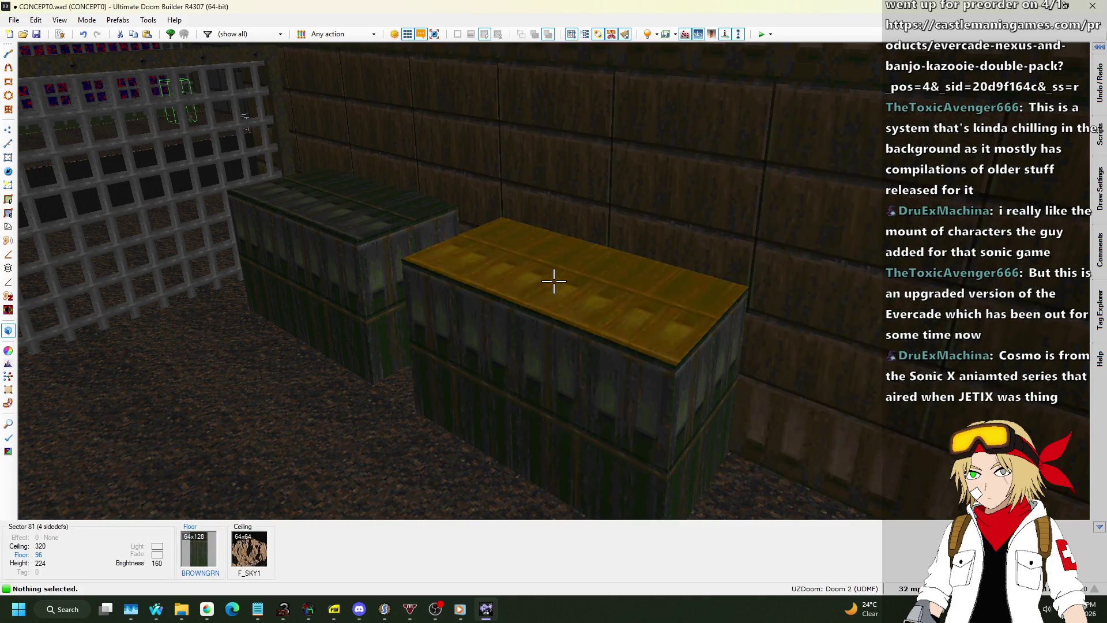
Step: Set the floor slope angle of both box tops to -22.5
click(553, 281)
click(554, 280)
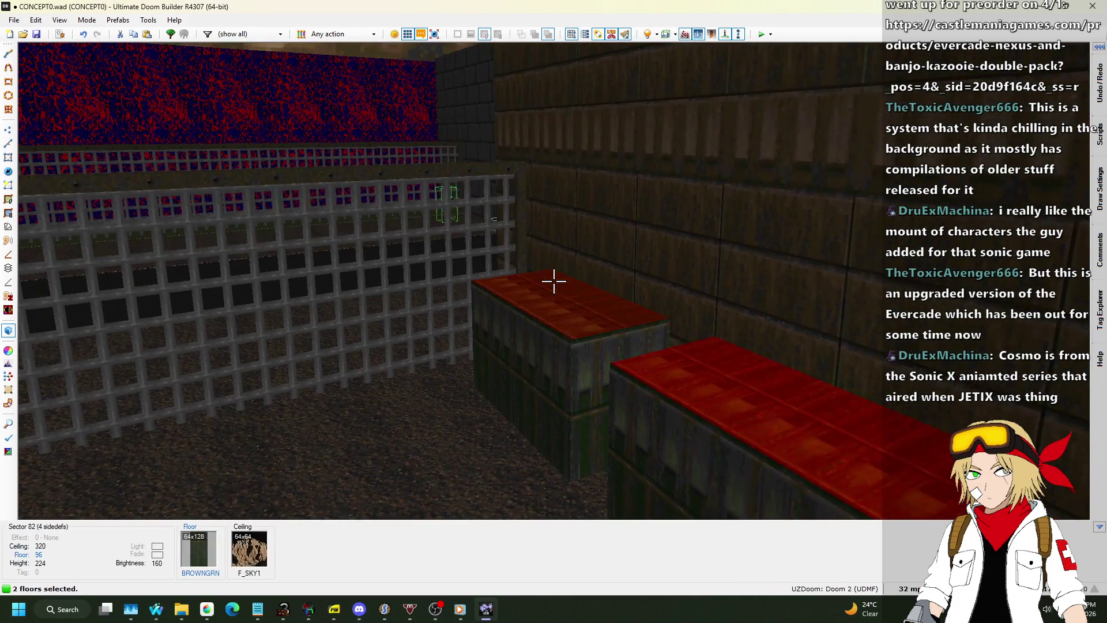
right_click(553, 281)
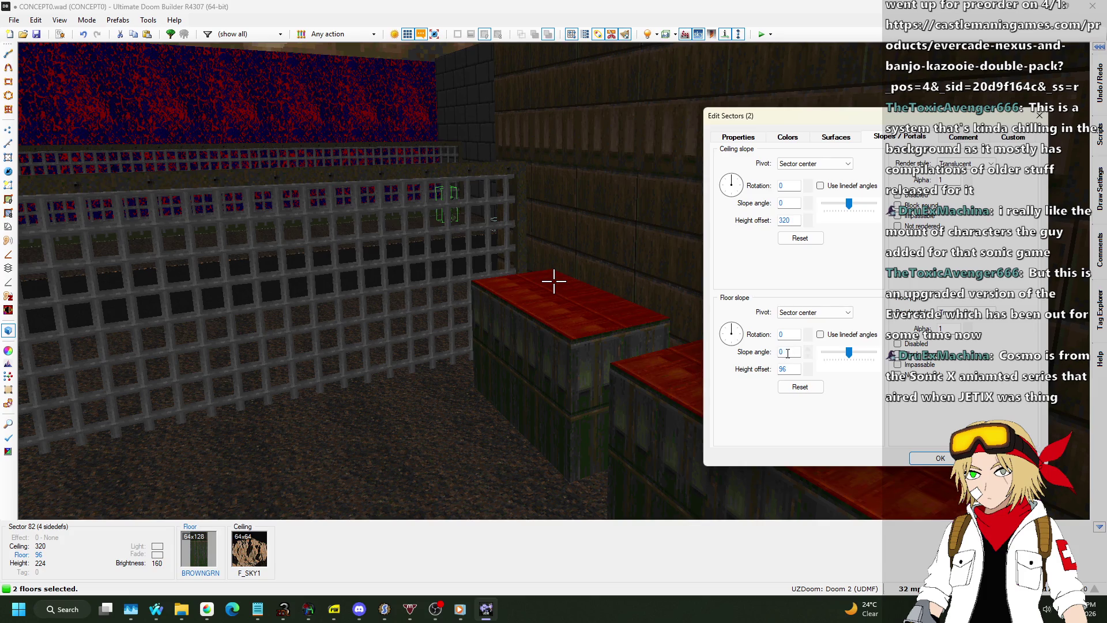
text(-22)
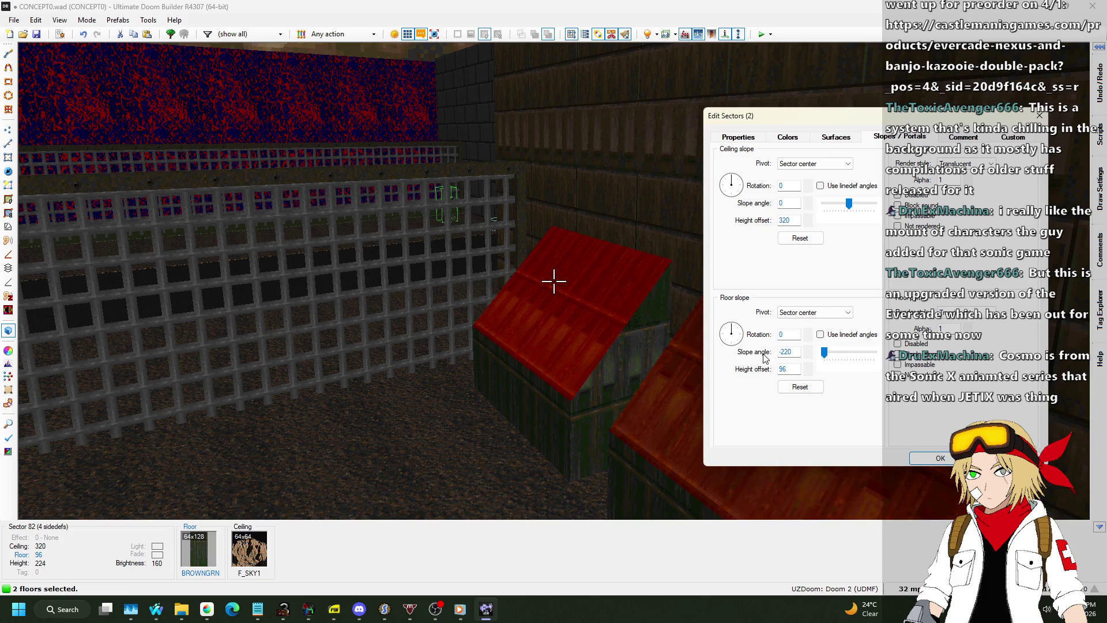
key(Left)
text(.)
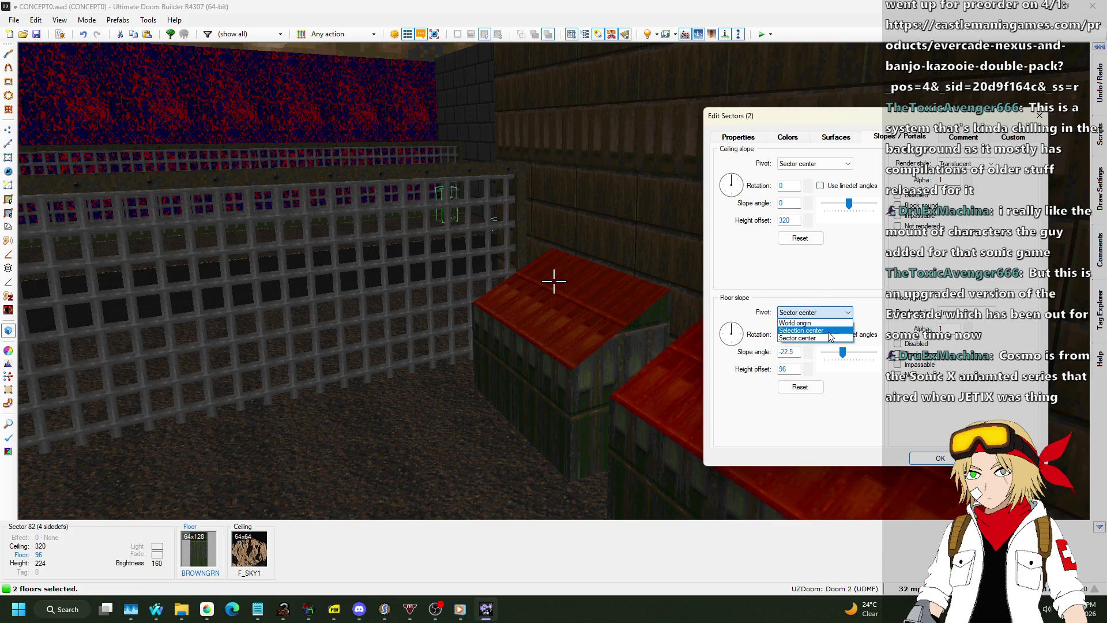
key(Return)
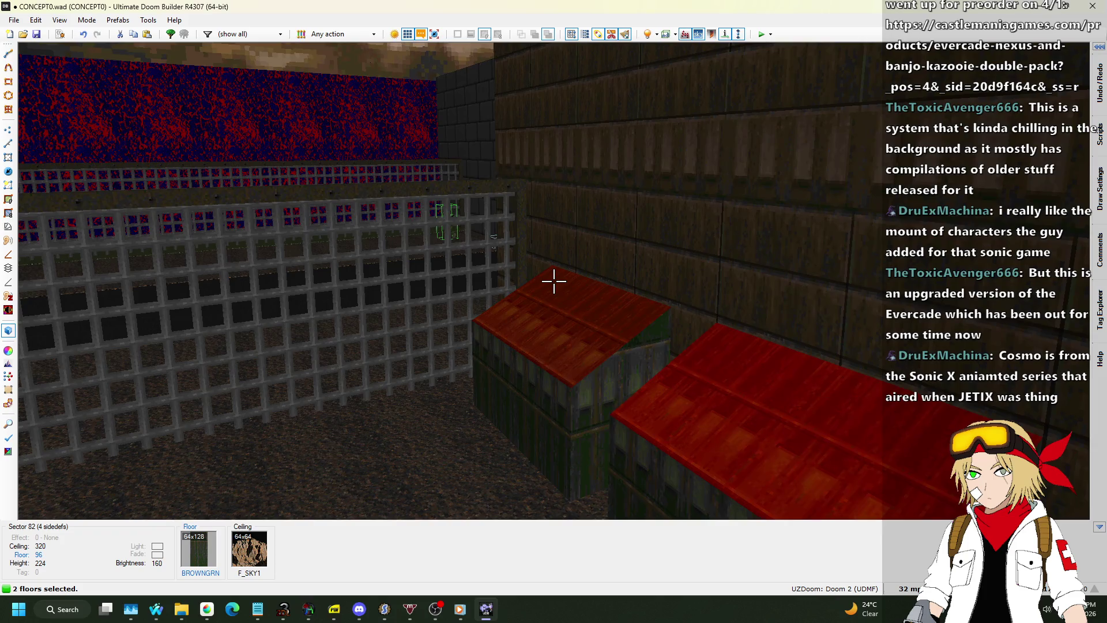
Step: Set the floor slope pivot to each sector's centre for both box tops
key(w)
key(s)
click(554, 281)
right_click(554, 281)
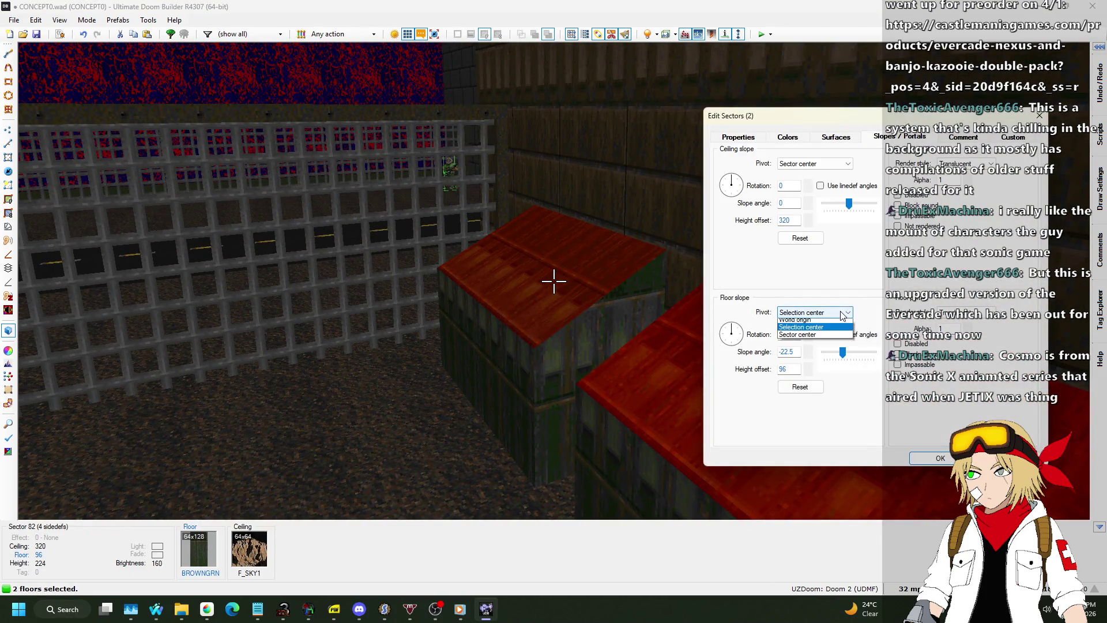
click(828, 333)
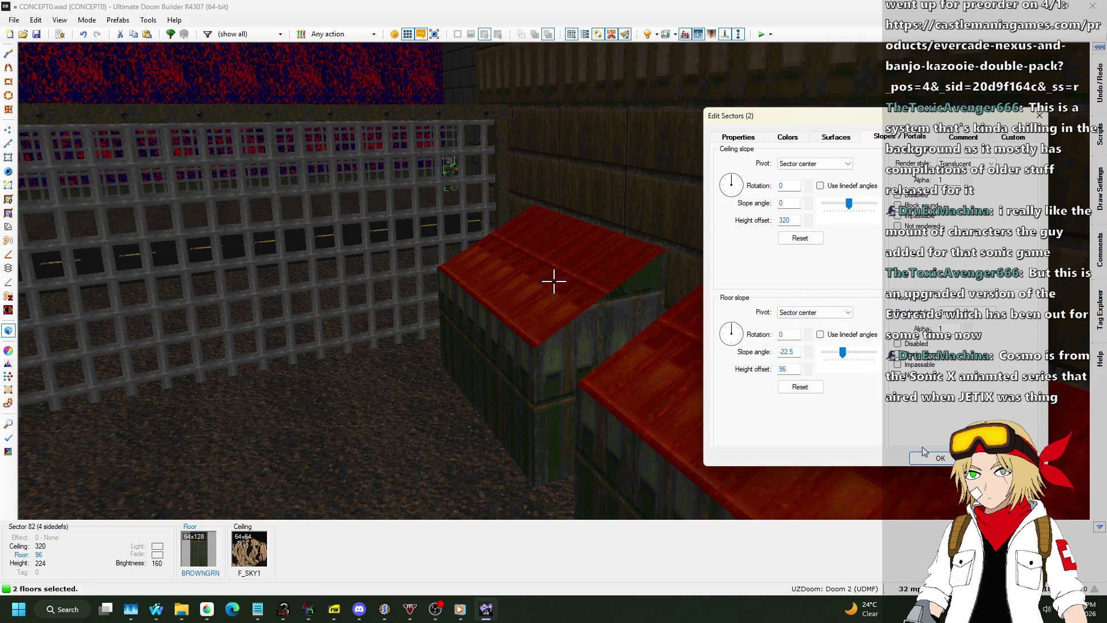
click(938, 460)
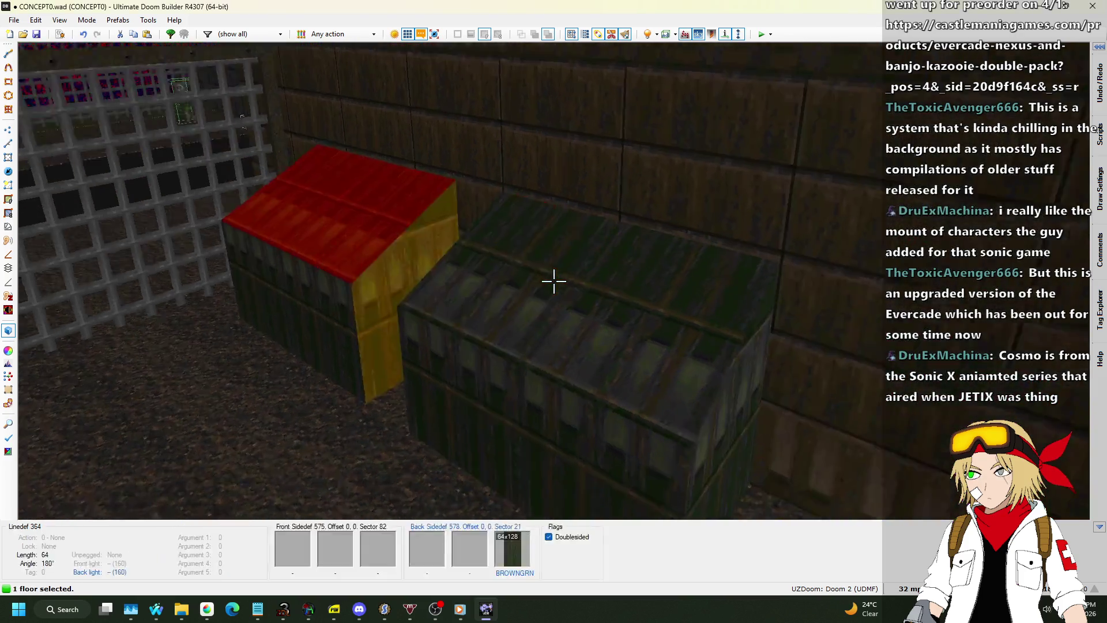
Step: Select both box-top floors in Visual Mode and inspect their sector surface properties
scroll(554, 281, down, 1)
scroll(554, 281, up, 2)
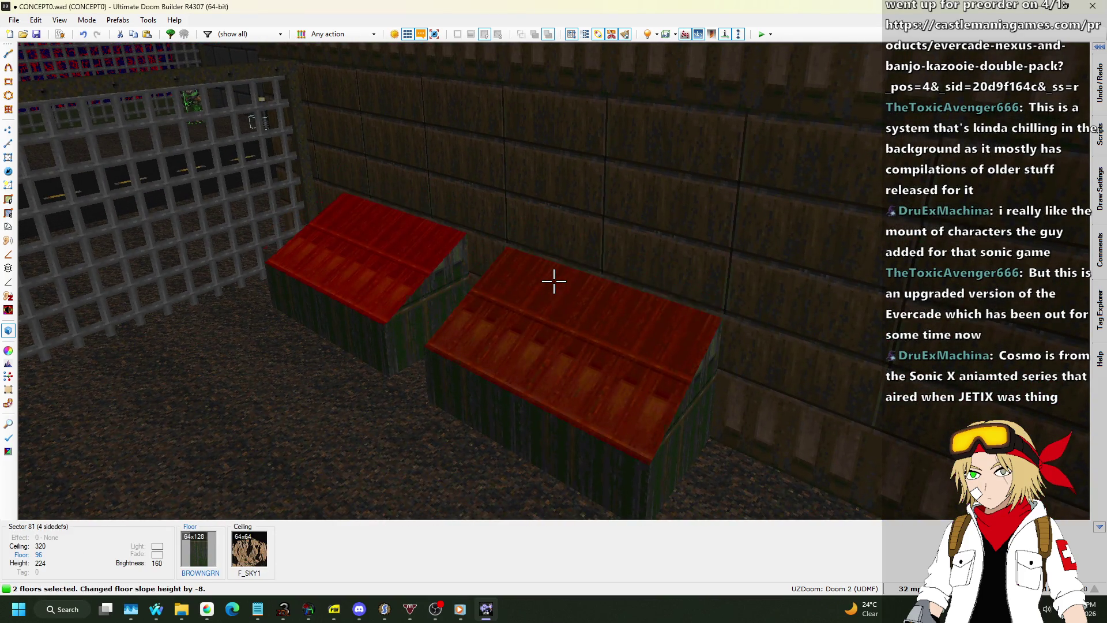
scroll(553, 281, down, 1)
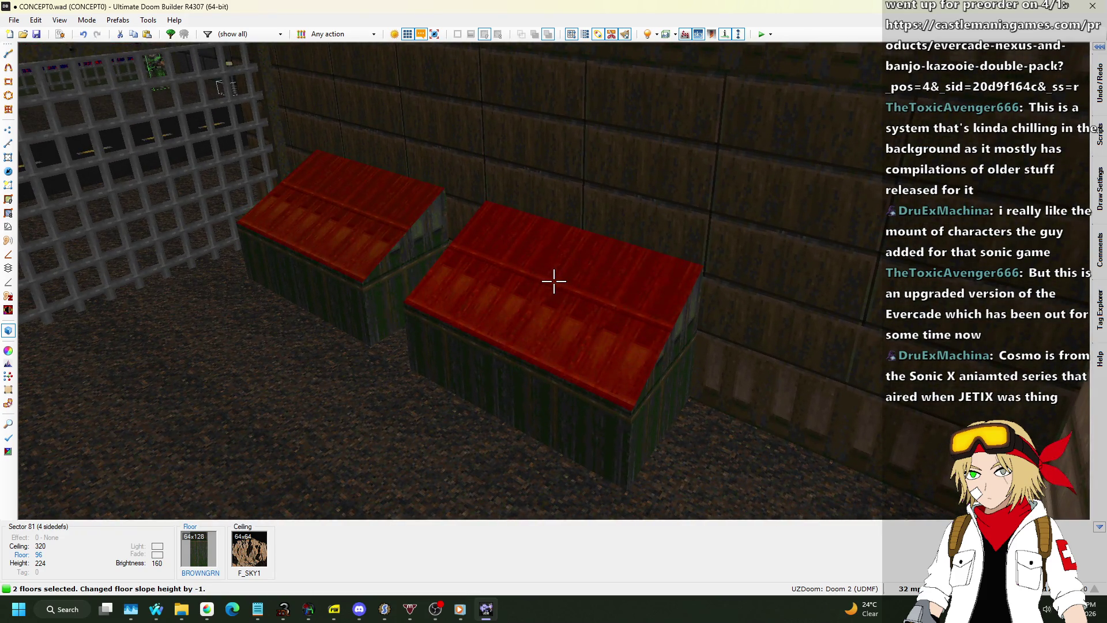
key(w)
key(Escape)
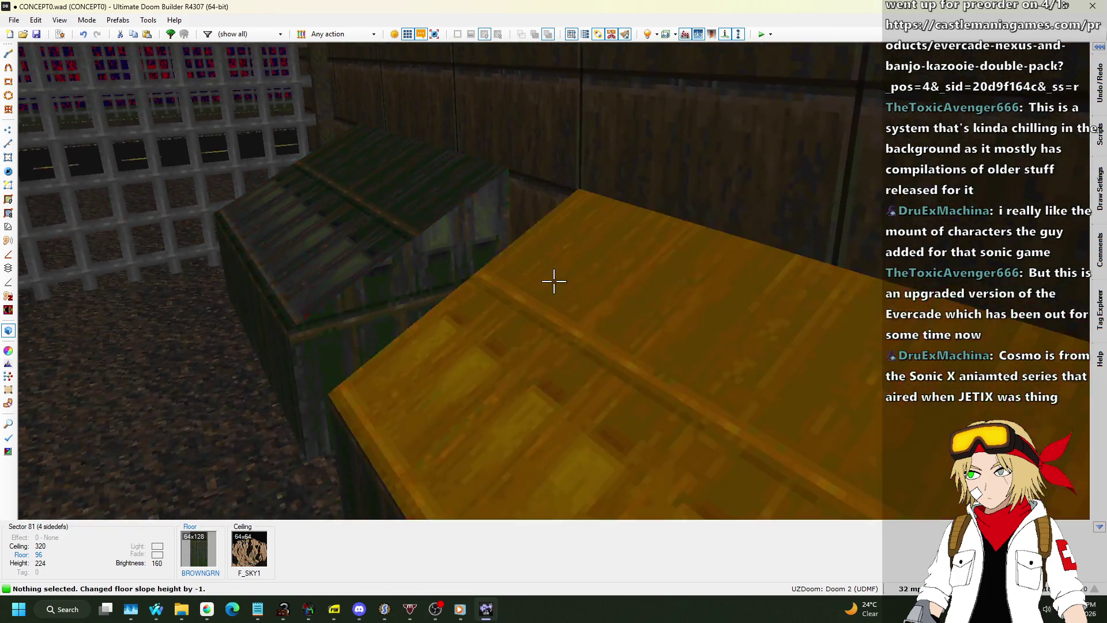
key(s)
click(553, 281)
click(554, 281)
right_click(554, 281)
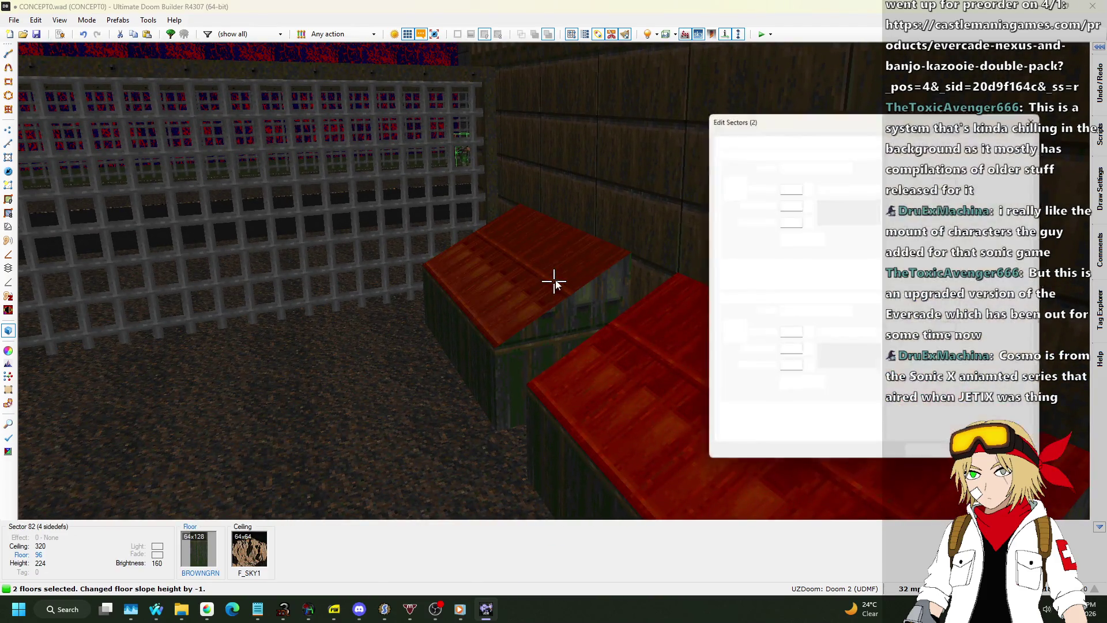
click(833, 138)
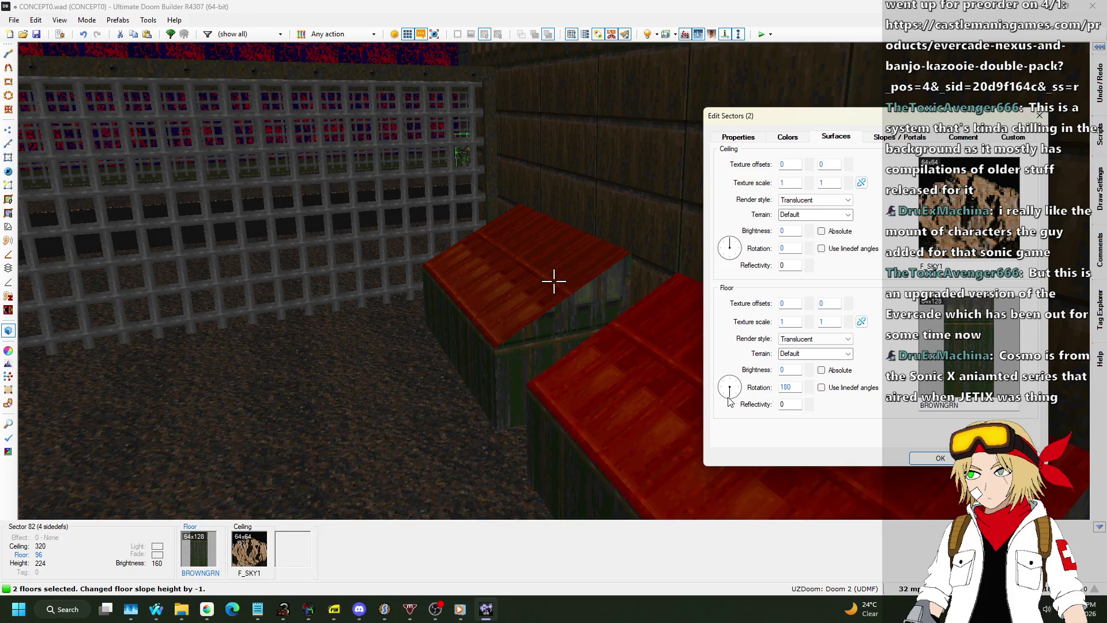
click(949, 458)
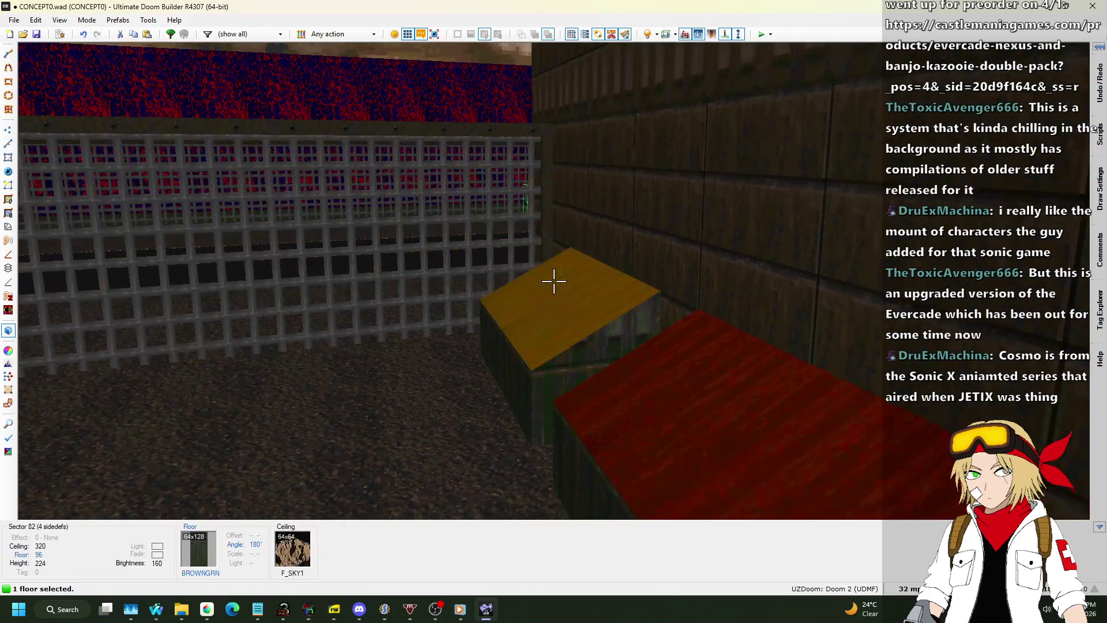
Step: Give both box-top floors the SLADWALL texture
click(554, 281)
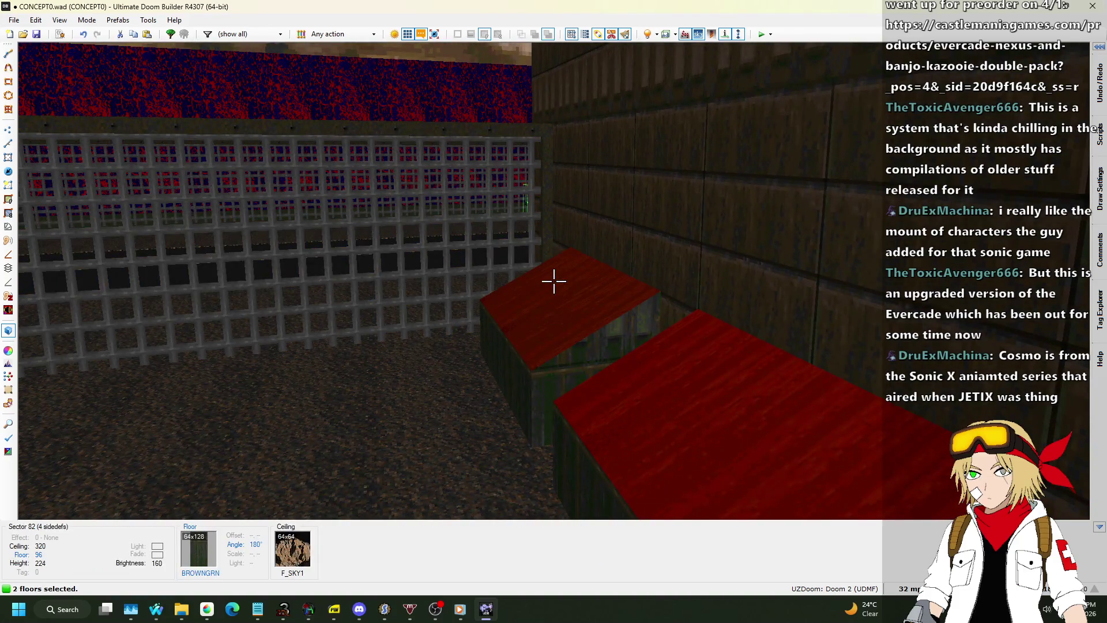
right_click(554, 281)
click(953, 346)
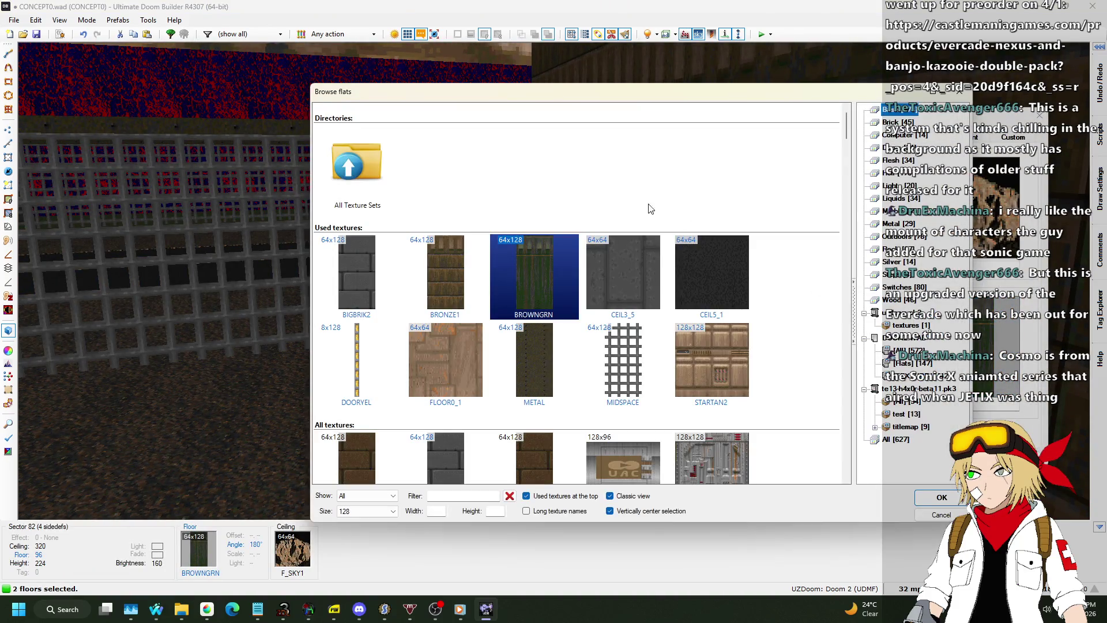
scroll(702, 199, down, 5)
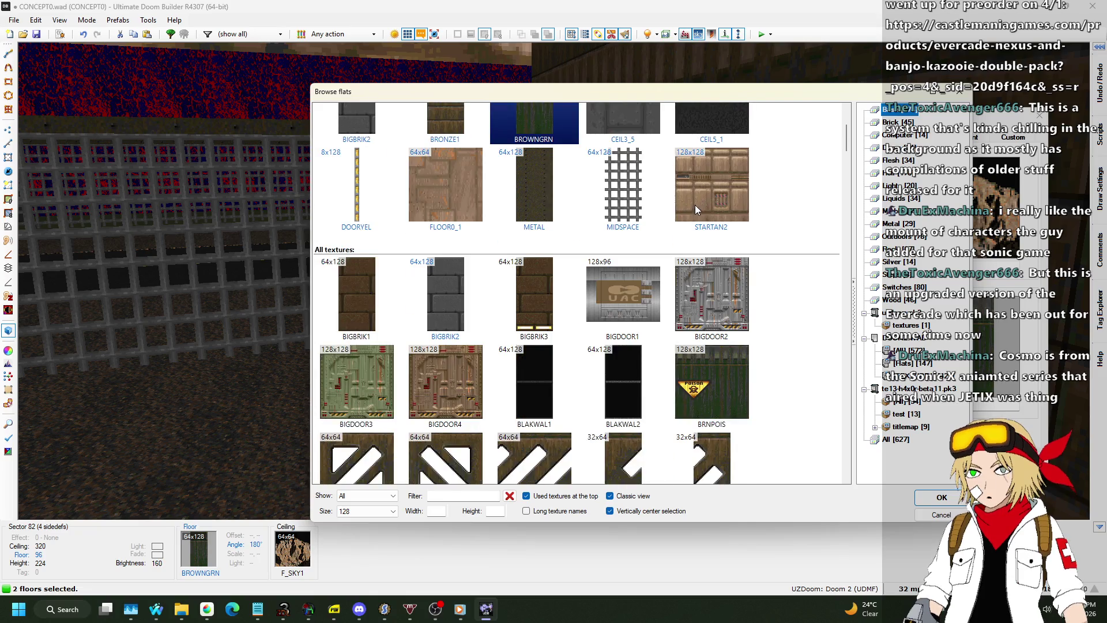
scroll(725, 263, down, 10)
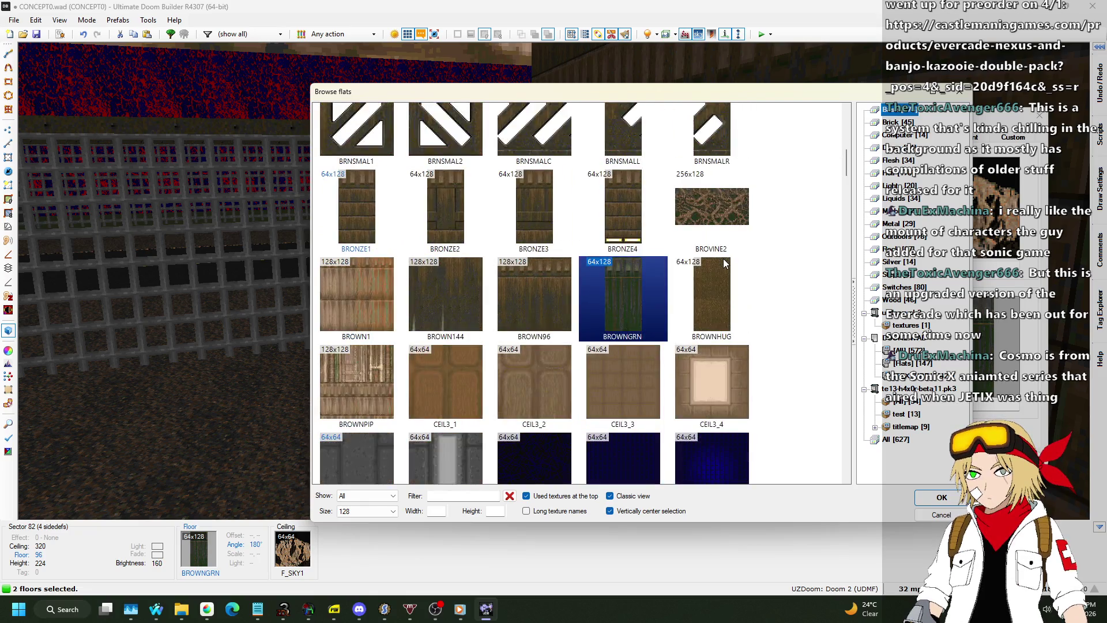
scroll(723, 258, down, 15)
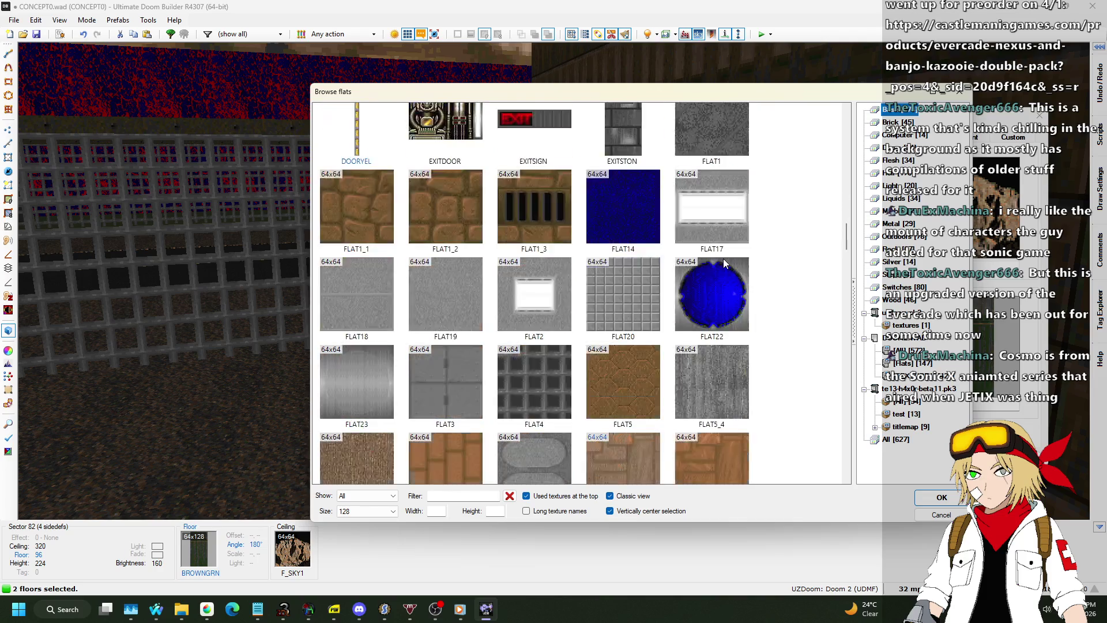
scroll(724, 258, down, 15)
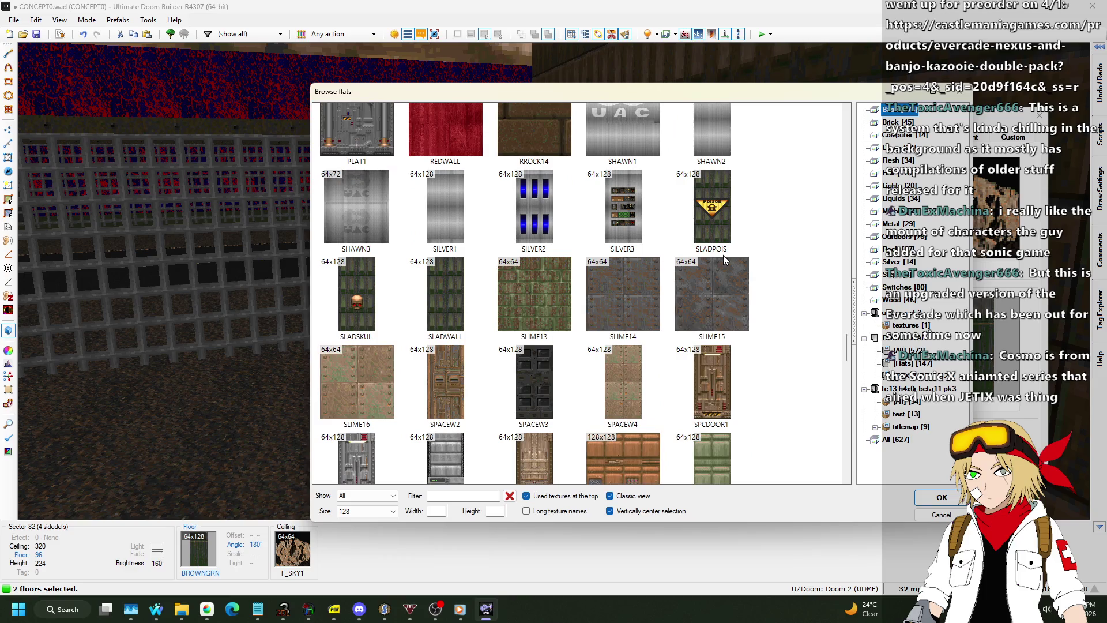
double_click(433, 300)
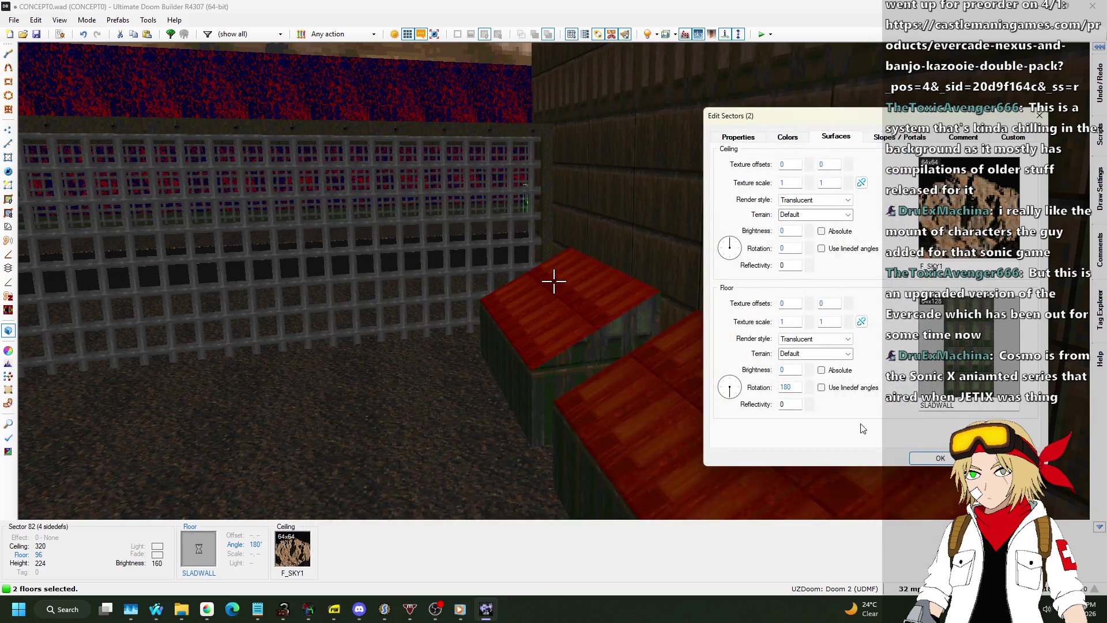
click(933, 460)
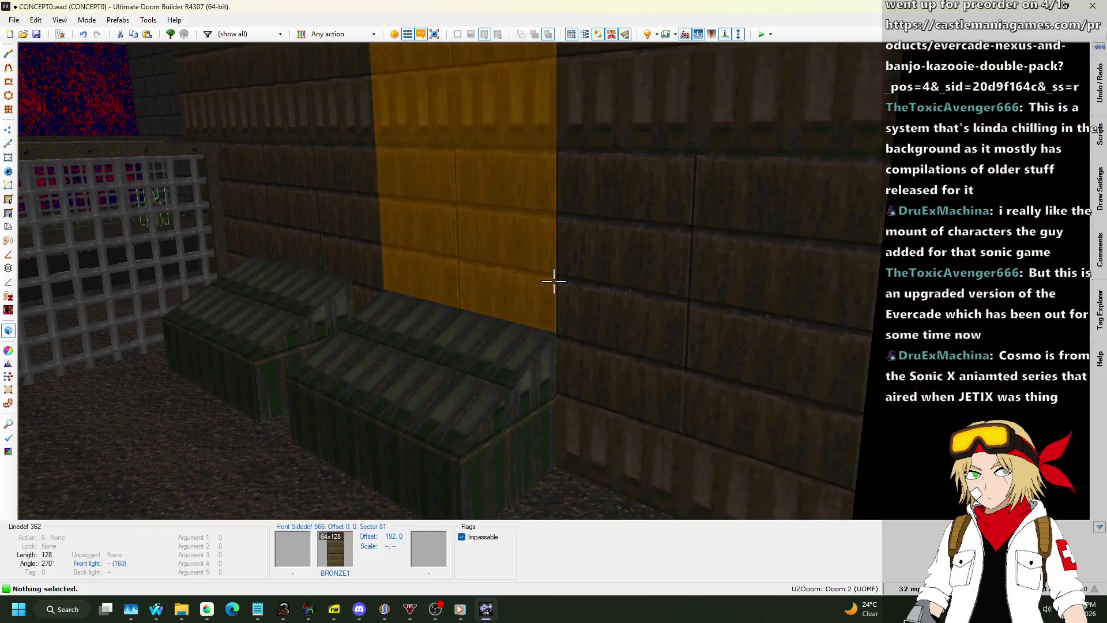
Step: Save the map to CONCEPT0.wad and launch it for a test play
key(w)
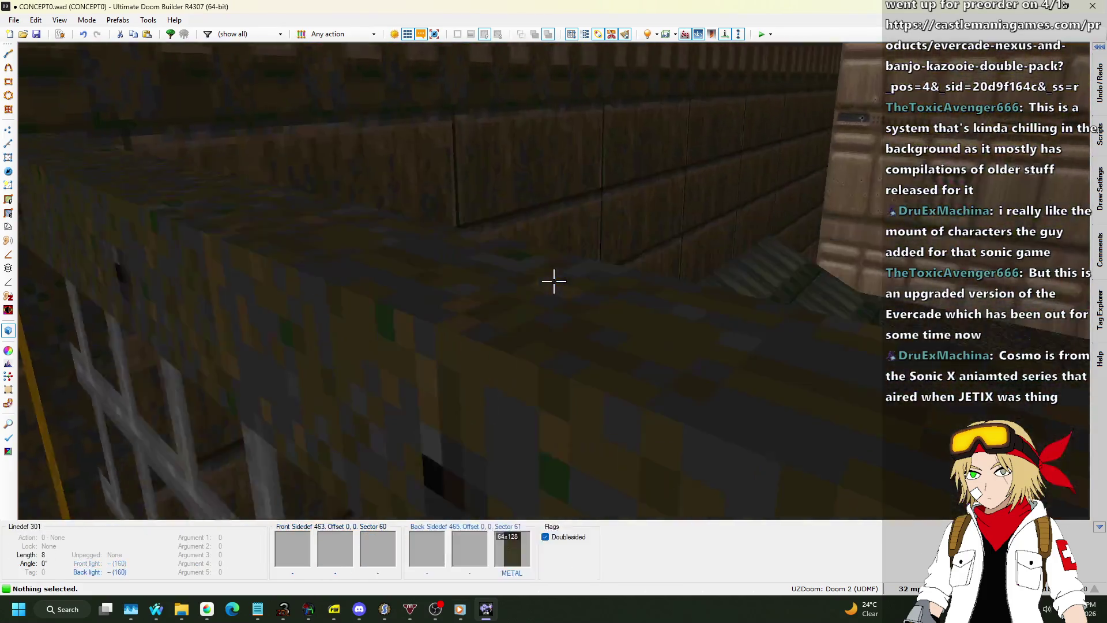
key(ctrl+s)
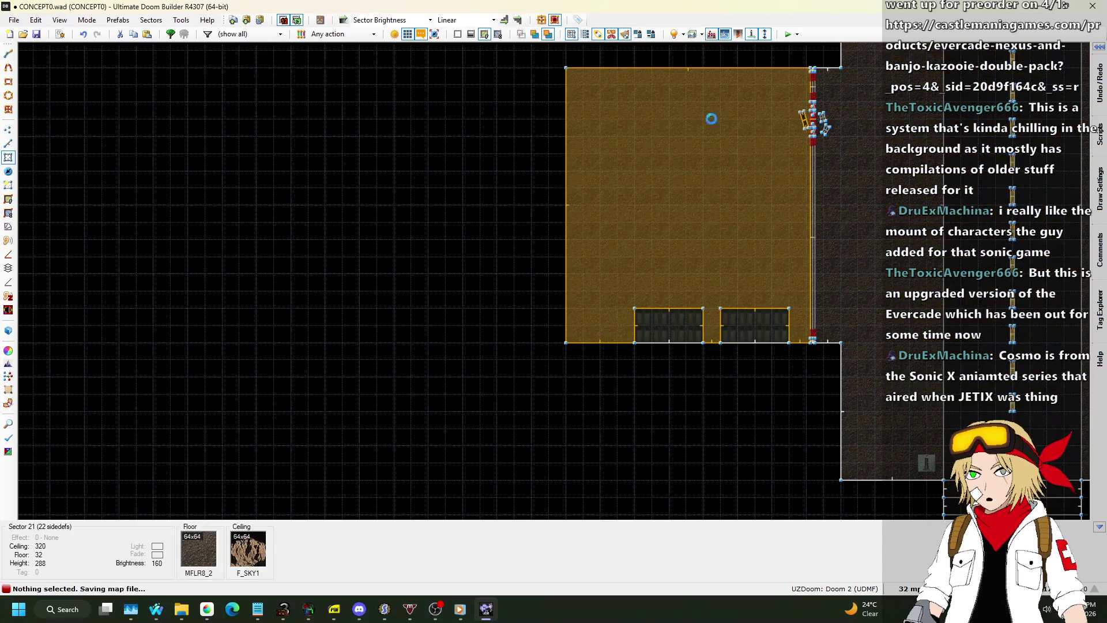
click(789, 35)
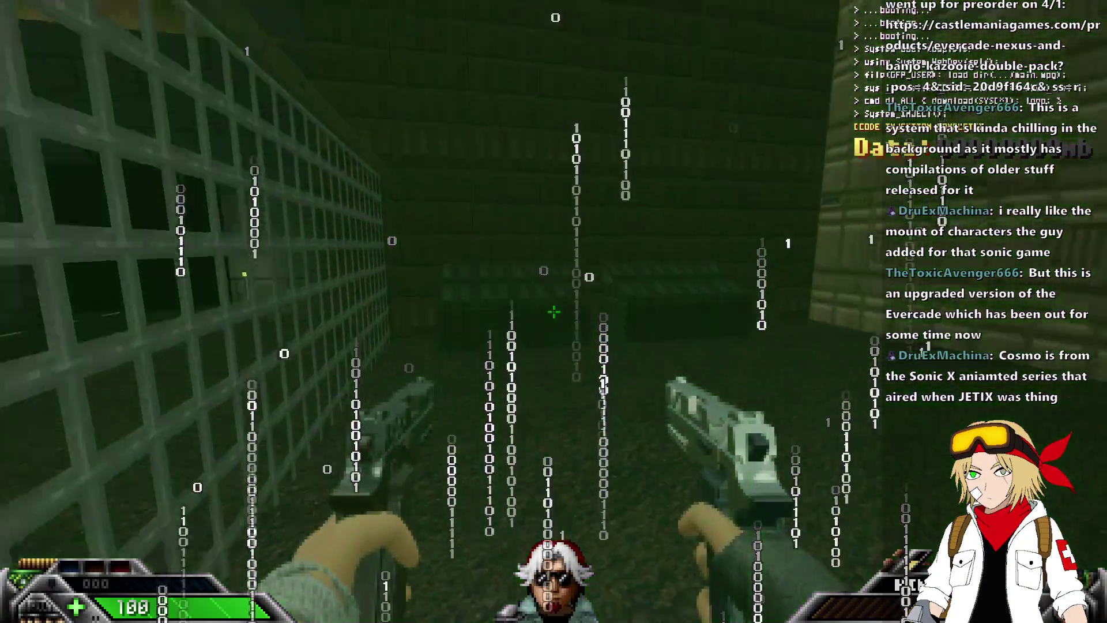
Step: Playtest CONCEPT0 in UZDoom, walking past the crates and ramp, then quit to the editor
mouse_move(554, 311)
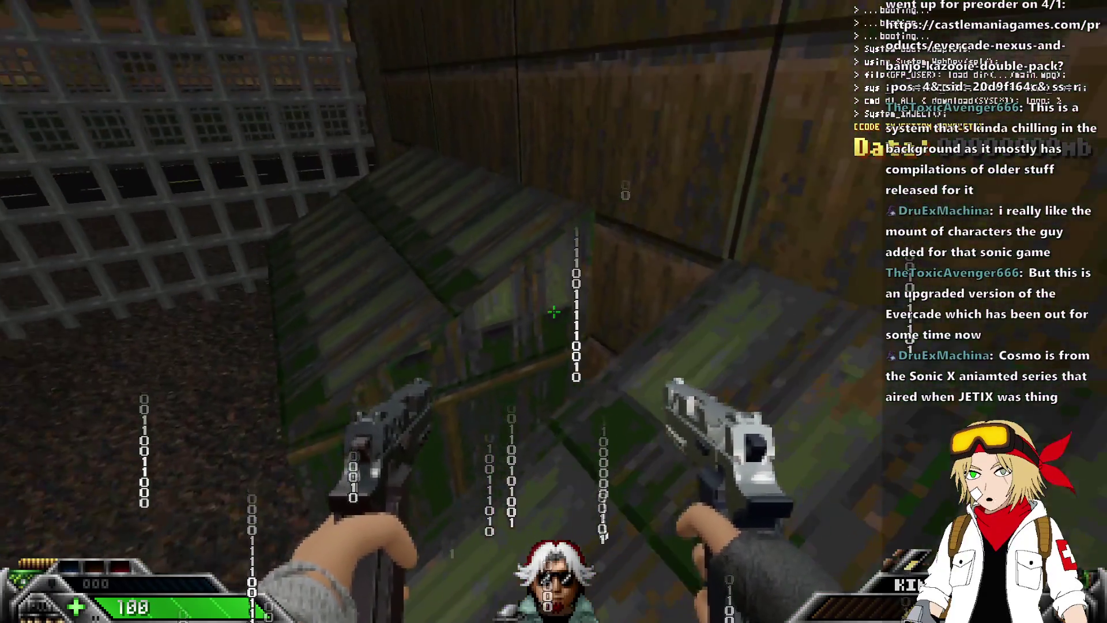
click(554, 312)
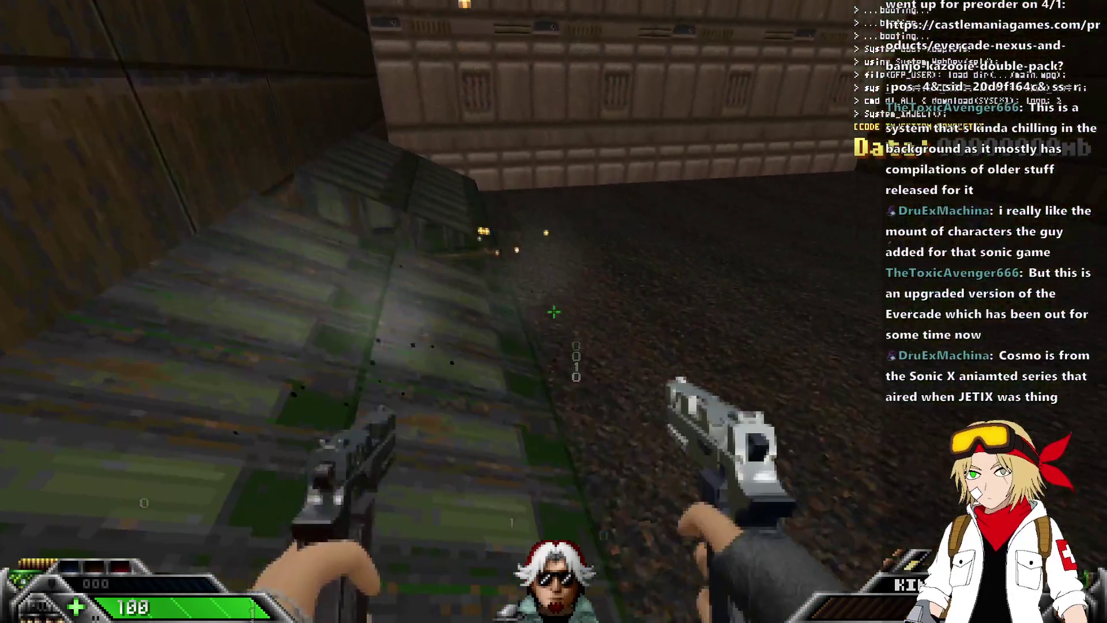
mouse_move(554, 312)
key(1)
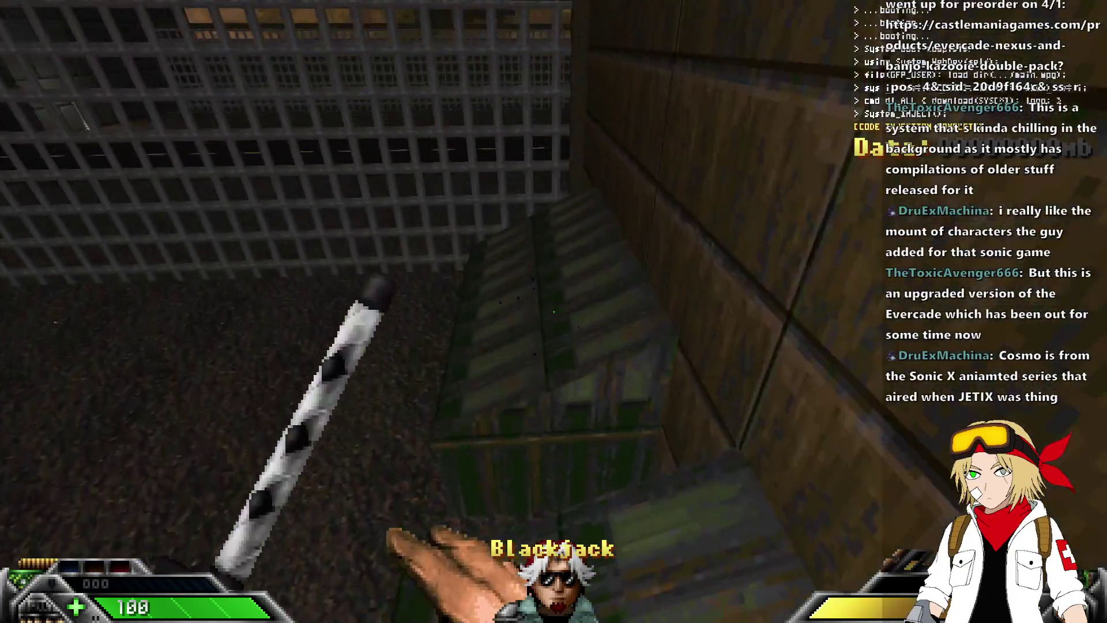
key(w)
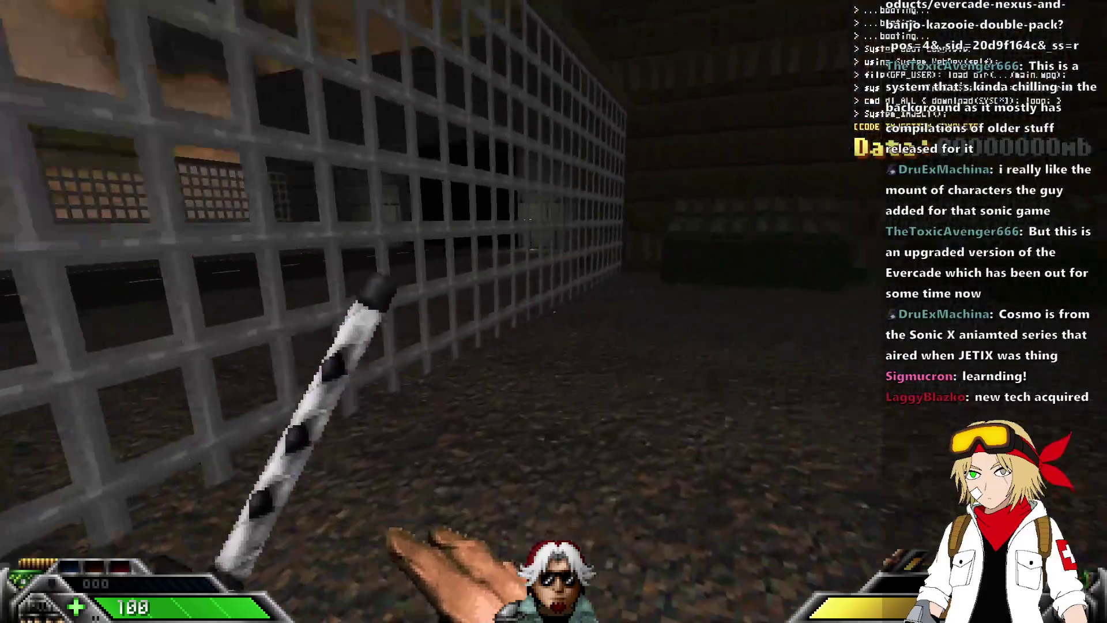
mouse_move(553, 312)
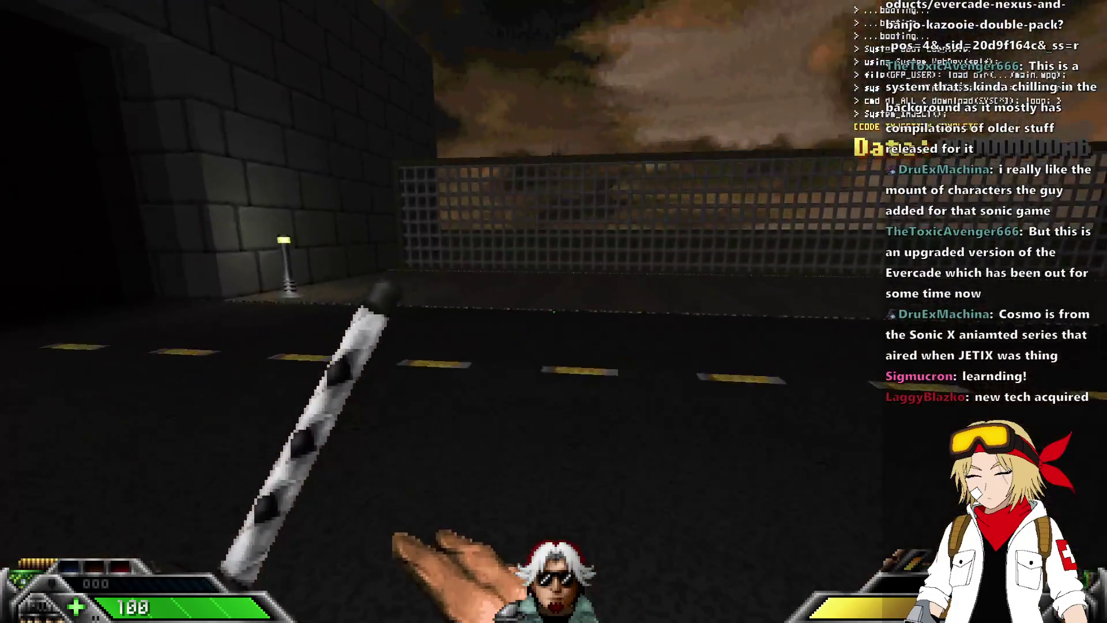
key(w)
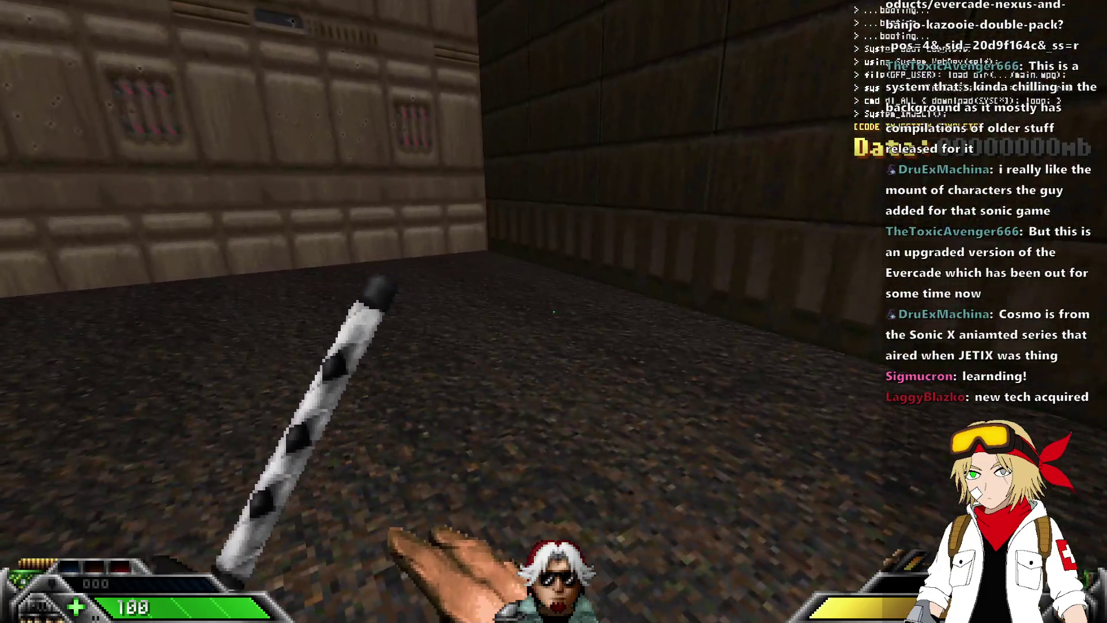
key(alt+F4)
scroll(620, 224, up, 4)
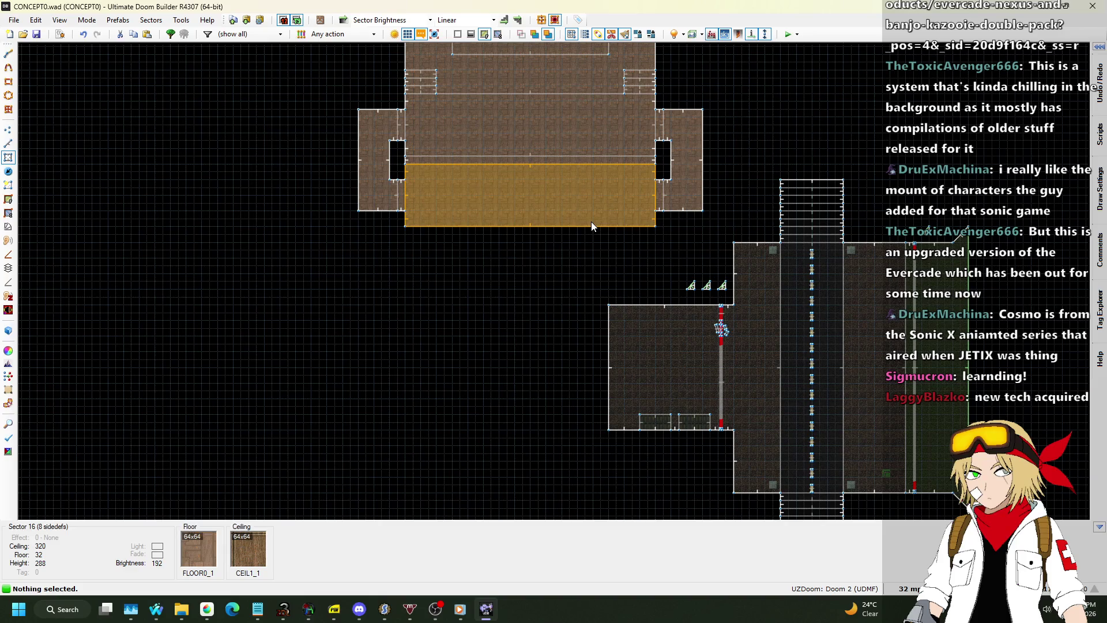
Step: In Linedefs Mode, box-select the right-hand structure together with the top staircase
click(9, 143)
scroll(572, 227, up, 2)
scroll(493, 215, down, 4)
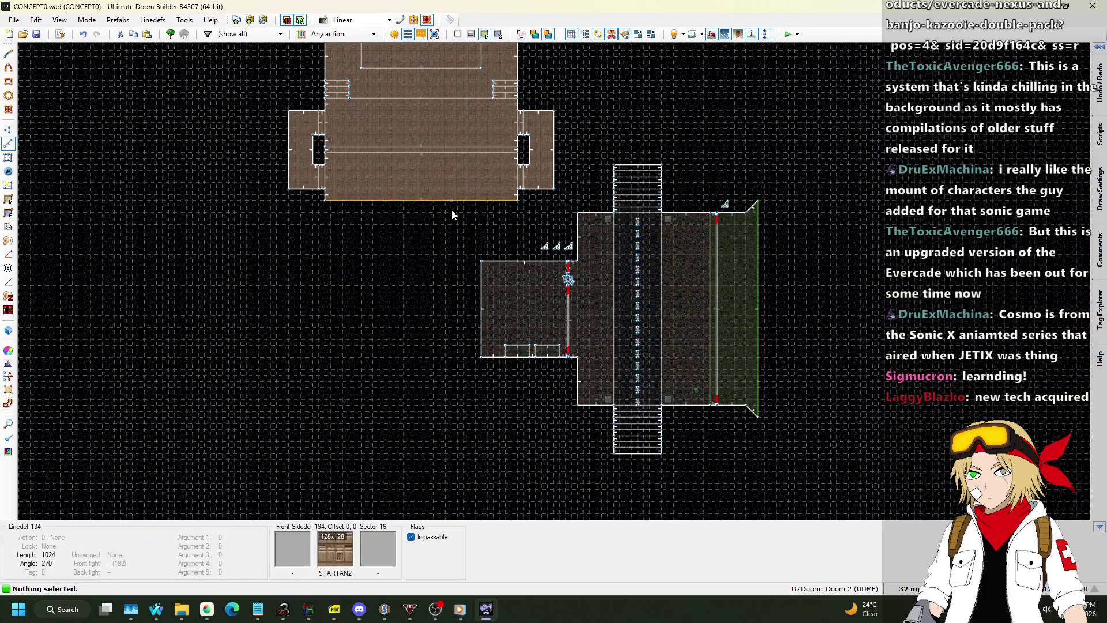
mouse_move(455, 206)
mouse_down()
mouse_move(684, 276)
mouse_move(837, 494)
mouse_up()
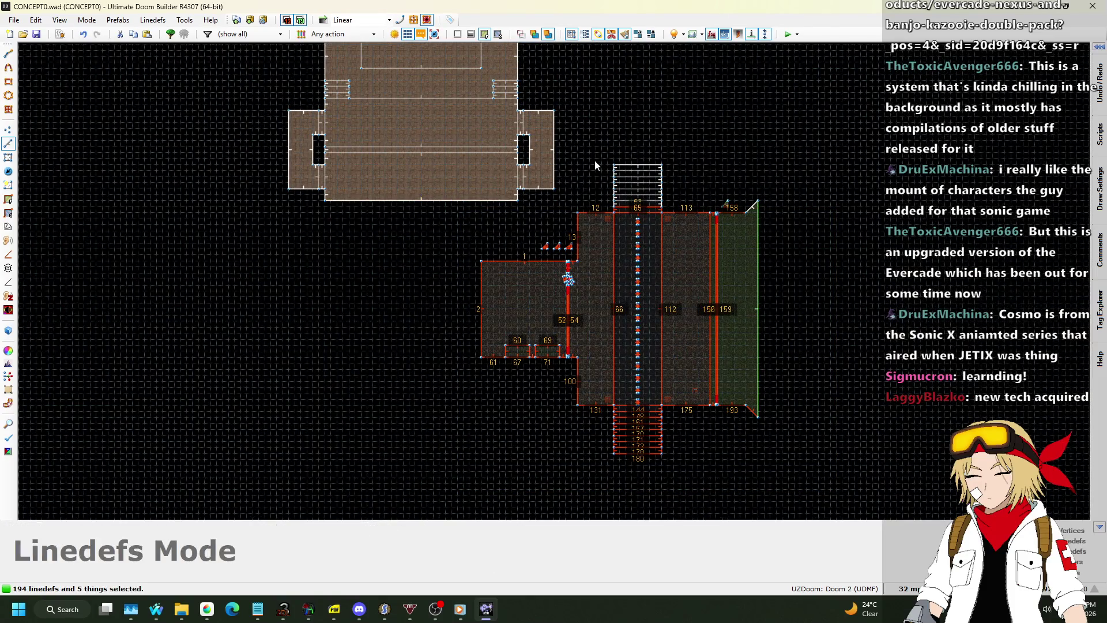
drag(568, 147, 776, 264)
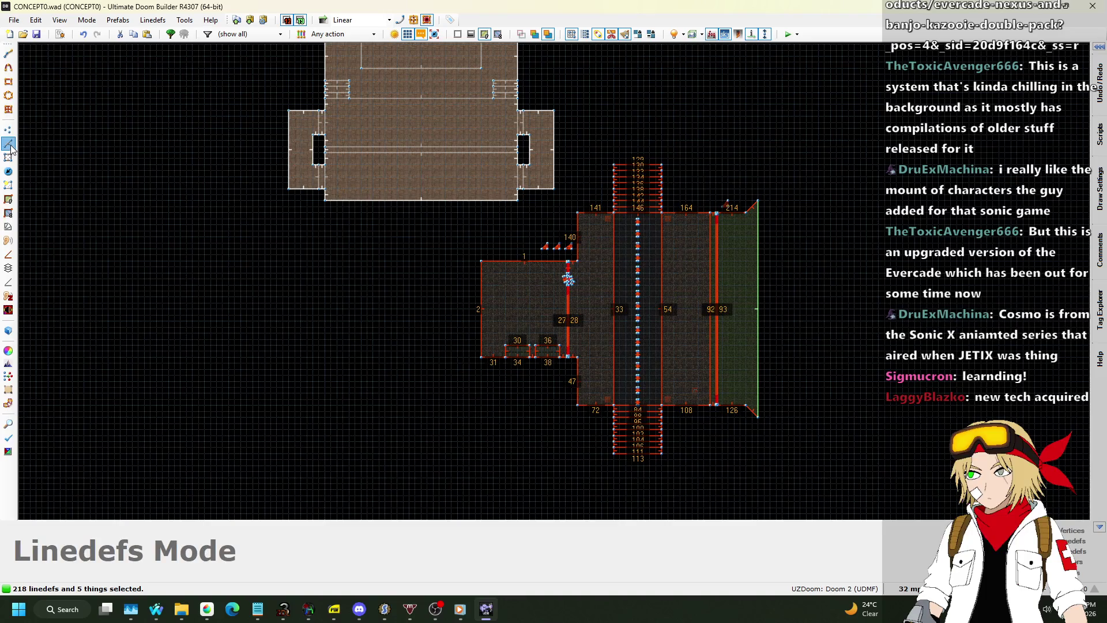
Step: Set the grid to 128 map units, move the selection up and right, then deselect
click(910, 588)
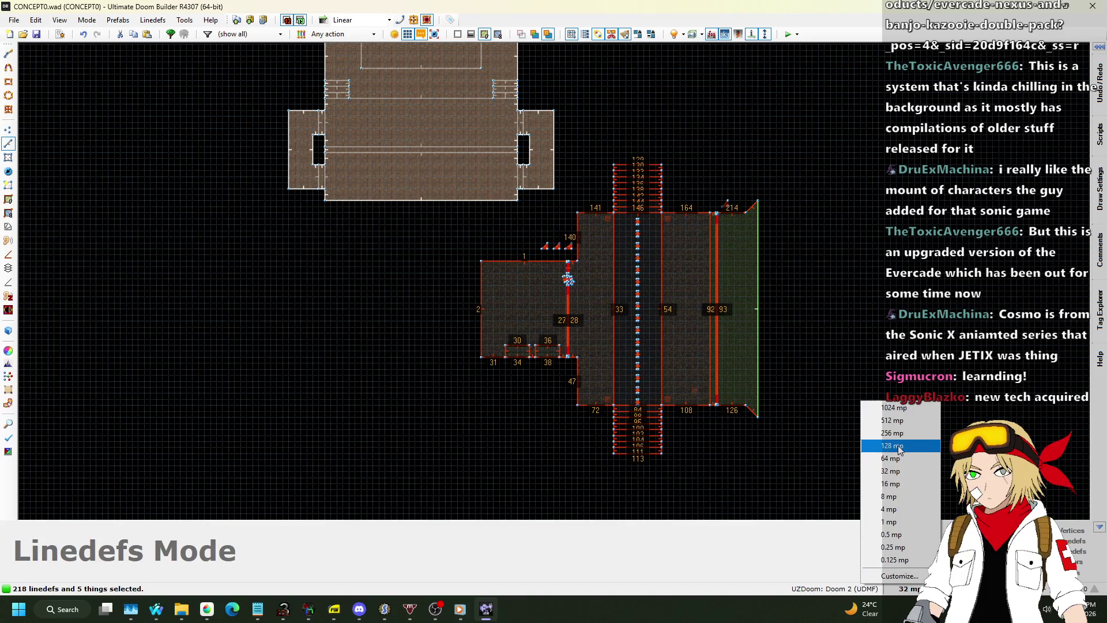
click(900, 460)
drag(497, 265, 580, 242)
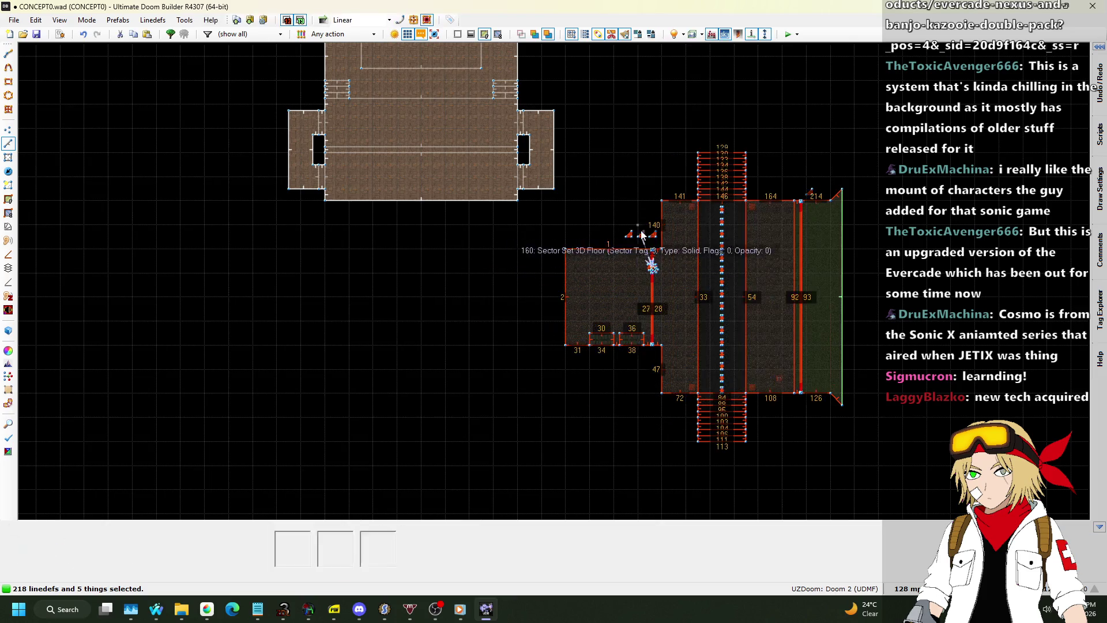
click(590, 168)
mouse_move(156, 607)
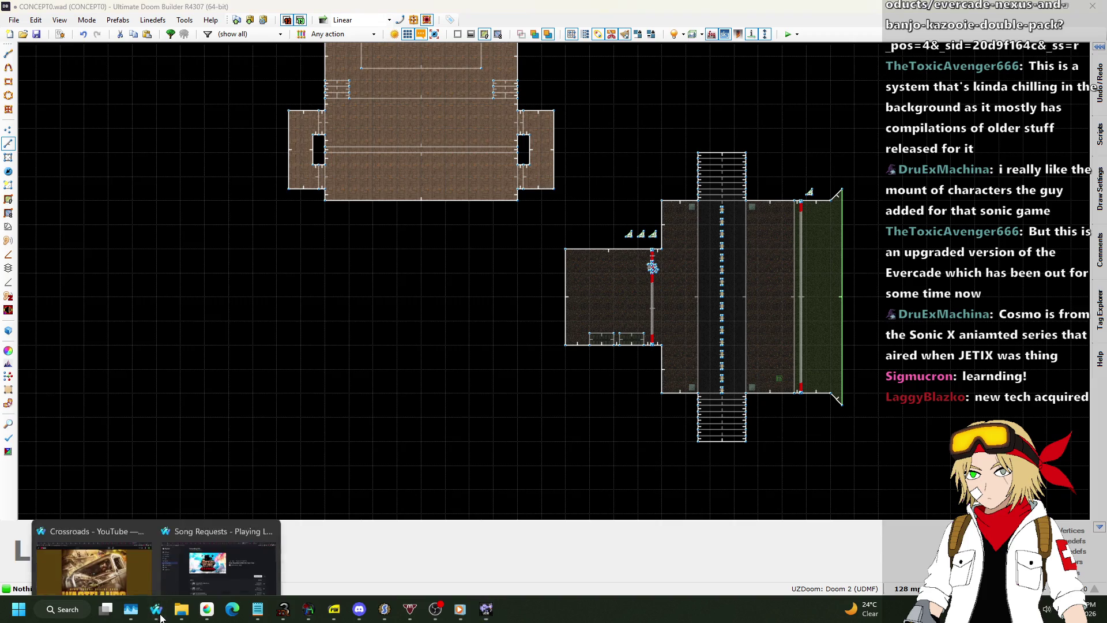
click(219, 553)
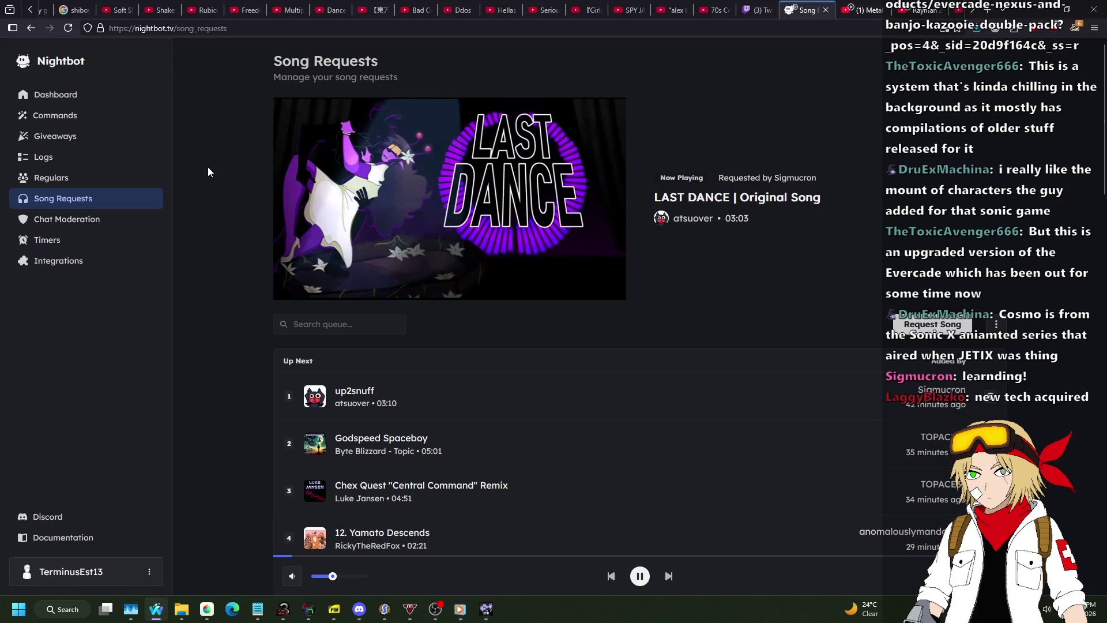
key(alt+Tab)
scroll(599, 324, up, 5)
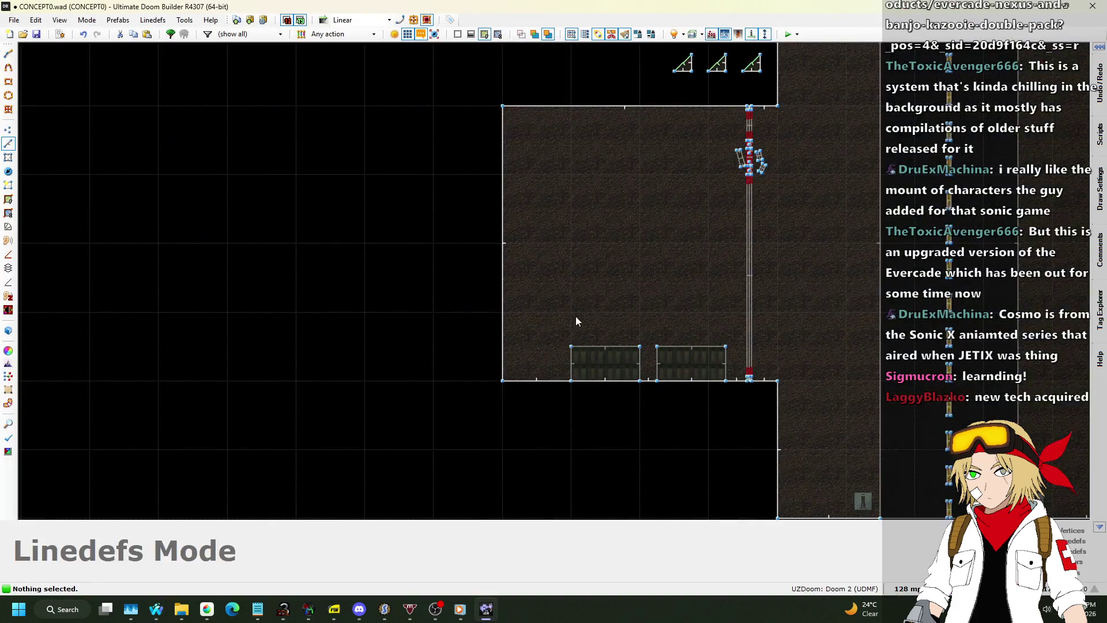
click(923, 582)
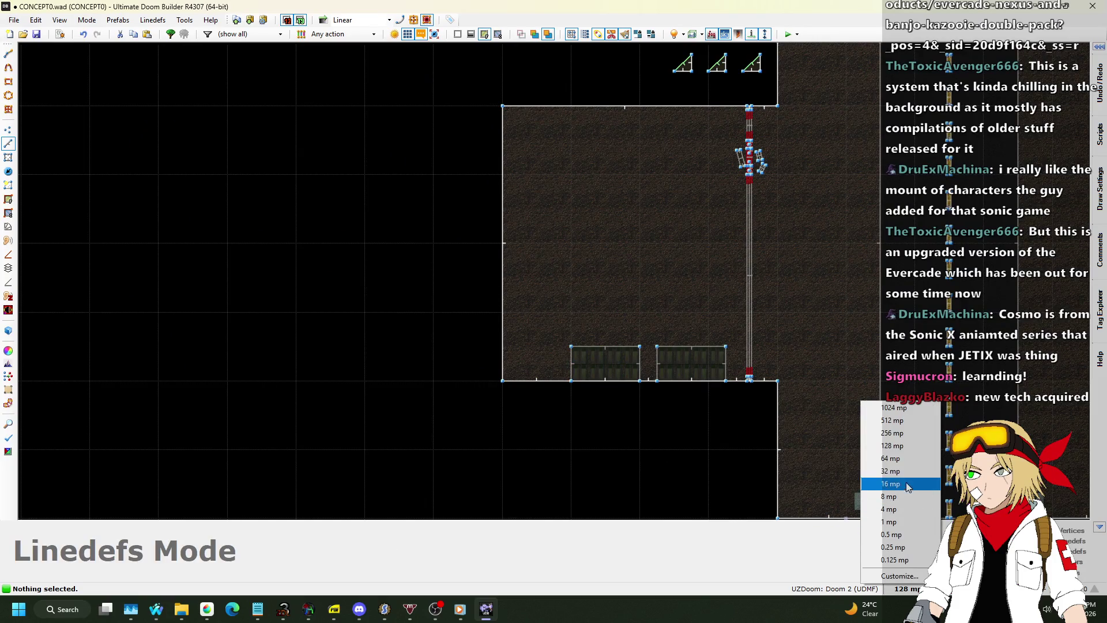
Step: Reset the grid to 32, then change the grid size to 256 map units
click(923, 464)
scroll(491, 389, down, 3)
scroll(461, 251, up, 2)
scroll(471, 220, down, 2)
scroll(476, 226, up, 2)
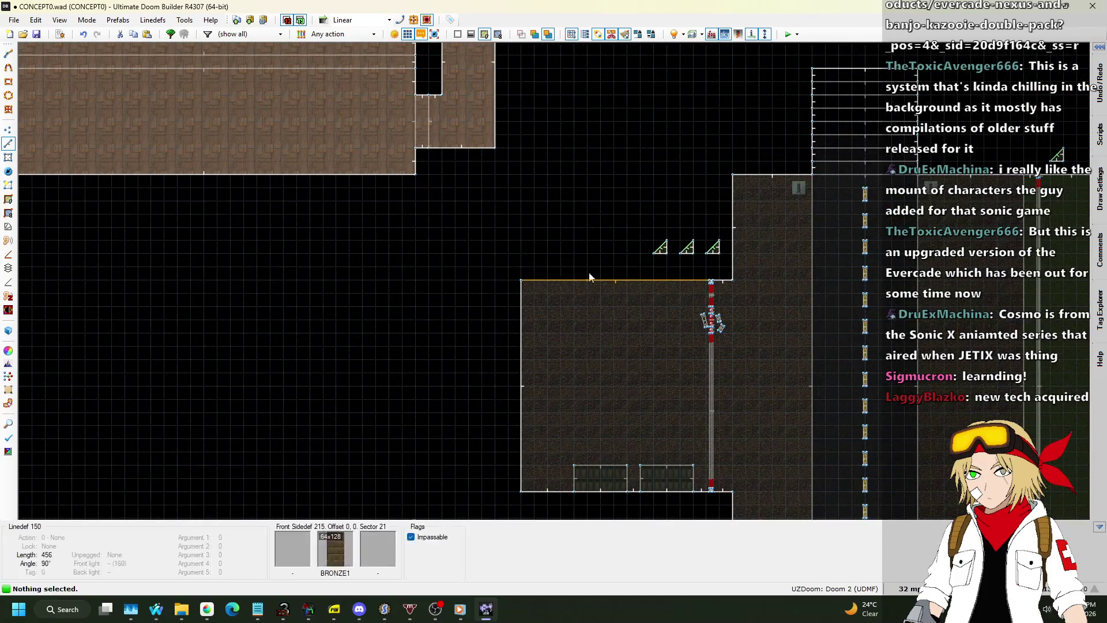
scroll(571, 136, down, 2)
scroll(519, 346, up, 2)
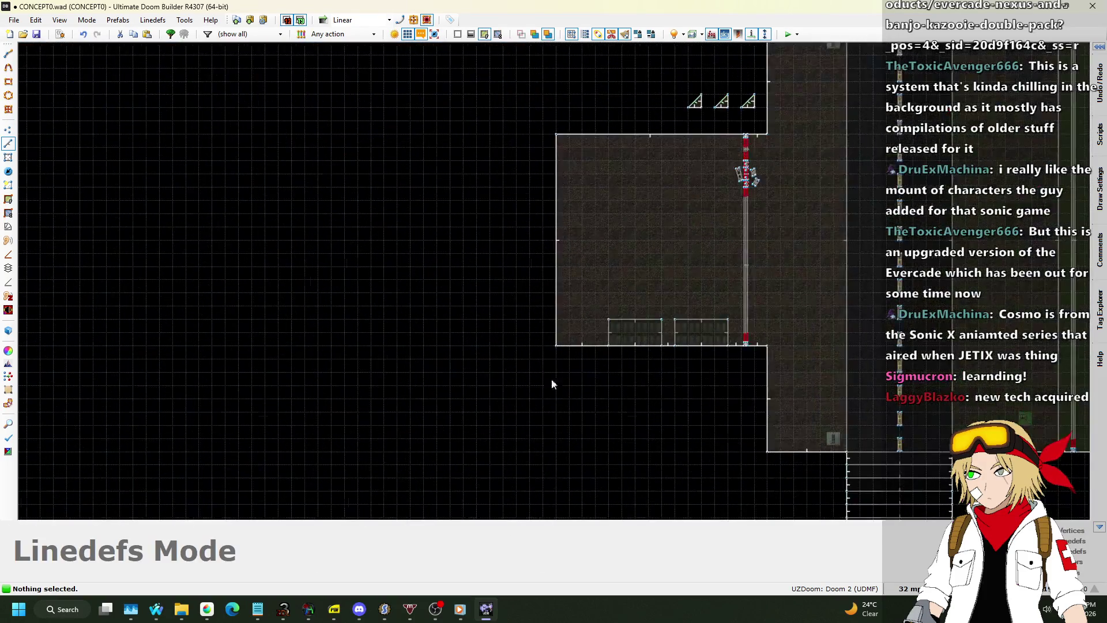
scroll(577, 383, up, 2)
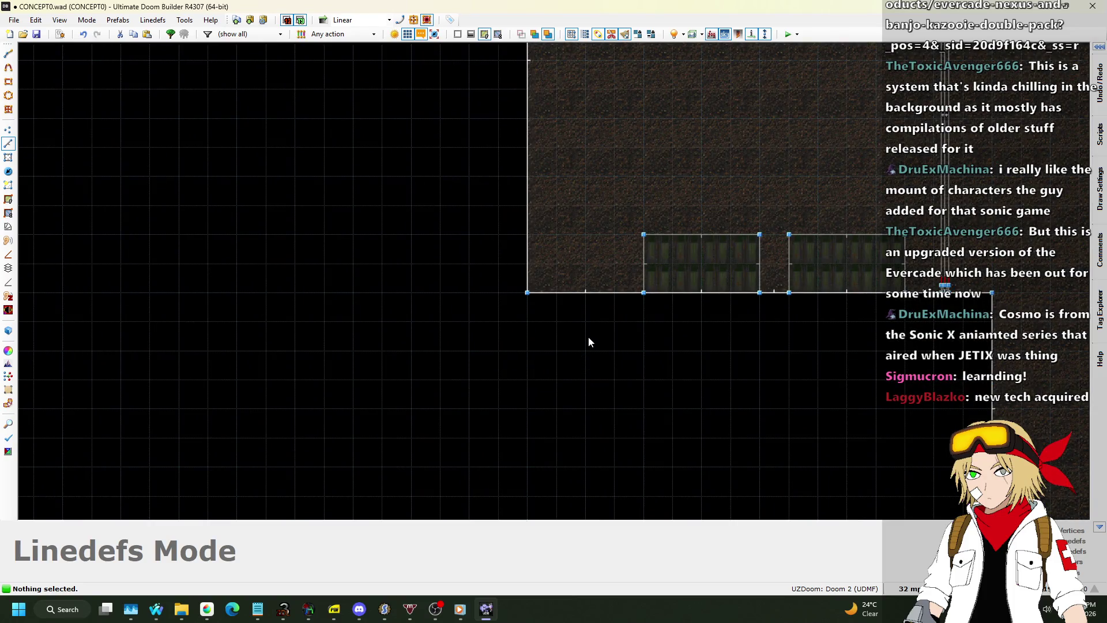
scroll(639, 351, down, 3)
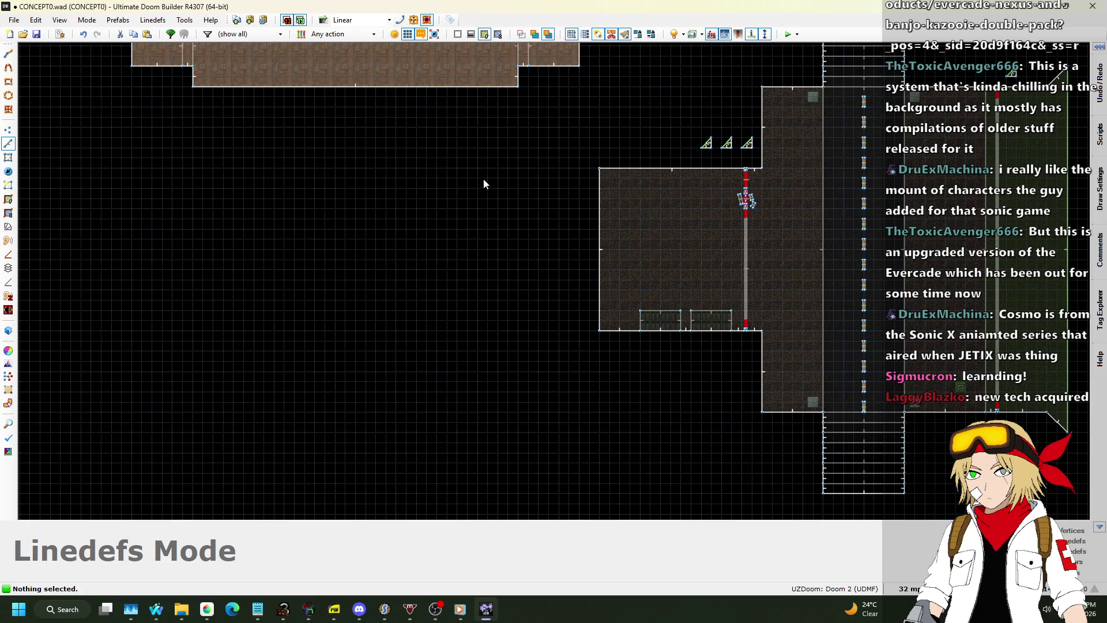
click(908, 588)
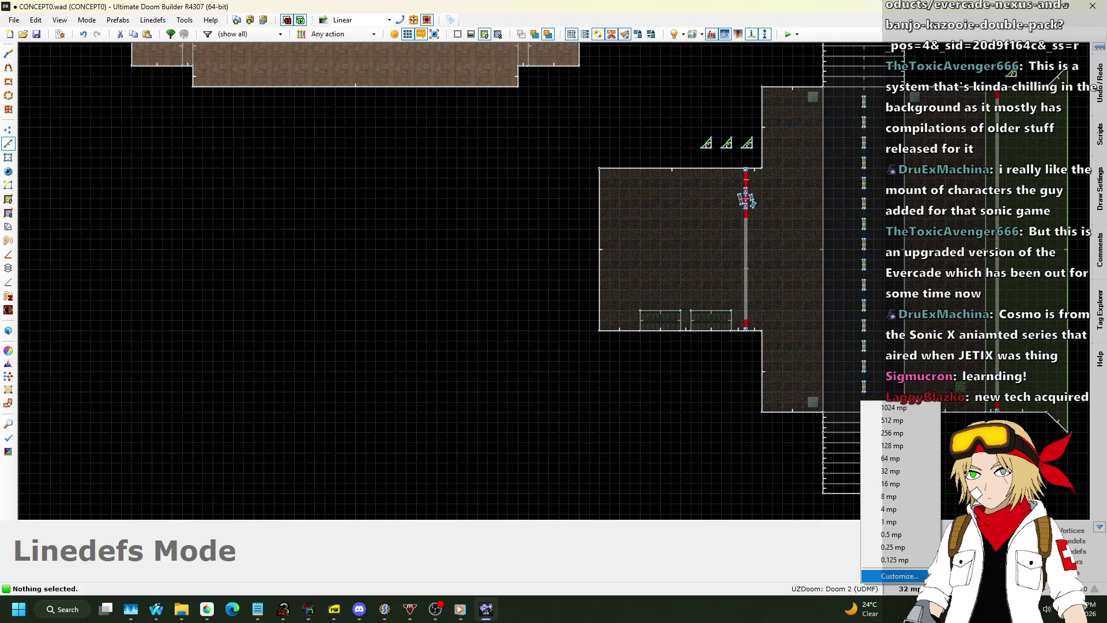
click(891, 437)
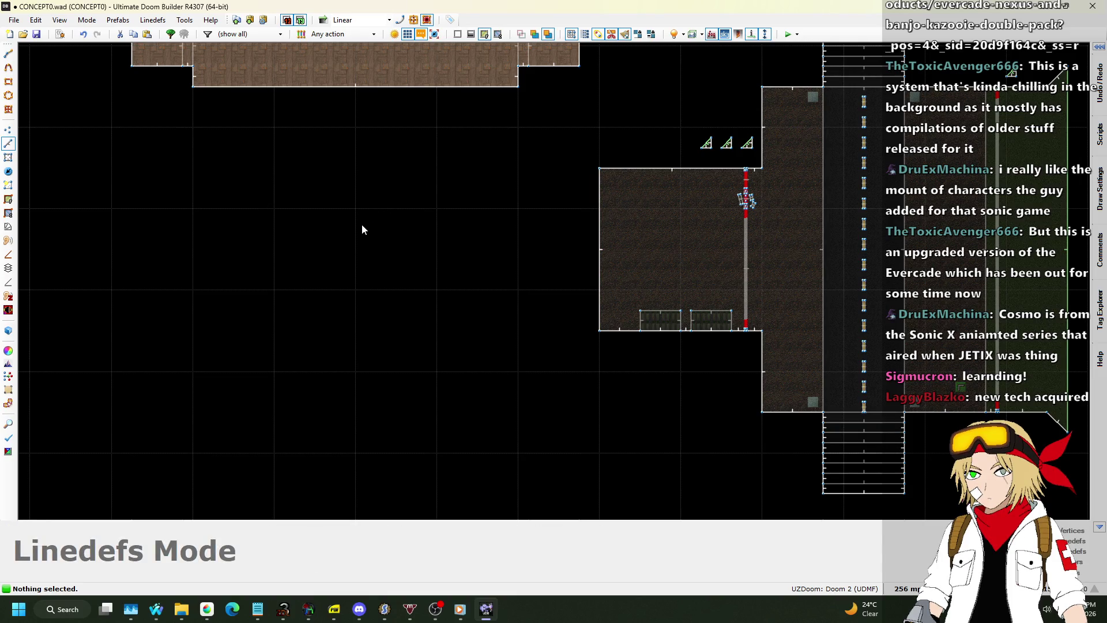
click(910, 588)
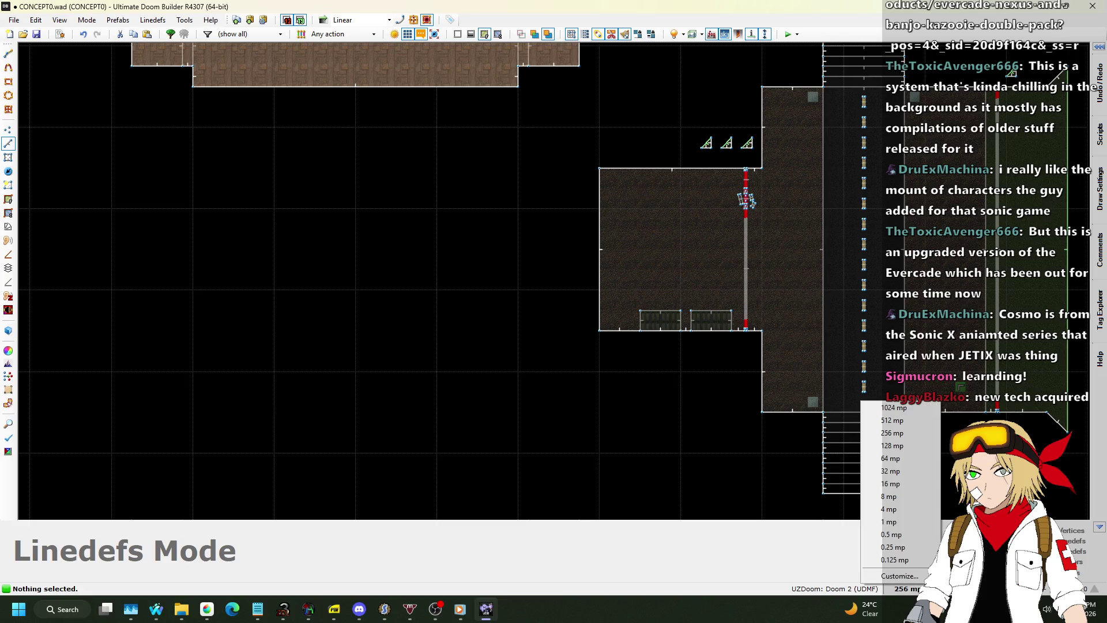
click(396, 273)
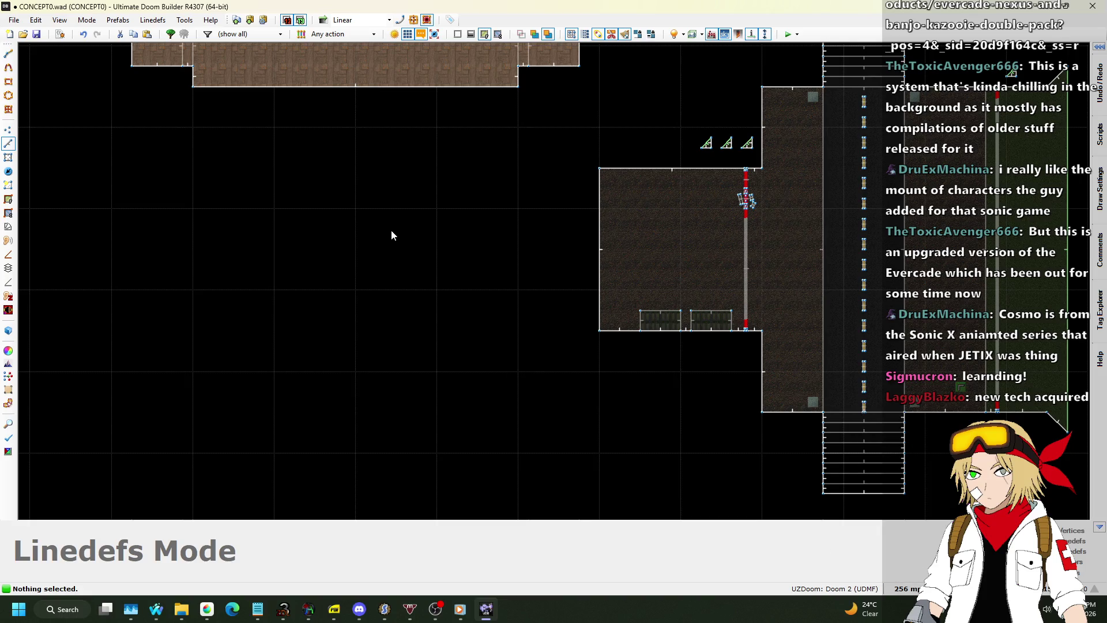
Step: Start drawing a 512-unit square room, placing its first three corners on the 256 grid
key(d)
click(356, 208)
click(519, 208)
click(519, 370)
Step: Close the first square room and draw a second 512-unit square room beside it
click(343, 217)
scroll(589, 216, down, 2)
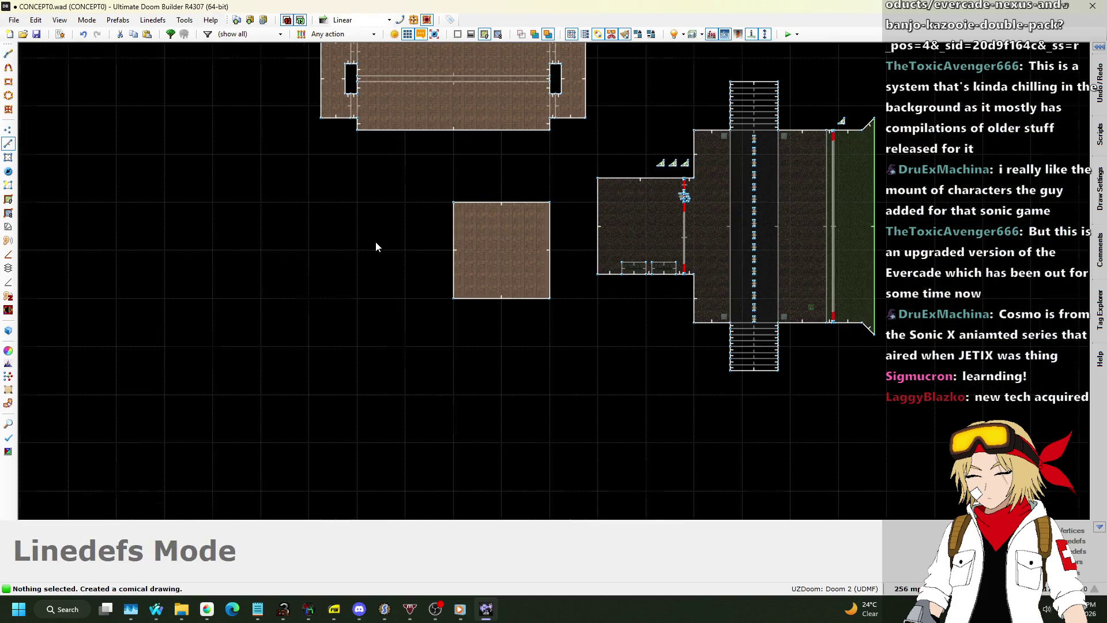
scroll(376, 242, up, 2)
key(d)
click(264, 175)
click(429, 184)
click(430, 333)
click(270, 341)
click(263, 175)
Step: Draw a third 512-unit square room below the others
scroll(521, 318, down, 2)
scroll(472, 289, up, 2)
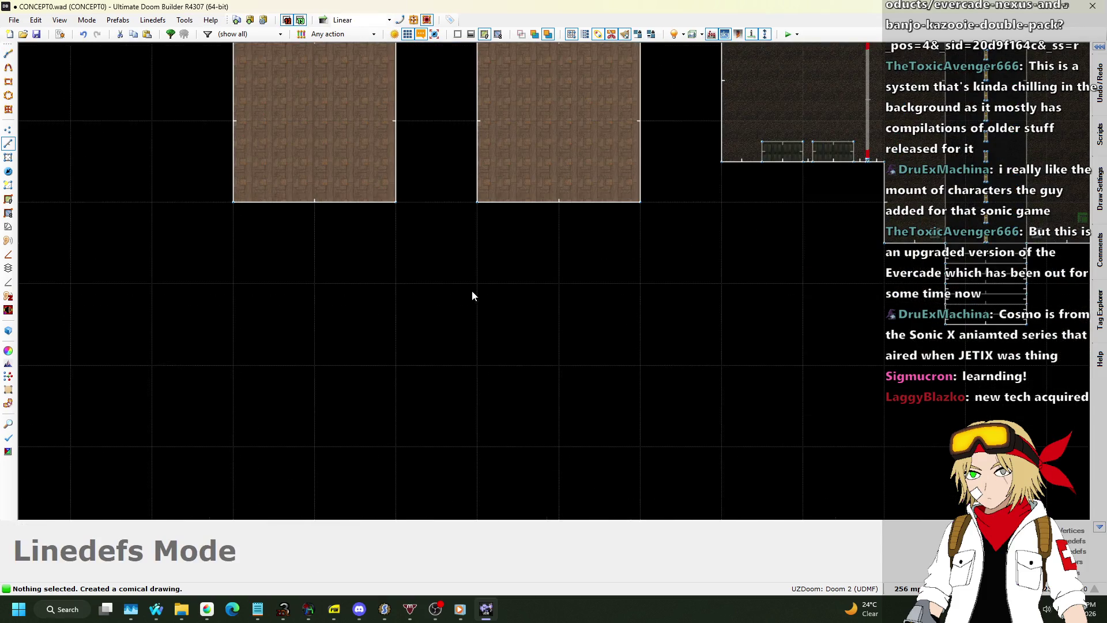
key(d)
click(477, 284)
click(640, 284)
click(640, 446)
click(489, 434)
click(457, 290)
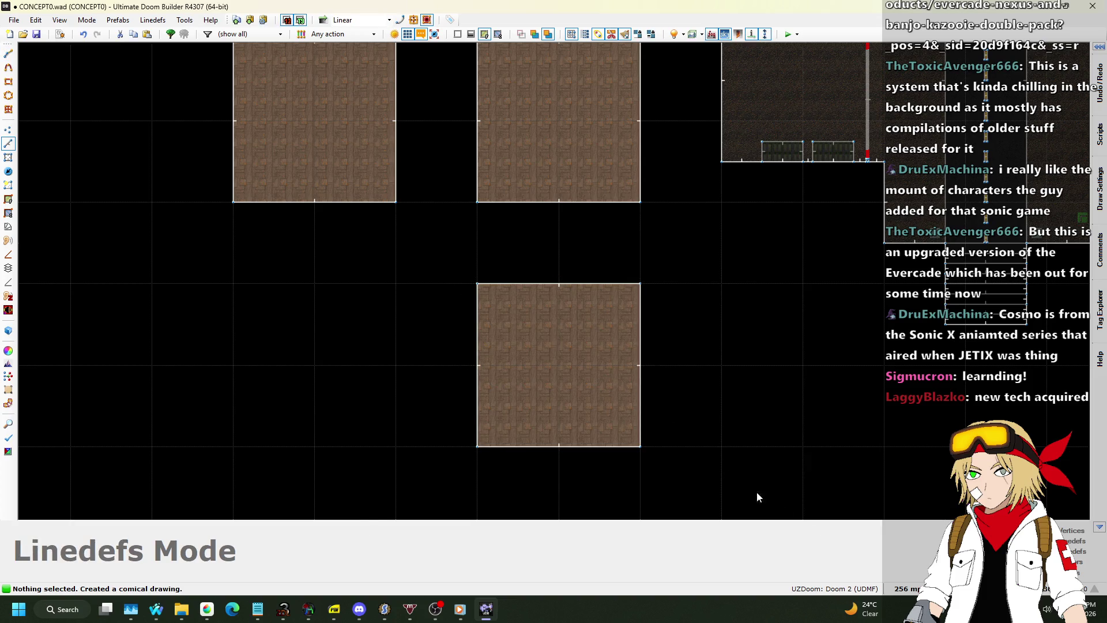
Step: Set the grid to 64 map units and move the bottom square up toward the others
click(908, 588)
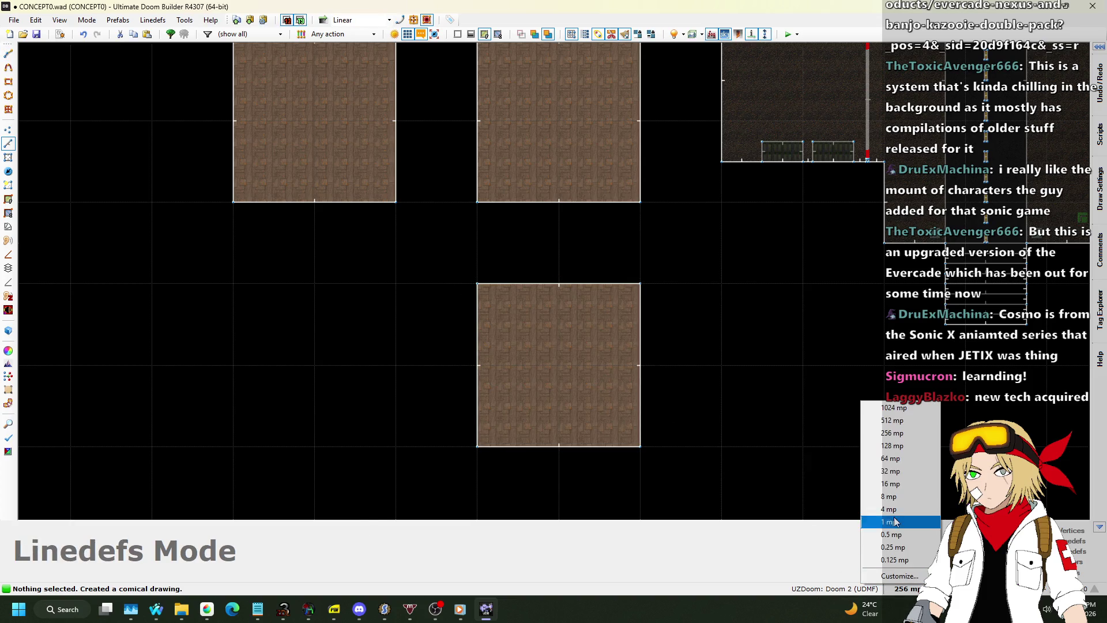
click(892, 464)
drag(440, 260, 742, 493)
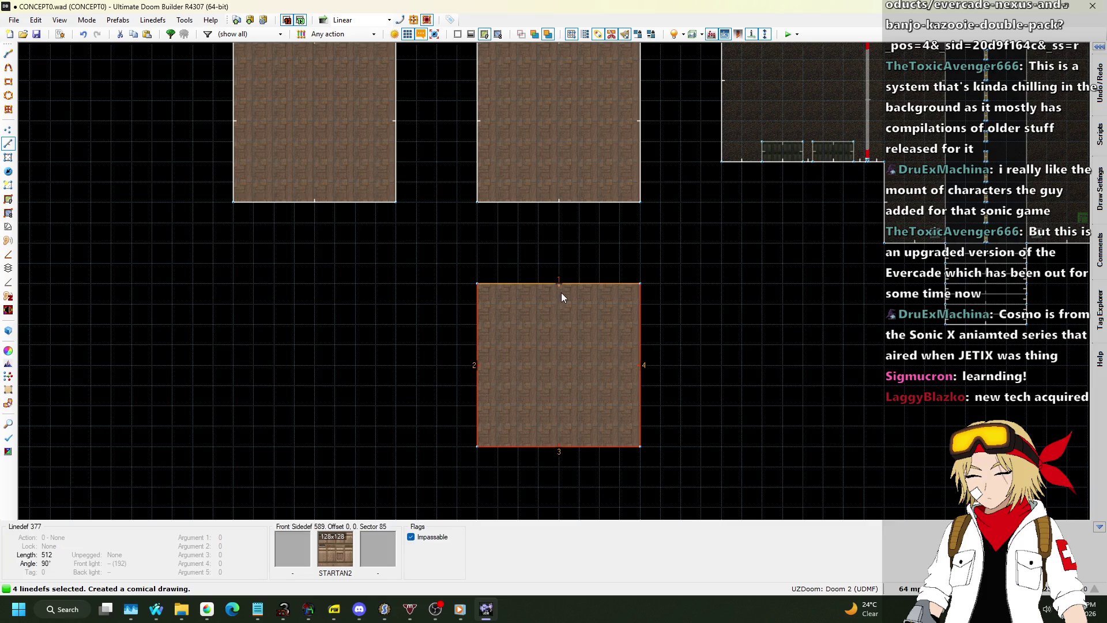
drag(562, 281, 563, 232)
scroll(514, 276, down, 1)
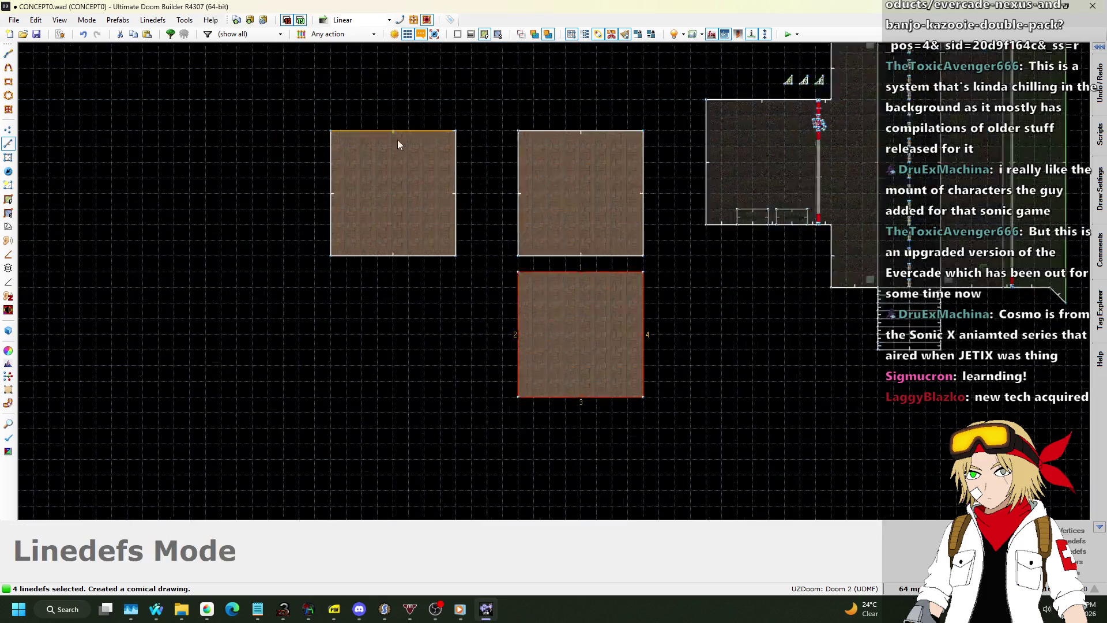
scroll(403, 147, up, 1)
Step: Pull the left square in, then shift all three rooms together left and down
drag(286, 99, 517, 328)
drag(477, 234, 539, 236)
drag(359, 110, 693, 431)
mouse_move(718, 220)
mouse_down()
mouse_move(659, 250)
mouse_move(547, 280)
mouse_move(521, 243)
mouse_move(534, 223)
mouse_move(533, 276)
mouse_move(536, 217)
mouse_up()
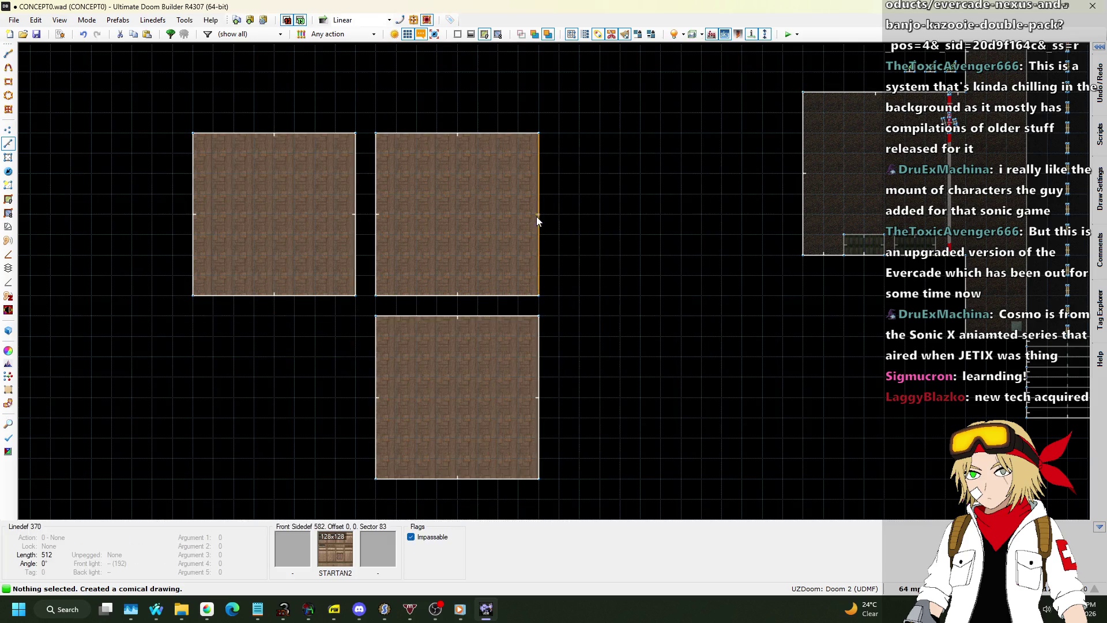
Step: Widen the upper-right room to 1024 units and begin a corridor above the bottom room
drag(683, 218, 699, 223)
scroll(540, 255, down, 1)
scroll(576, 165, up, 1)
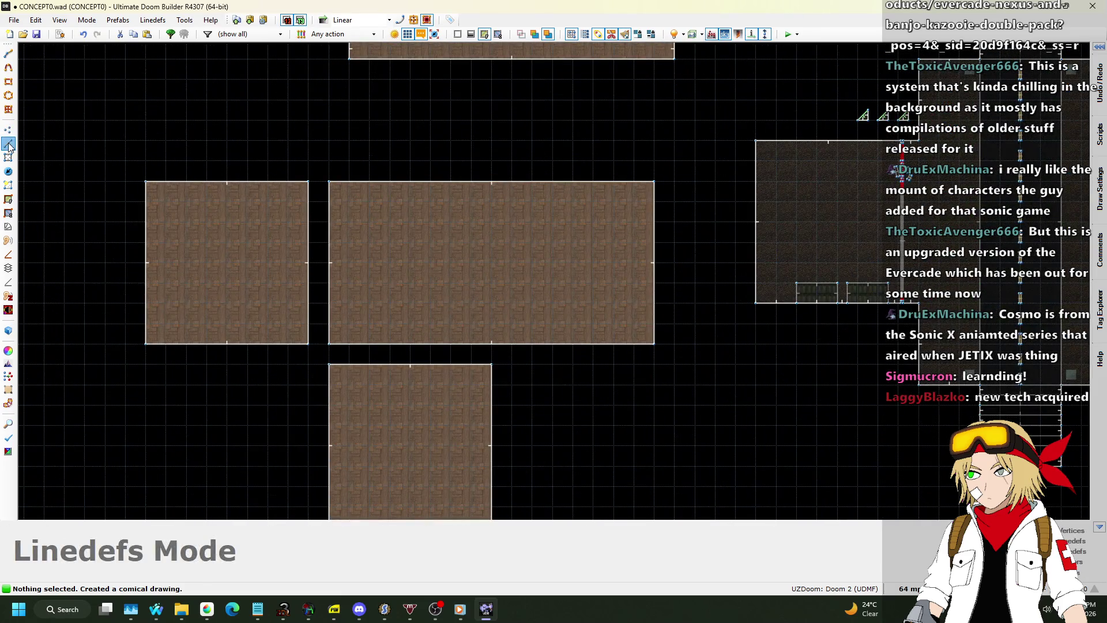
scroll(432, 191, down, 1)
scroll(388, 333, up, 2)
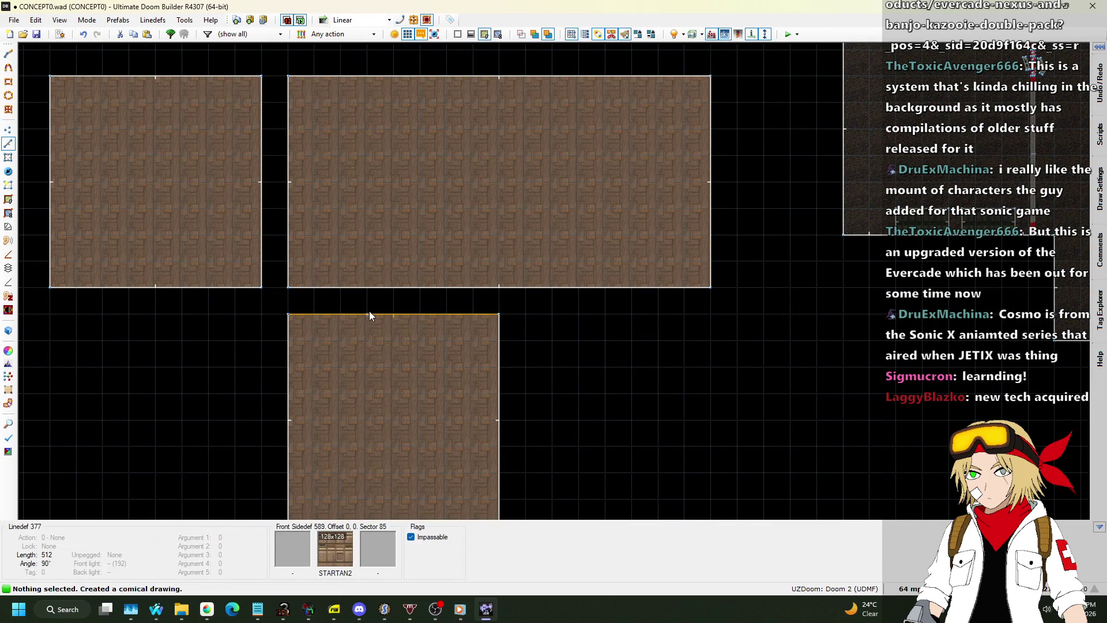
key(space)
click(367, 288)
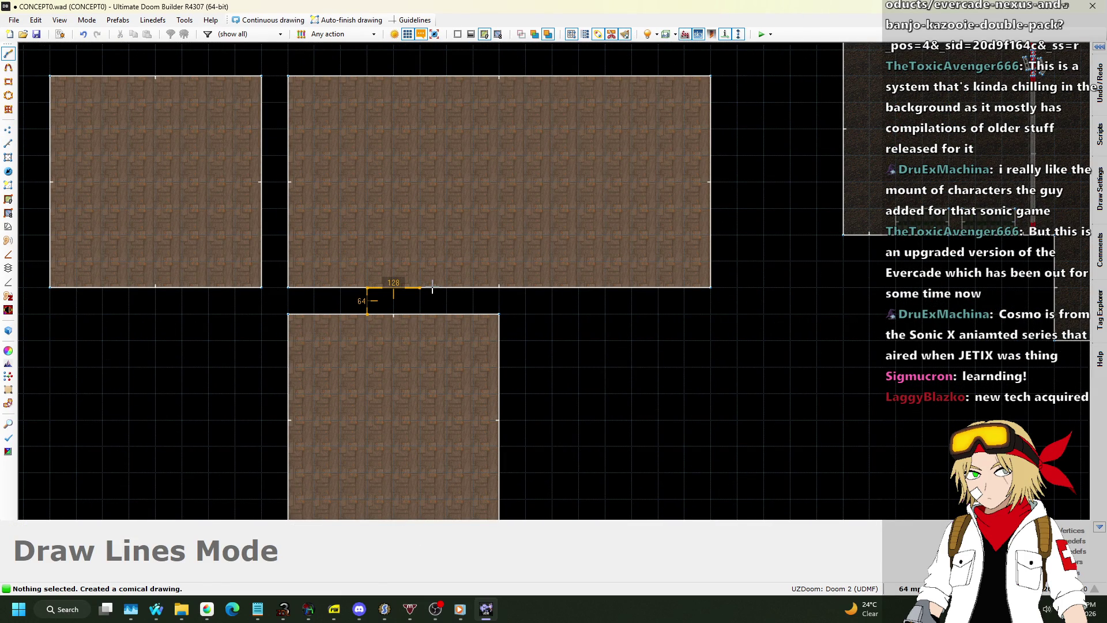
Step: Draw two short corridors joining the bottom and left rooms to the wide room
click(371, 319)
key(space)
click(288, 156)
click(261, 208)
key(Return)
scroll(270, 178, down, 1)
Step: Try moving the left room and its corridor down, then undo the move
drag(81, 92, 310, 270)
click(288, 136)
click(292, 245)
drag(273, 202, 273, 242)
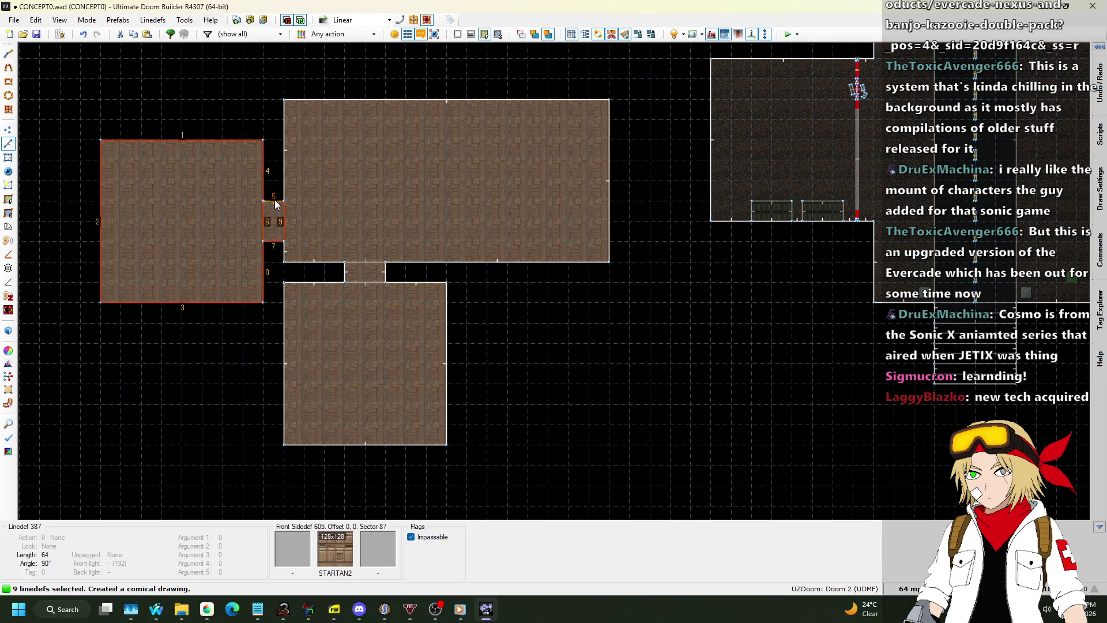
key(ctrl+z)
Step: Reposition the bottom room and its corridor, centering the room under the corridor
drag(296, 241, 491, 480)
drag(381, 286, 566, 282)
drag(453, 277, 697, 472)
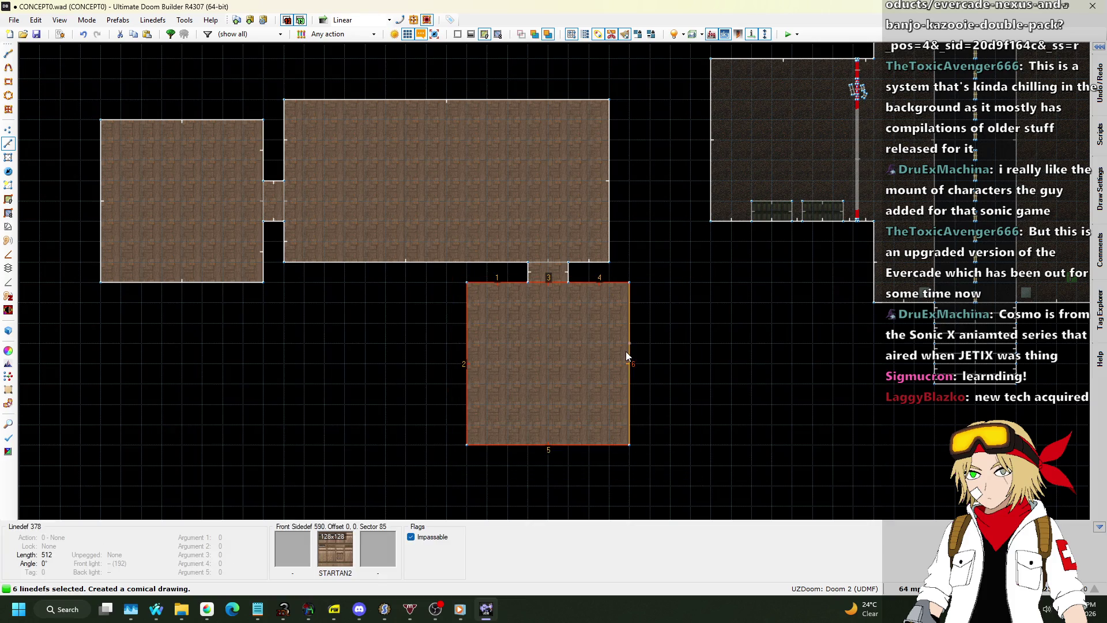
key(l)
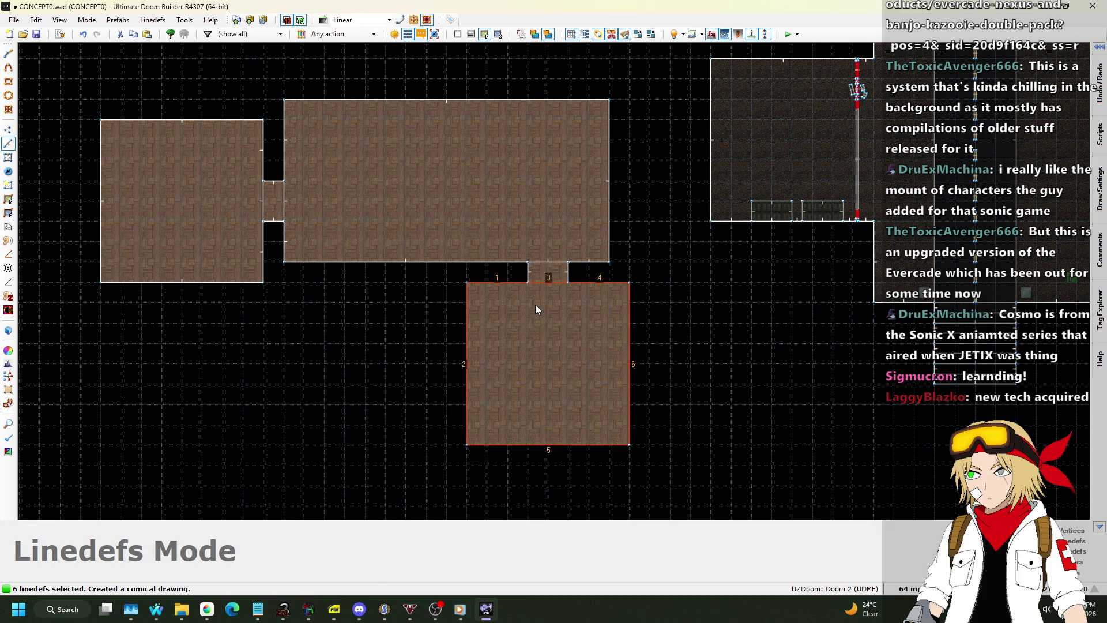
click(548, 283)
click(584, 283)
click(477, 283)
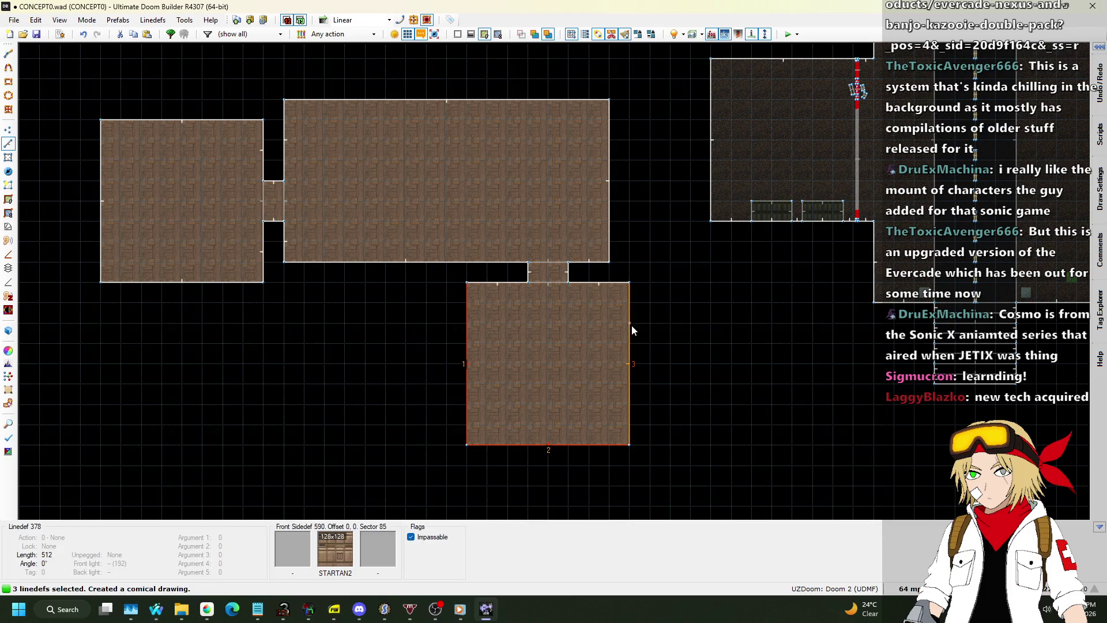
drag(631, 326, 611, 324)
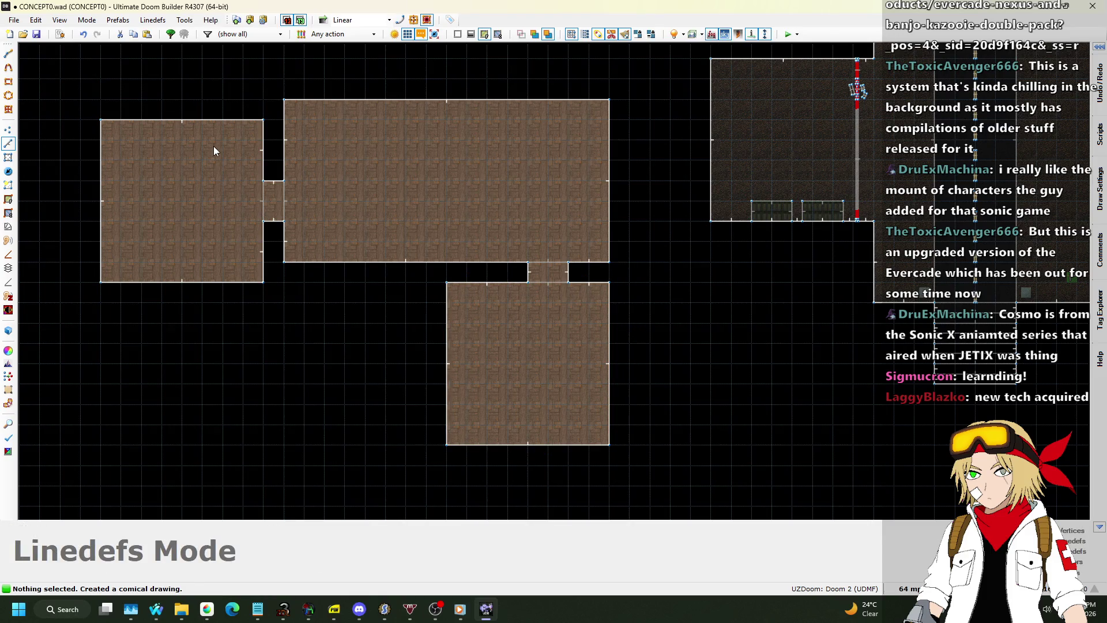
Step: Raise the left room's top and bottom walls level with the wide room
click(202, 119)
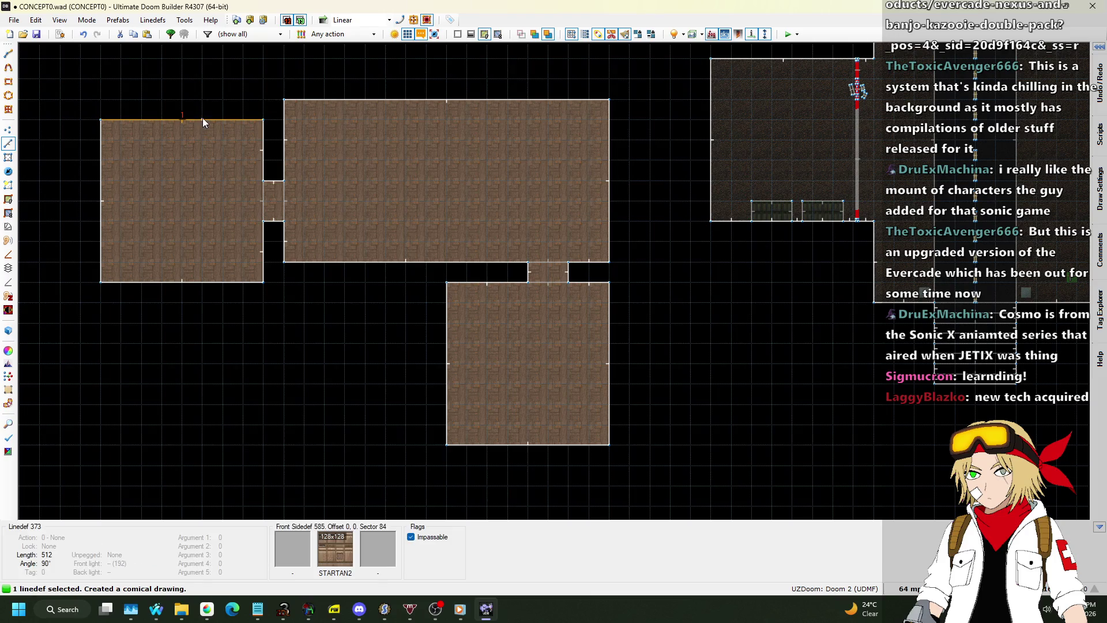
click(206, 278)
drag(199, 285, 202, 262)
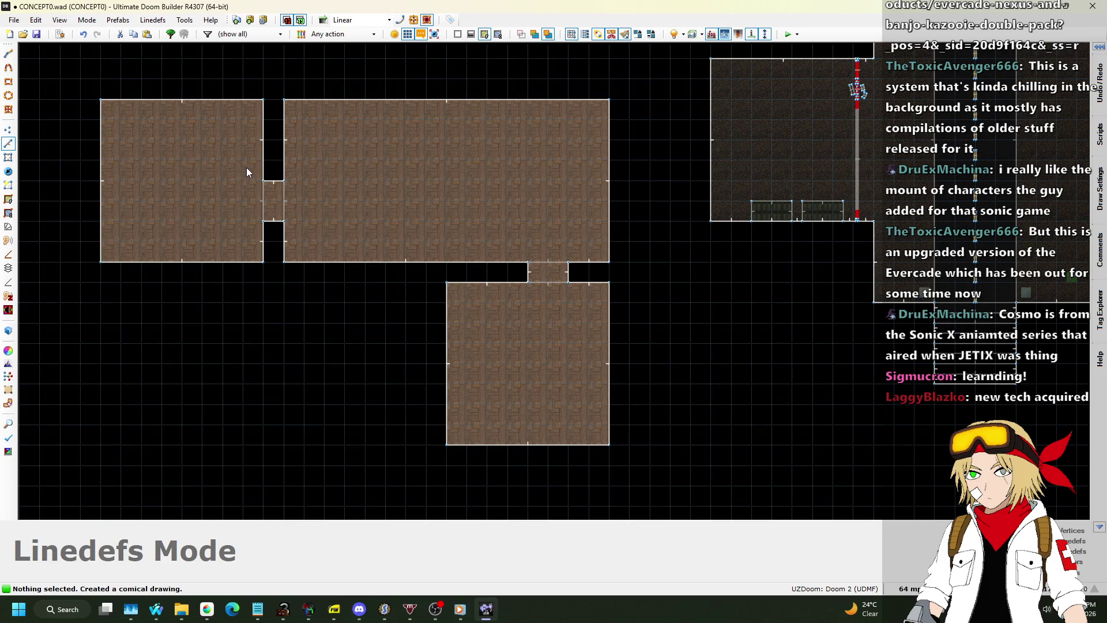
key(q)
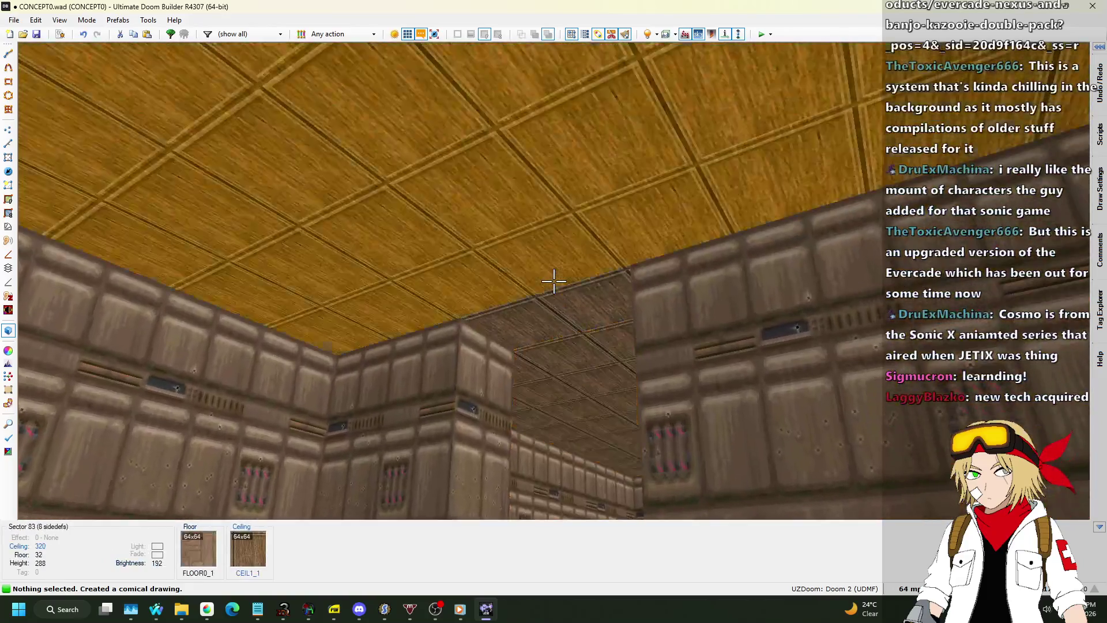
Step: Inspect the new rooms' floors and ceilings in 3D Visual Mode
click(553, 281)
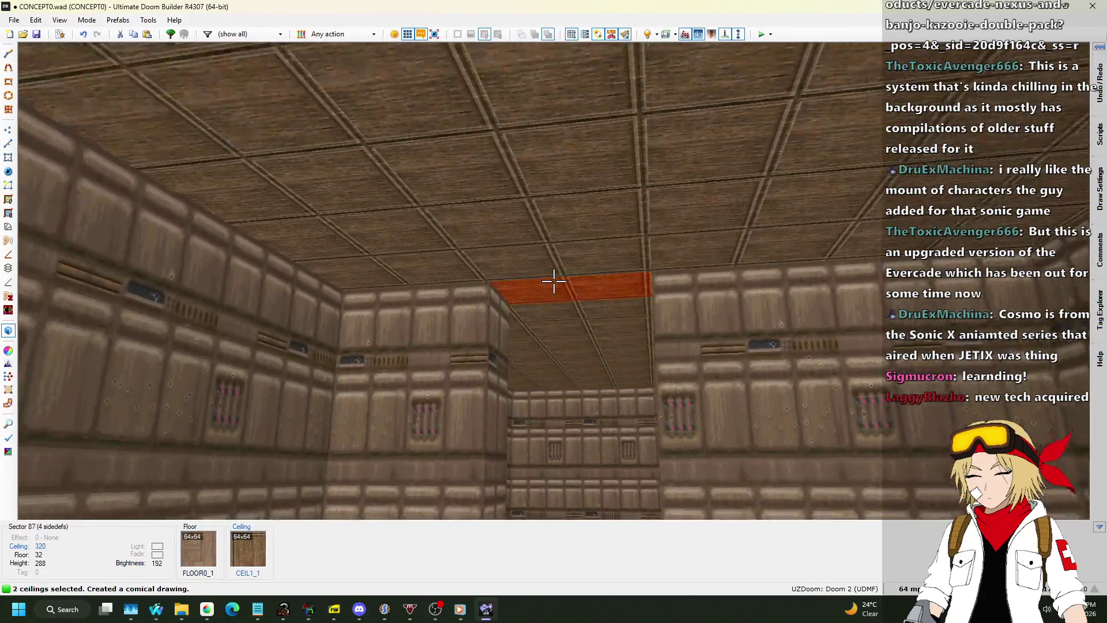
key(w)
key(Escape)
shift+click(554, 281)
scroll(554, 281, down, 9)
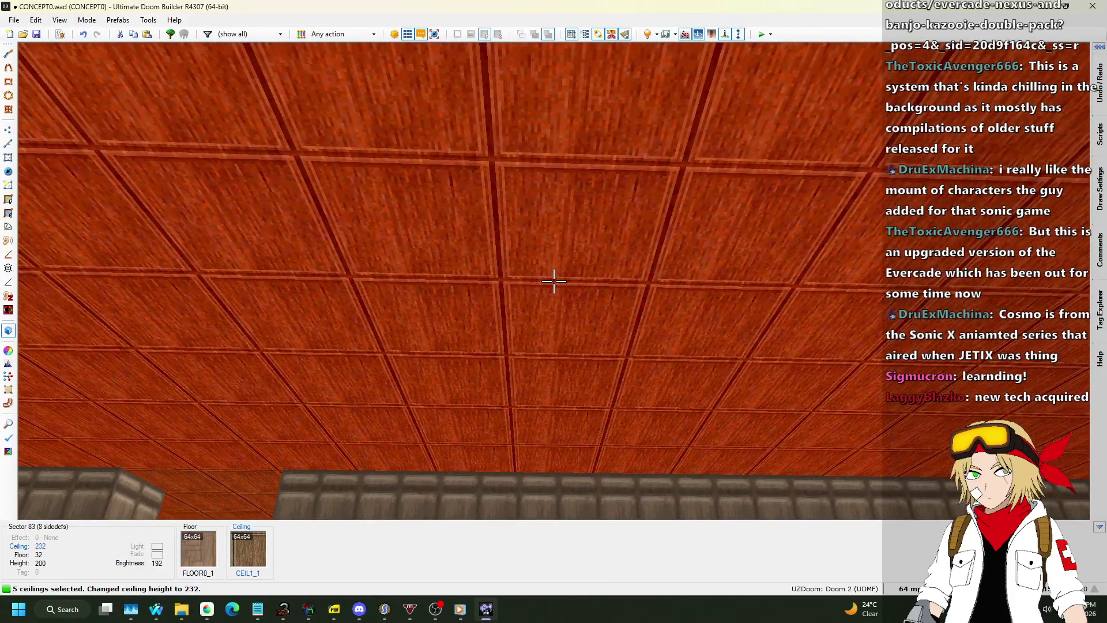
scroll(553, 281, down, 7)
scroll(554, 281, down, 4)
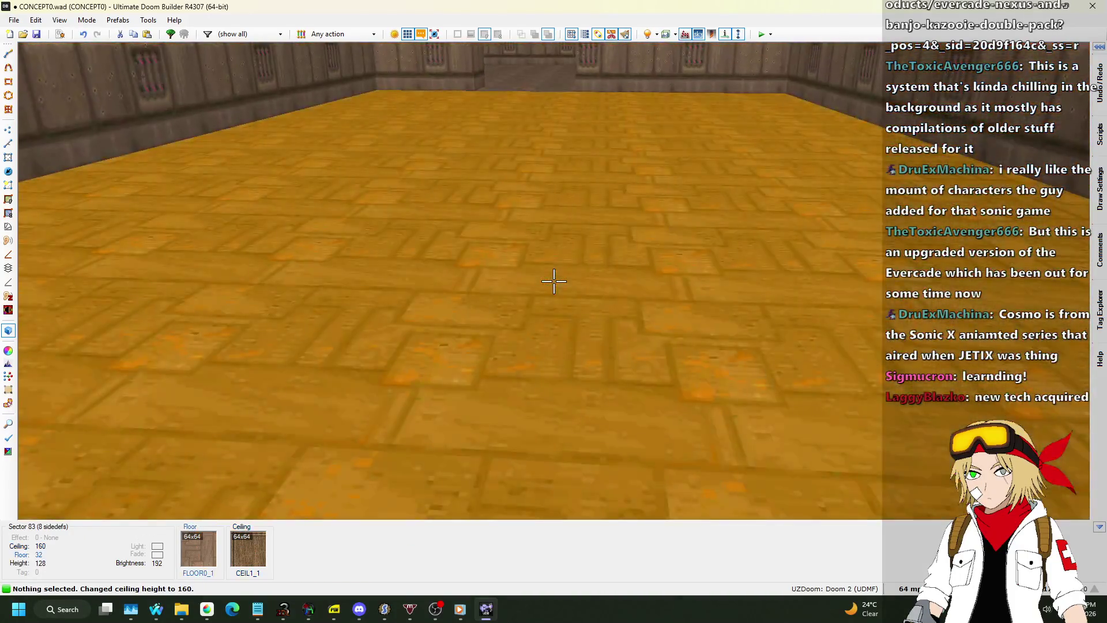
shift+click(554, 280)
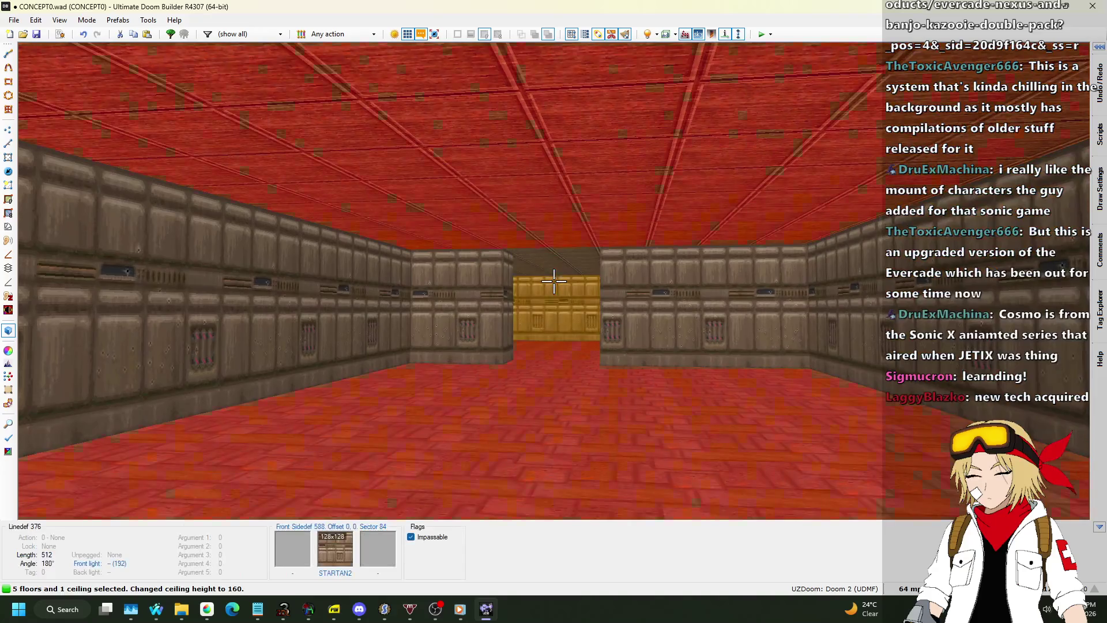
shift+click(553, 281)
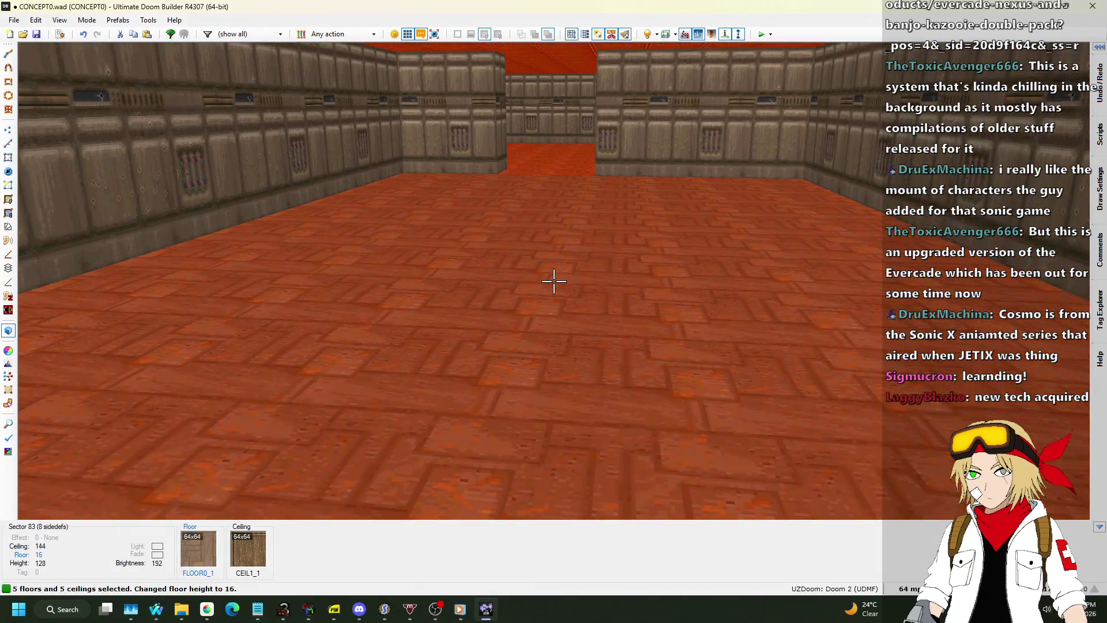
key(Escape)
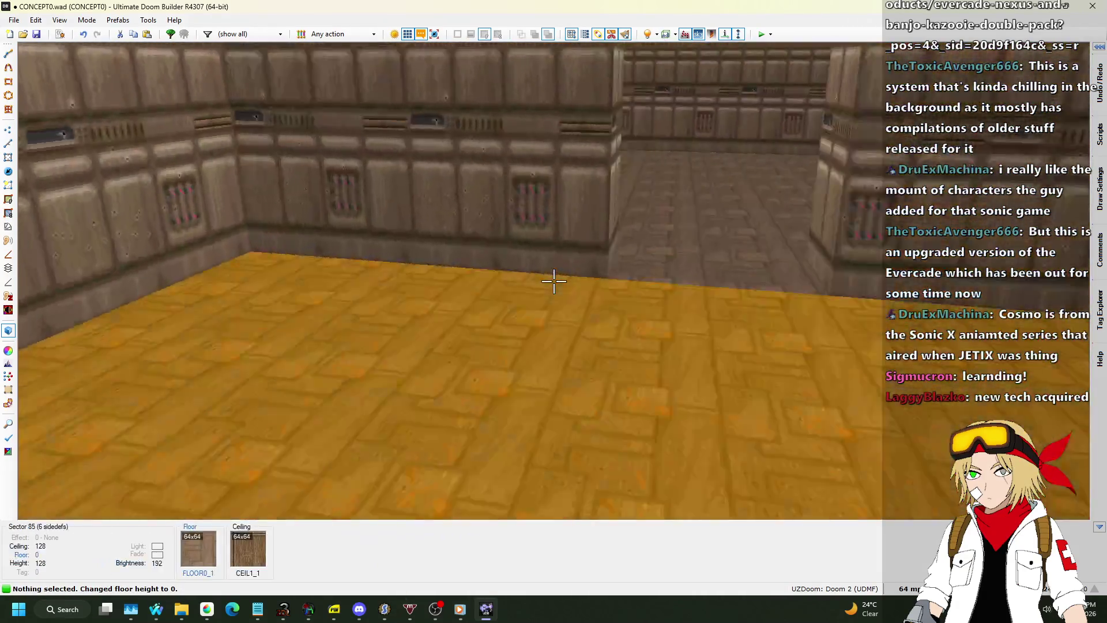
Step: Fly above the rooms to view the walls, then return to the 2D map
key(s)
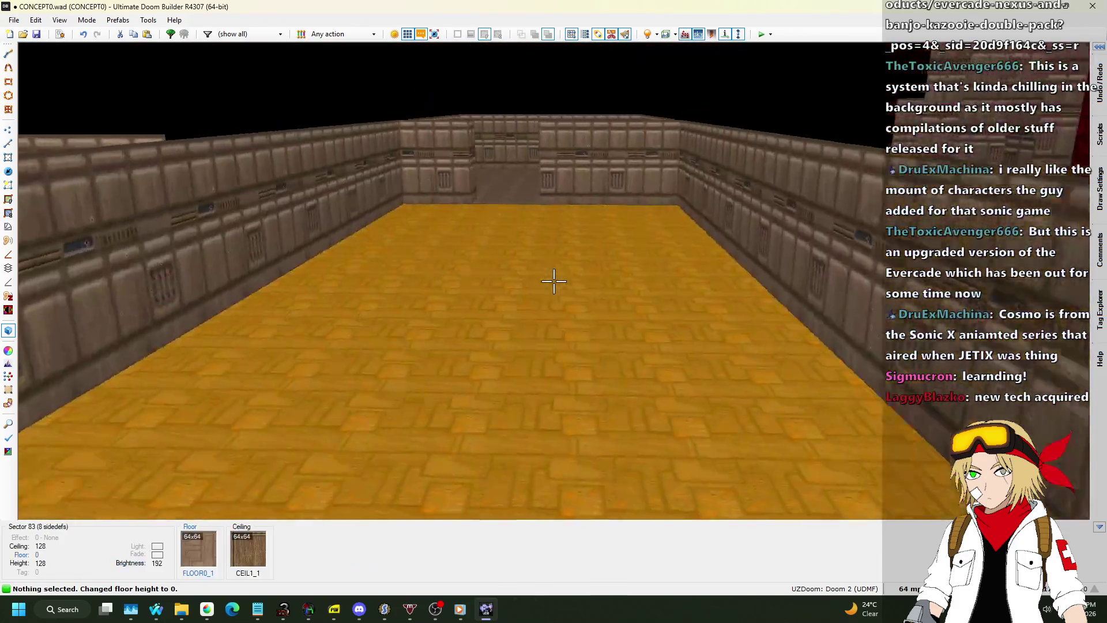
key(w)
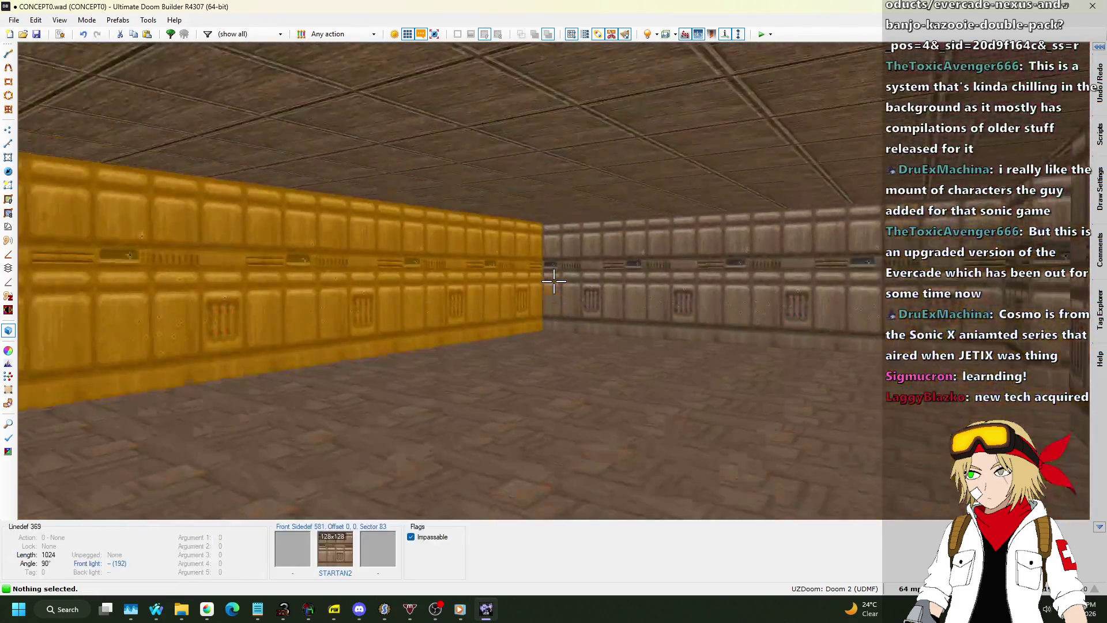
key(q)
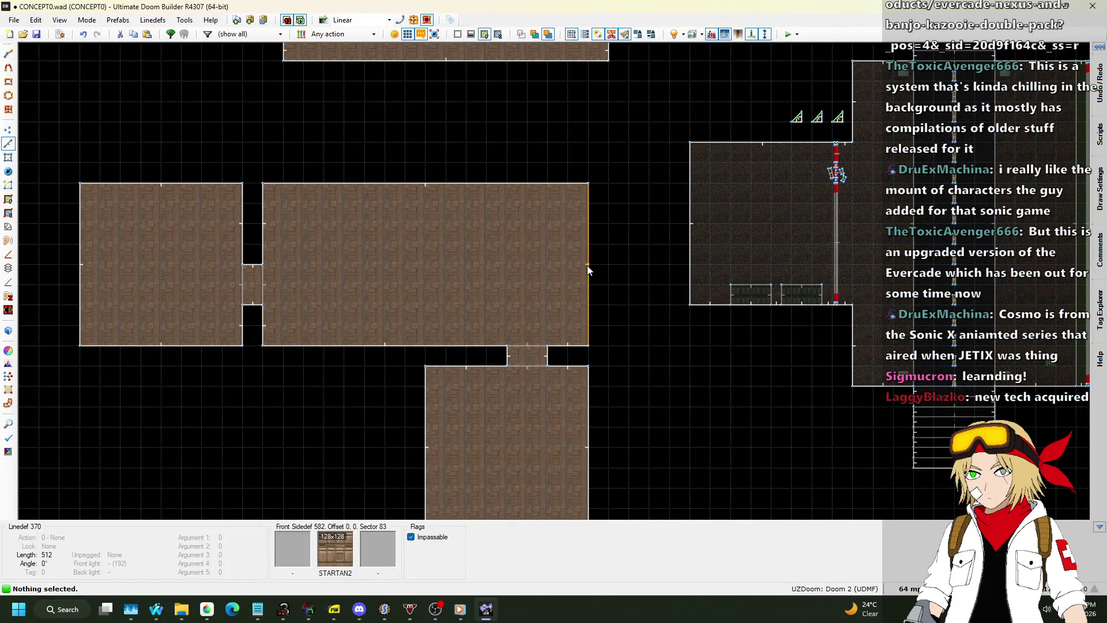
Step: Draw a line splitting off the wide room's upper-right corner as a separate sector
key(Insert)
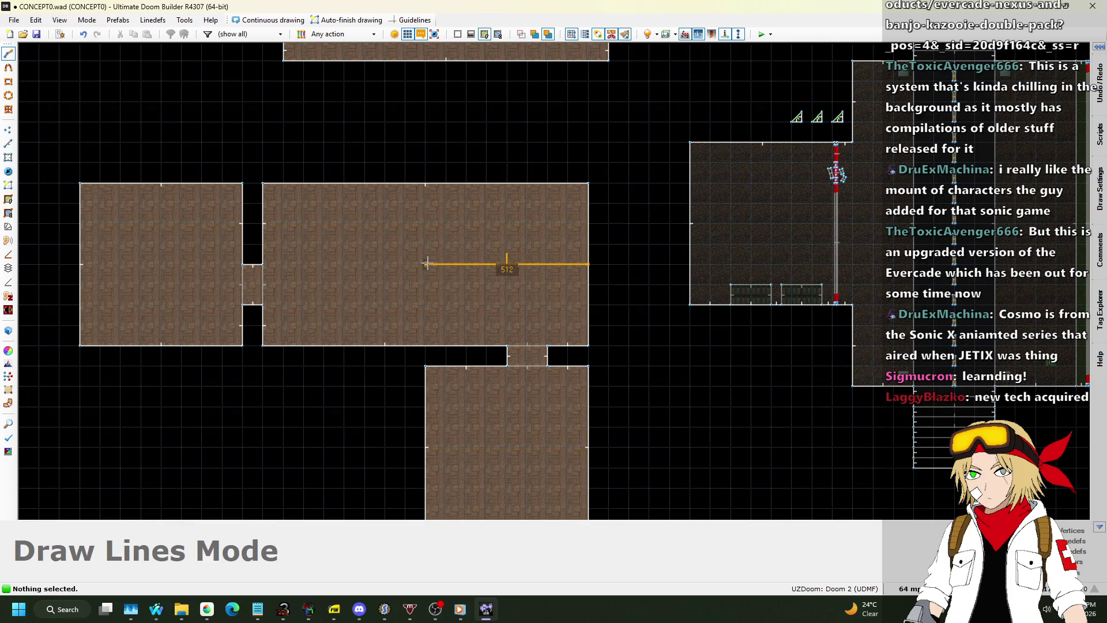
click(427, 185)
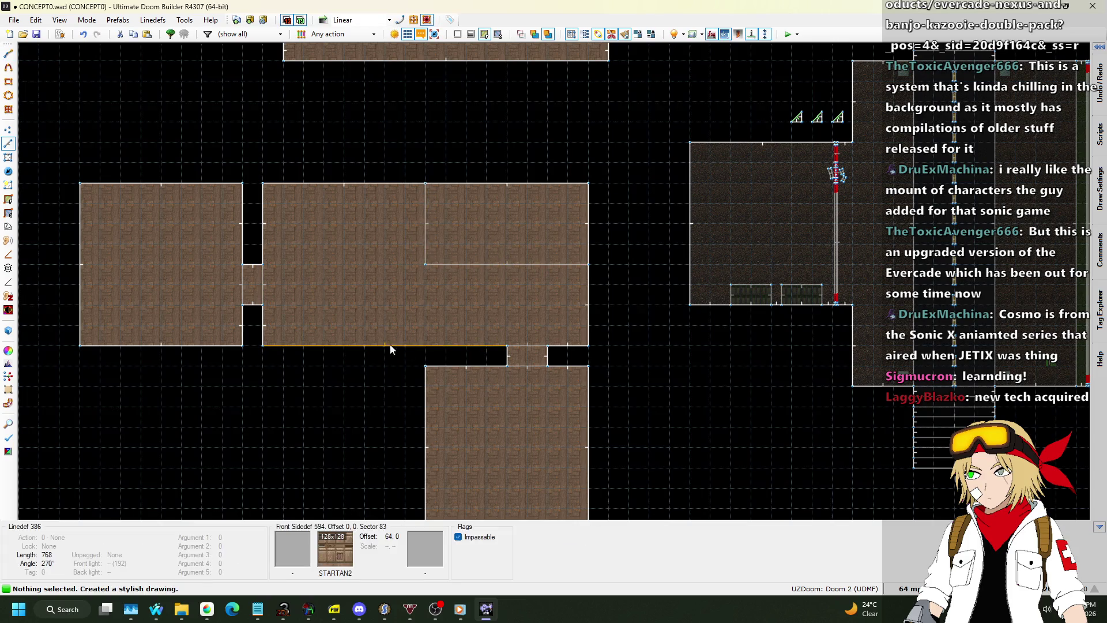
scroll(604, 441, down, 3)
Step: Shift the southern room and its corridor to the left
drag(486, 348, 604, 434)
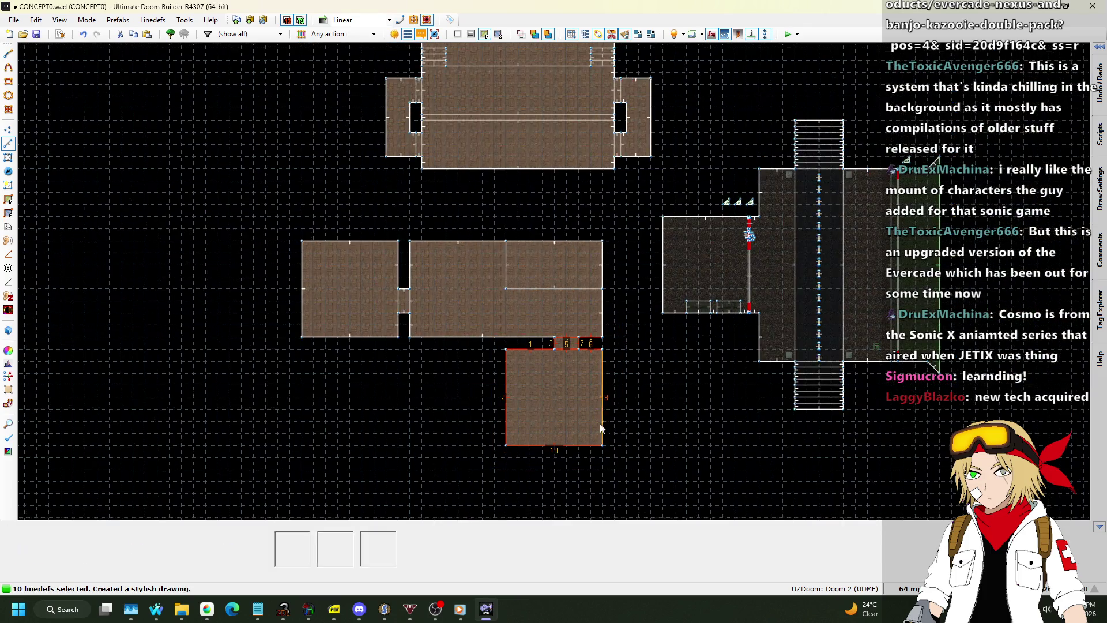
scroll(604, 315, up, 3)
scroll(556, 330, up, 1)
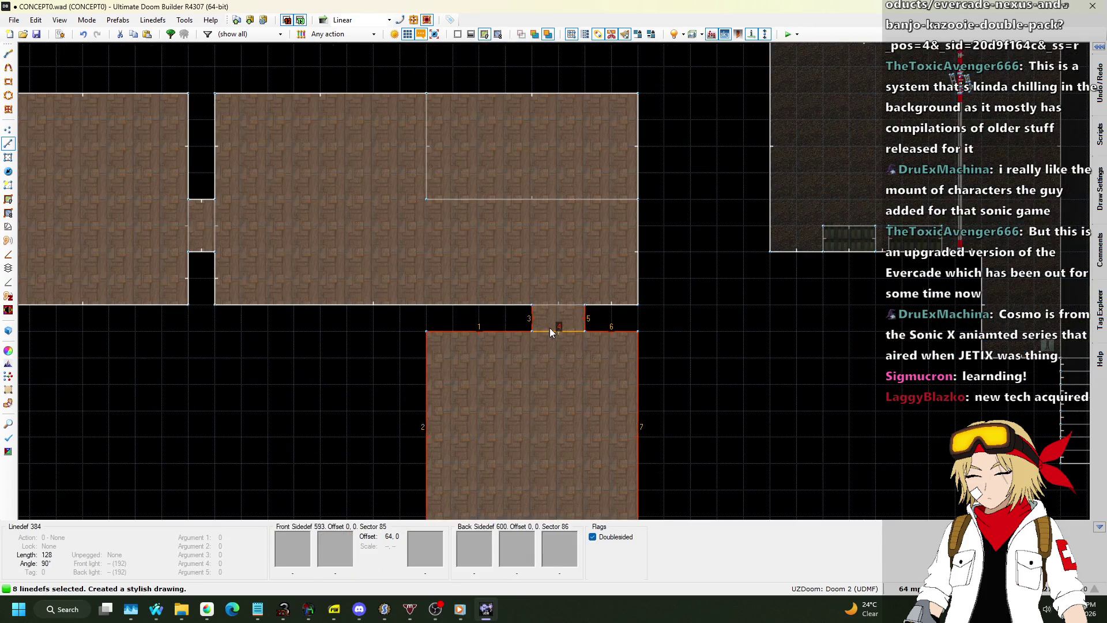
drag(502, 337, 327, 337)
drag(242, 342, 242, 340)
Step: In the 3D view, set the new corner section's ceiling to 192 and its floor to 8
key(w)
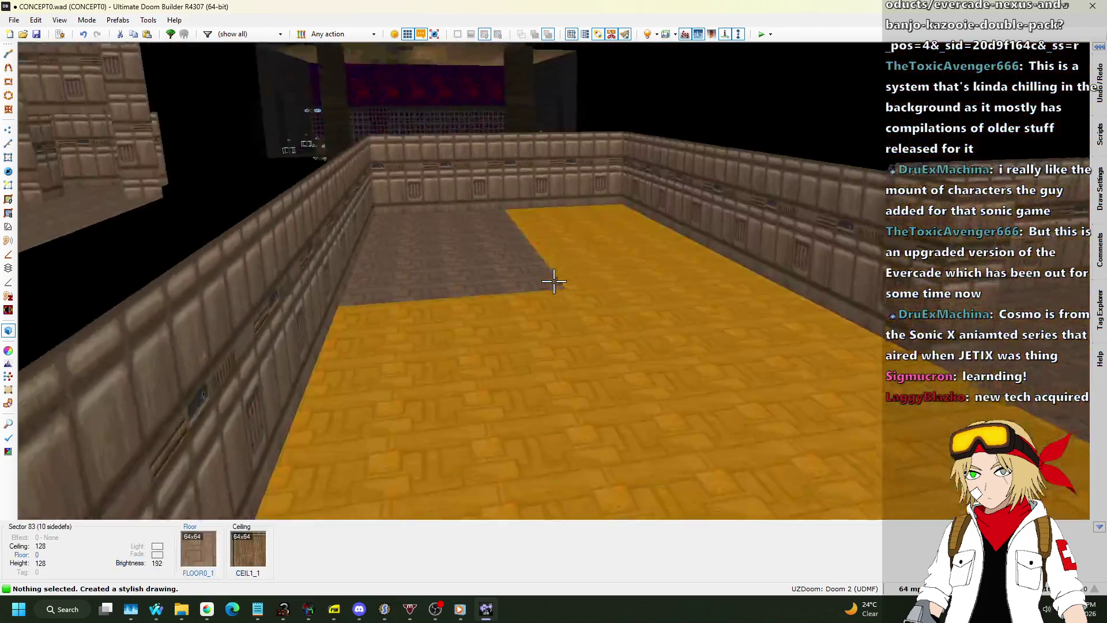
key(w)
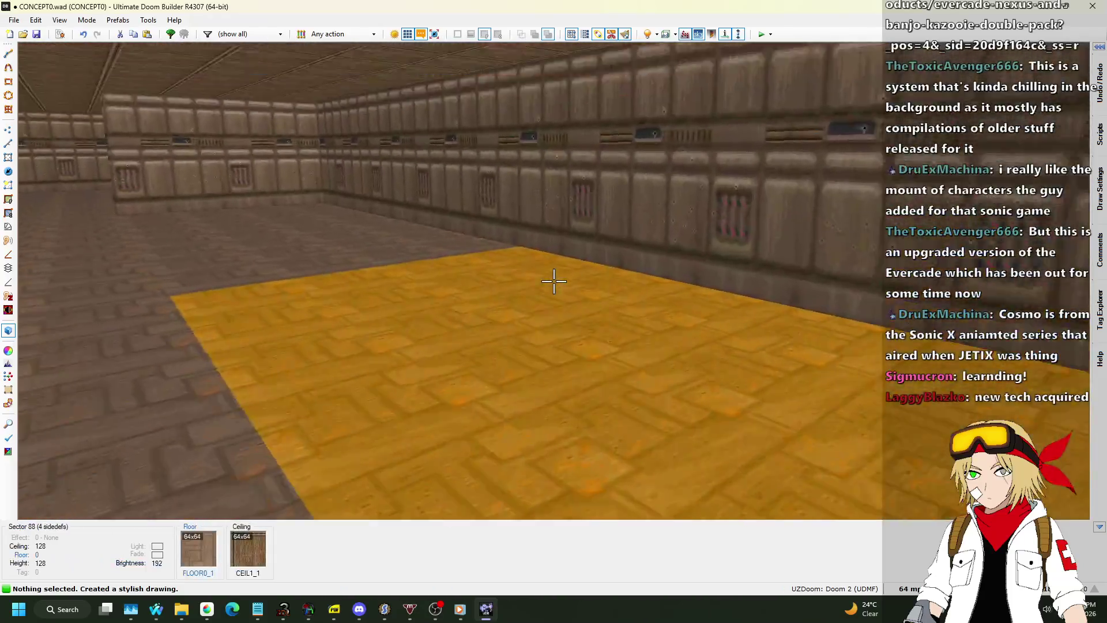
click(554, 281)
scroll(553, 281, up, 4)
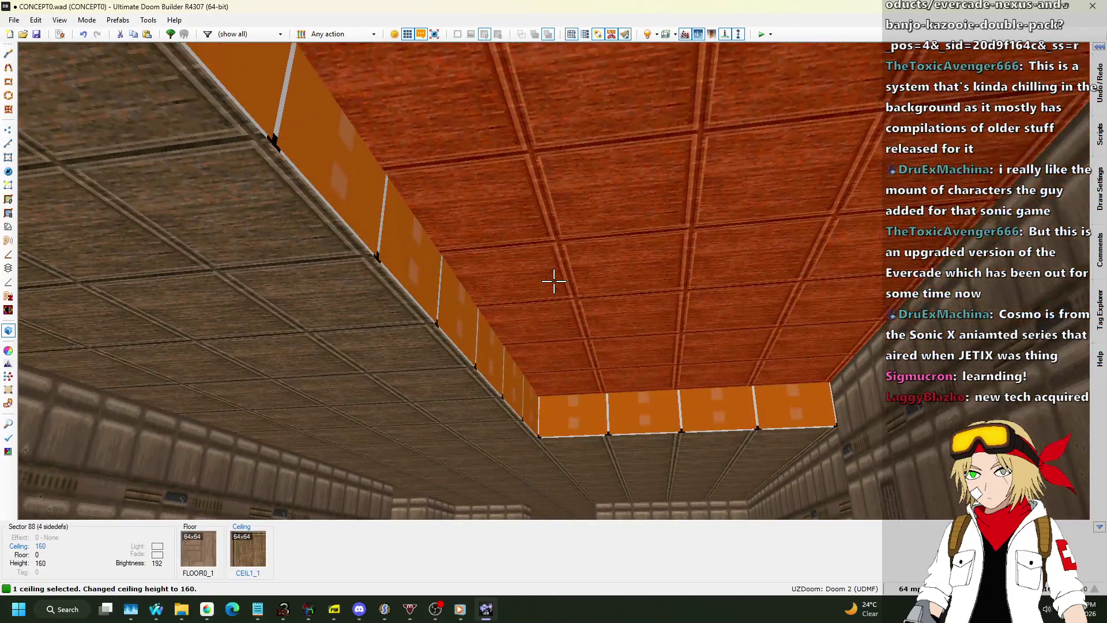
click(554, 281)
scroll(554, 281, up, 2)
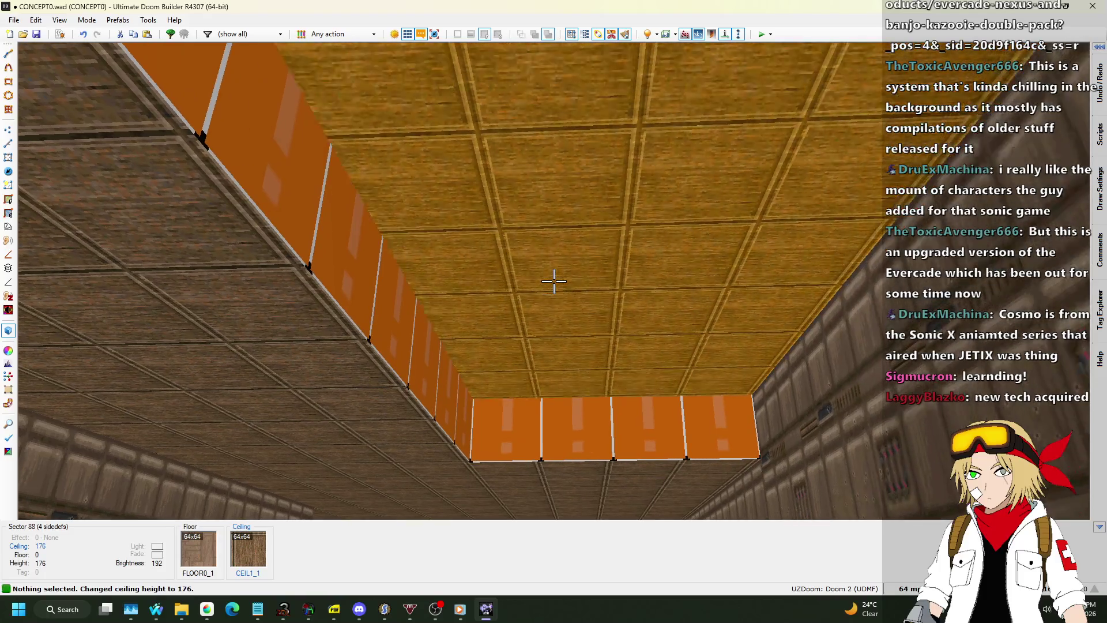
scroll(554, 281, down, 6)
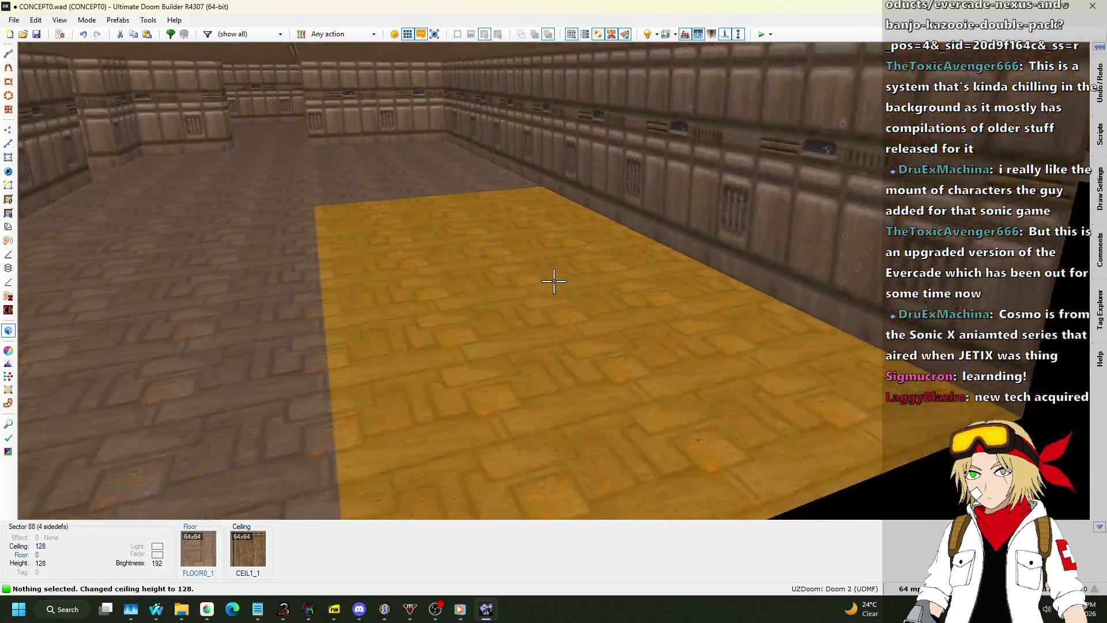
scroll(554, 281, up, 1)
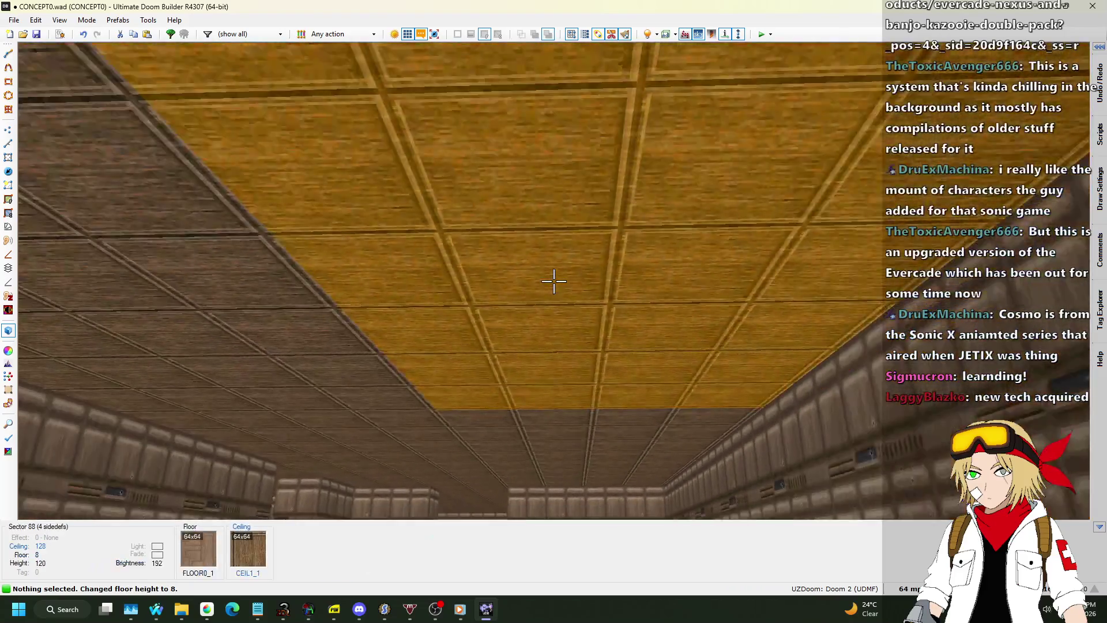
click(554, 281)
scroll(554, 281, up, 8)
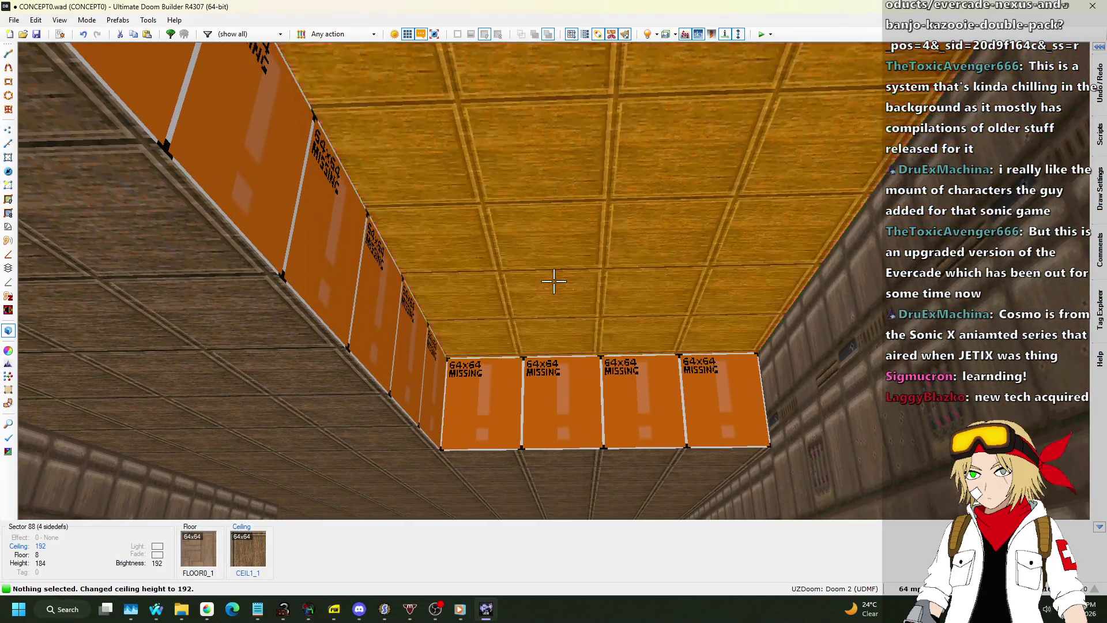
Step: Paste STARTAN2 onto the section's untextured step walls
key(ctrl+v)
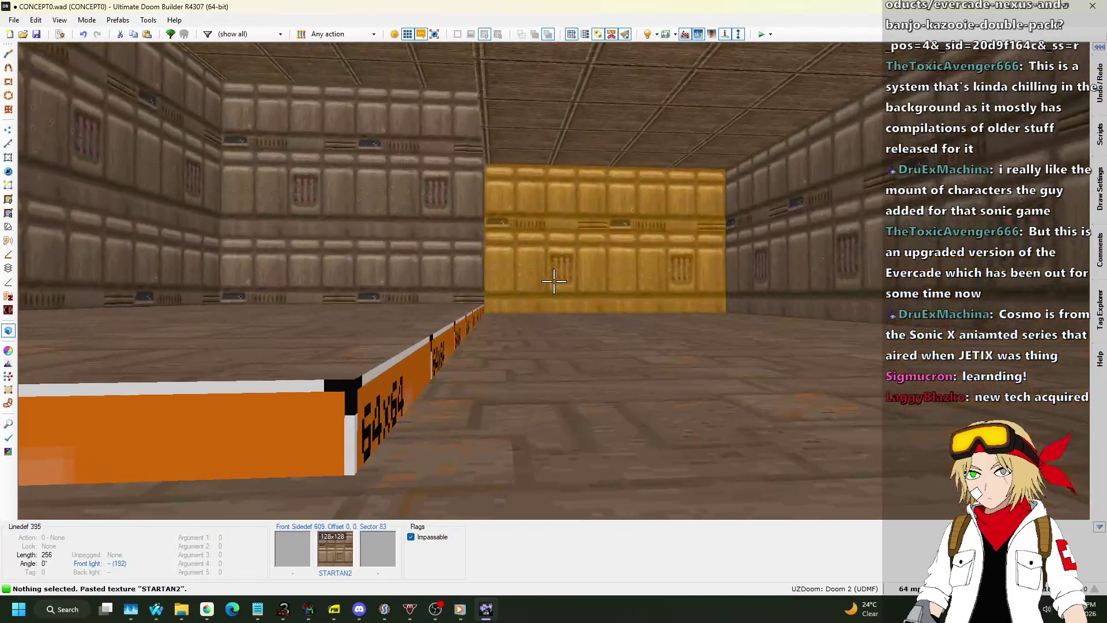
shift+click(553, 281)
key(ctrl+v)
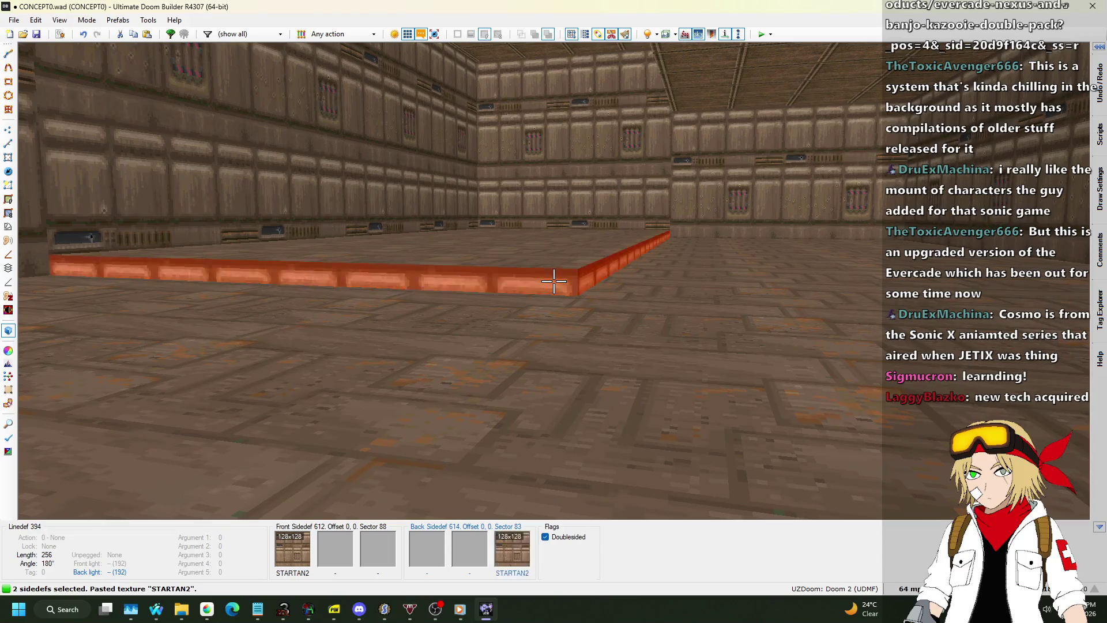
key(ctrl+v)
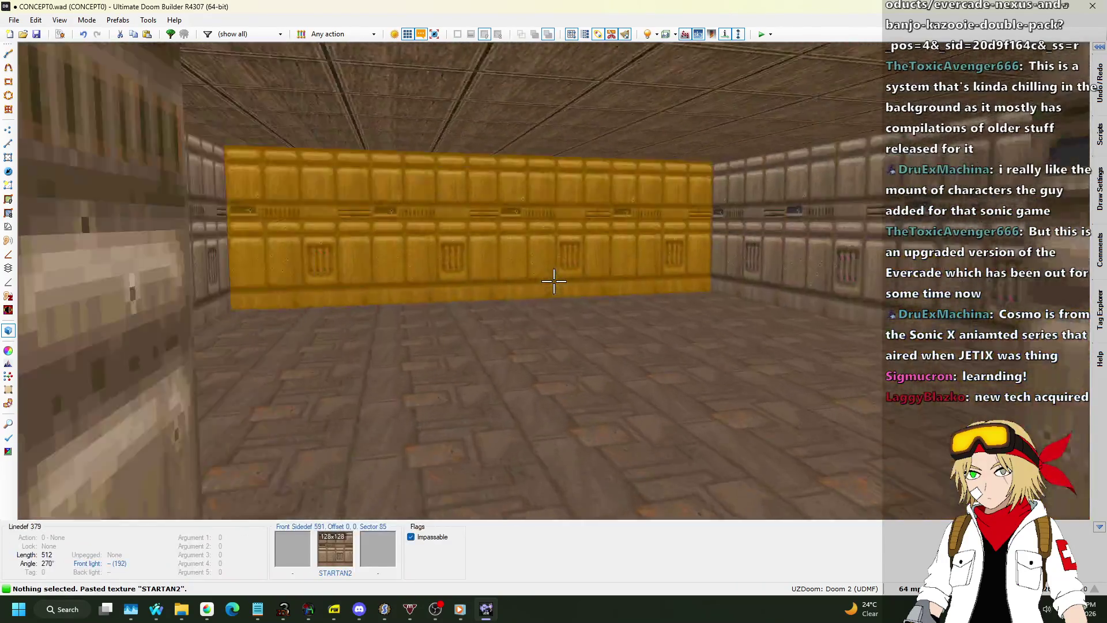
Step: Back in 2D, step the grid size from 128 through 16 down to 8
key(w)
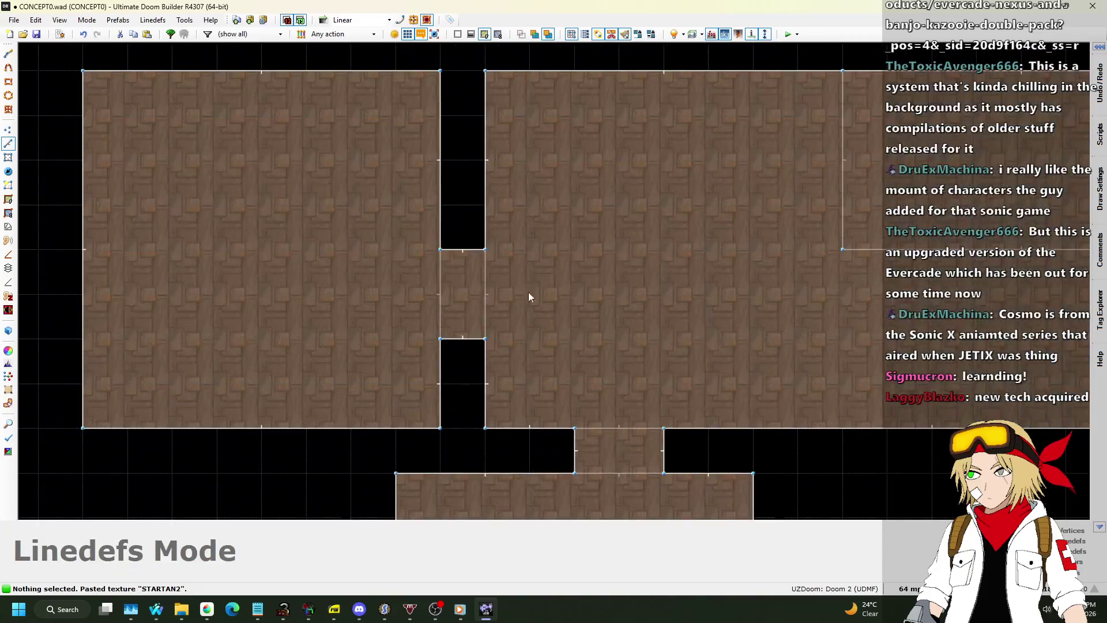
click(909, 588)
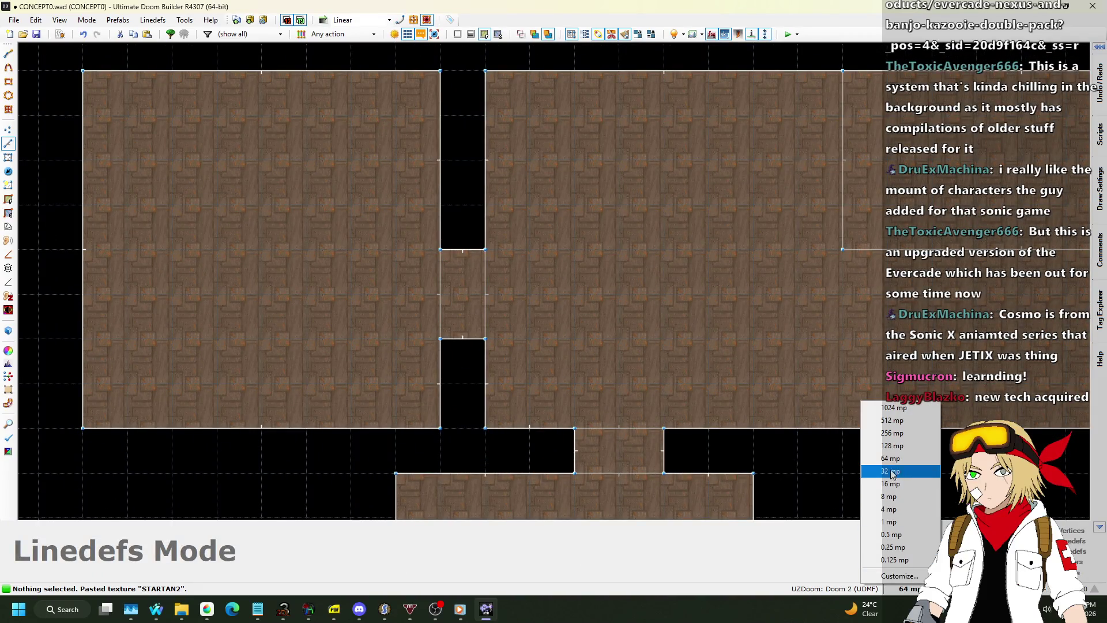
click(900, 447)
click(906, 589)
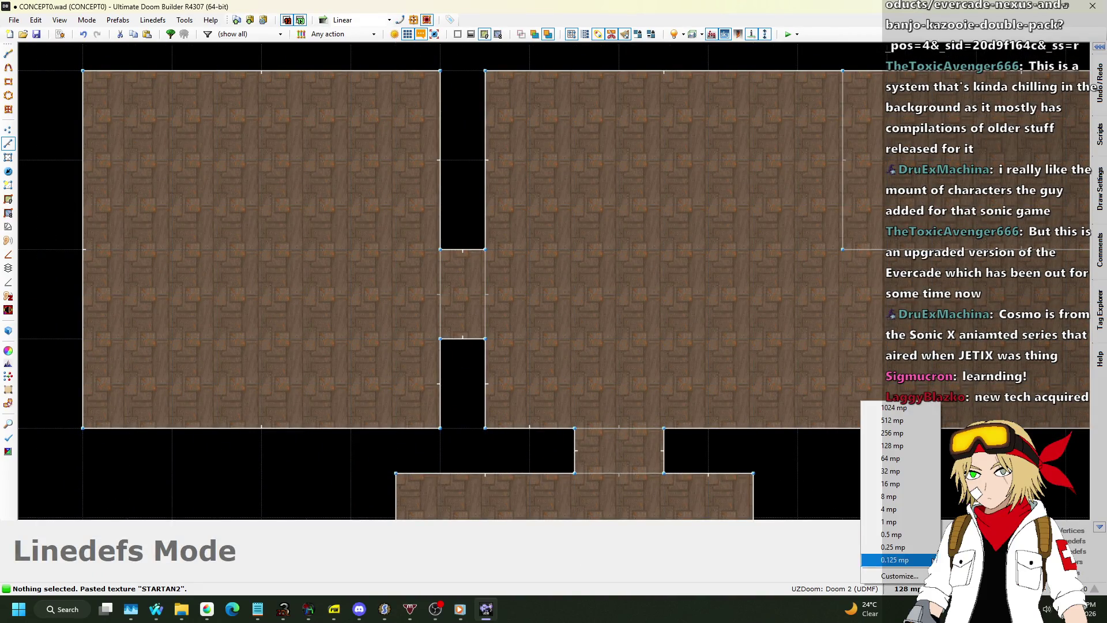
click(892, 484)
scroll(393, 389, down, 3)
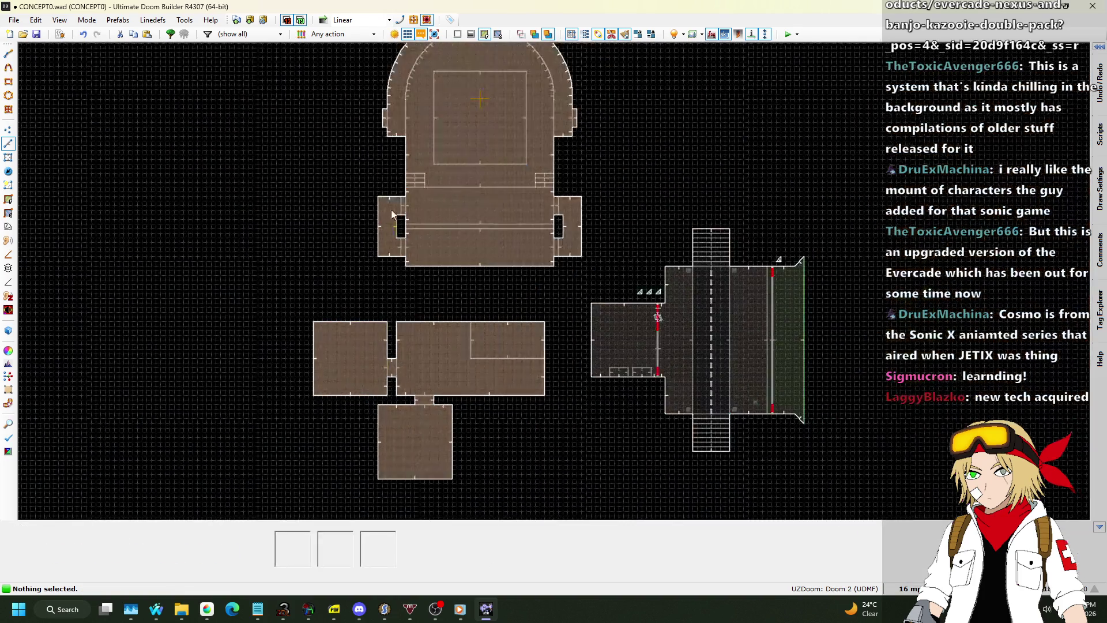
scroll(476, 261, up, 6)
scroll(482, 289, down, 3)
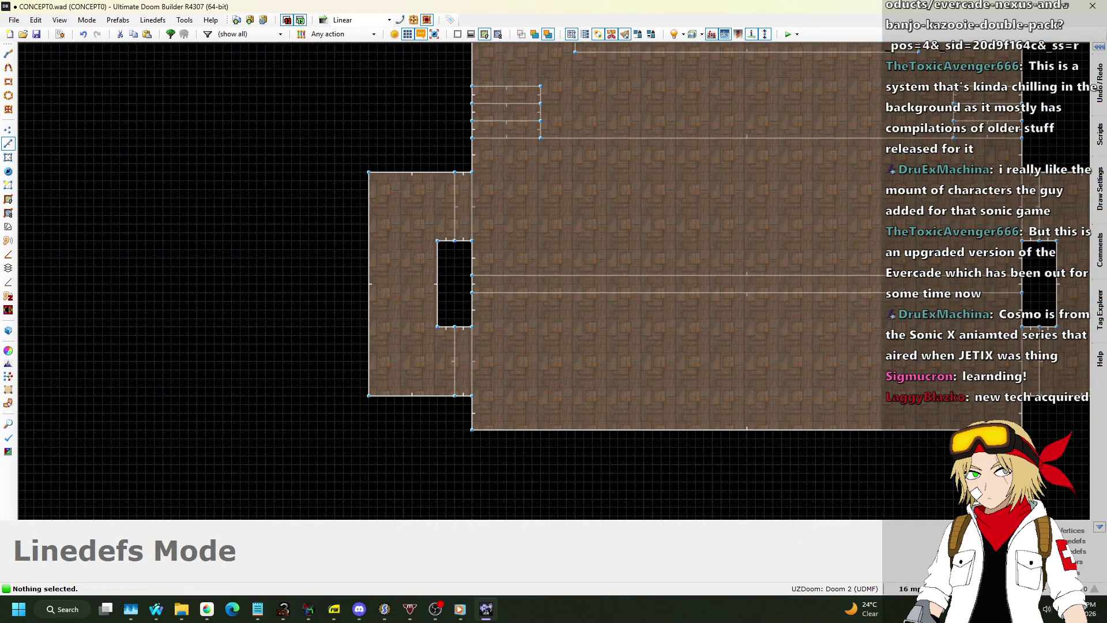
click(907, 589)
click(891, 497)
scroll(450, 189, up, 3)
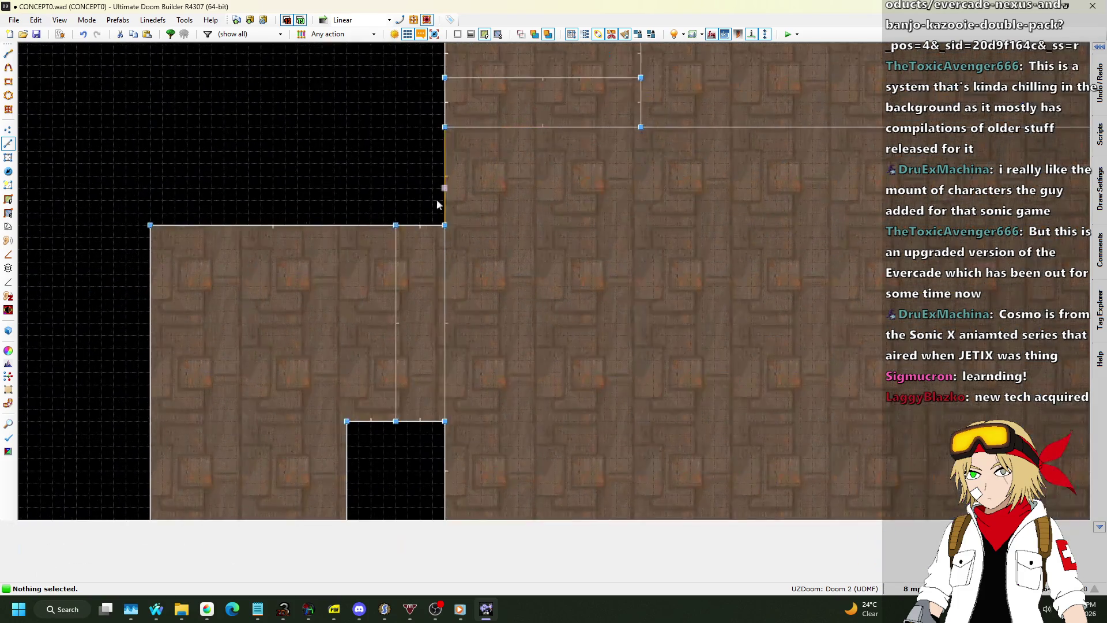
scroll(476, 214, up, 2)
Step: Draw the first 16-unit strip across a corridor opening
key(d)
click(492, 198)
scroll(473, 242, down, 1)
scroll(465, 312, up, 2)
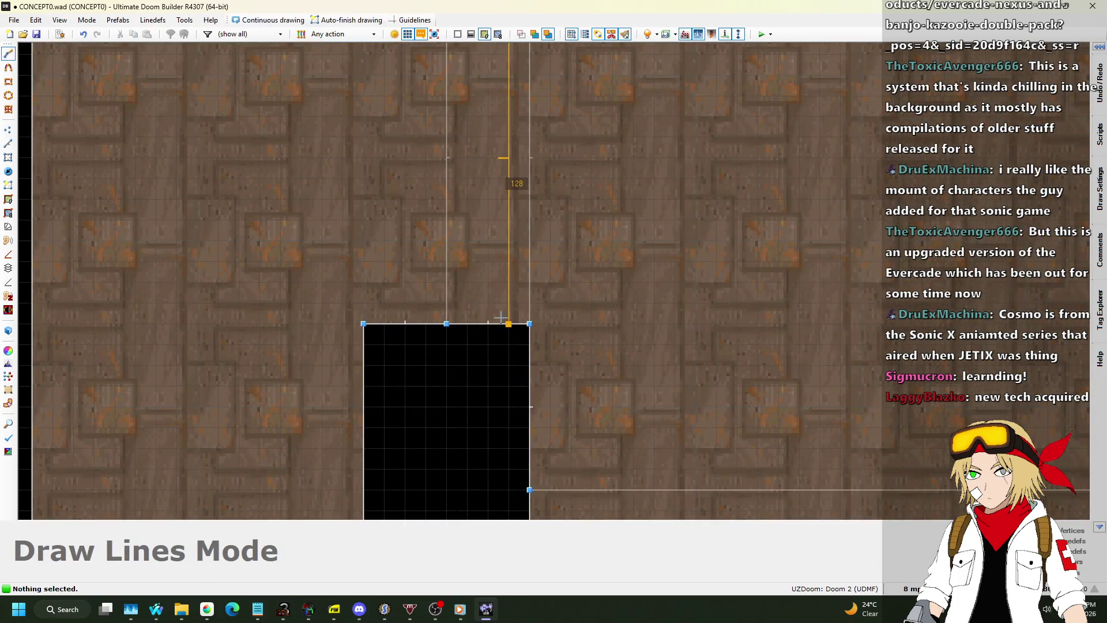
click(461, 327)
scroll(465, 231, down, 1)
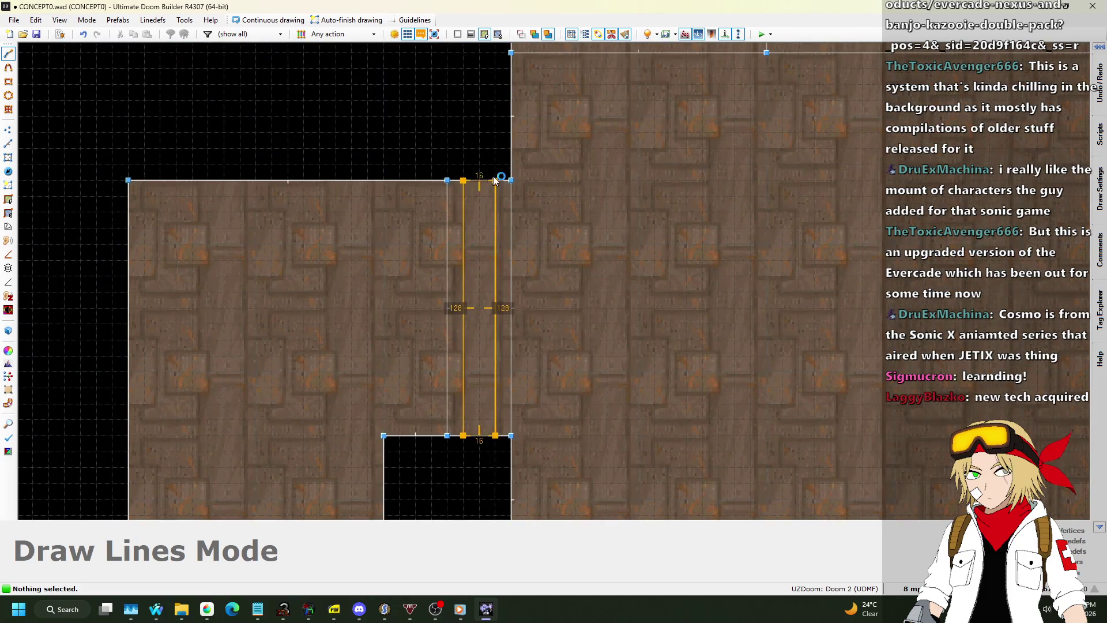
click(493, 175)
scroll(335, 223, down, 2)
scroll(825, 233, up, 2)
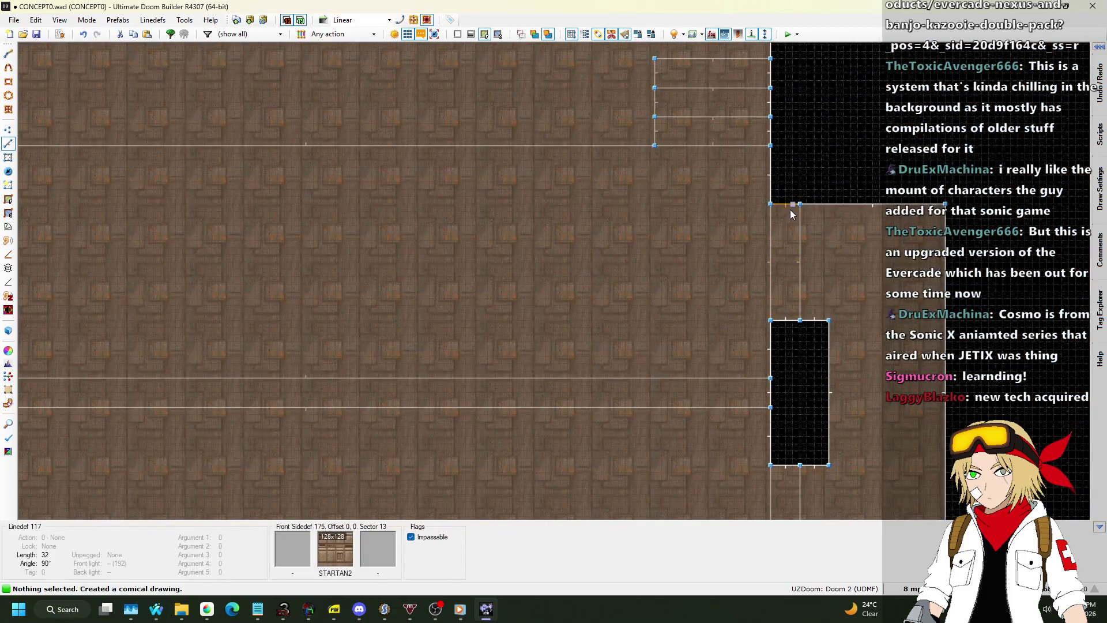
Step: Draw the remaining 128x16 strips across the other corridor openings
key(d)
scroll(791, 210, up, 2)
click(793, 204)
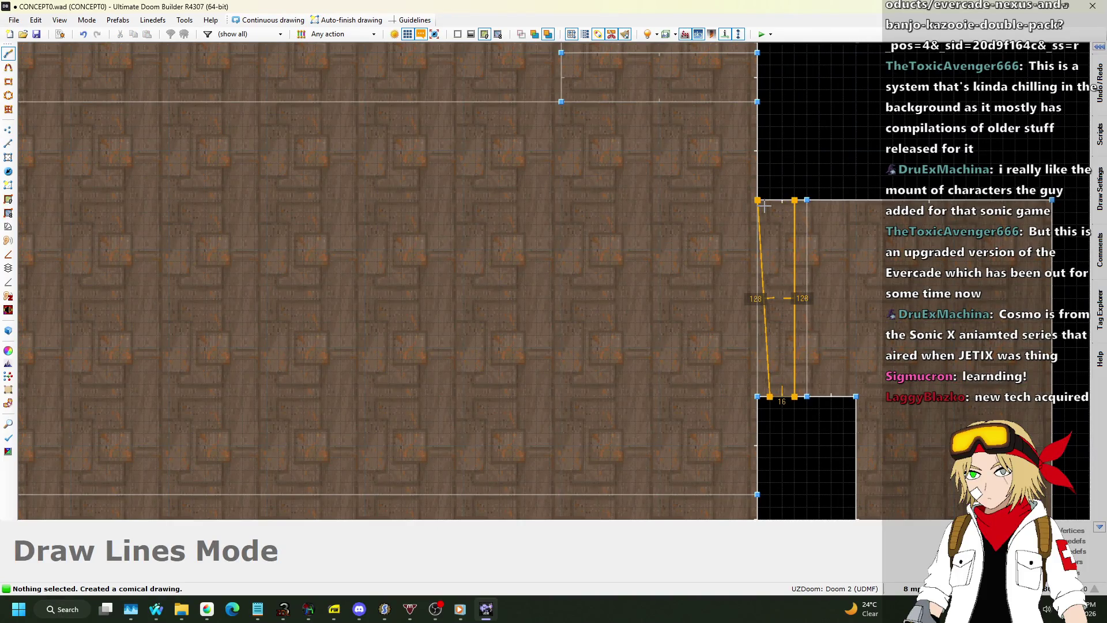
key(Escape)
scroll(822, 141, down, 1)
scroll(811, 269, up, 1)
key(d)
click(821, 293)
scroll(819, 241, down, 1)
scroll(813, 409, up, 1)
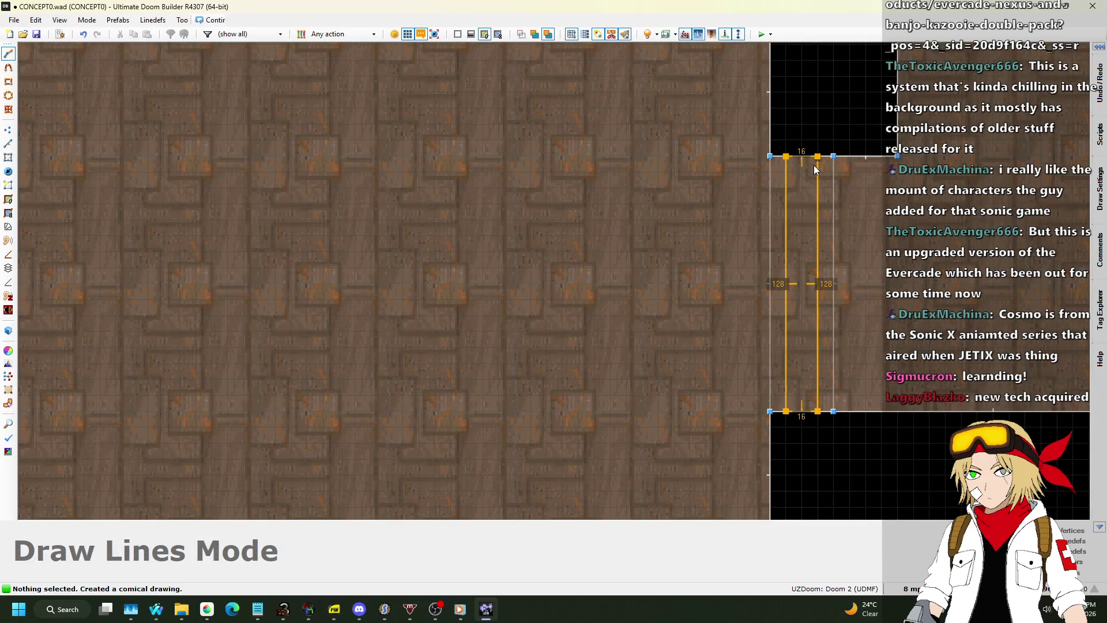
scroll(816, 169, down, 2)
scroll(119, 189, up, 1)
scroll(148, 148, up, 1)
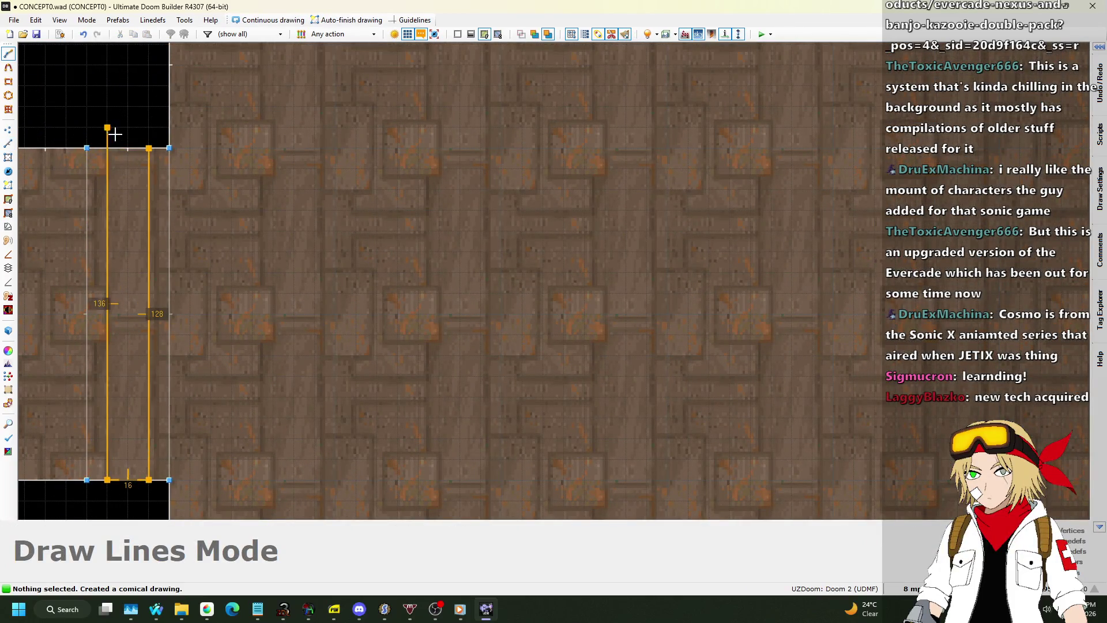
key(Escape)
scroll(393, 112, down, 3)
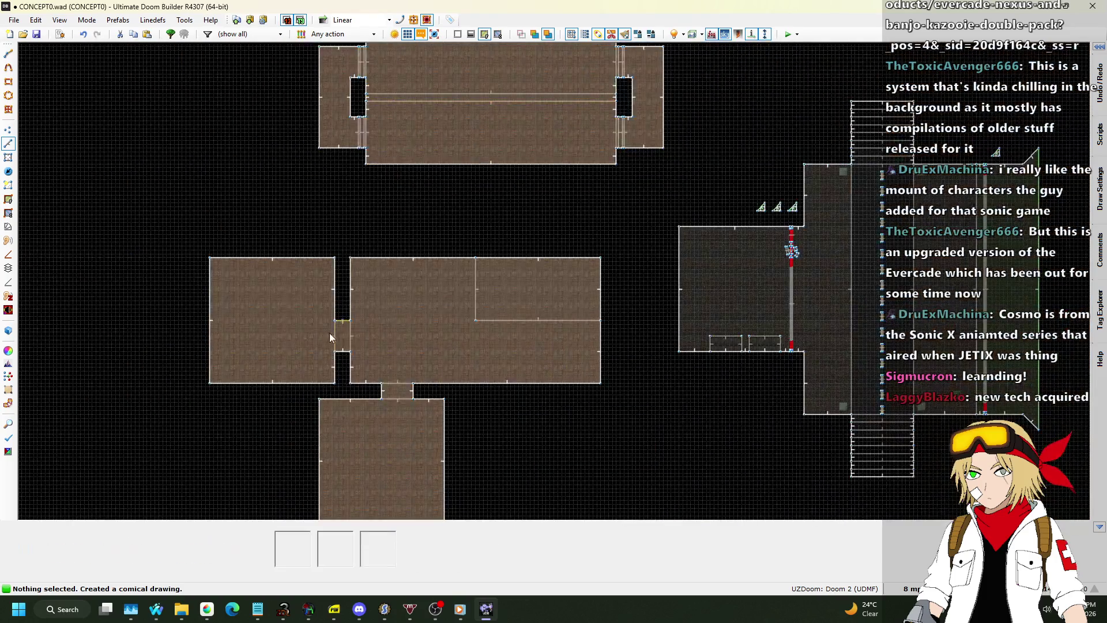
scroll(358, 268, up, 3)
scroll(386, 243, up, 3)
key(space)
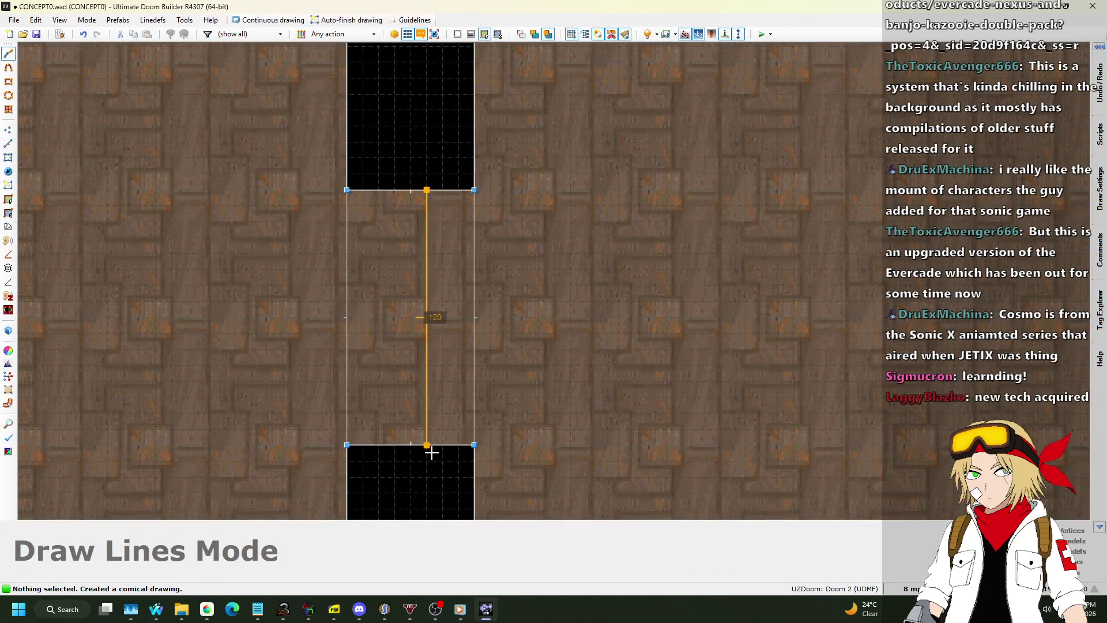
click(425, 189)
scroll(438, 127, down, 2)
scroll(534, 321, up, 2)
scroll(480, 254, up, 2)
key(space)
click(465, 244)
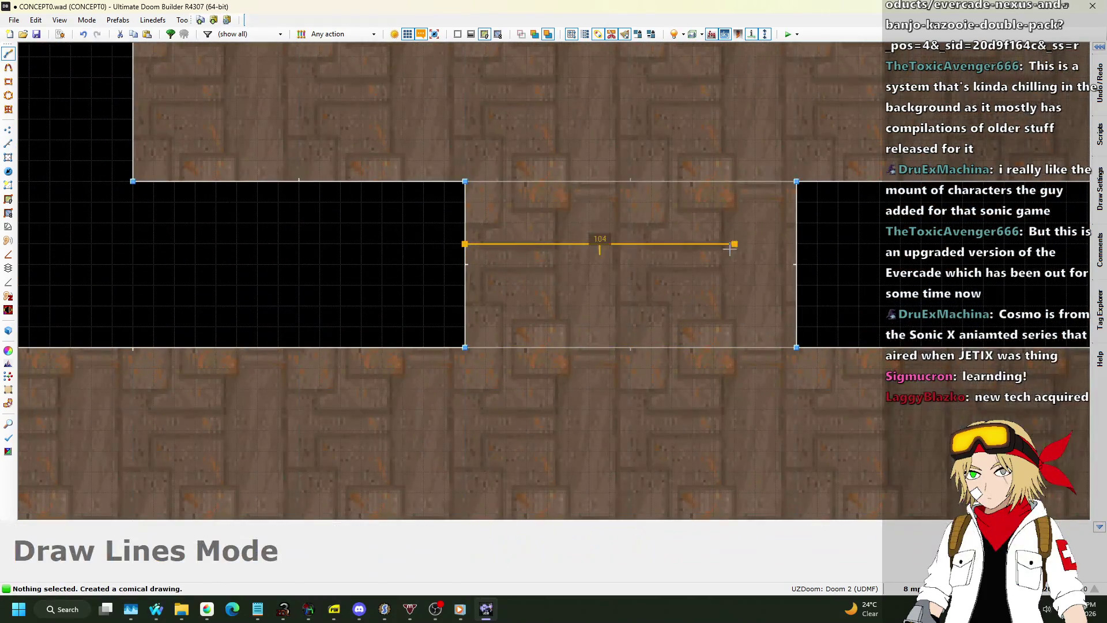
click(465, 247)
Step: In Sectors mode, select all six narrow corridor strips
click(14, 160)
click(538, 261)
scroll(469, 382, down, 3)
scroll(376, 223, up, 1)
scroll(399, 233, up, 2)
click(400, 233)
scroll(393, 328, down, 3)
scroll(425, 106, up, 3)
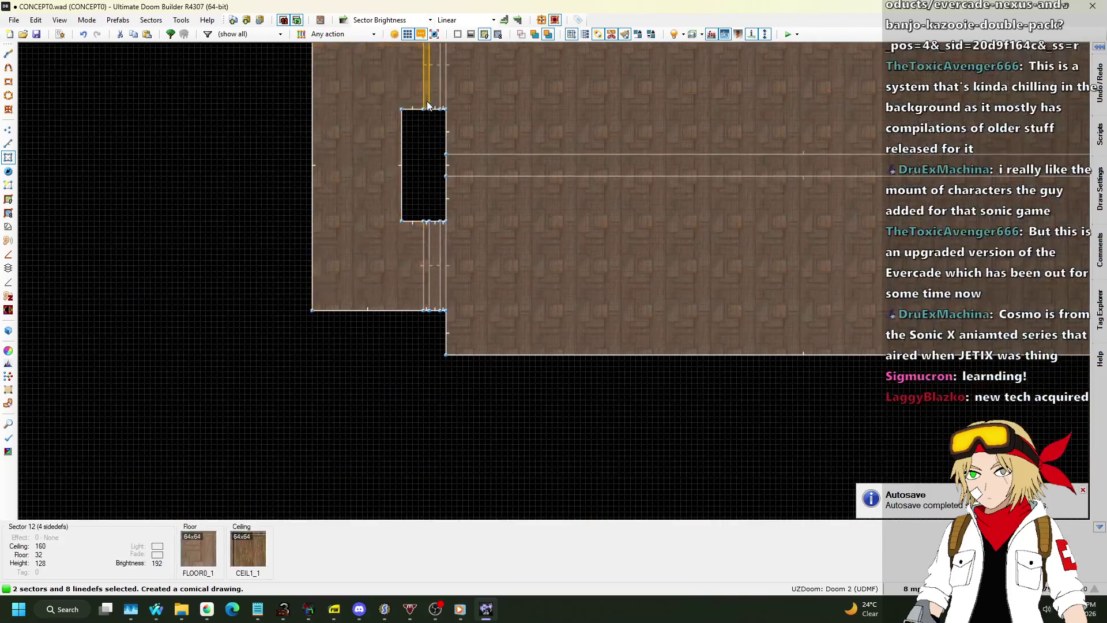
click(434, 265)
scroll(434, 265, down, 3)
scroll(614, 195, up, 3)
click(552, 181)
click(552, 184)
click(545, 341)
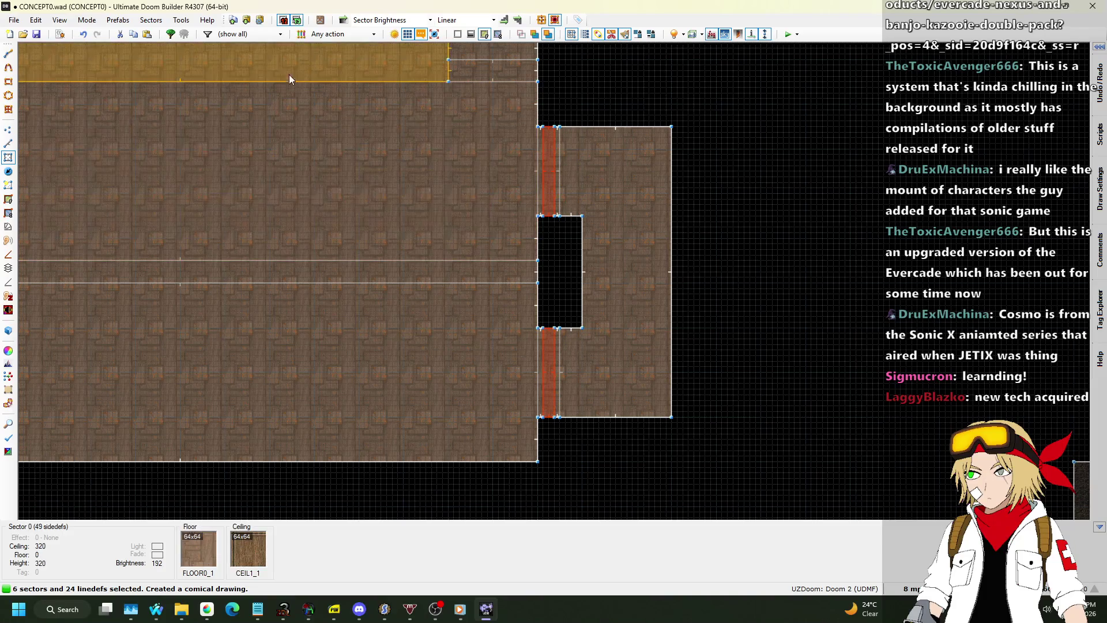
Step: Make BIGDOOR2 doors with a CEIL5_1 ceiling from the selected strips, then preview them in 3D
click(321, 23)
click(572, 299)
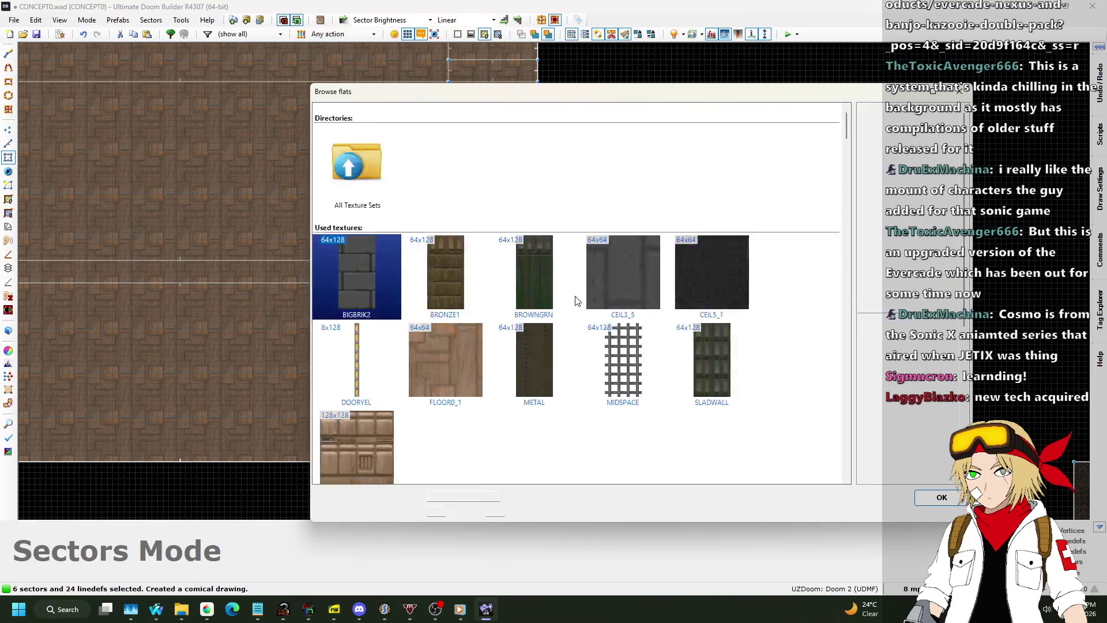
scroll(635, 261, up, 10)
scroll(623, 256, up, 5)
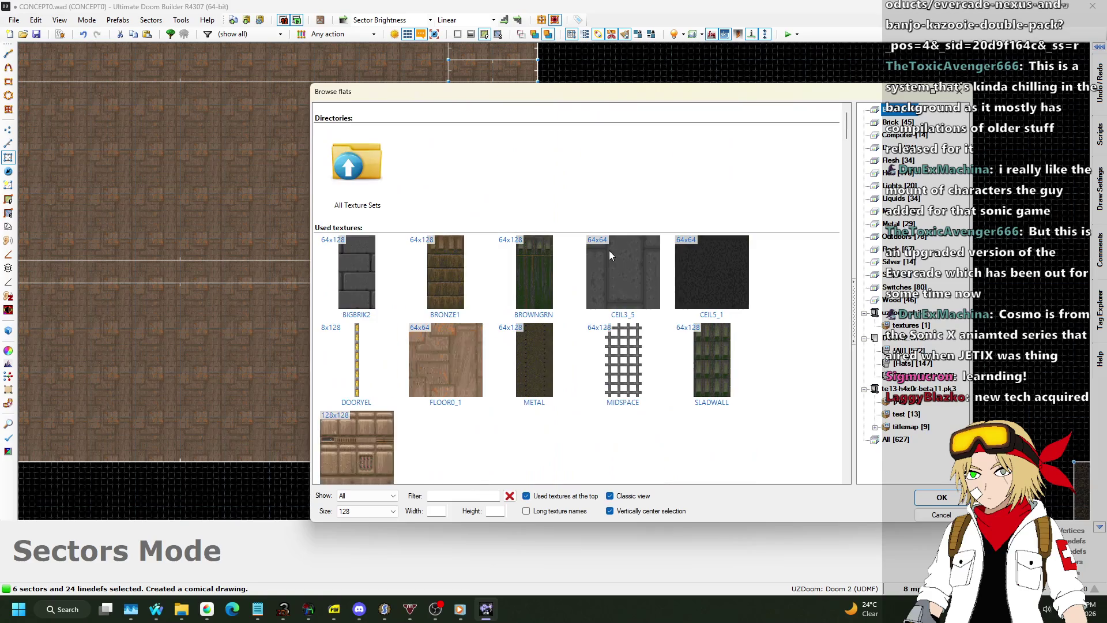
double_click(725, 273)
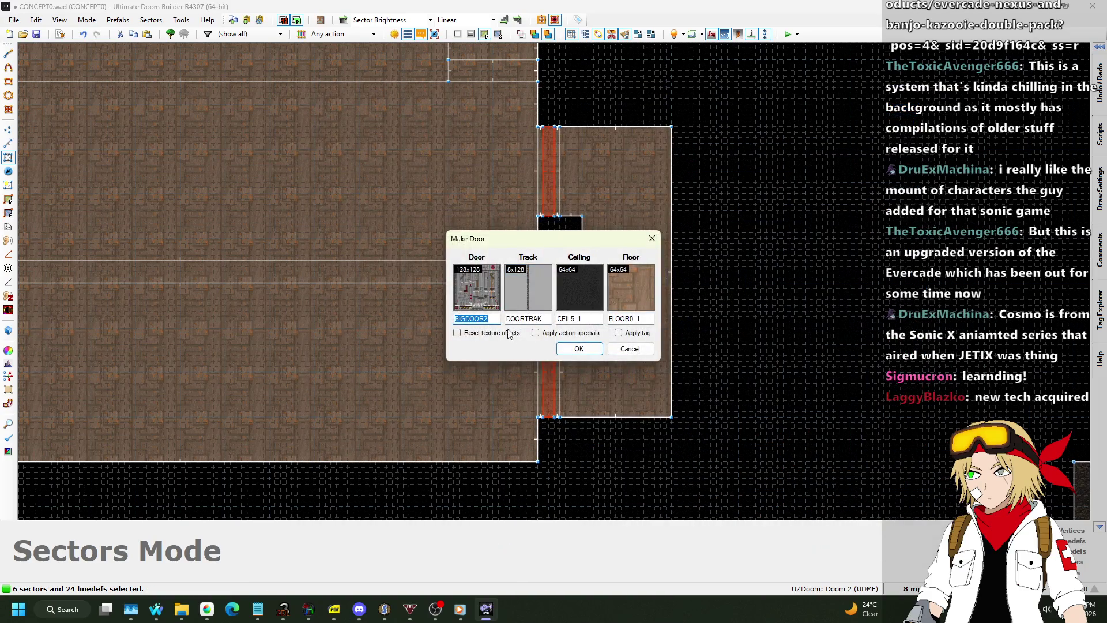
click(579, 349)
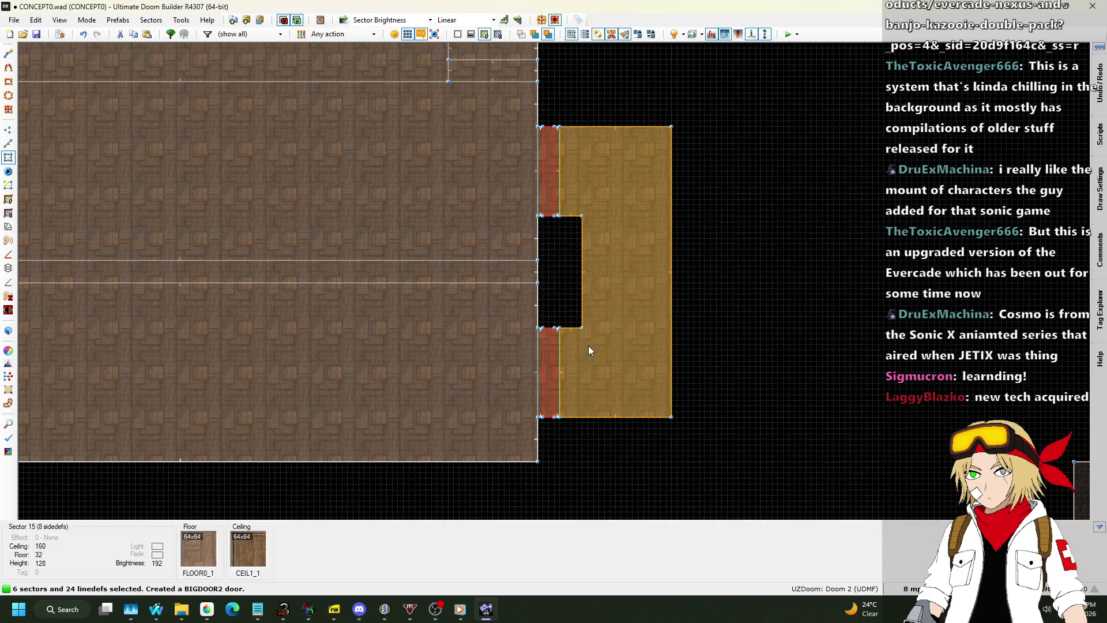
key(q)
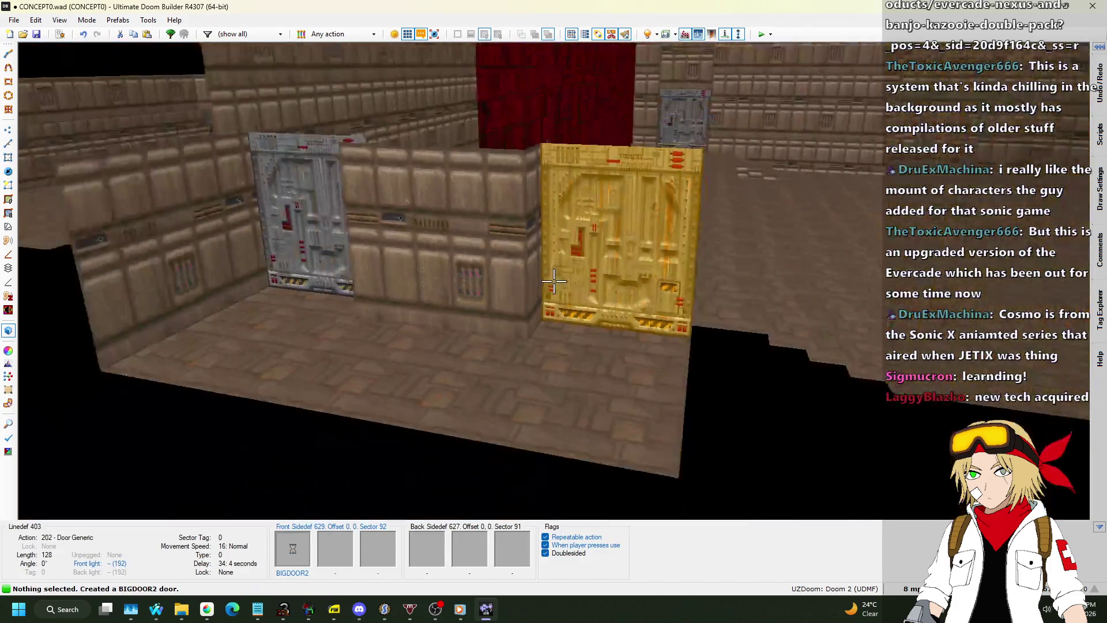
key(w)
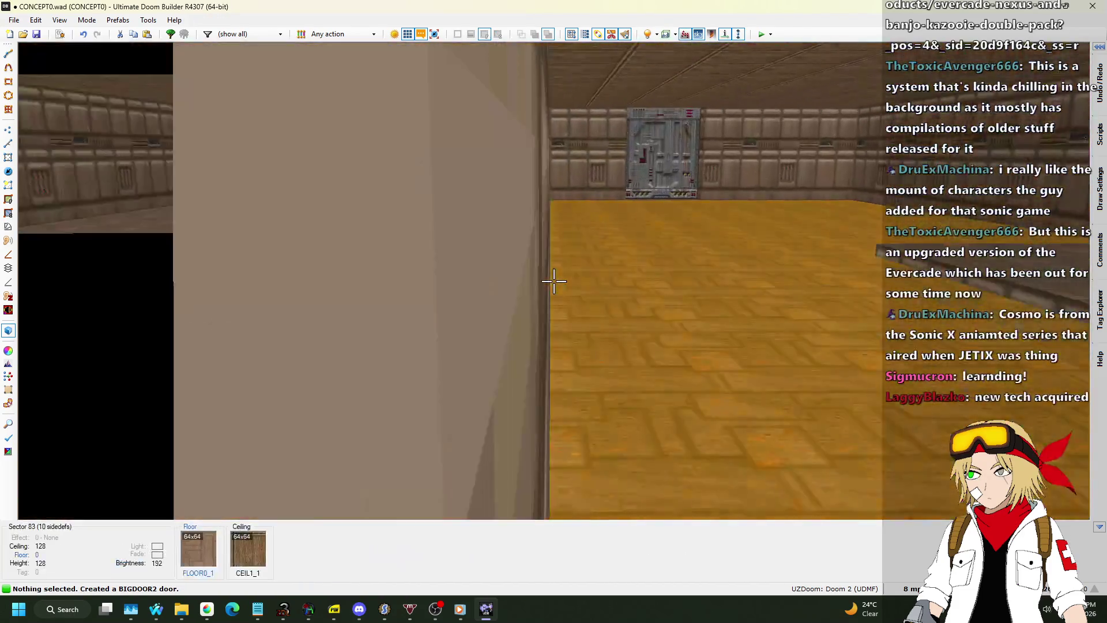
Step: Return to 2D and set the grid size to 32 units
key(q)
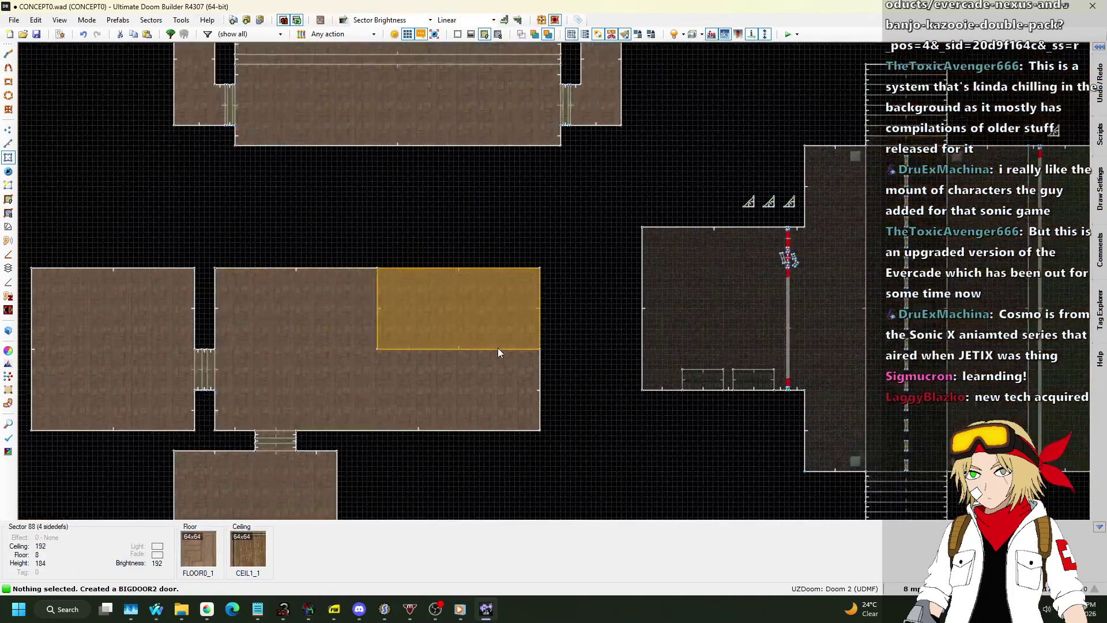
scroll(487, 273, up, 5)
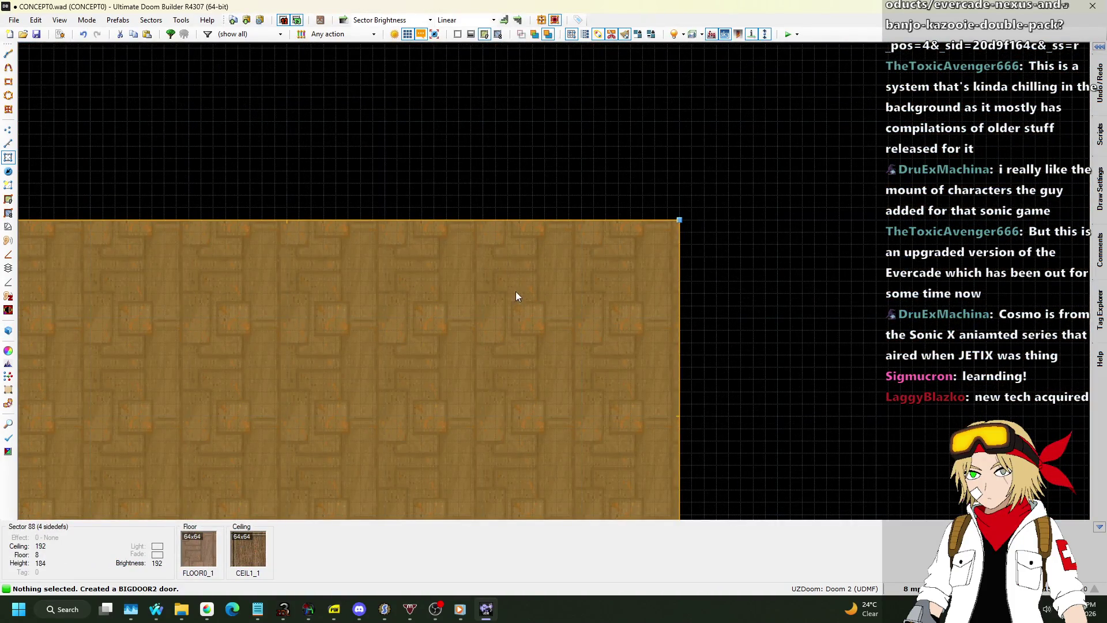
scroll(455, 226, down, 5)
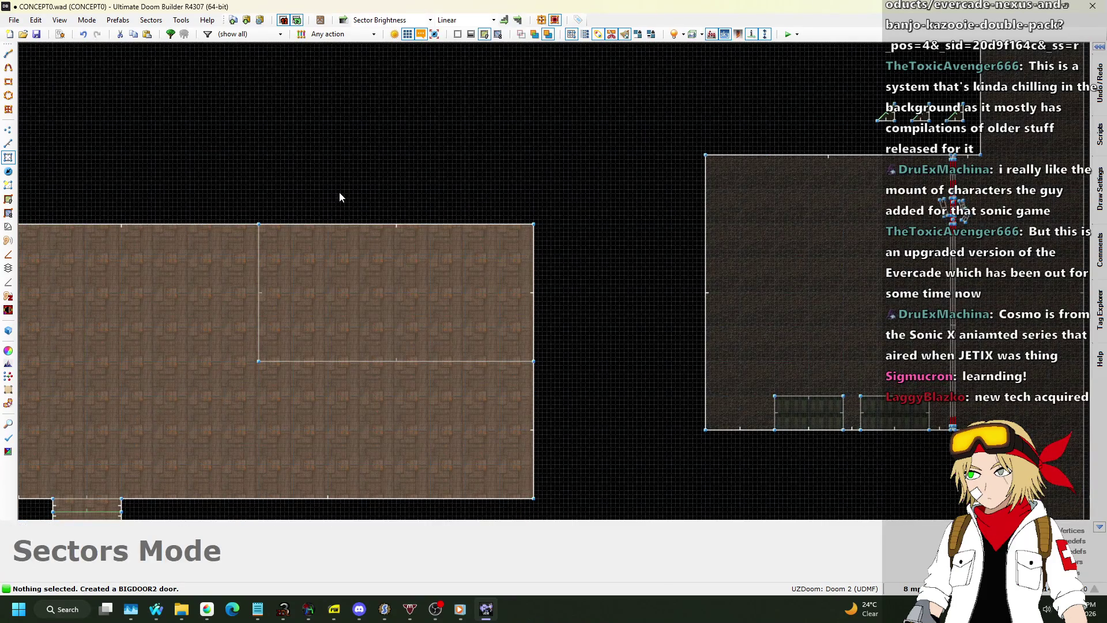
scroll(326, 179, up, 2)
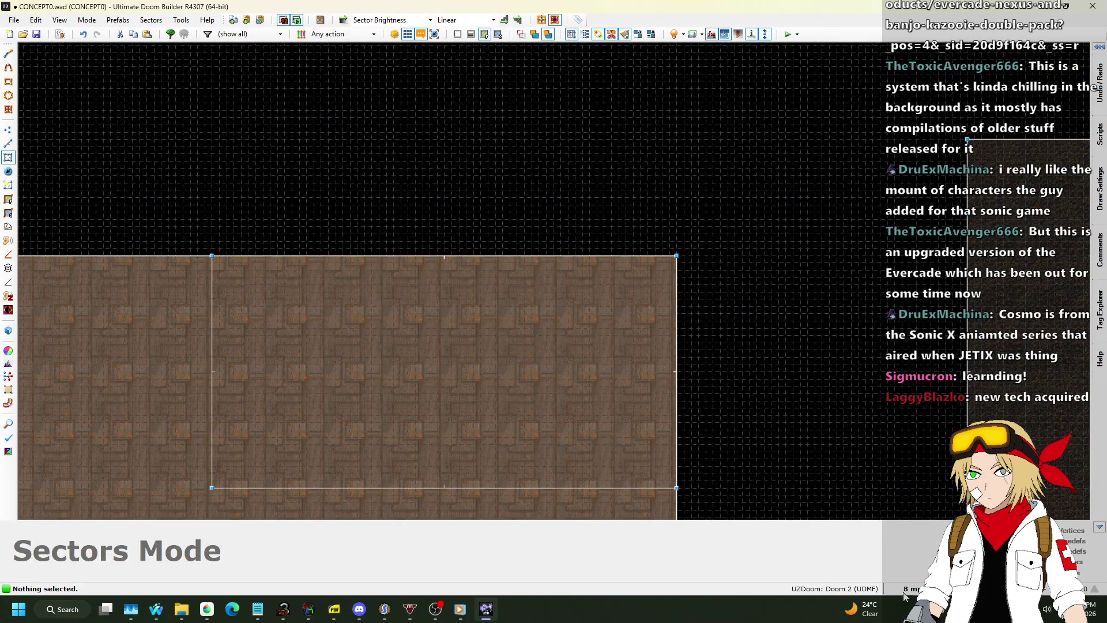
click(907, 589)
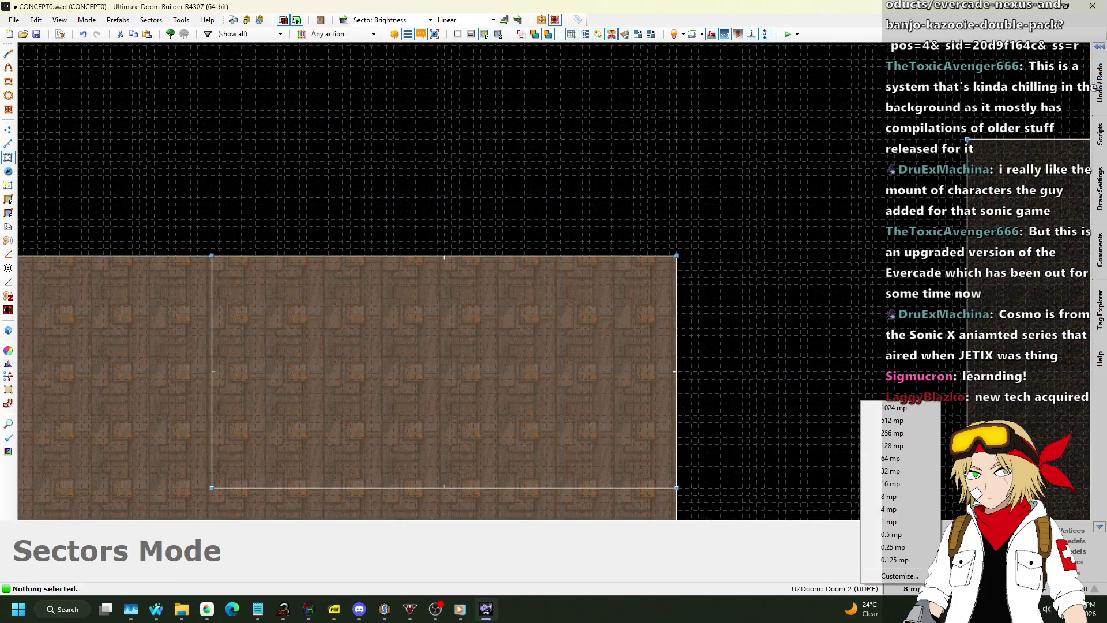
click(891, 459)
scroll(500, 227, down, 3)
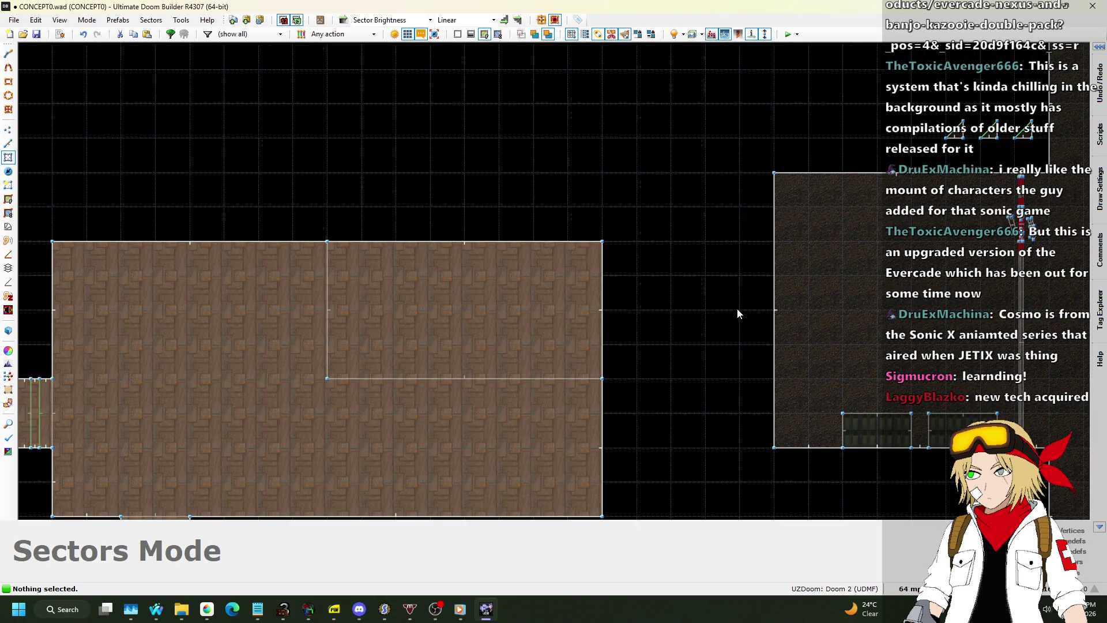
click(909, 589)
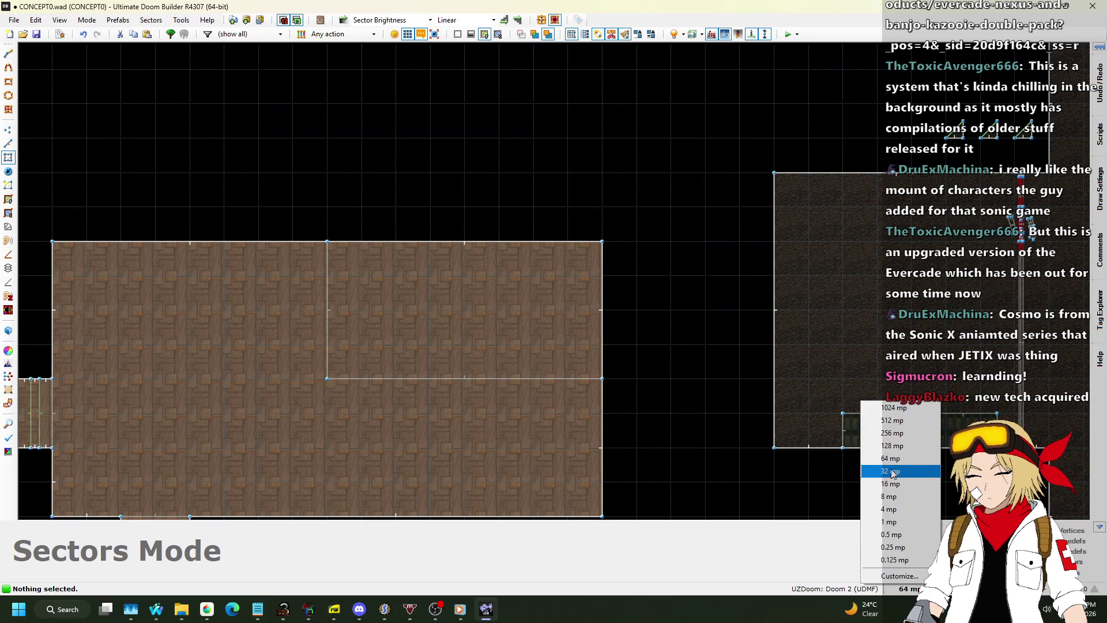
click(891, 472)
Step: Draw a 64x64 square sector and a 64x32 alcove on the room's top wall
scroll(802, 433, up, 3)
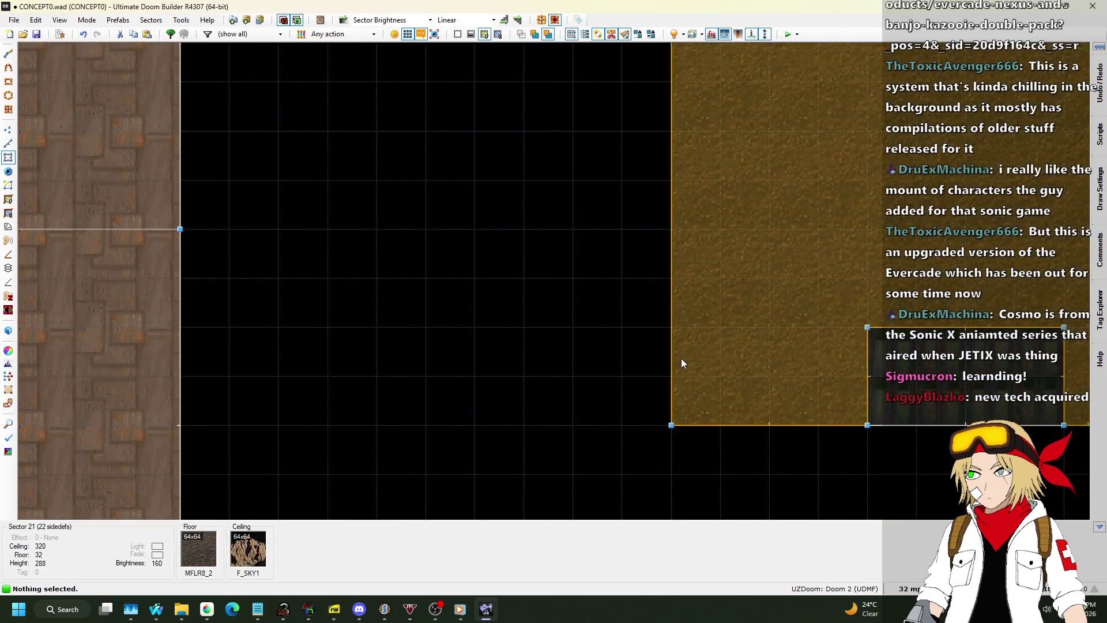
scroll(682, 362, down, 1)
click(3, 188)
click(9, 144)
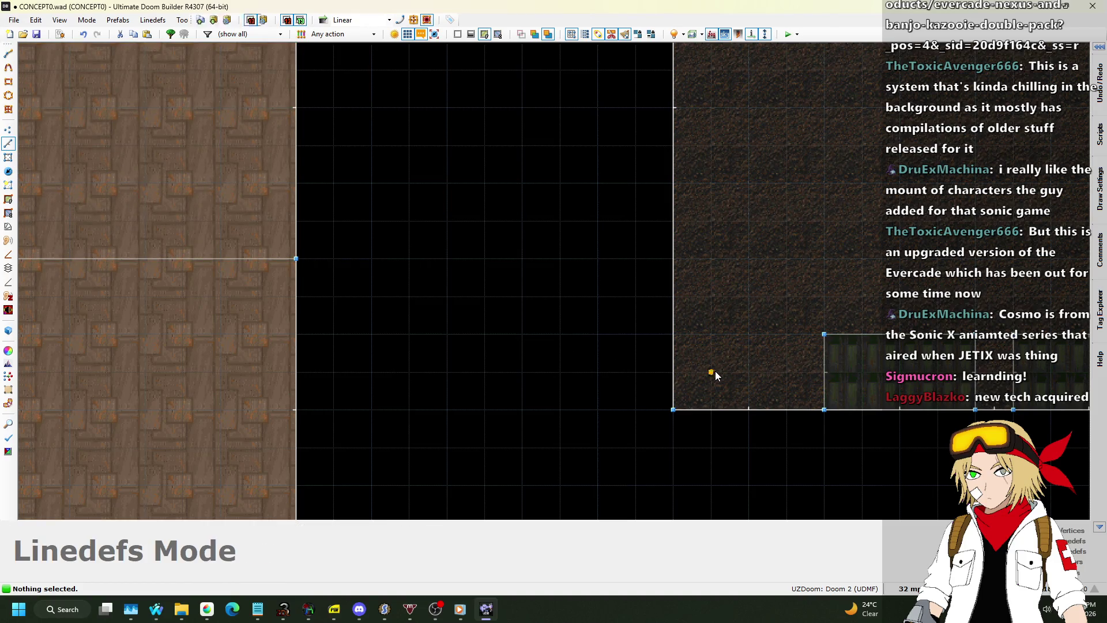
key(space)
click(711, 297)
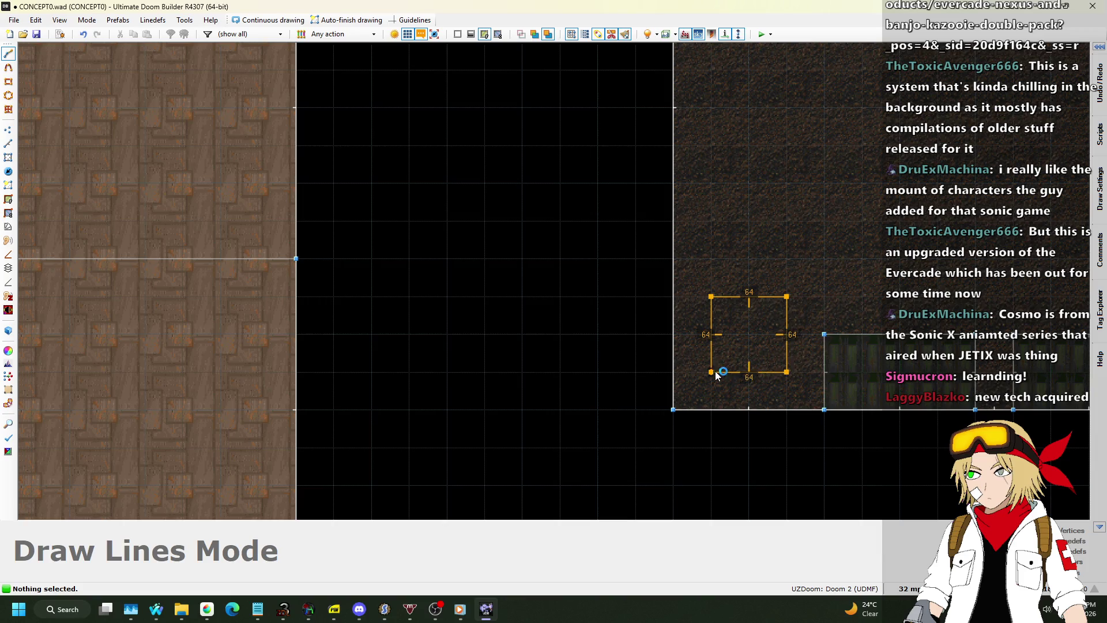
click(711, 372)
scroll(583, 316, down, 3)
scroll(407, 196, up, 1)
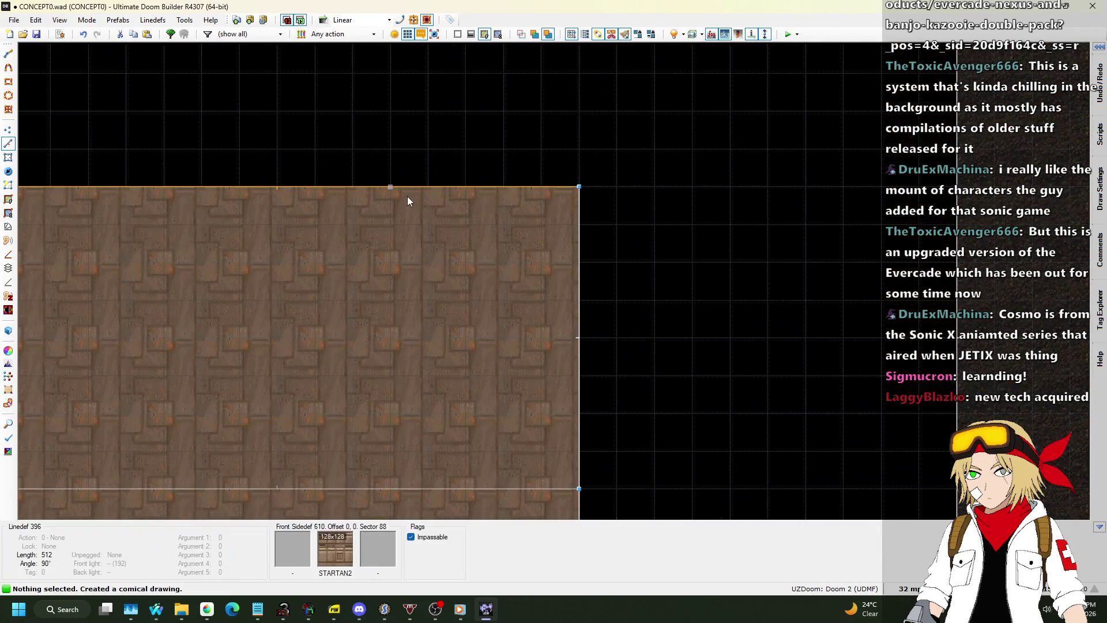
key(space)
click(426, 187)
click(428, 150)
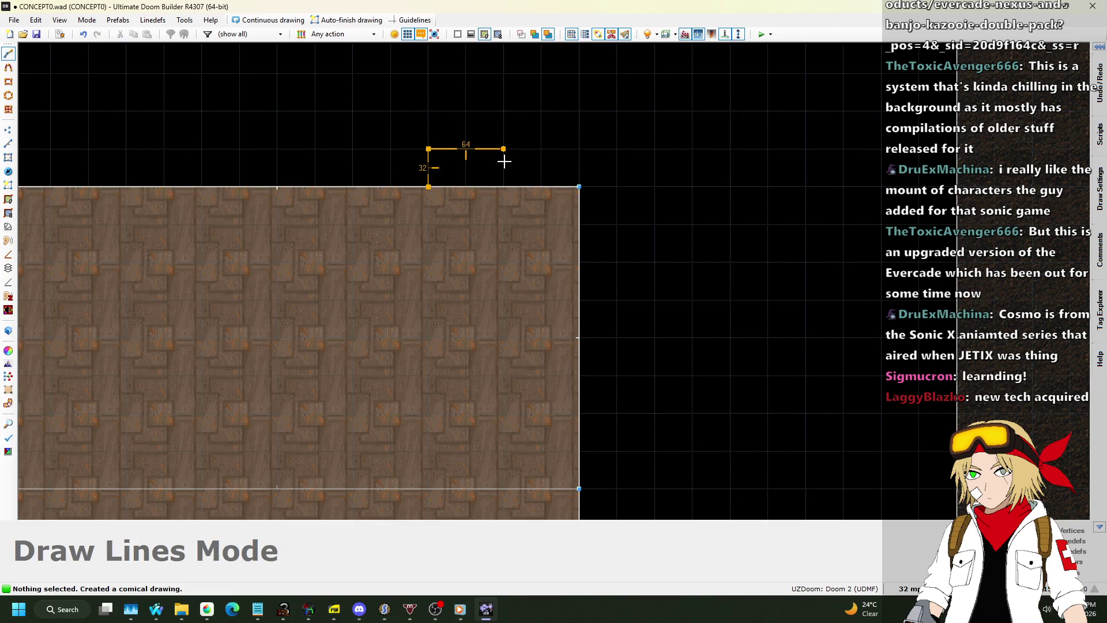
click(429, 187)
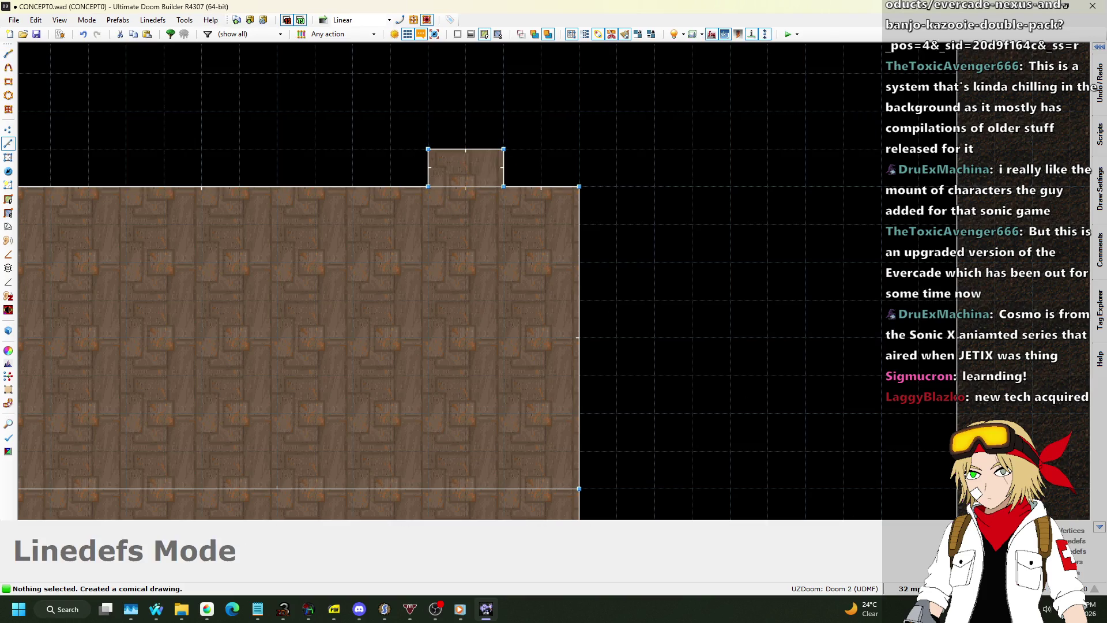
Step: On an 8-unit grid, drag the alcove's top line down, then show Nightbot's song requests
click(908, 588)
click(891, 496)
scroll(432, 156, up, 4)
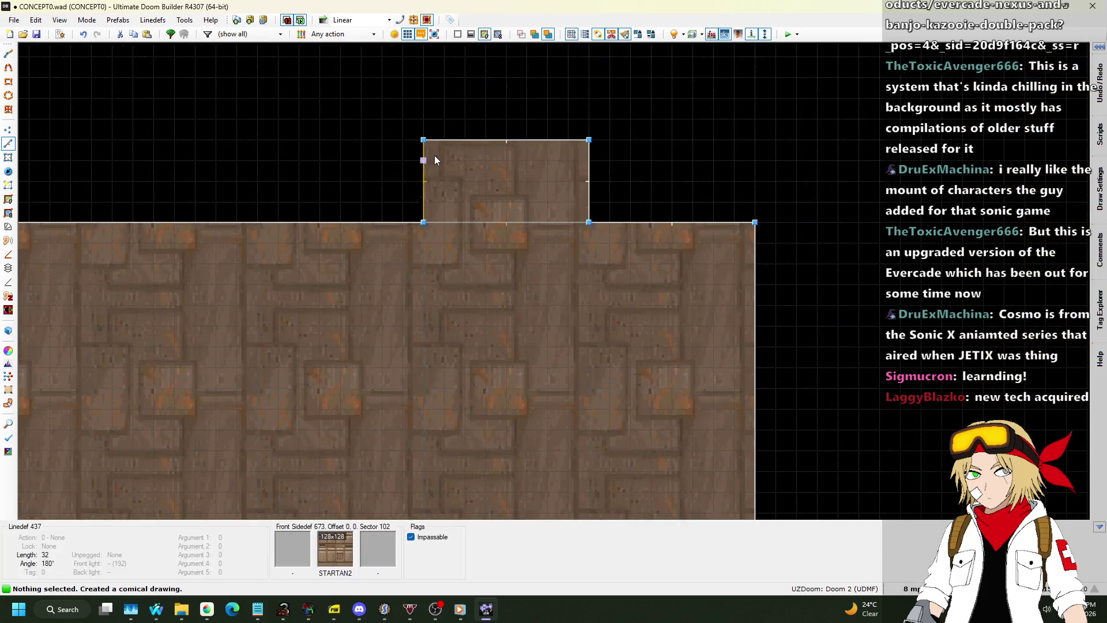
drag(469, 199, 434, 241)
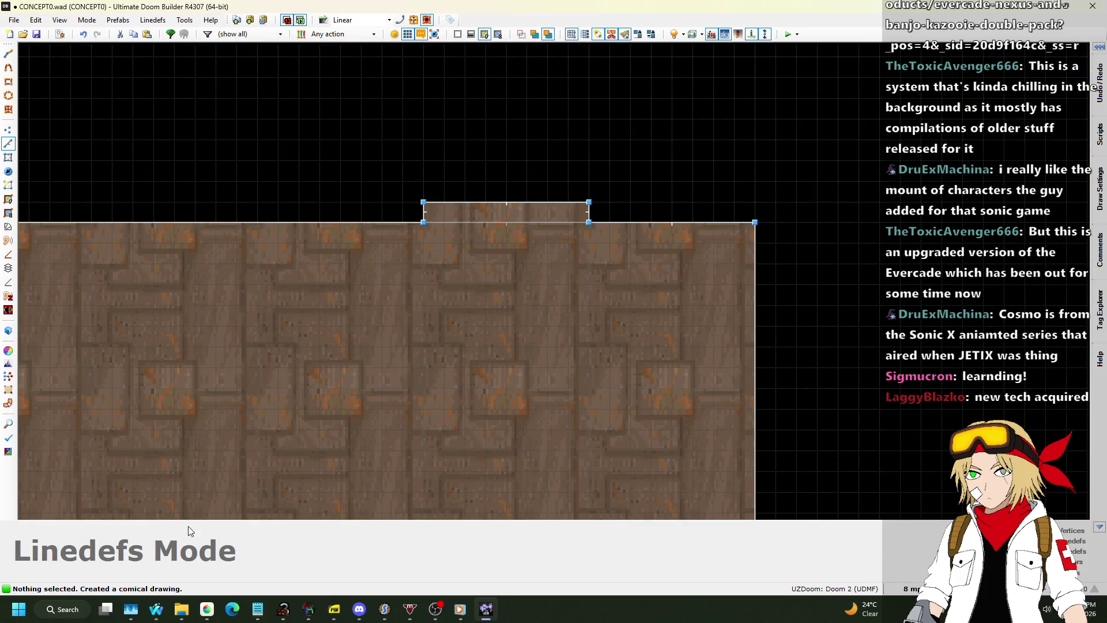
mouse_move(155, 613)
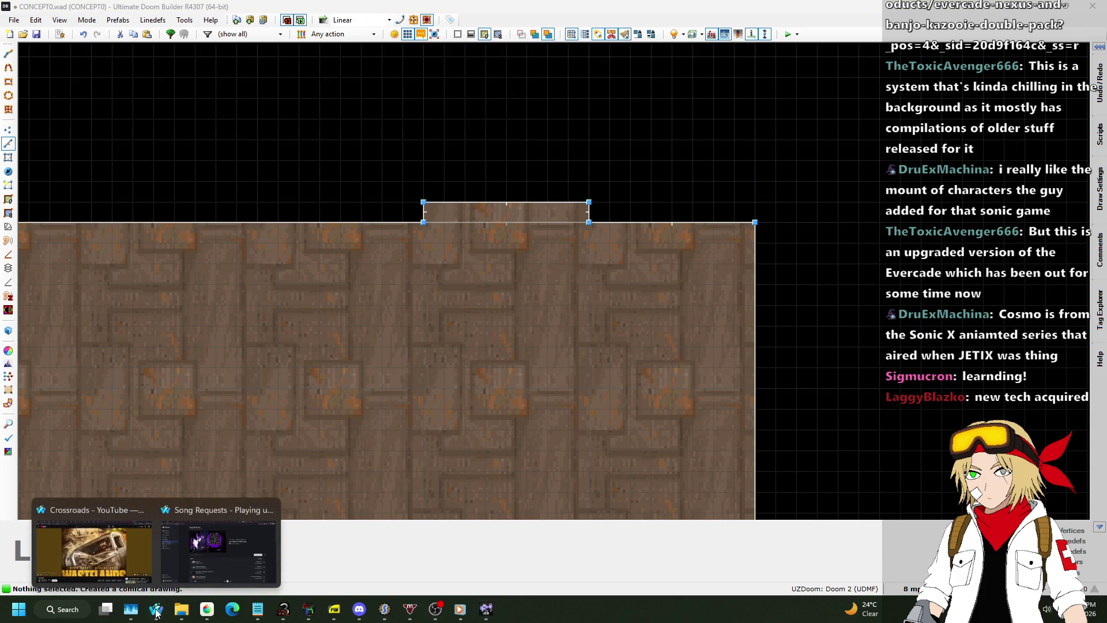
click(223, 547)
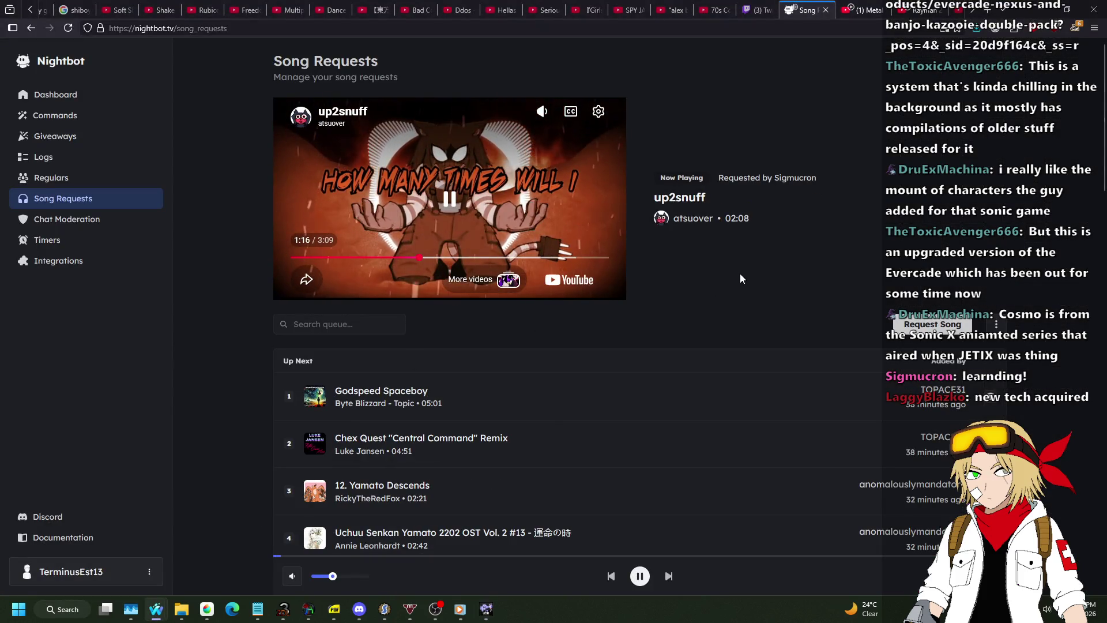